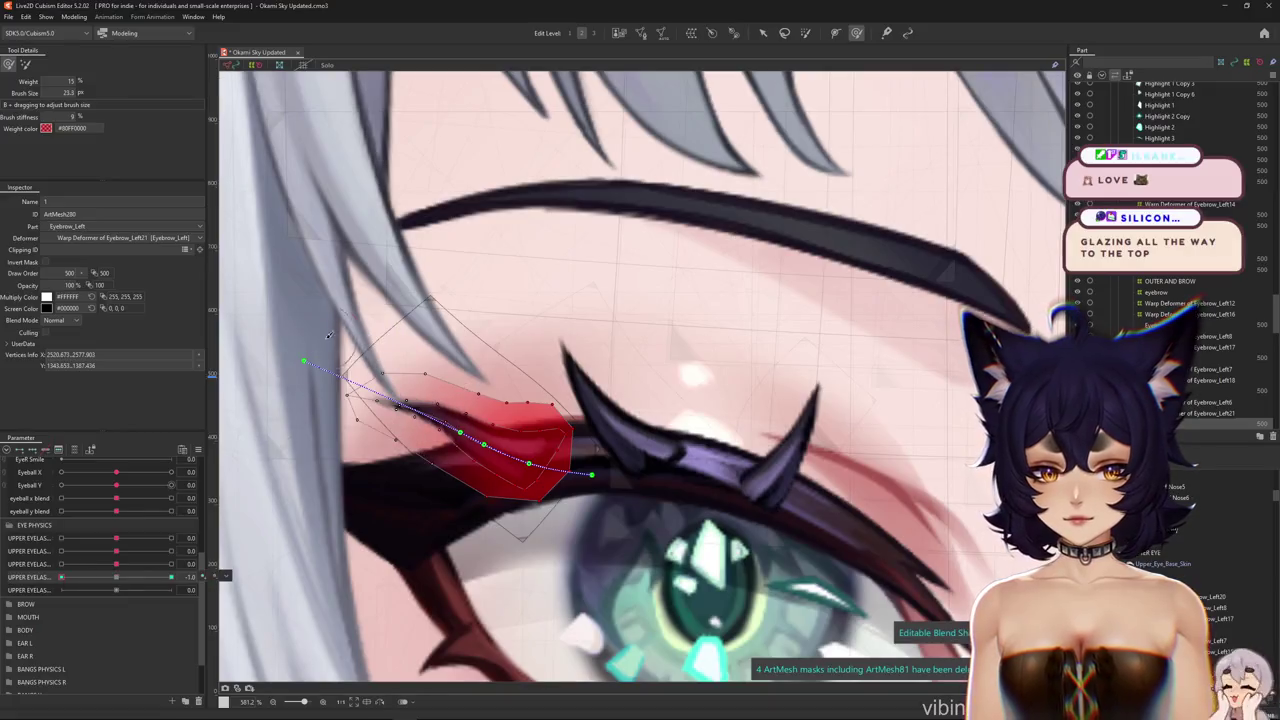
Hide the mesh overlay and set the first upper eyelash parameter to 1.0
scroll(356, 360, "up", 1)
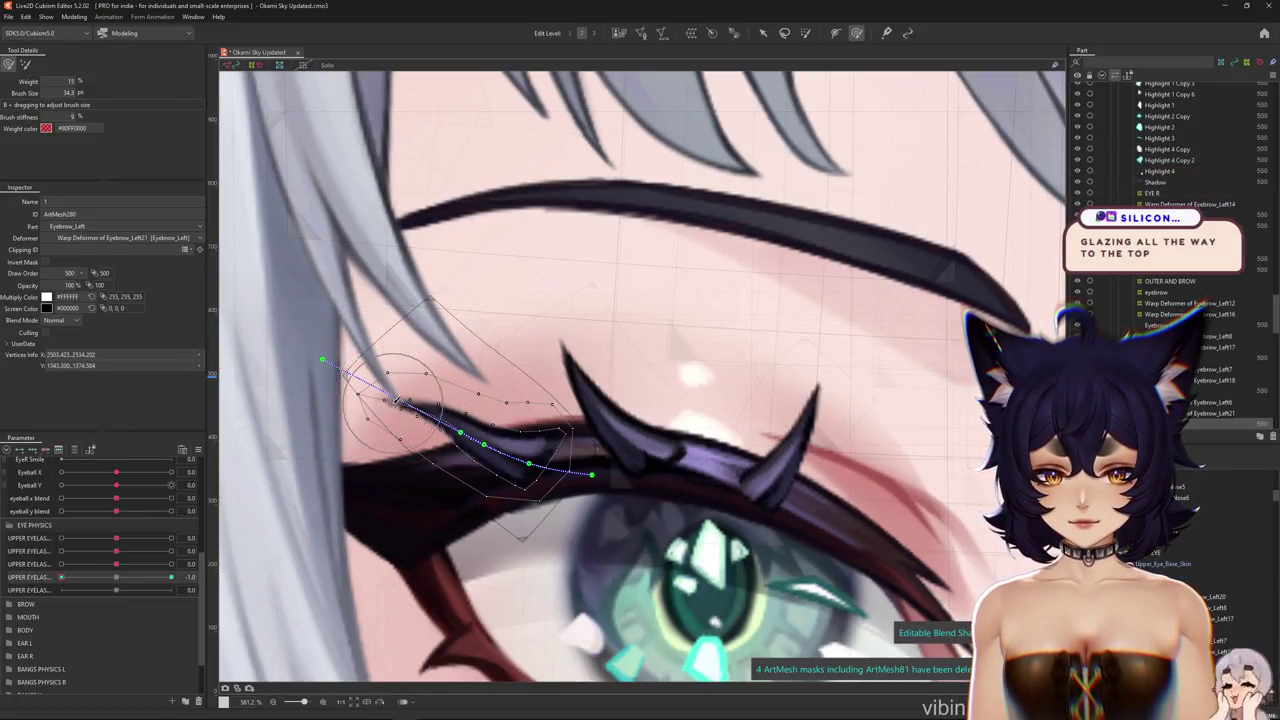
key("ctrl+h")
left_click(171, 577)
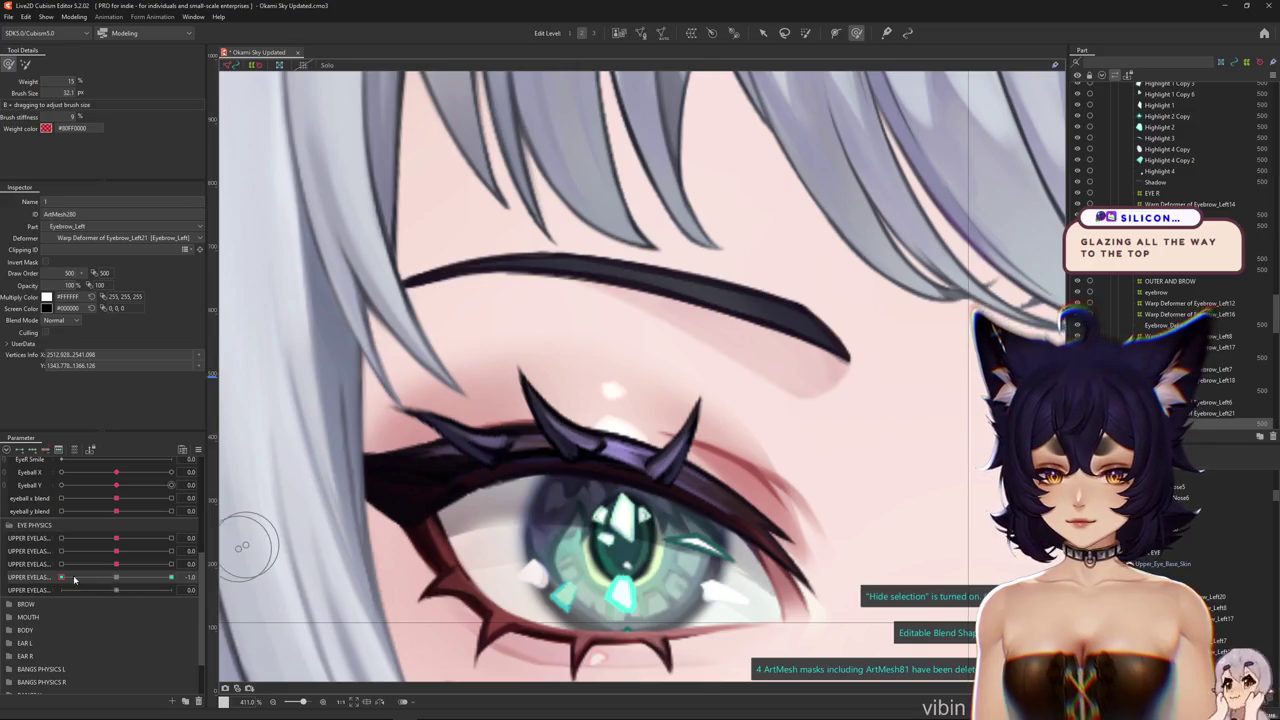
Enlarge the weight-painting brush
left_click_drag(428, 402, 398, 368)
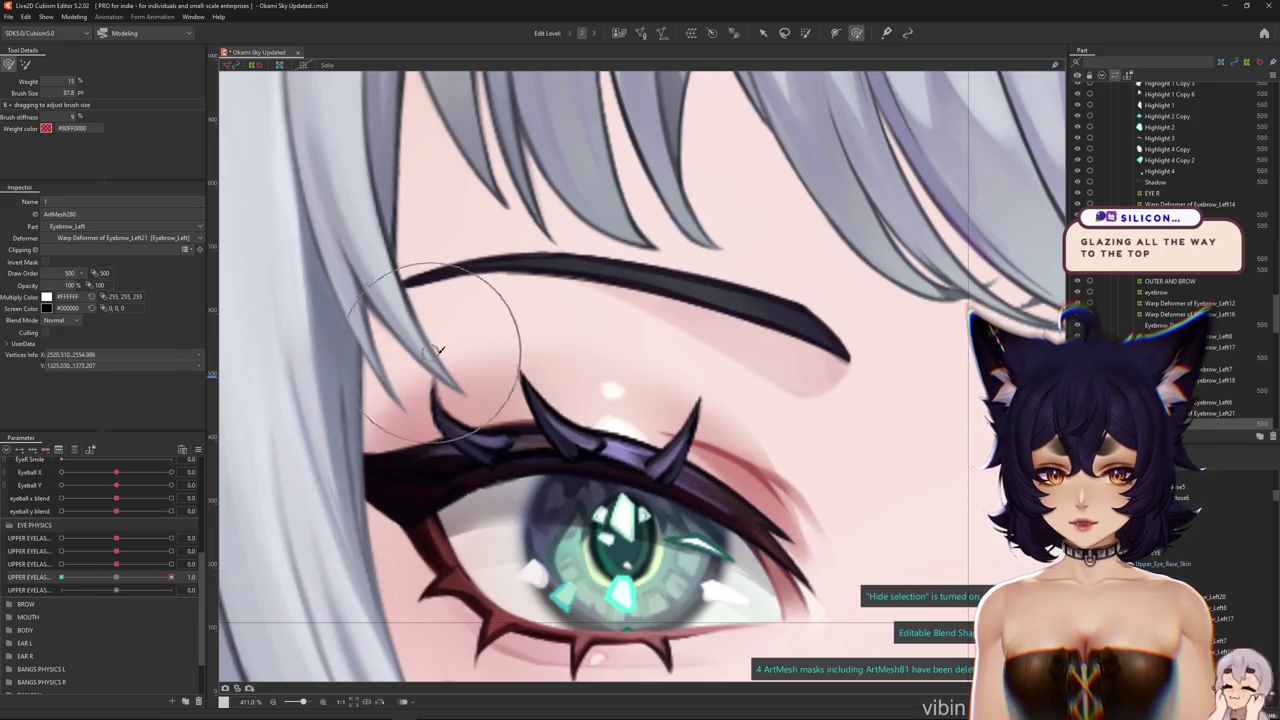
scroll(467, 447, "down", 3)
left_click_drag(483, 500, 171, 629)
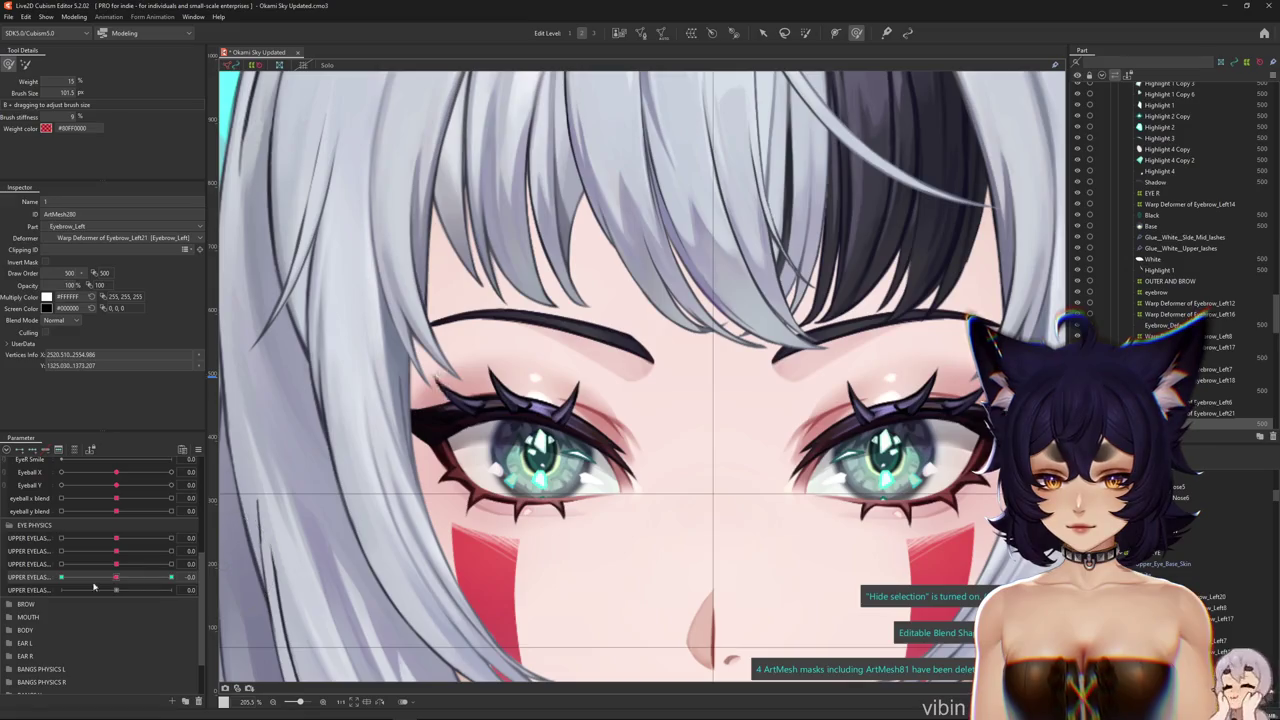
Test the next upper eyelash parameter at -0.6, then select the Eyebrow_Left17 warp deformer
left_click(19, 564)
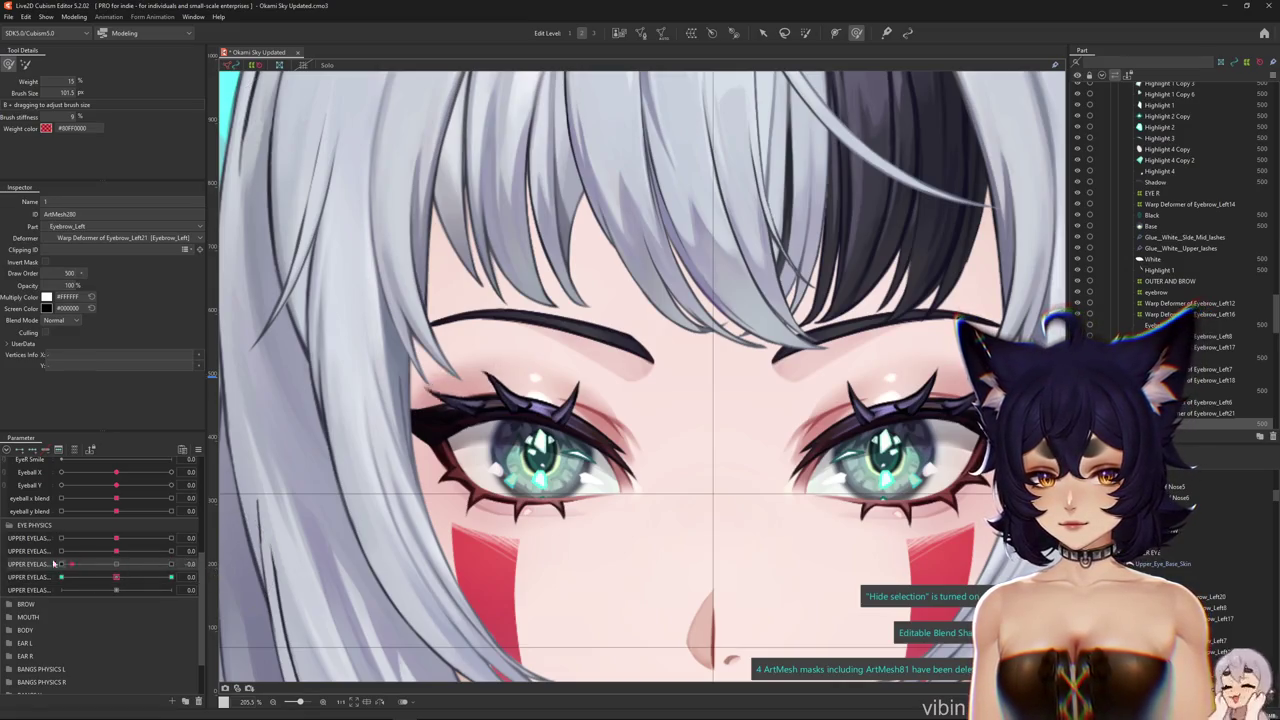
mouse_move(116, 551)
left_mouse_down()
mouse_move(90, 557)
mouse_move(146, 539)
left_mouse_up()
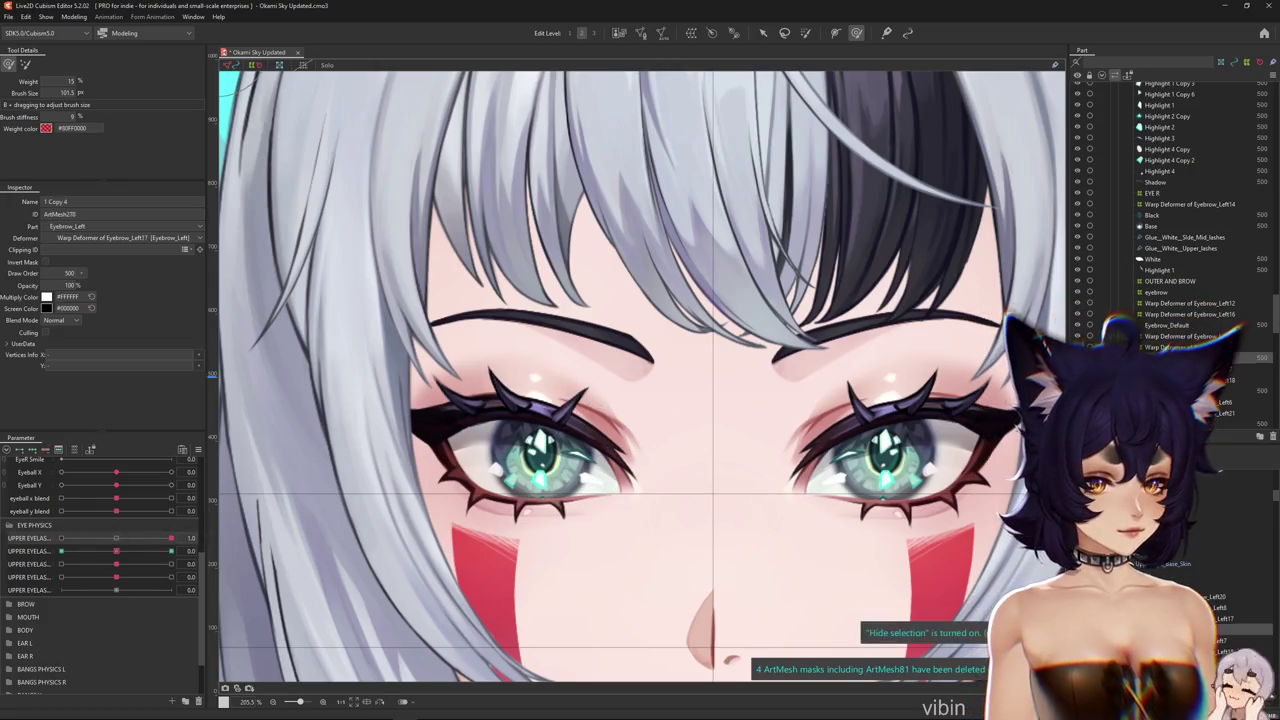
left_click(947, 563)
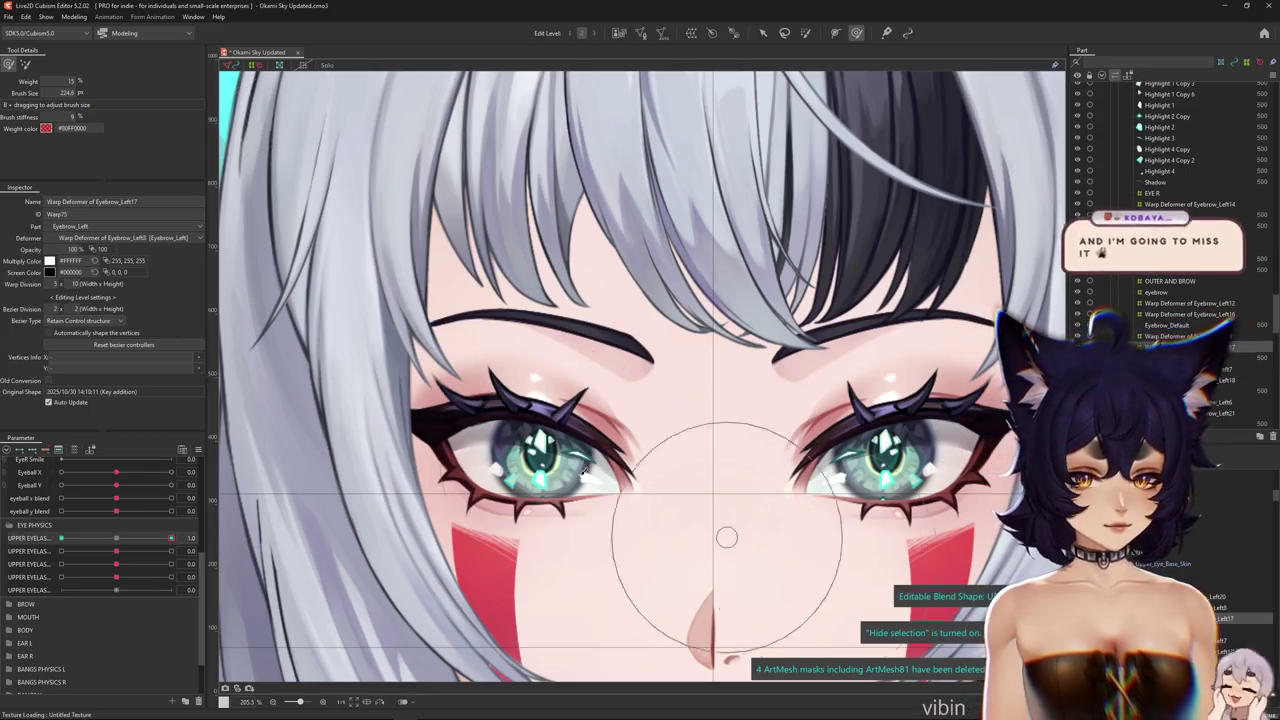
left_click(586, 357)
Open Physics Settings from the Modeling menu
left_click(74, 17)
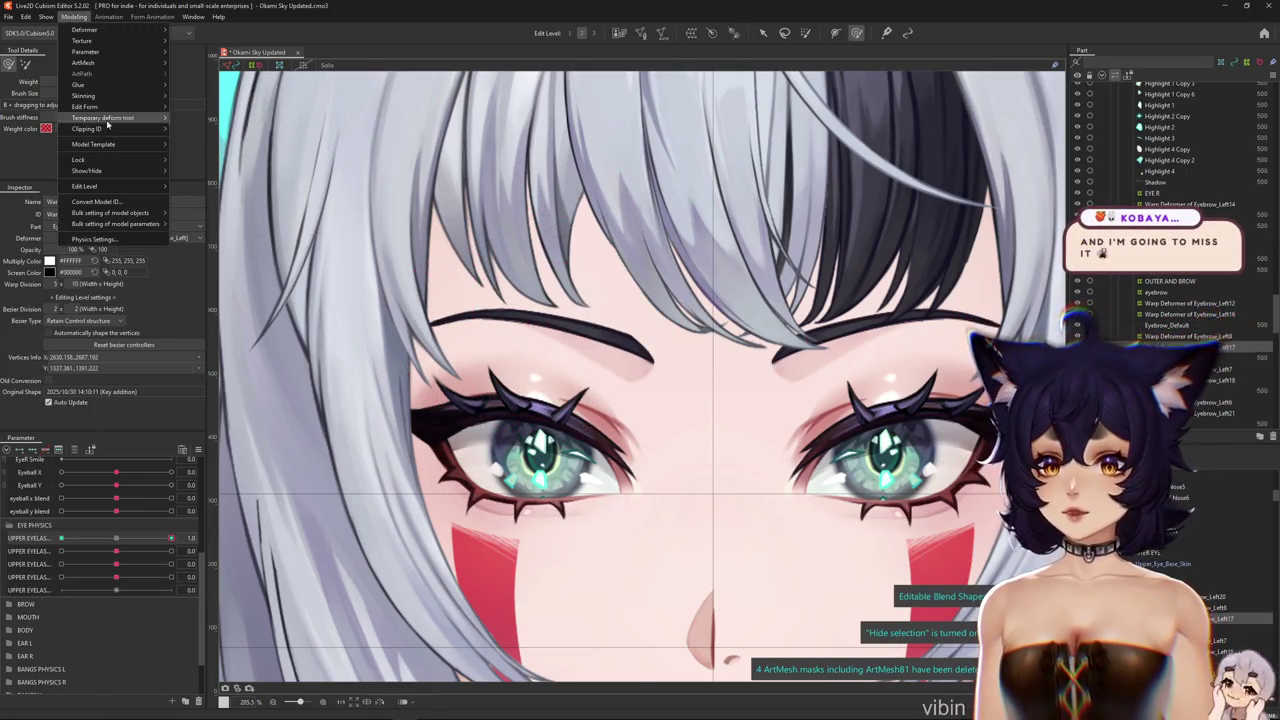
left_click(105, 238)
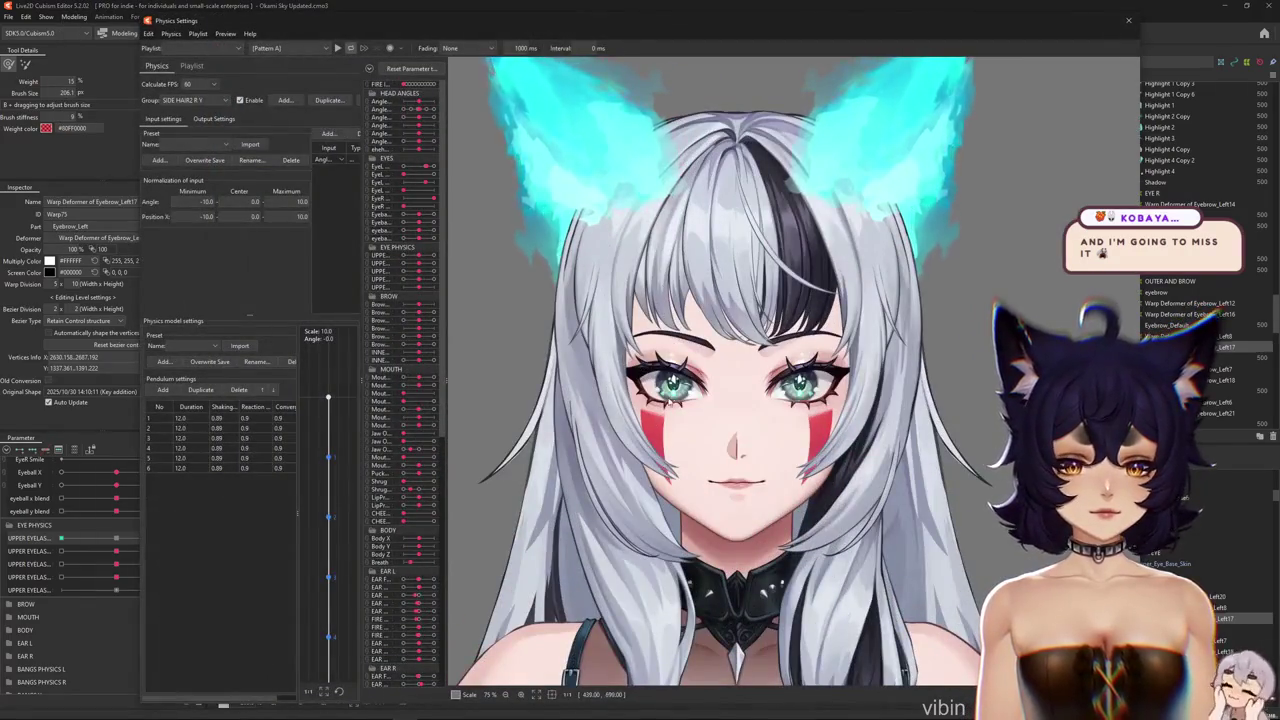
scroll(665, 385, "up", 2)
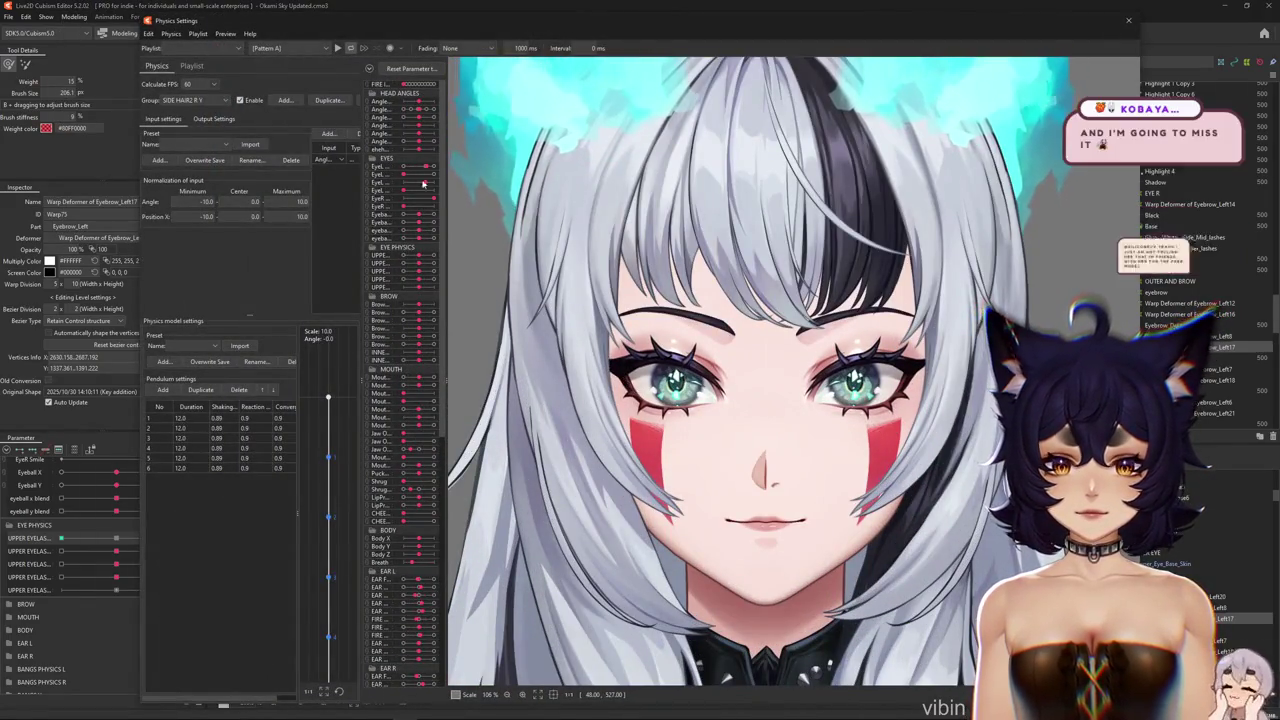
Browse the existing physics groups, then start adding a new group
left_click(195, 100)
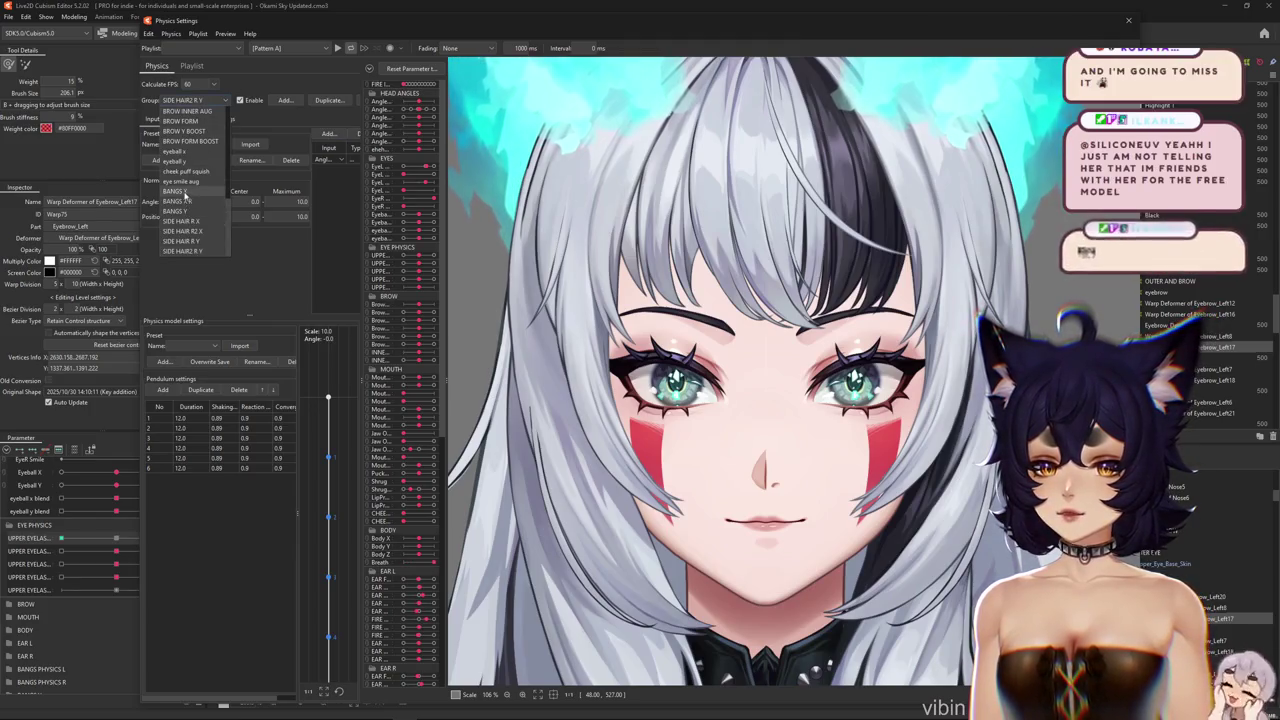
scroll(182, 180, "up", 3)
scroll(180, 158, "up", 1)
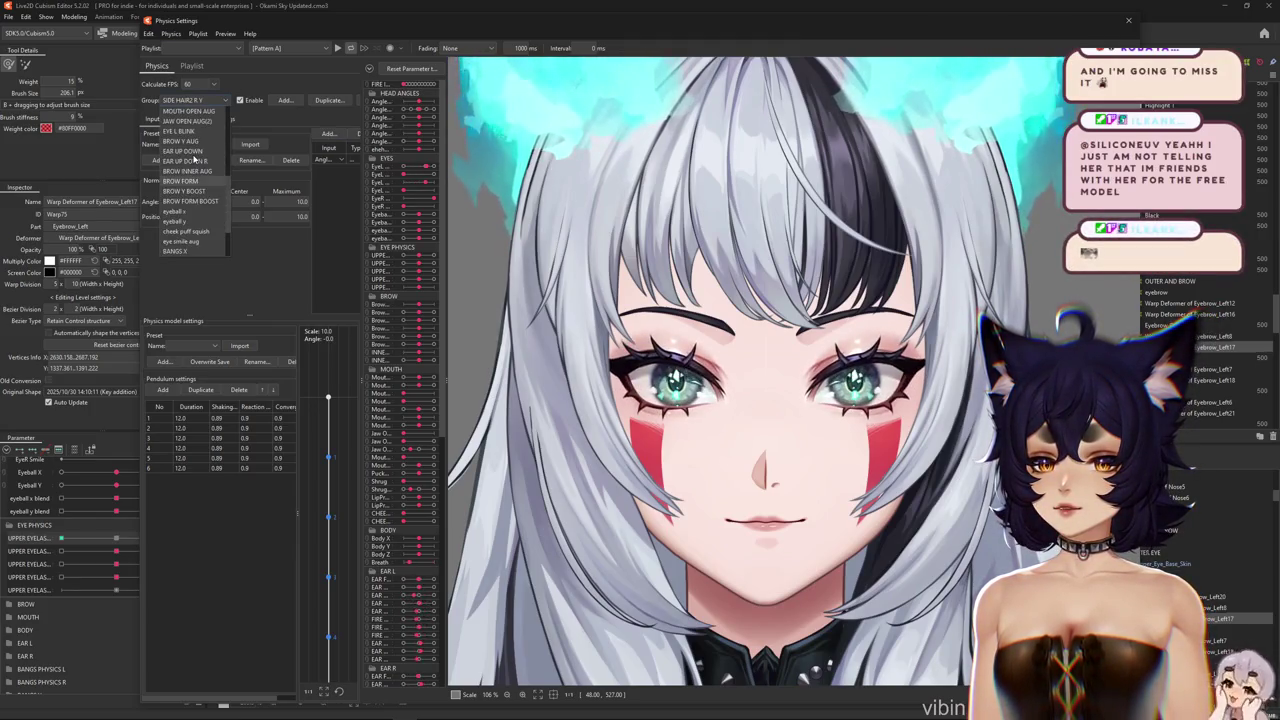
scroll(192, 160, "up", 1)
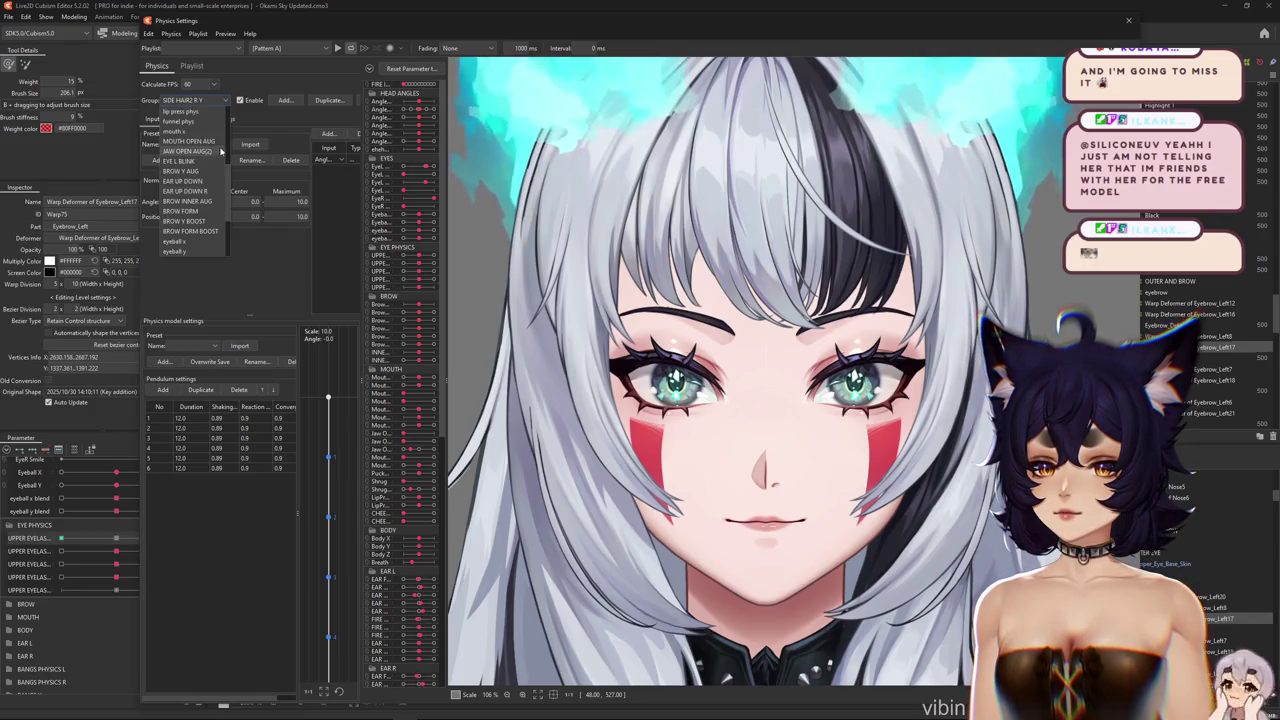
mouse_move(228, 187)
left_mouse_down()
mouse_move(241, 147)
mouse_move(218, 227)
left_mouse_up()
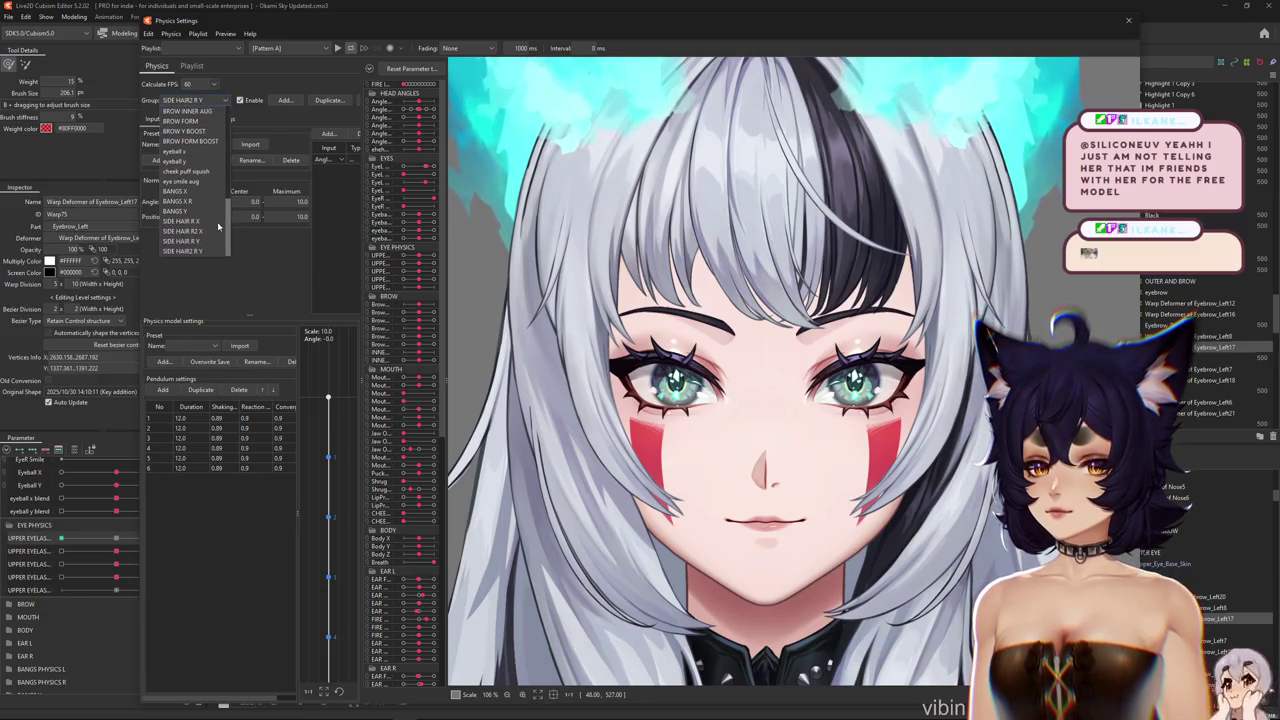
left_click(257, 117)
left_click(285, 100)
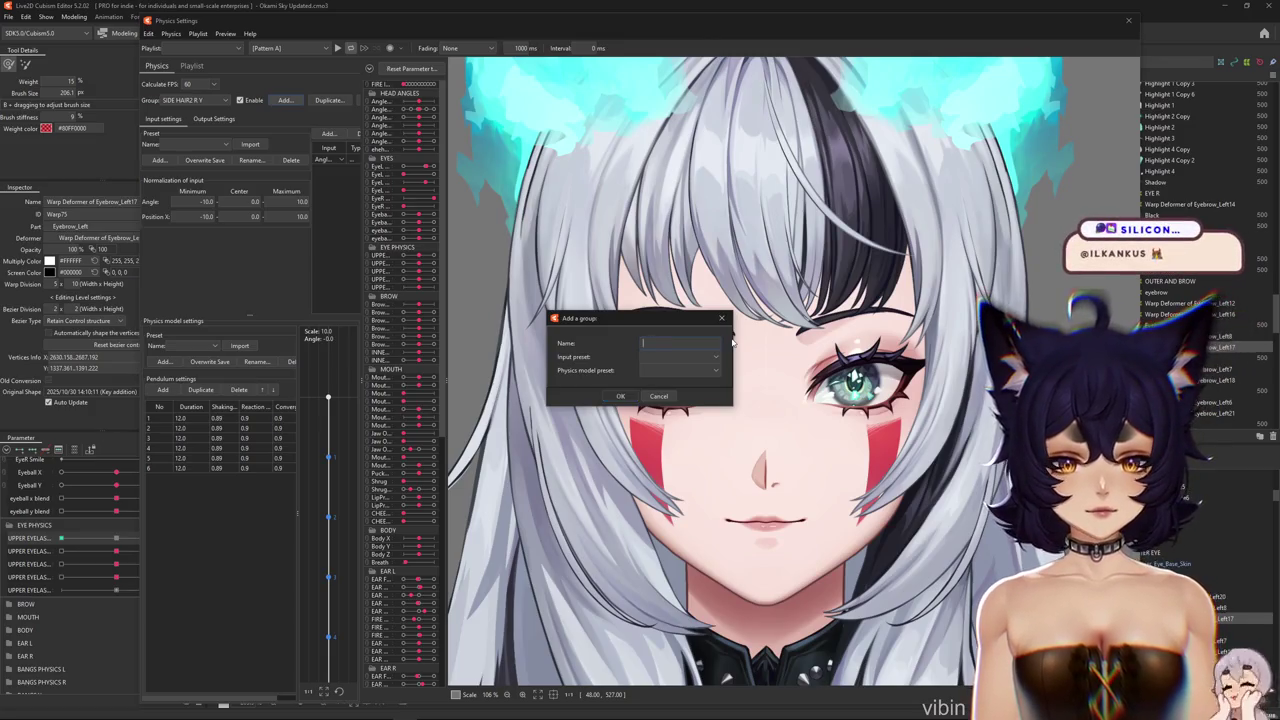
type("EYELASH PHYS")
Confirm the EYELASH PHYS group and widen the input, type and effect columns
key("Return")
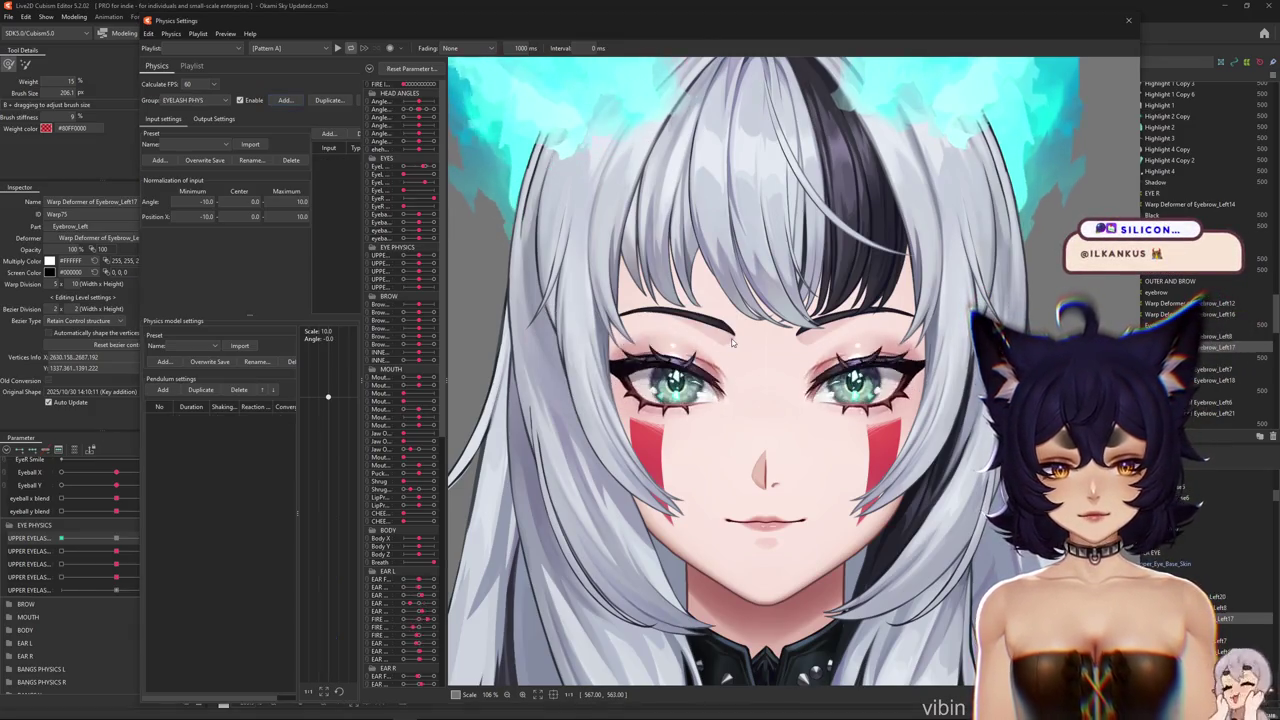
left_click_drag(444, 168, 466, 168)
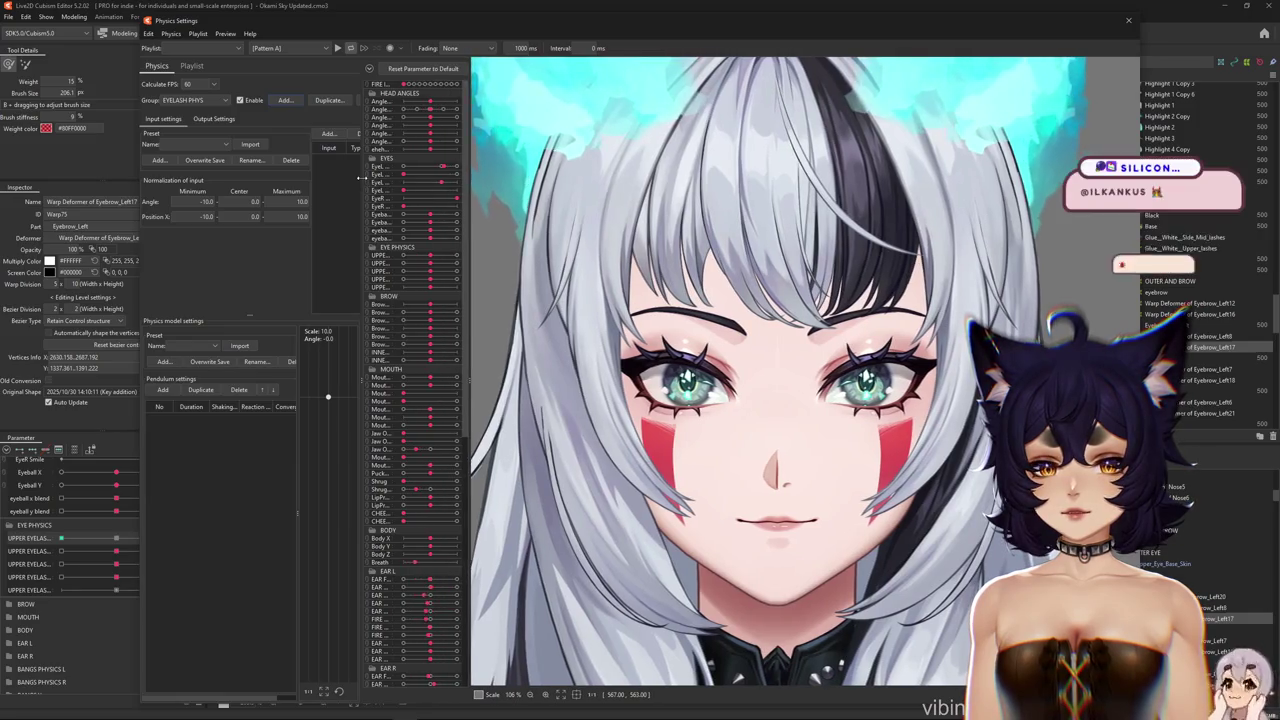
left_click_drag(366, 165, 381, 165)
Add Angle X AUG, Angle Y AUG and EyeL Open AUG as the group's inputs
left_click(329, 134)
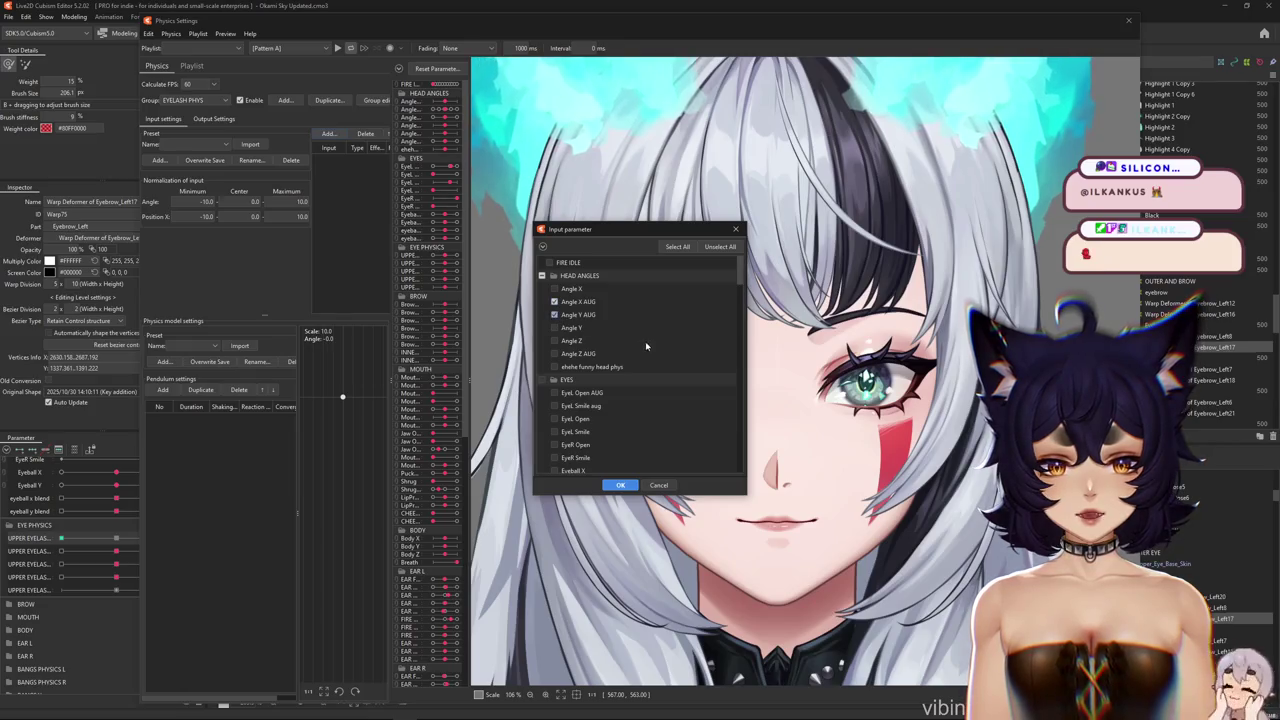
left_click(542, 275)
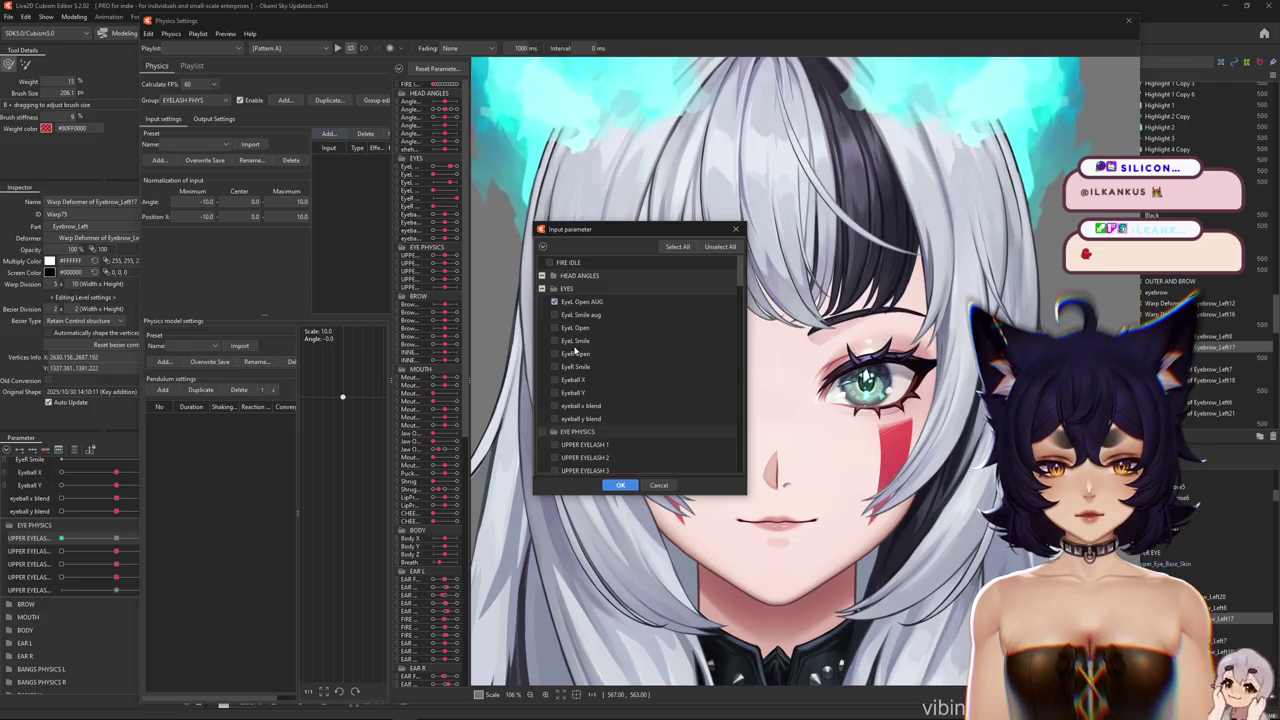
left_click(620, 485)
left_click(357, 180)
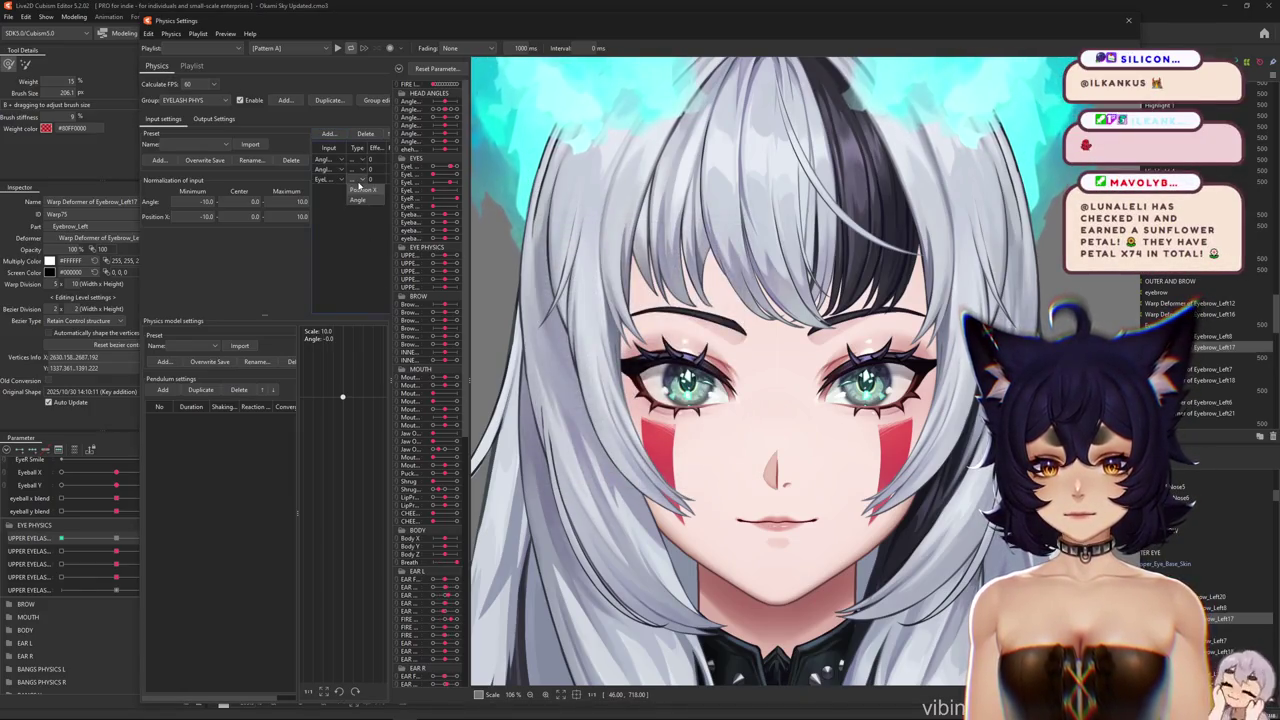
Set the three input effect weights to 30, 30 and 100
left_click(358, 188)
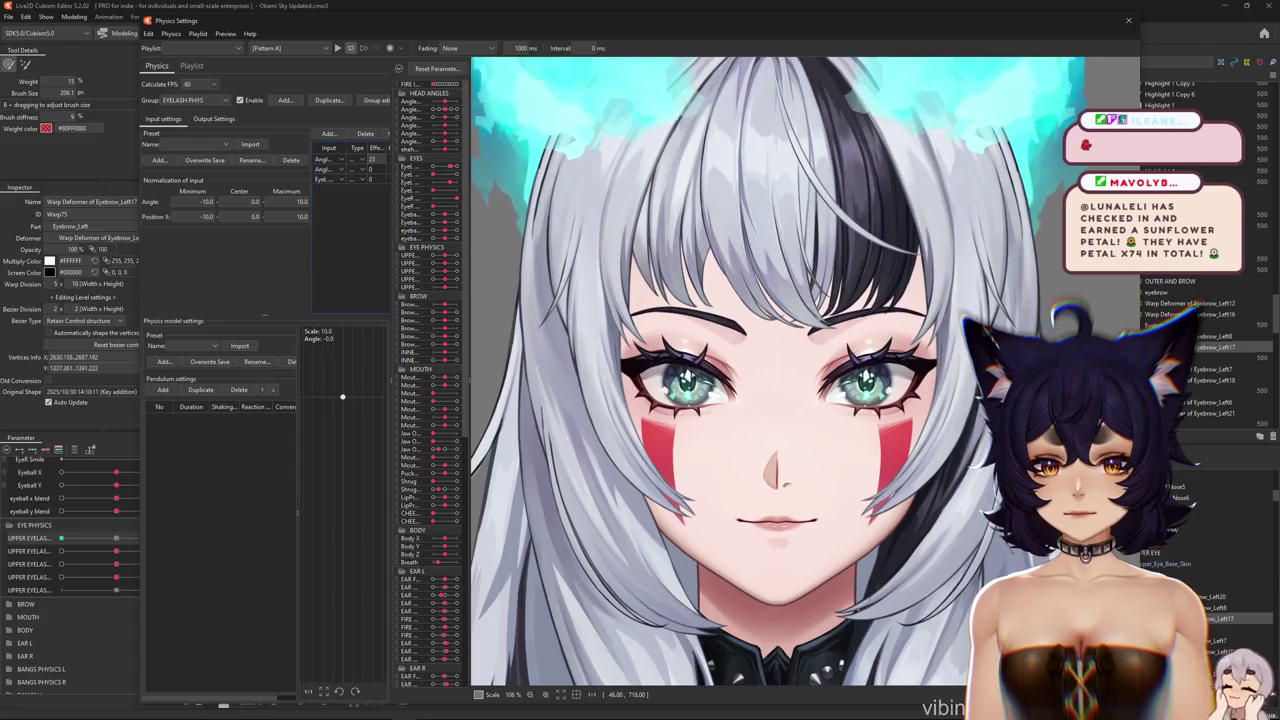
type("30")
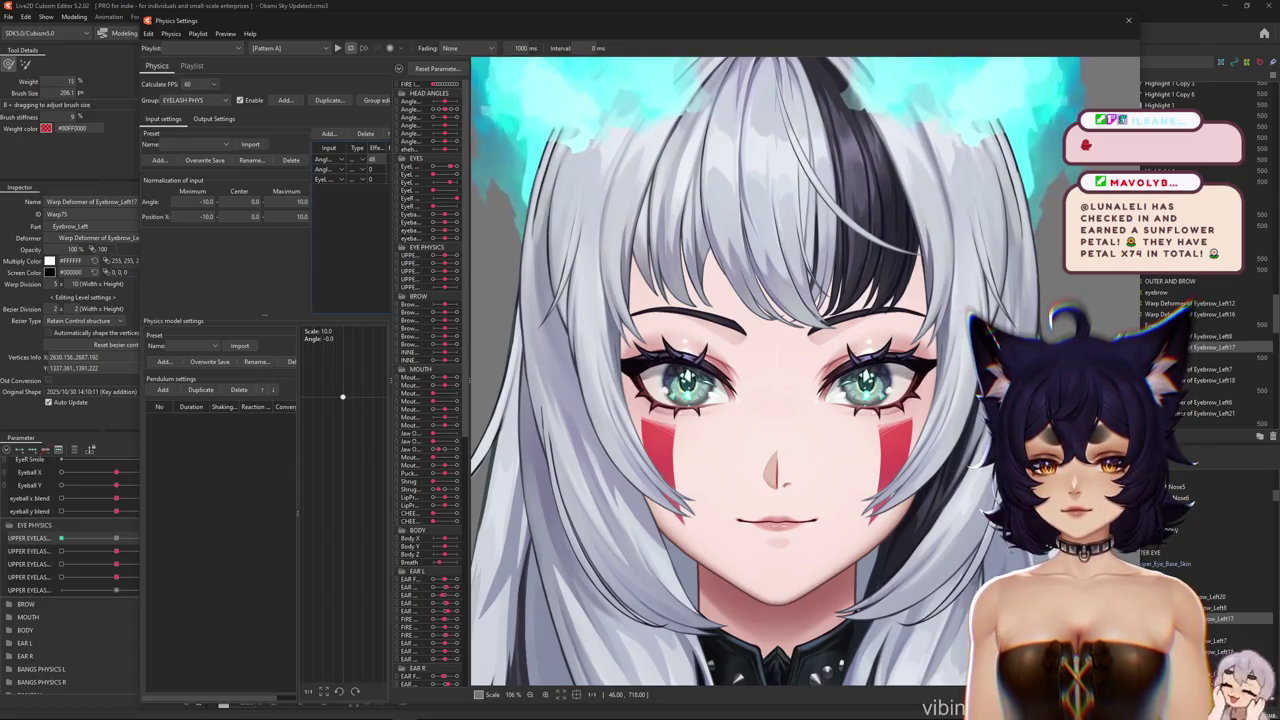
key("Return")
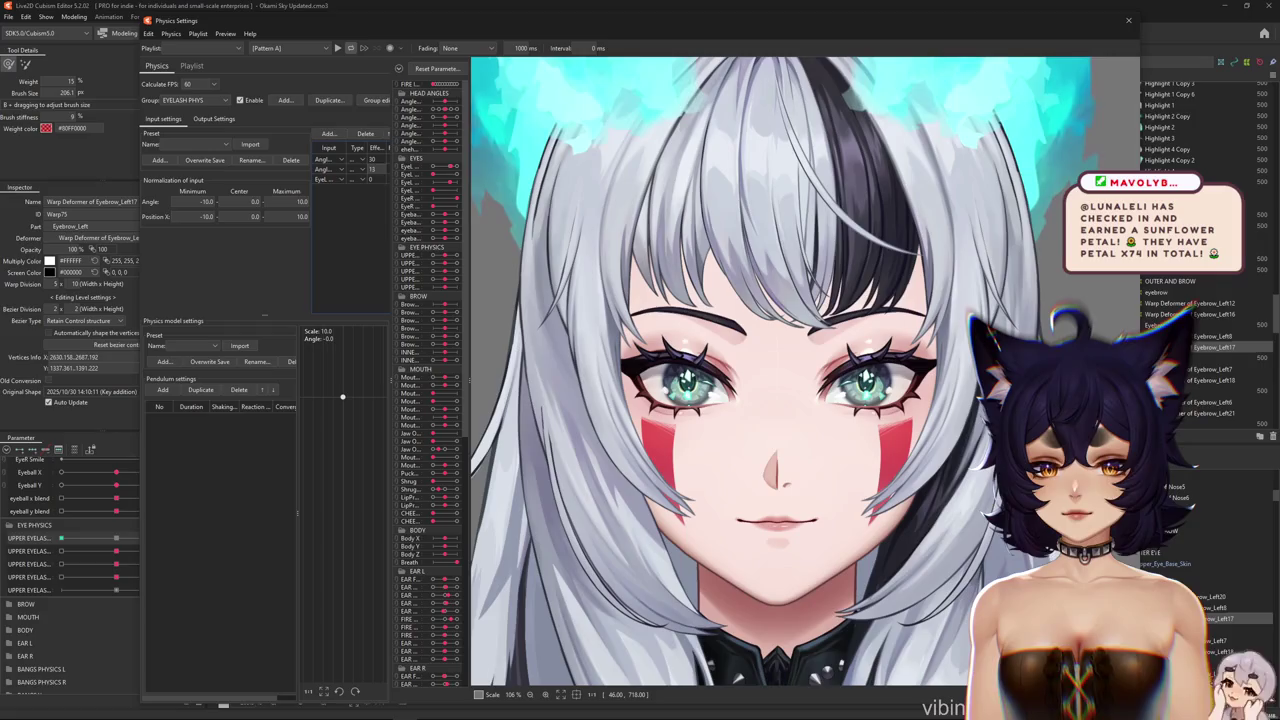
type("30")
key("Tab")
type("50")
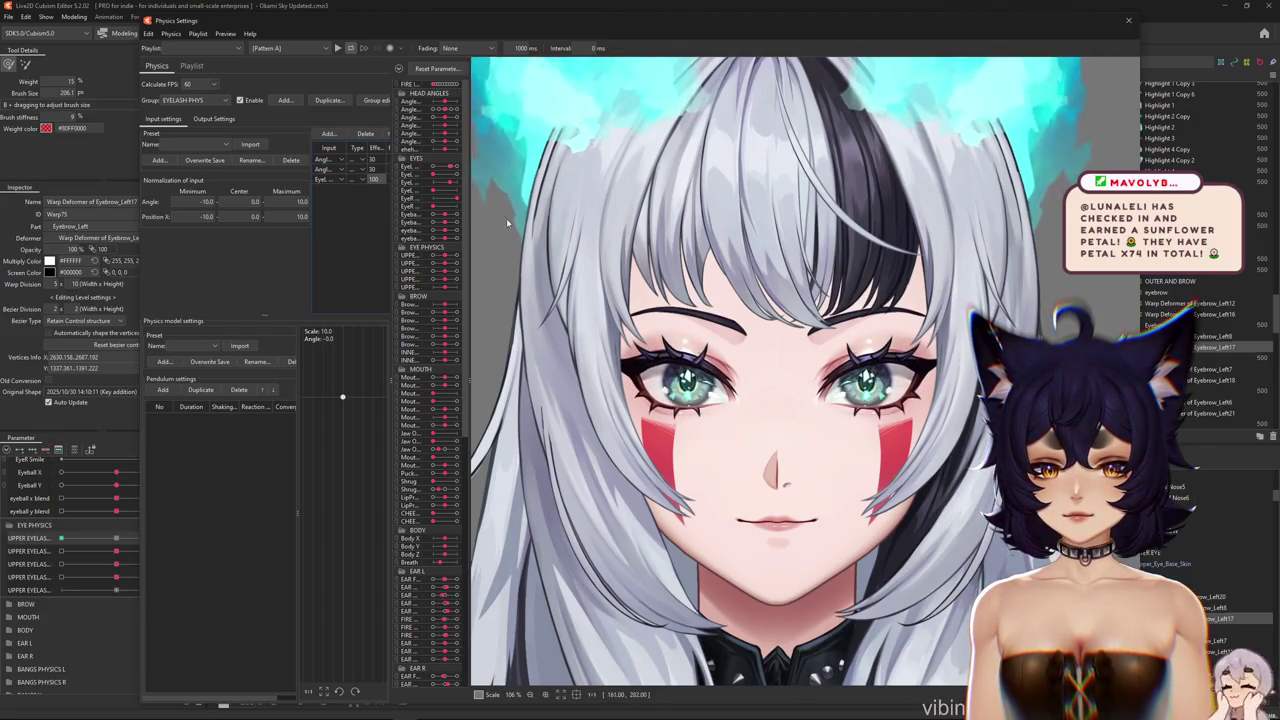
Build a five-segment pendulum with every reaction at 1.2 and every convergence at 0.8
left_click(162, 389)
left_click(162, 389)
left_click(162, 389)
left_click(162, 389)
left_click(162, 389)
left_click(222, 406)
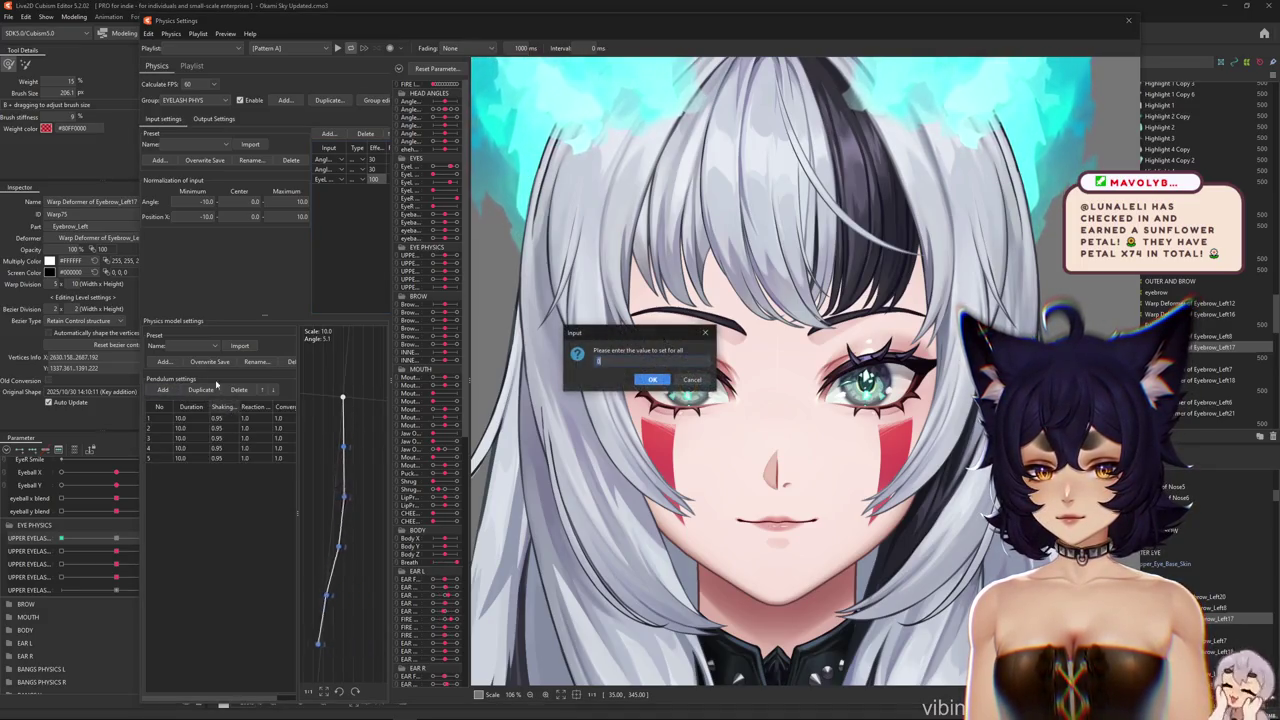
key("Escape")
left_click(287, 407)
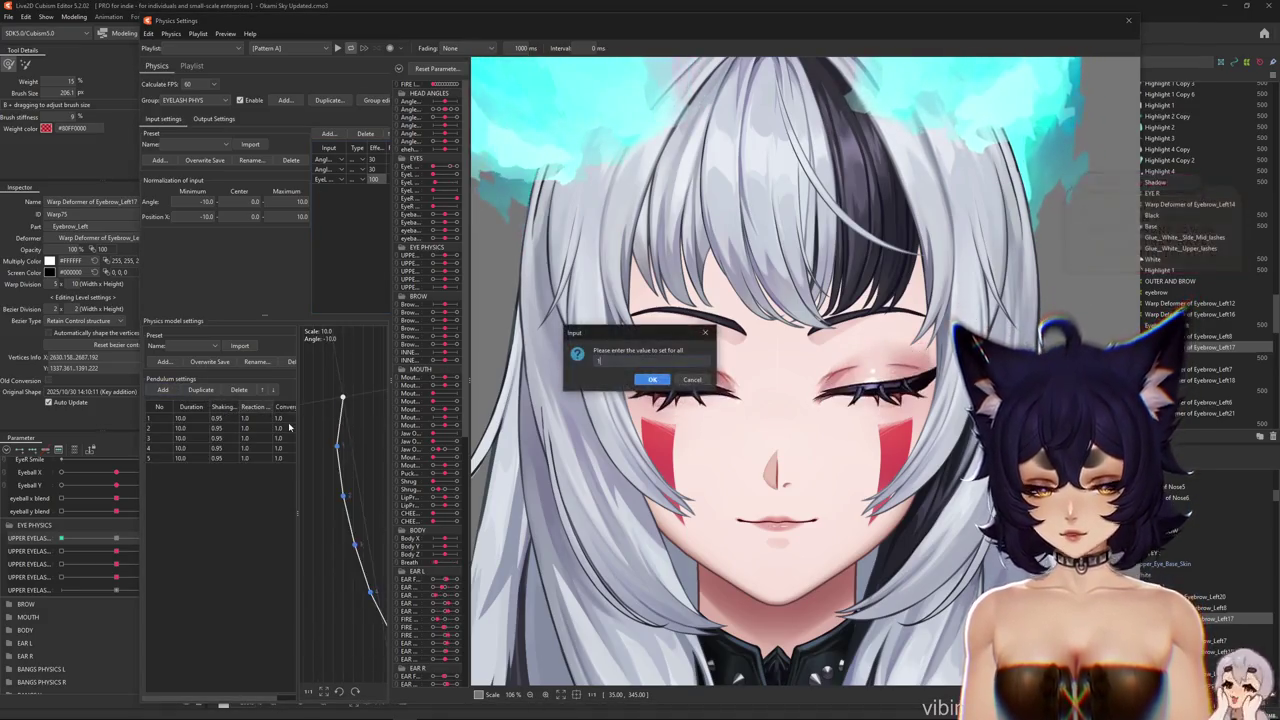
type(".2")
key("Return")
left_click(292, 409)
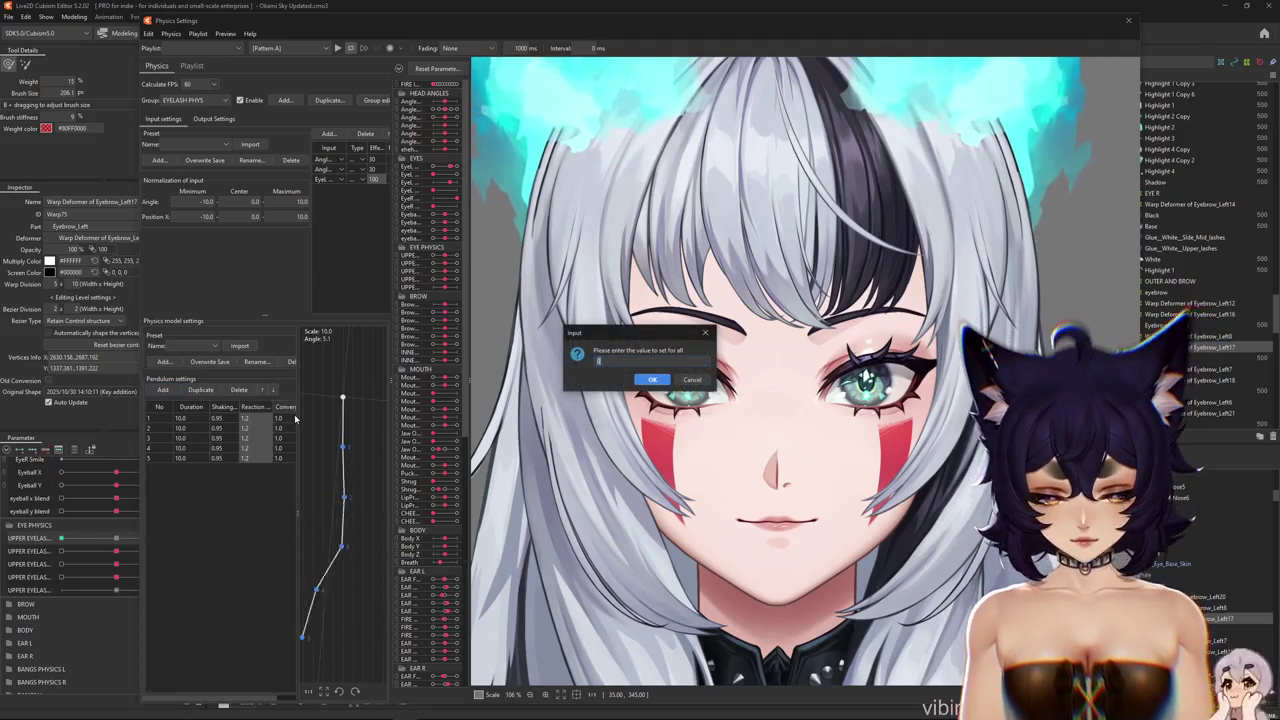
type("0.8")
key("Return")
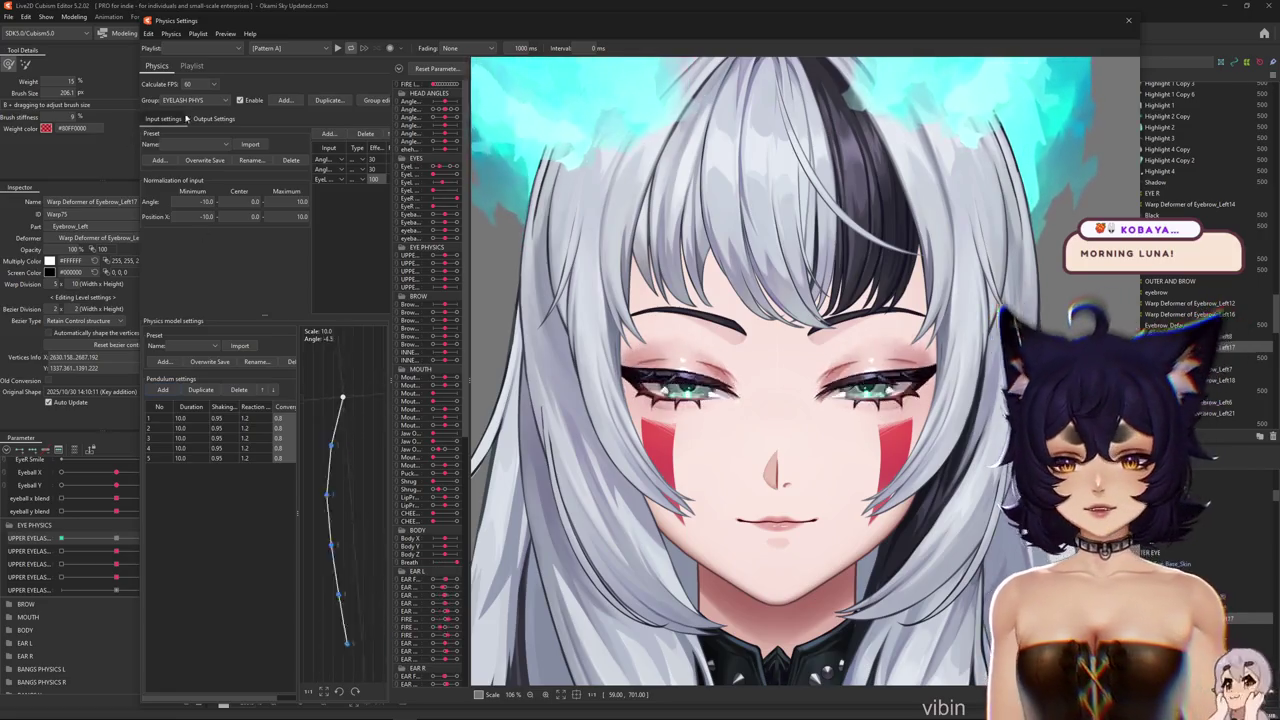
left_click(226, 120)
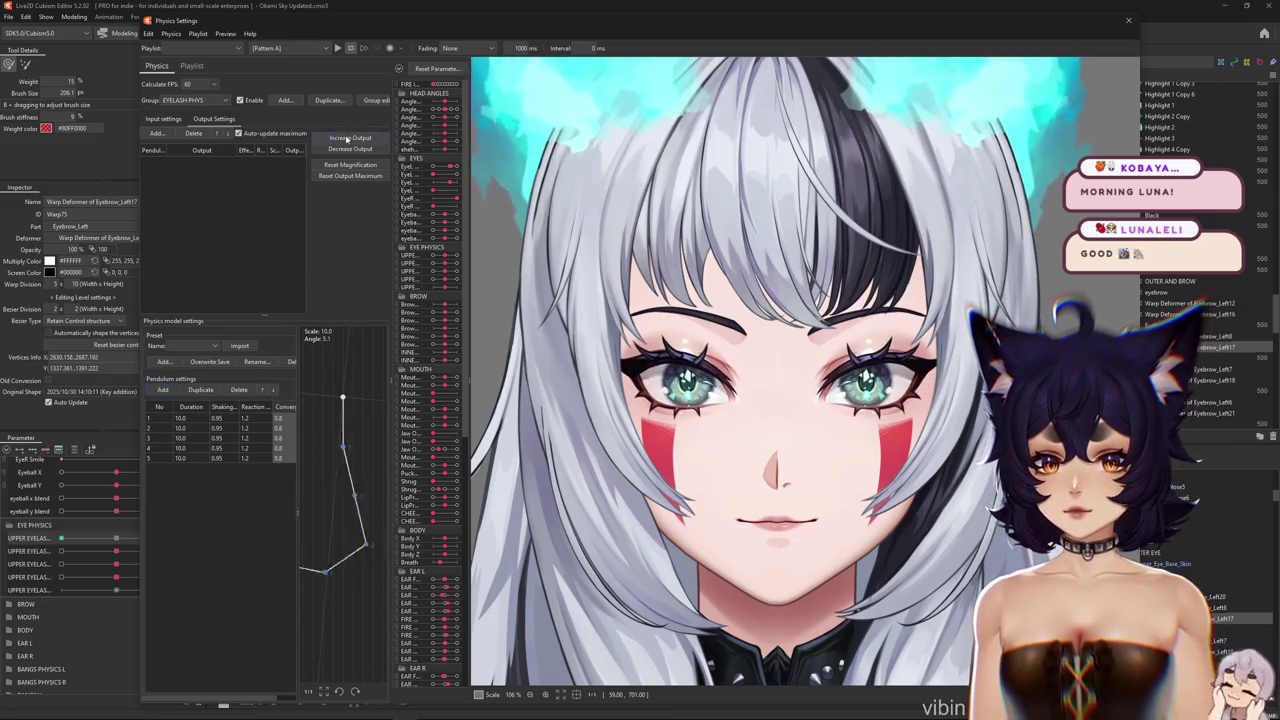
Add EYE PHYSICS > UPPER EYELASH 1–5 as the group's output parameters
left_click(165, 119)
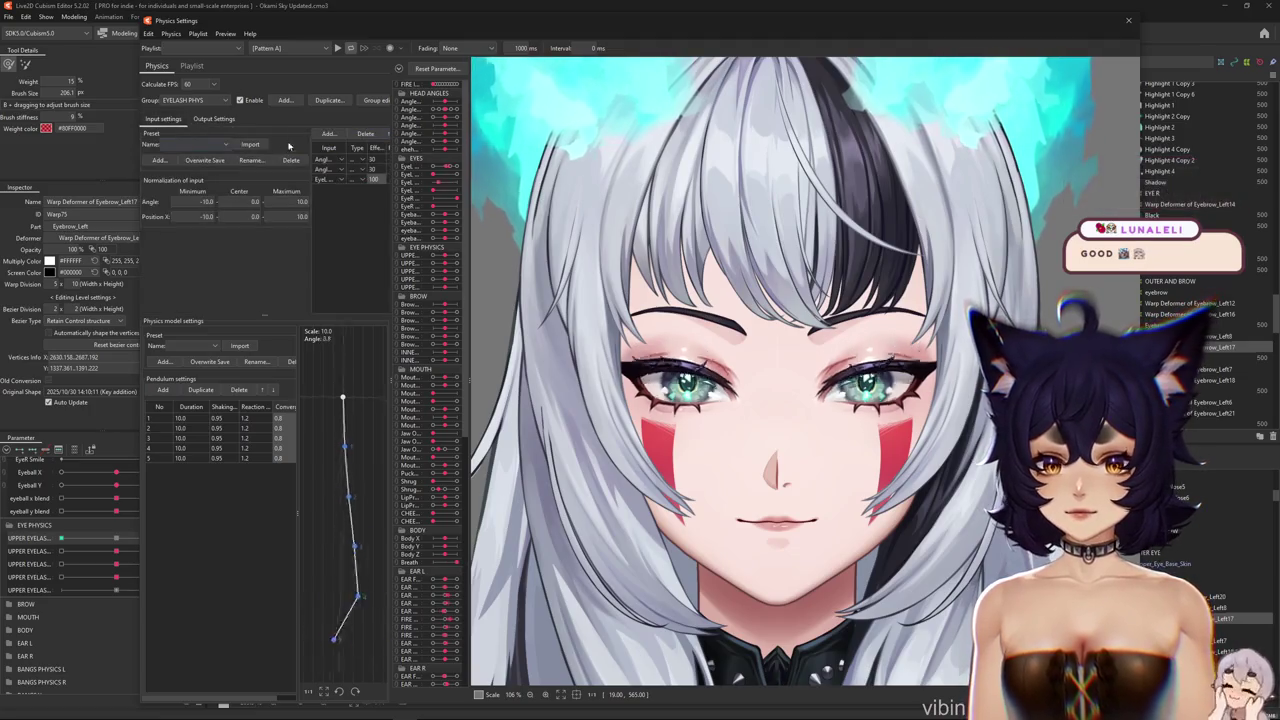
left_click(212, 118)
left_click(157, 134)
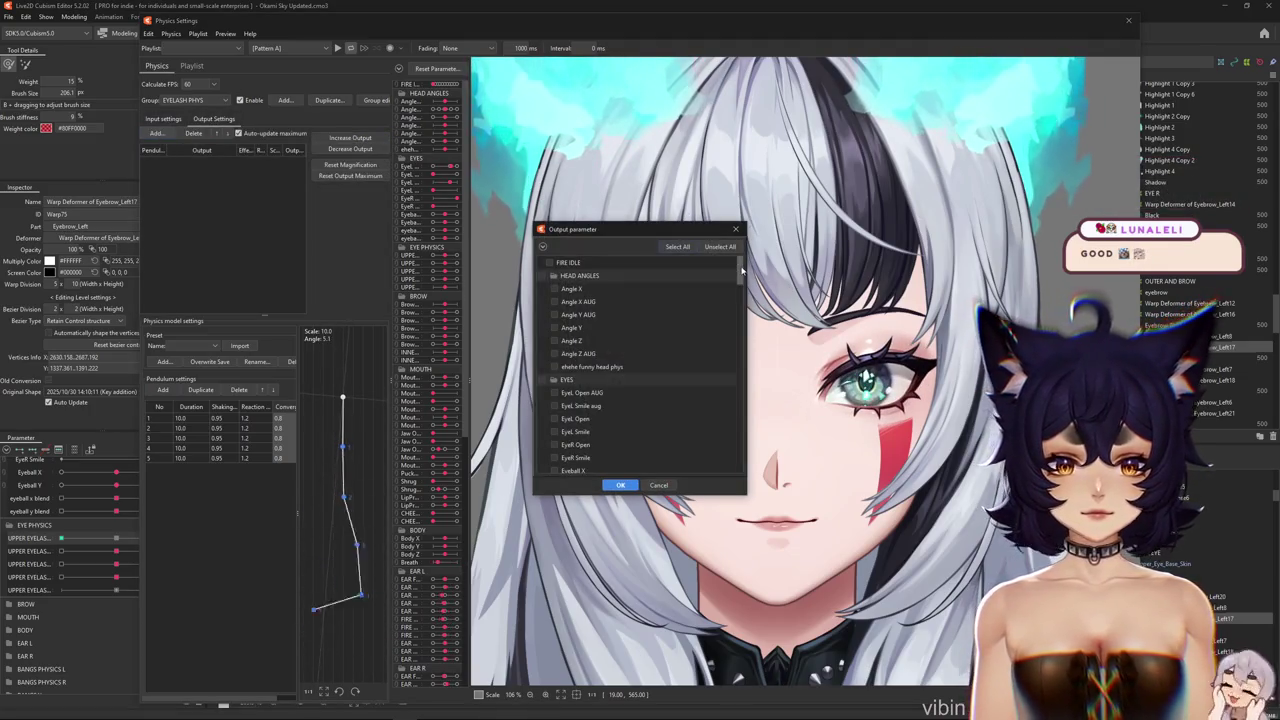
scroll(742, 300, "down", 10)
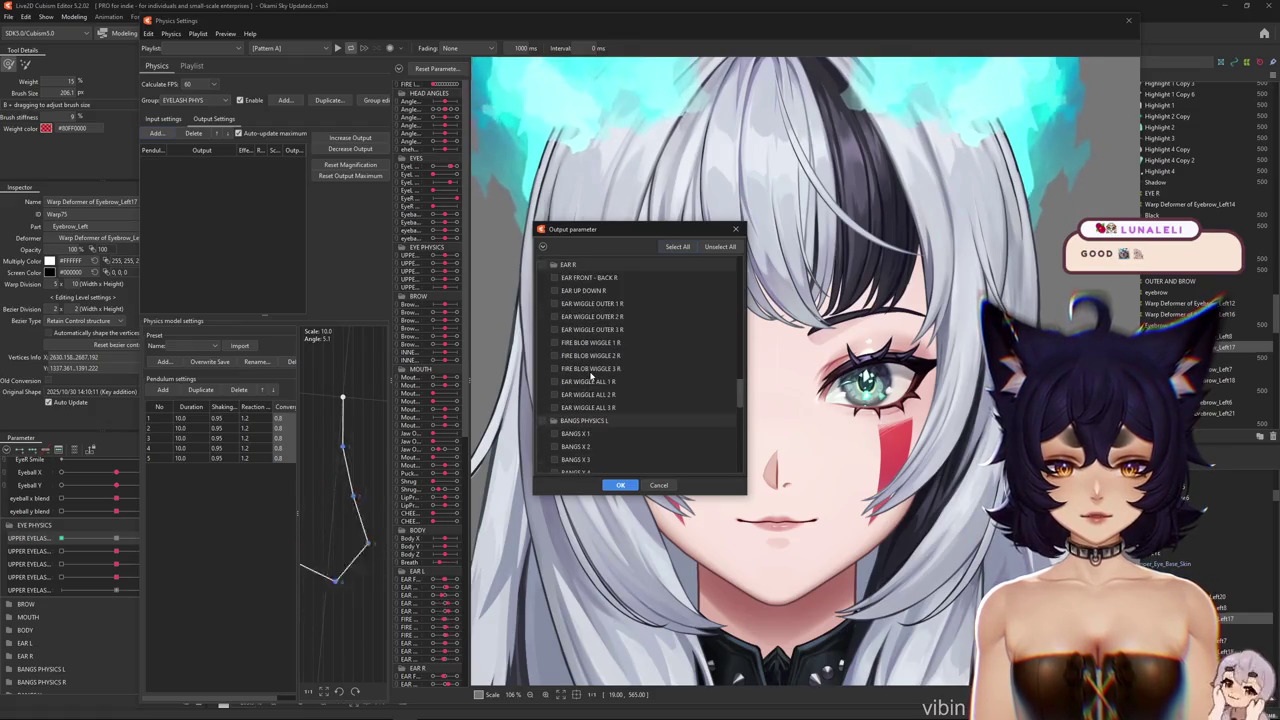
scroll(590, 360, "up", 10)
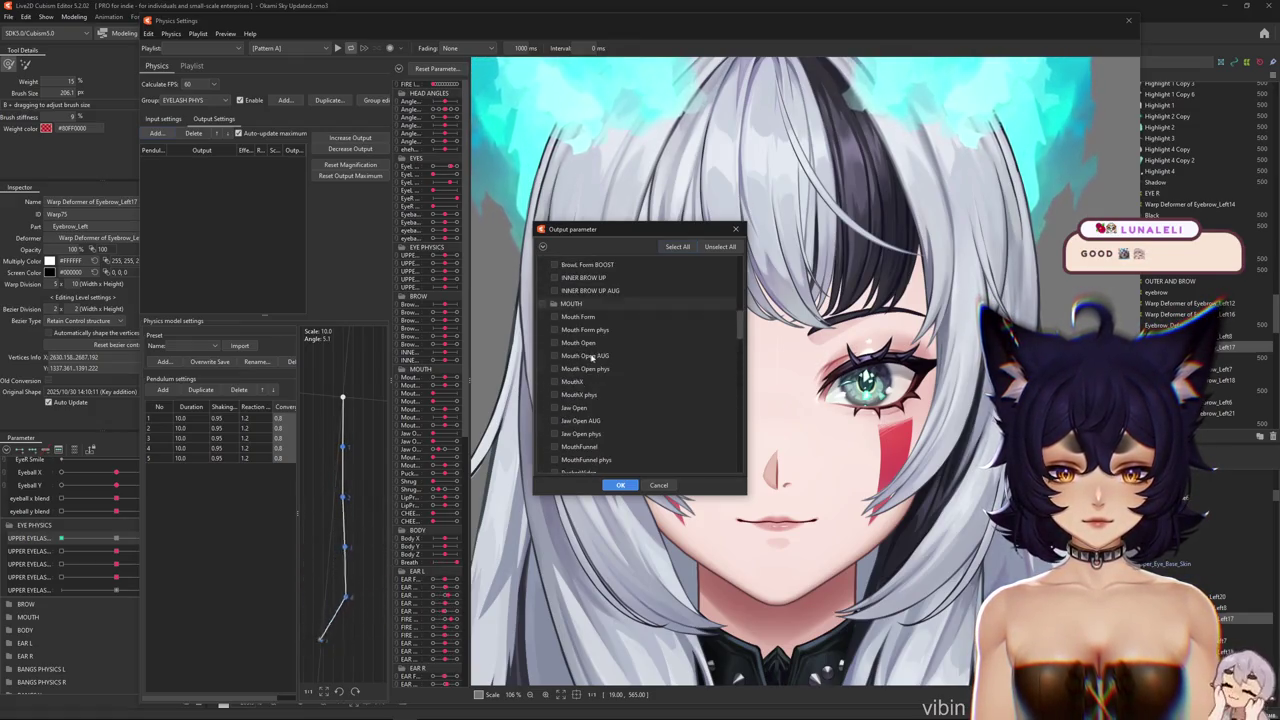
scroll(637, 355, "up", 2)
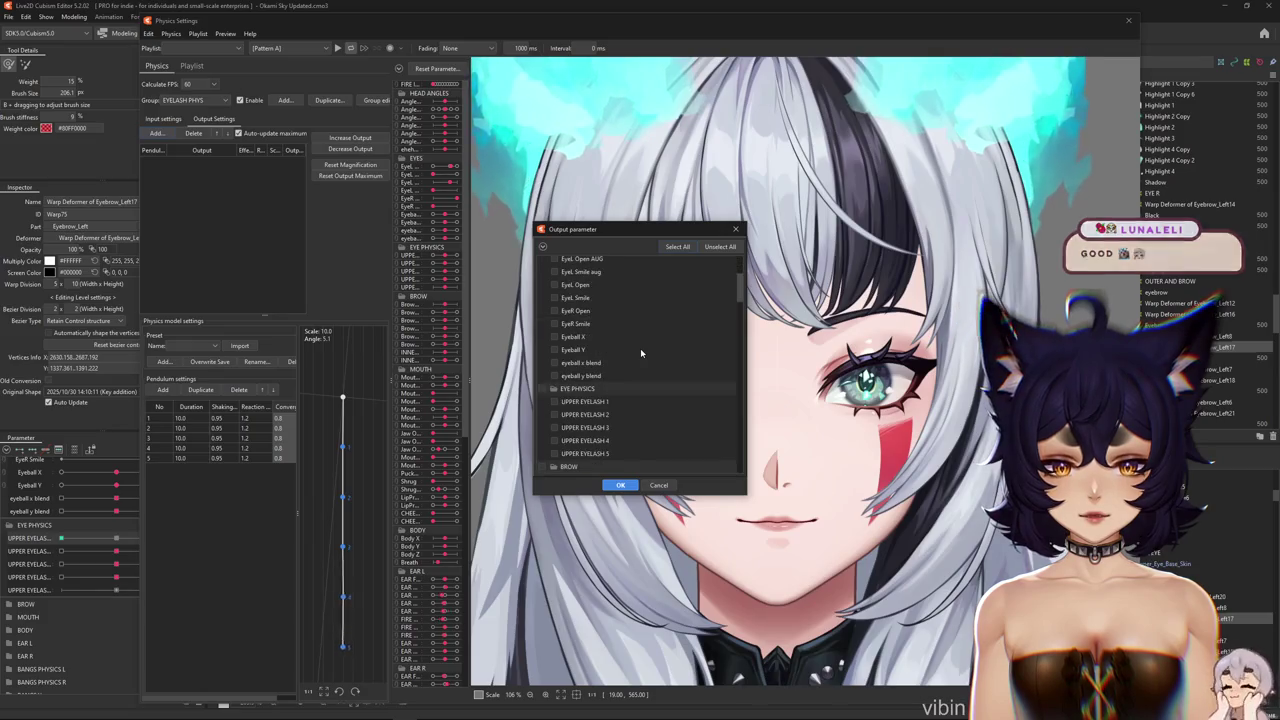
left_click(541, 388)
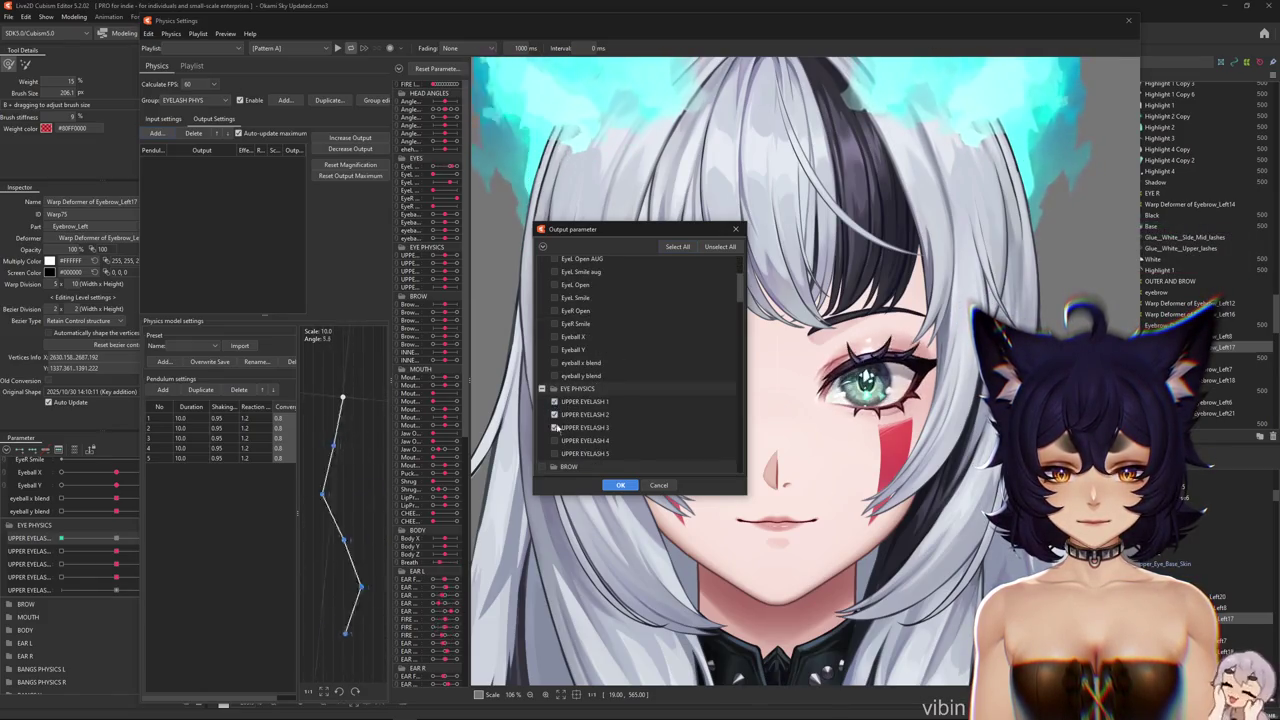
left_click(628, 486)
left_click(629, 486)
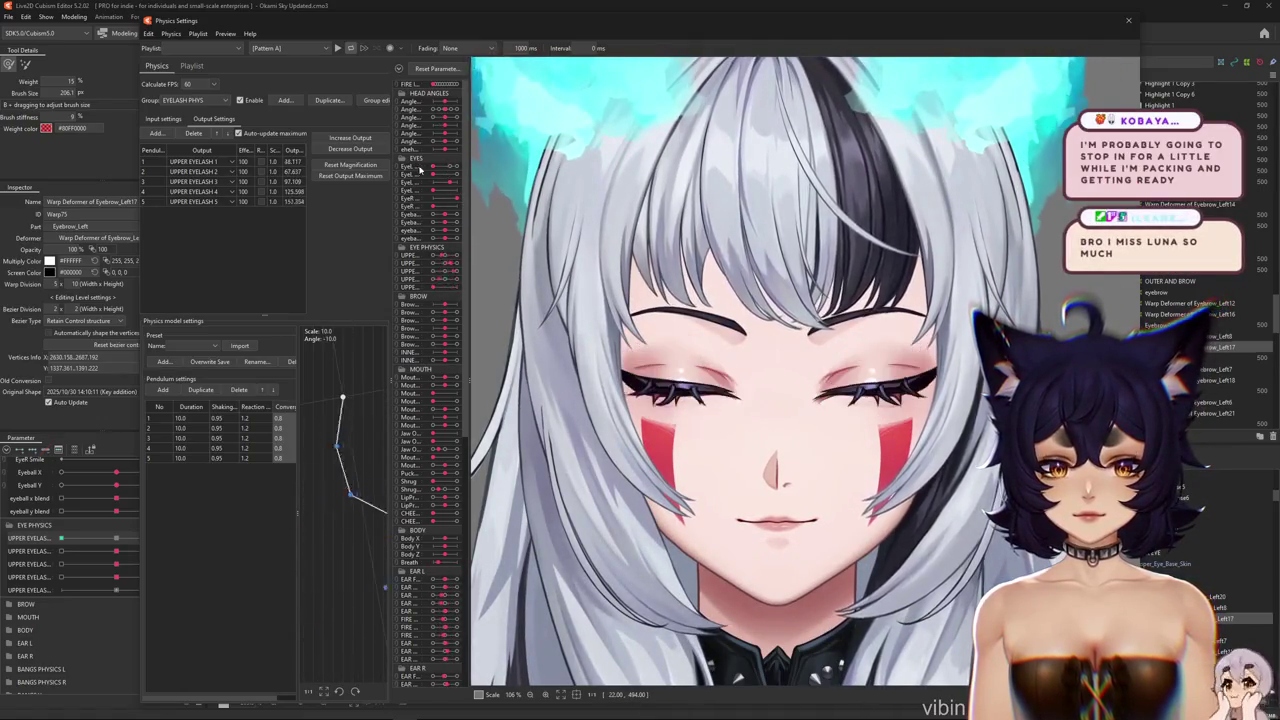
Blink the preview model to watch the eyelash pendulums swing
left_click_drag(433, 170, 452, 168)
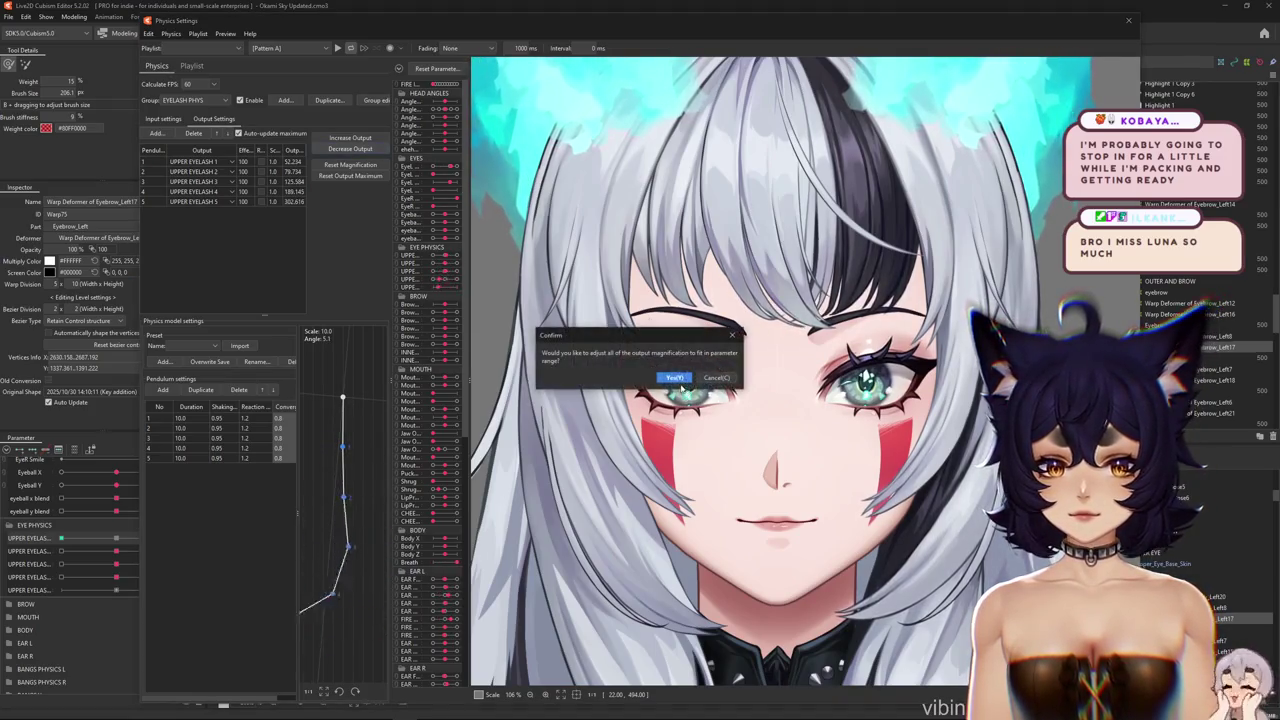
left_click_drag(452, 168, 416, 180)
left_click(225, 33)
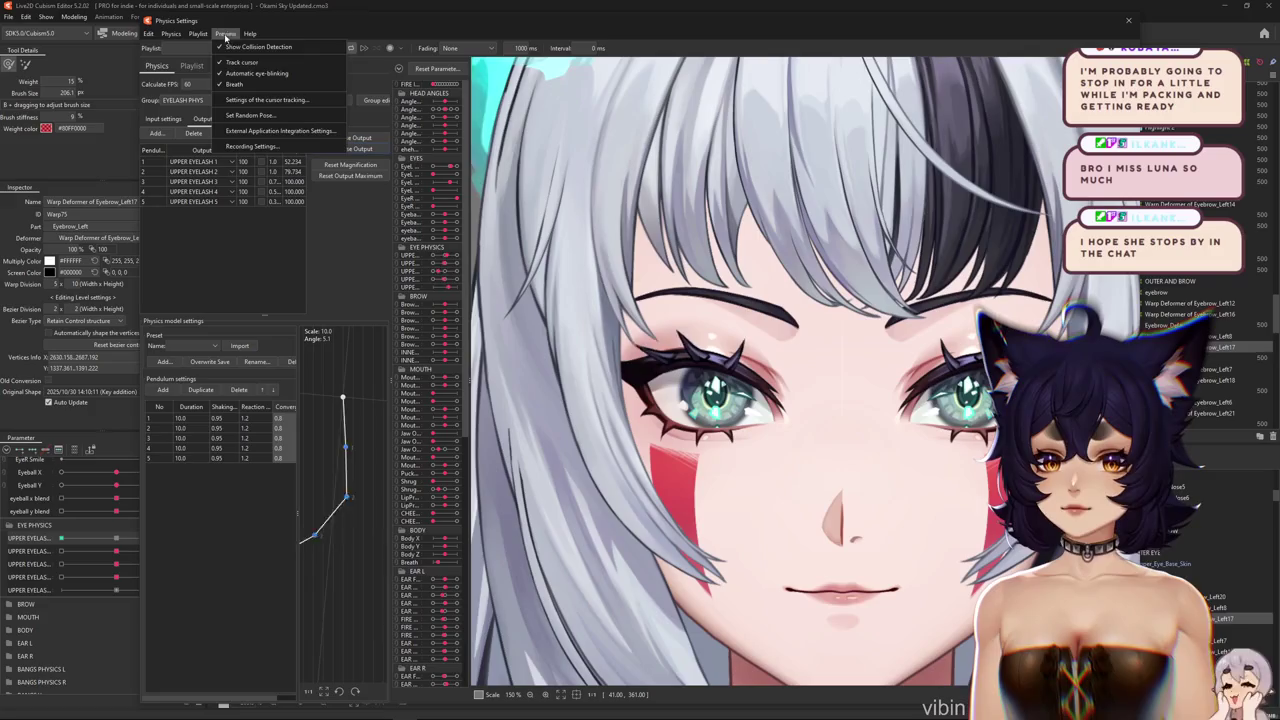
mouse_move(448, 174)
left_mouse_down()
mouse_move(420, 175)
mouse_move(453, 173)
left_mouse_up()
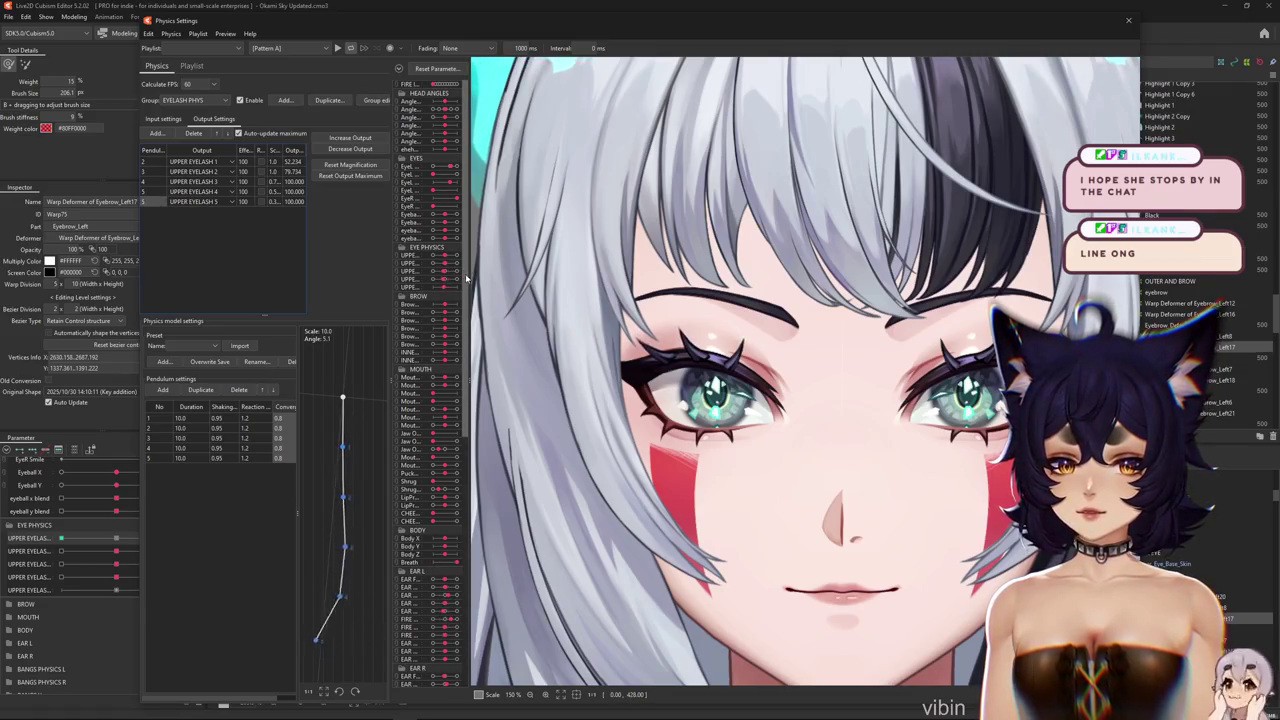
mouse_move(467, 278)
left_mouse_down()
mouse_move(469, 469)
mouse_move(468, 398)
left_mouse_up()
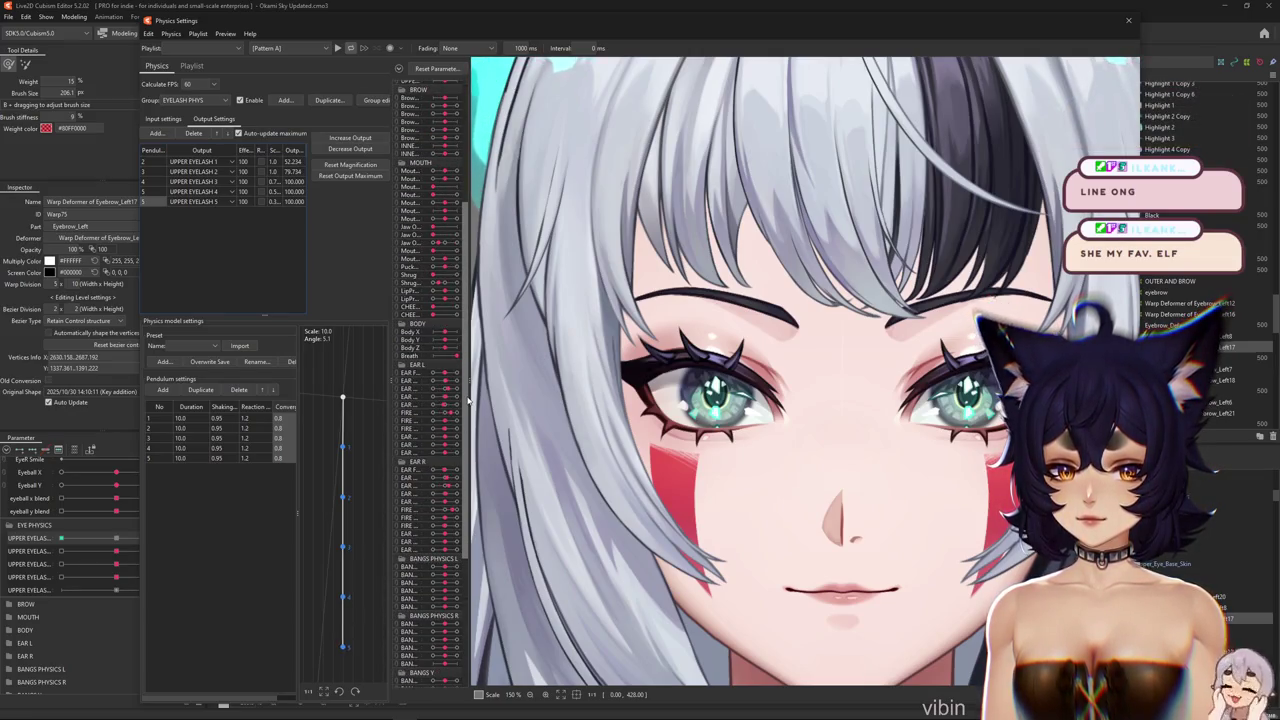
left_click_drag(468, 400, 447, 278)
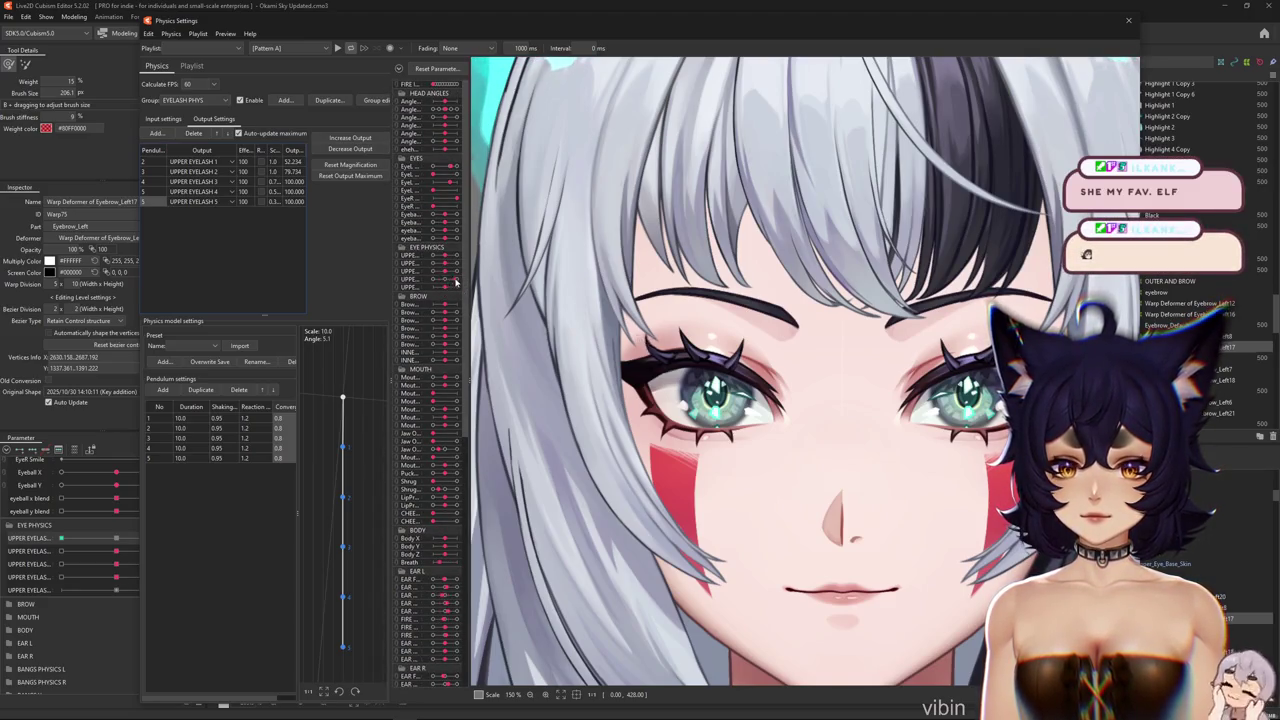
Remove the UPPER EYELASH 5 output and fit output magnifications to the parameter range
left_click(194, 135)
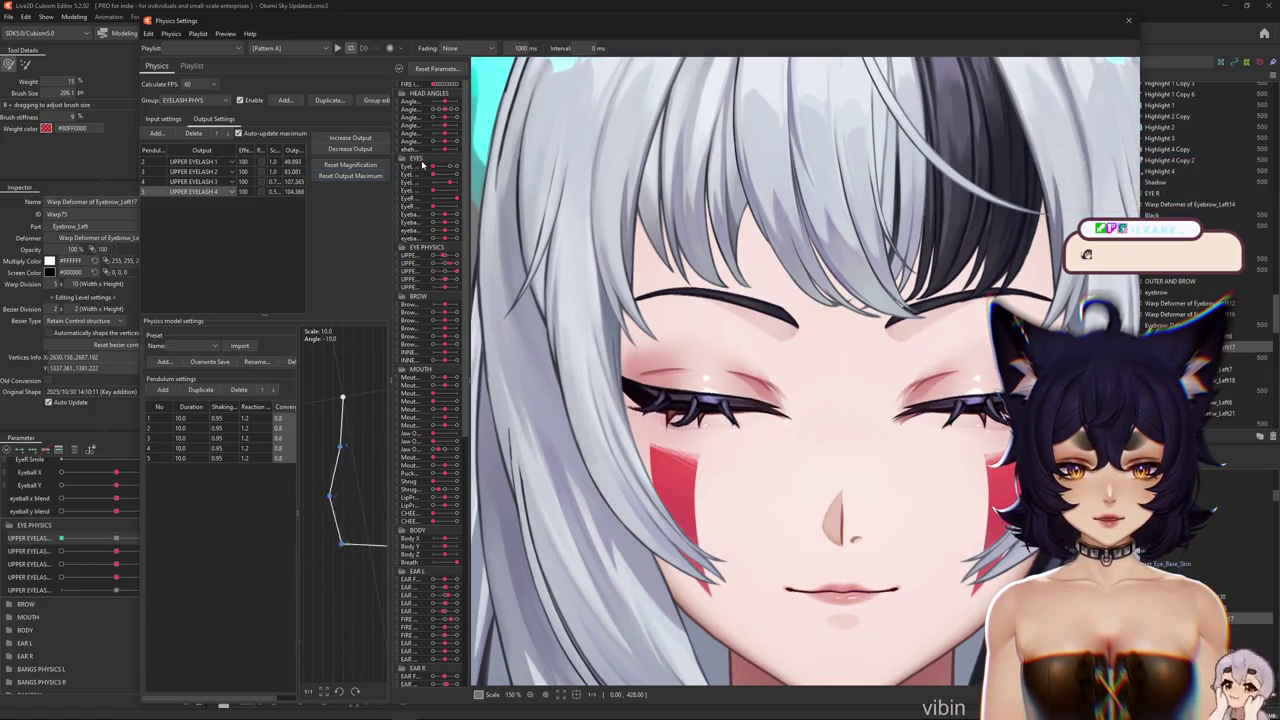
left_click(368, 164)
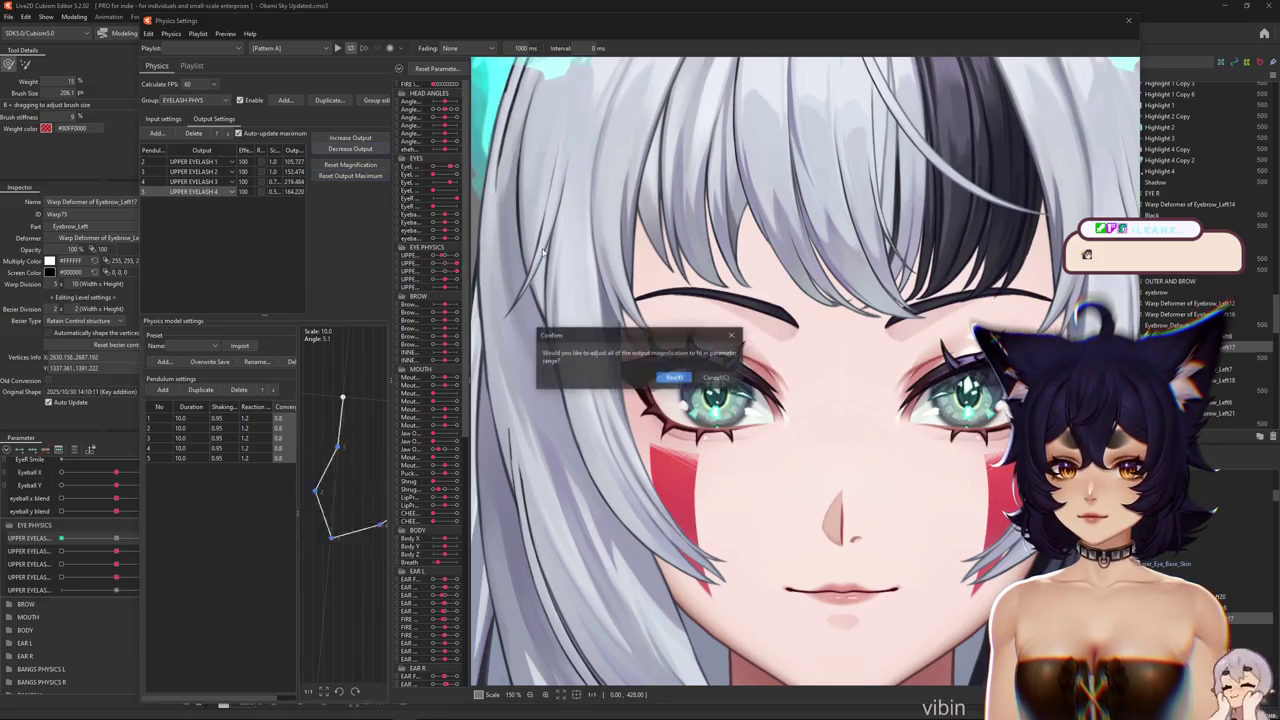
key("Return")
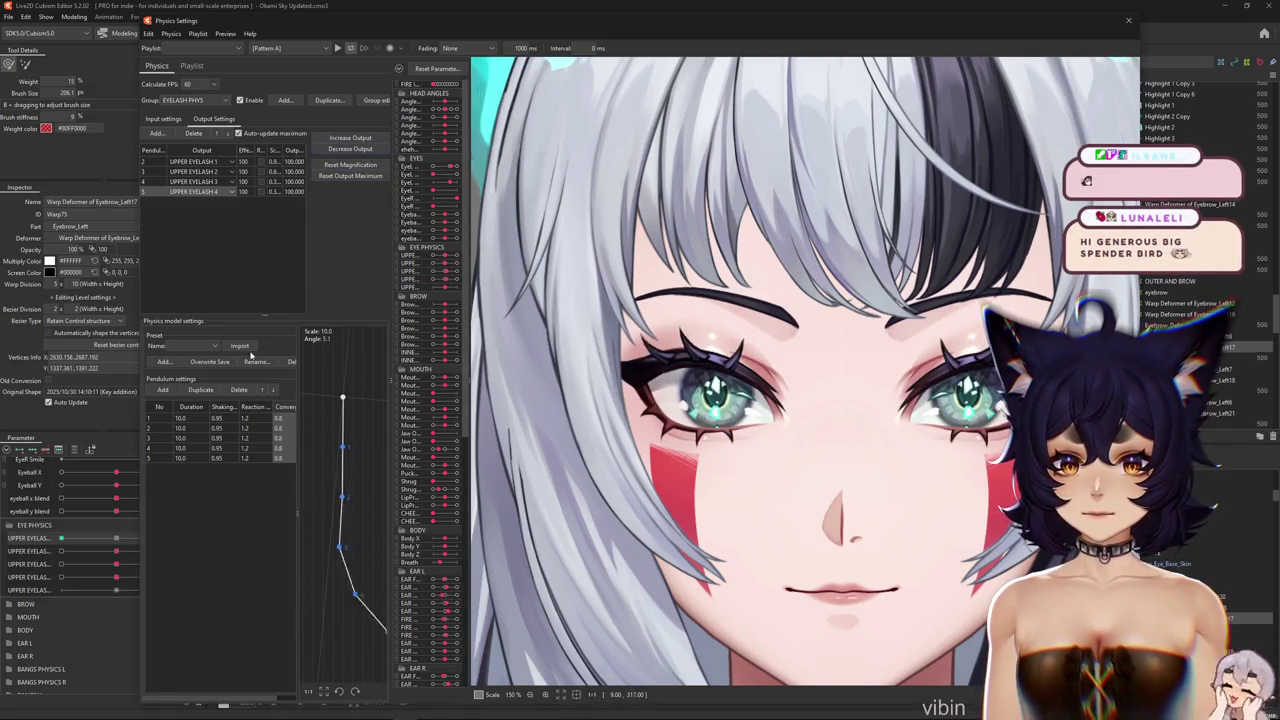
Set all Shaking values to 0.89 and refit the output magnifications
right_click(222, 406)
left_click(240, 412)
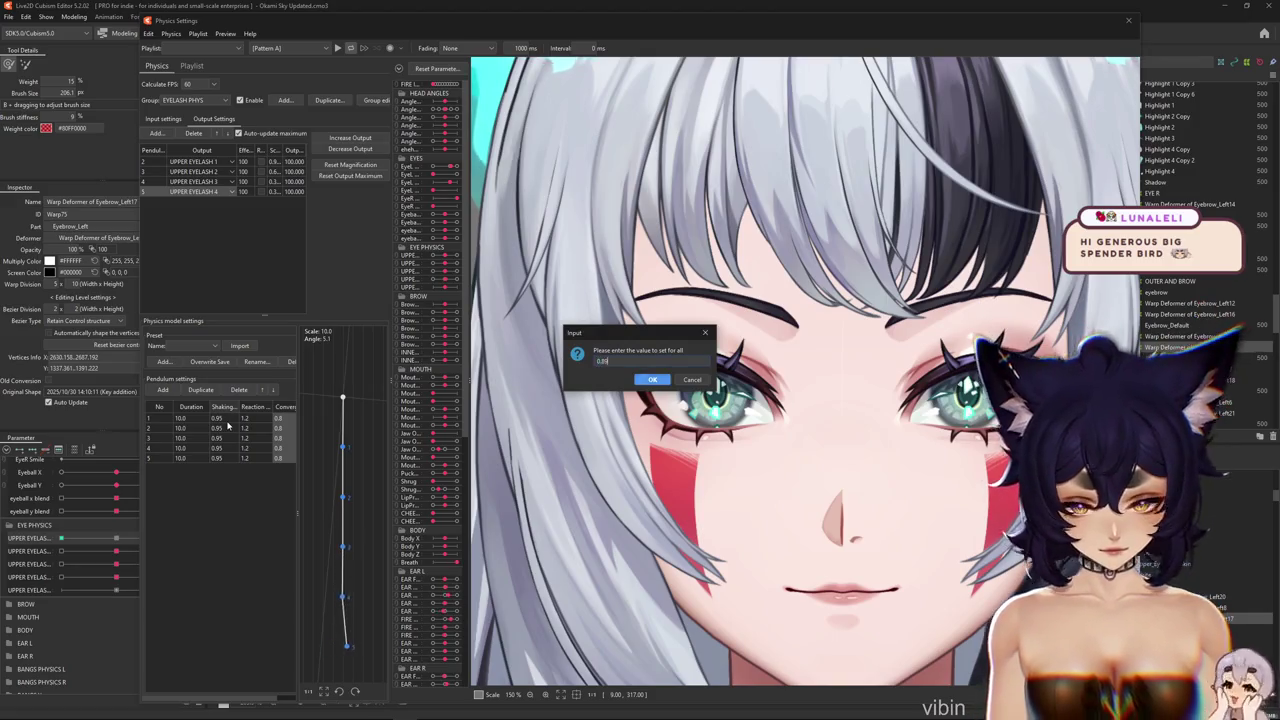
key("Return")
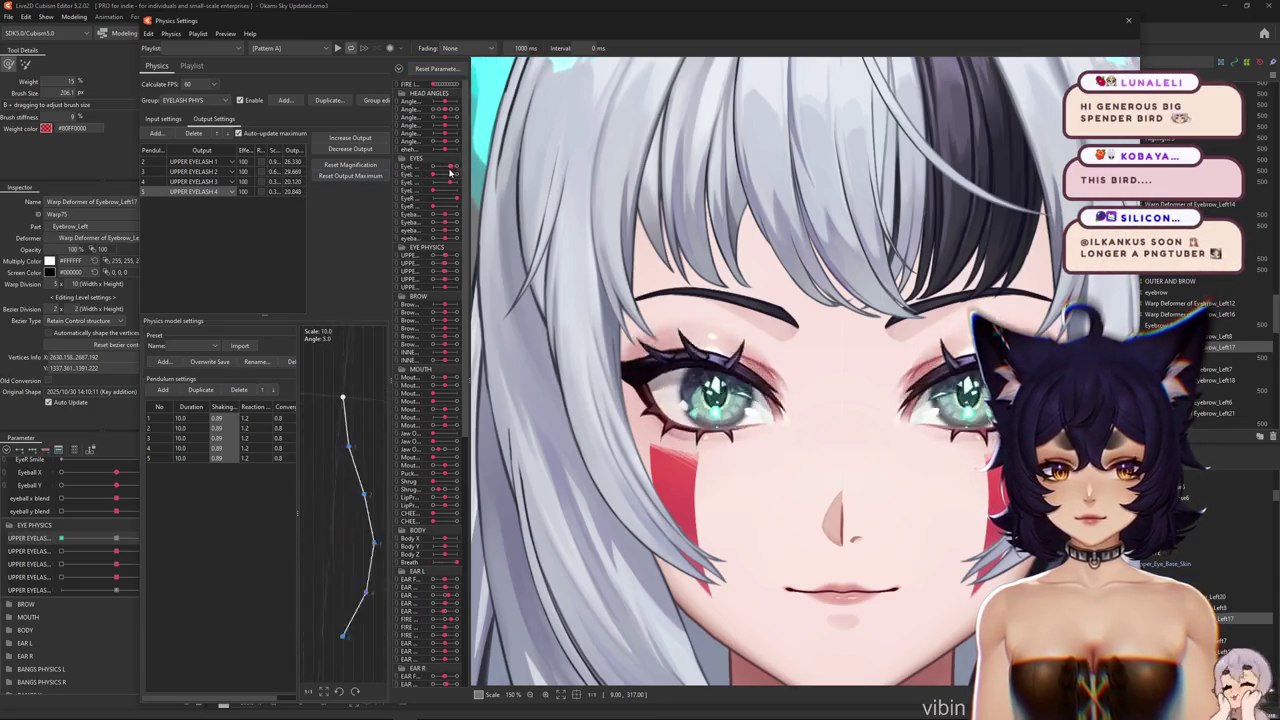
left_click(360, 148)
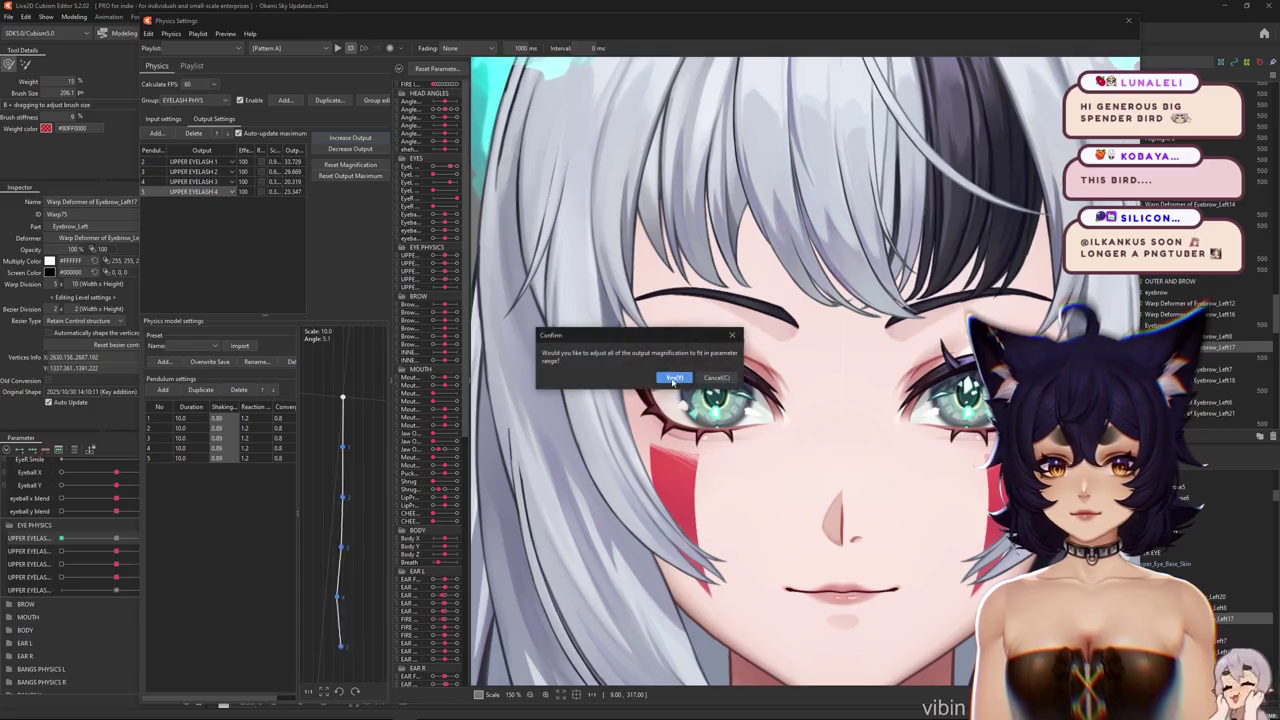
key("Return")
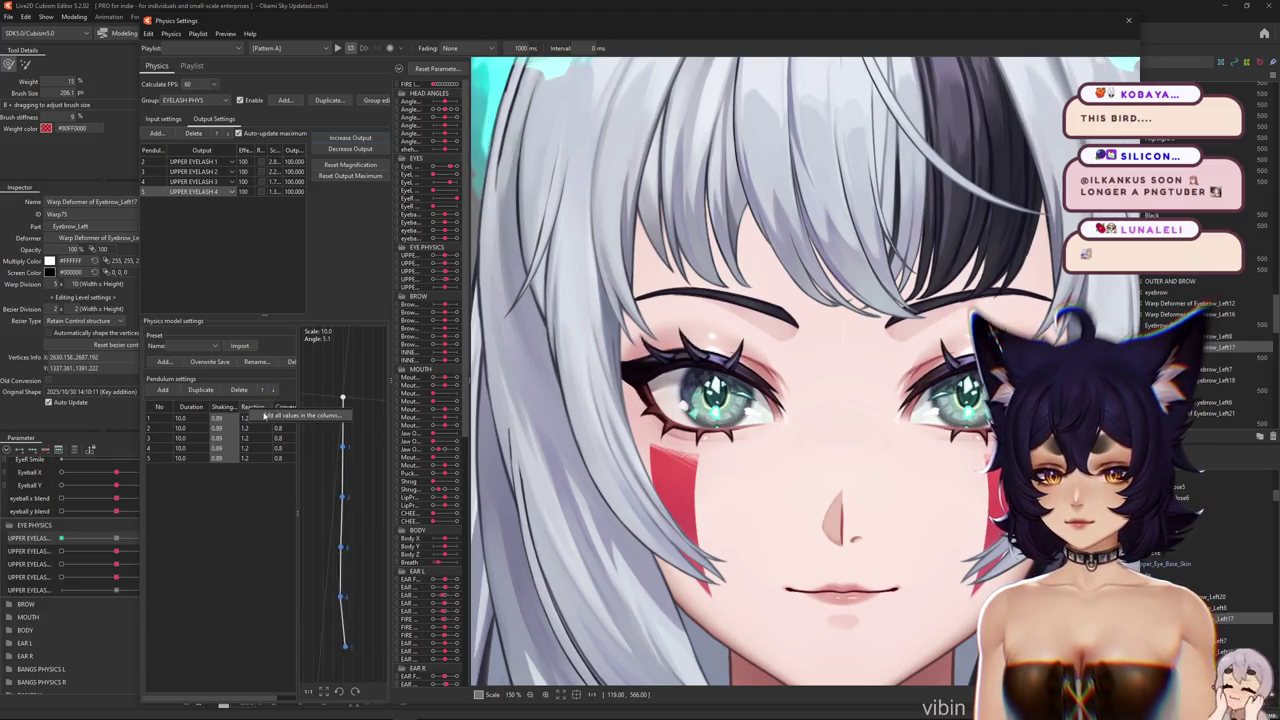
Set all Reaction and Convergence values to 0.9 and lower the output magnification
double_click(264, 413)
key("Return")
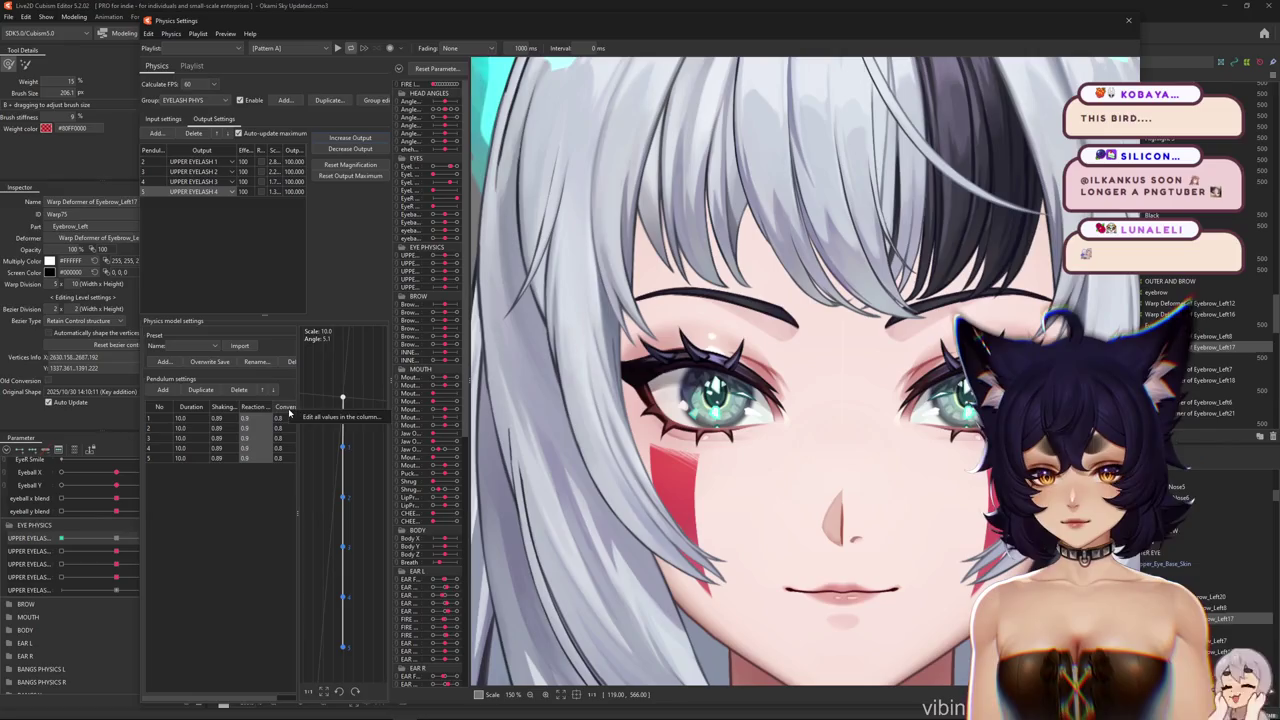
double_click(288, 408)
key("Return")
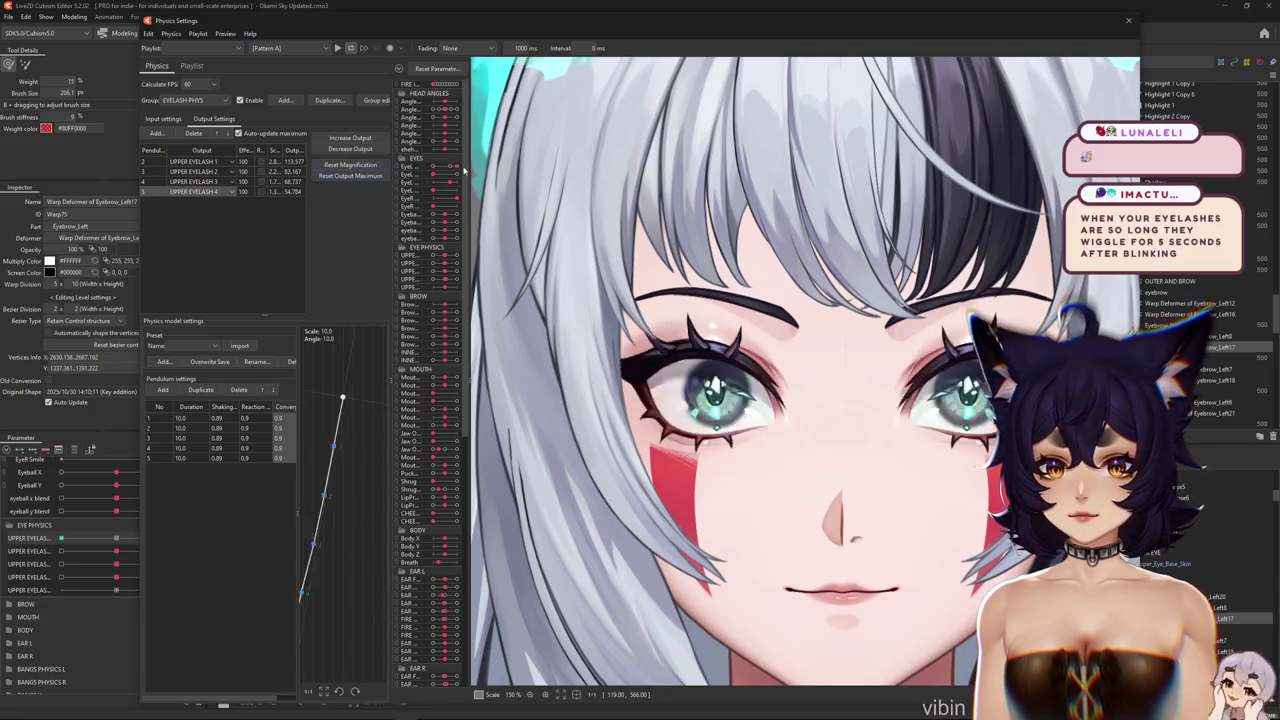
left_click(369, 150)
key("Return")
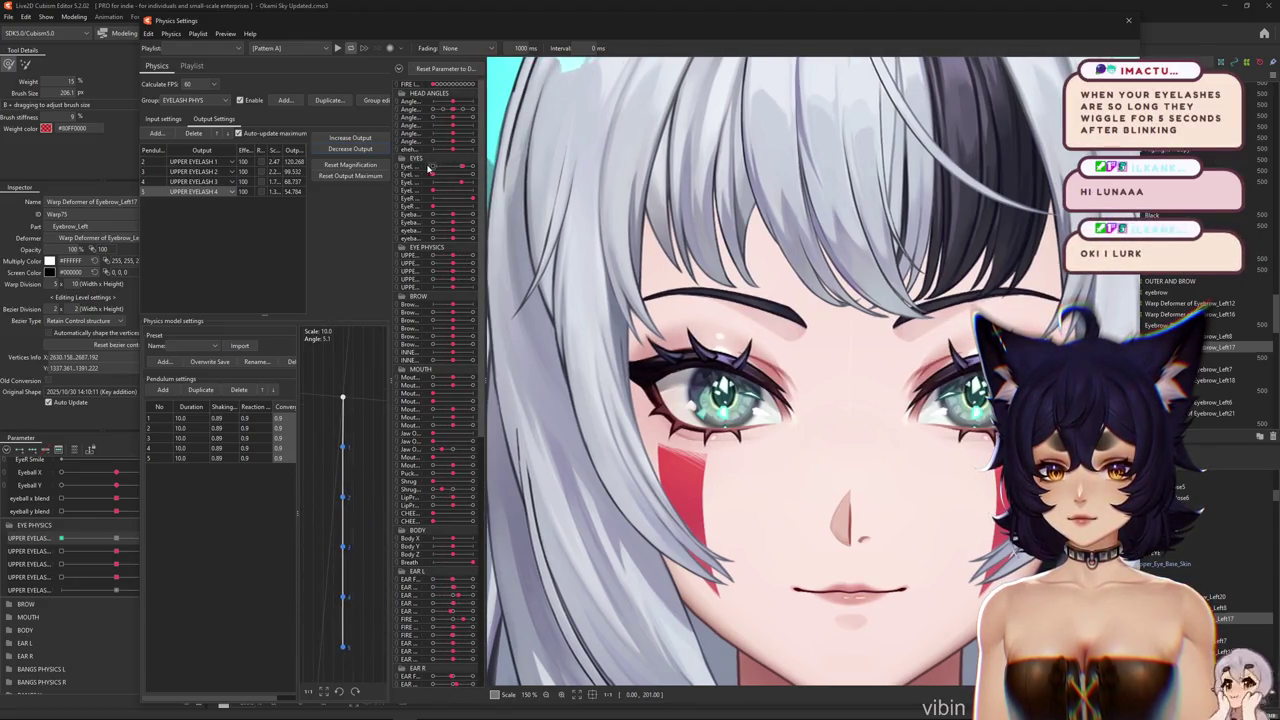
left_click_drag(428, 170, 452, 167)
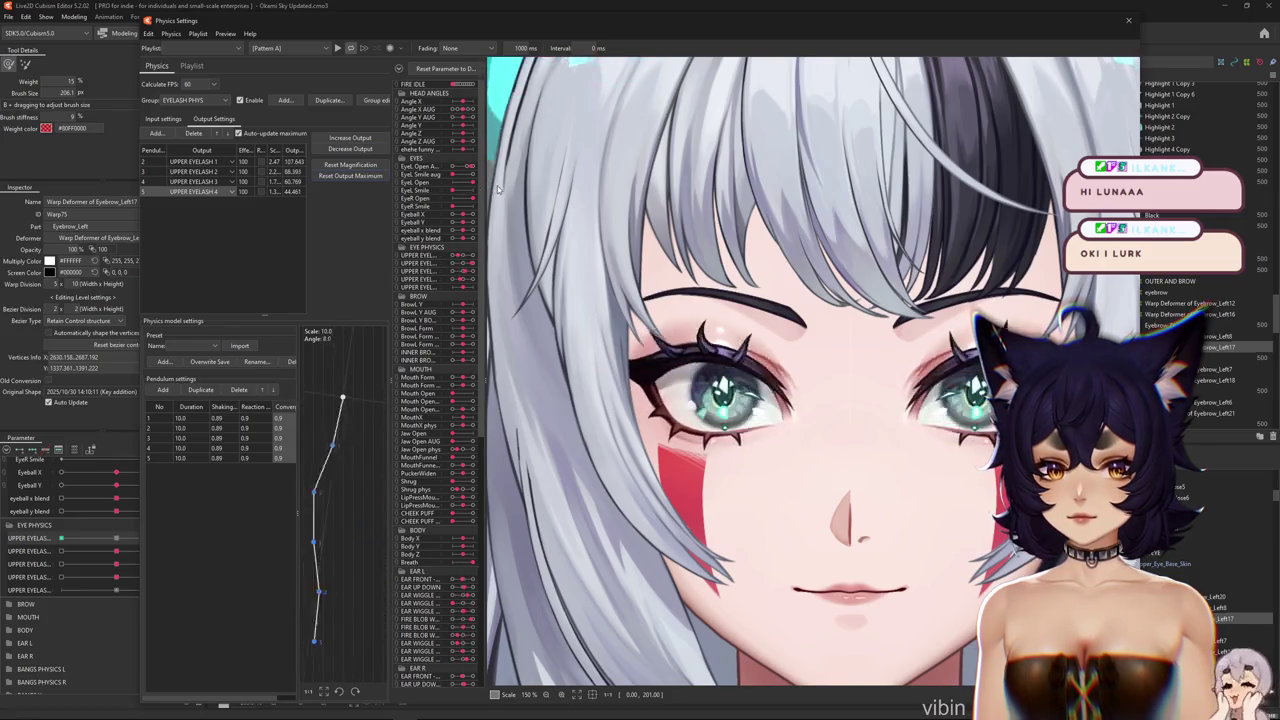
Reset the eyelash output magnifications and raise them back to about 100
left_click(349, 166)
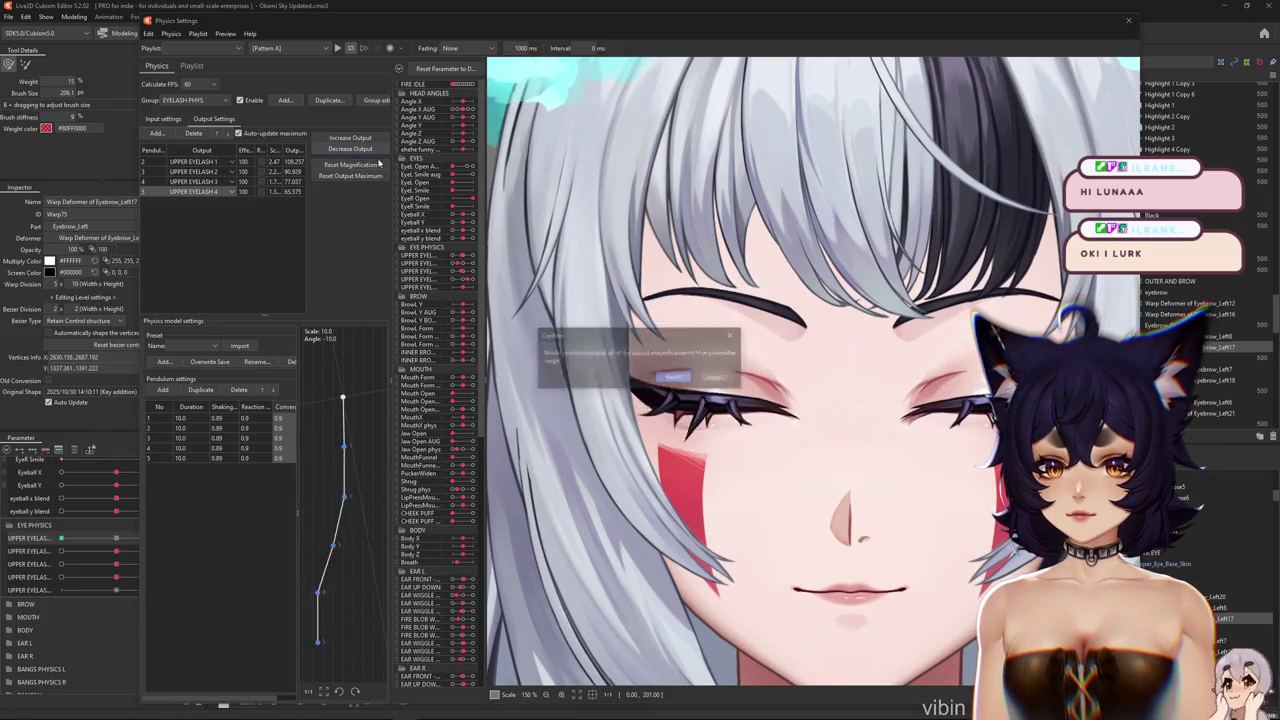
left_click(650, 372)
left_click(353, 140)
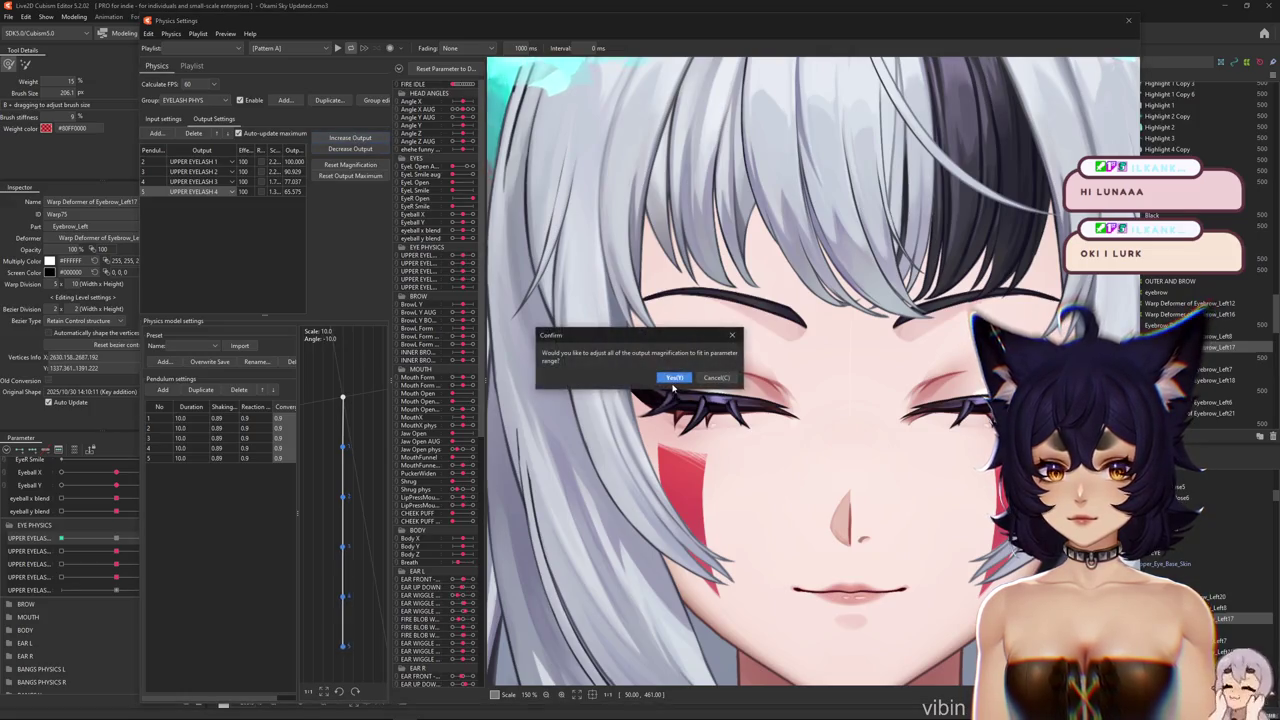
key("Return")
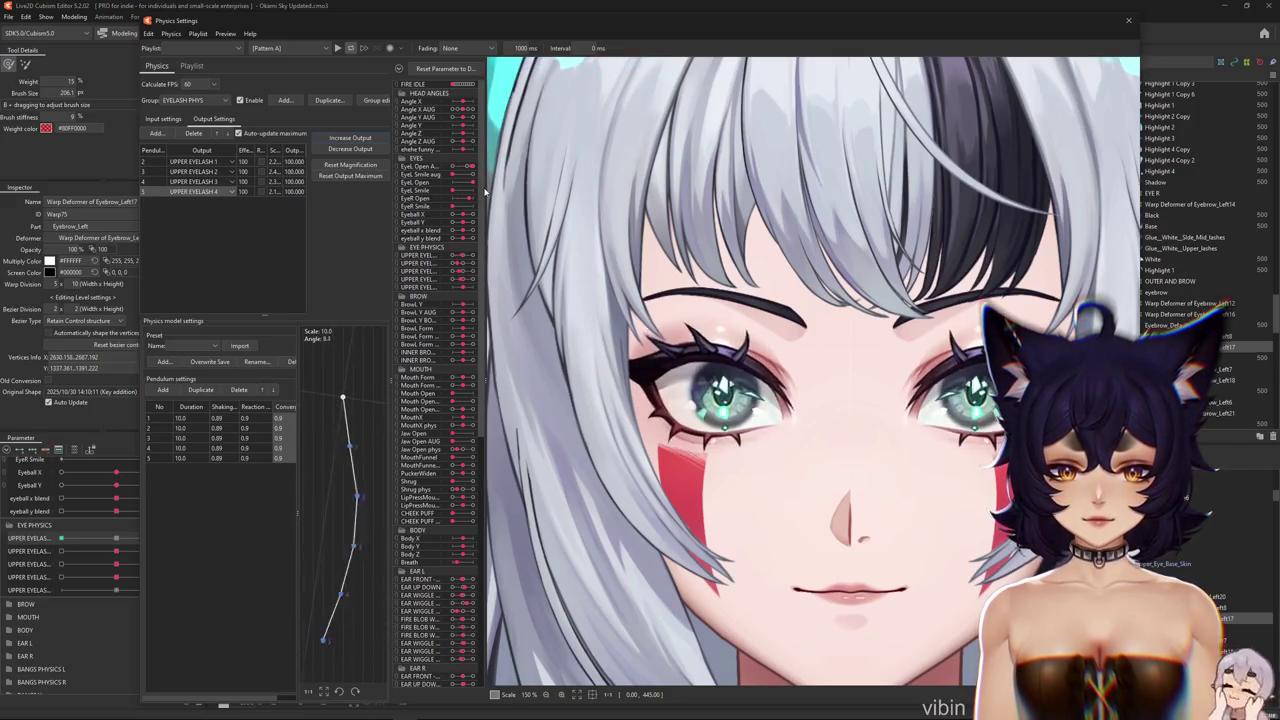
left_click(264, 162)
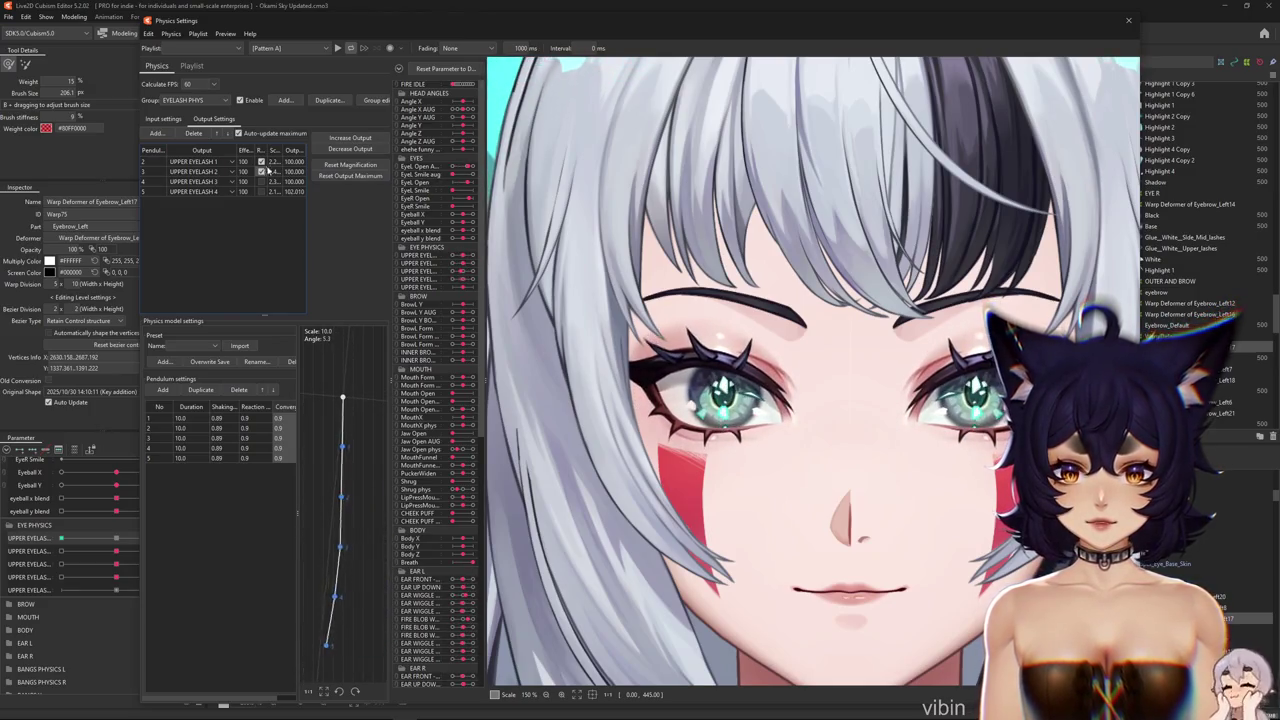
Turn the preview head left and right to test the lashes, then view input settings
mouse_move(809, 500)
left_mouse_down()
mouse_move(650, 450)
mouse_move(1000, 350)
mouse_move(1240, 220)
left_mouse_up()
mouse_move(927, 463)
left_mouse_down()
mouse_move(820, 500)
mouse_move(957, 338)
left_mouse_up()
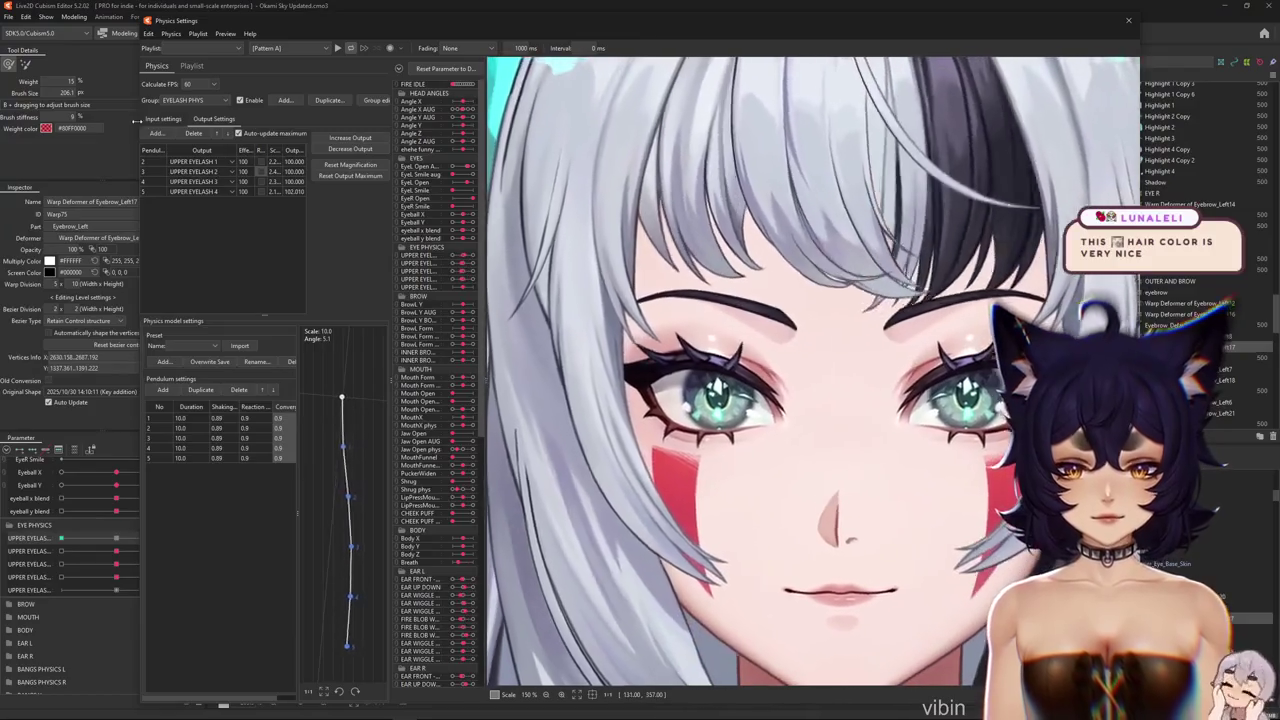
left_click(163, 118)
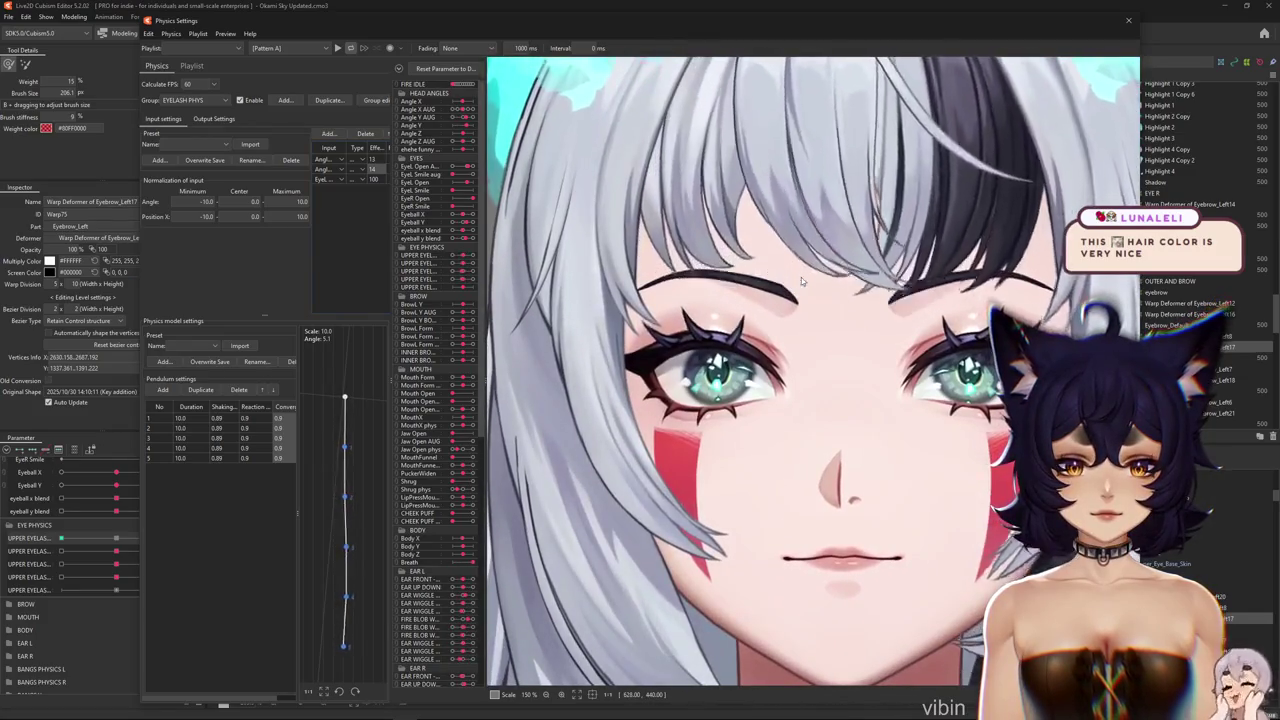
Turn the preview head left and toggle Track cursor in the preview options
mouse_move(801, 277)
left_mouse_down()
mouse_move(570, 262)
mouse_move(617, 261)
left_mouse_up()
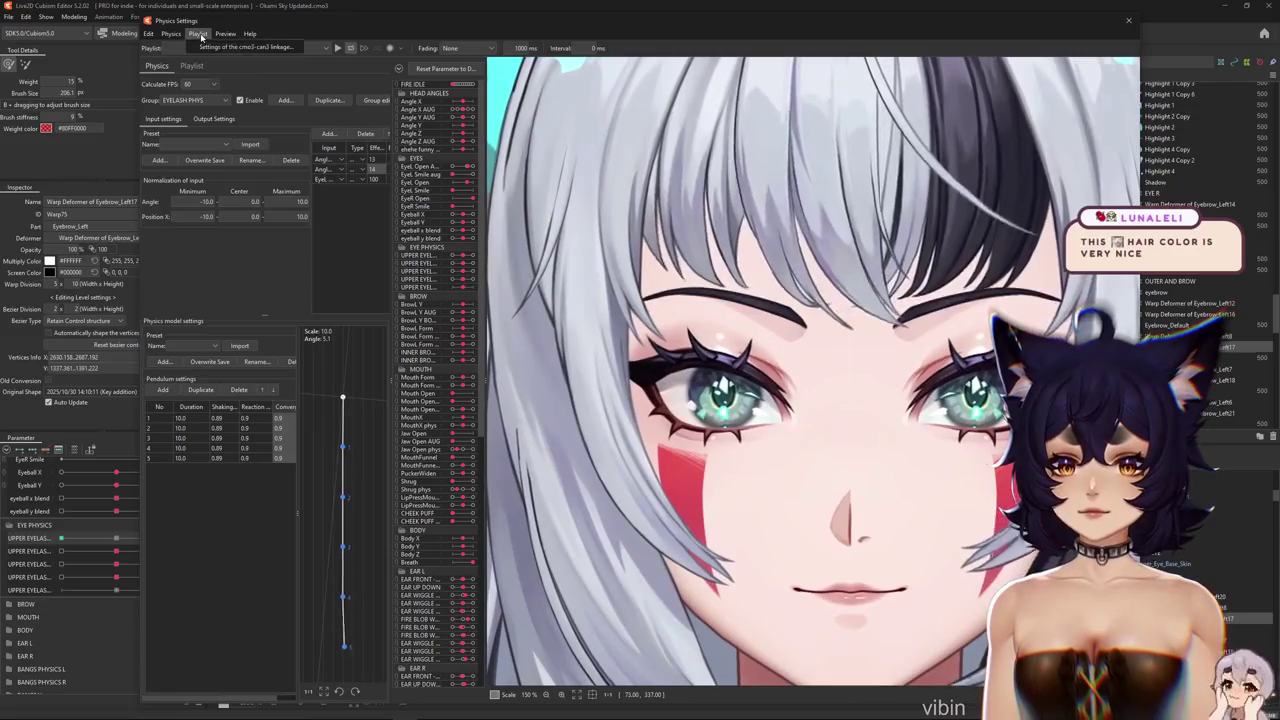
left_click(225, 33)
left_click(240, 62)
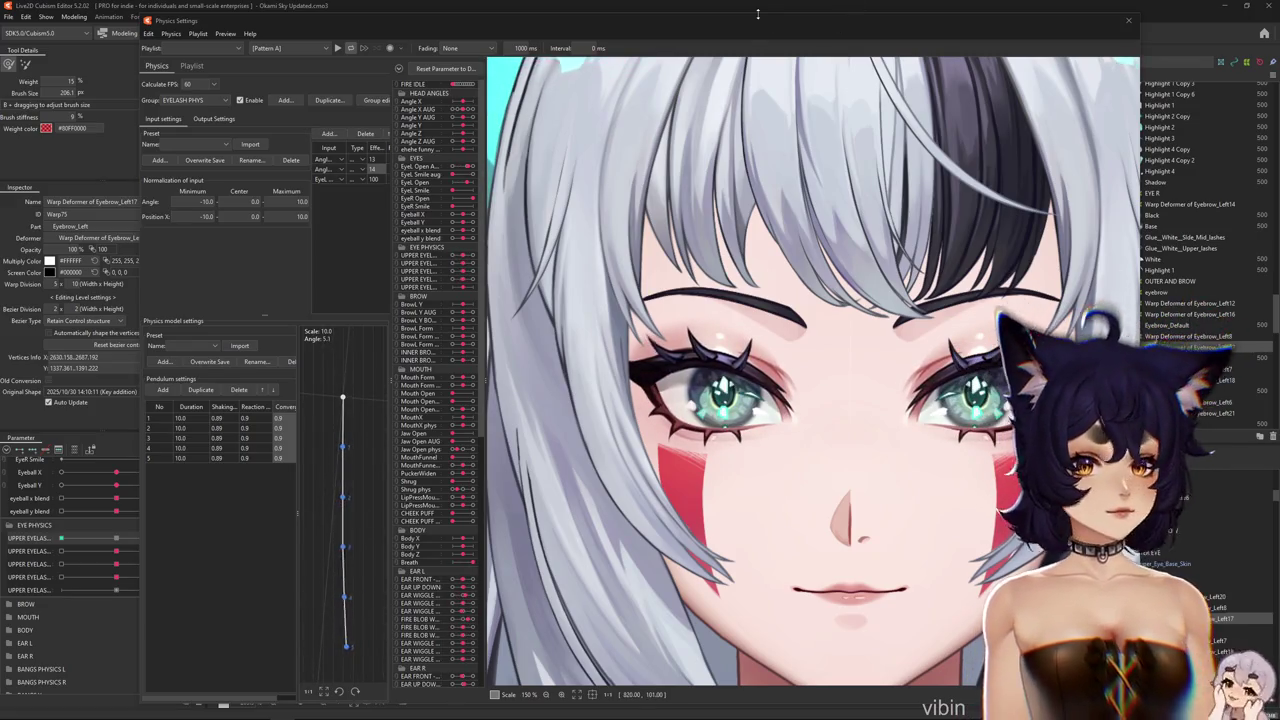
Move the Physics Settings window left, widen it and zoom the preview out to 75%
left_click_drag(400, 20, 277, 11)
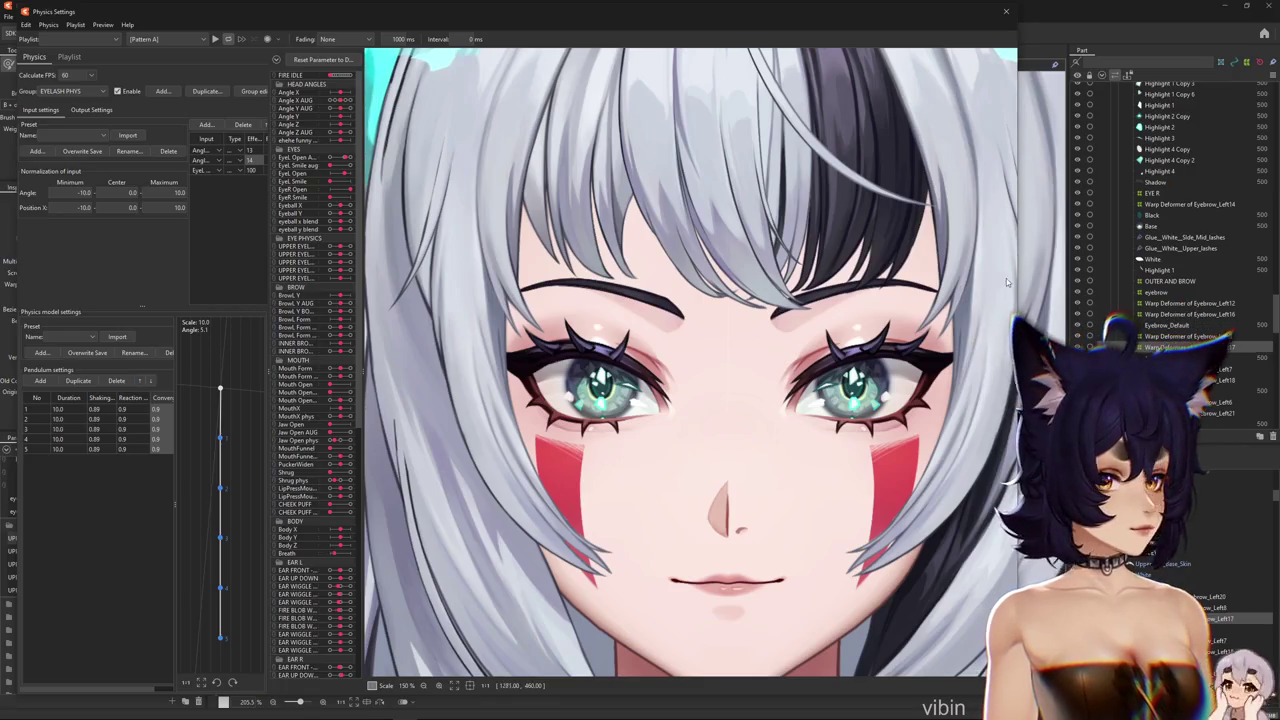
left_click_drag(1017, 314, 1229, 273)
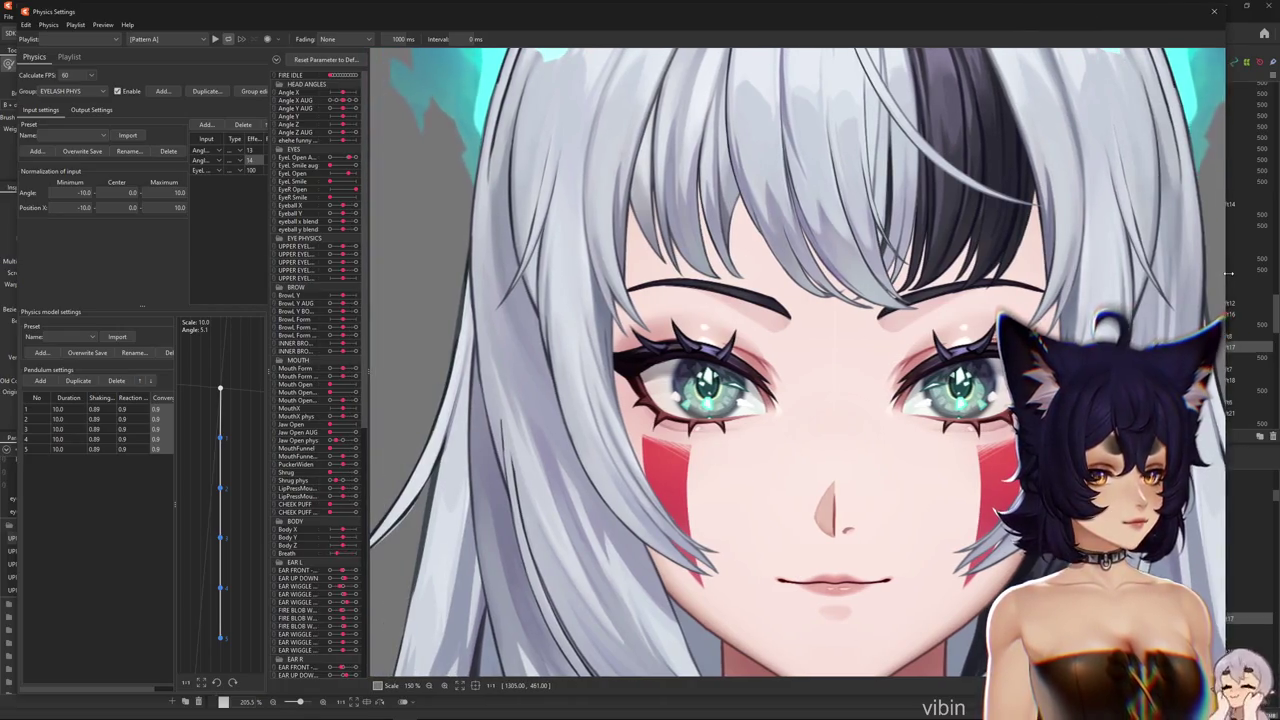
scroll(900, 452, "down", 3)
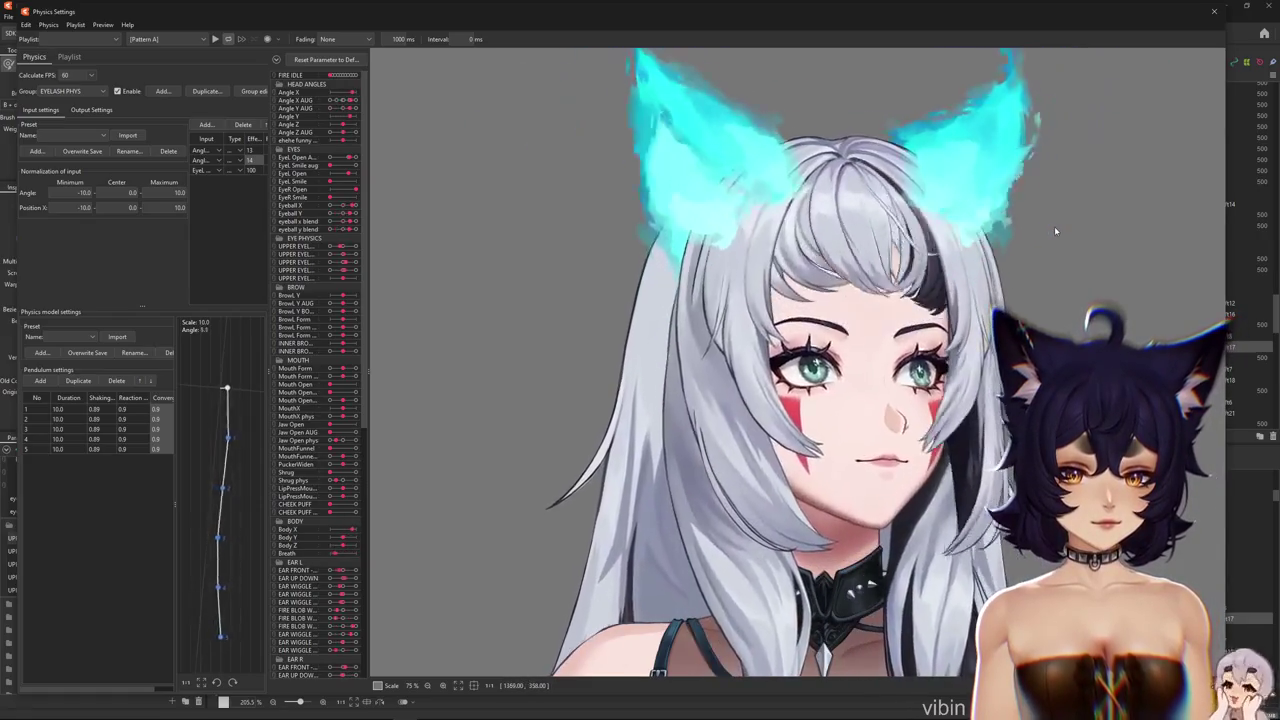
Close Physics Settings and preview the left eye openness, returning it to 1.0
left_click(1213, 12)
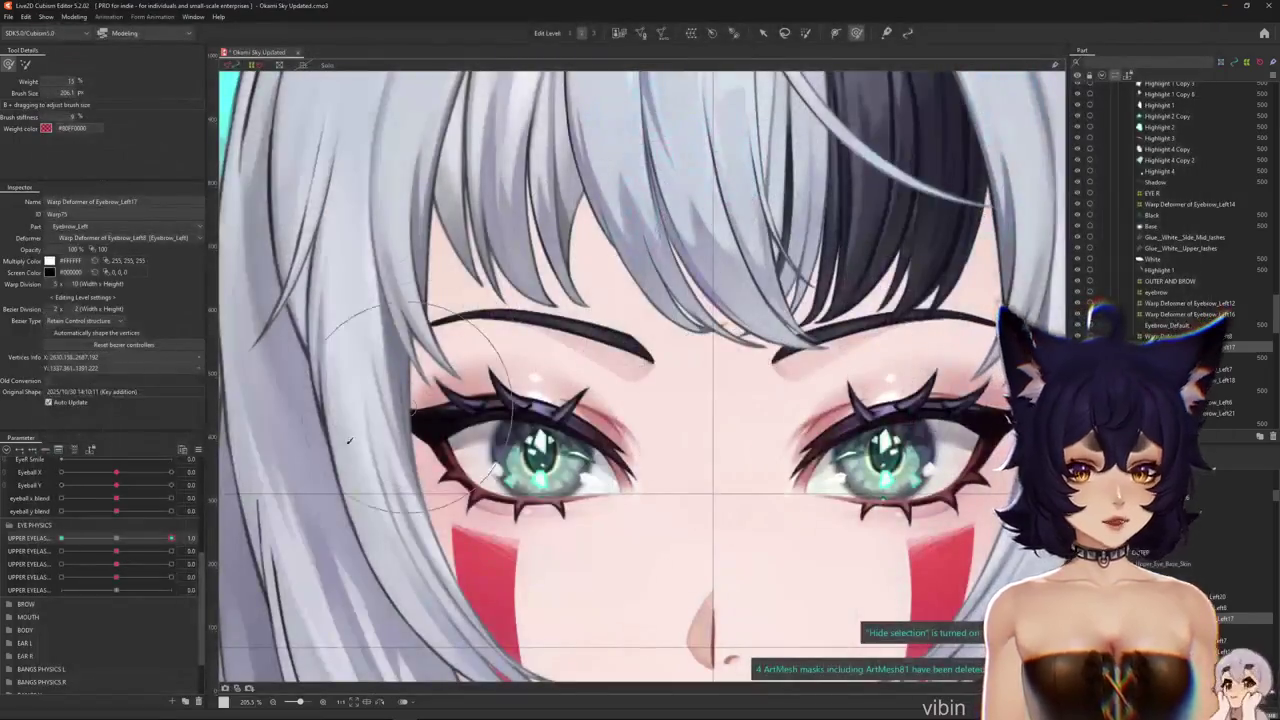
scroll(548, 447, "up", 3)
scroll(548, 447, "down", 2)
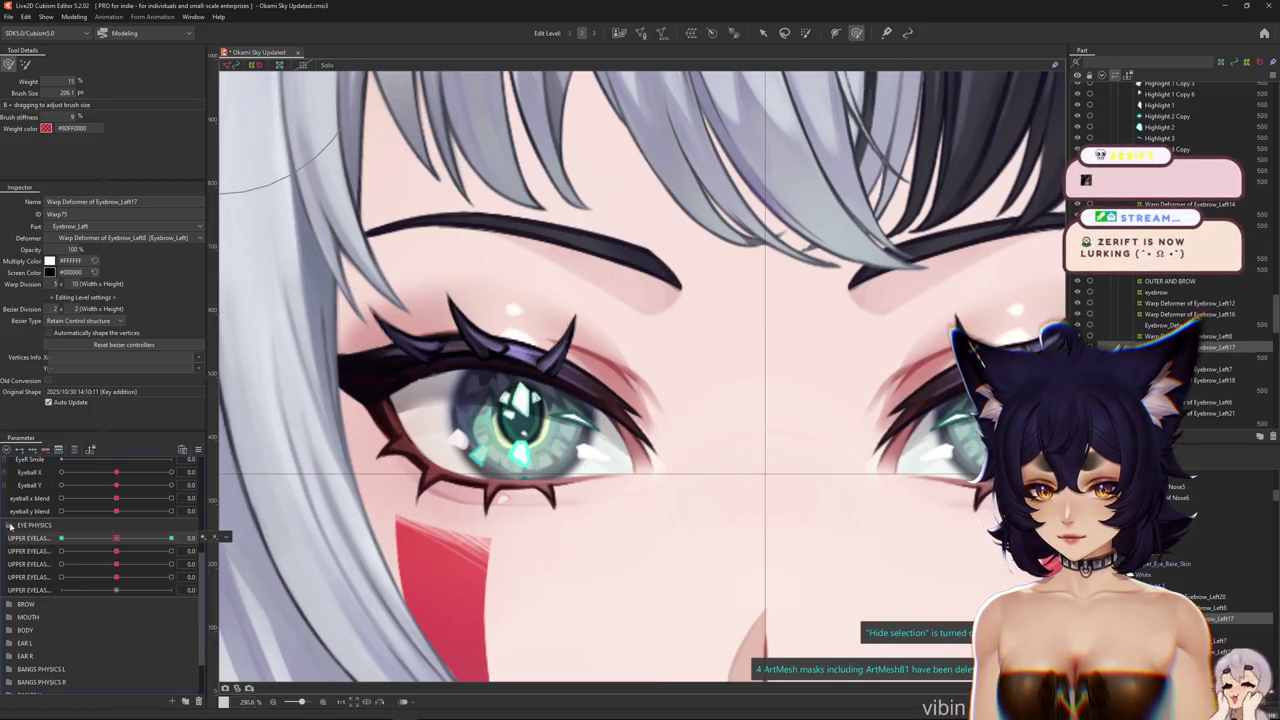
left_click(9, 525)
scroll(14, 490, "up", 2)
left_click_drag(79, 488, 185, 480)
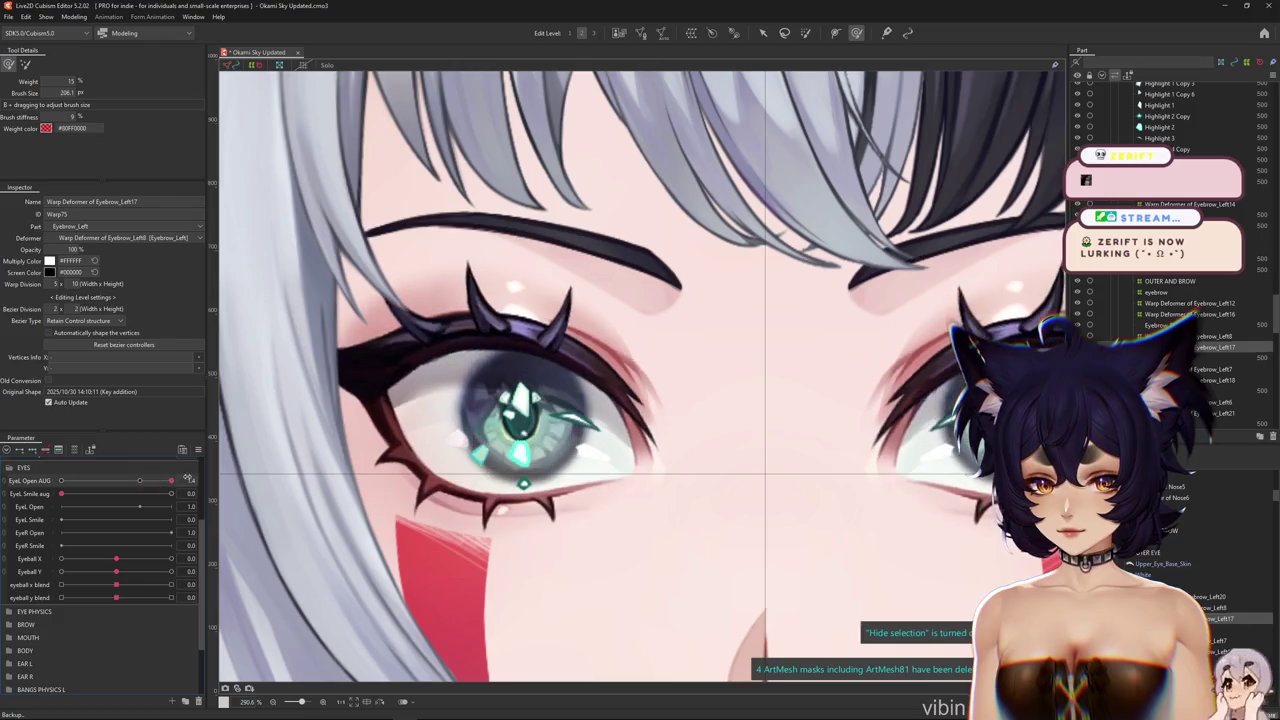
scroll(400, 430, "up", 2)
left_click(139, 480)
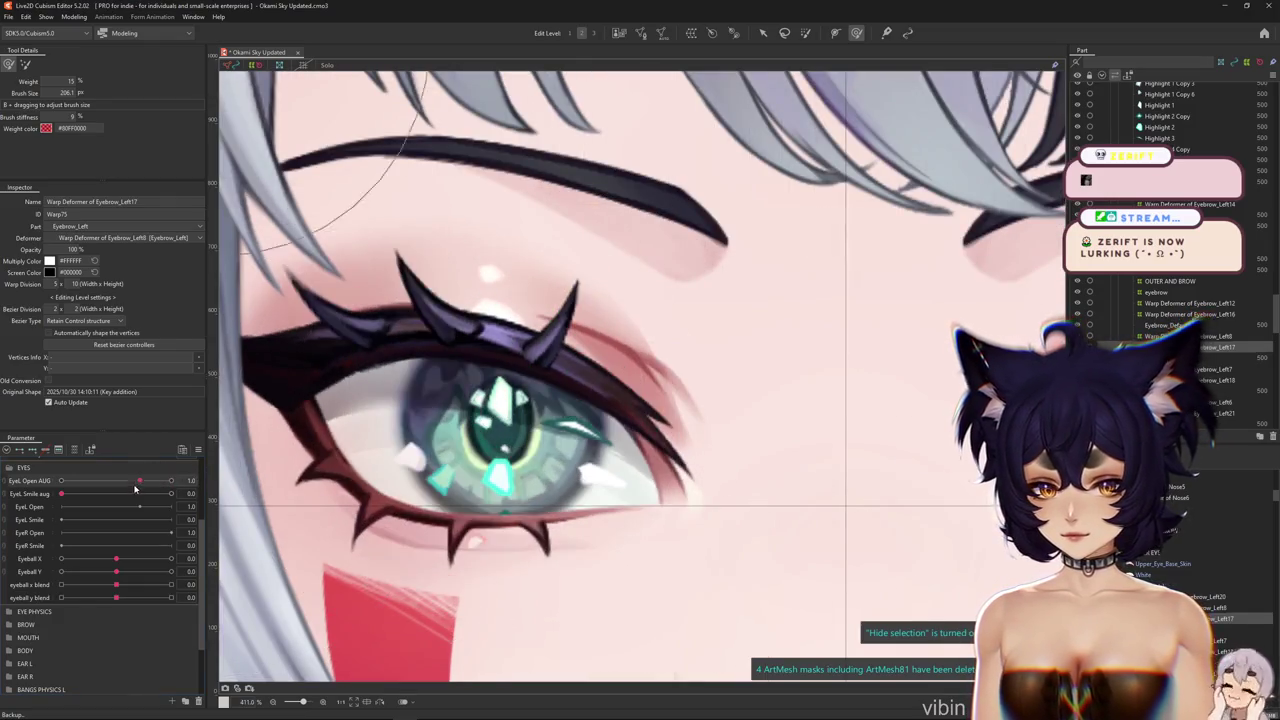
Rename the EYE PHYSICS parameter group to EYELASH PHYS
right_click(228, 477)
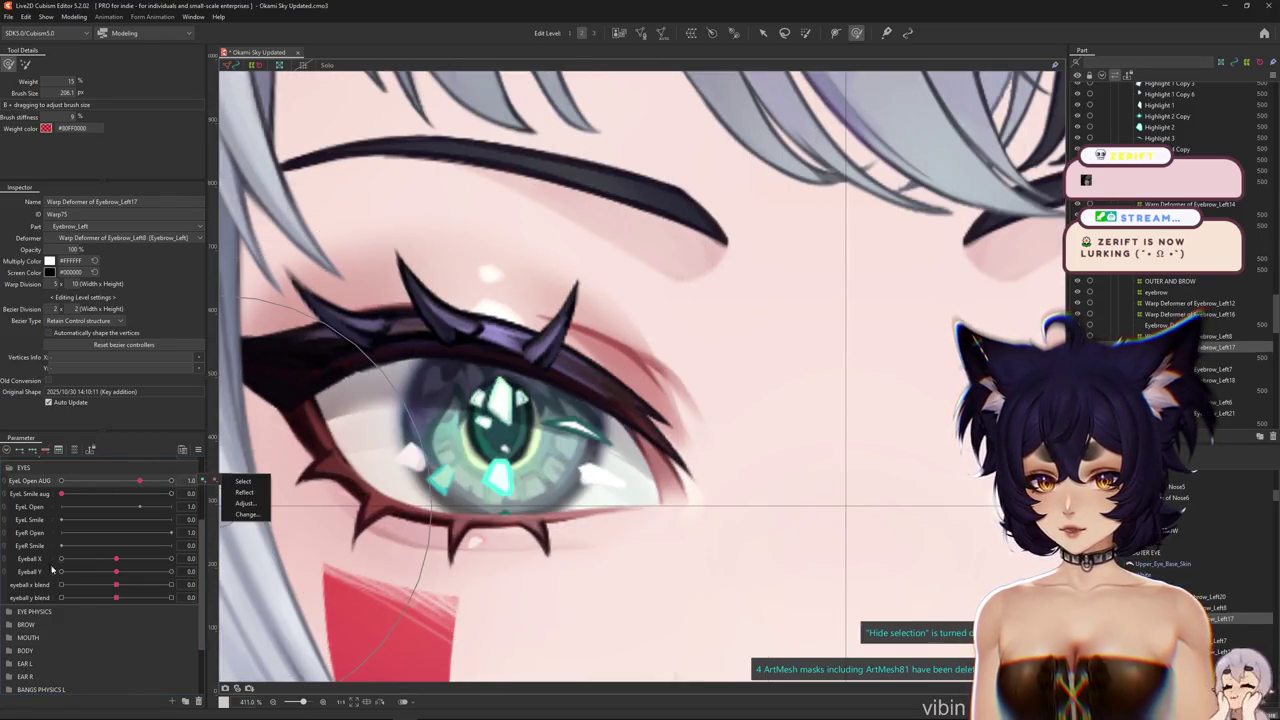
left_click(63, 614)
left_click_drag(115, 586, 141, 585)
scroll(122, 625, "down", 2)
scroll(121, 625, "up", 1)
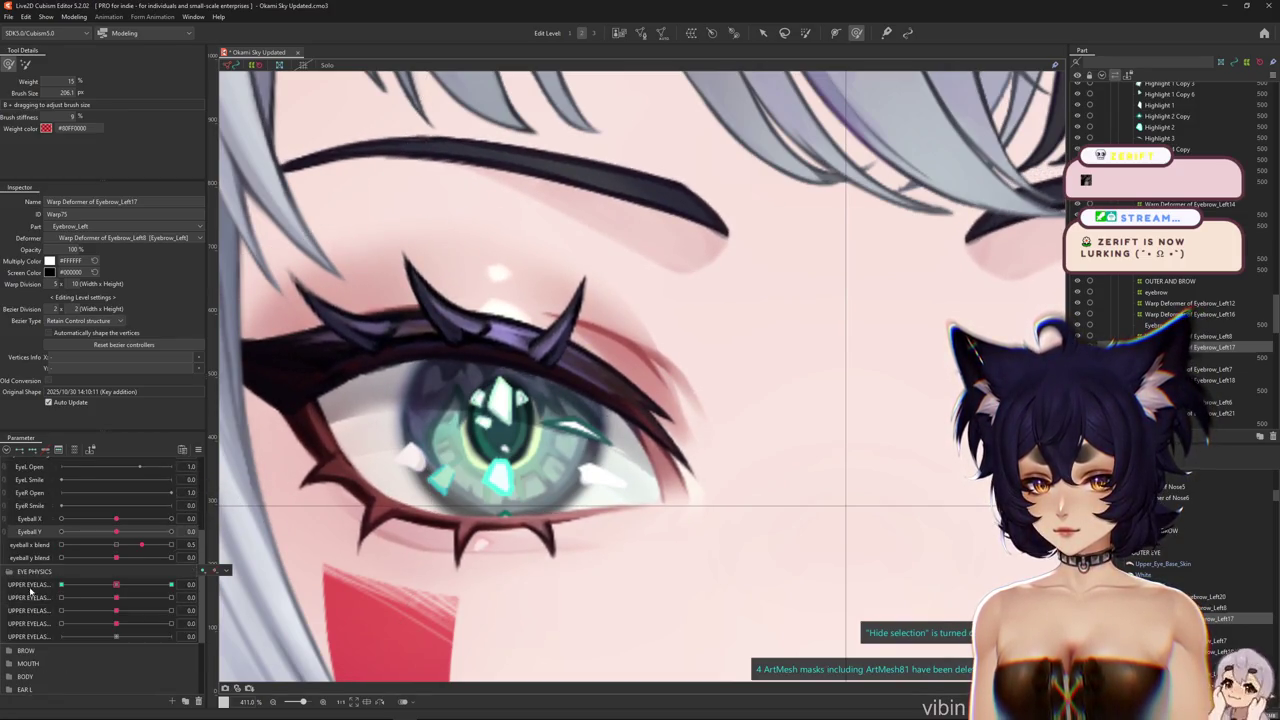
double_click(37, 571)
type("EYE")
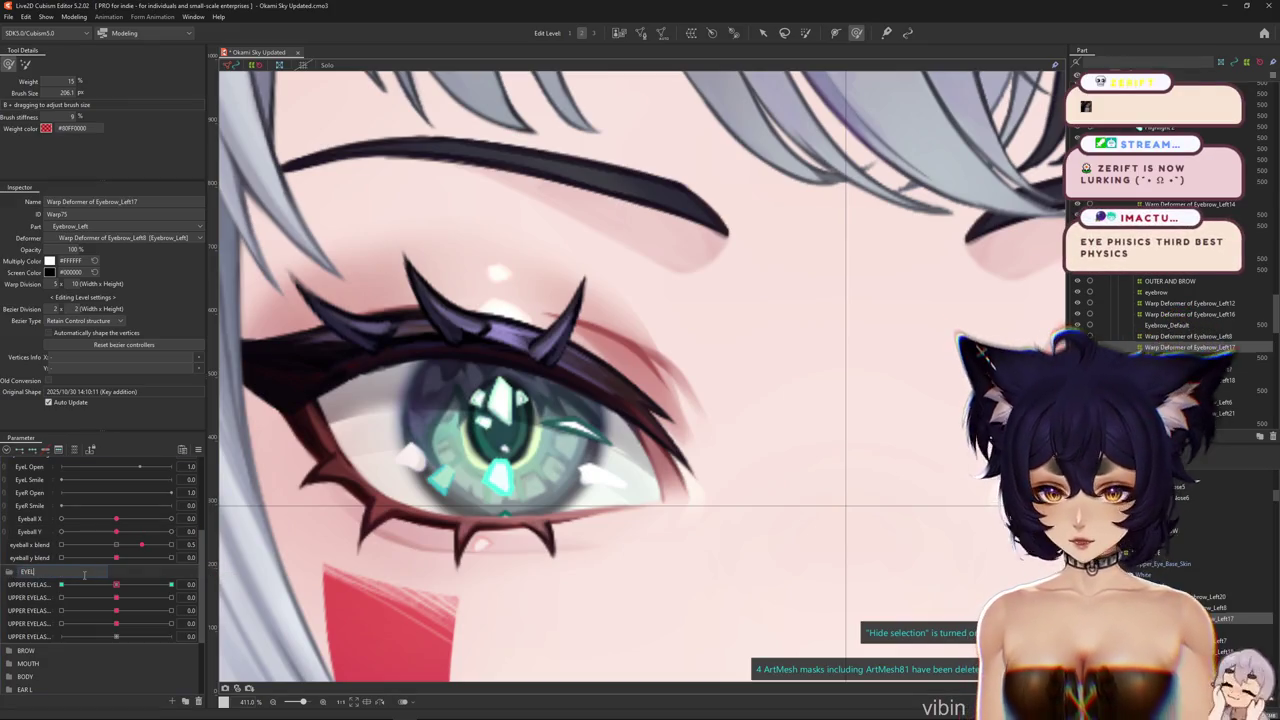
type("LASH PHYS")
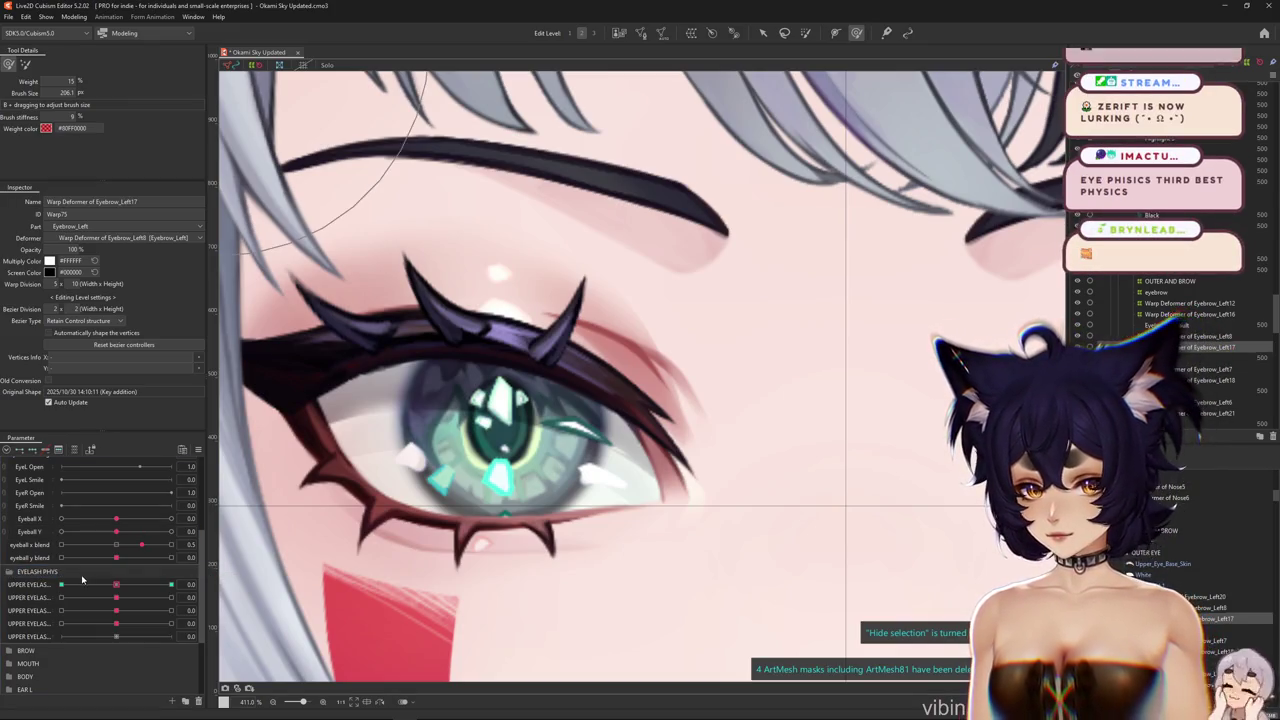
left_click(8, 571)
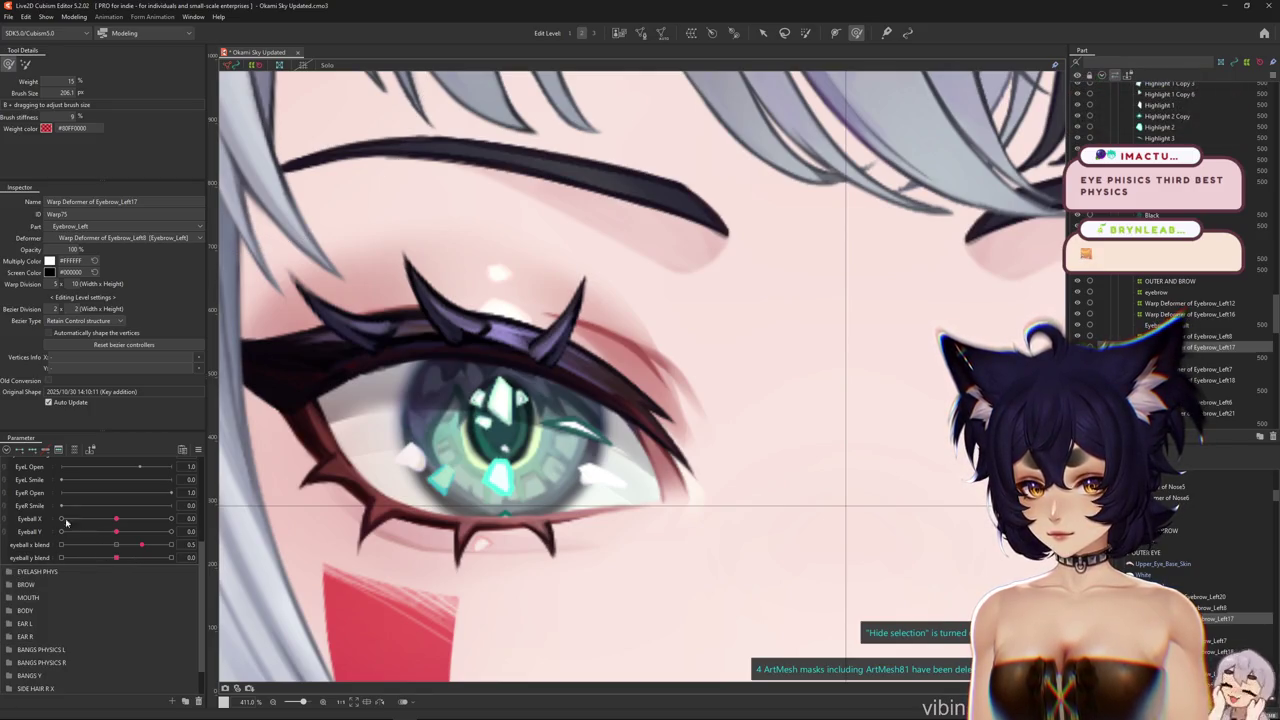
Create a new parameter group above EYELASH PHYS named EYE PHYS
scroll(56, 505, "up", 3)
scroll(57, 560, "down", 4)
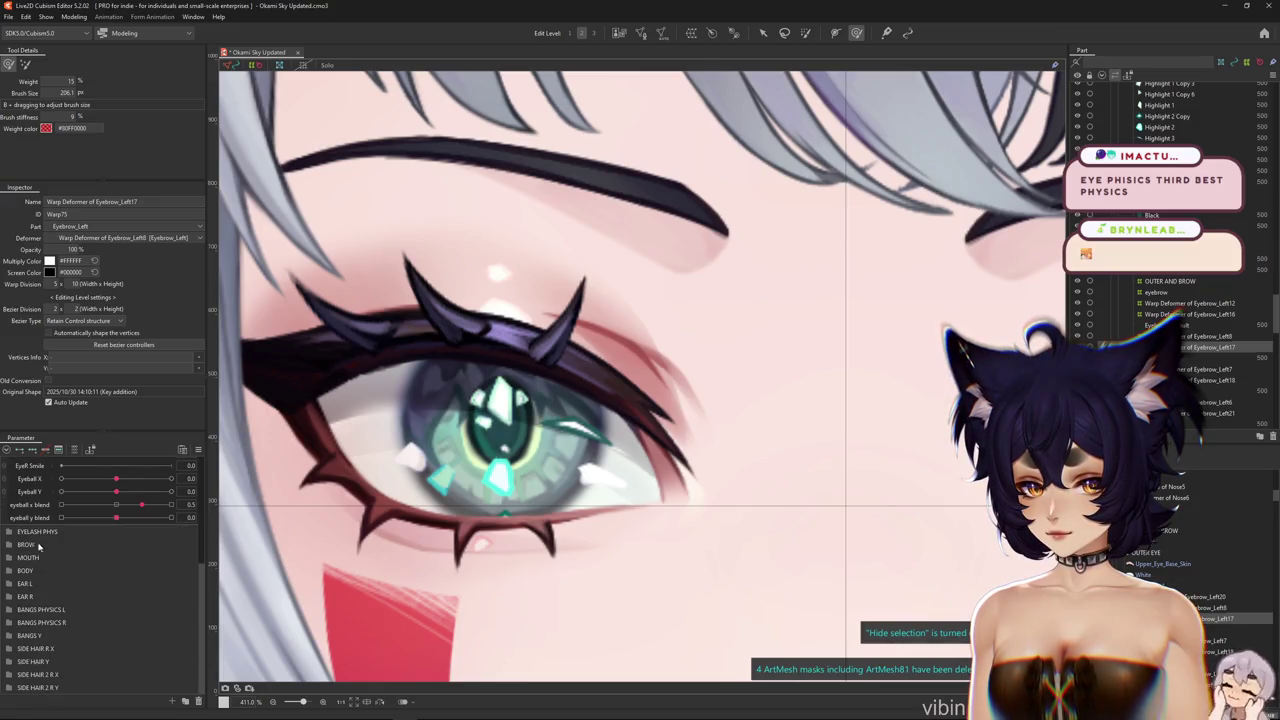
left_click(39, 538)
left_click(185, 702)
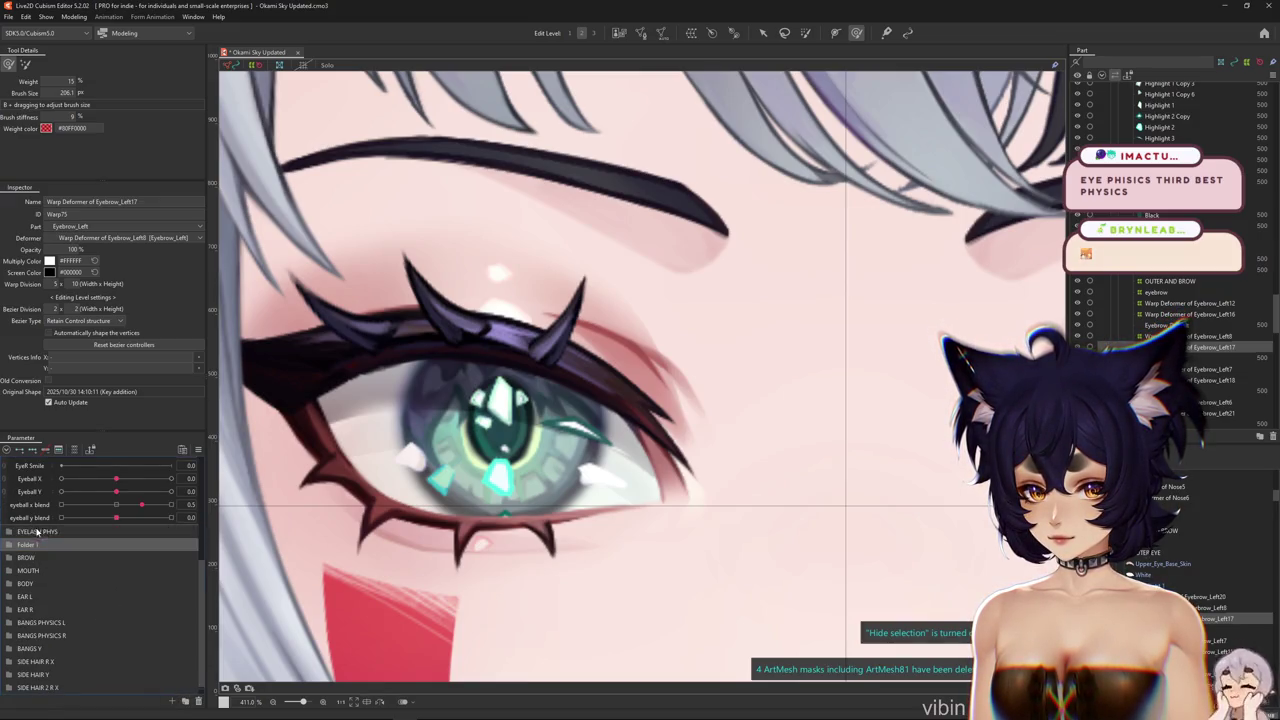
left_click_drag(40, 544, 40, 527)
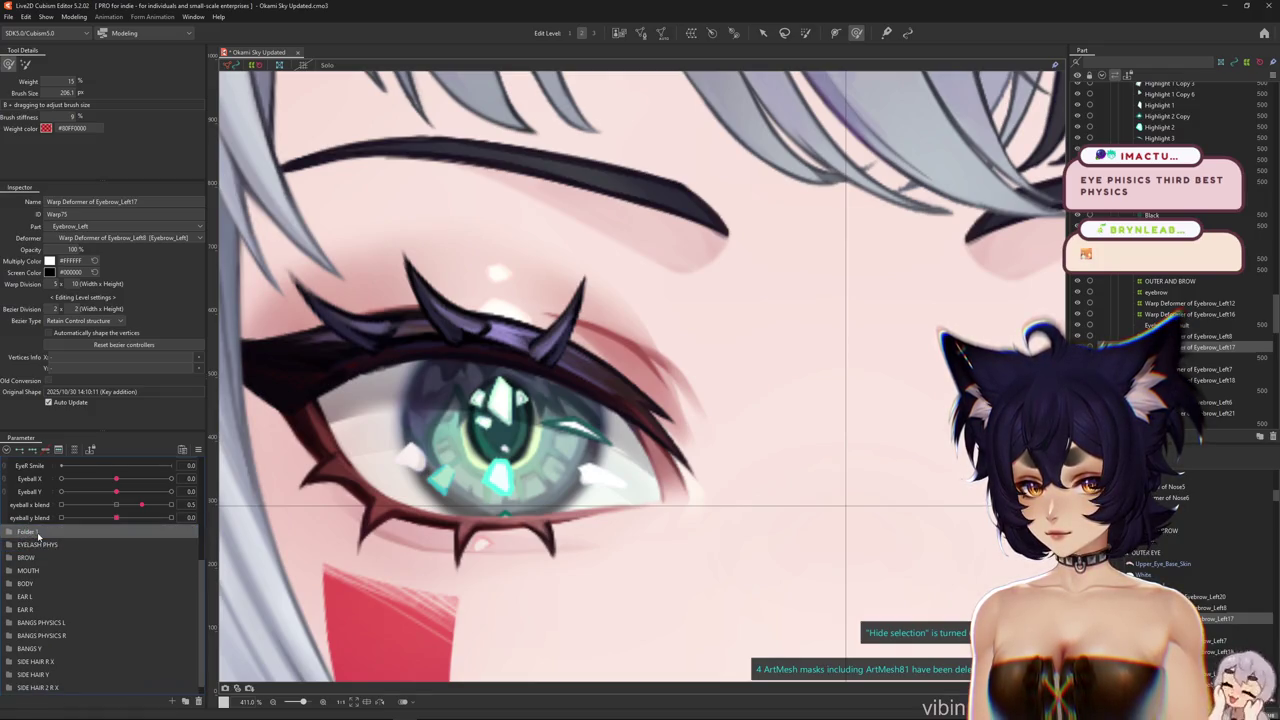
double_click(30, 531)
type("PHYS")
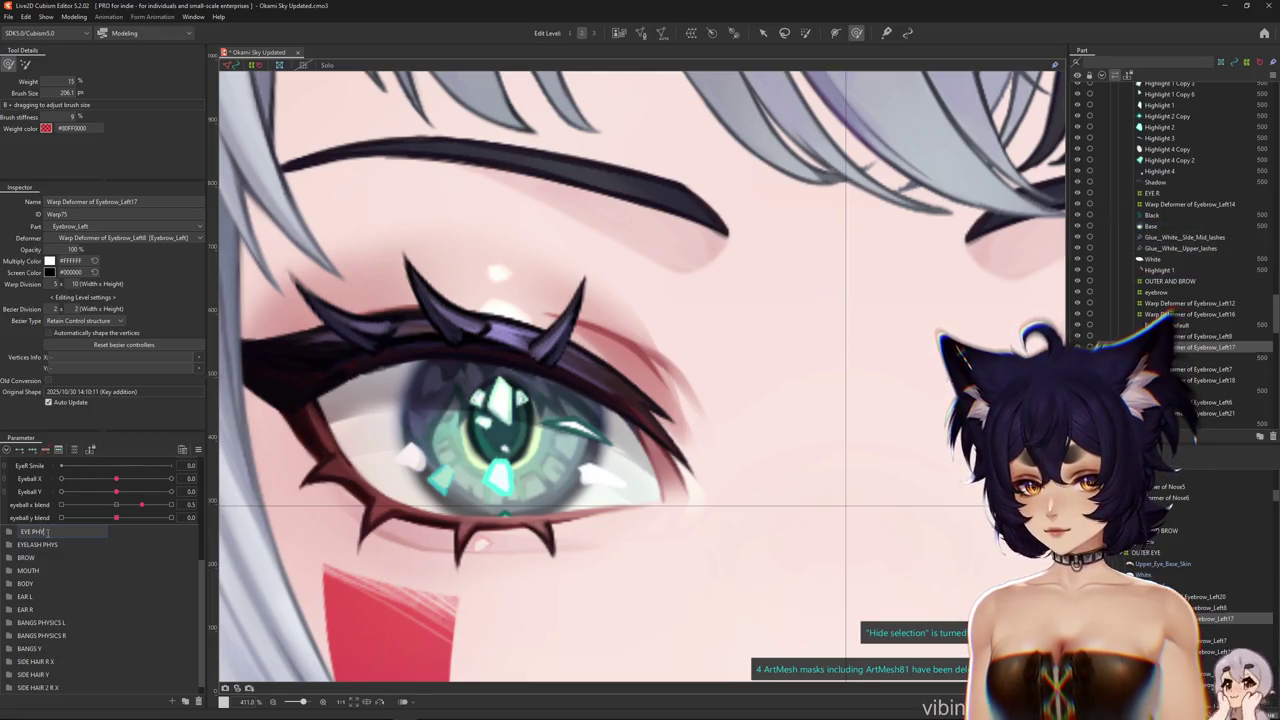
key("Return")
Preview the eyeball Y blend at -1.0
mouse_move(116, 518)
left_mouse_down()
mouse_move(78, 518)
mouse_move(116, 518)
left_mouse_up()
scroll(100, 540, "up", 3)
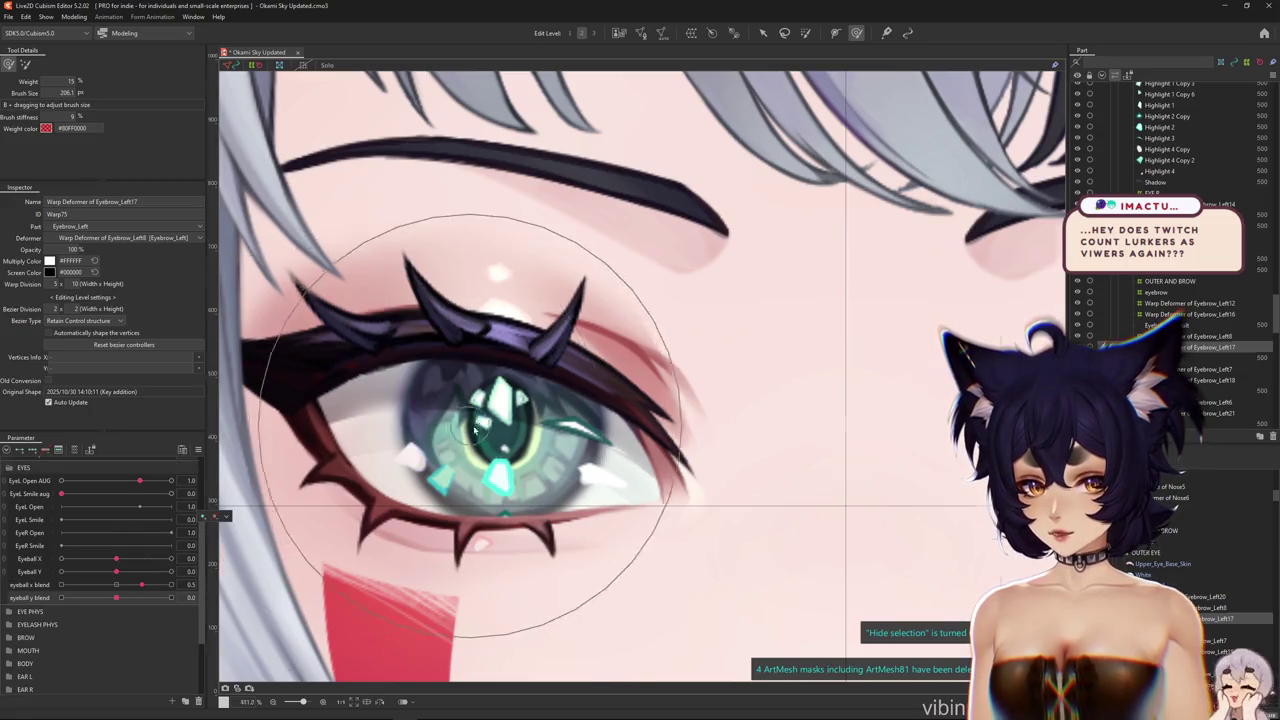
scroll(475, 428, "up", 2)
right_click(512, 245)
key("Escape")
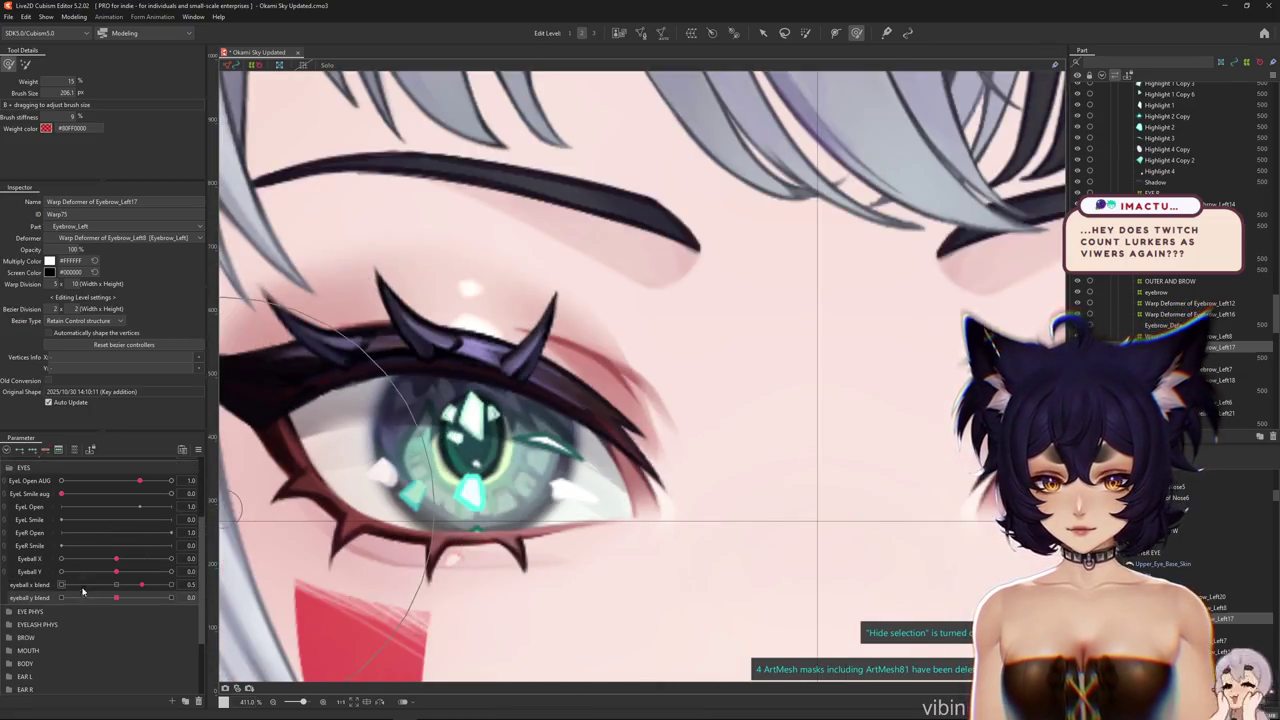
scroll(83, 592, "down", 1)
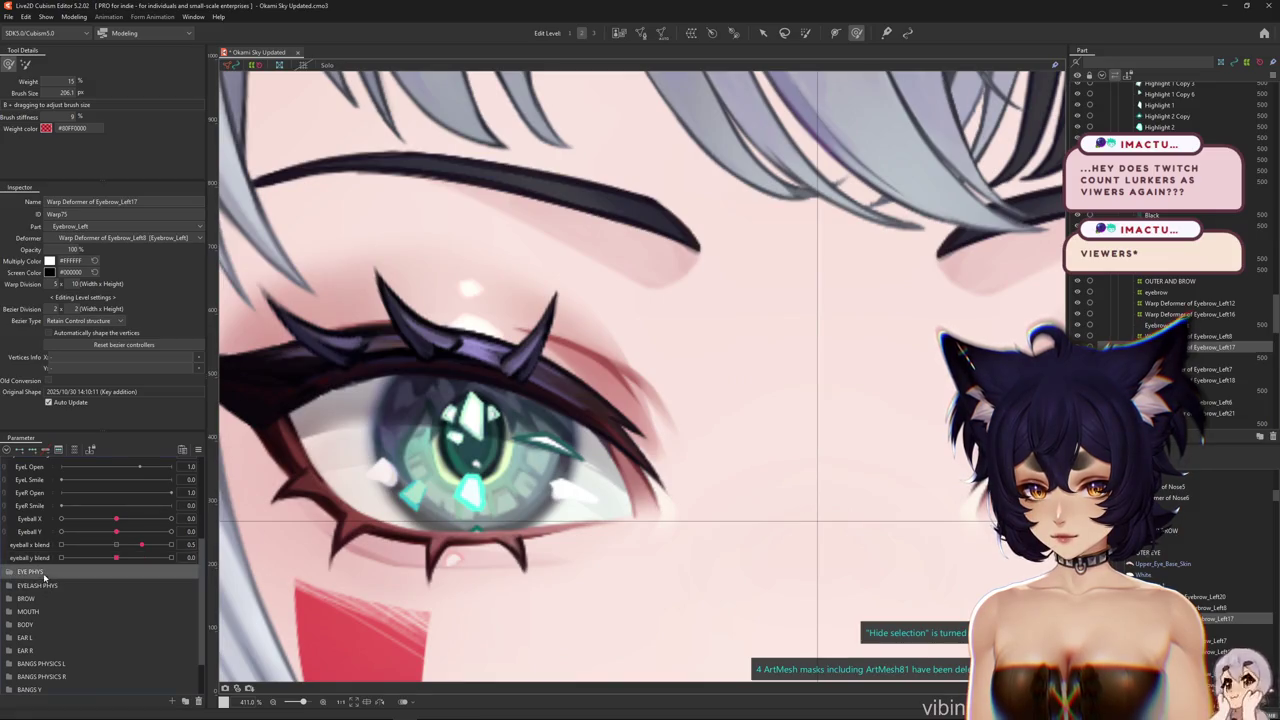
Create a new parameter (proposed ID Param82, range -1.0 to 1.0) and clear its default name
left_click(172, 701)
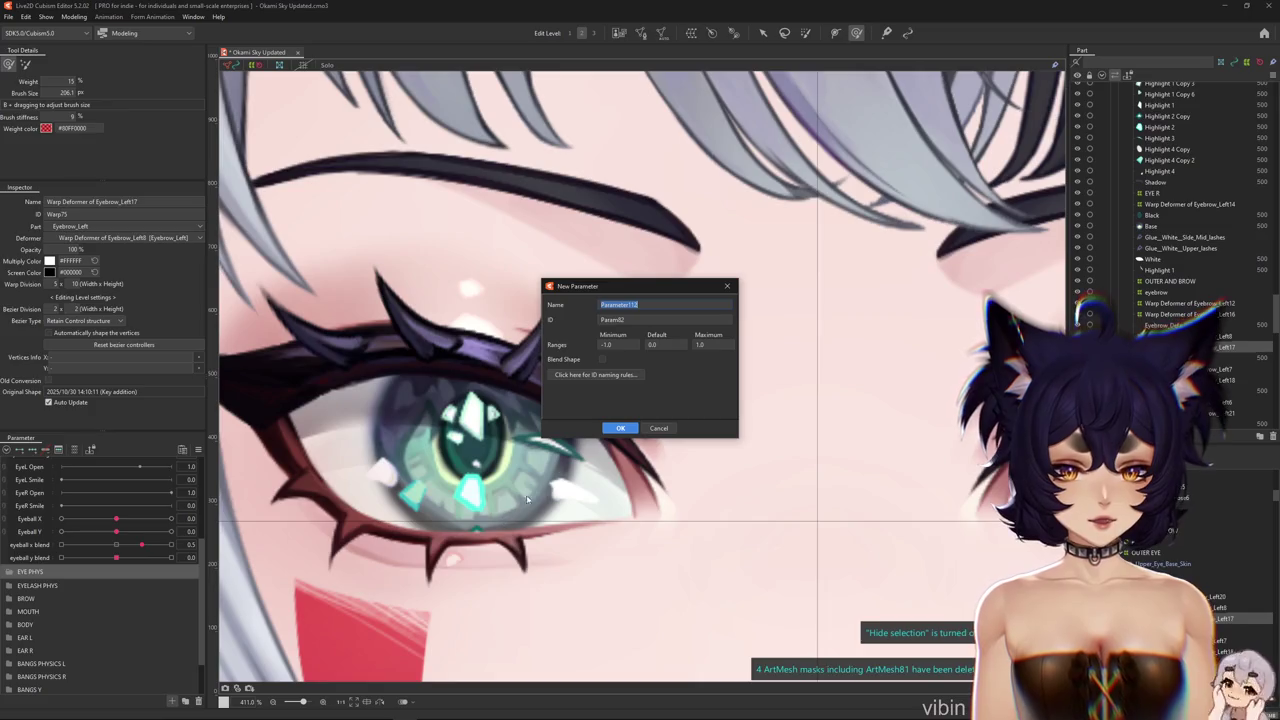
left_click_drag(632, 292, 669, 308)
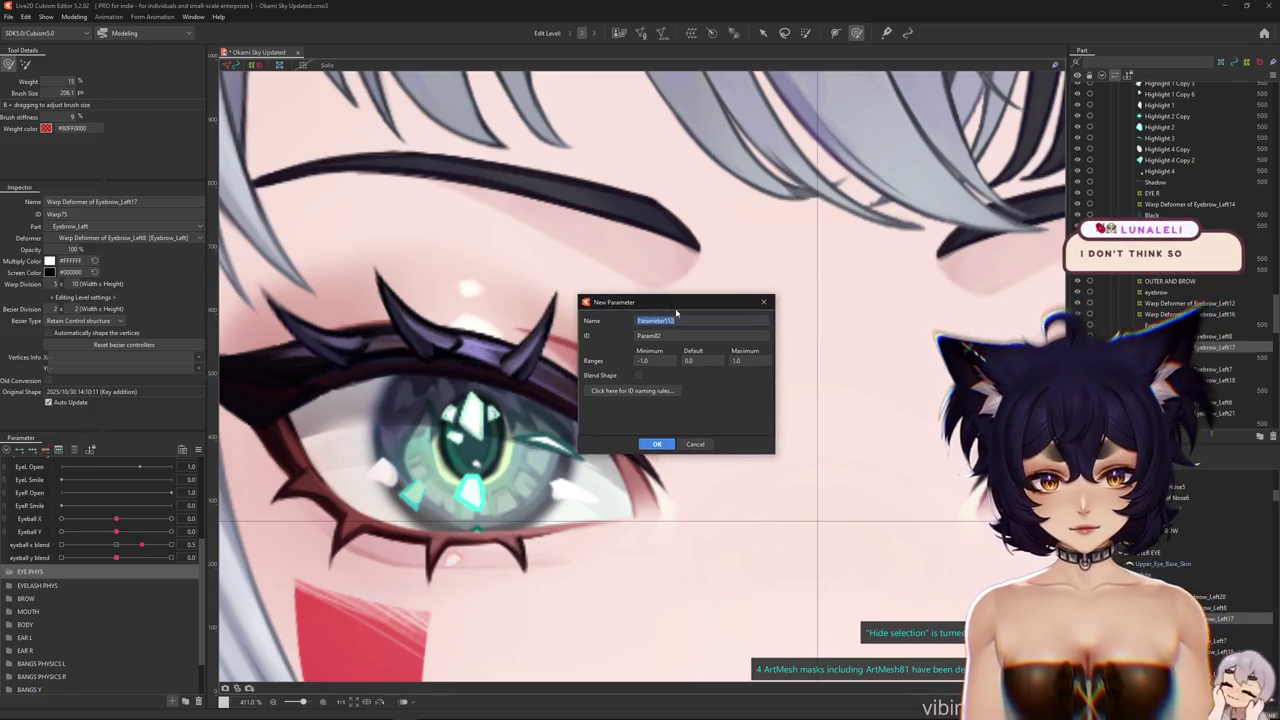
key("BackSpace")
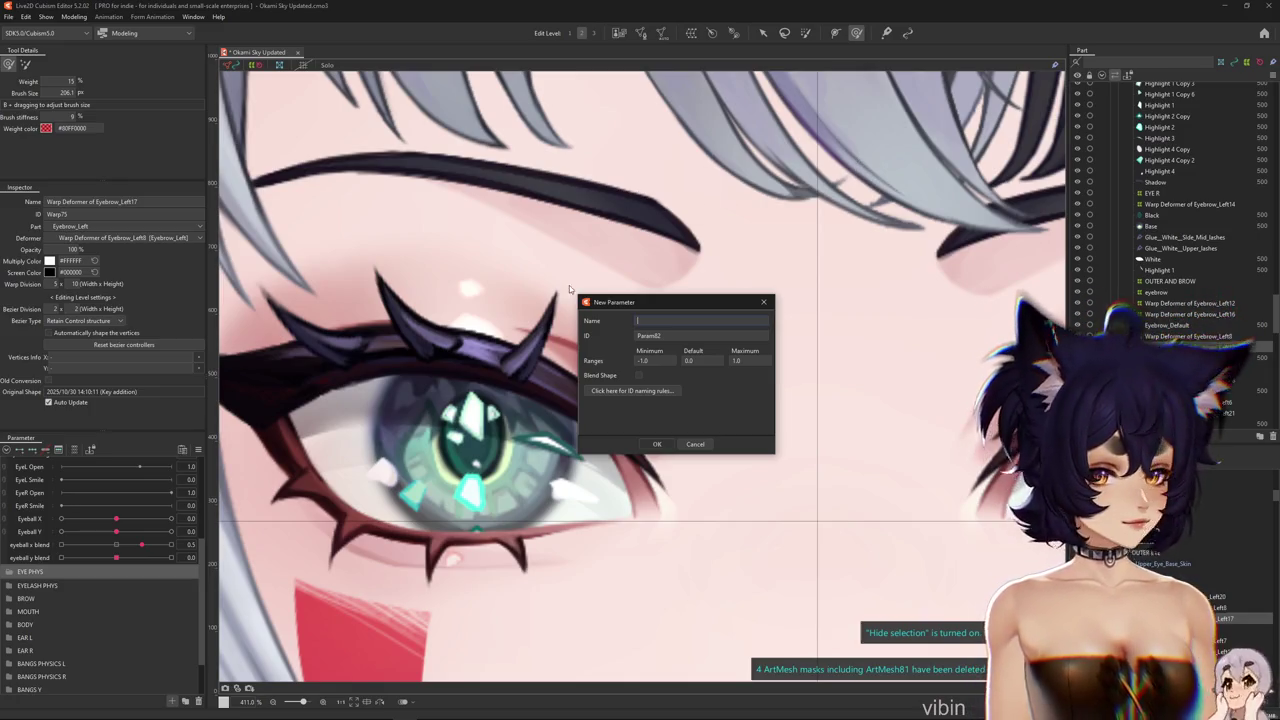
Name the new parameter EYEBALL X PARALLEL, reselecting and retyping the misspelled word
mouse_move(663, 311)
left_mouse_down()
mouse_move(727, 237)
mouse_move(733, 273)
left_mouse_up()
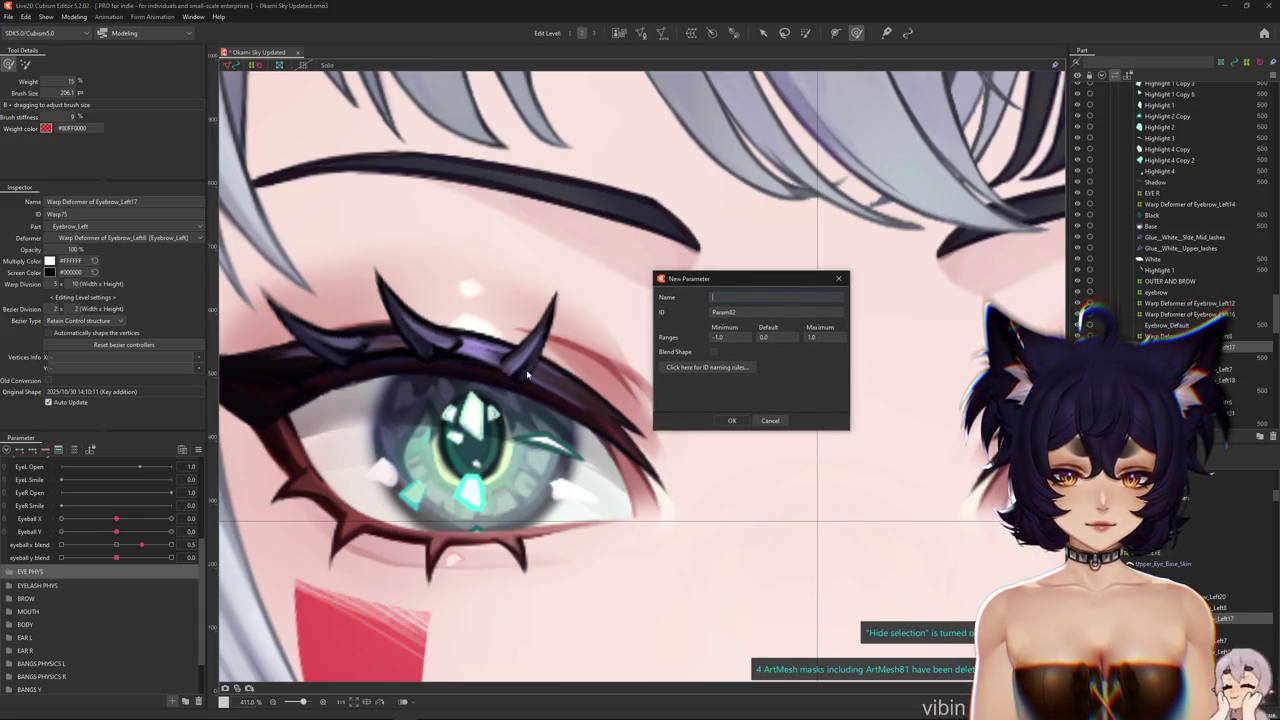
type("EYE")
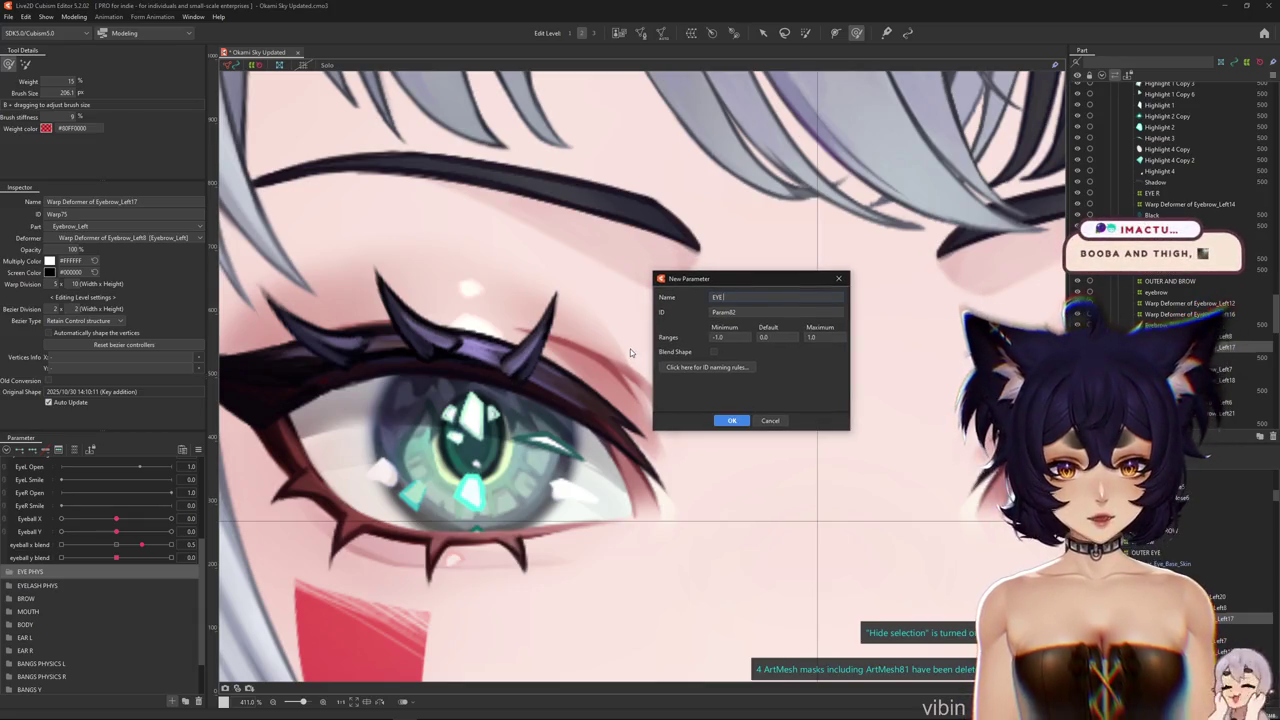
type("BALL X PARA")
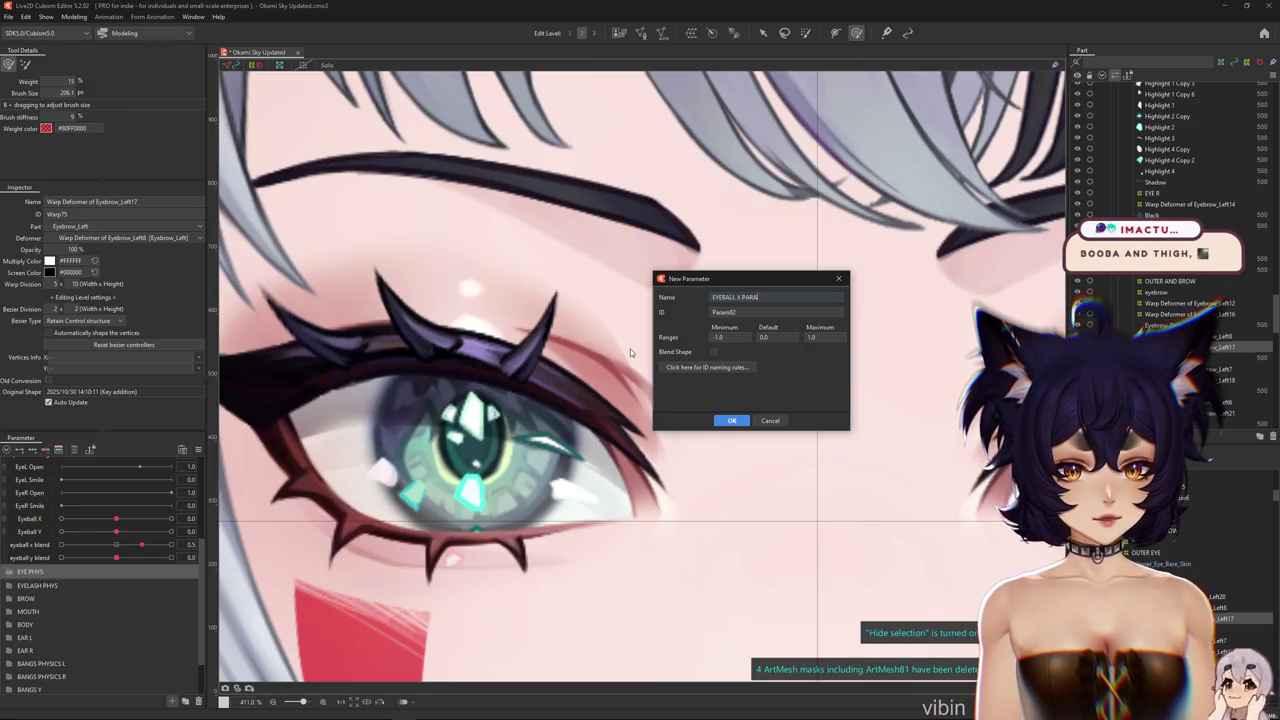
type("M")
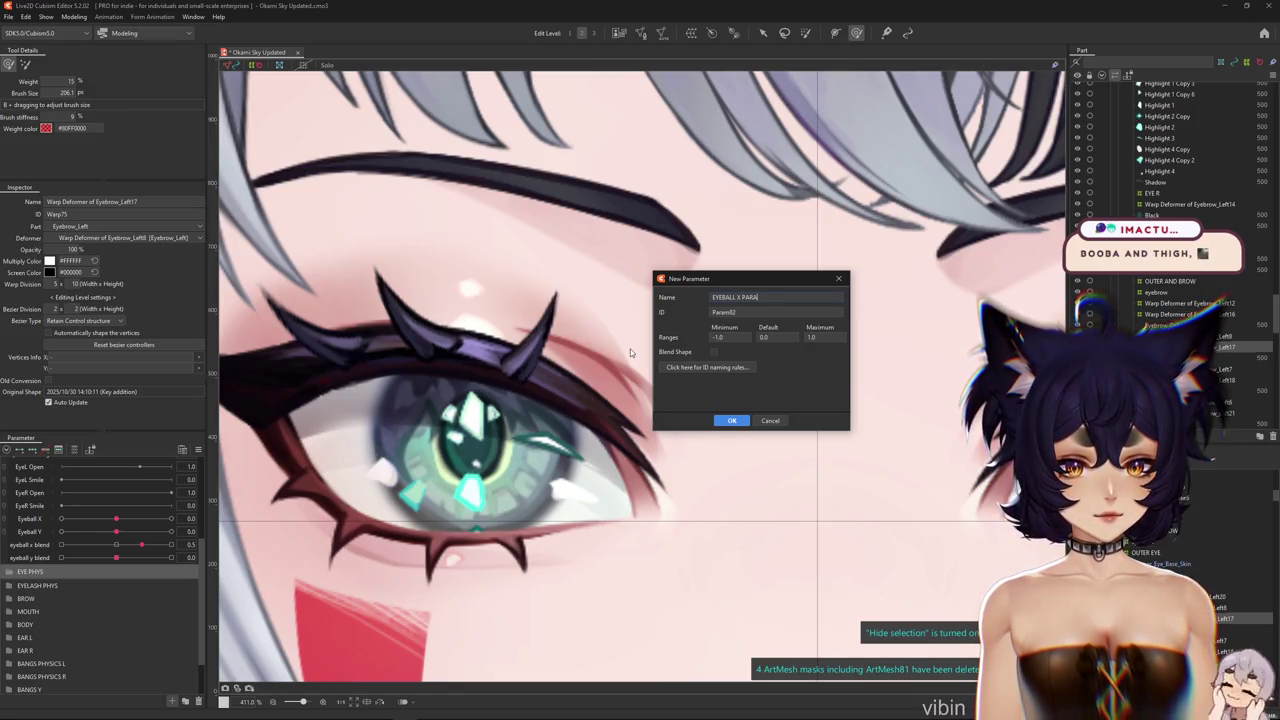
type("LL")
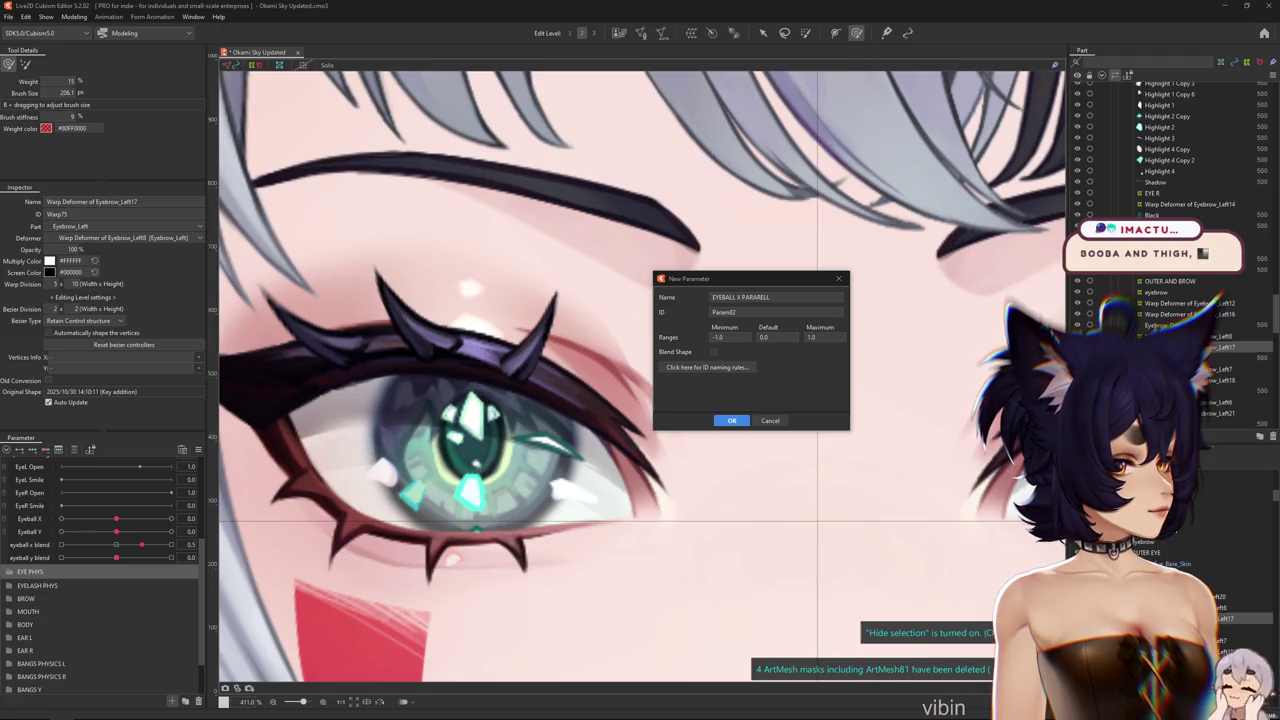
double_click(766, 297)
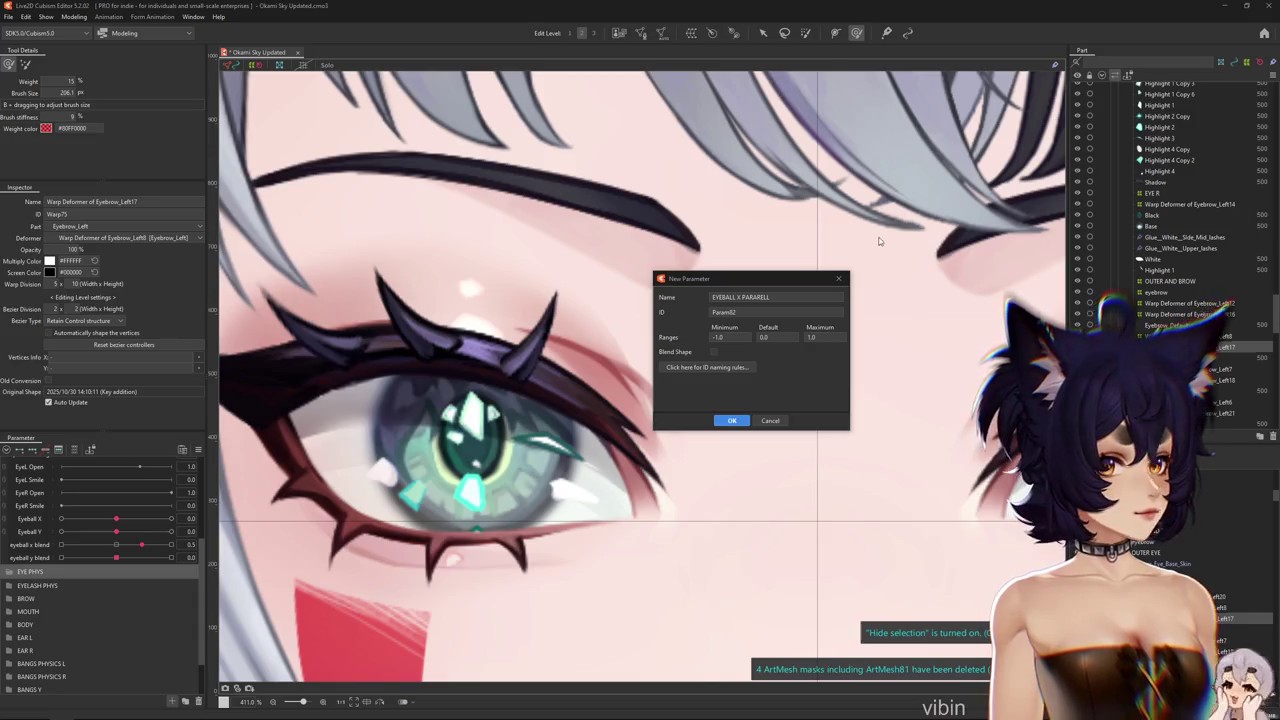
triple_click(768, 296)
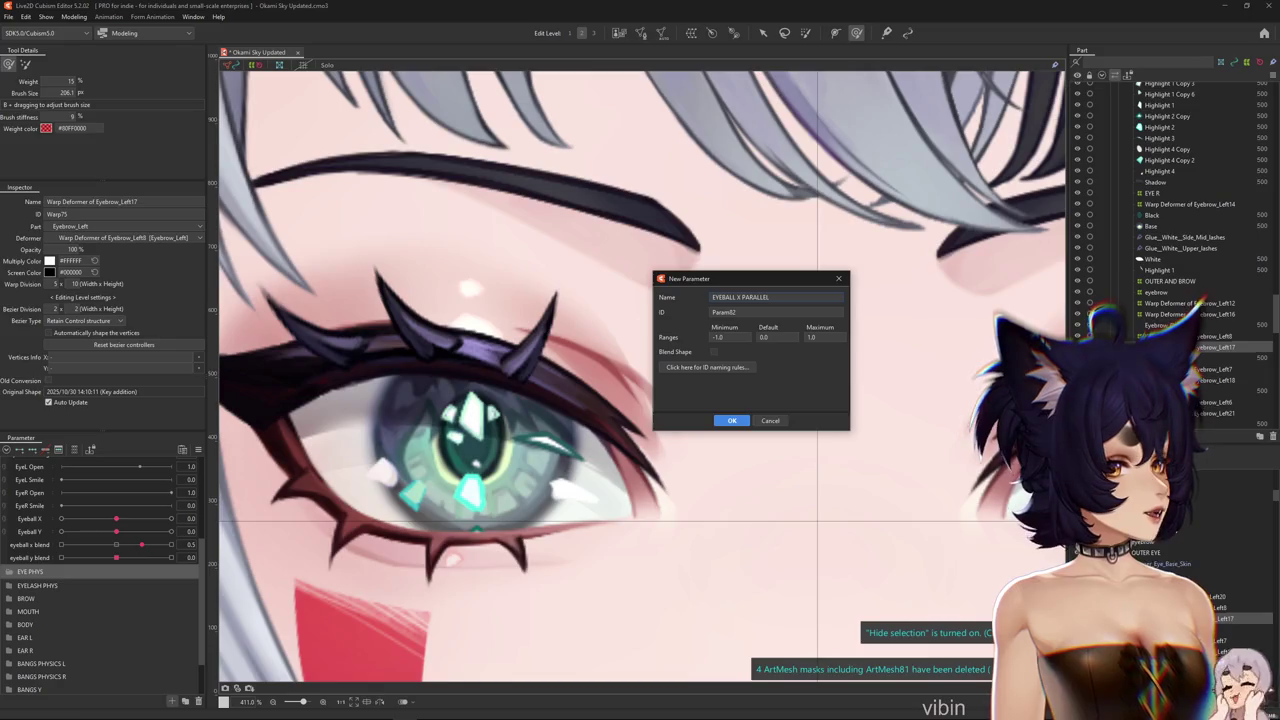
triple_click(740, 296)
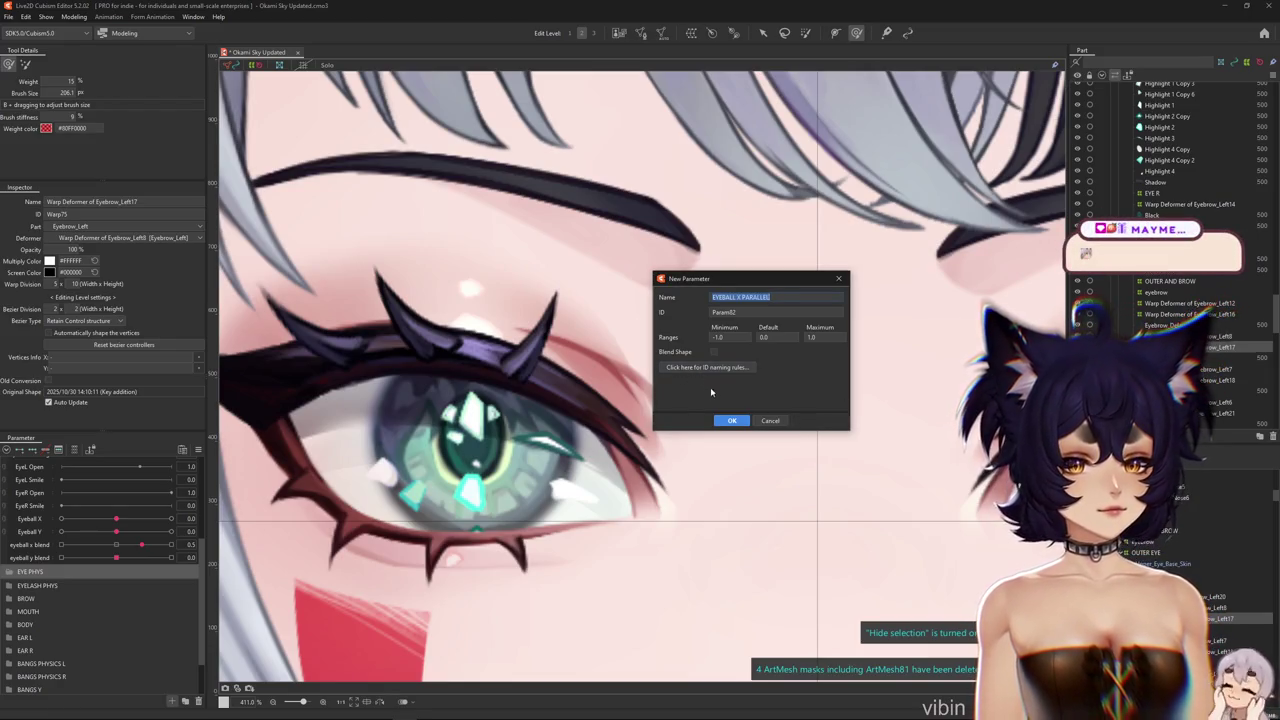
Create the EYEBALL X PARALLEL parameter and locate it in the parameter list
left_click(731, 421)
scroll(708, 420, "up", 3)
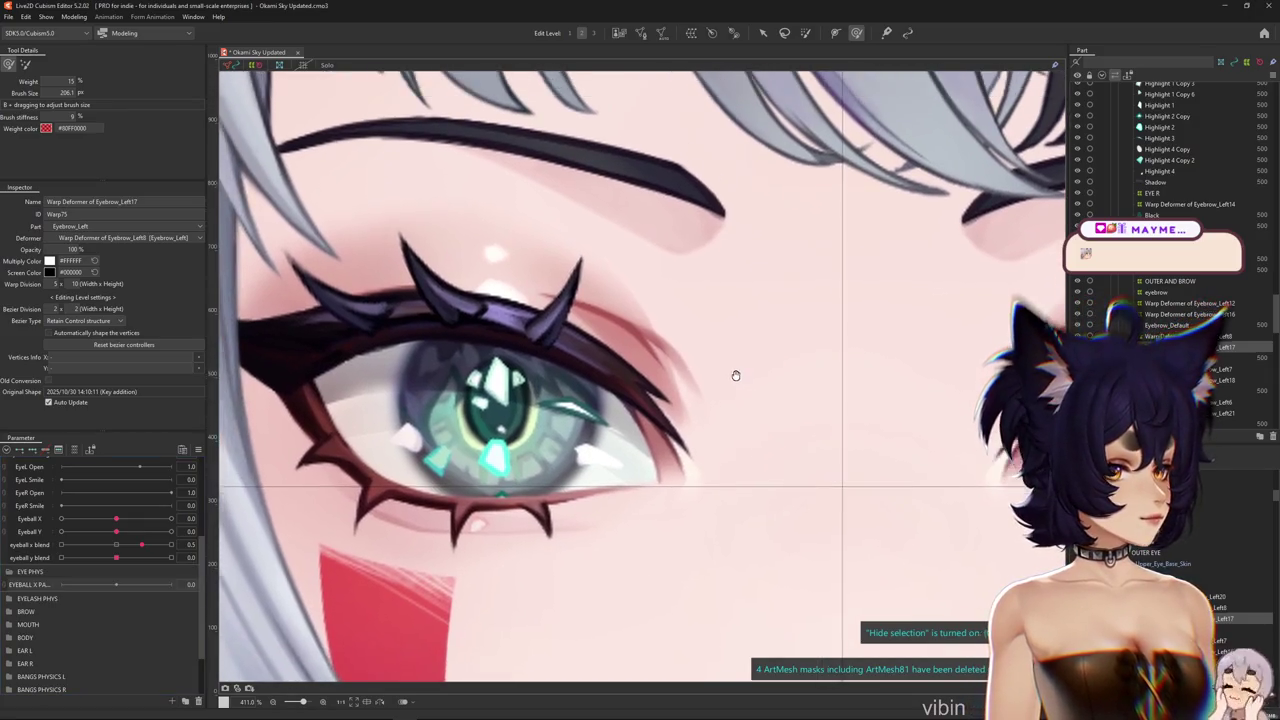
left_click_drag(605, 391, 650, 368)
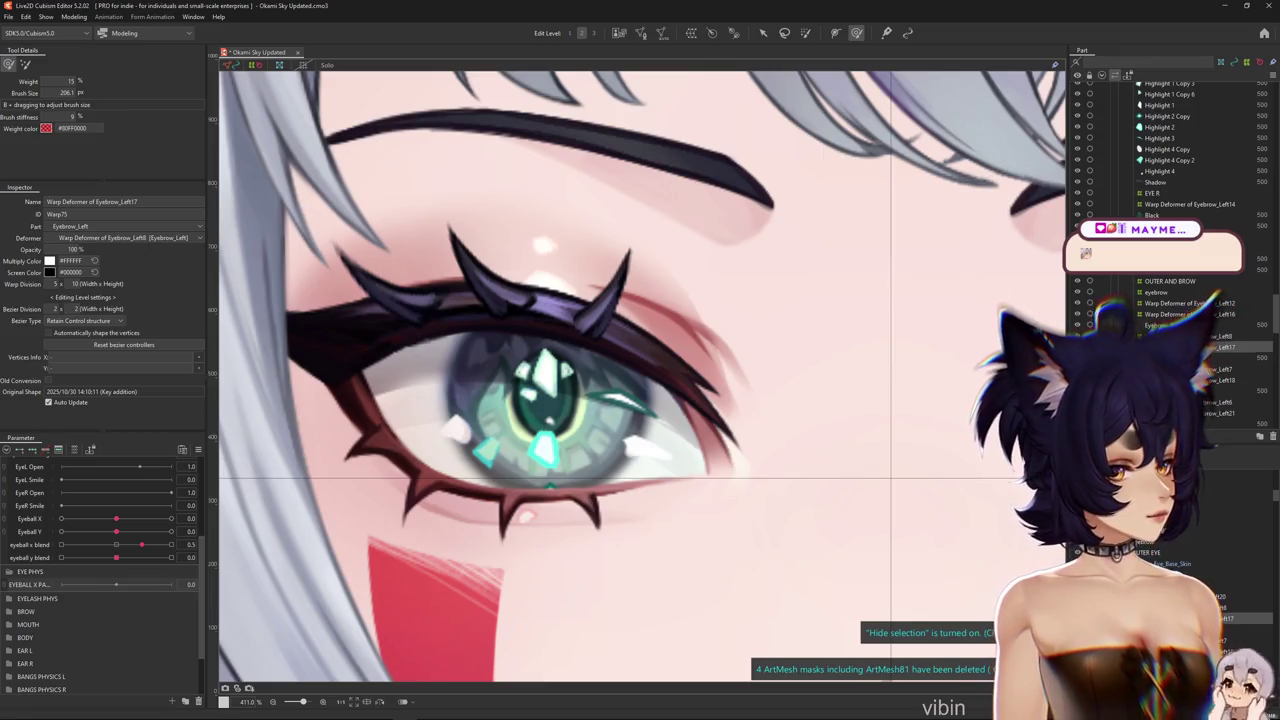
scroll(543, 357, "down", 3)
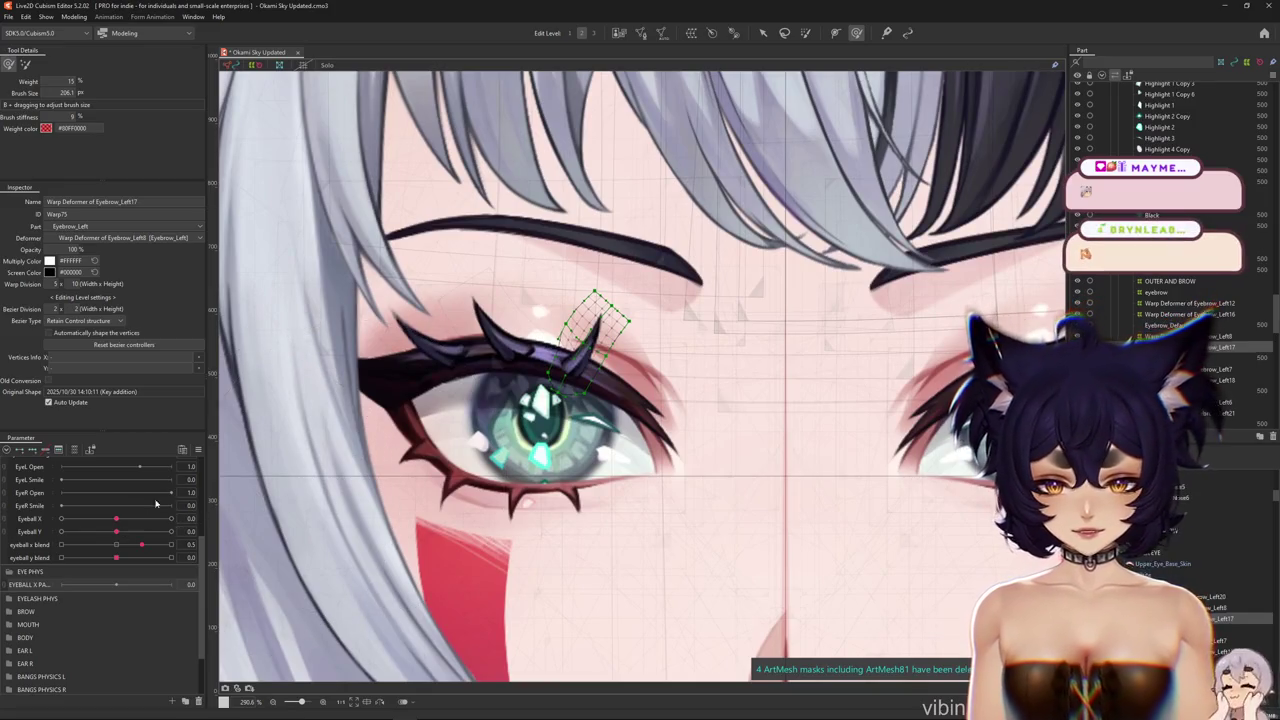
left_click(198, 449)
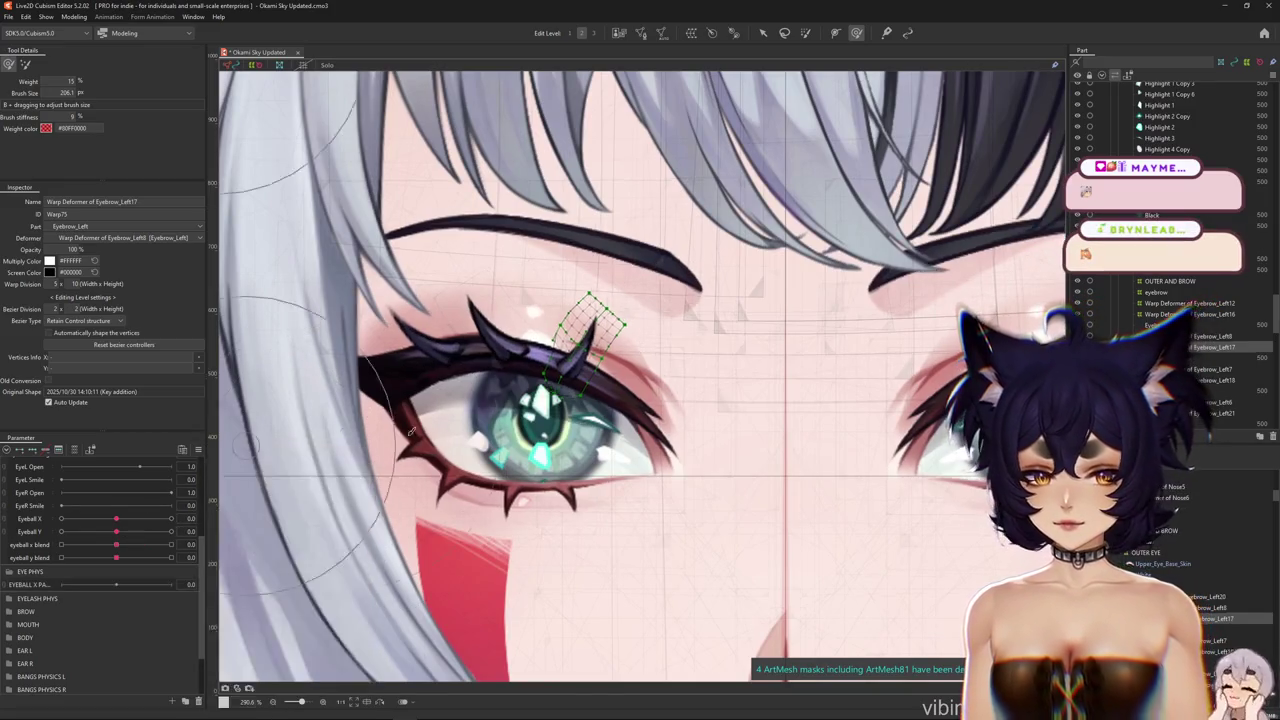
scroll(624, 304, "down", 5)
scroll(624, 304, "up", 5)
scroll(624, 304, "down", 5)
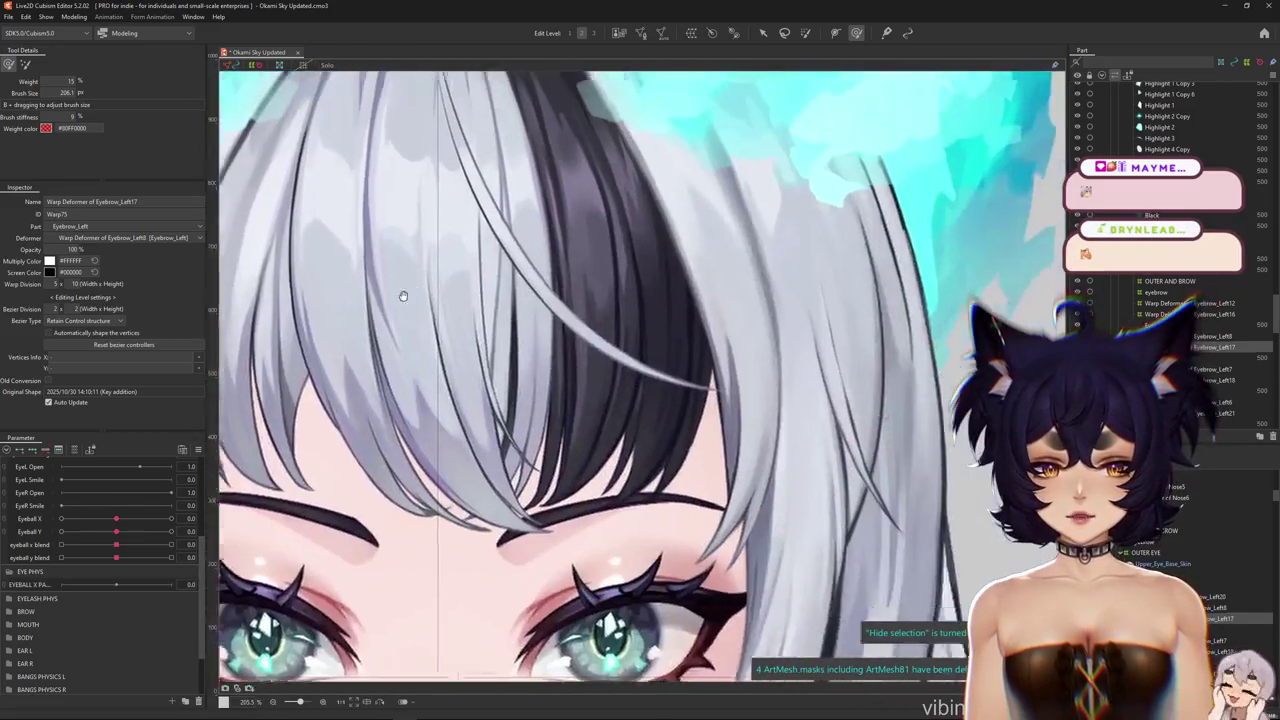
scroll(755, 280, "down", 6)
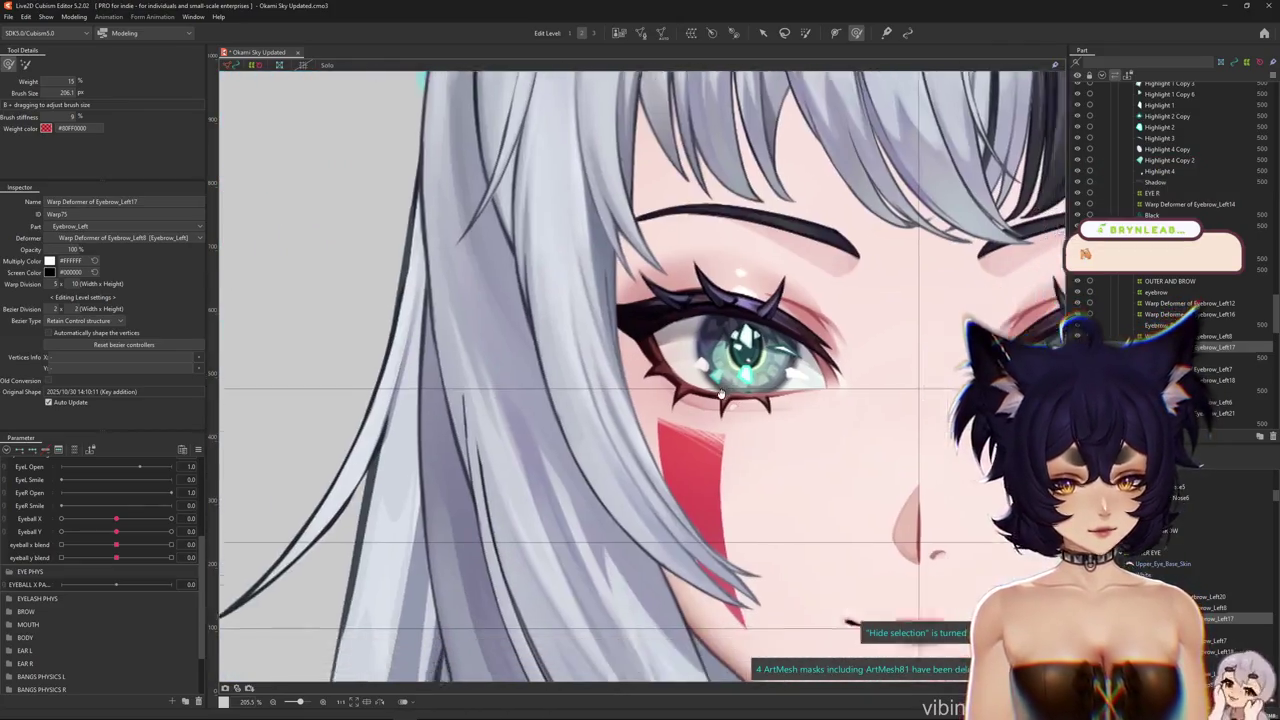
scroll(665, 382, "down", 4)
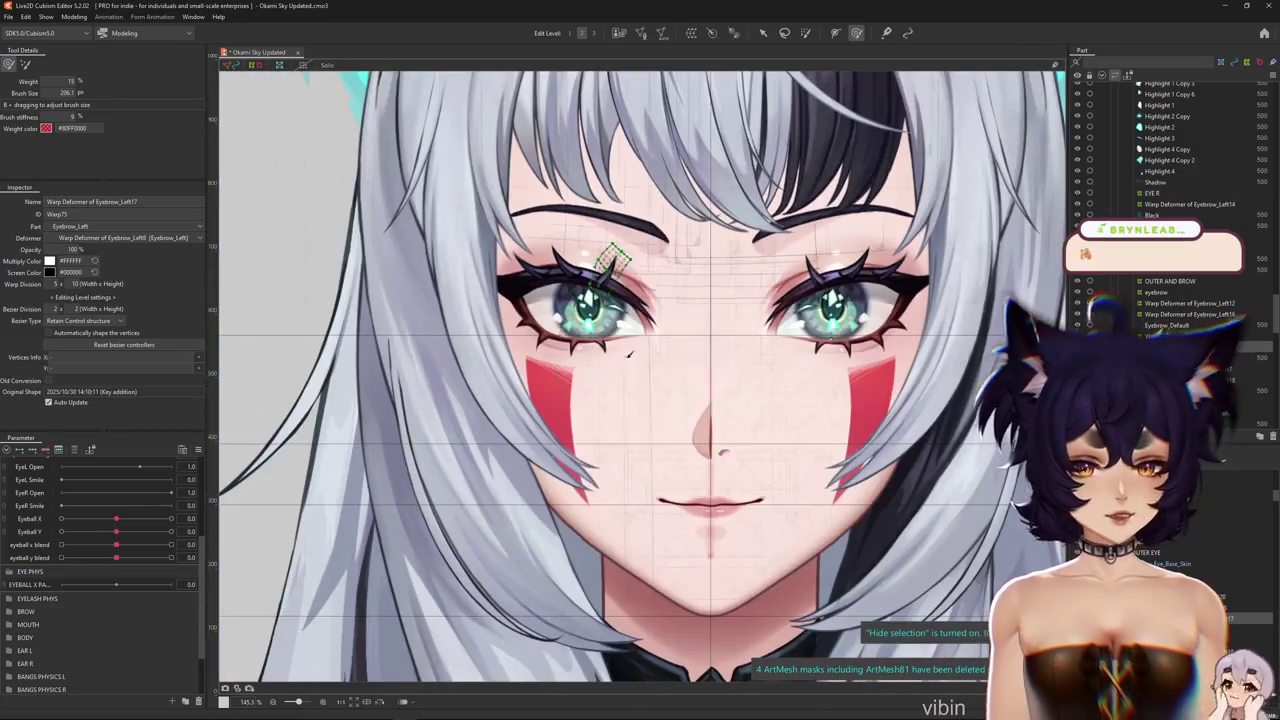
scroll(640, 385, "up", 5)
scroll(630, 385, "up", 1)
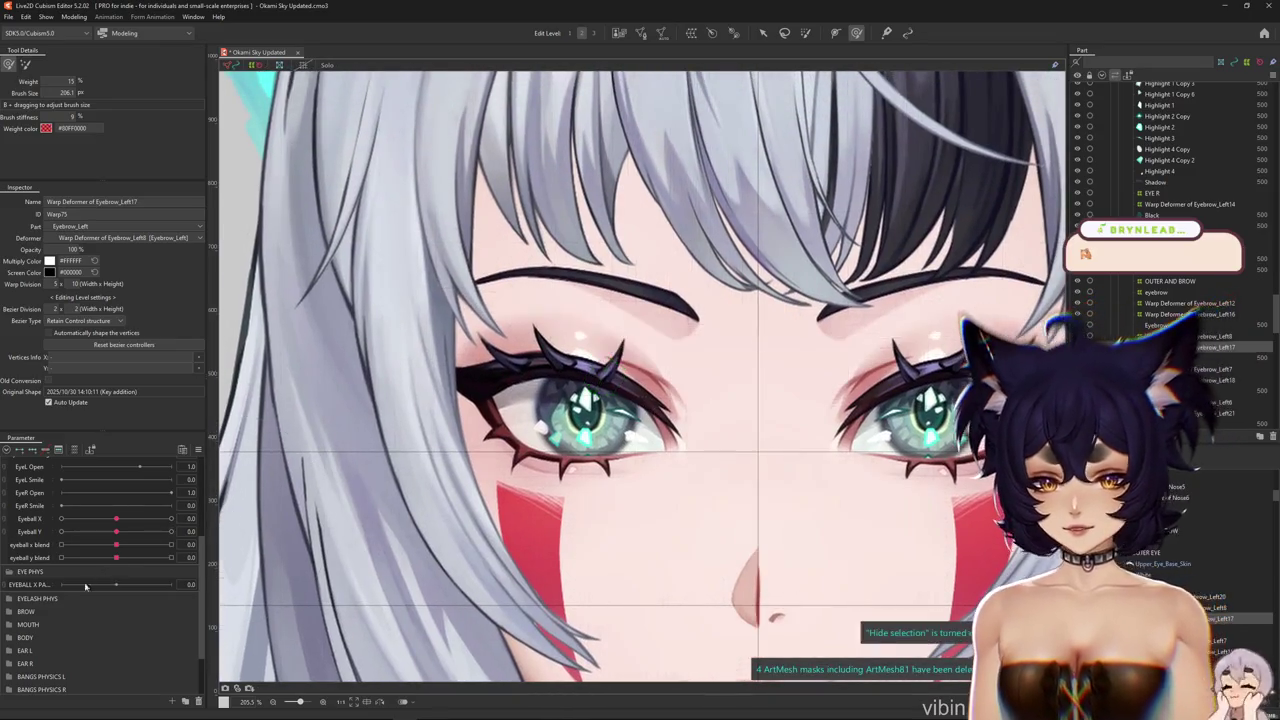
scroll(594, 416, "up", 3)
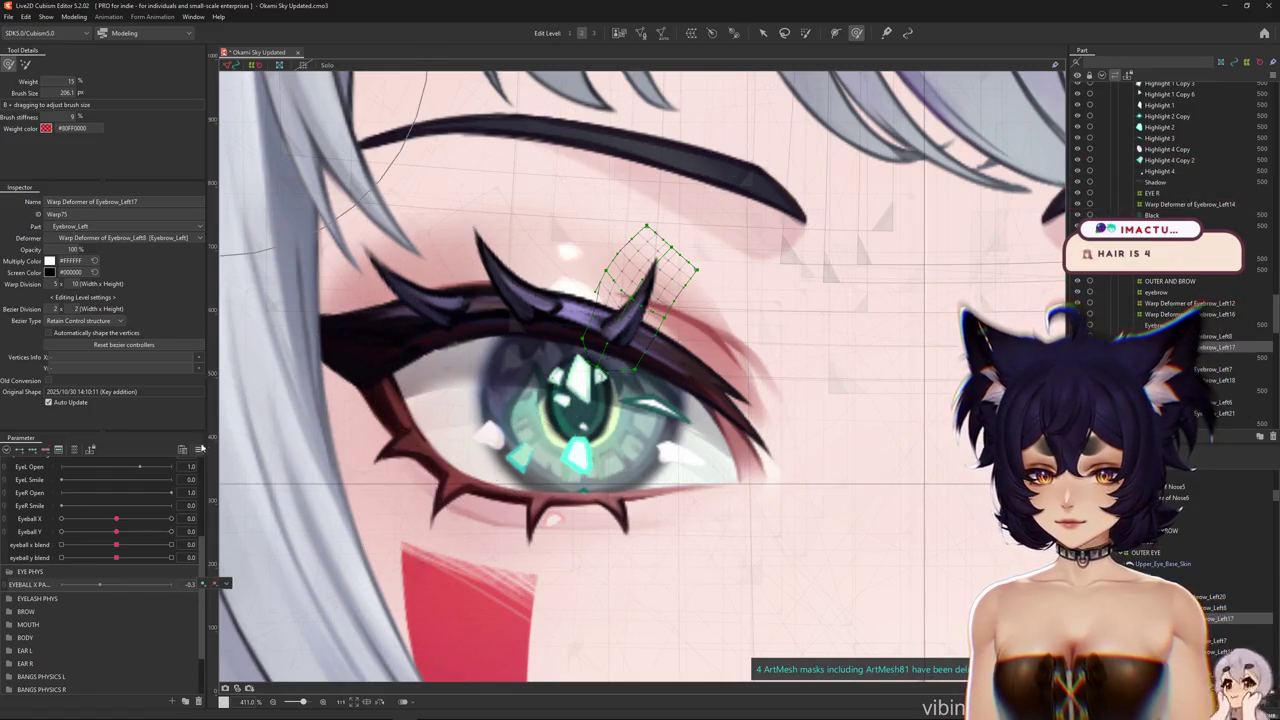
Reset EYEBALL X PARALLEL to 0 and widen the name column so it reads fully
left_click(198, 449)
left_click(280, 560)
left_click_drag(52, 585, 81, 579)
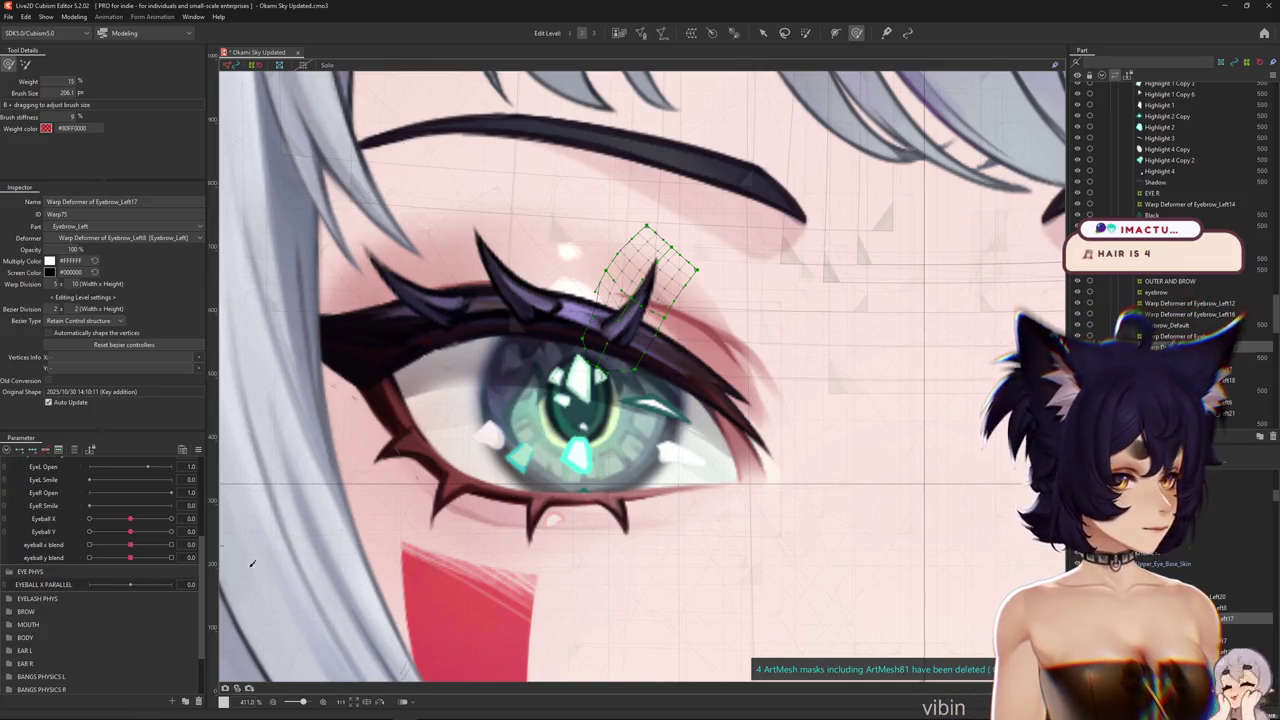
right_click(548, 416)
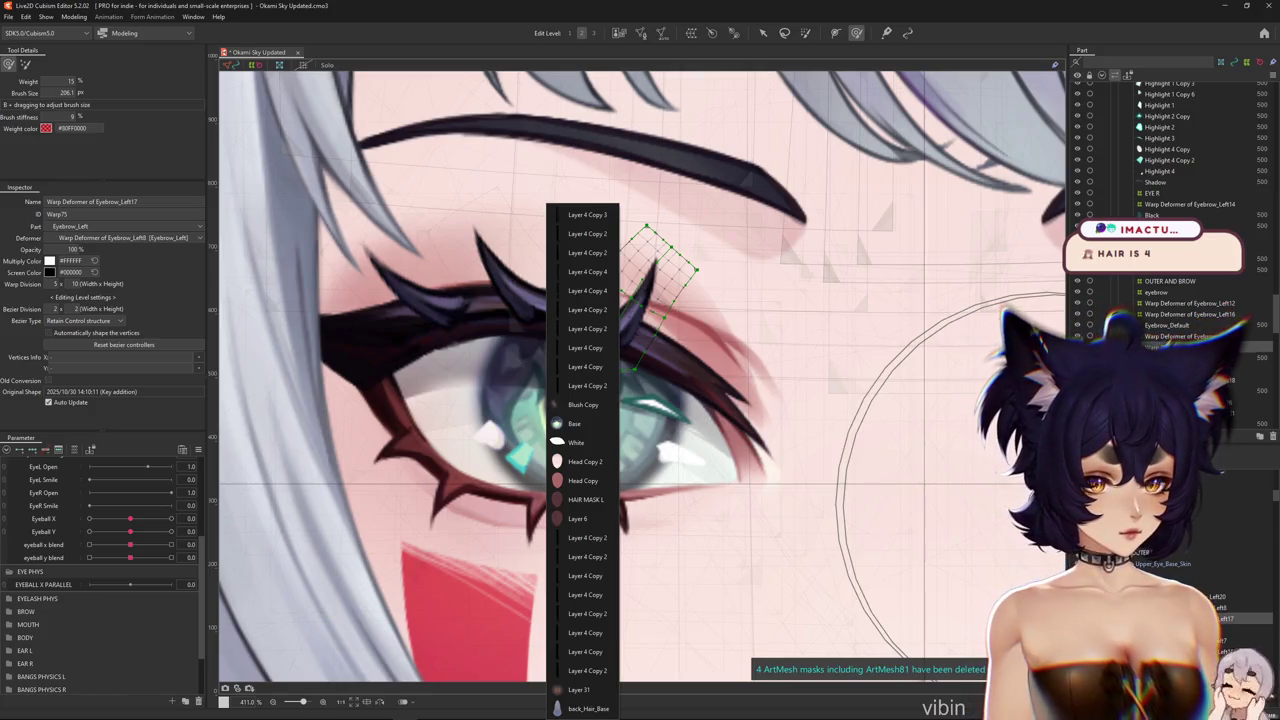
Sweep Eyeball X to -1.0 and back to 0, then select the Black pupil mesh
left_click(575, 432)
left_click(590, 430)
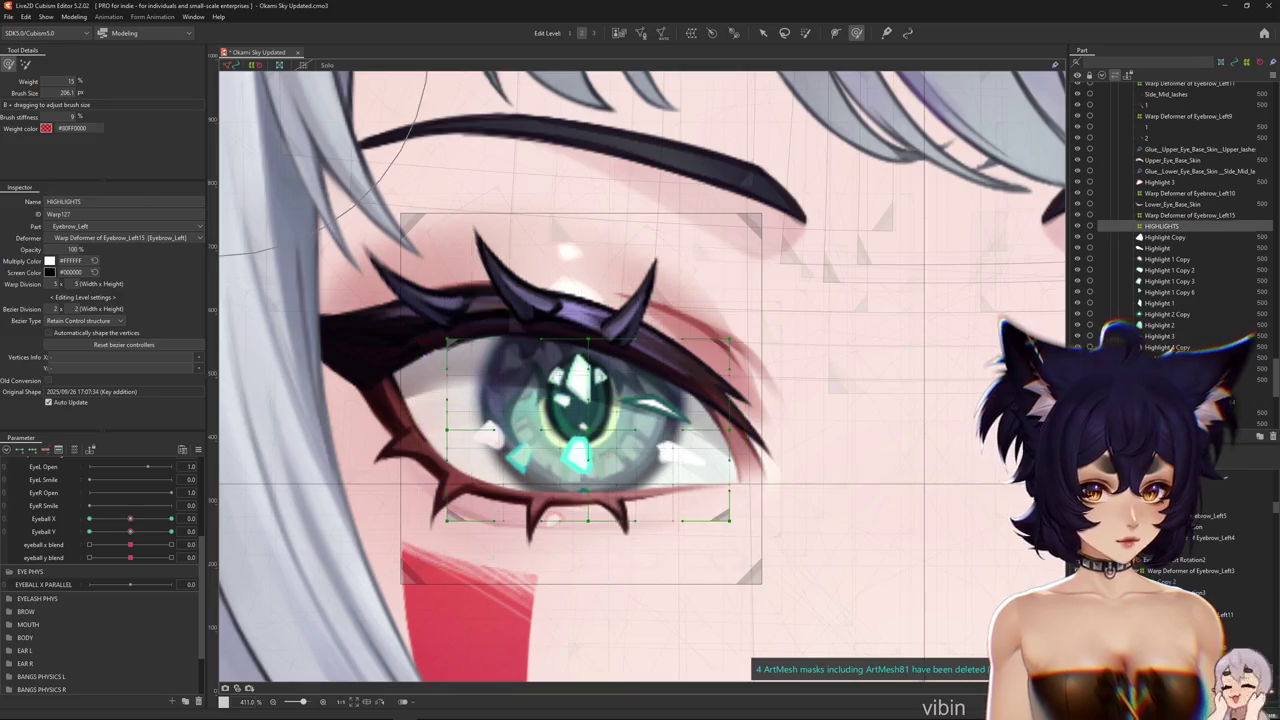
mouse_move(130, 518)
left_mouse_down()
mouse_move(160, 518)
mouse_move(100, 518)
mouse_move(165, 532)
mouse_move(100, 532)
mouse_move(165, 534)
mouse_move(130, 532)
mouse_move(170, 519)
mouse_move(45, 533)
mouse_move(130, 519)
left_mouse_up()
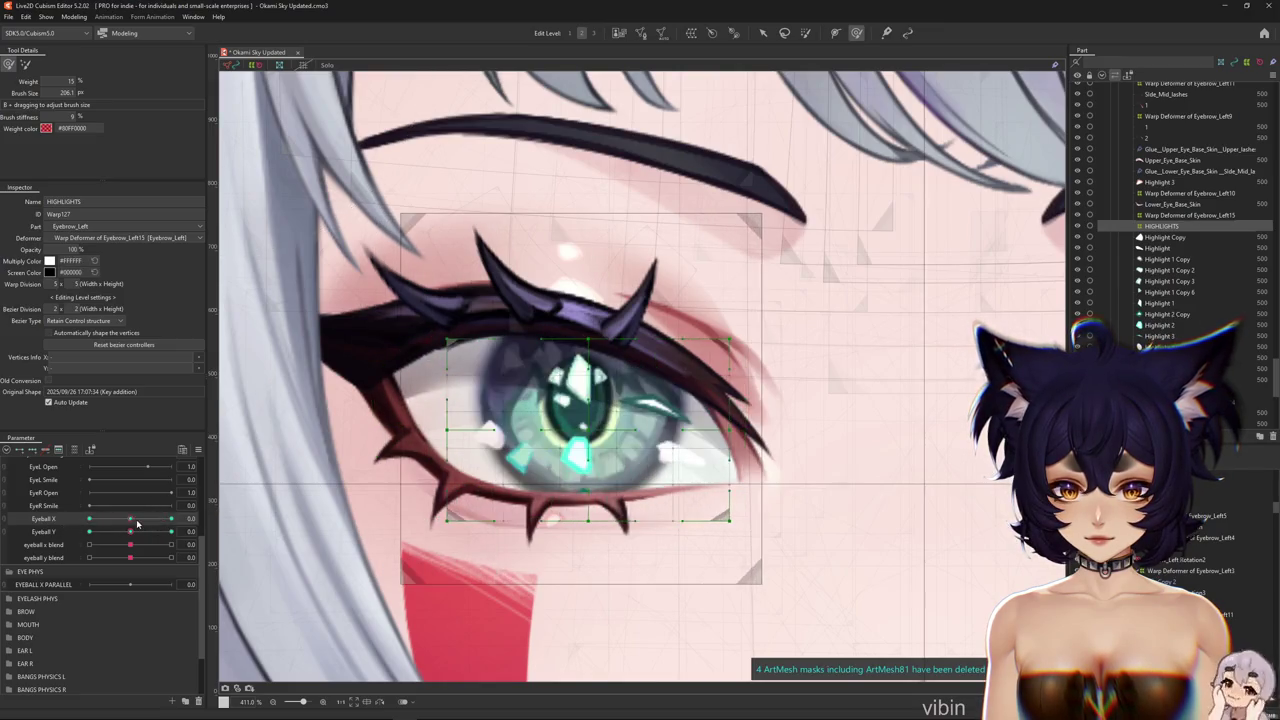
left_click(560, 400)
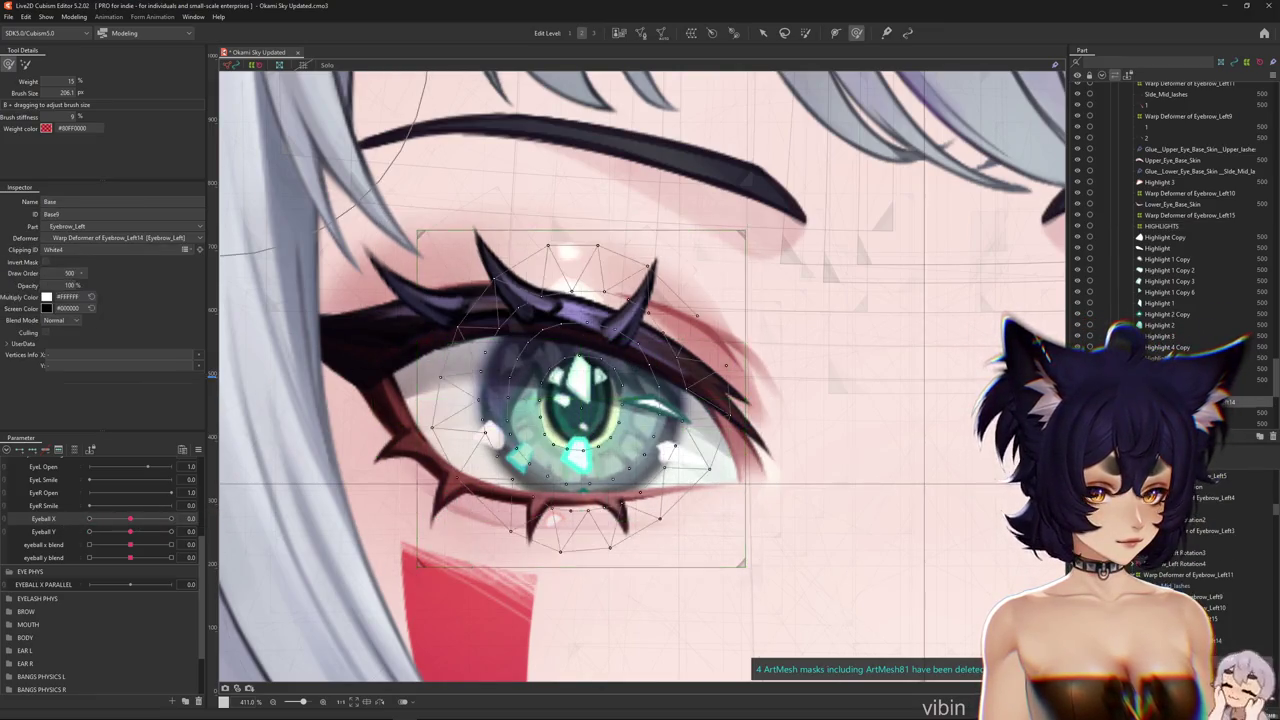
left_click(570, 392)
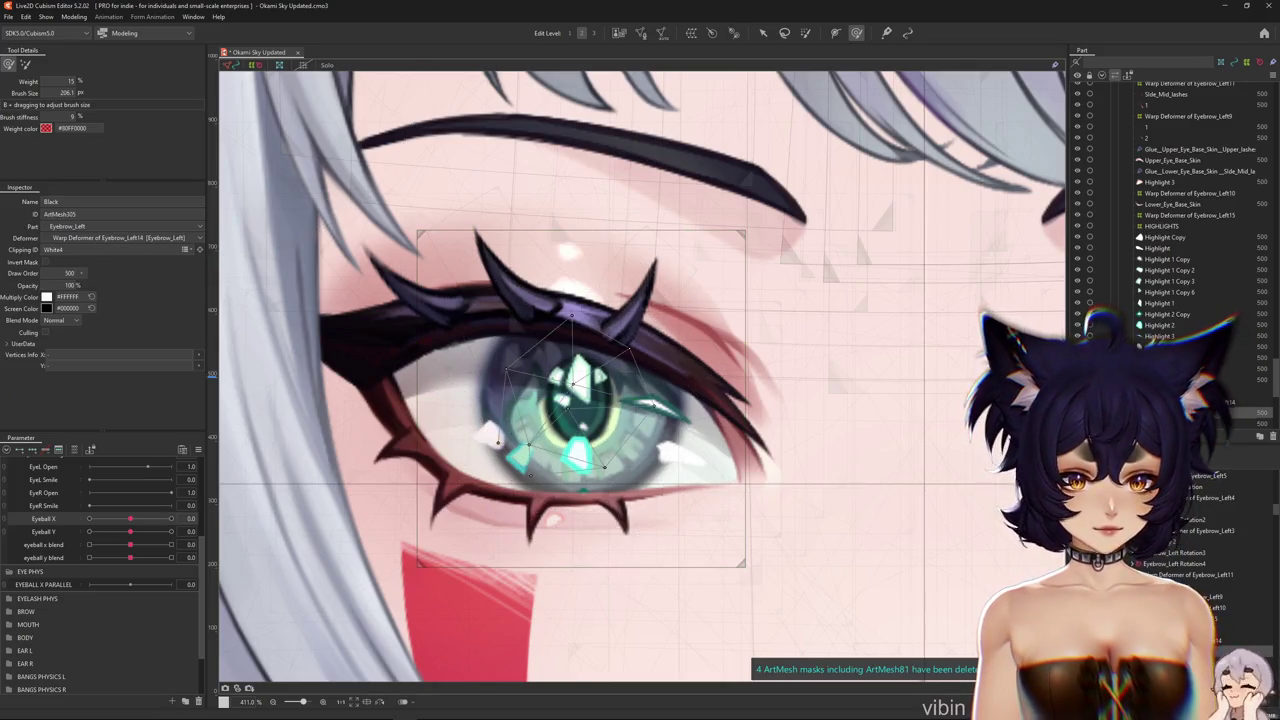
Add an outer ring of vertices tightly around the Black pupil mesh in Mesh Edit mode
left_click(641, 33)
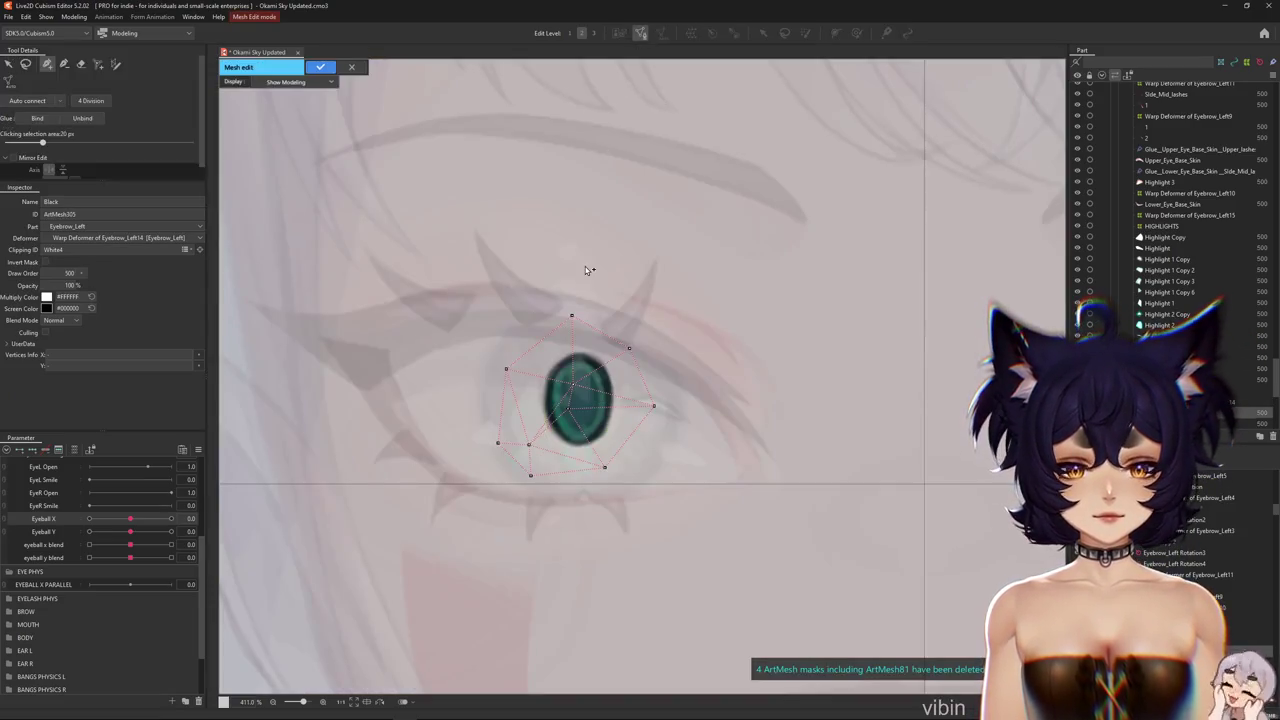
left_click(78, 65)
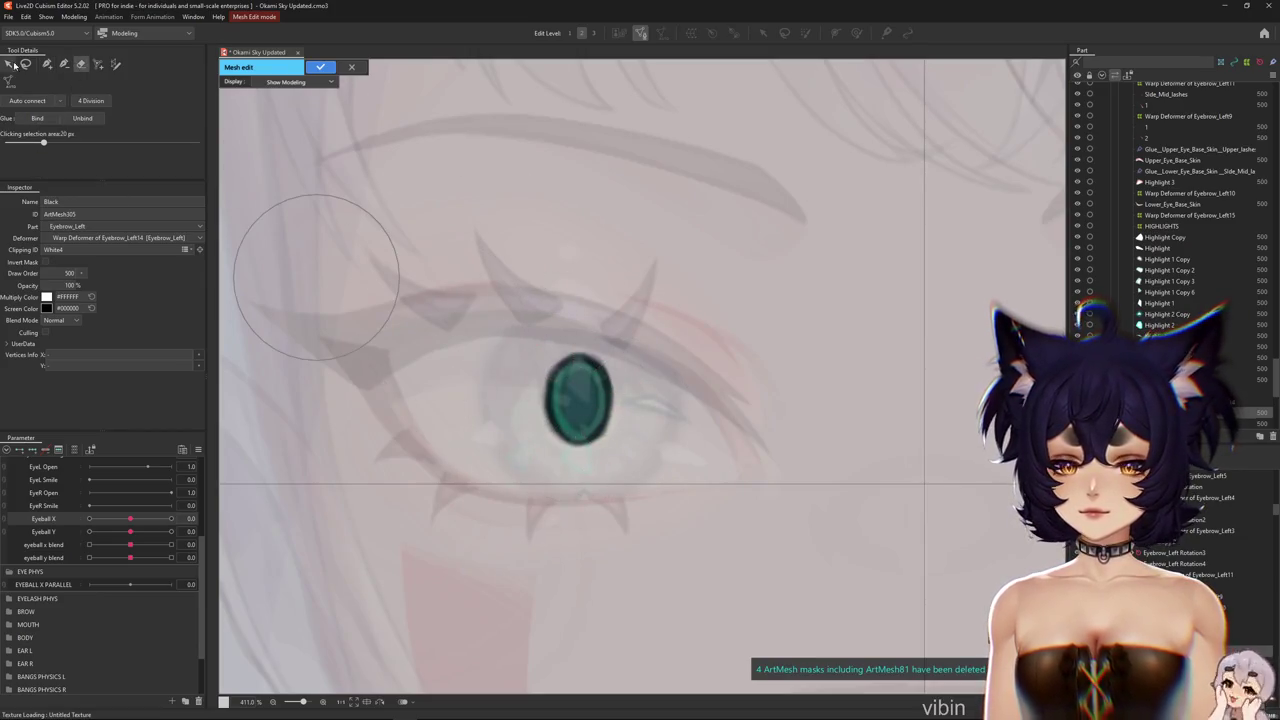
left_click(47, 65)
scroll(565, 460, "up", 5)
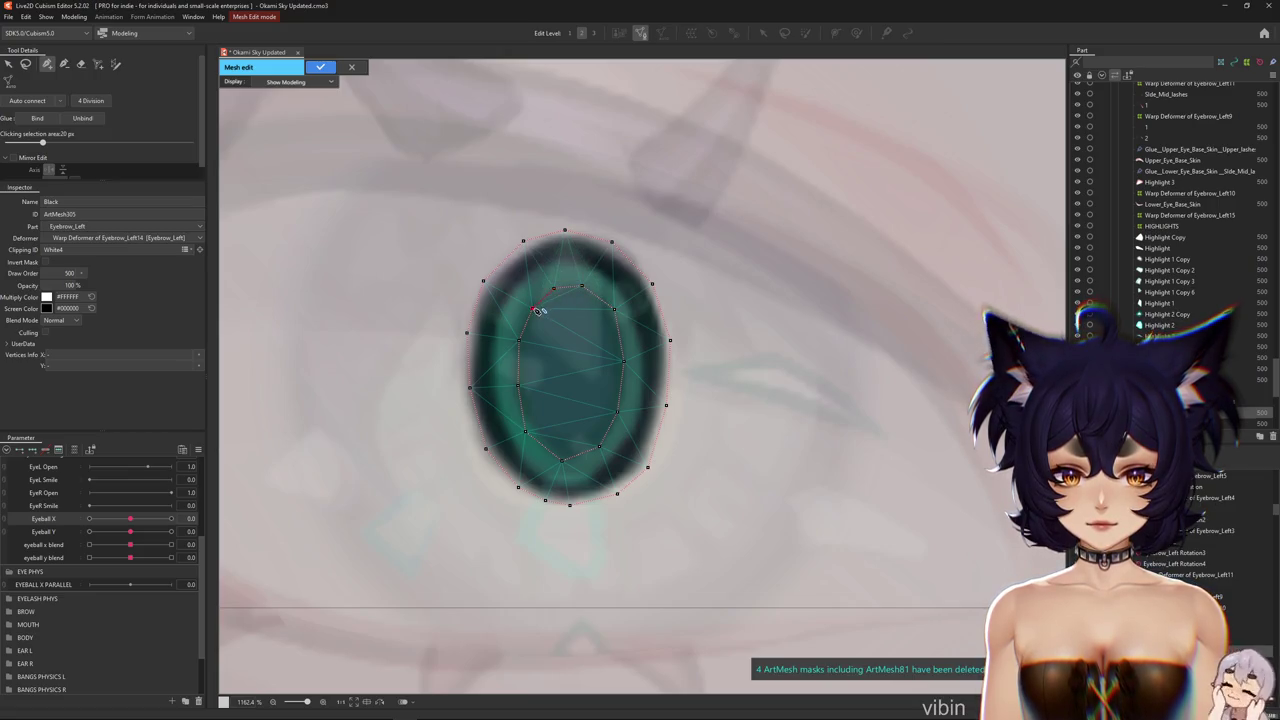
scroll(642, 350, "down", 2)
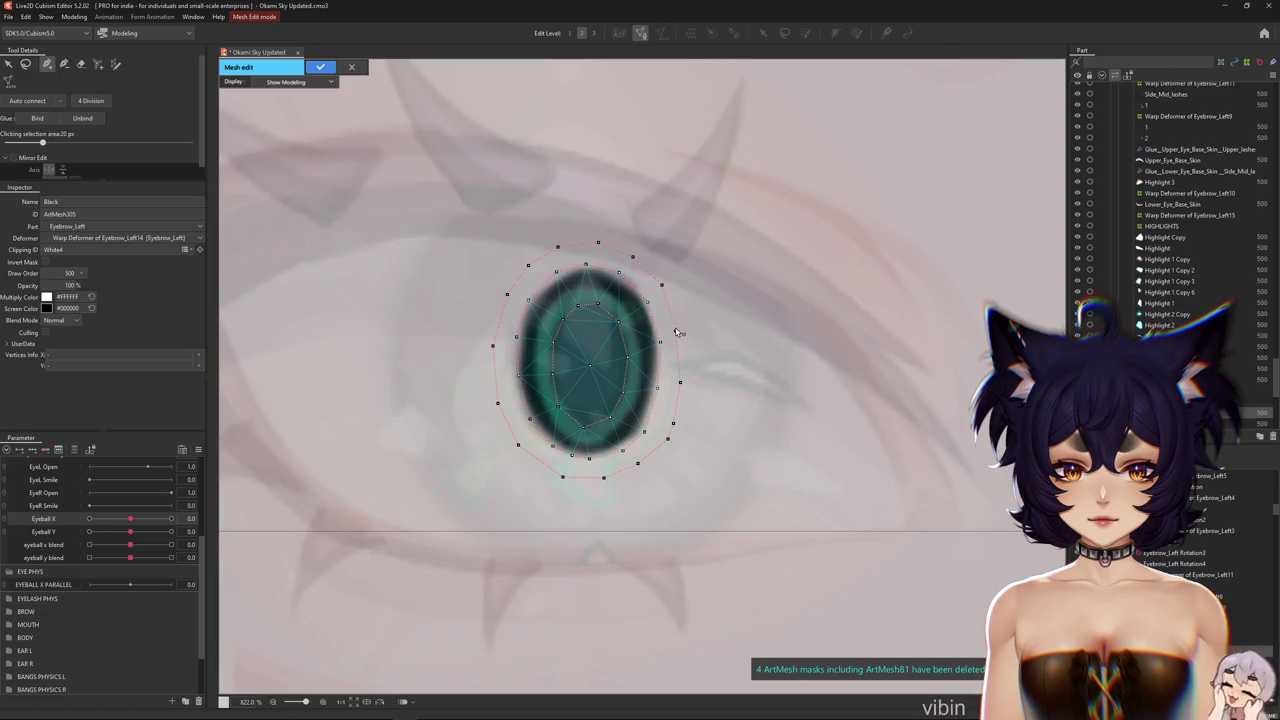
scroll(655, 437, "down", 2)
Wrap Base and iris meshes in a 15×15 warp deformer keyed on EYEBALL X PARALLEL at 1.0
left_click(320, 67)
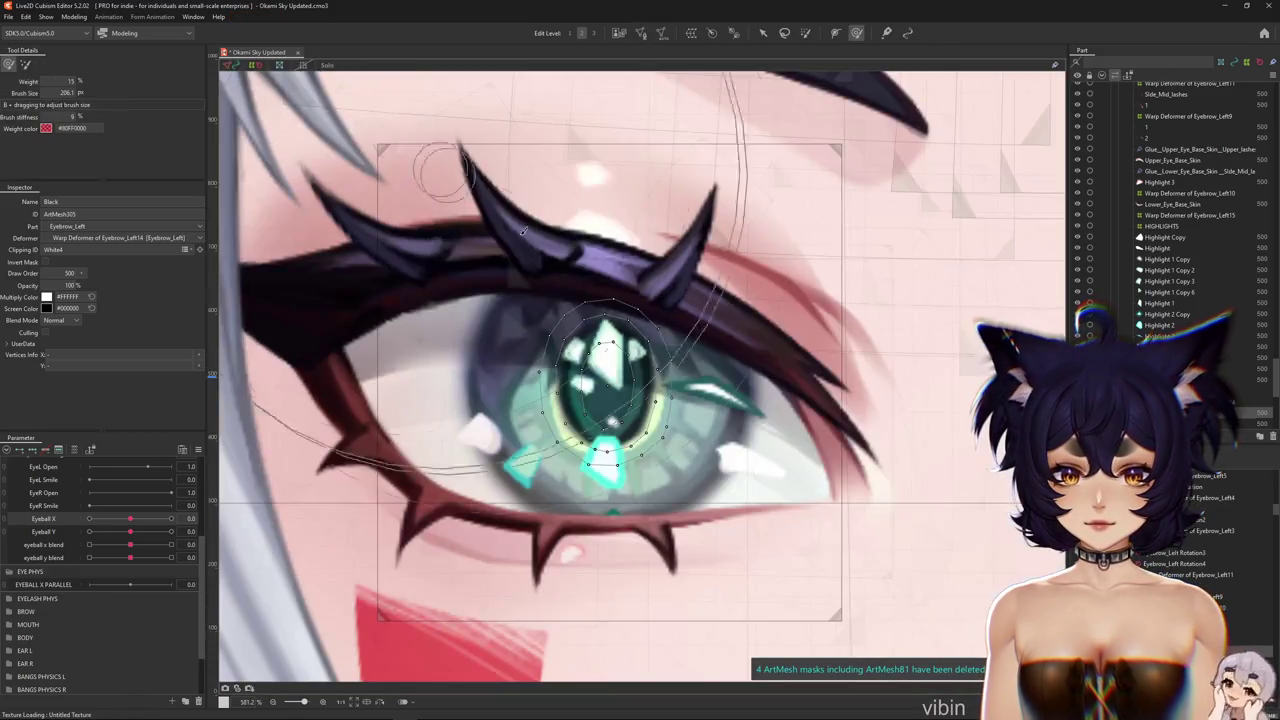
left_click(690, 440)
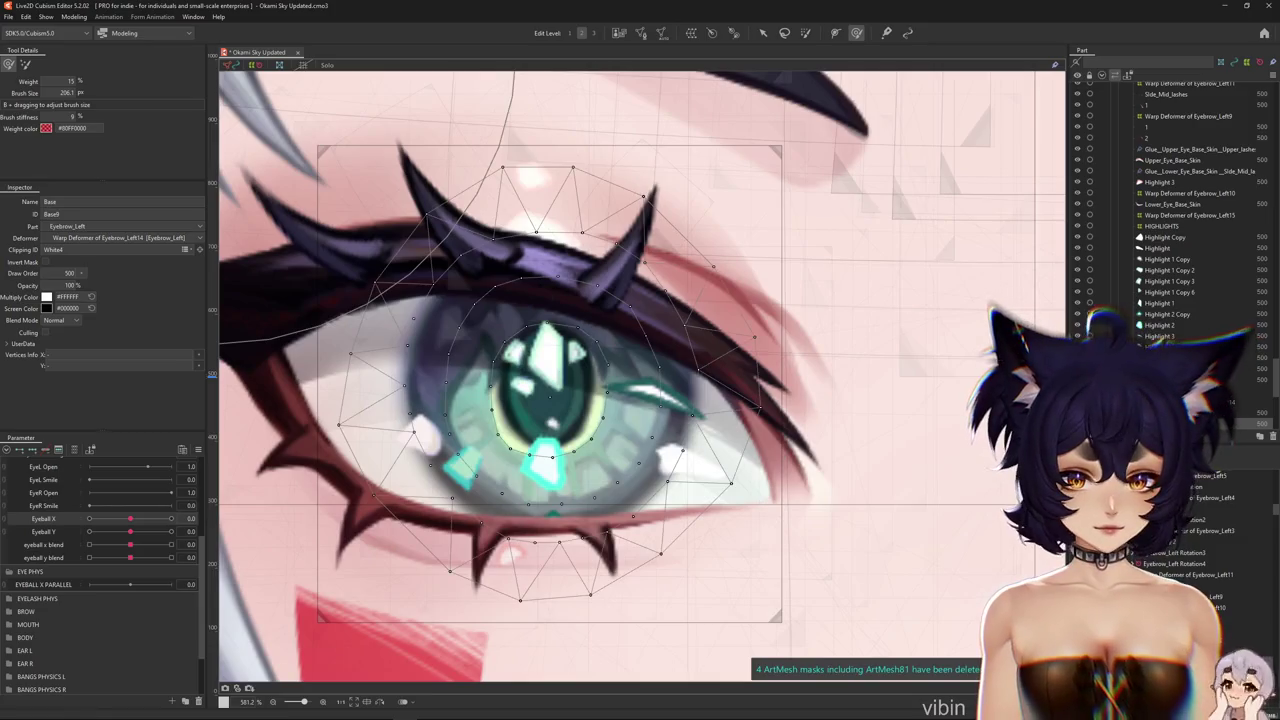
left_click(580, 354, "shift")
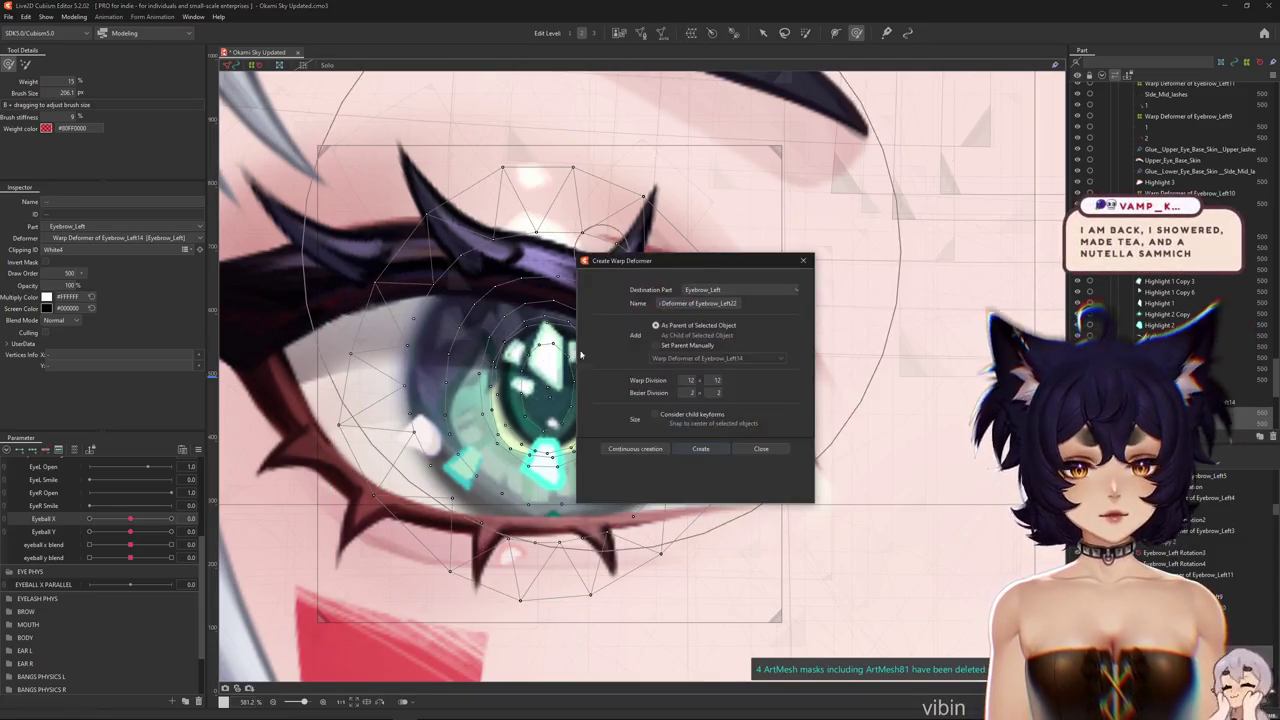
left_click(700, 449)
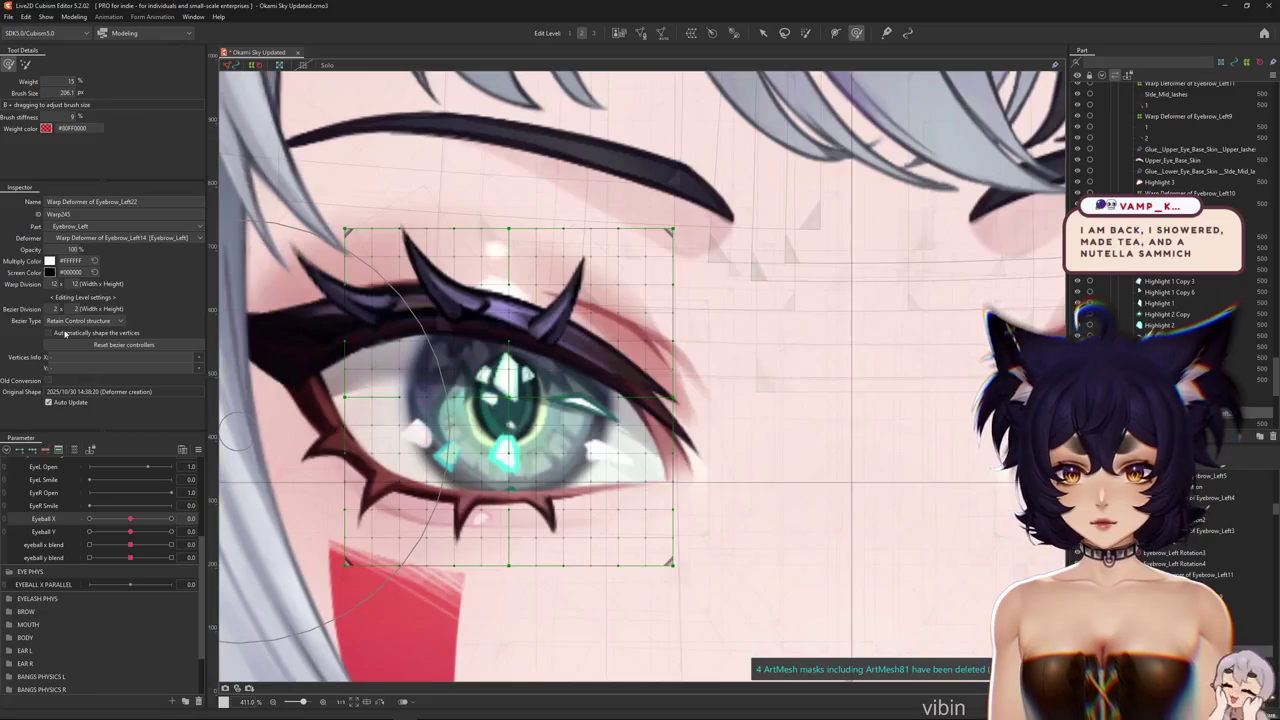
left_click_drag(52, 284, 58, 284)
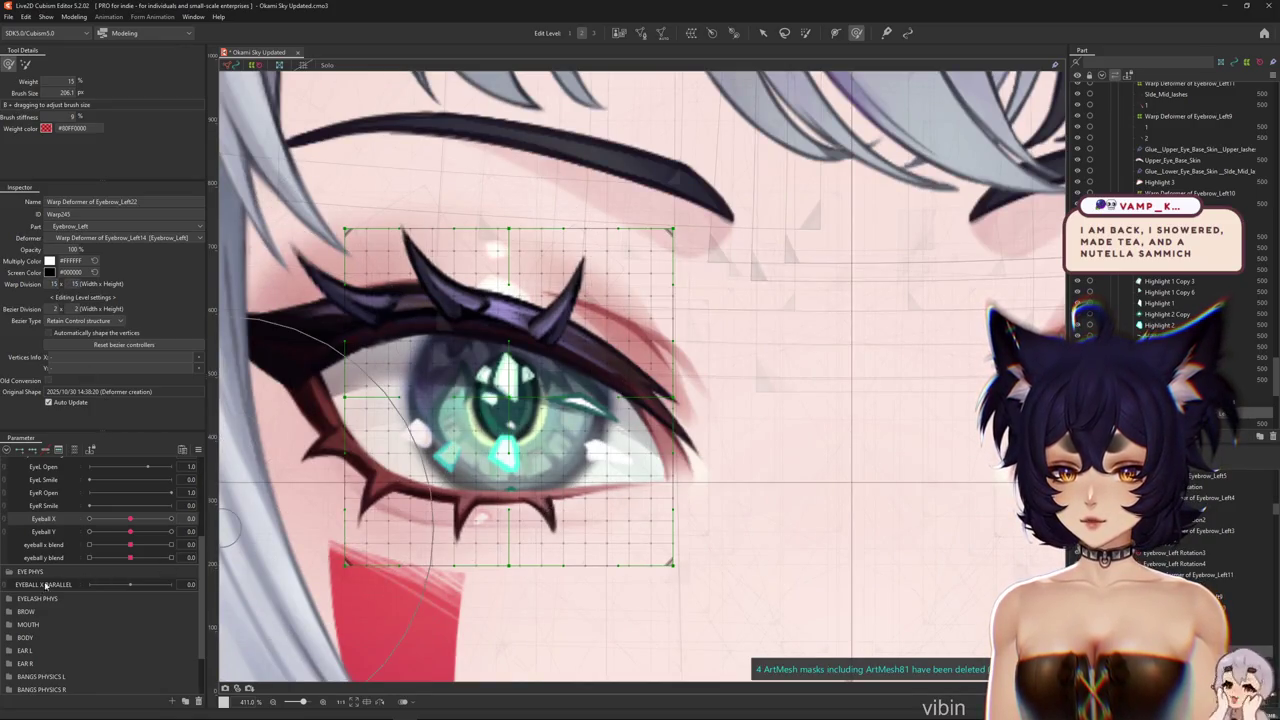
left_click(19, 447)
left_click_drag(144, 589, 172, 585)
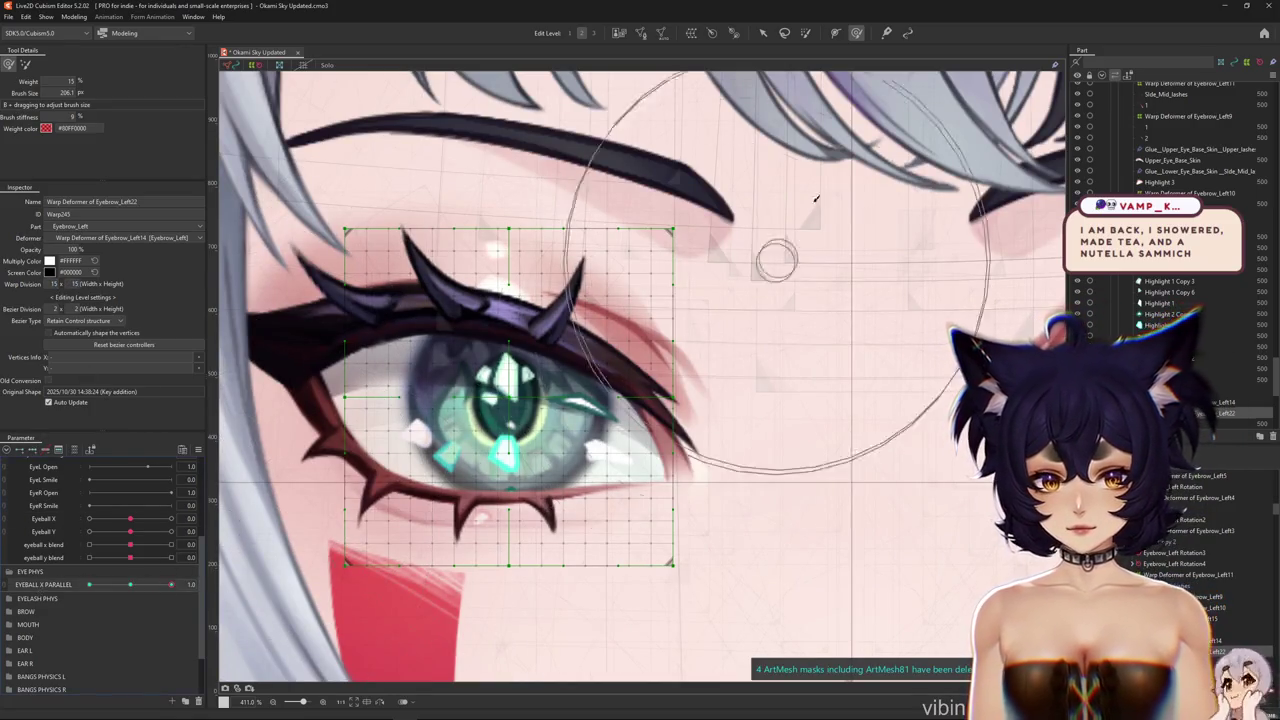
Squeeze the eye deformer narrower horizontally and size the deform brush
key("v")
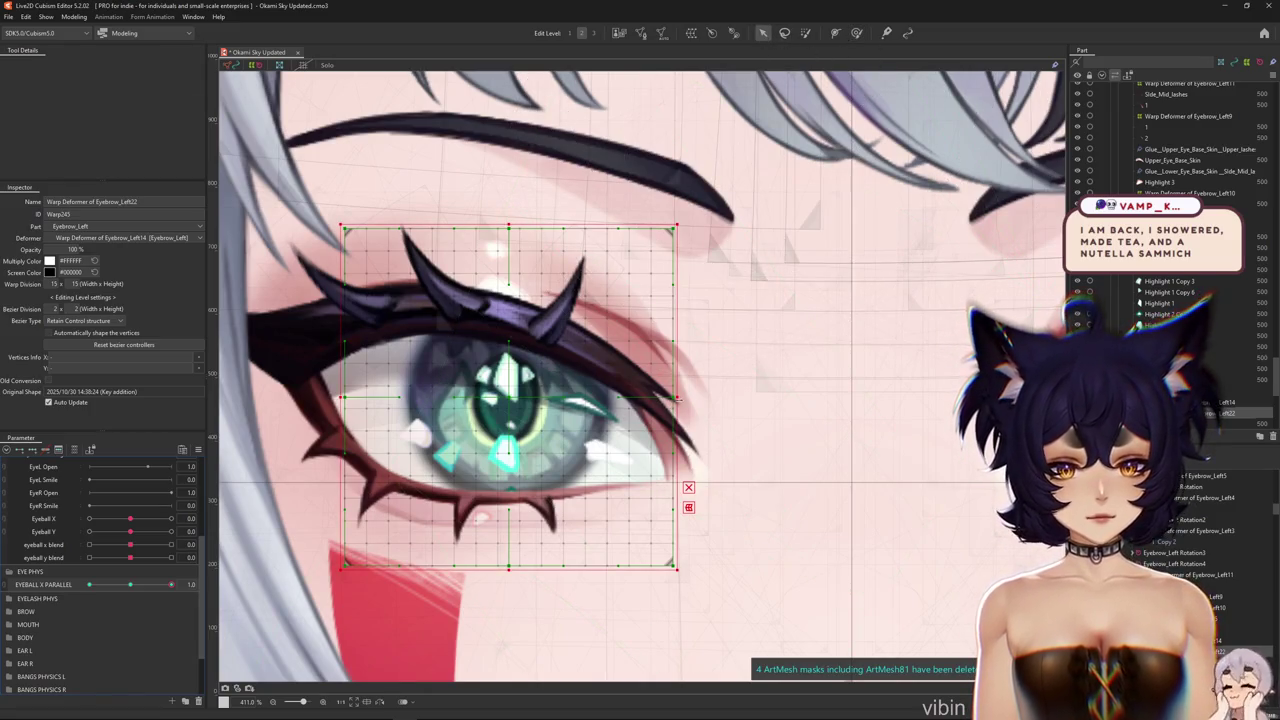
left_click_drag(676, 398, 632, 392)
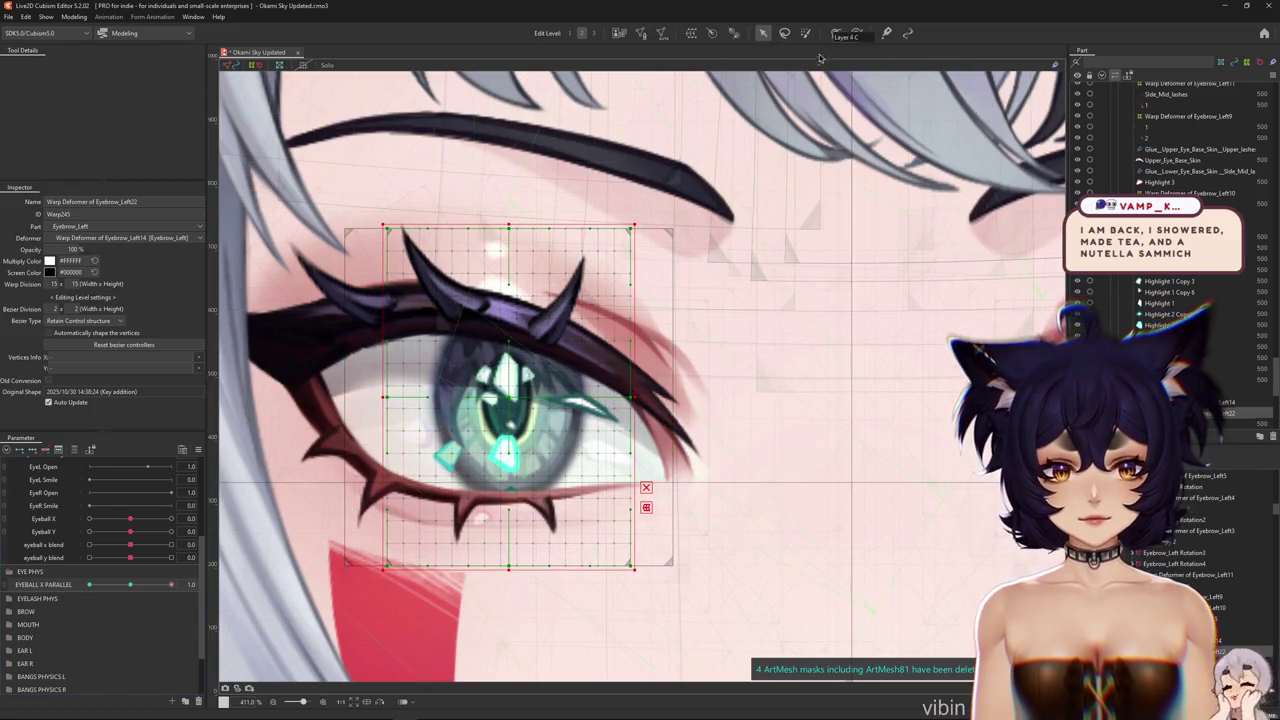
left_click(856, 33)
left_click_drag(467, 397, 553, 387)
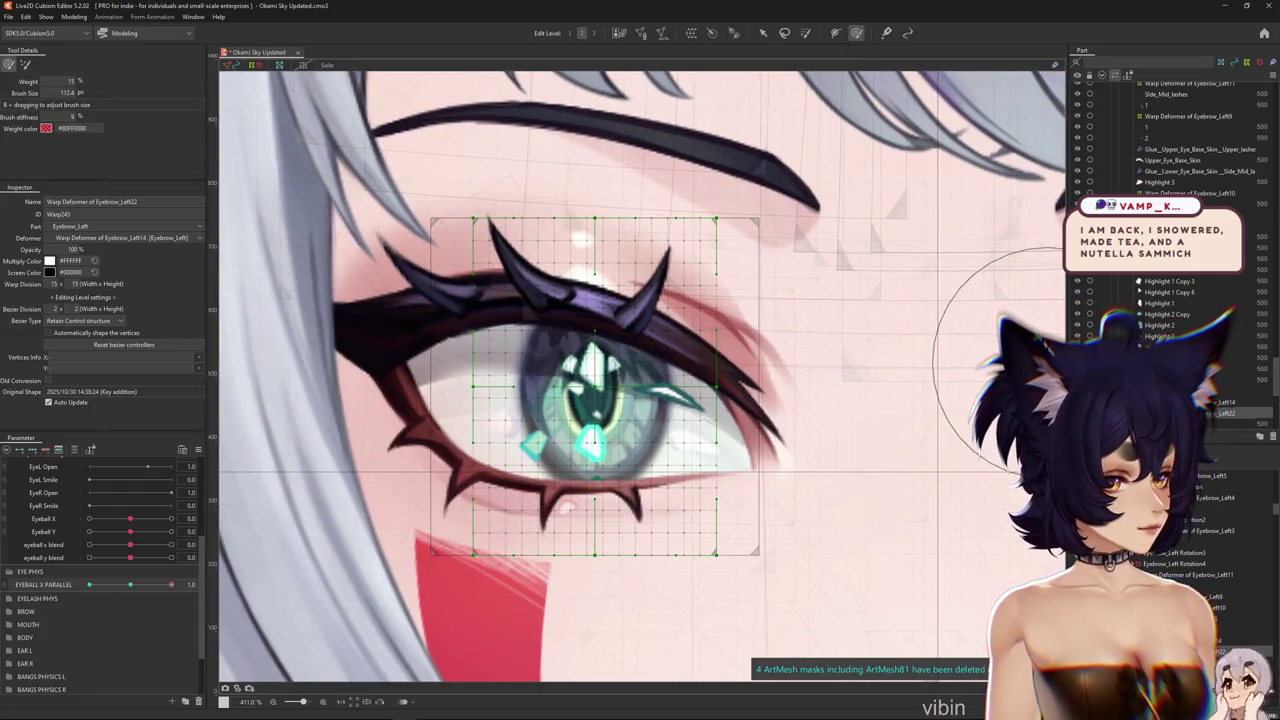
key("ctrl+h")
scroll(617, 385, "up", 3)
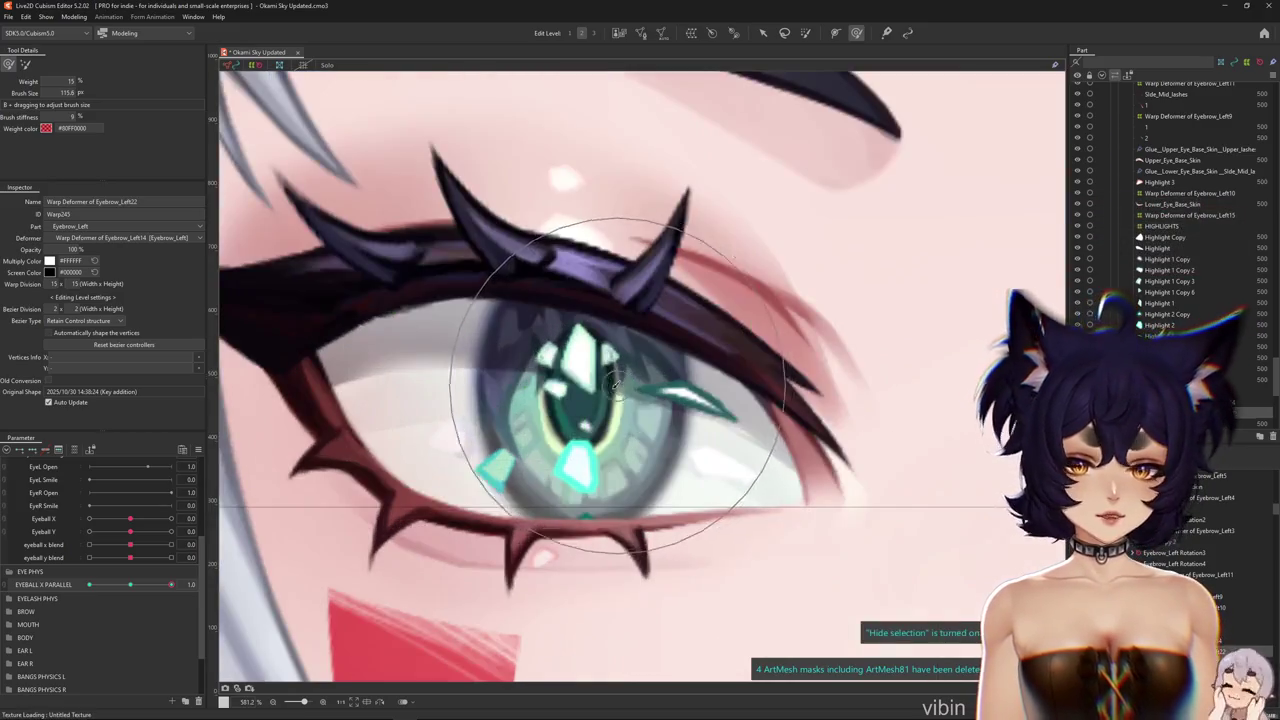
mouse_move(582, 355)
left_mouse_down()
mouse_move(626, 380)
mouse_move(623, 492)
mouse_move(608, 335)
mouse_move(612, 371)
left_mouse_up()
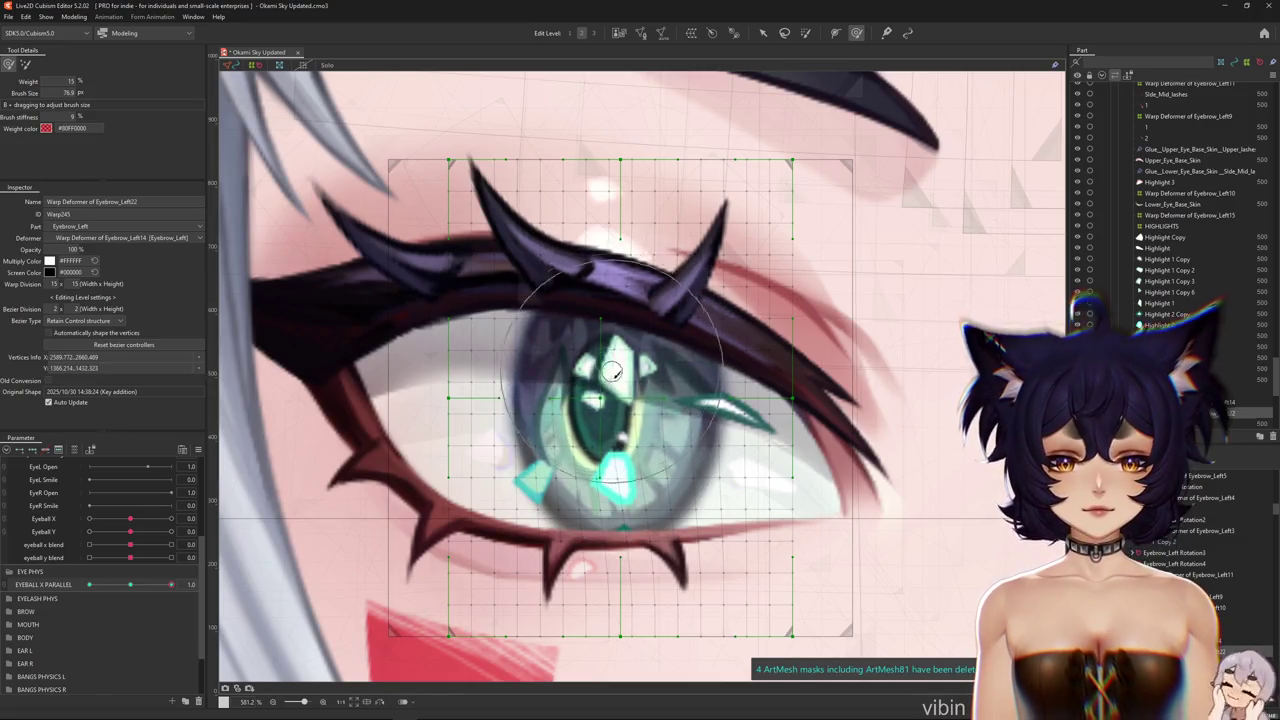
scroll(601, 440, "down", 3)
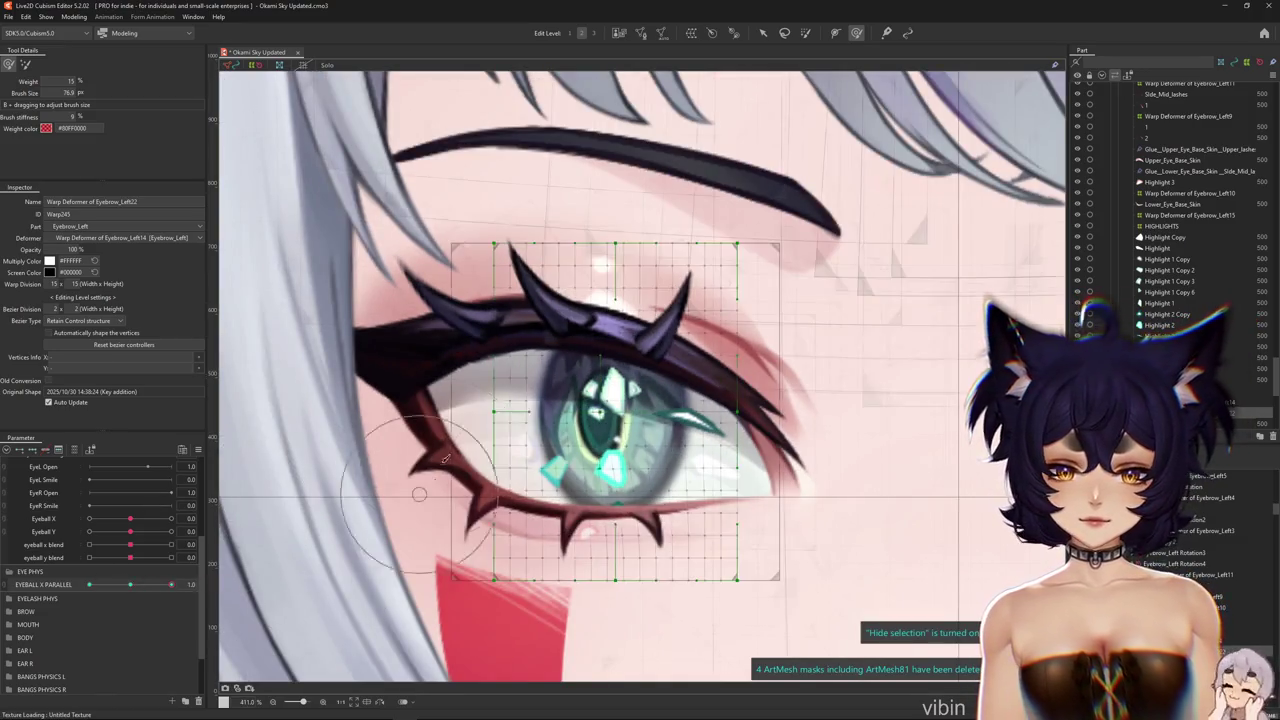
mouse_move(560, 545)
left_mouse_down()
mouse_move(623, 586)
mouse_move(620, 606)
left_mouse_up()
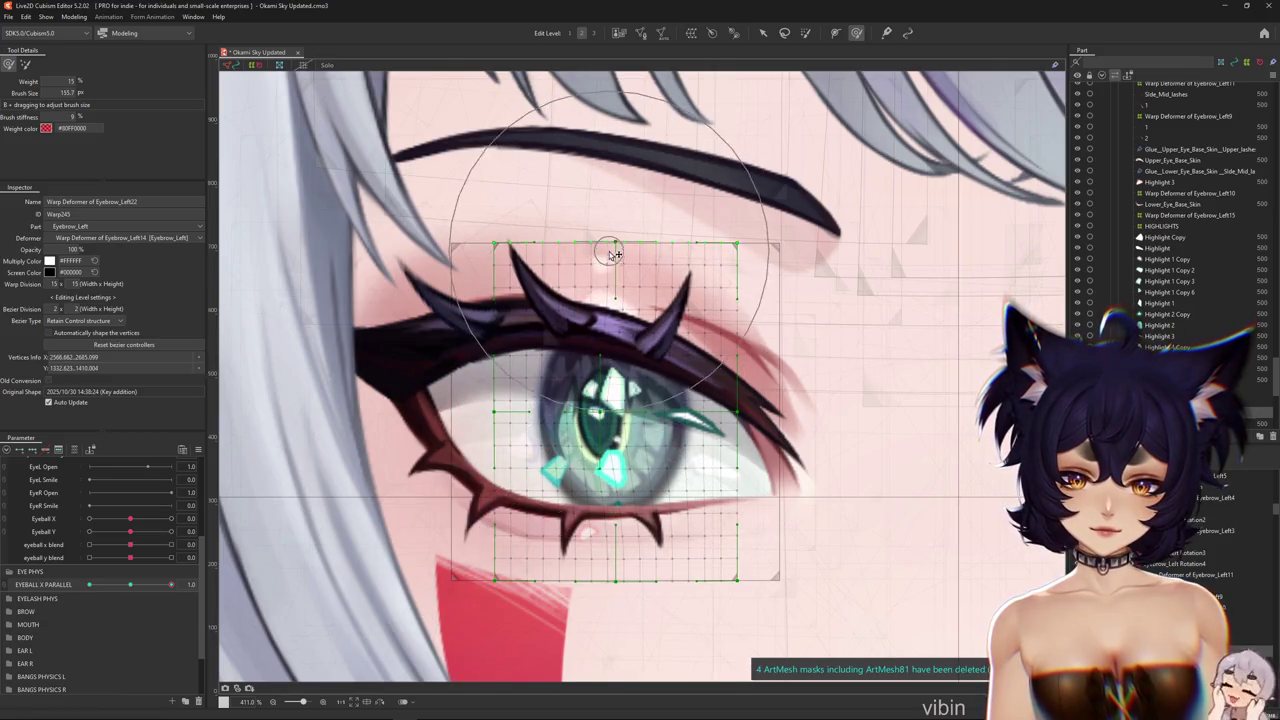
Brush the deformer's top edge and lower-left vertices to push the iris sideways
mouse_move(613, 254)
left_mouse_down()
mouse_move(589, 214)
mouse_move(429, 337)
mouse_move(429, 271)
mouse_move(447, 279)
left_mouse_up()
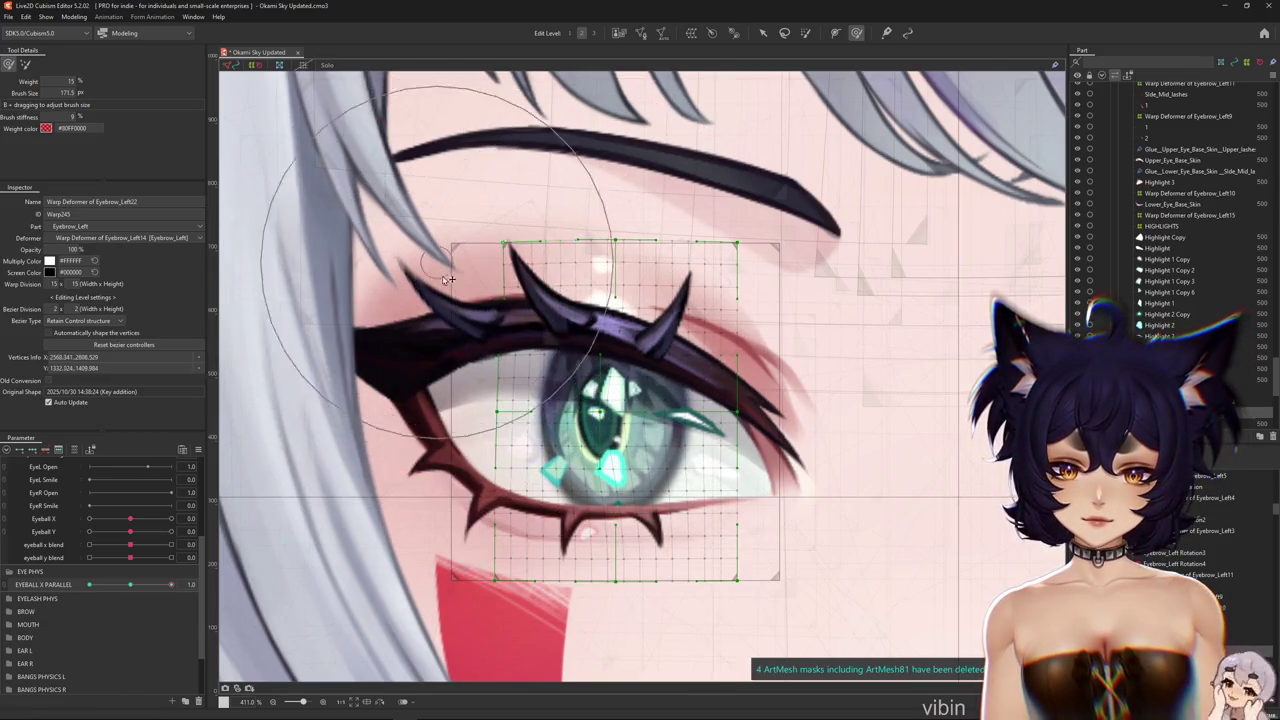
left_click_drag(500, 565, 534, 634)
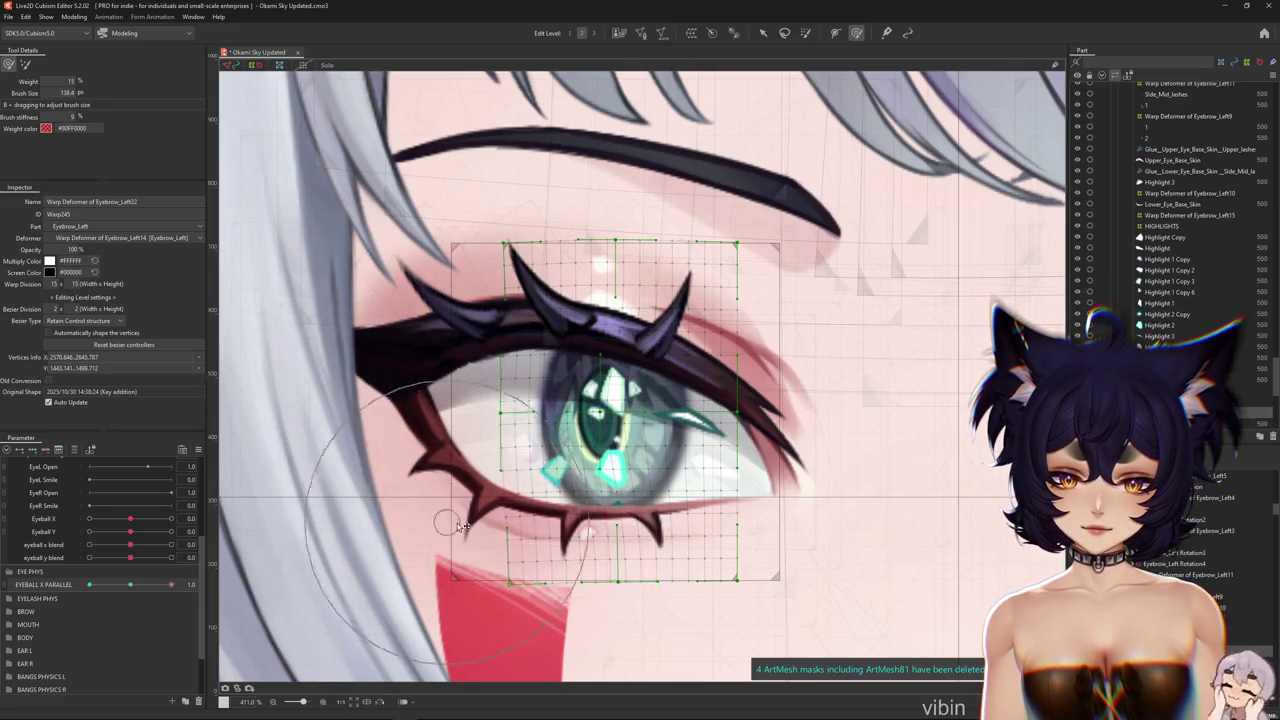
left_click_drag(462, 527, 440, 410)
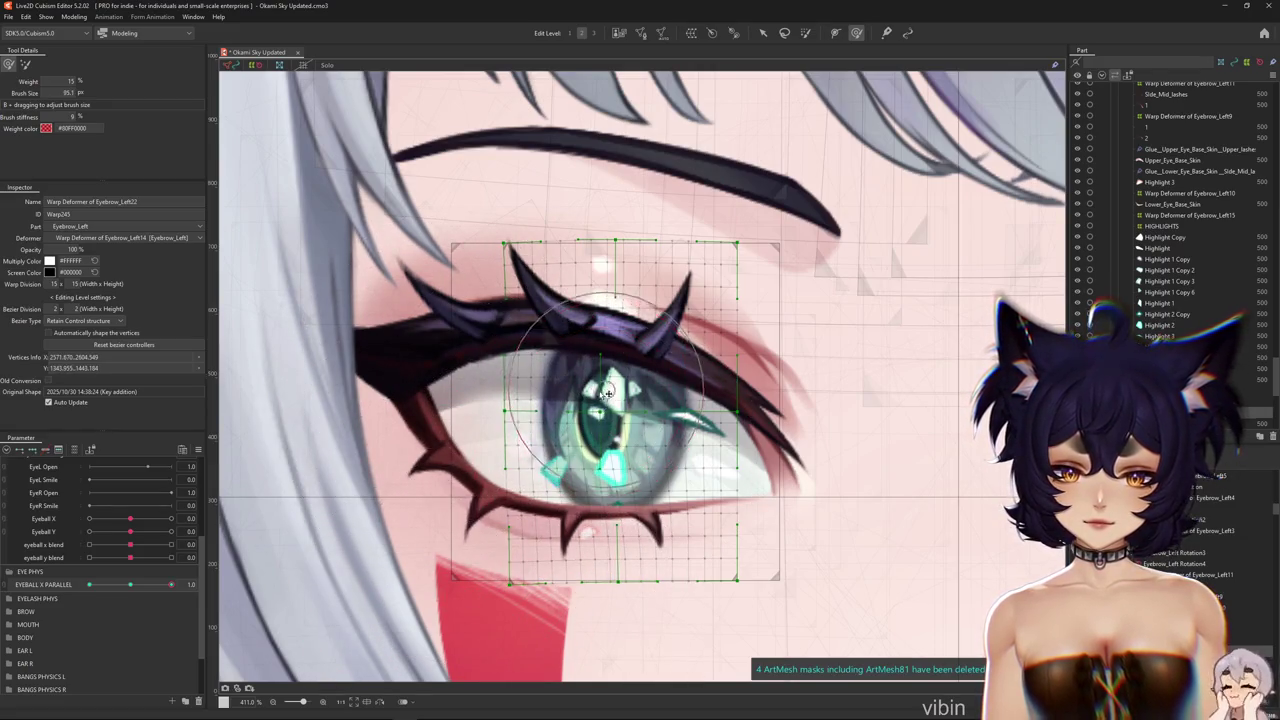
mouse_move(606, 393)
left_mouse_down()
mouse_move(530, 440)
mouse_move(600, 500)
mouse_move(520, 470)
mouse_move(760, 557)
mouse_move(797, 503)
mouse_move(792, 273)
mouse_move(684, 206)
mouse_move(506, 171)
mouse_move(540, 181)
left_mouse_up()
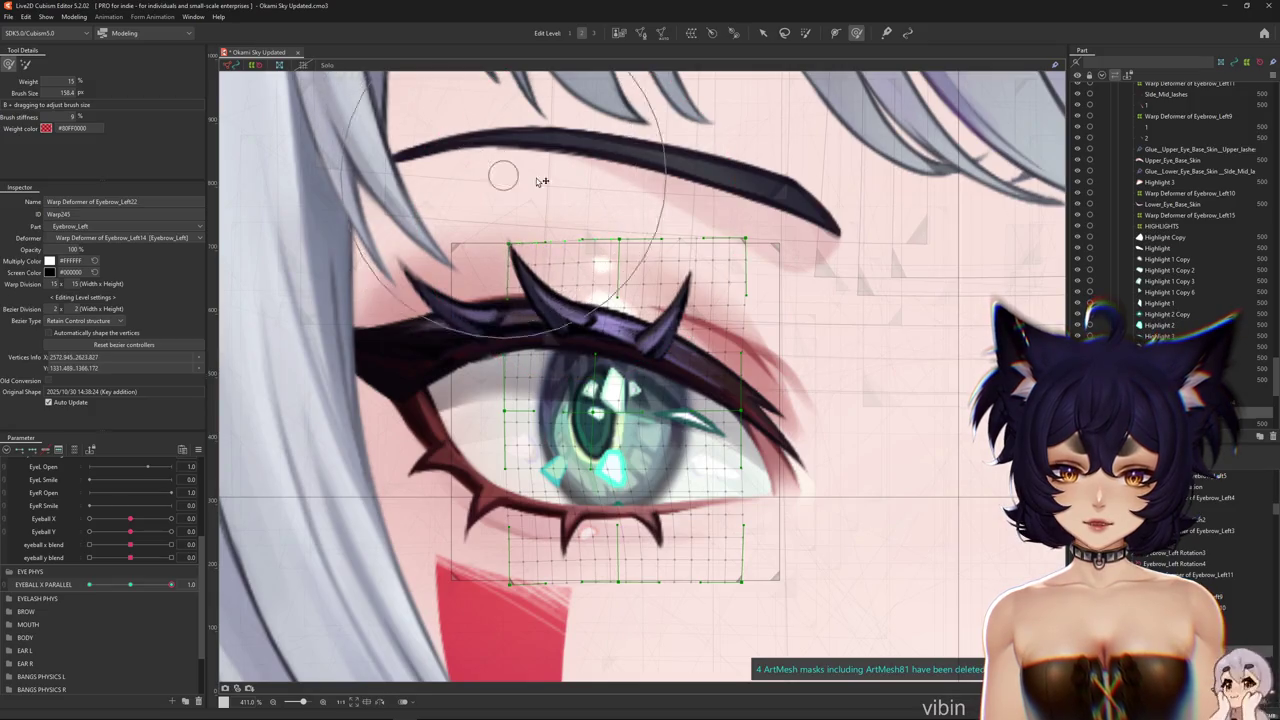
scroll(449, 306, "up", 2)
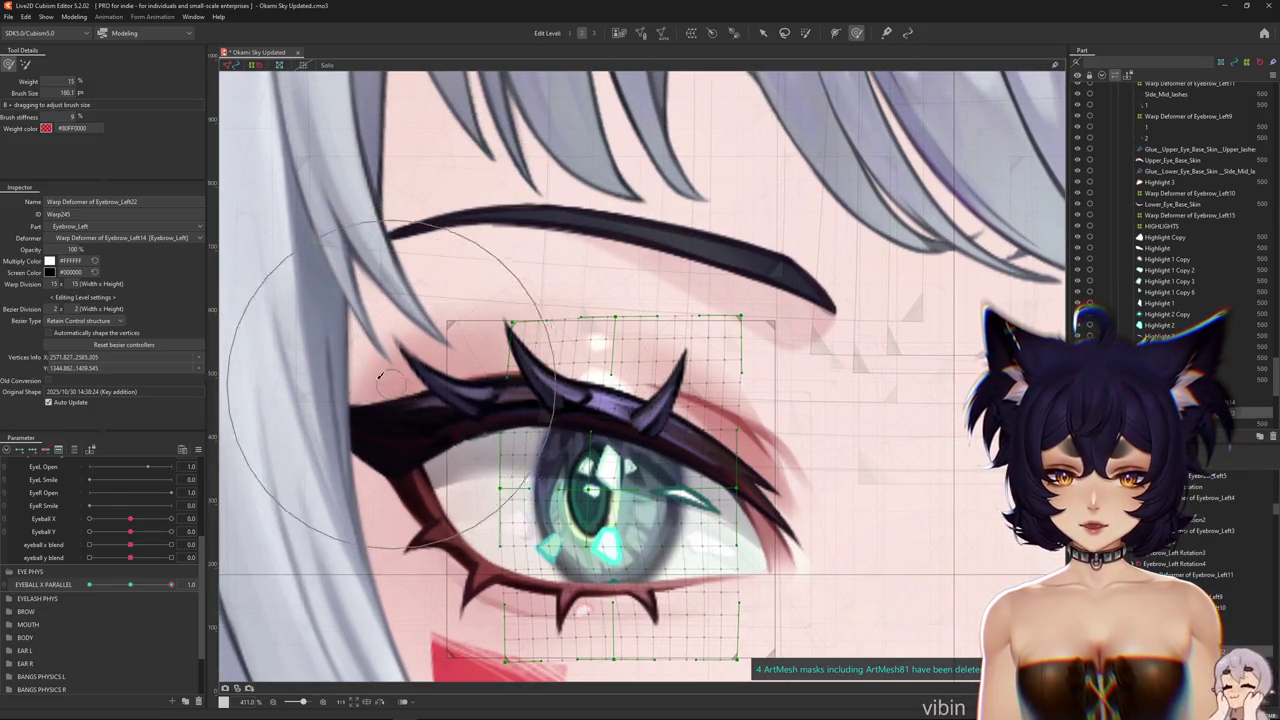
mouse_move(380, 375)
left_mouse_down()
mouse_move(560, 223)
mouse_move(623, 237)
mouse_move(657, 314)
mouse_move(430, 240)
left_mouse_up()
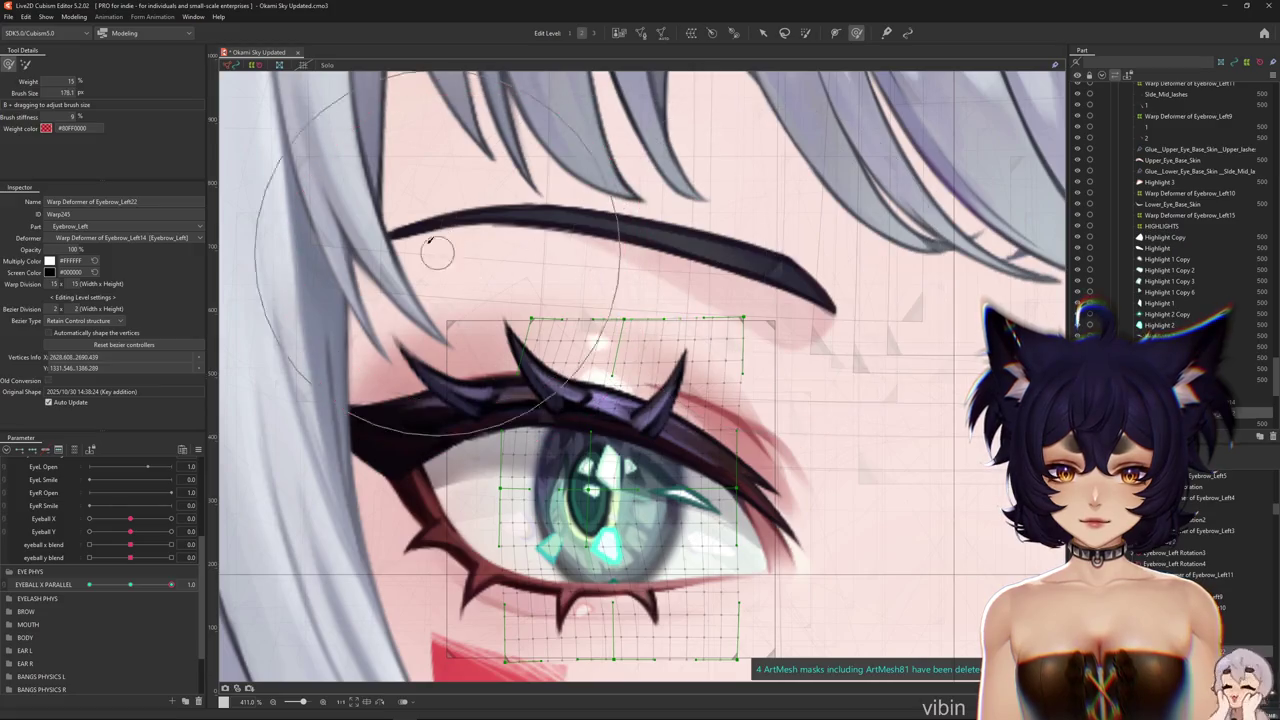
scroll(320, 380, "down", 2)
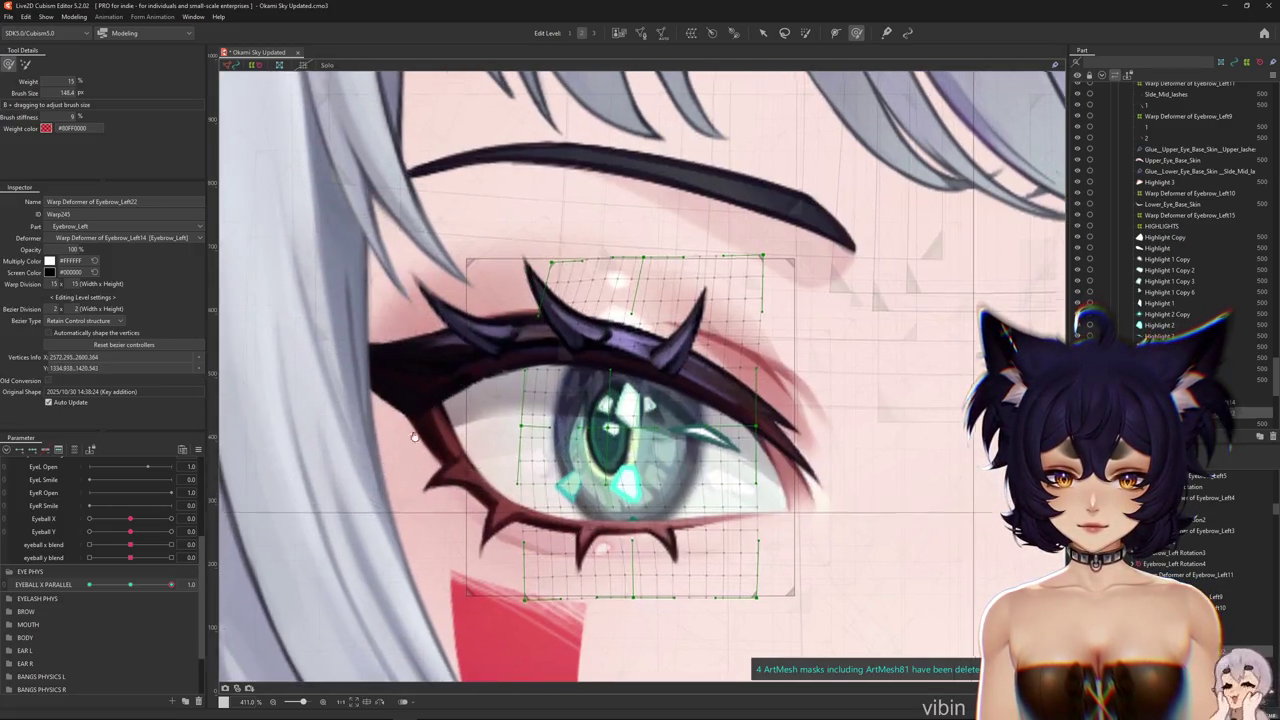
scroll(414, 436, "down", 2)
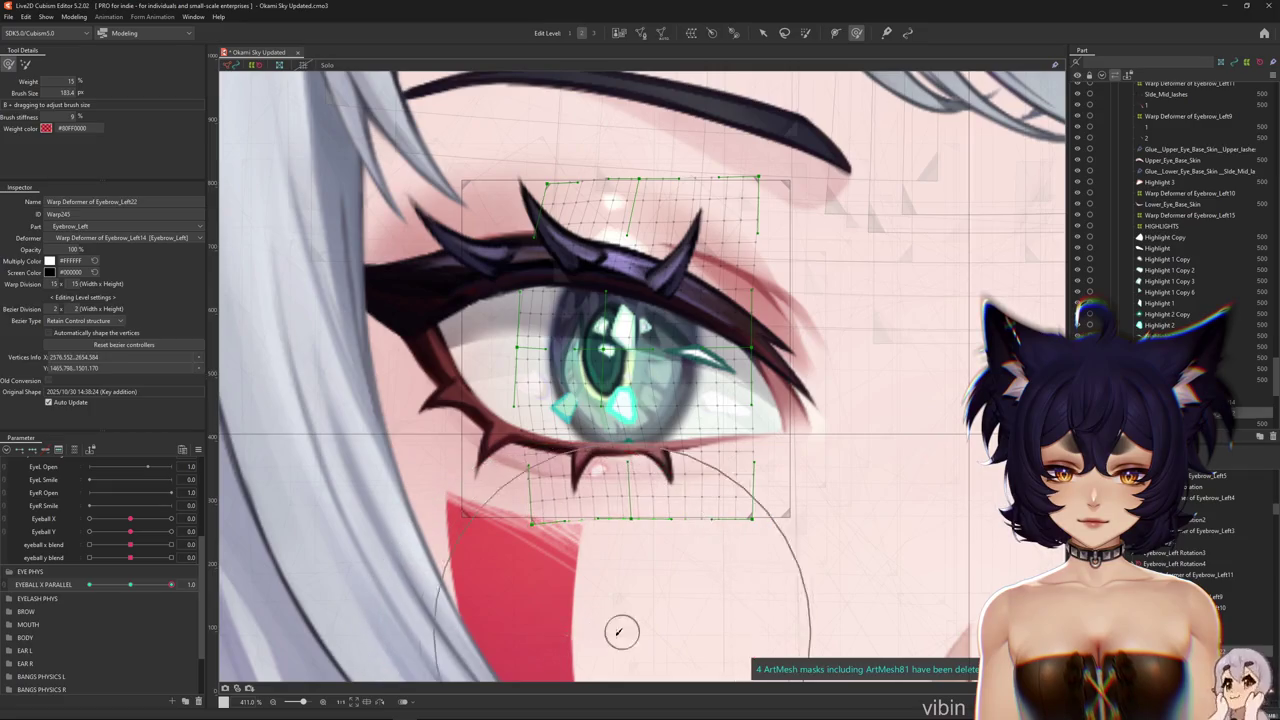
mouse_move(618, 631)
left_mouse_down()
mouse_move(489, 559)
mouse_move(526, 545)
mouse_move(420, 470)
mouse_move(488, 500)
mouse_move(531, 591)
mouse_move(430, 530)
mouse_move(418, 468)
left_mouse_up()
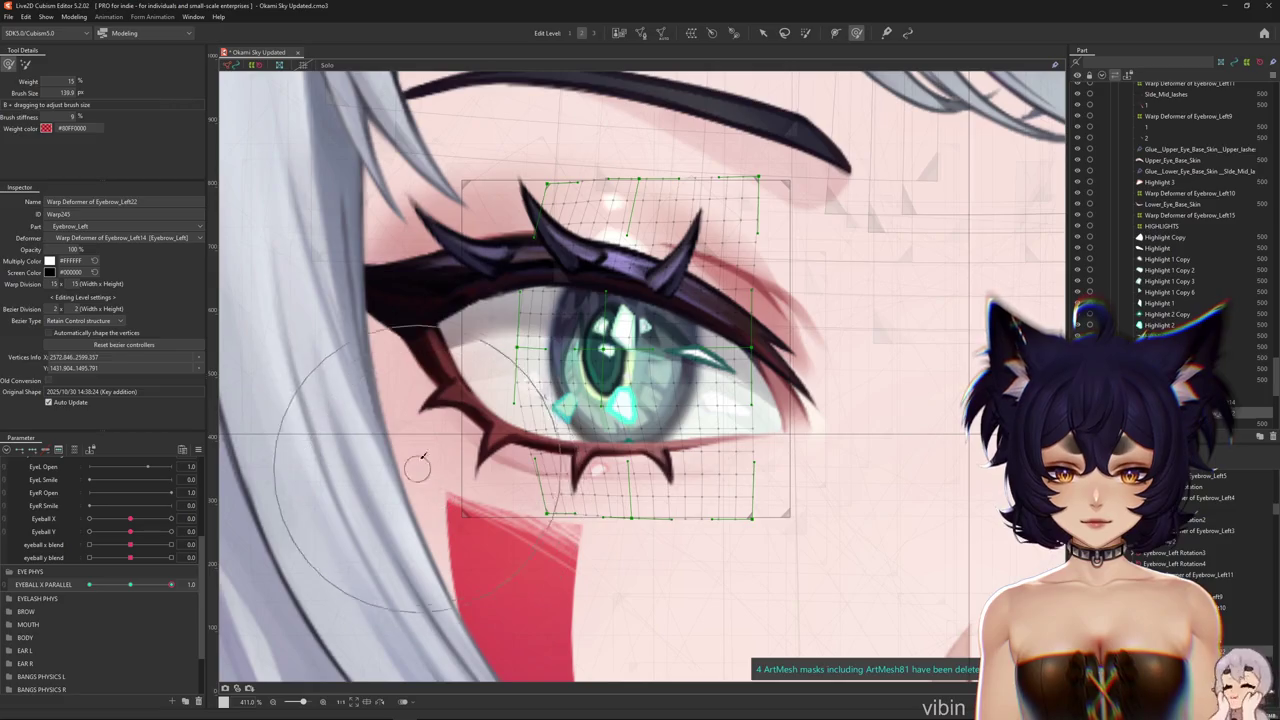
scroll(330, 480, "up", 2)
Nudge the eye deformer slightly right, toggling the grid to preview the eye
key("ctrl+h")
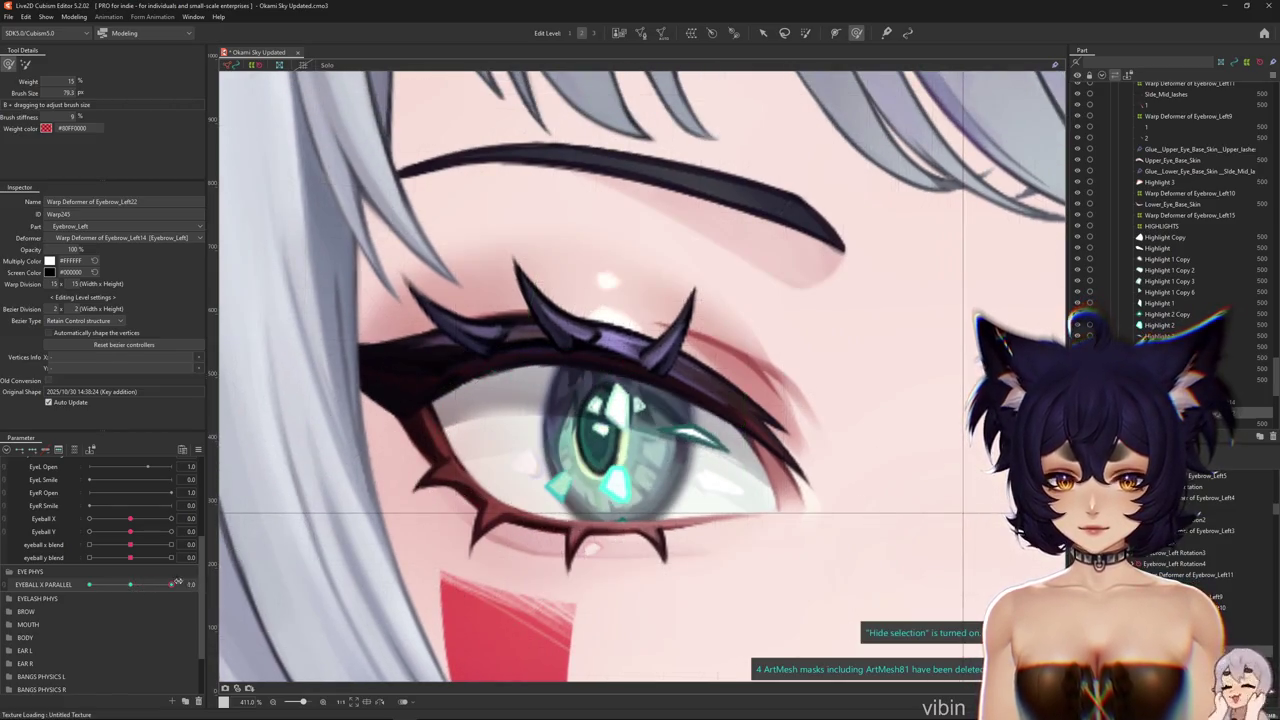
key("ctrl+h")
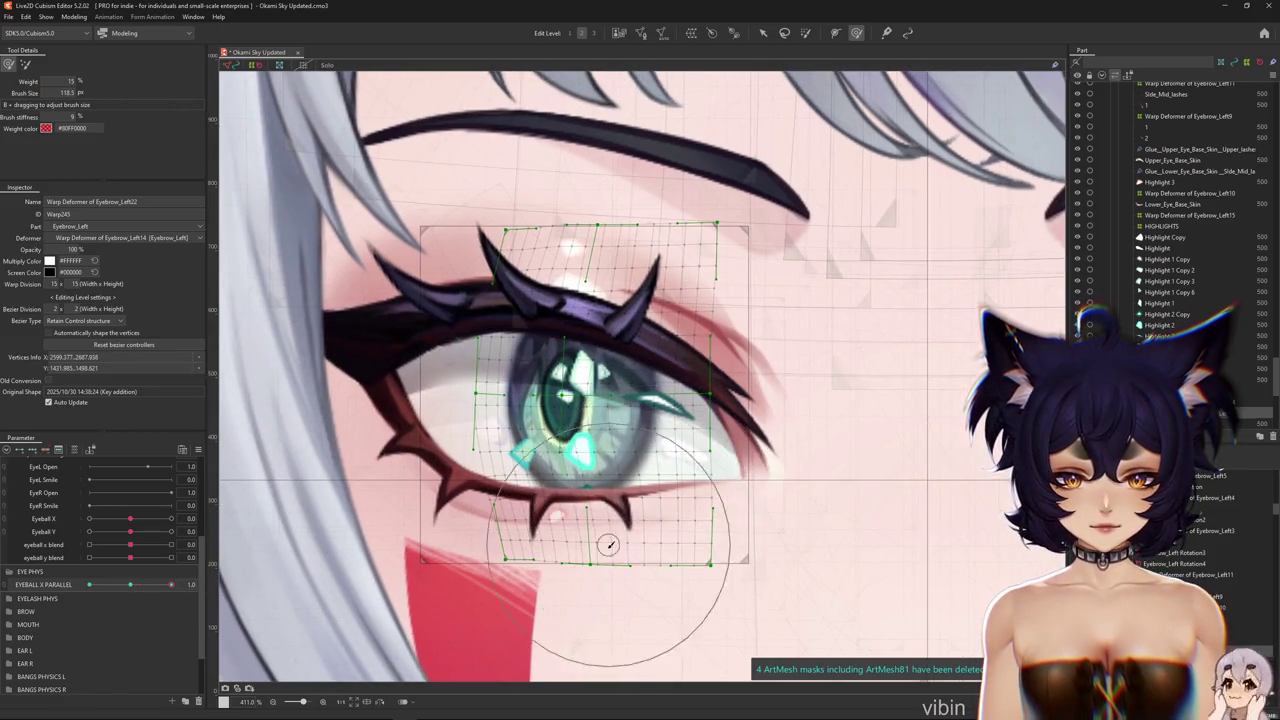
scroll(624, 265, "up", 2)
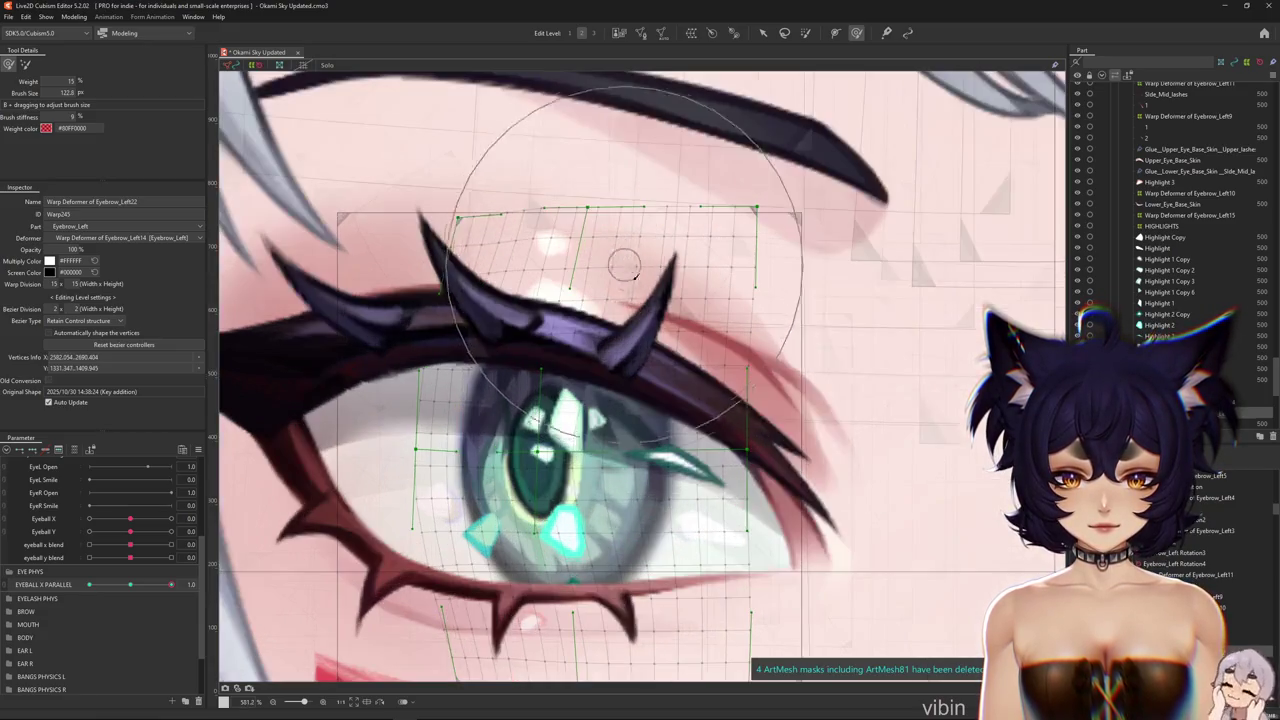
scroll(624, 265, "down", 2)
key("ctrl+h")
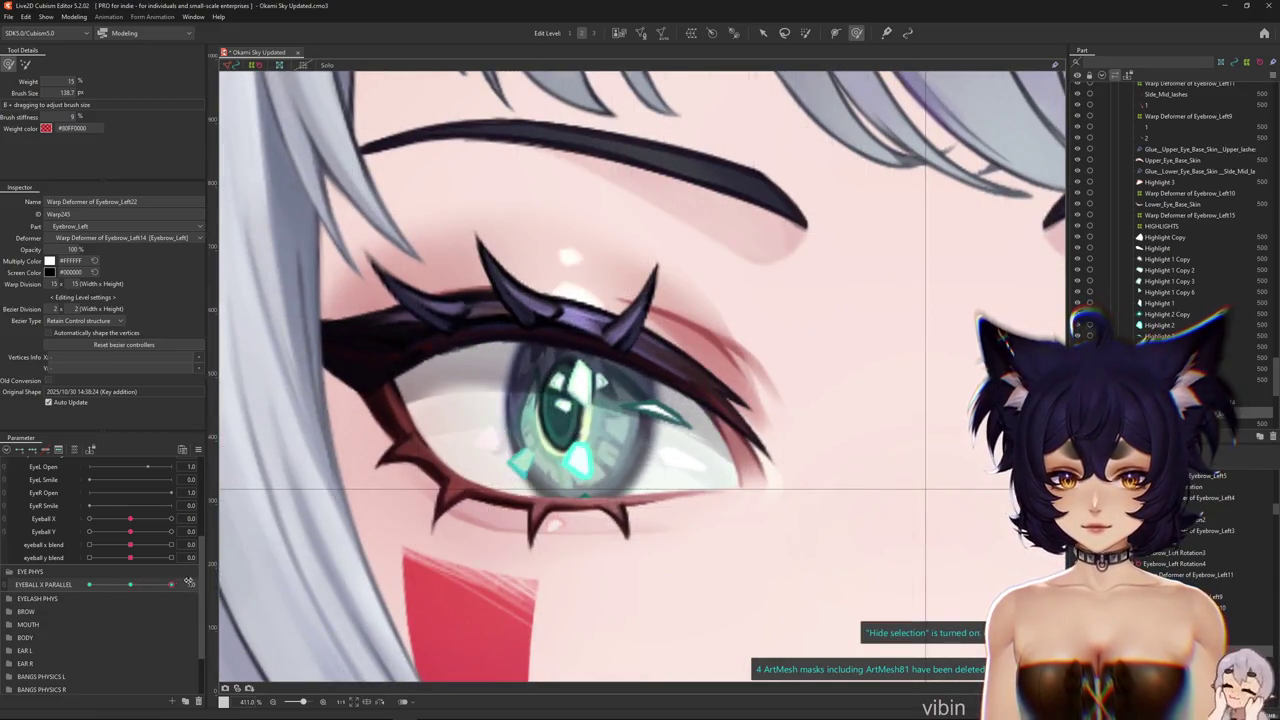
key("ctrl+h")
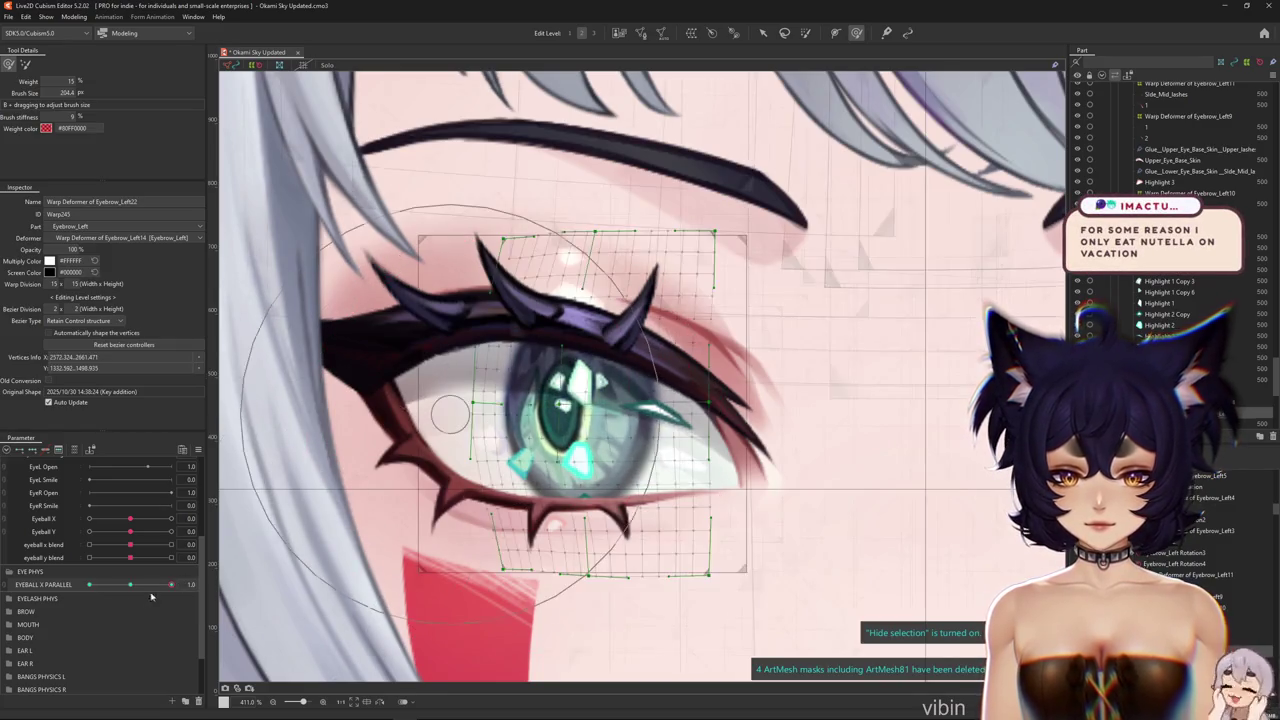
key("v")
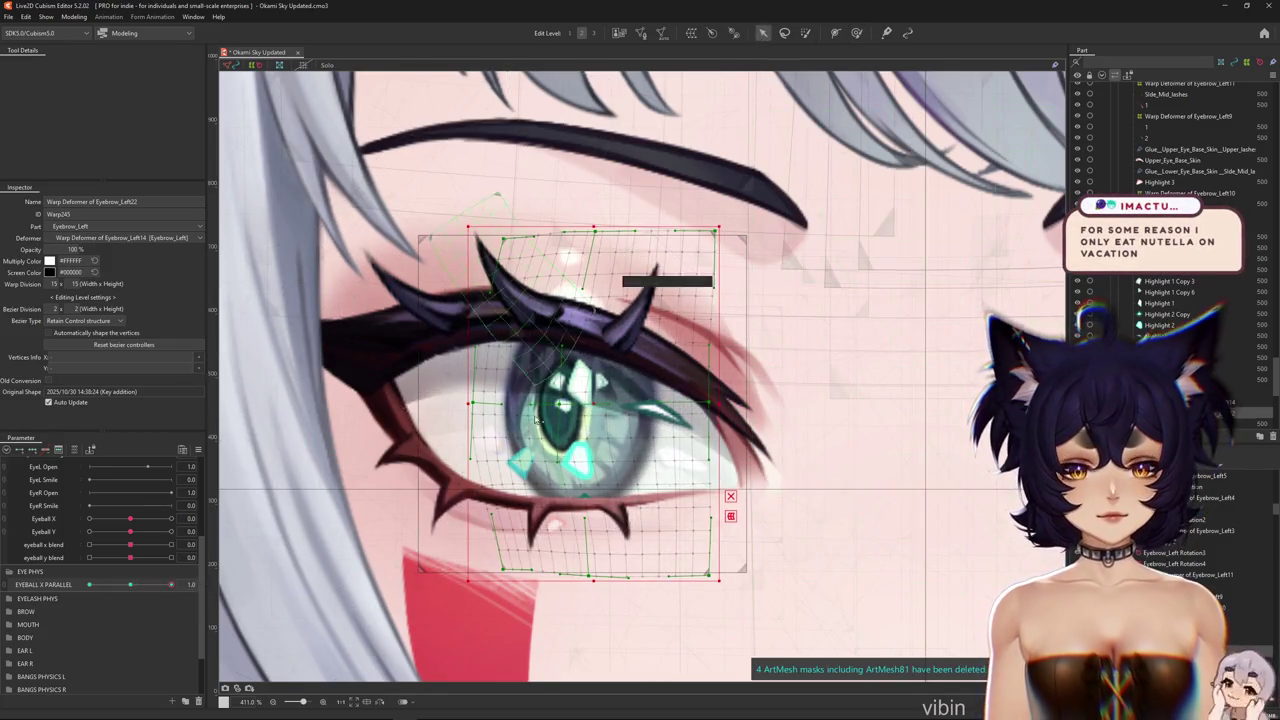
key("Right")
key("Right")
key("Right")
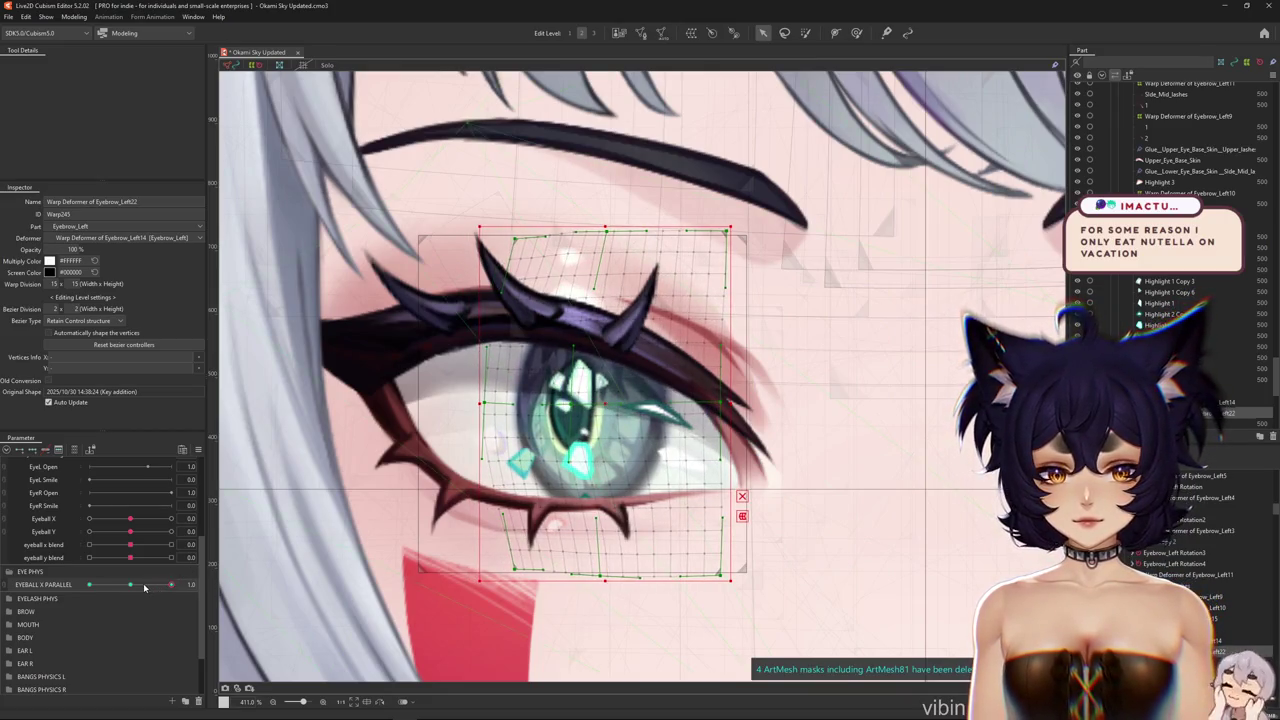
key("ctrl+h")
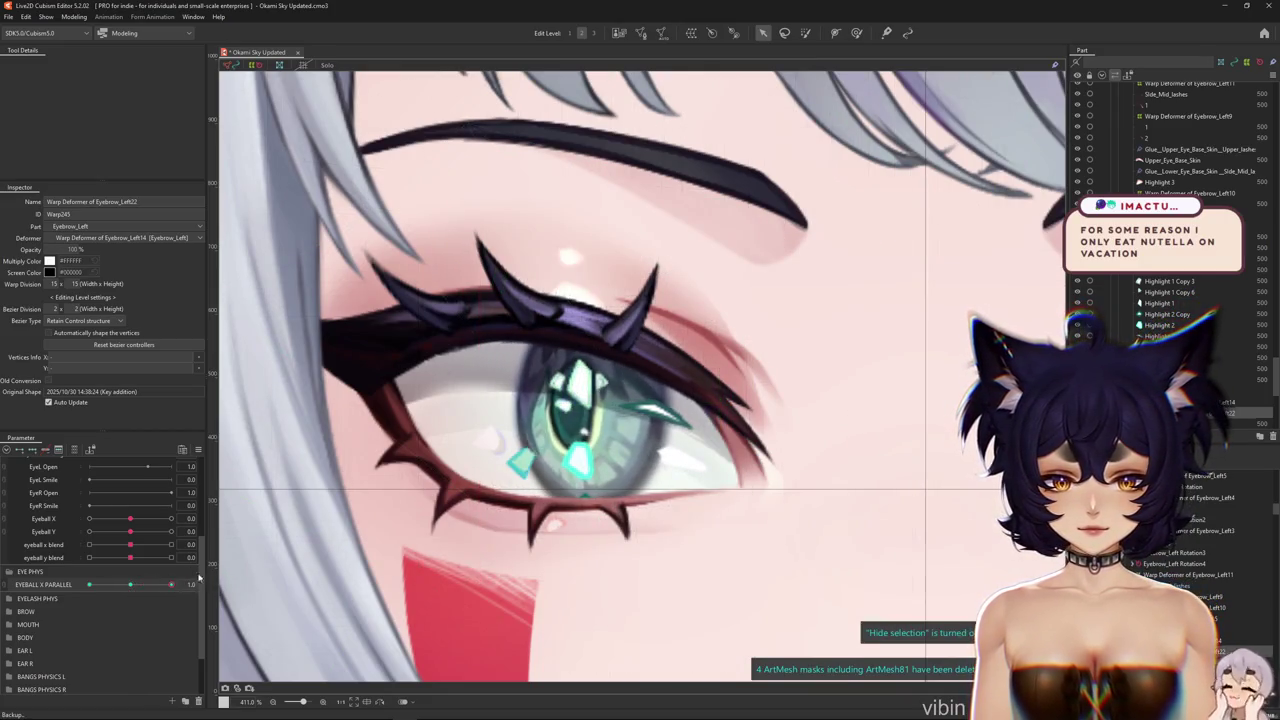
key("ctrl+h")
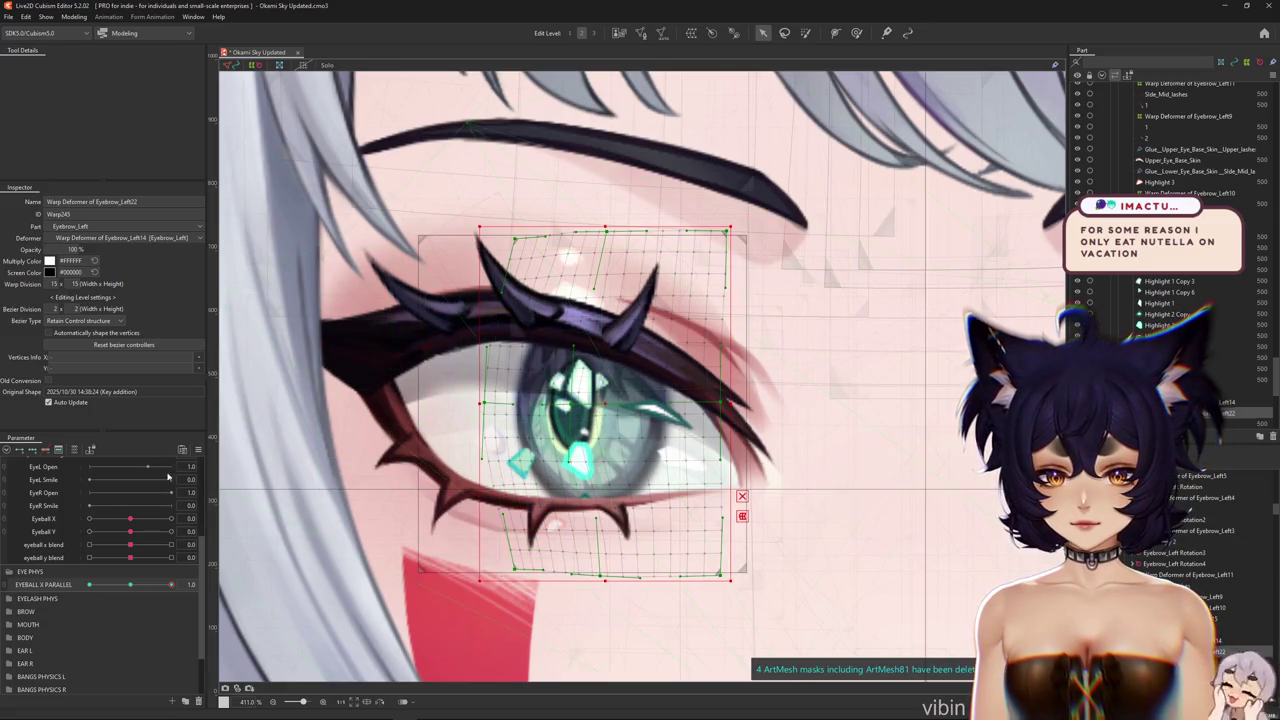
Preview the iris sweep and set EYEBALL X PARALLEL to -1.0 for reflecting
left_click(198, 449)
left_click(262, 526)
key("Return")
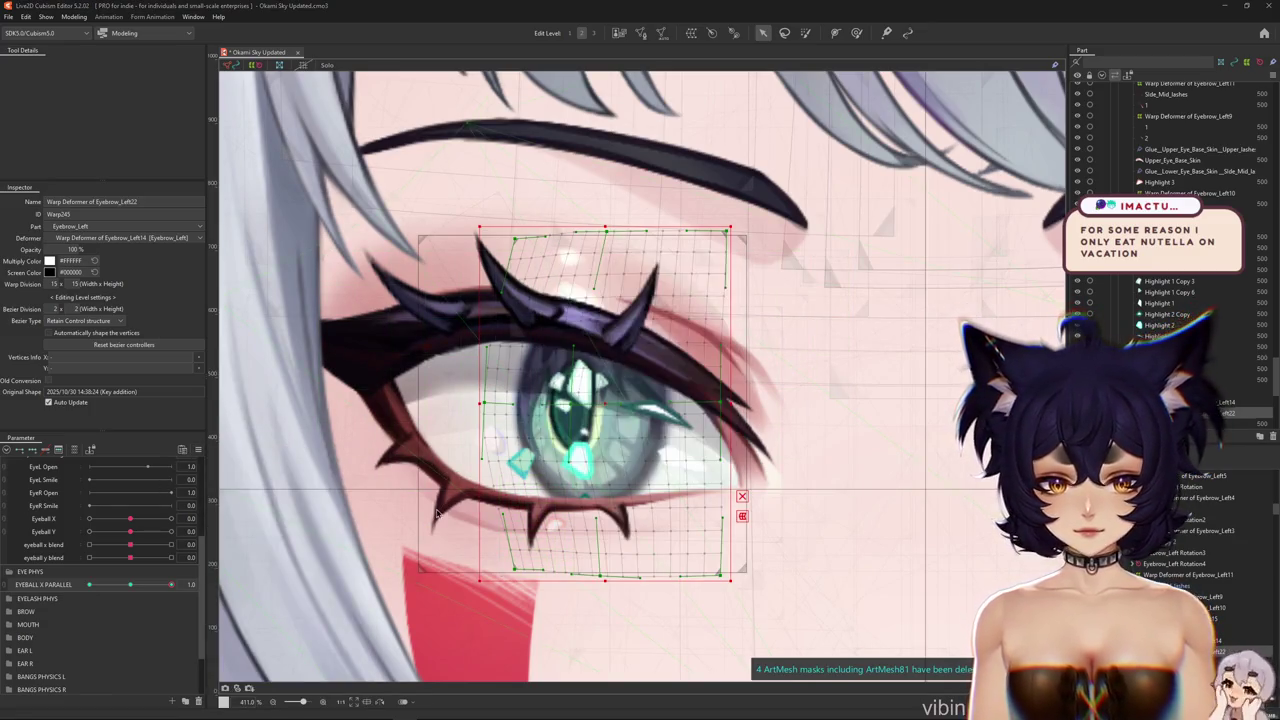
left_click(131, 587)
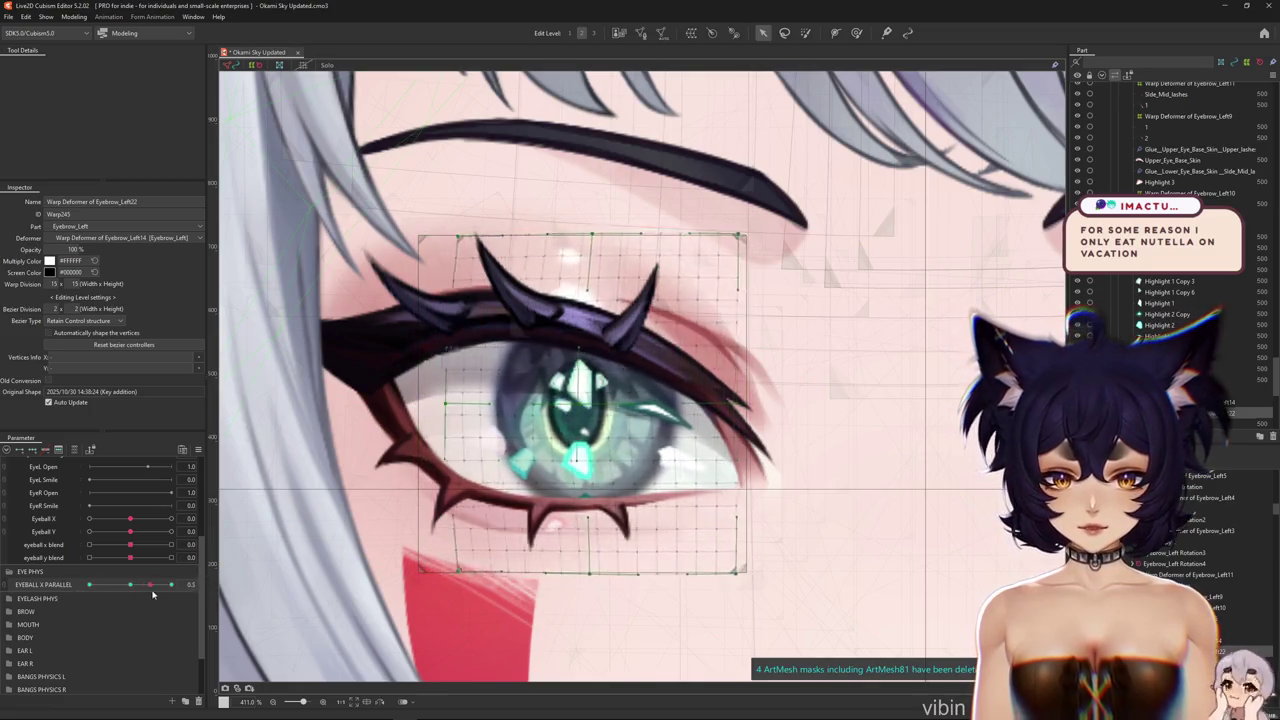
key("ctrl+h")
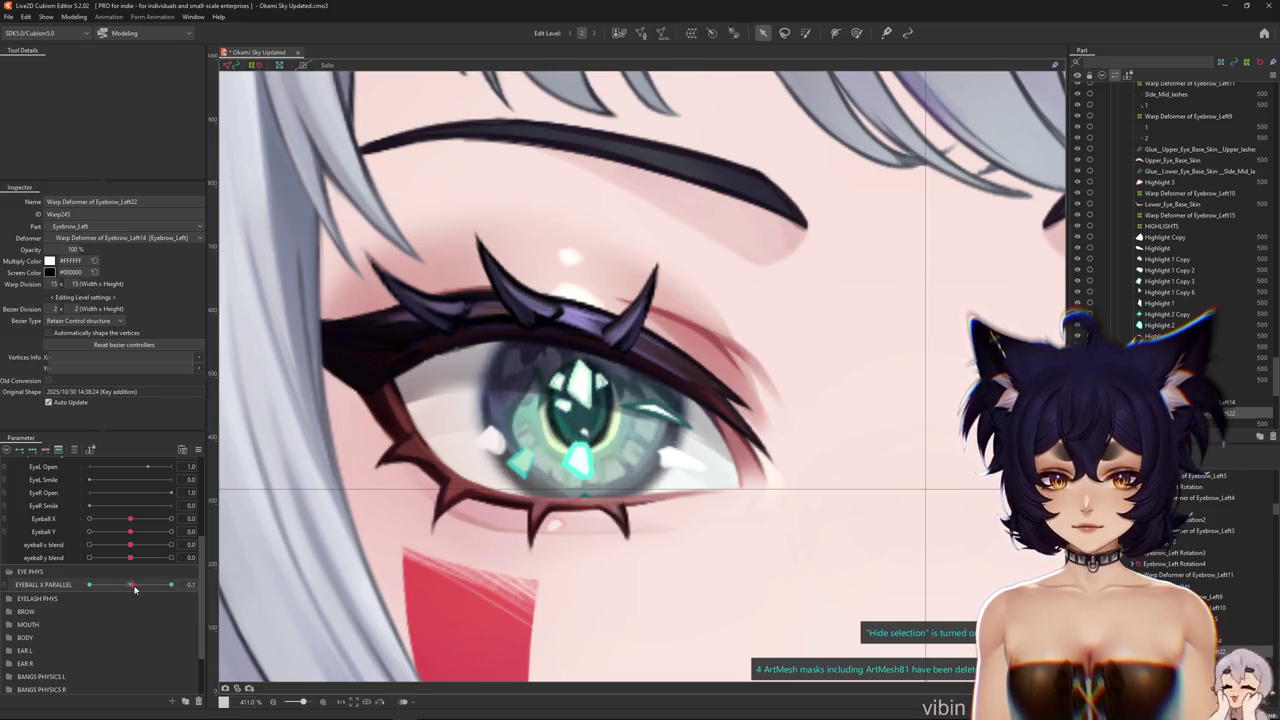
left_click_drag(135, 589, 160, 587)
key("ctrl+h")
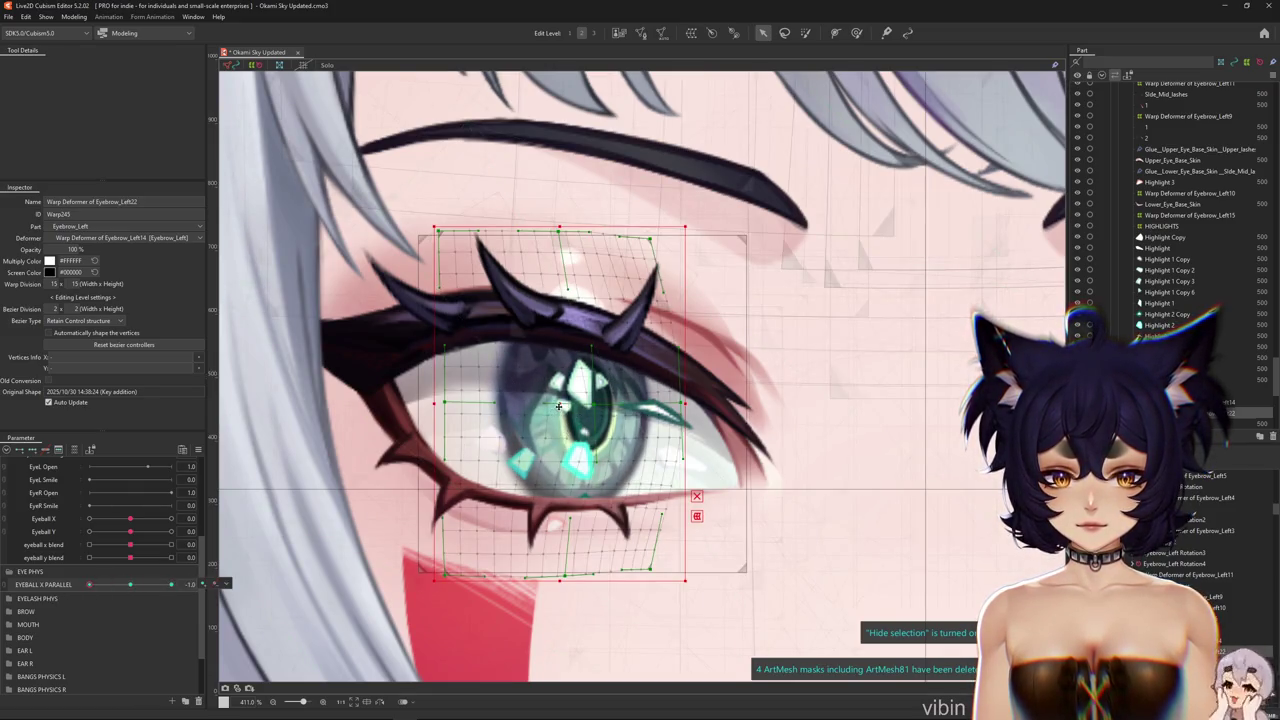
key("ctrl+h")
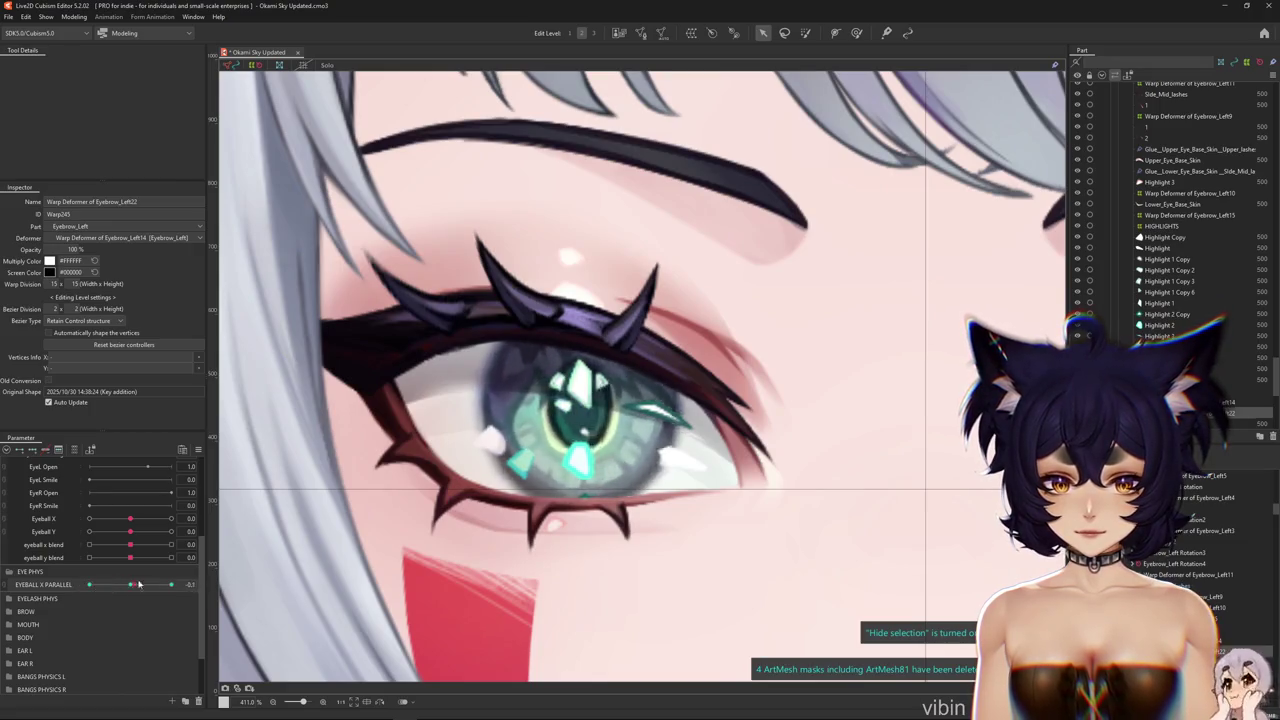
left_click(172, 587)
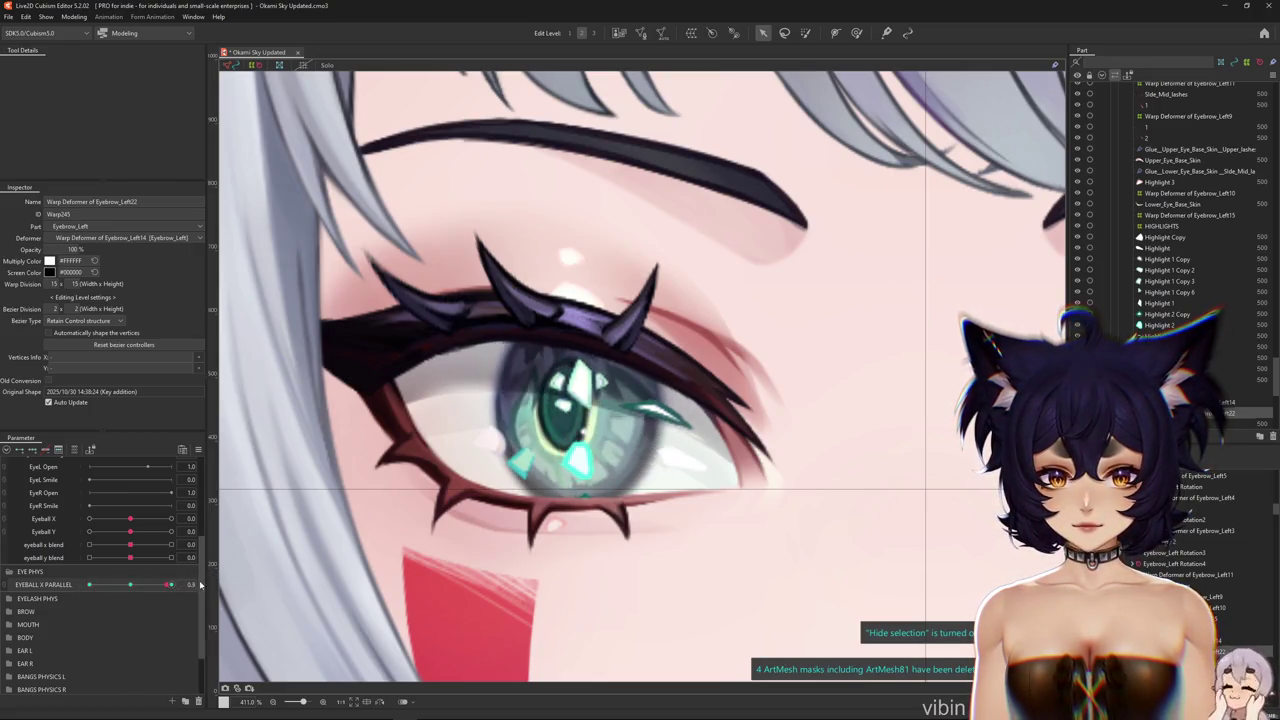
left_click_drag(130, 585, 38, 593)
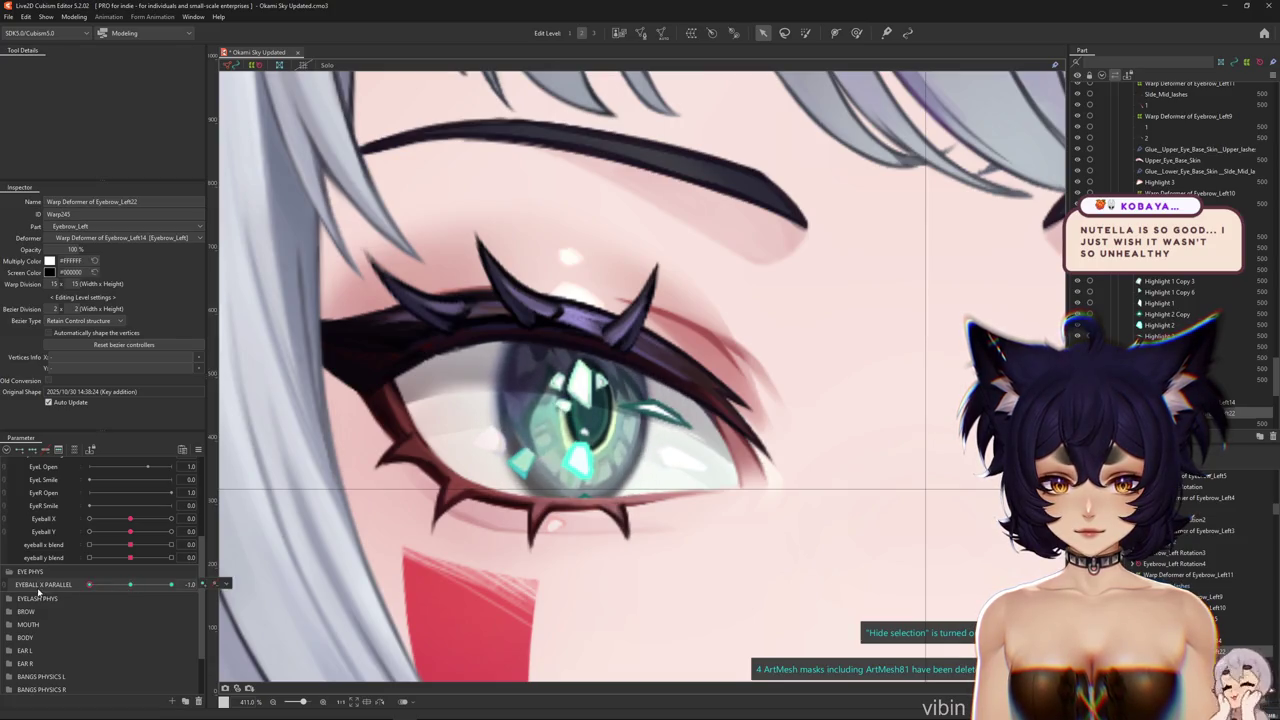
left_click(198, 449)
Reflect the warp shape horizontally onto the -1.0 key and check the mirrored sweep
left_click(246, 533)
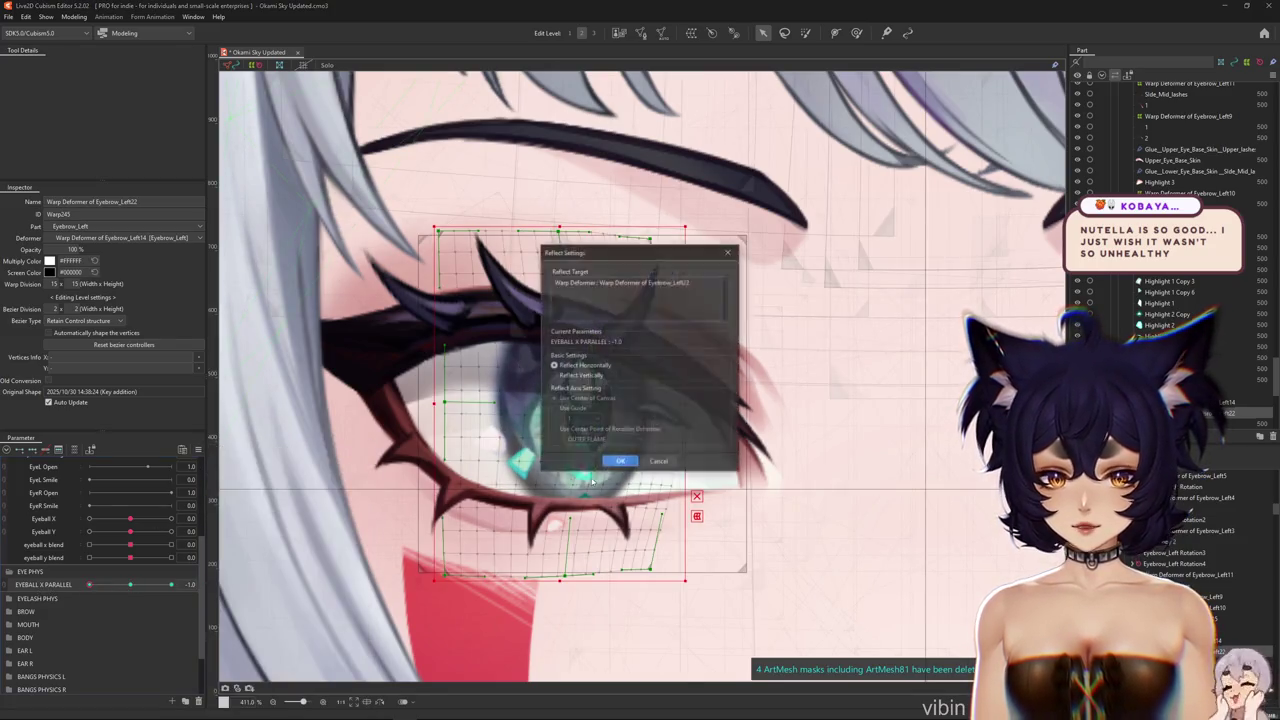
left_click(606, 466)
left_click_drag(130, 588, 94, 596)
key("ctrl+h")
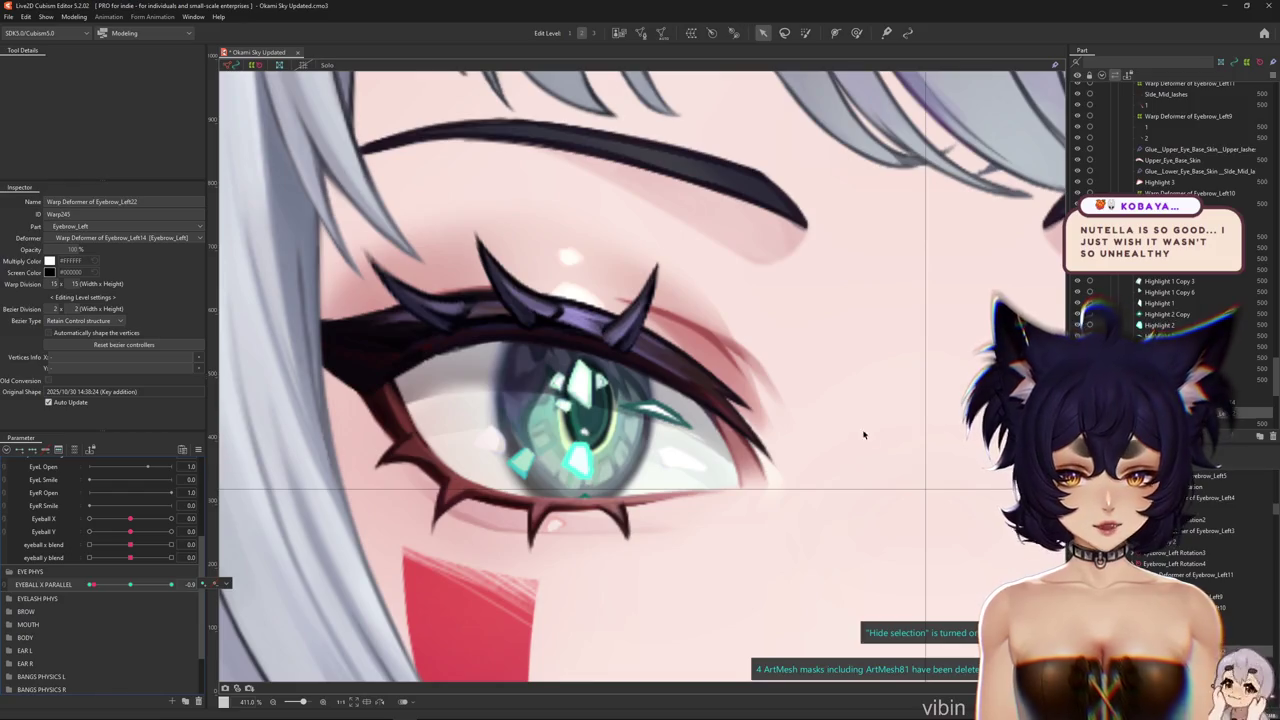
key("ctrl+h")
mouse_move(90, 584)
left_mouse_down()
mouse_move(143, 586)
mouse_move(44, 569)
left_mouse_up()
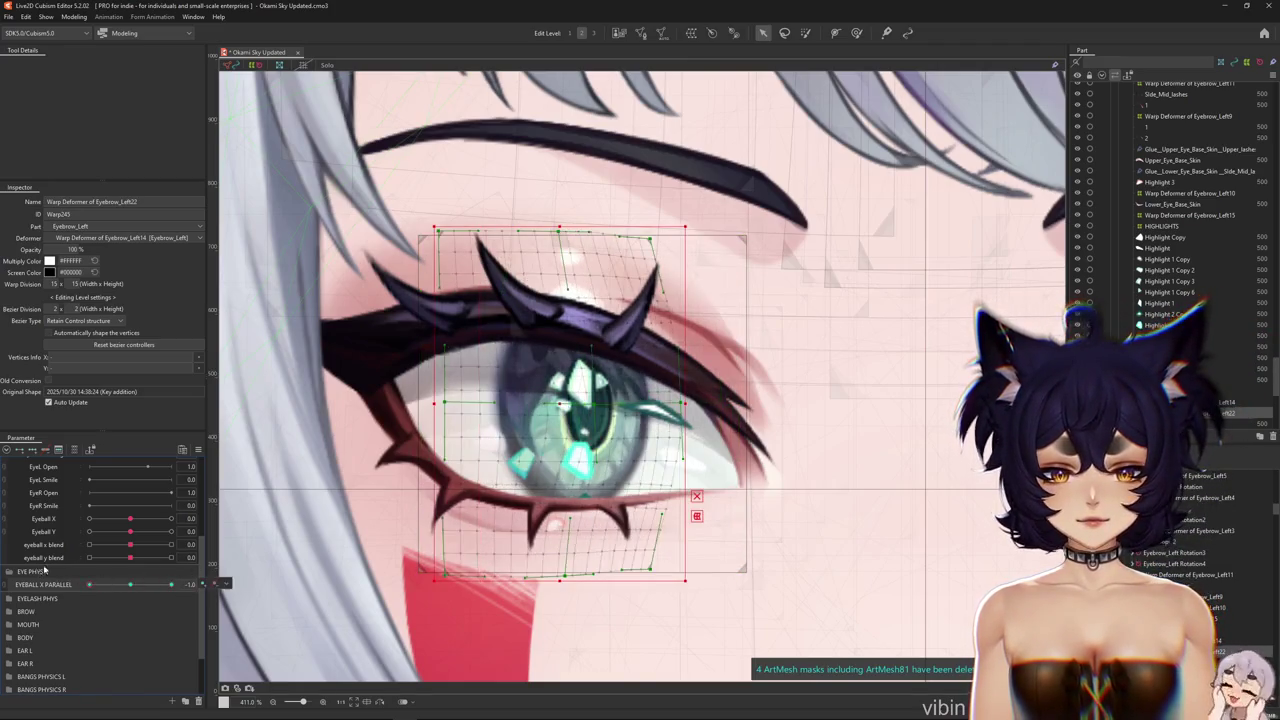
Touch up the warp mesh with the deform brush at EYEBALL X PARALLEL 1.0
left_click(856, 32)
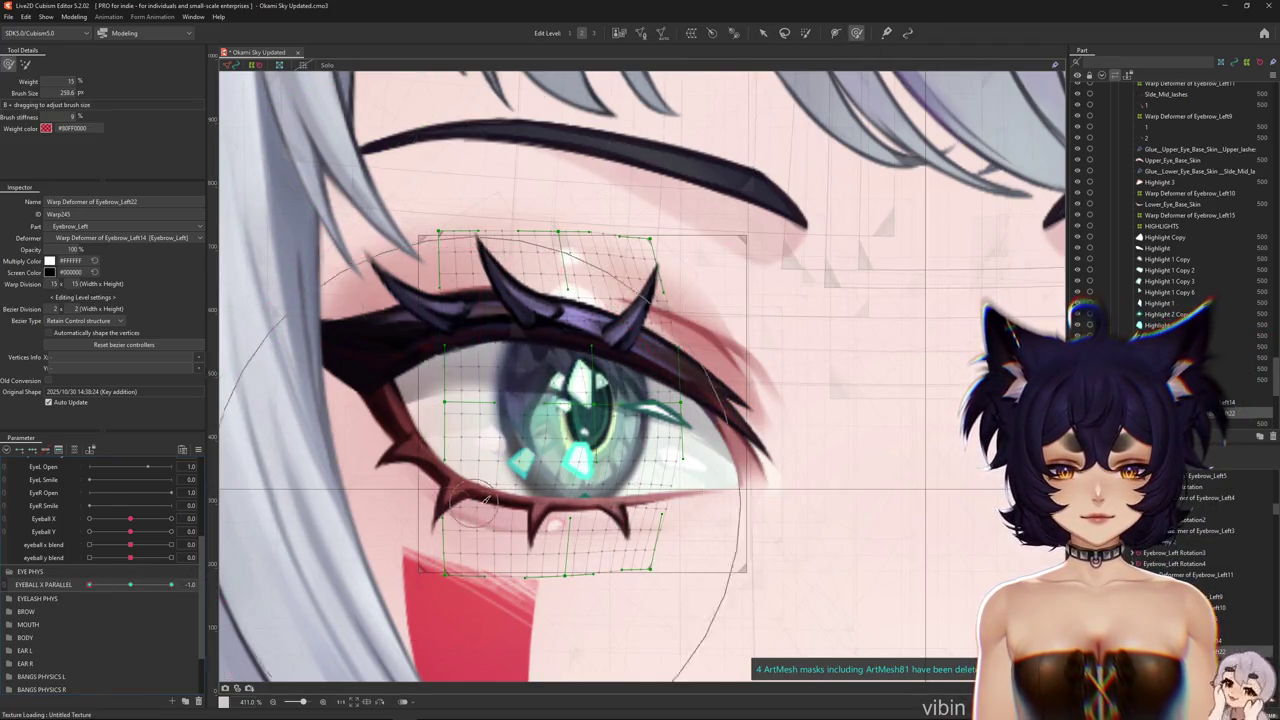
key("ctrl+h")
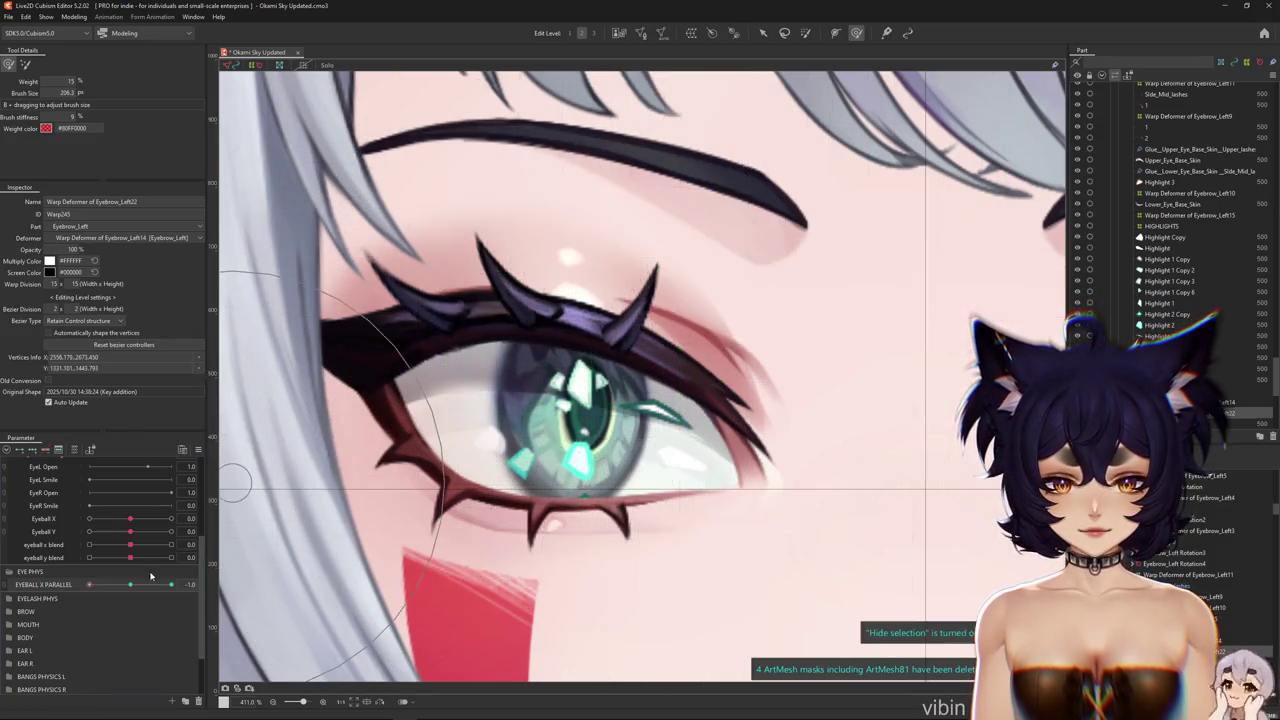
mouse_move(151, 584)
left_mouse_down()
mouse_move(110, 584)
mouse_move(171, 584)
left_mouse_up()
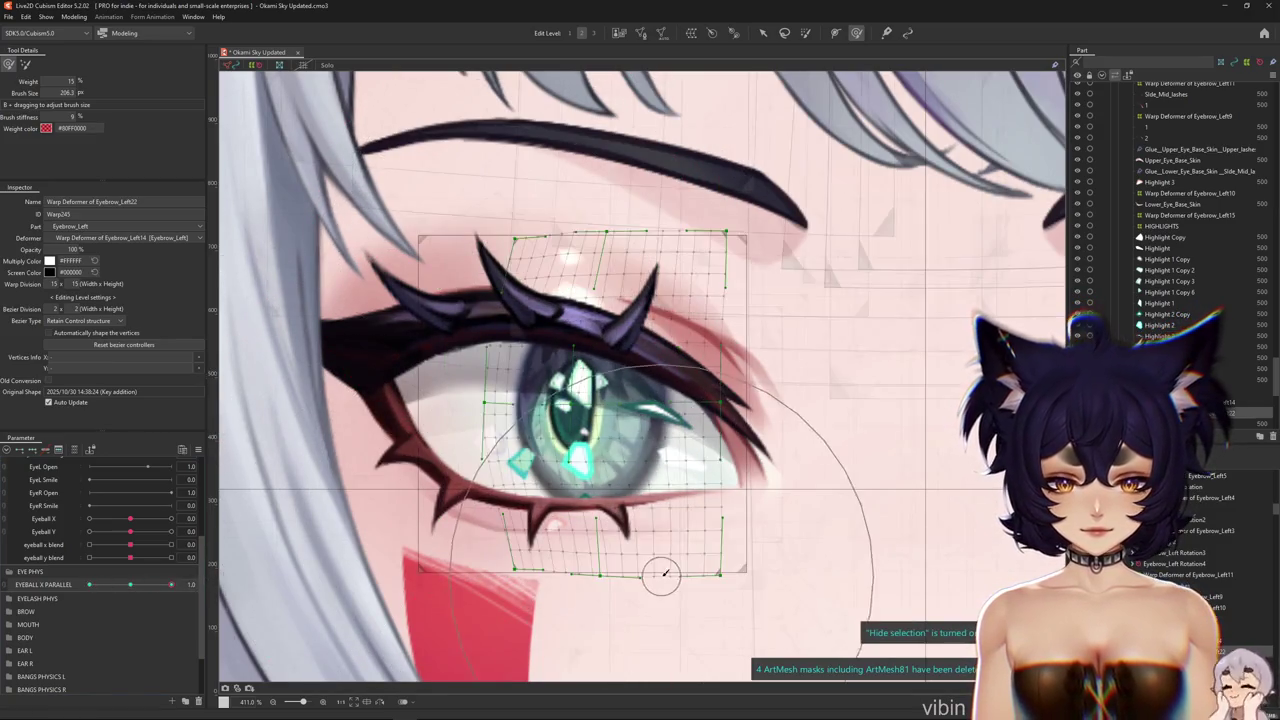
left_click_drag(629, 251, 814, 394)
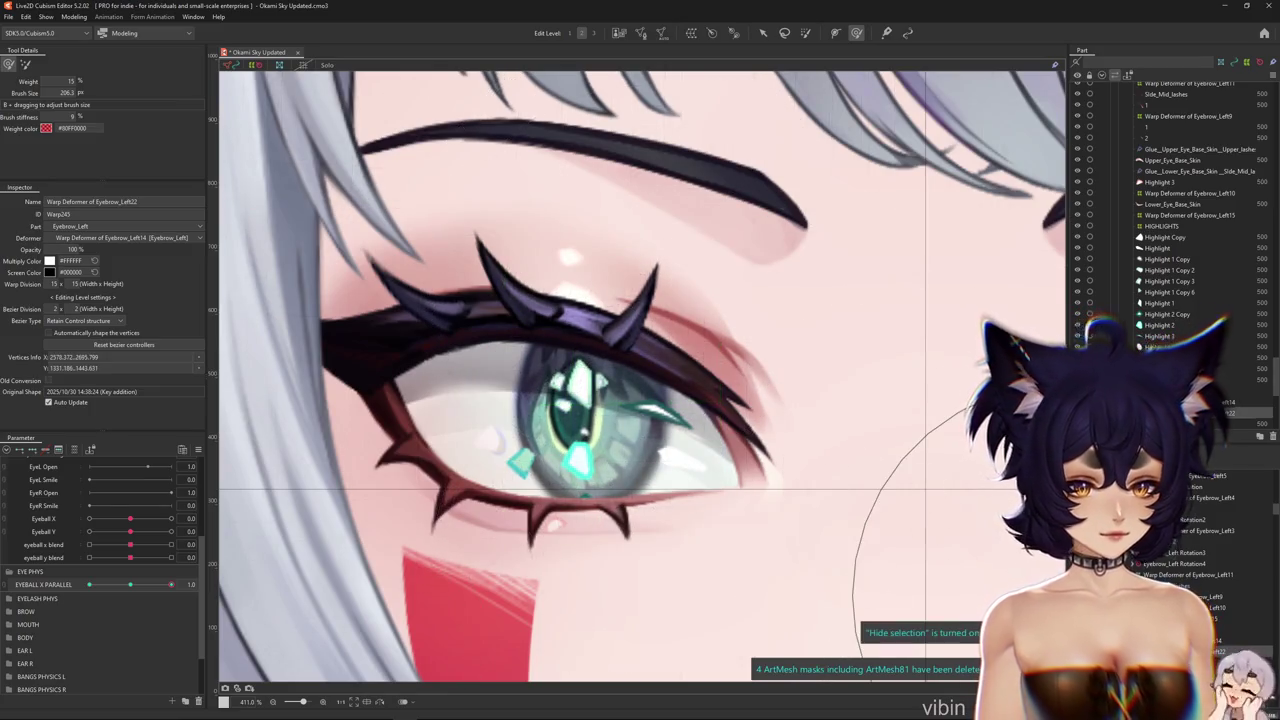
key("ctrl+z")
key("ctrl+z")
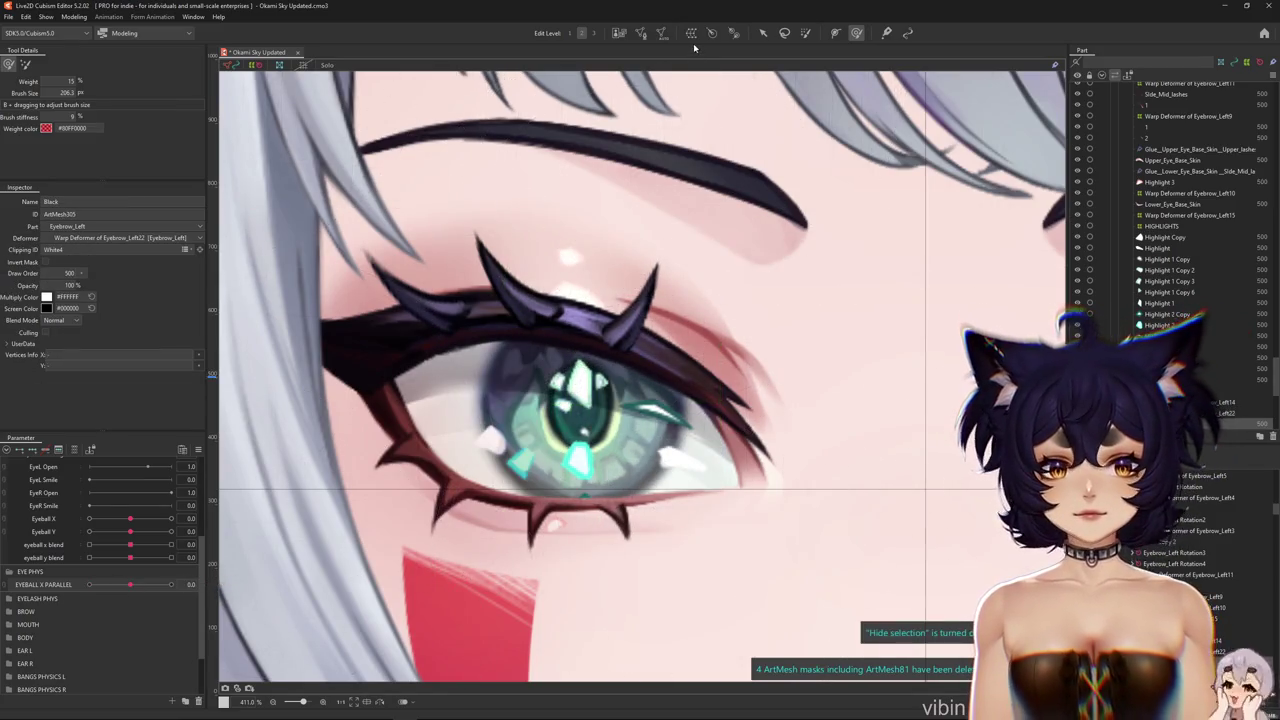
Create a 4×4 warp deformer around the iris highlights and move to an extreme key
left_click(691, 33)
type("4")
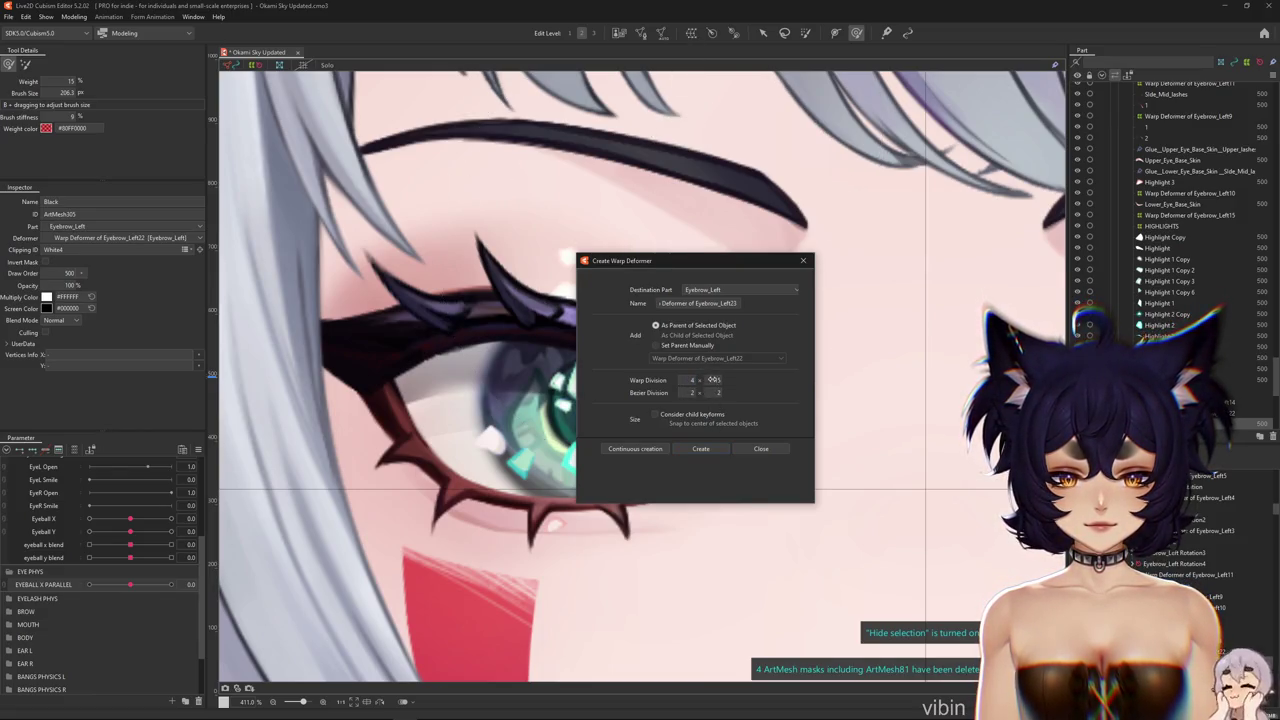
left_click(700, 449)
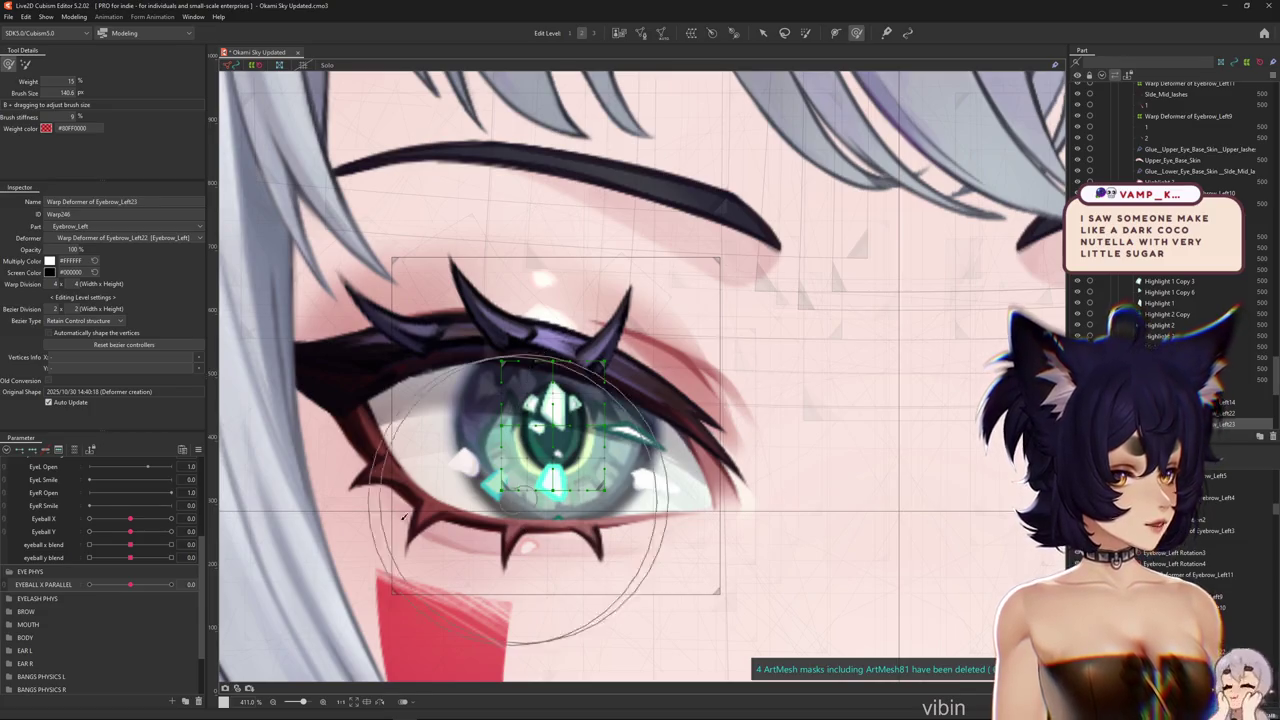
mouse_move(130, 584)
left_mouse_down()
mouse_move(89, 586)
mouse_move(171, 584)
left_mouse_up()
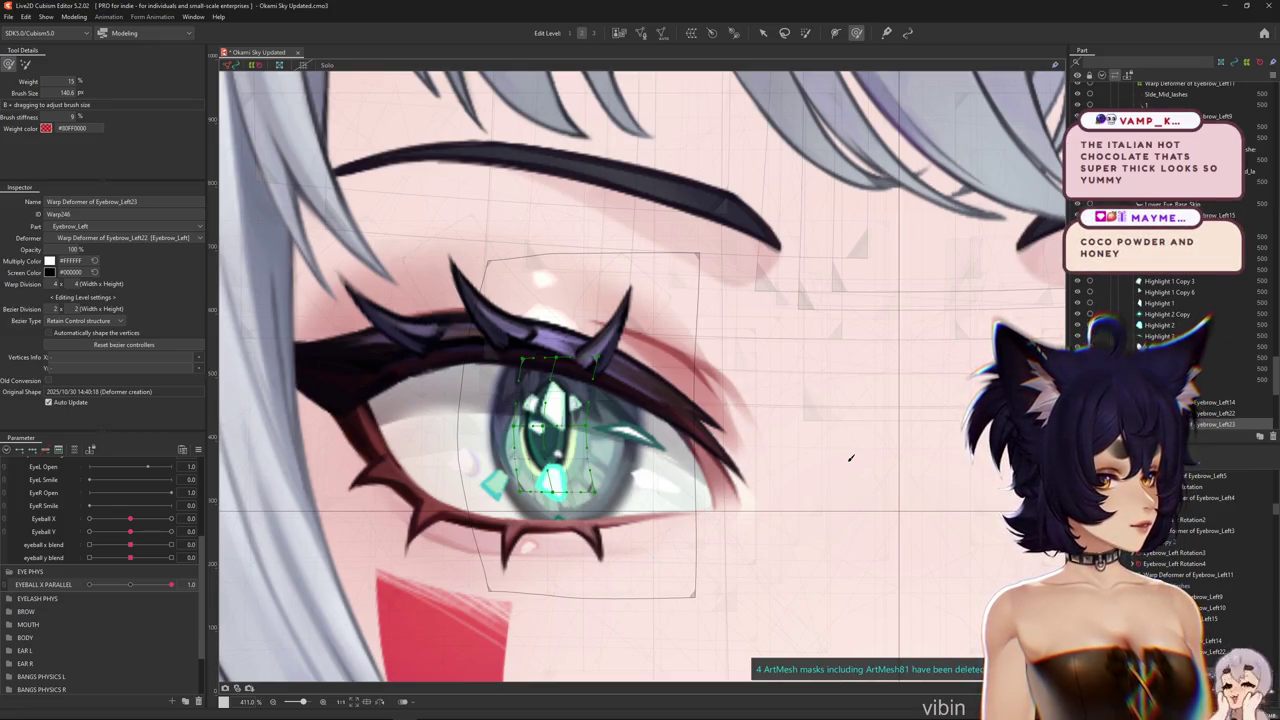
left_click_drag(851, 458, 829, 473)
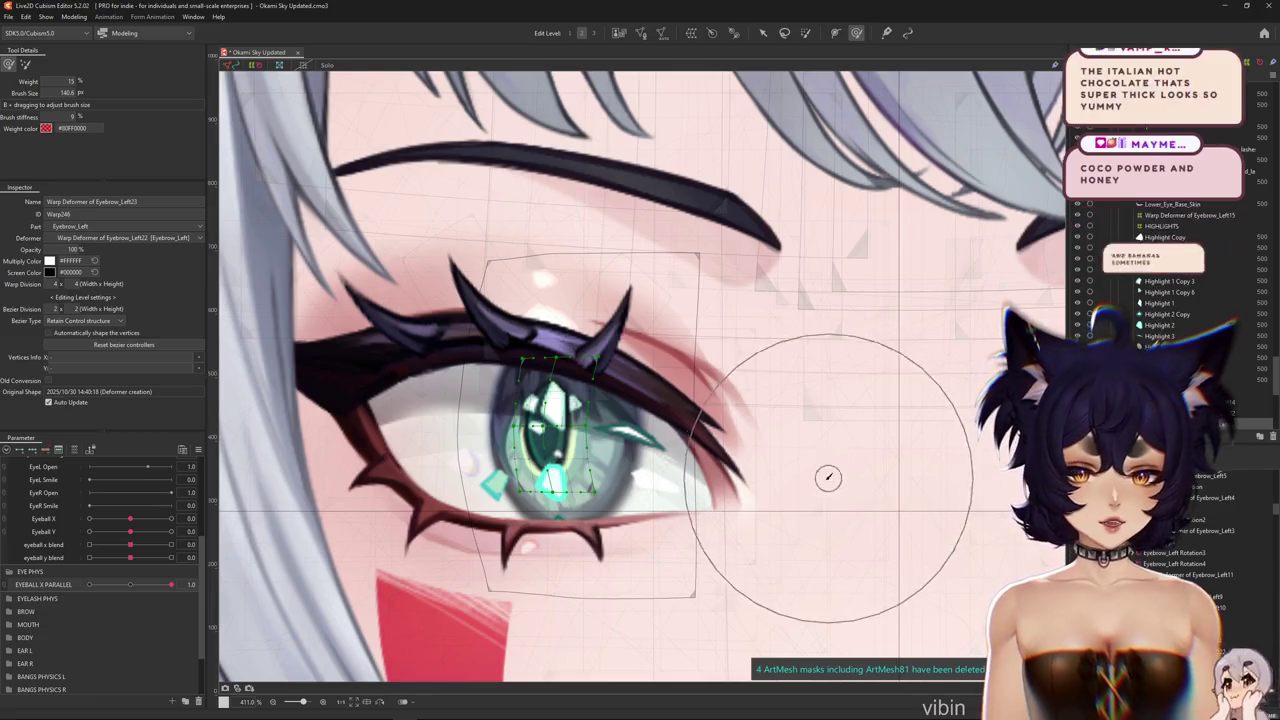
Sculpt the iris warp at EYEBALL X PARALLEL 1.0 with an enlarged deform brush
left_click(132, 584)
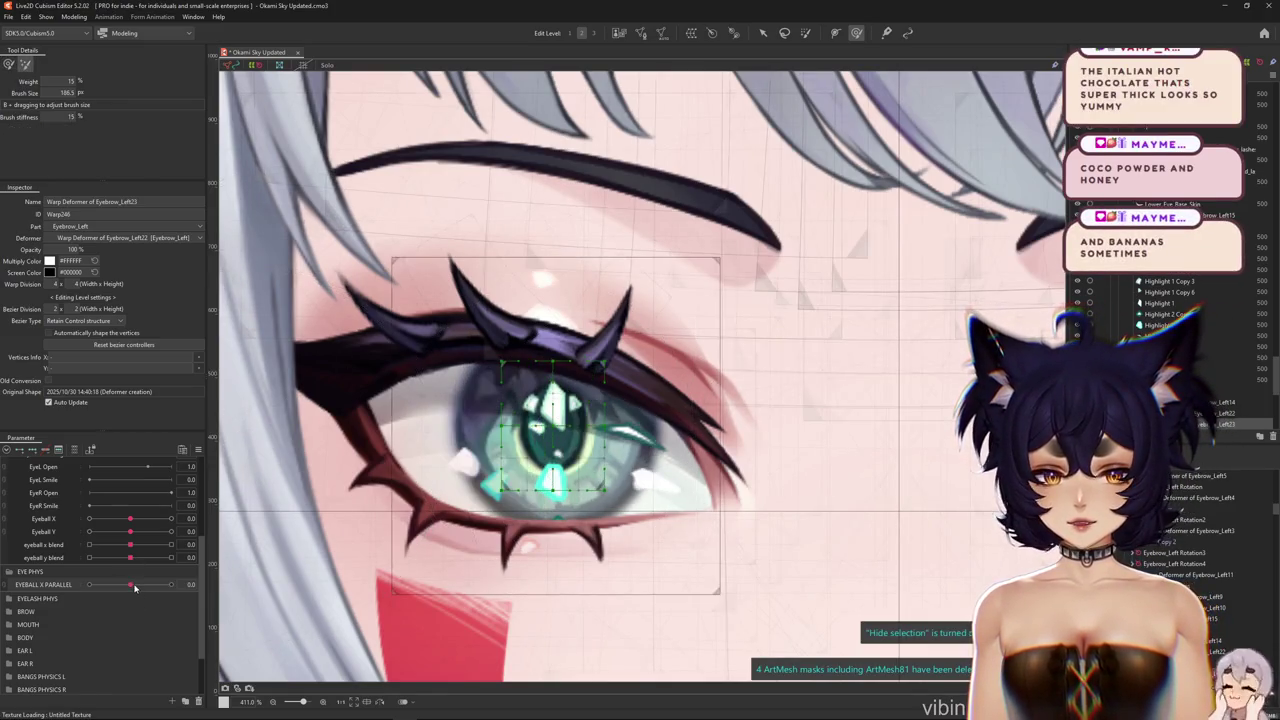
left_click_drag(140, 584, 171, 584)
left_click_drag(470, 520, 480, 525)
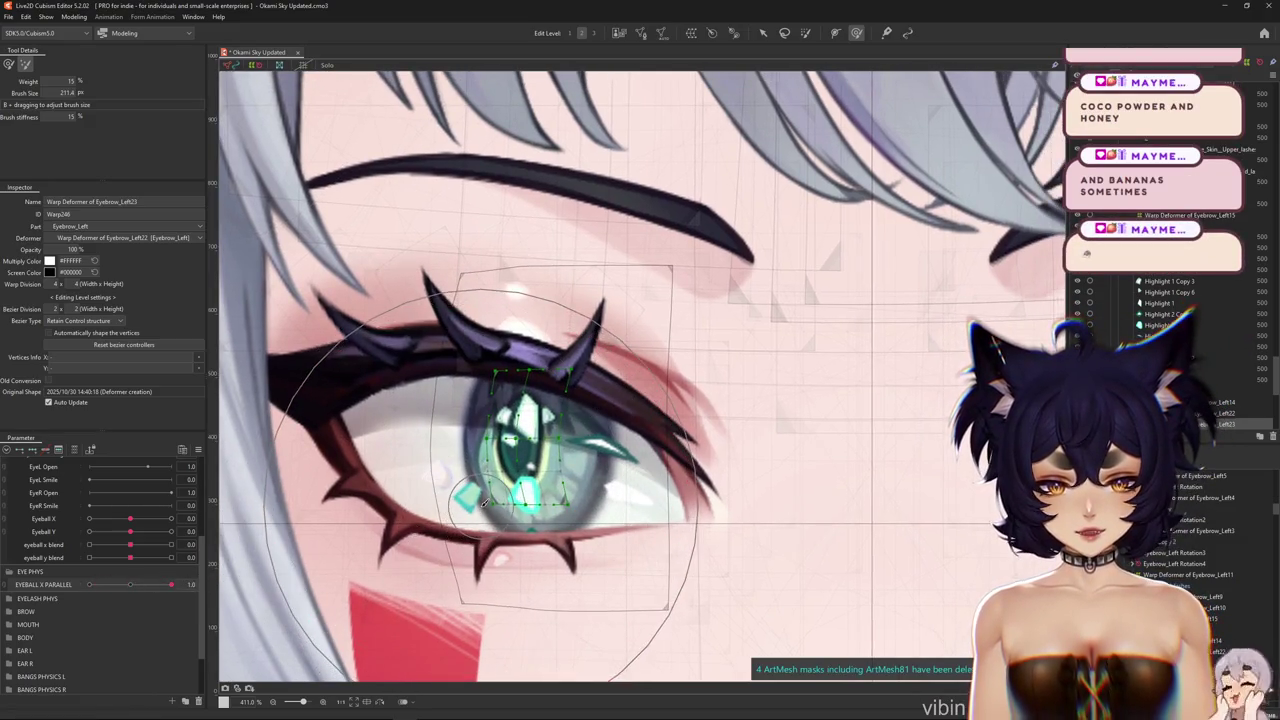
left_click(133, 585)
left_click_drag(135, 585, 171, 584)
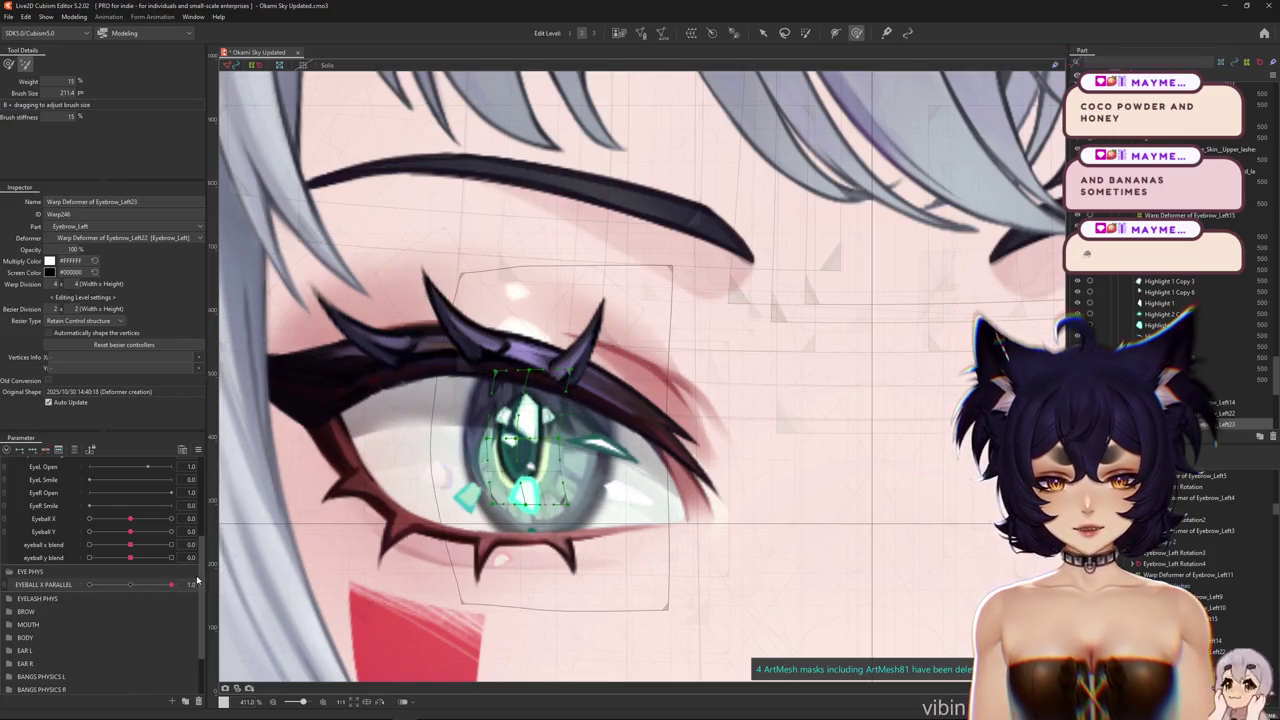
mouse_move(517, 552)
left_mouse_down()
mouse_move(485, 560)
mouse_move(517, 526)
left_mouse_up()
left_click_drag(673, 510, 662, 518)
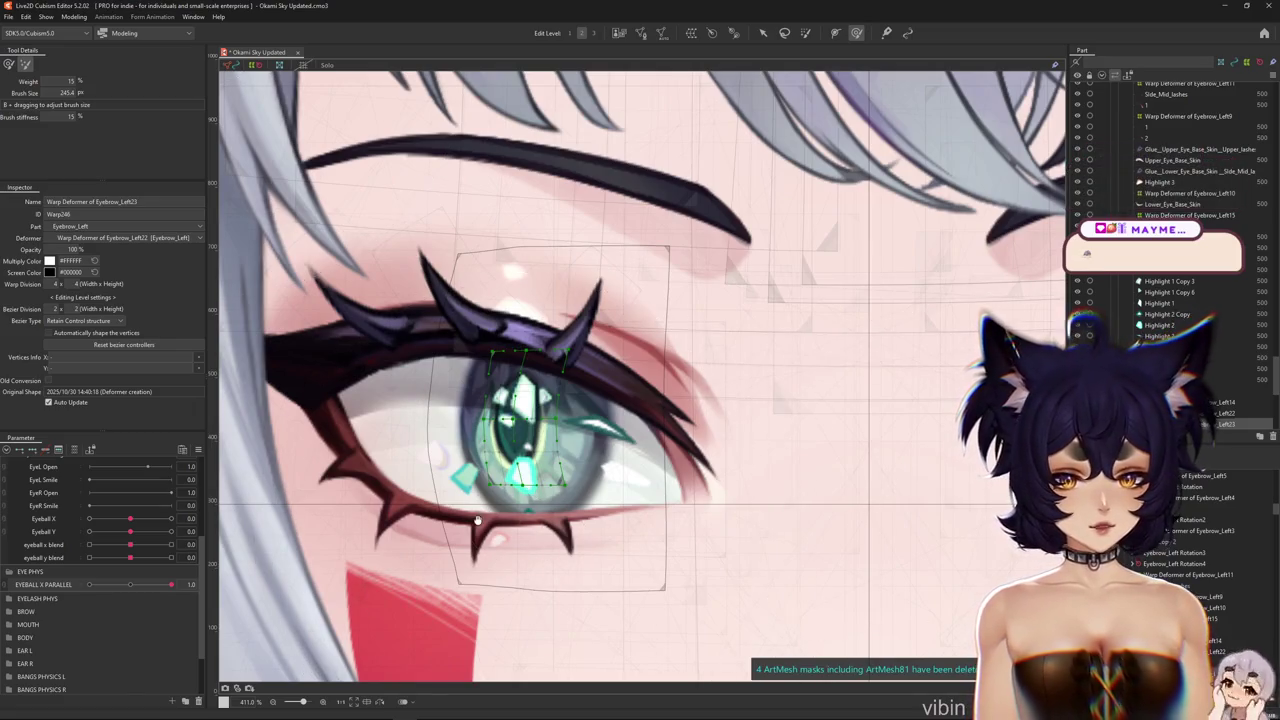
Shift the iris left for the -1.0 key, then return EYEBALL X PARALLEL to 0.0
mouse_move(171, 584)
left_mouse_down()
mouse_move(118, 584)
mouse_move(171, 584)
left_mouse_up()
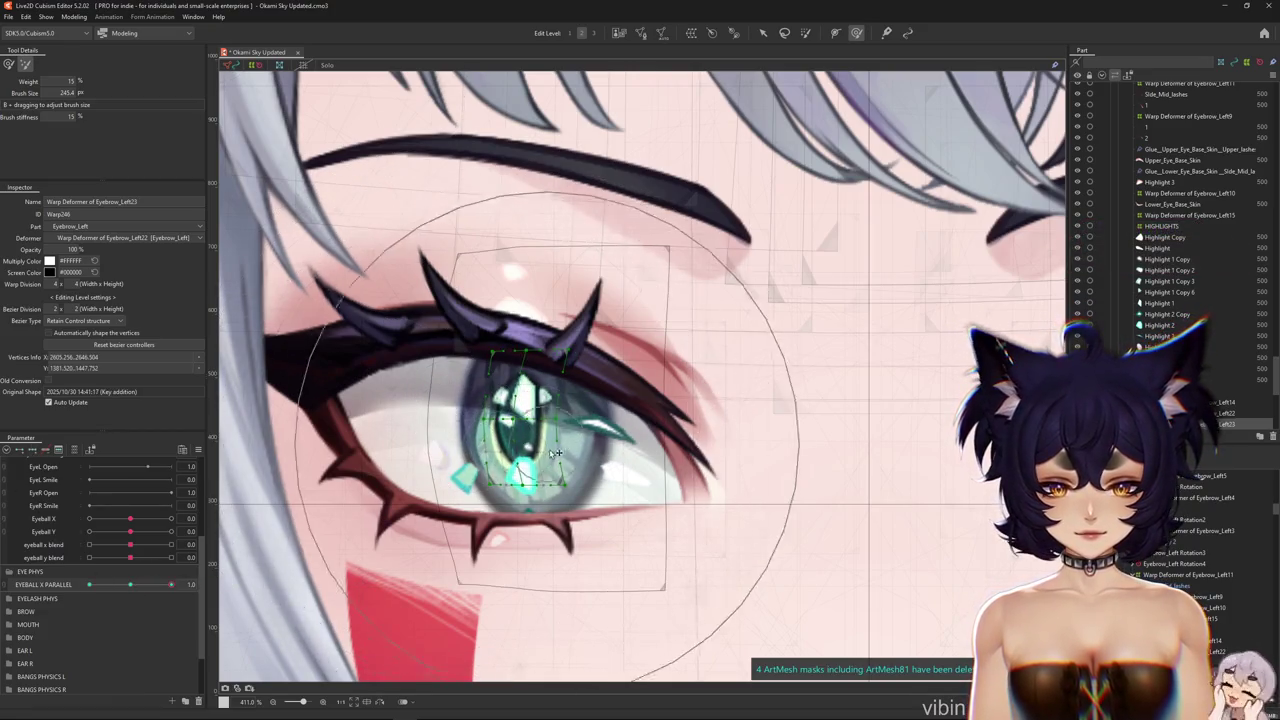
left_click_drag(171, 584, 89, 584)
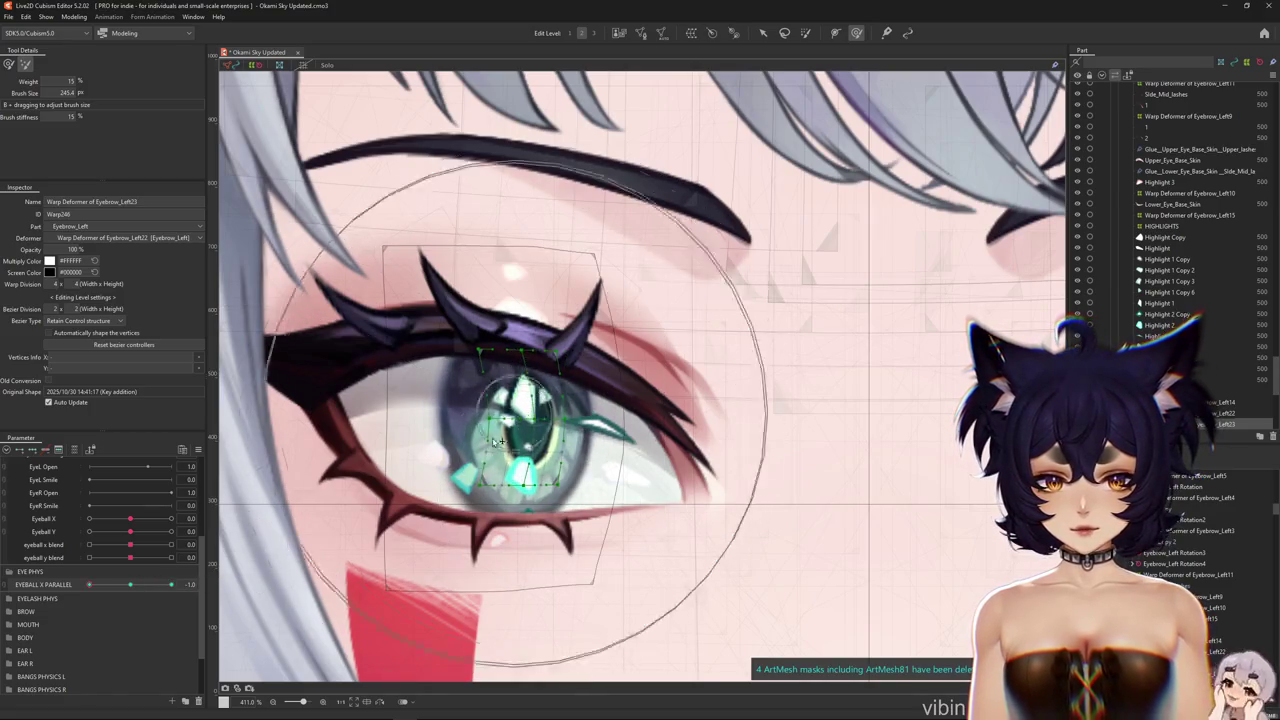
left_click(764, 33)
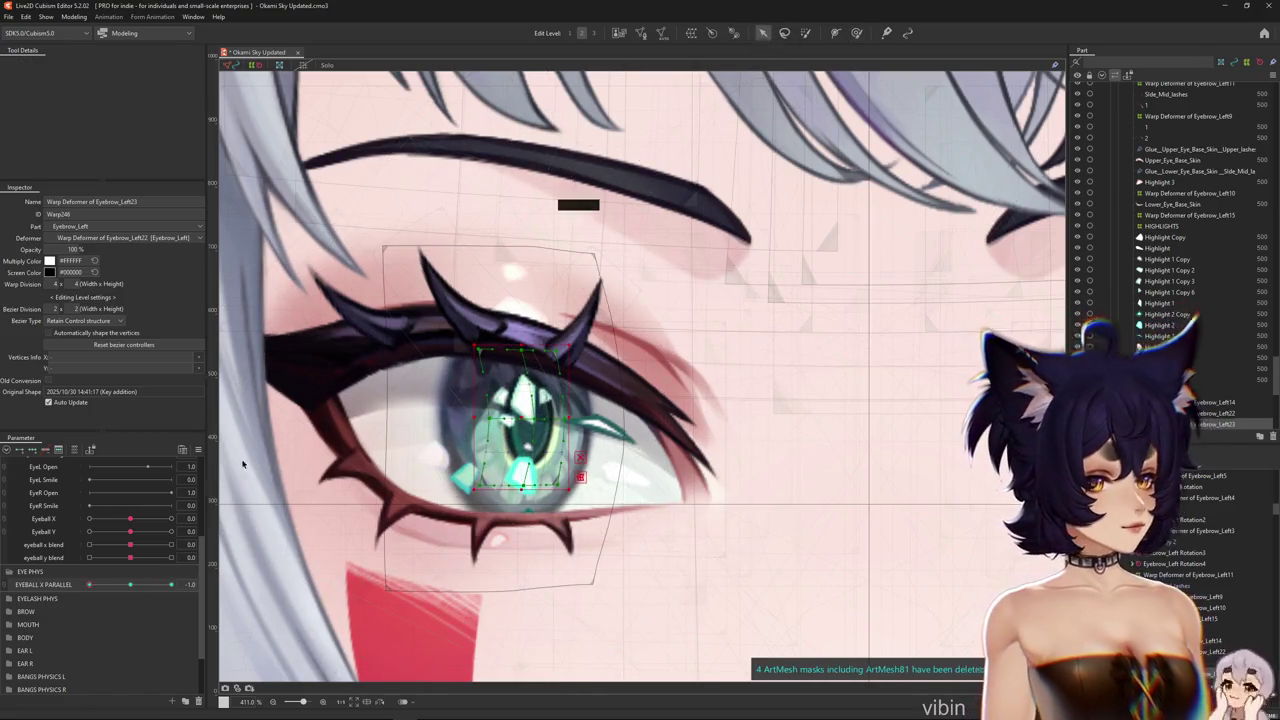
left_click(130, 584)
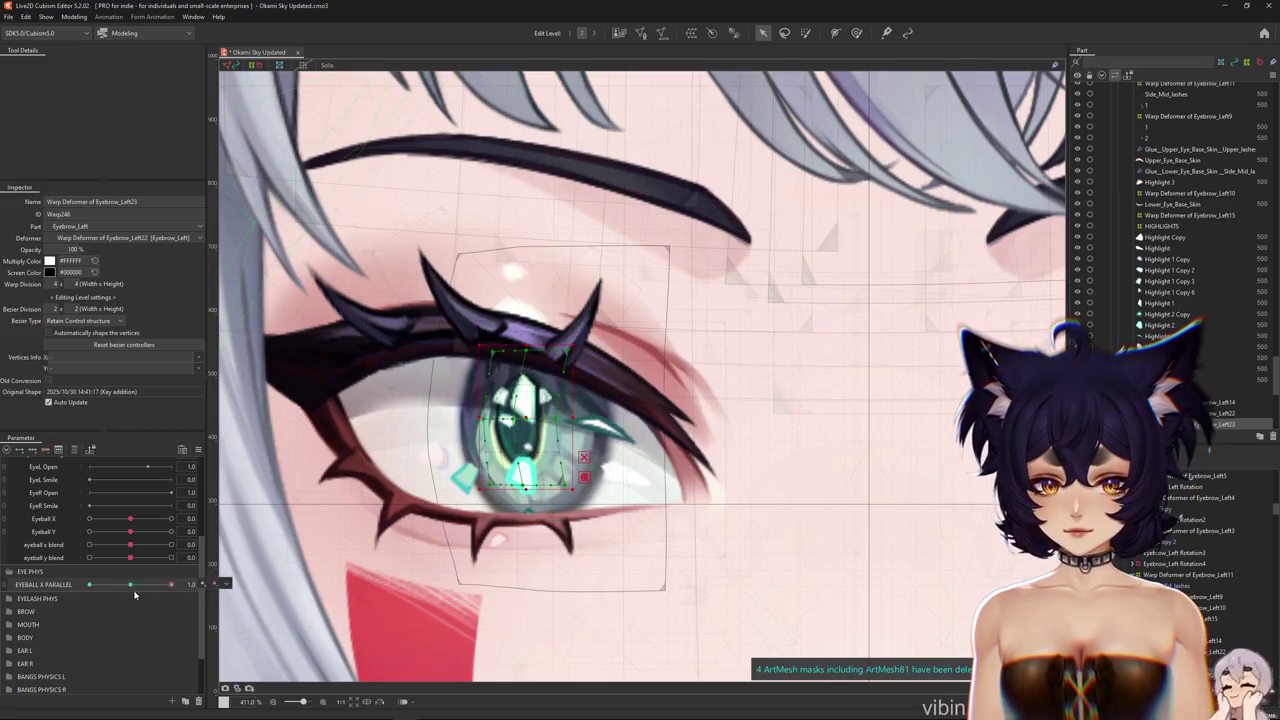
Rename the parameter to EYEBALL X PARALLEL 1
right_click(52, 592)
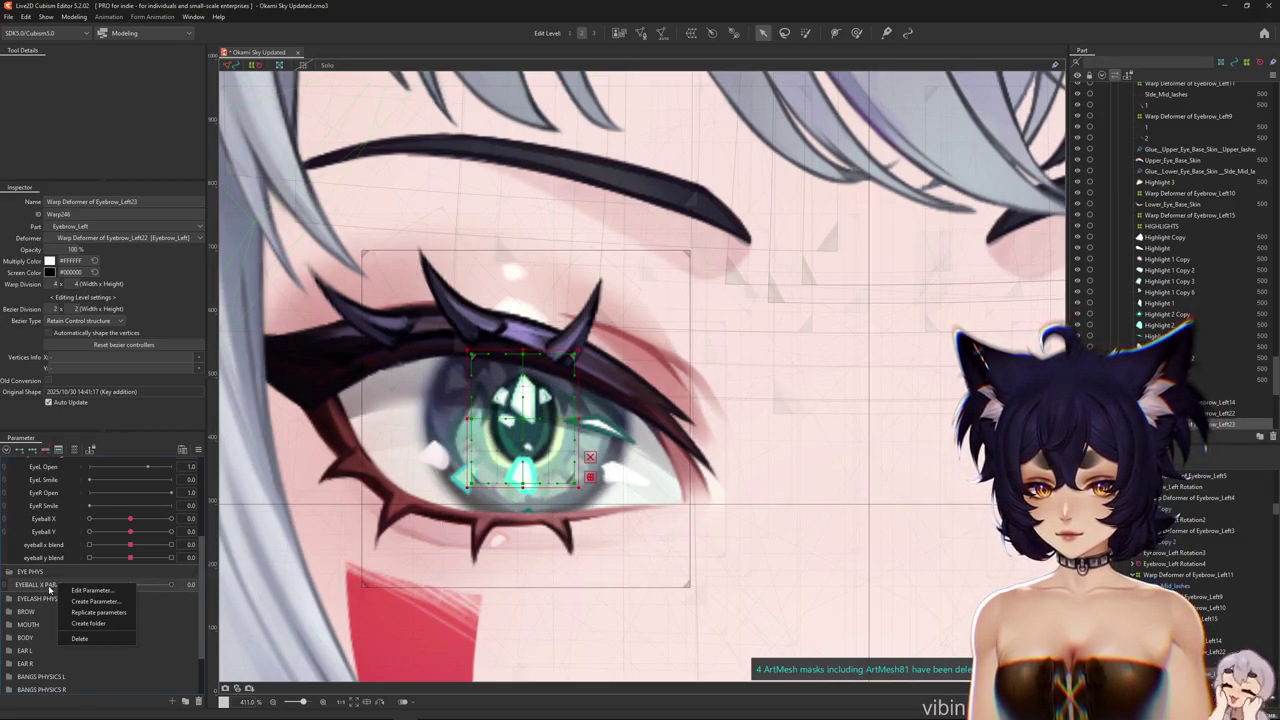
left_click(95, 595)
key("Return")
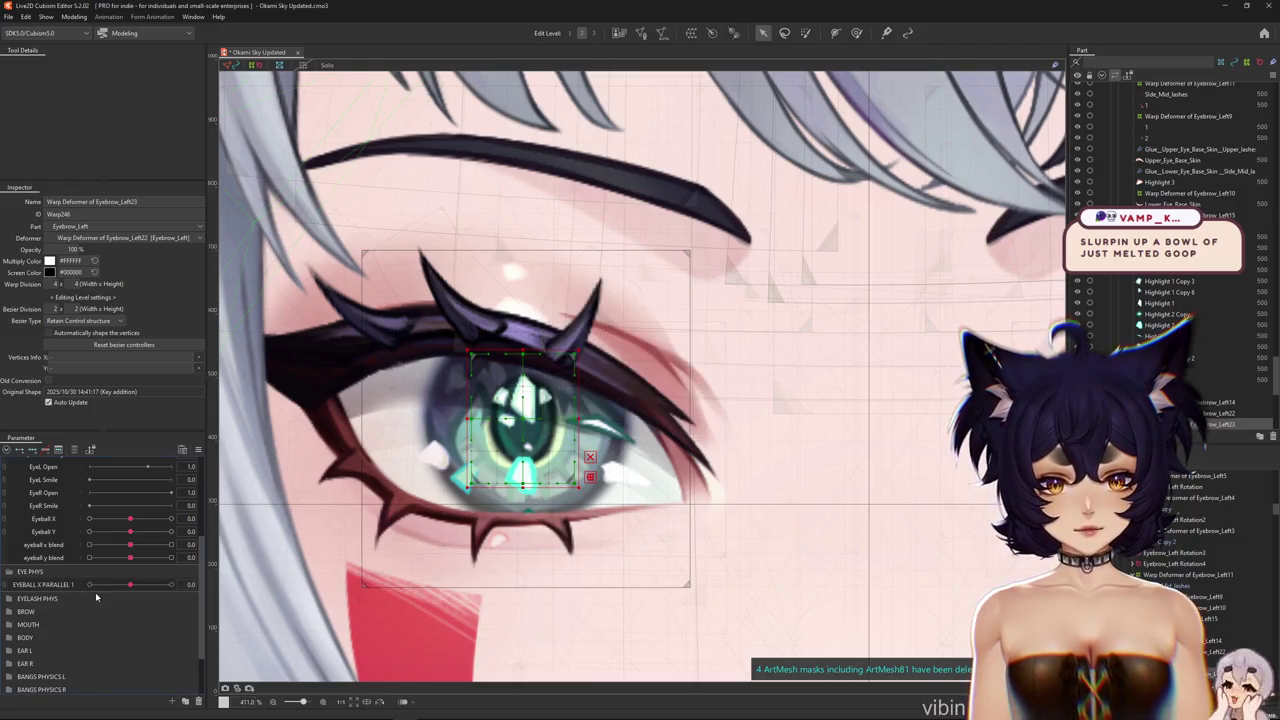
Replicate EYEBALL X PARALLEL 1 and name the copy EYEBALL X PARALLEL 2
right_click(44, 589)
left_click(73, 612)
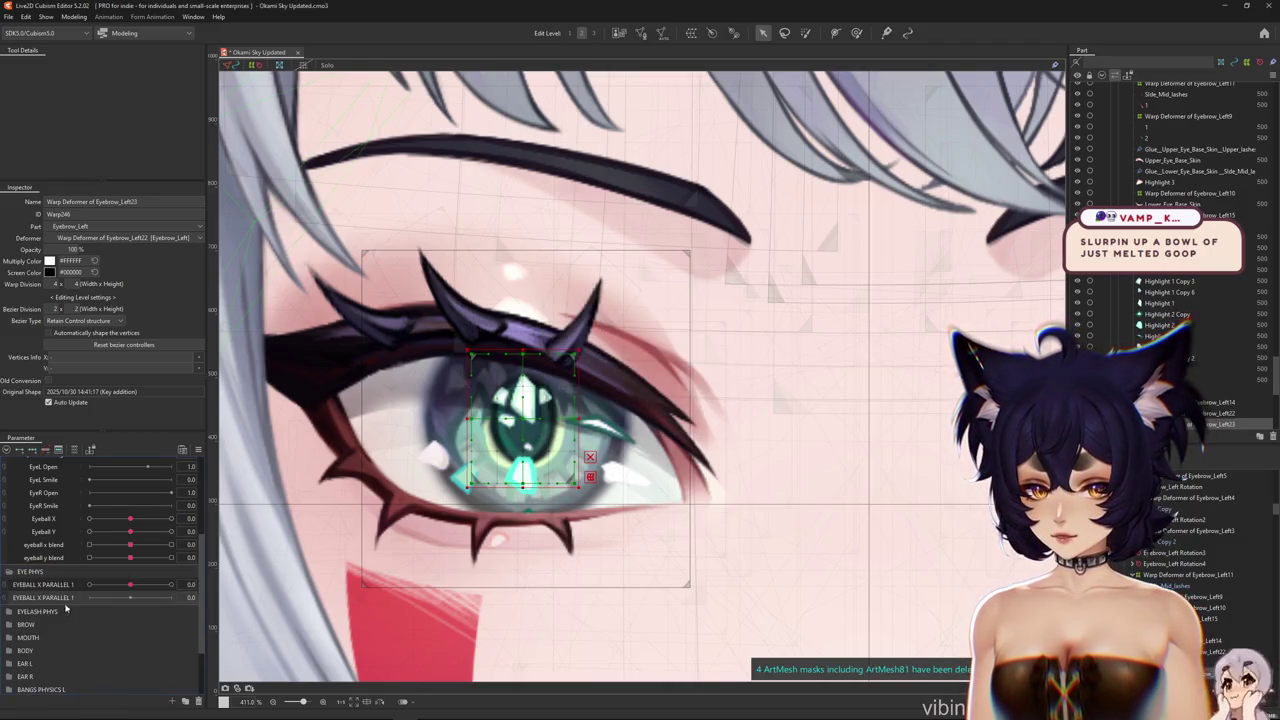
right_click(64, 600)
left_click(75, 609)
type("EYEBALL X PARALLEL 2")
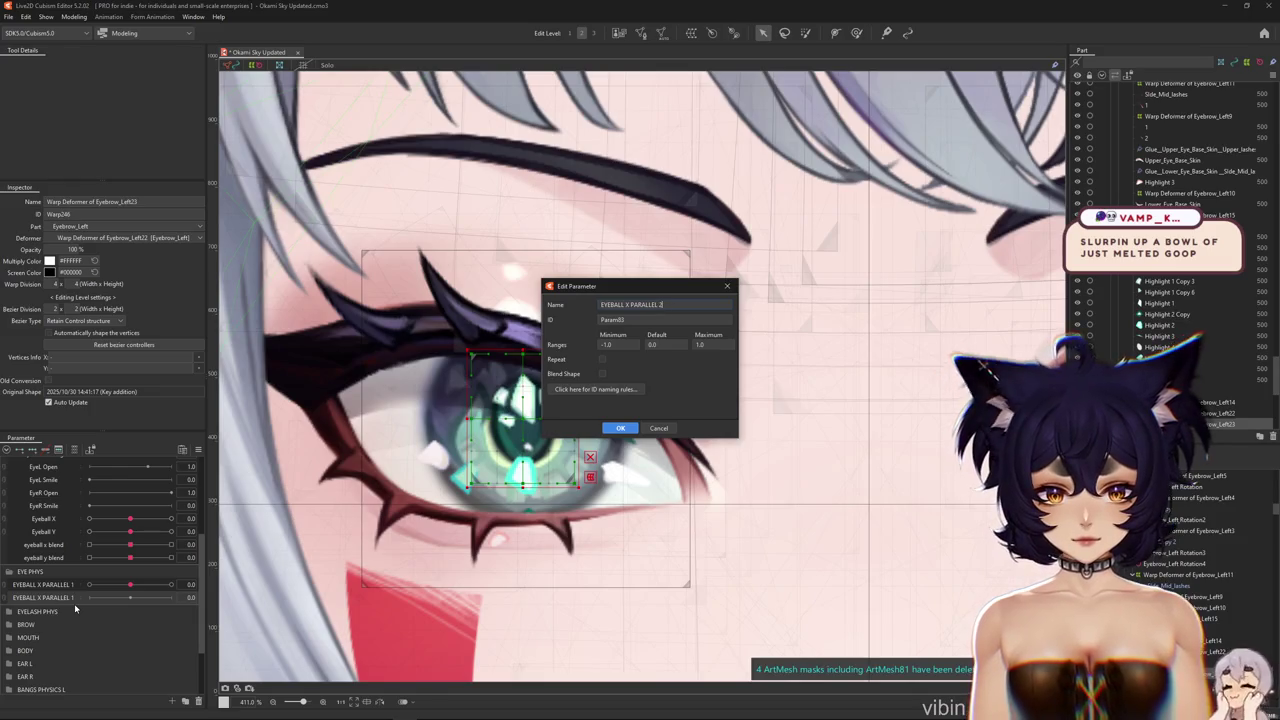
key("Return")
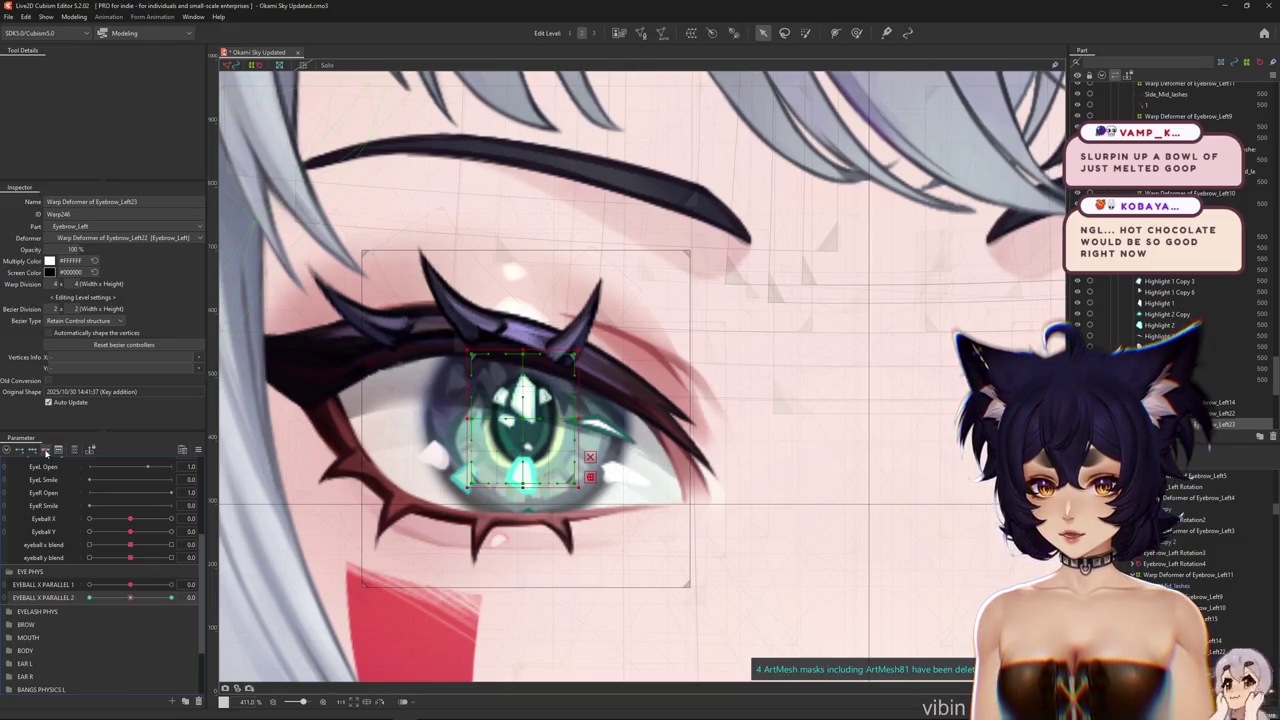
right_click(67, 599)
left_click(75, 608)
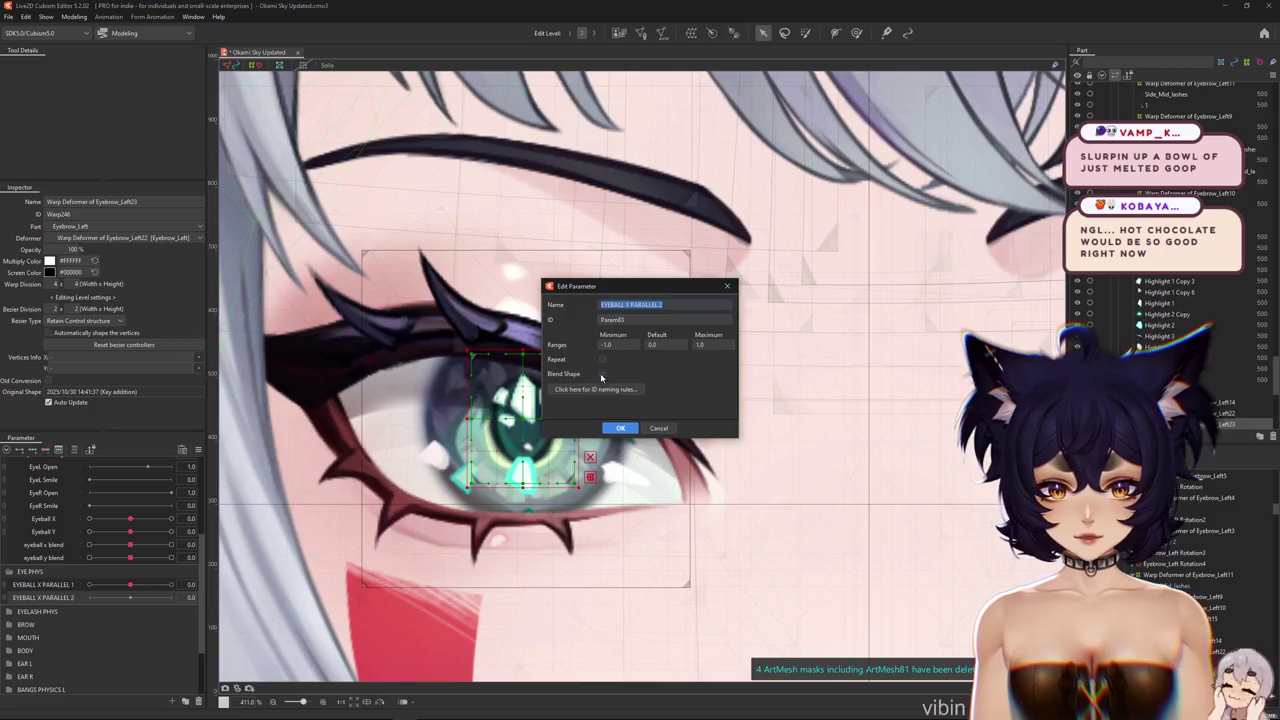
left_click(620, 428)
left_click(620, 428)
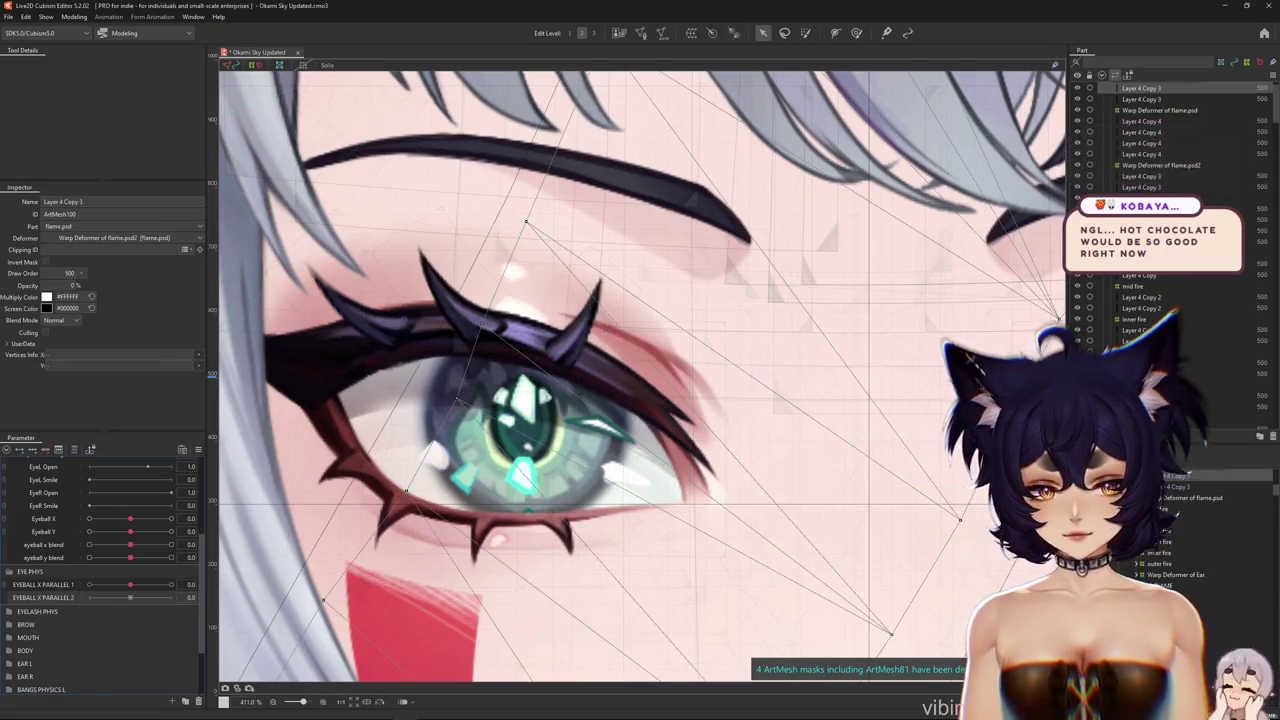
Select the eye's Warp Deformer of Eyebrow_Left23 and set the parallel parameters to 1.0
right_click(530, 438)
left_click(600, 462)
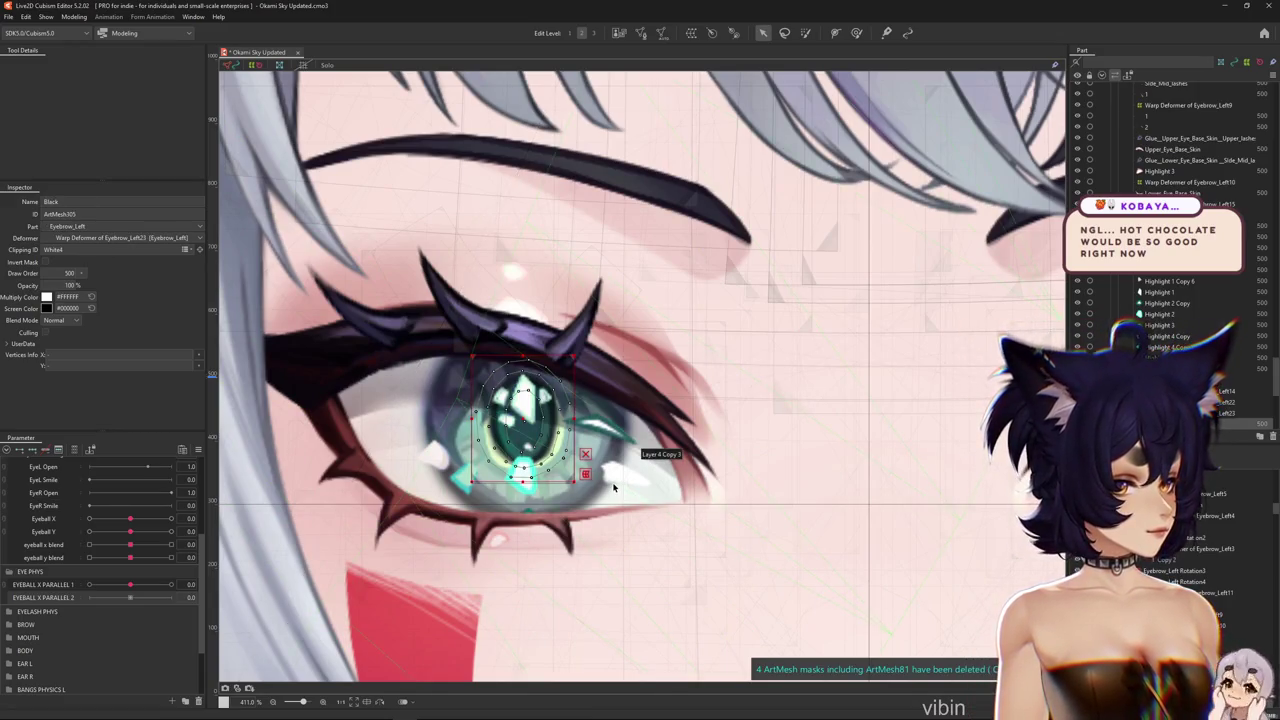
left_click(537, 587)
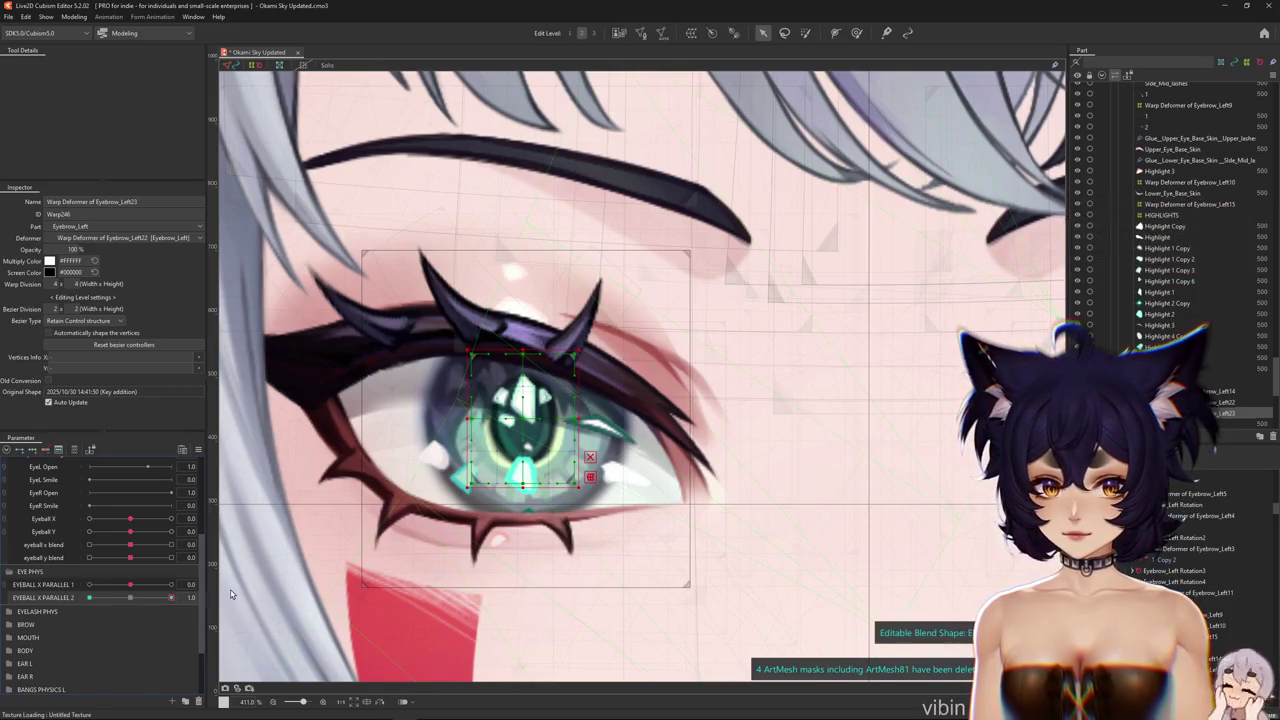
left_click_drag(132, 600, 537, 475)
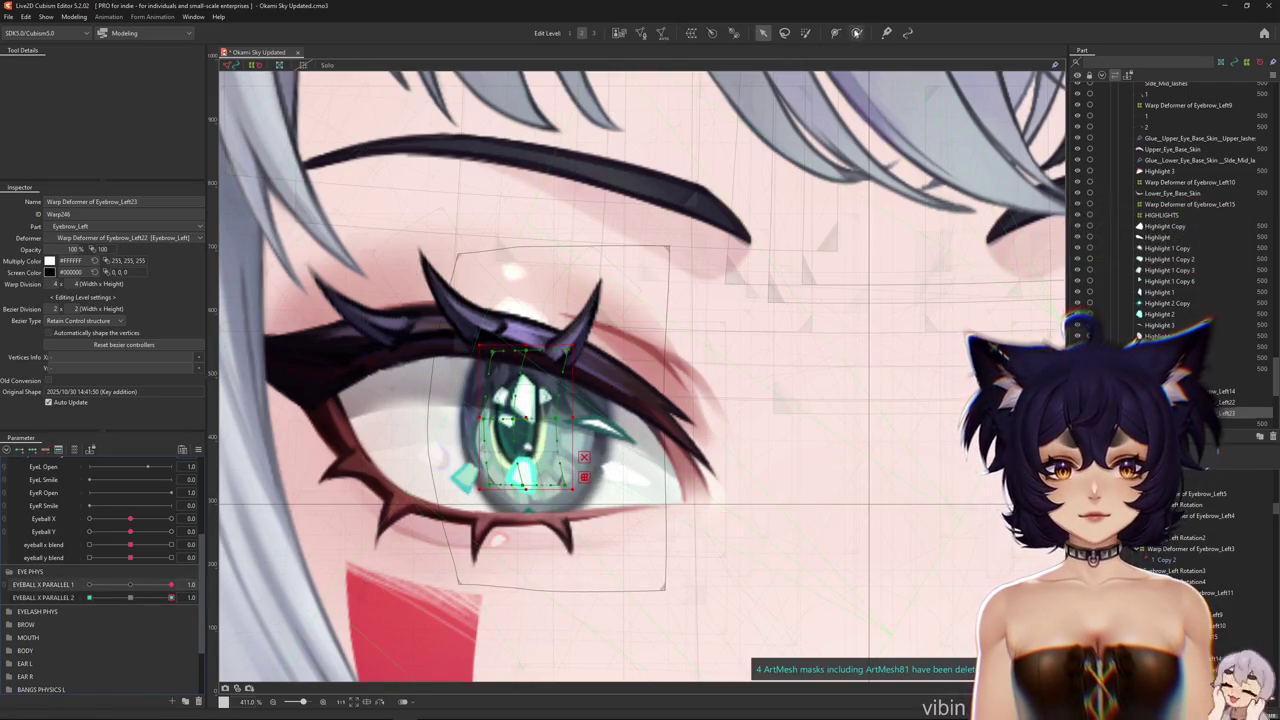
Sculpt the sideways iris shift at 1.0 with an enlarged Deform Brush, then hide the selection outlines
key("b")
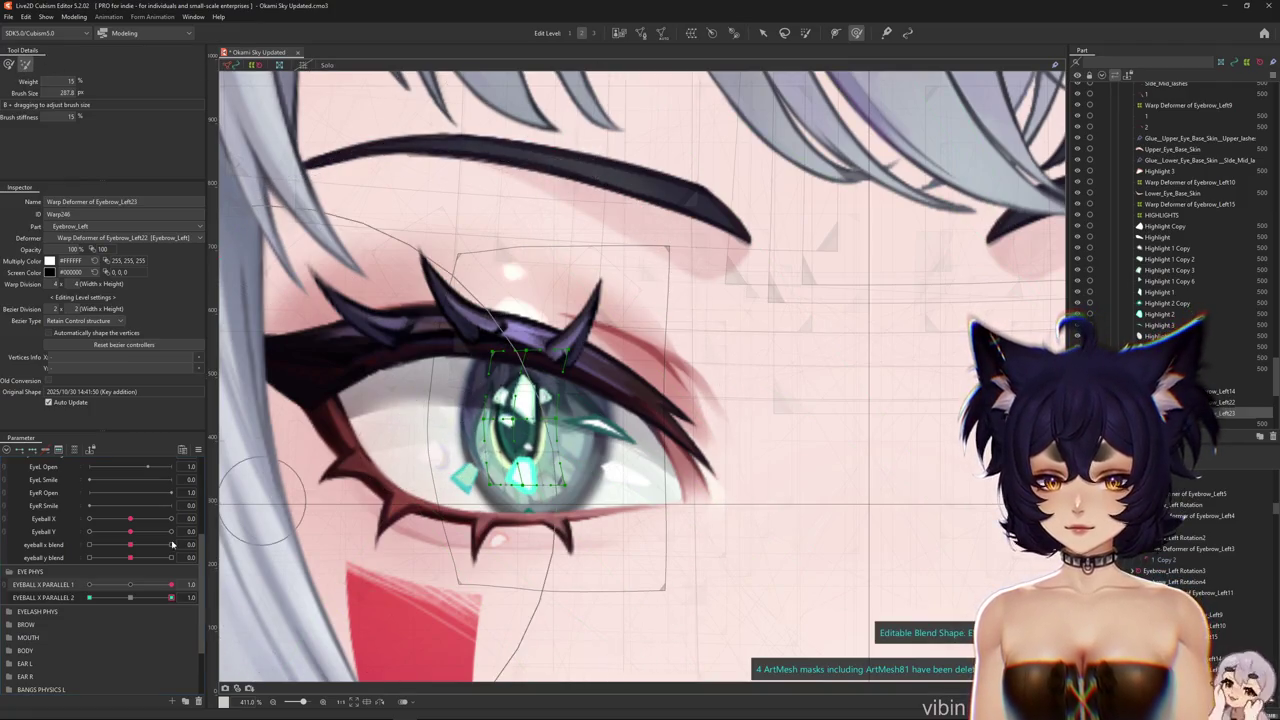
left_click_drag(171, 597, 88, 597)
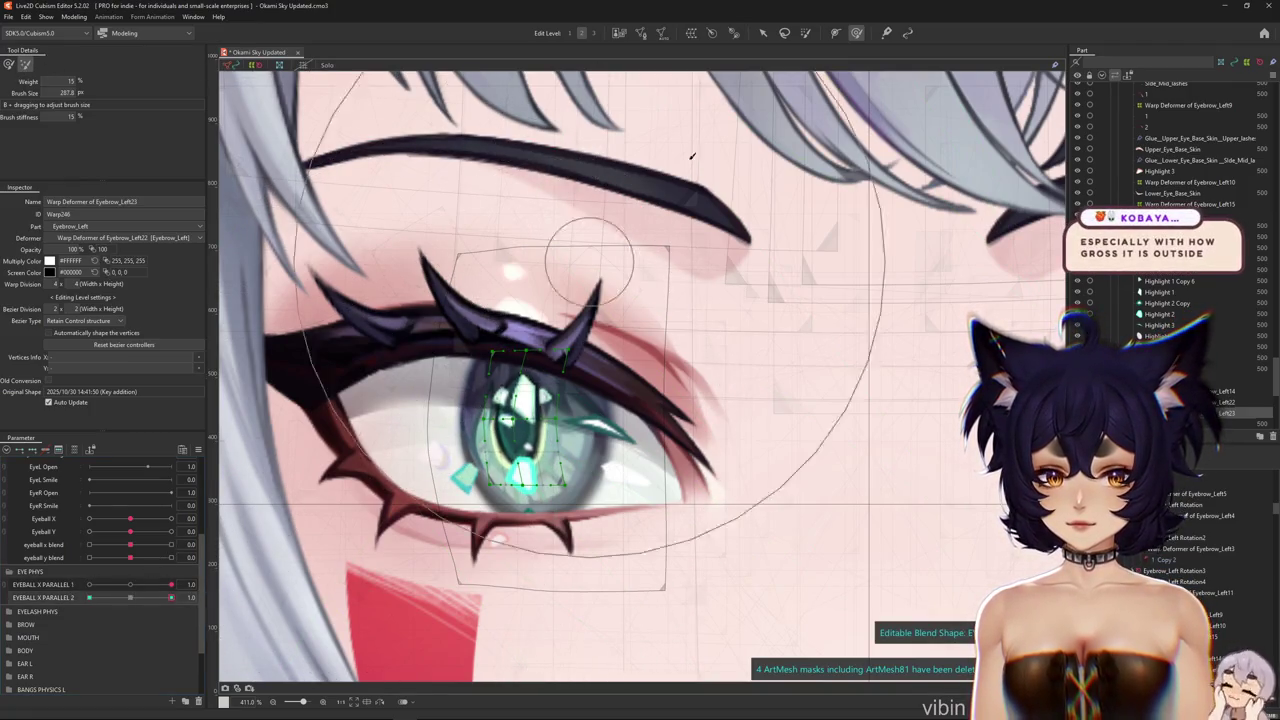
key("v")
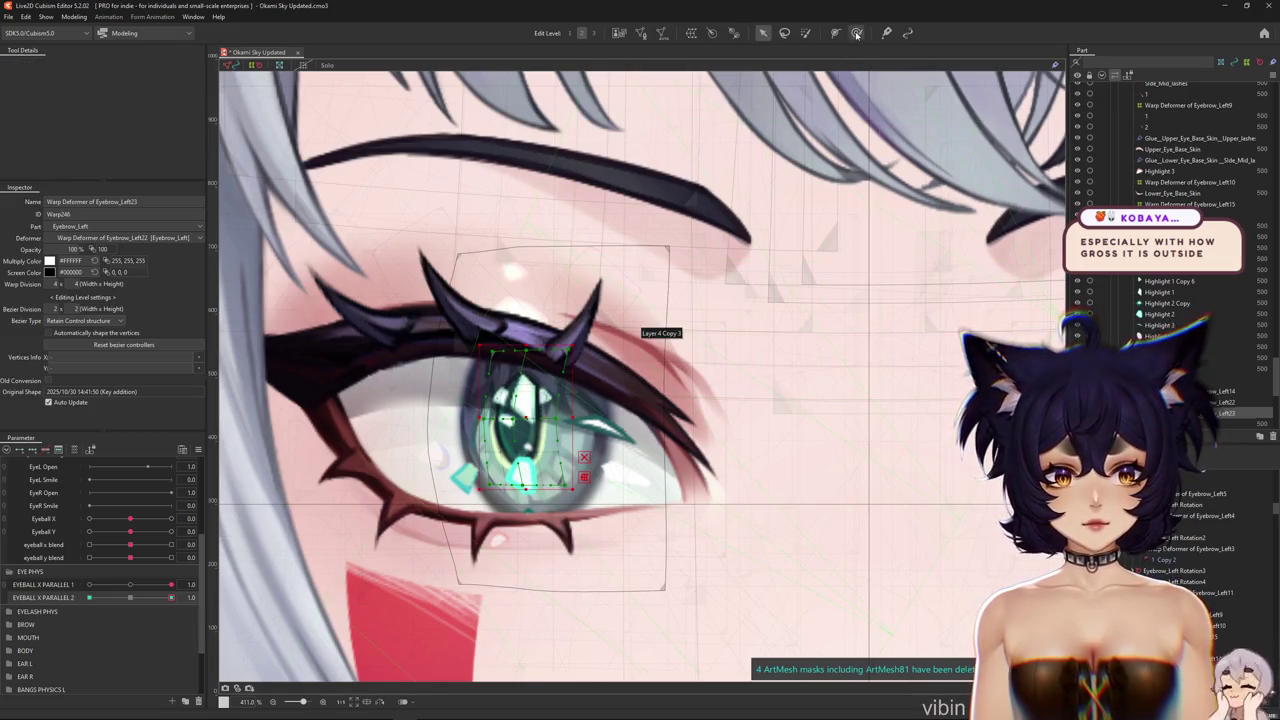
left_click(856, 33)
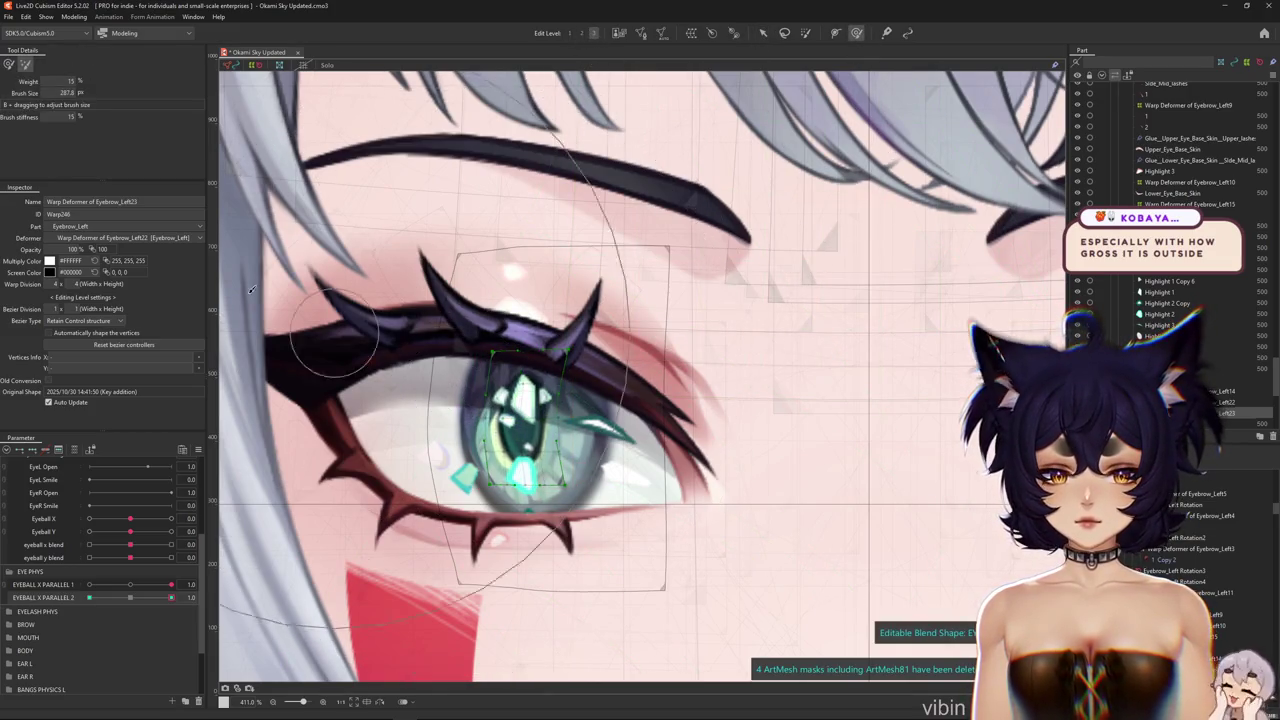
left_click(8, 63)
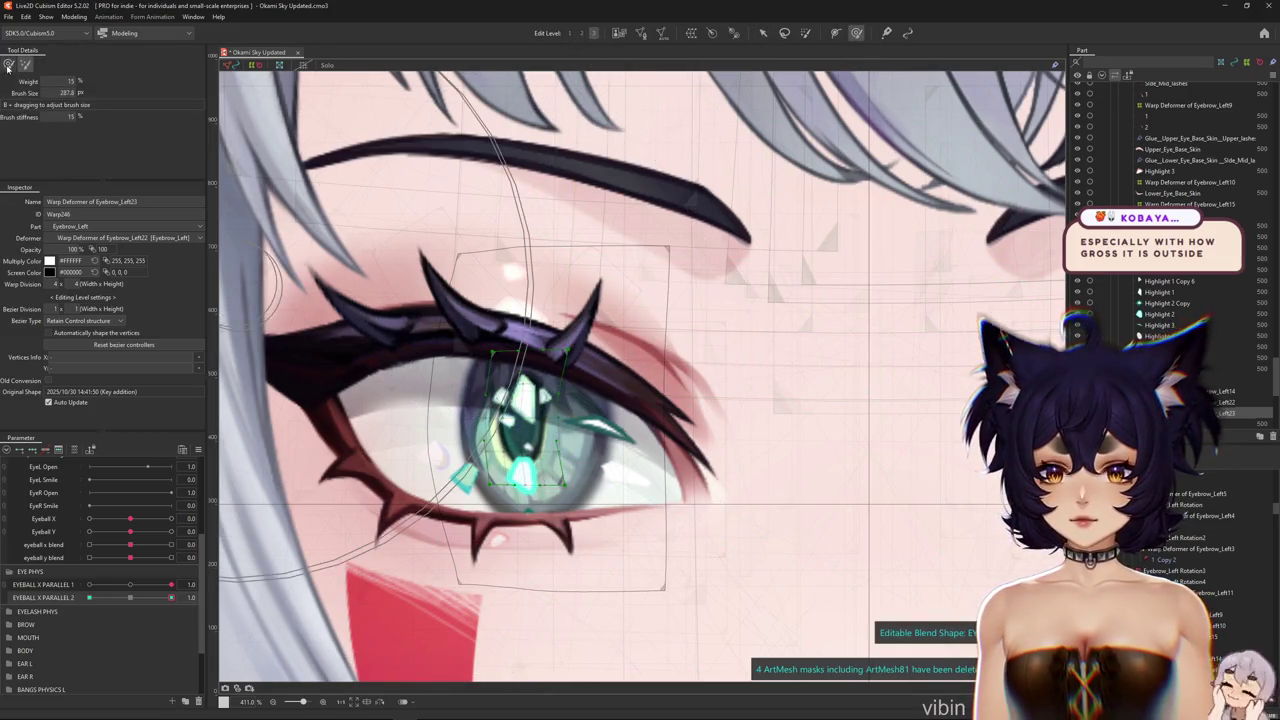
left_click(762, 33)
left_click(505, 422)
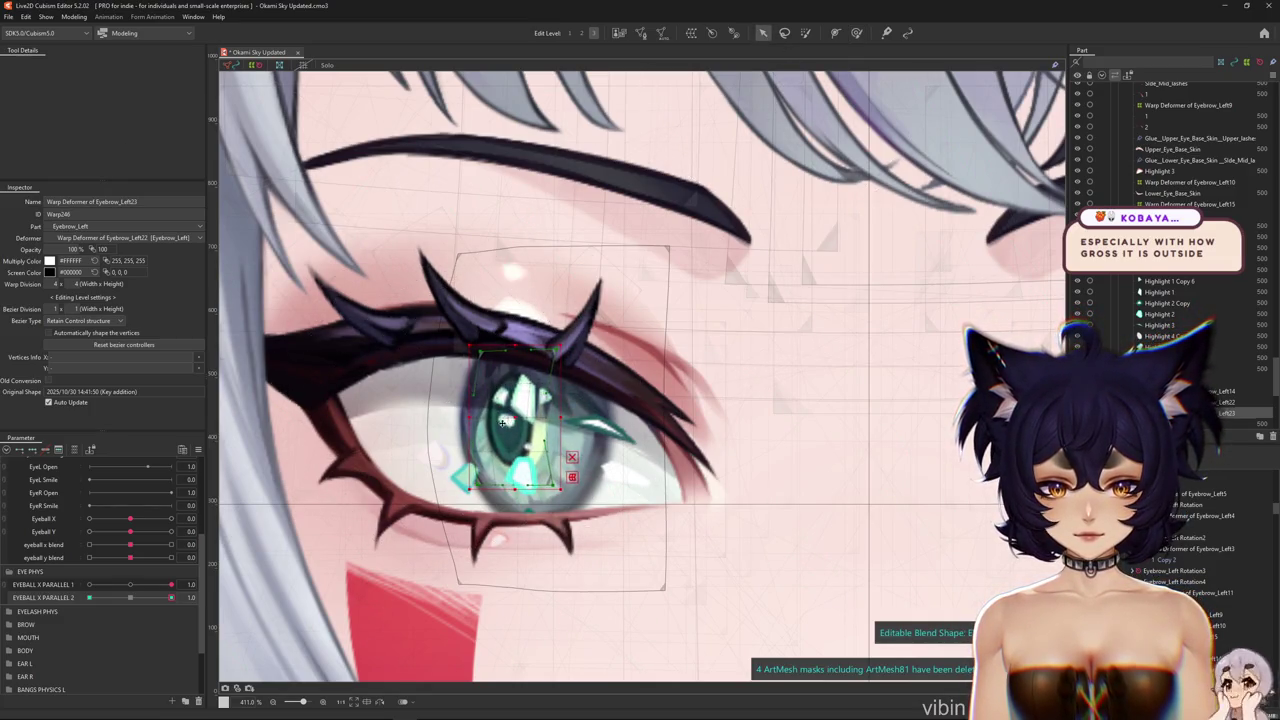
key("ctrl+h")
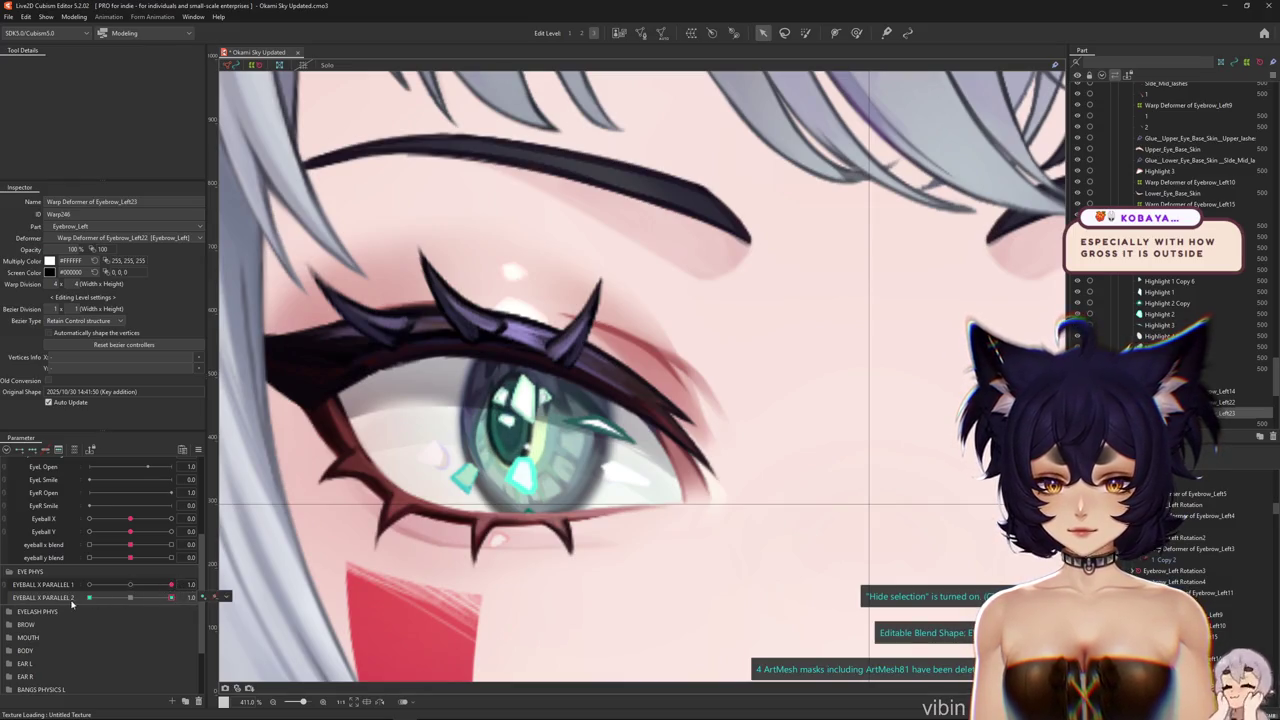
Reflect the 1.0 shape onto the -1.0 key, preview it at -1.0, and reset to 0.0
right_click(200, 463)
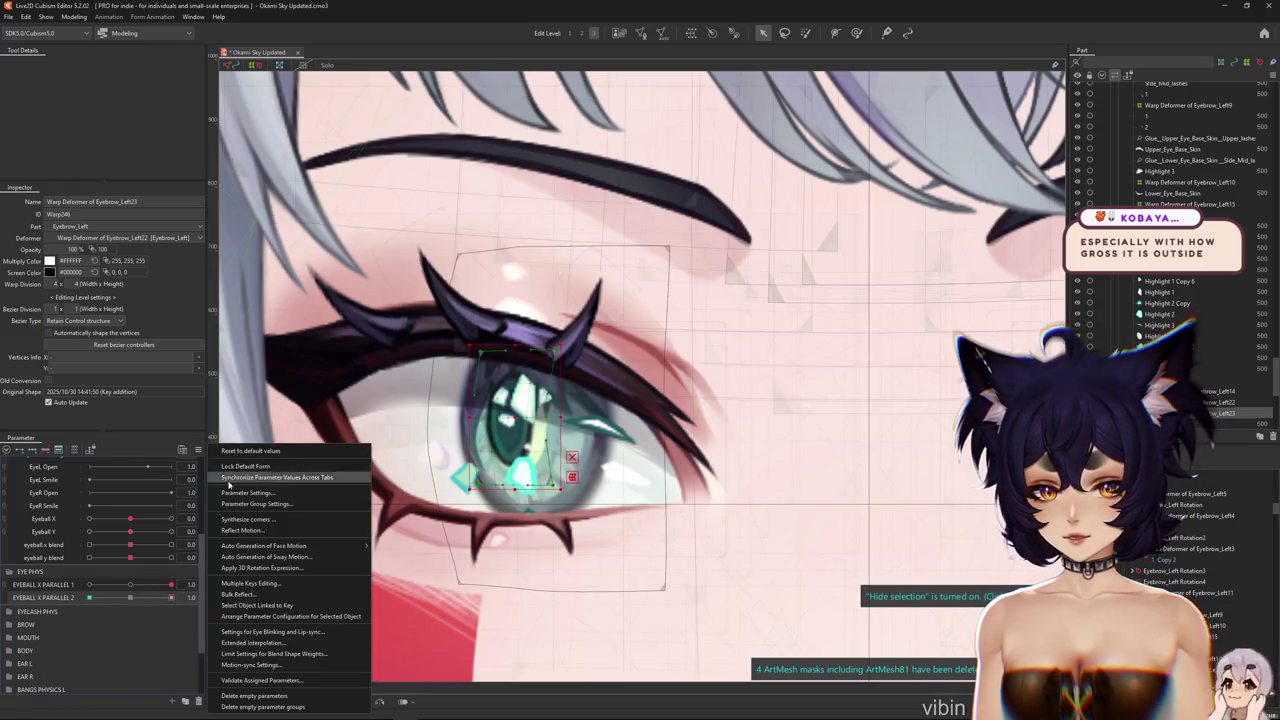
left_click(257, 534)
key("Return")
left_click_drag(171, 584, 89, 584)
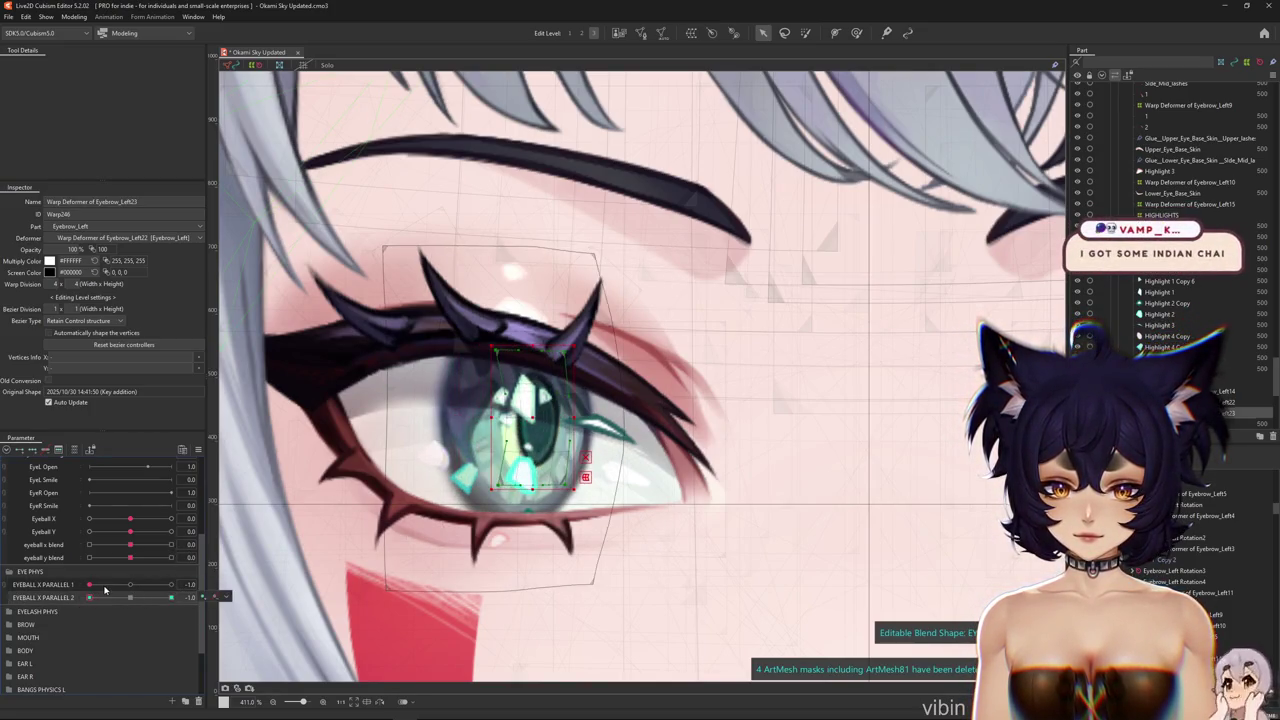
mouse_move(89, 597)
left_mouse_down()
mouse_move(130, 598)
mouse_move(47, 598)
left_mouse_up()
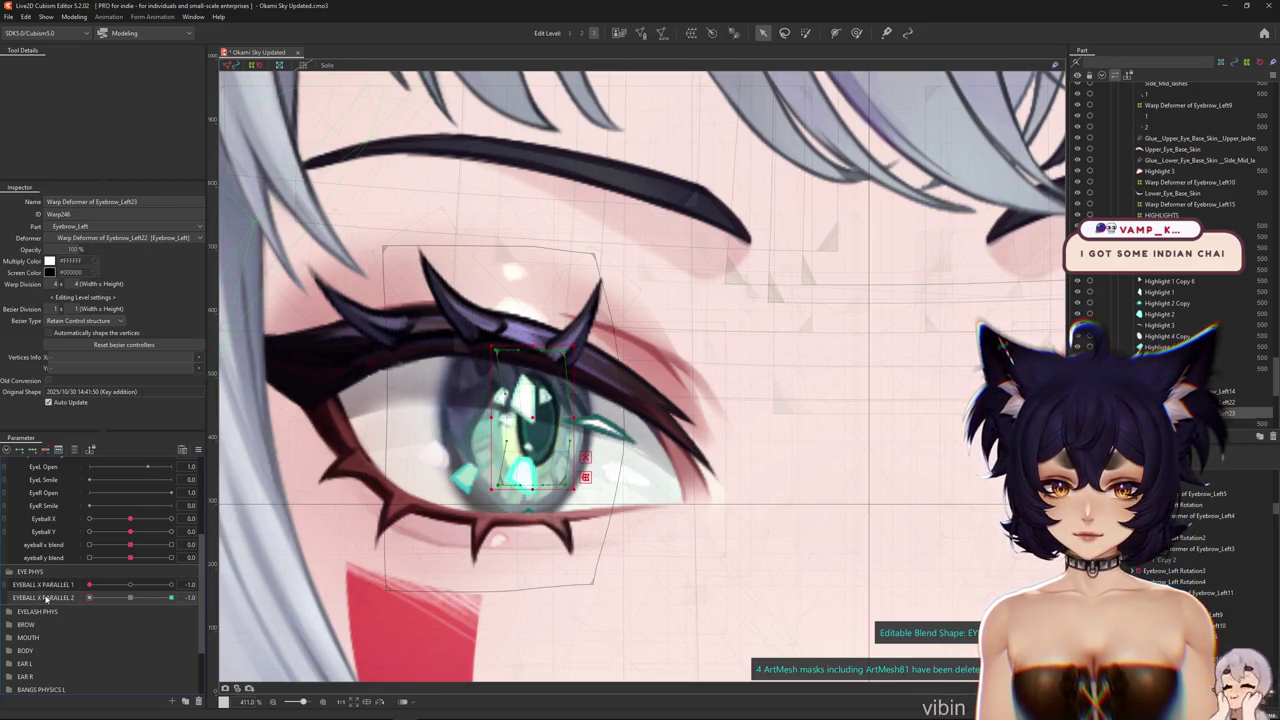
left_click(131, 586)
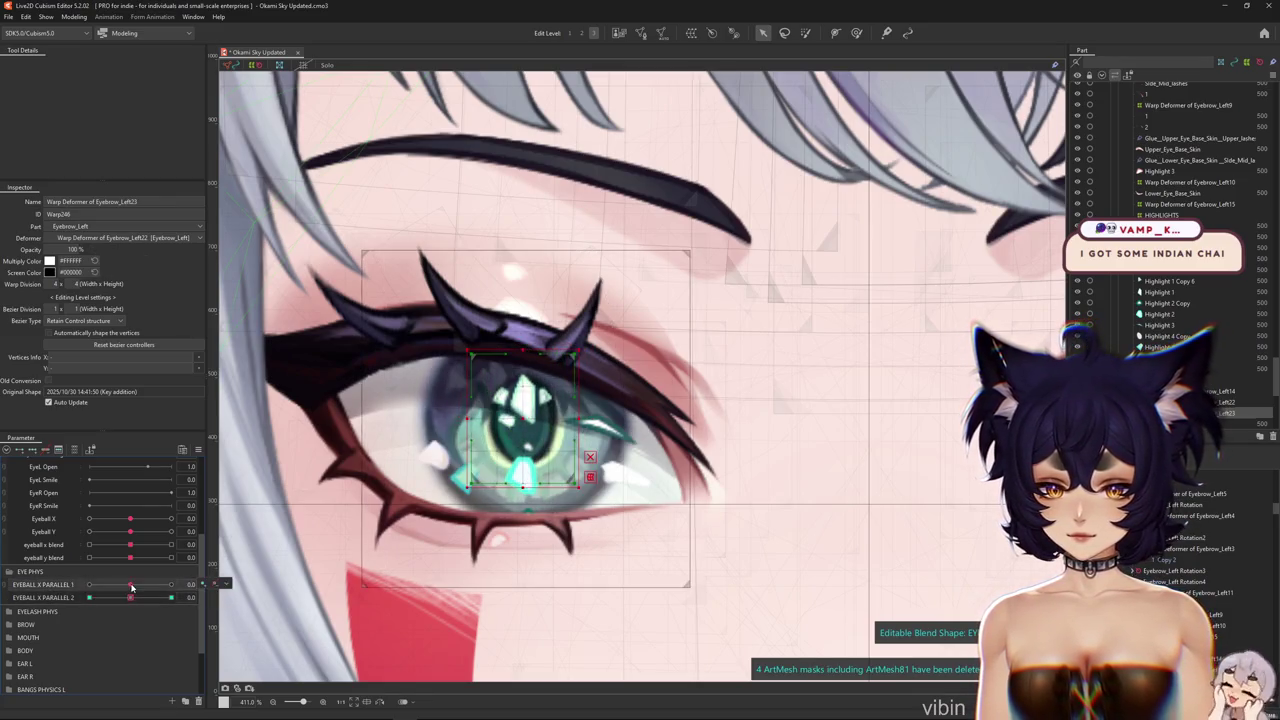
Select Warp Deformer of Eyebrow_Left22 and make EYEBALL X PARALLEL 1 a blend shape
left_click(268, 578)
left_click_drag(131, 585, 54, 571)
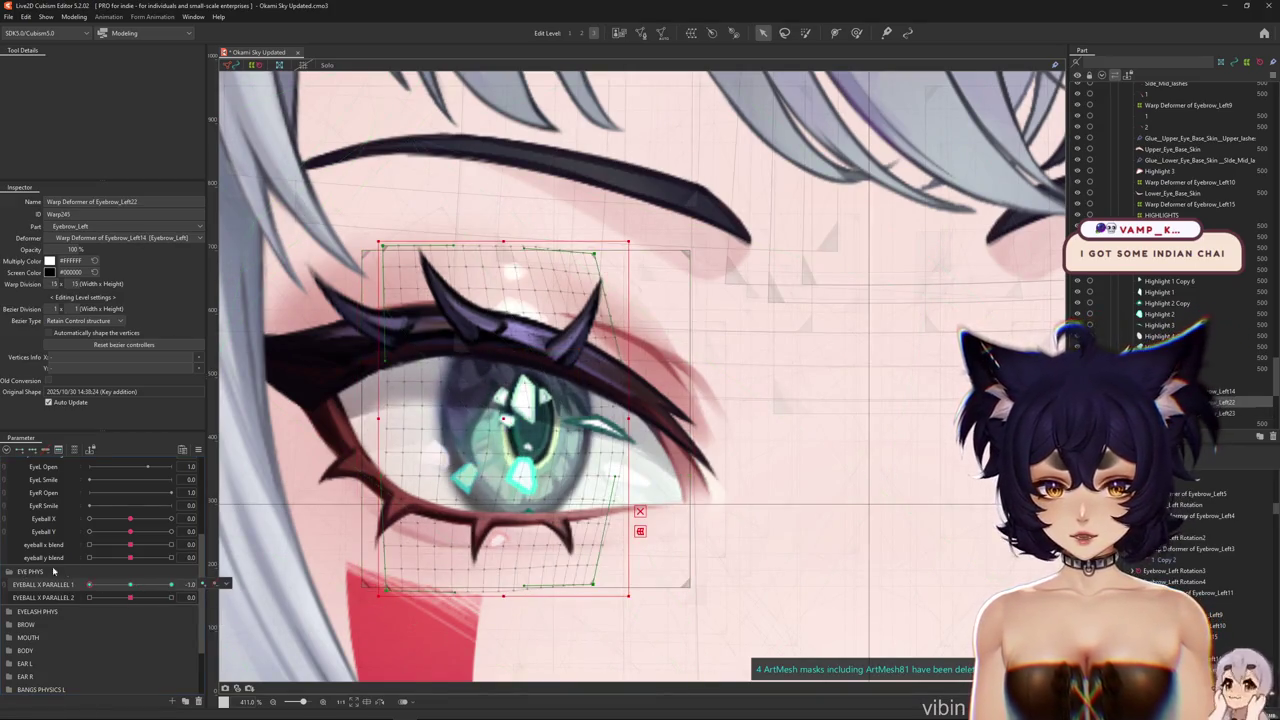
left_click(121, 586)
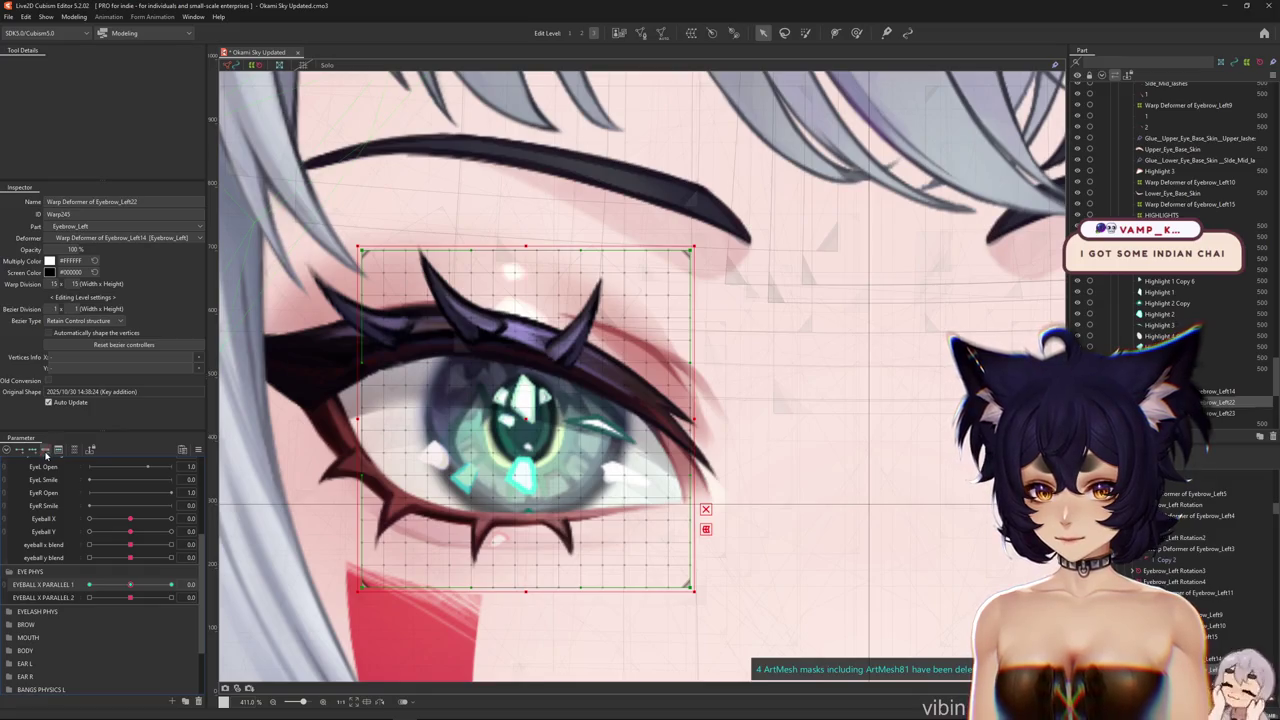
right_click(50, 584)
left_click(75, 591)
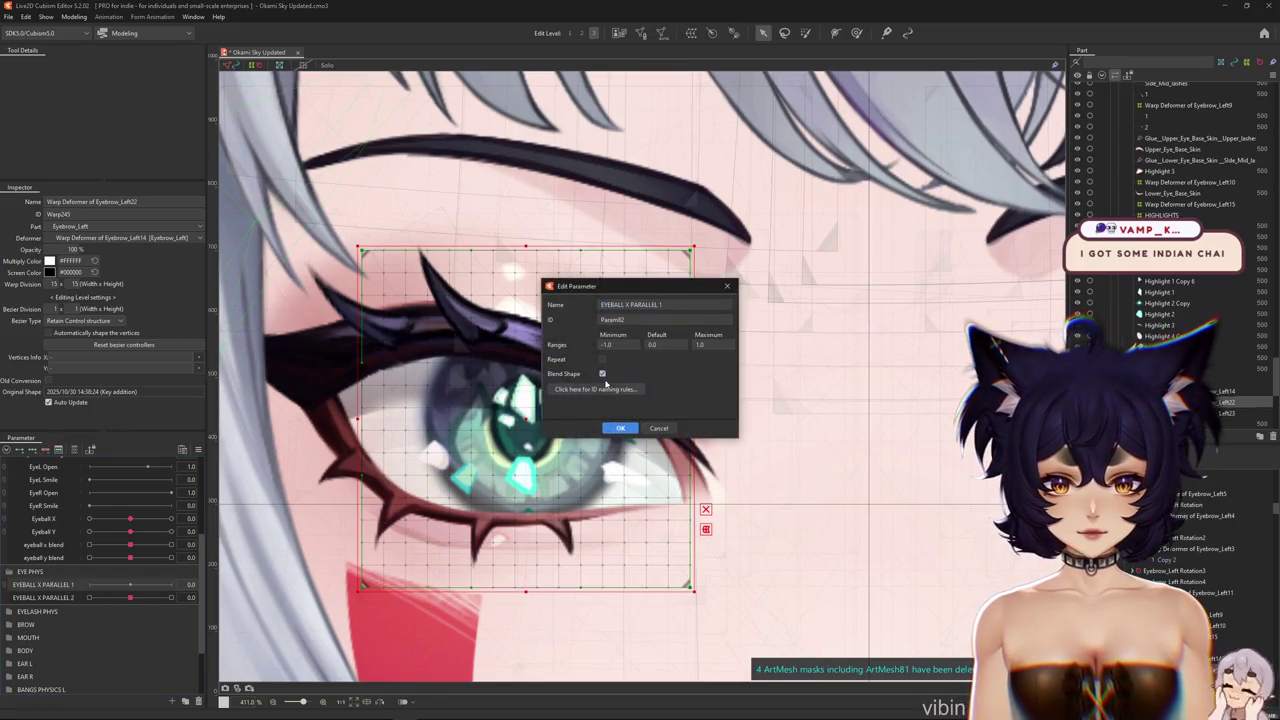
left_click(612, 429)
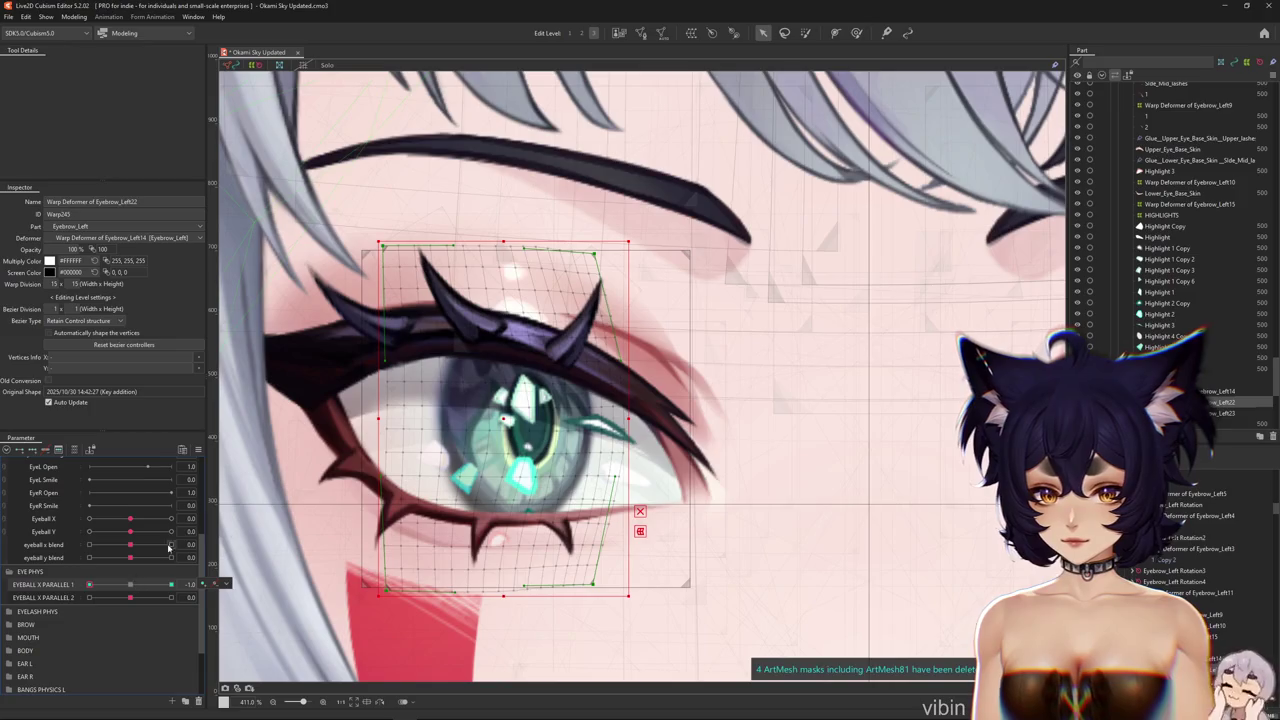
Reflect the eye warp shape onto its opposite key and preview EYEBALL X PARALLEL 2 at 0.6
left_click(198, 450)
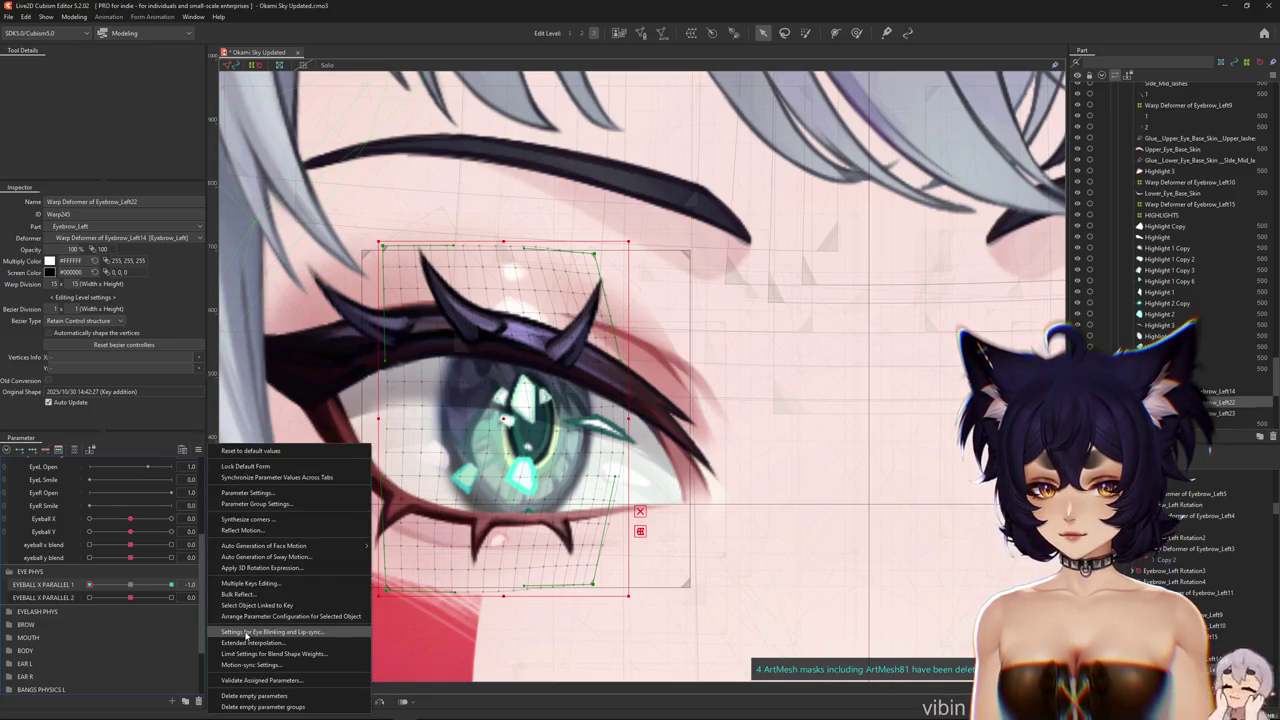
left_click(253, 535)
left_click(620, 457)
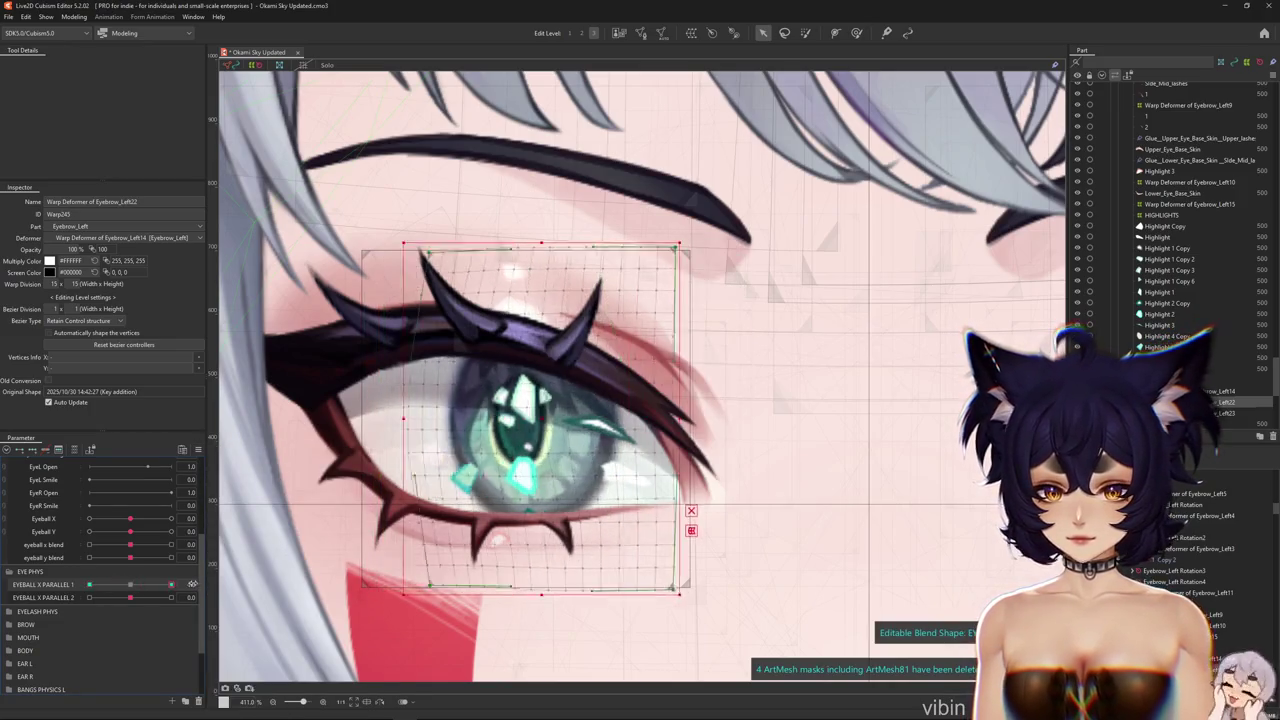
key("ctrl+h")
mouse_move(135, 597)
left_mouse_down()
mouse_move(106, 597)
mouse_move(133, 598)
left_mouse_up()
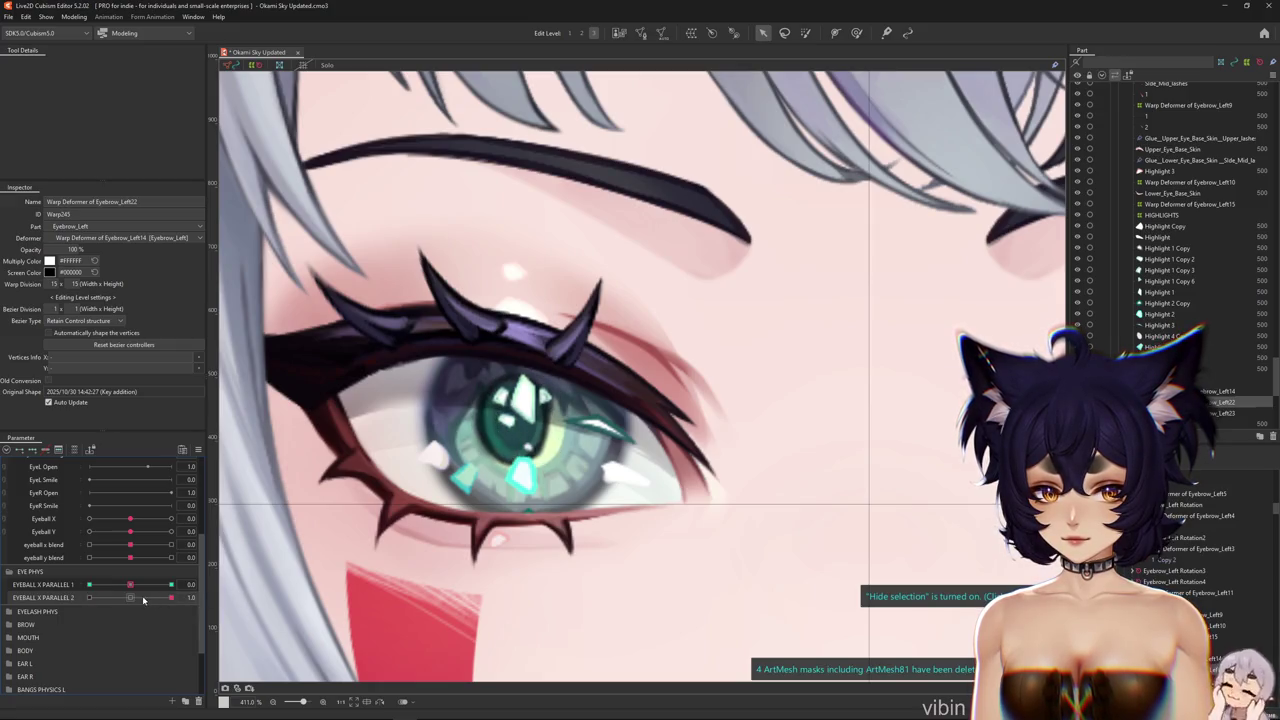
right_click(55, 602)
Duplicate EYEBALL X PARALLEL 2 and rename the copy EYEBALL X PARALLEL 3
left_click(70, 630)
right_click(63, 611)
left_click(71, 618)
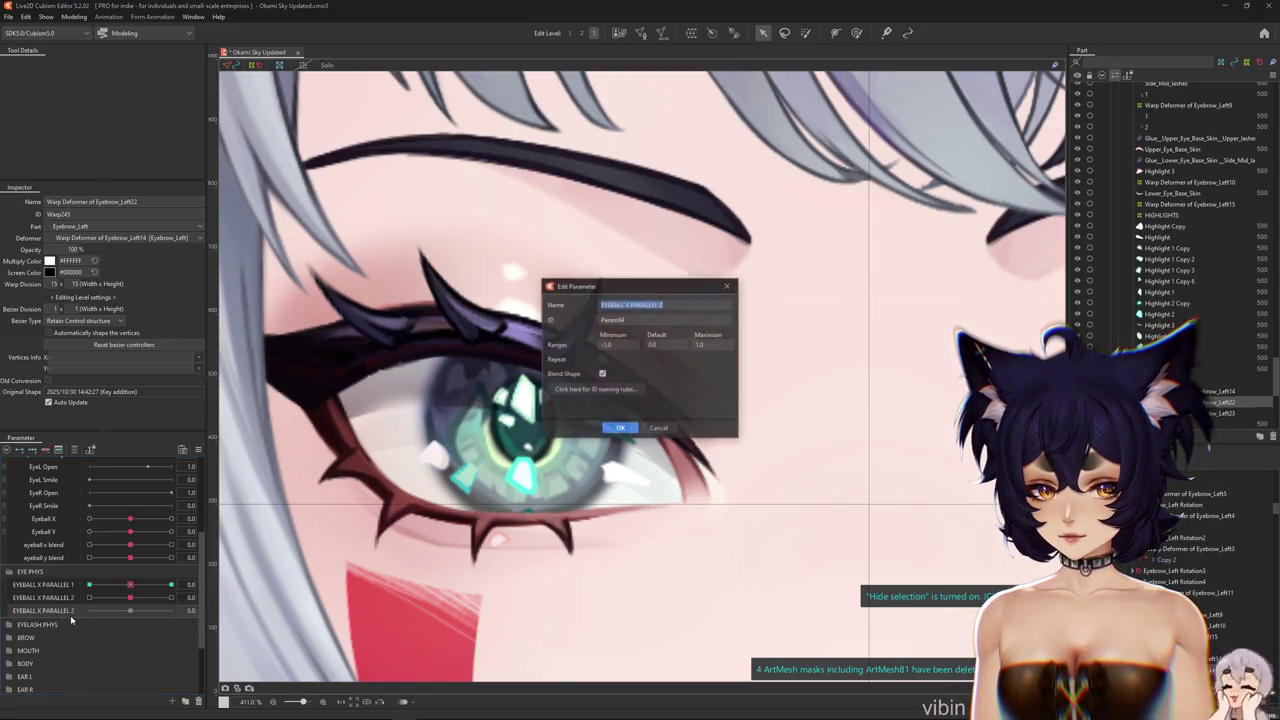
key("End")
key("BackSpace")
type("3")
key("Return")
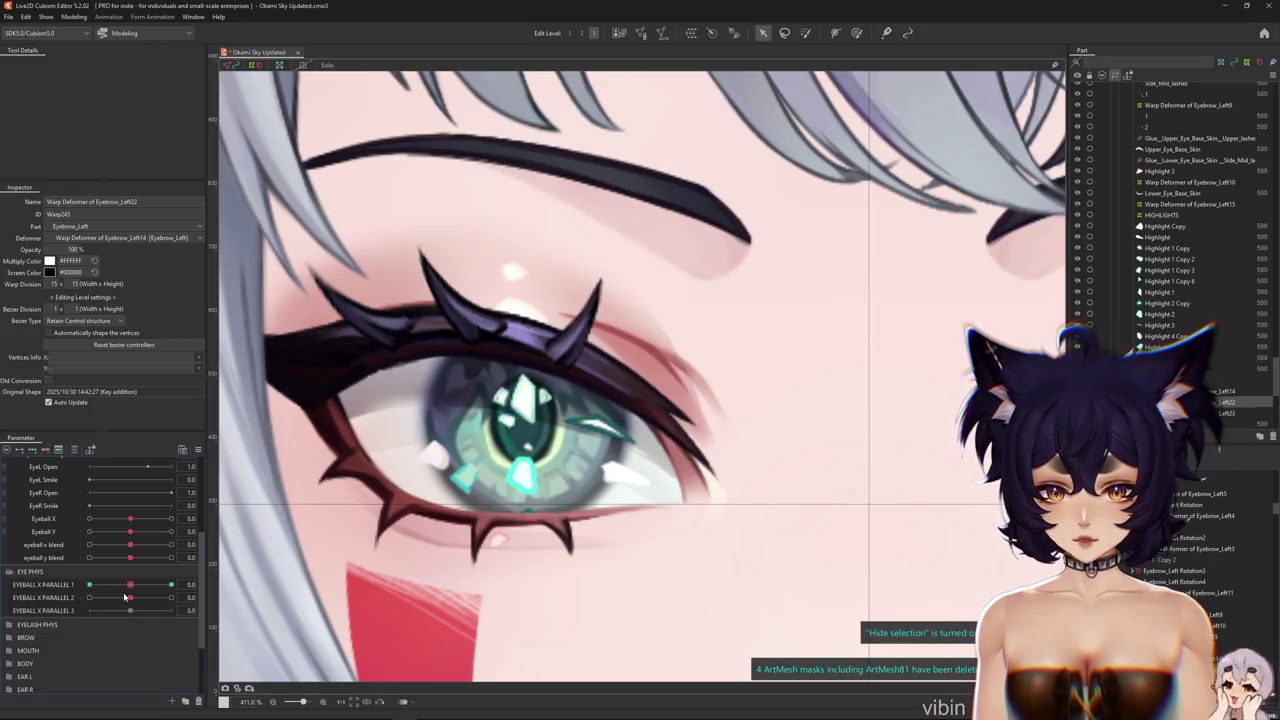
Set EYEBALL X PARALLEL 2 to 1.0 and select the Highlight 1 mesh on the canvas
left_click_drag(125, 597, 171, 597)
scroll(525, 379, "up", 2)
right_click(525, 379)
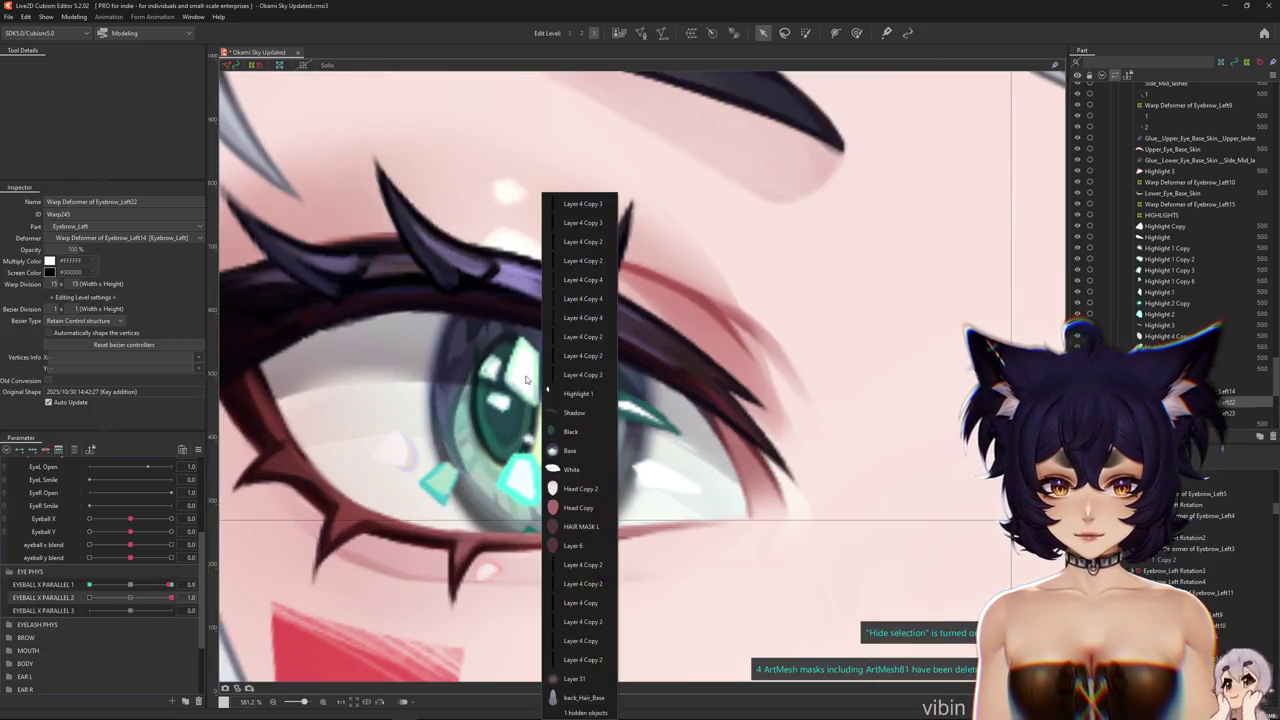
left_click(578, 393)
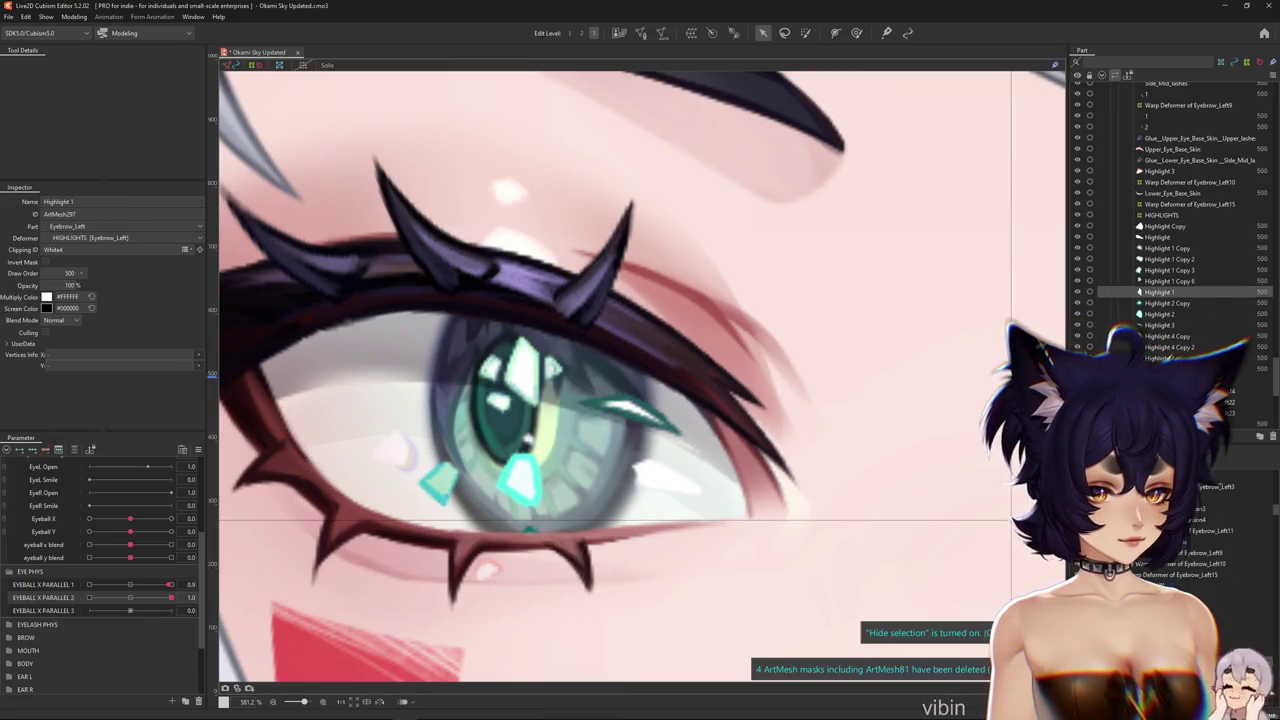
key("ctrl+h")
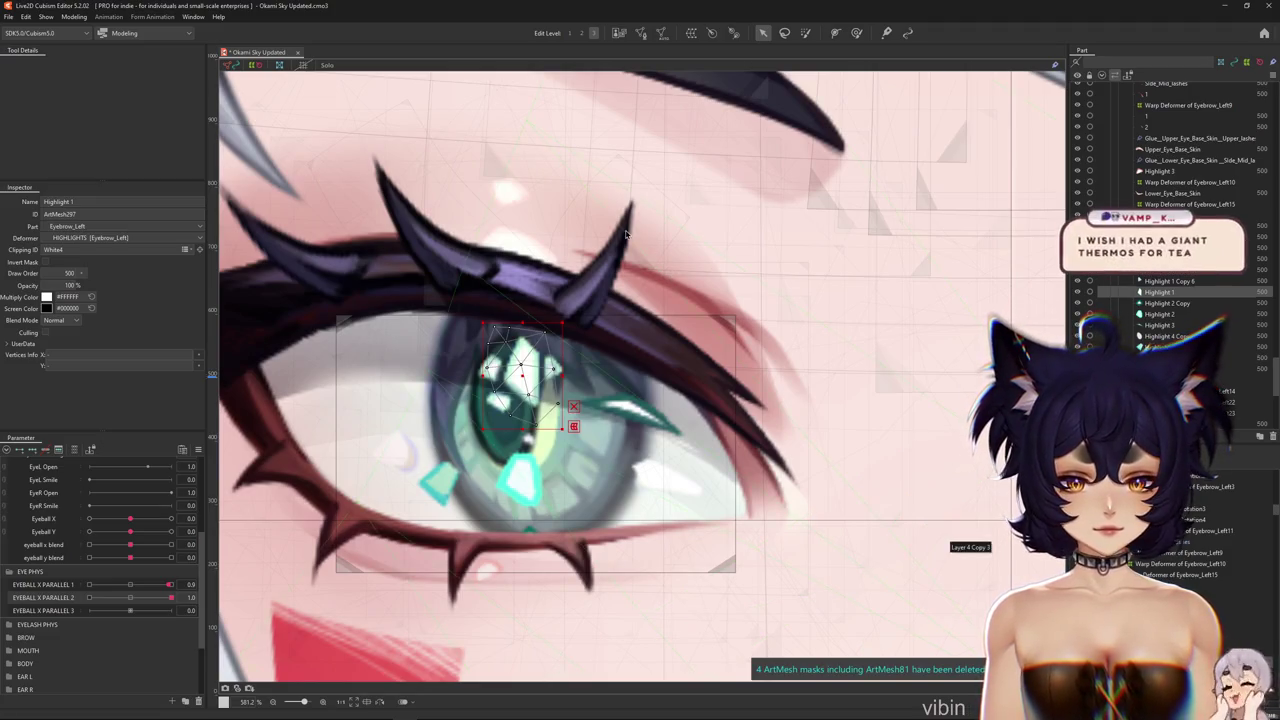
Wrap Highlight 1 in a new warp deformer, shift it right for EYEBALL X PARALLEL 3, then select HIGHLIGHTS
left_click(690, 33)
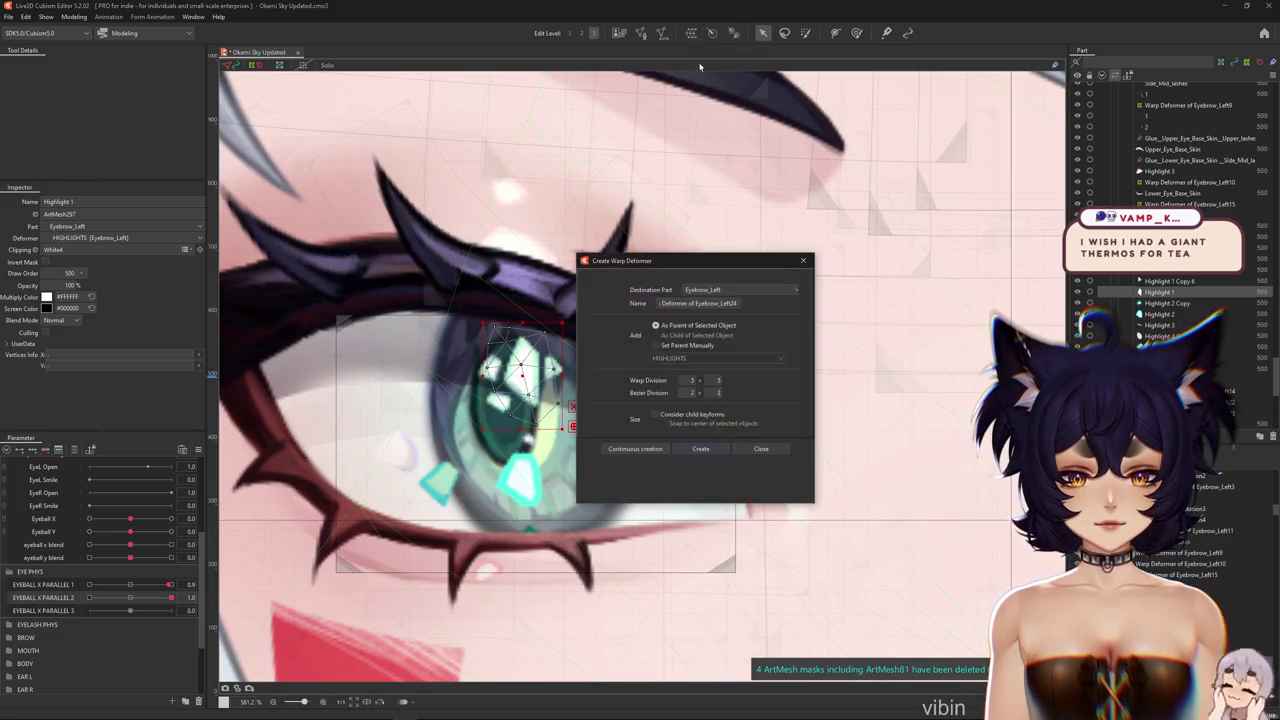
left_click(700, 449)
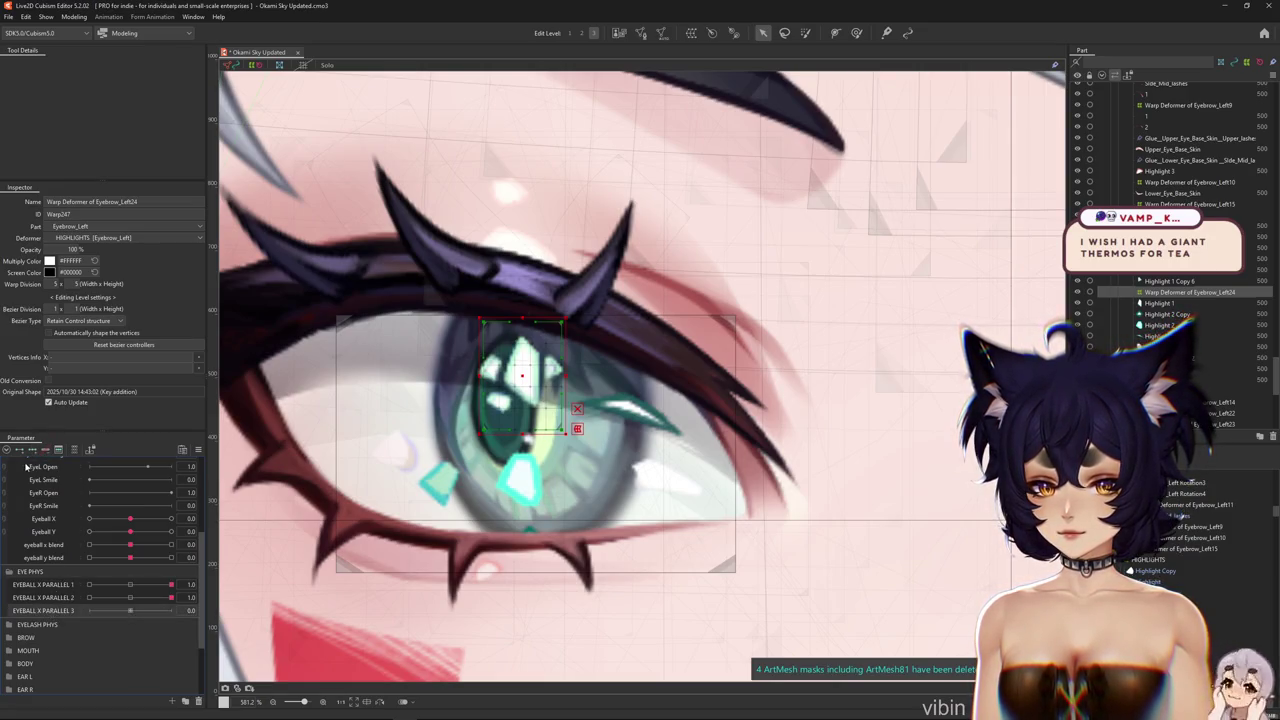
left_click_drag(522, 378, 547, 378)
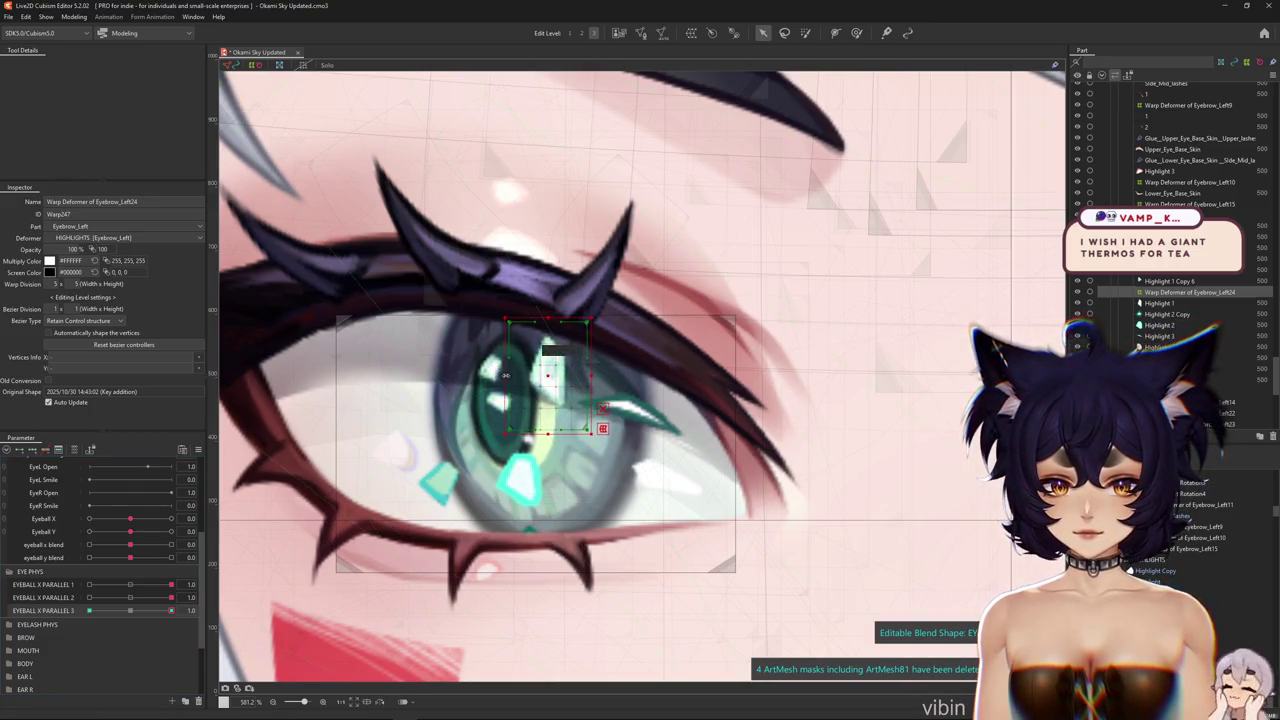
left_click(856, 33)
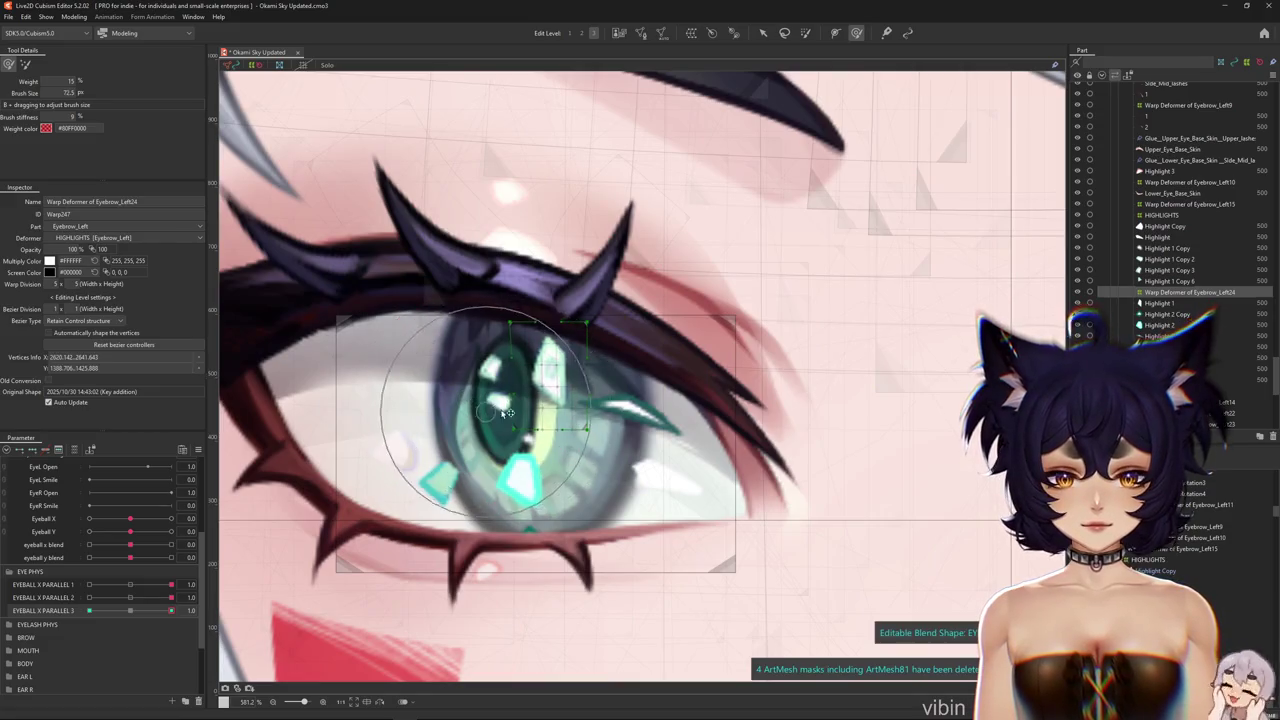
left_click(42, 449)
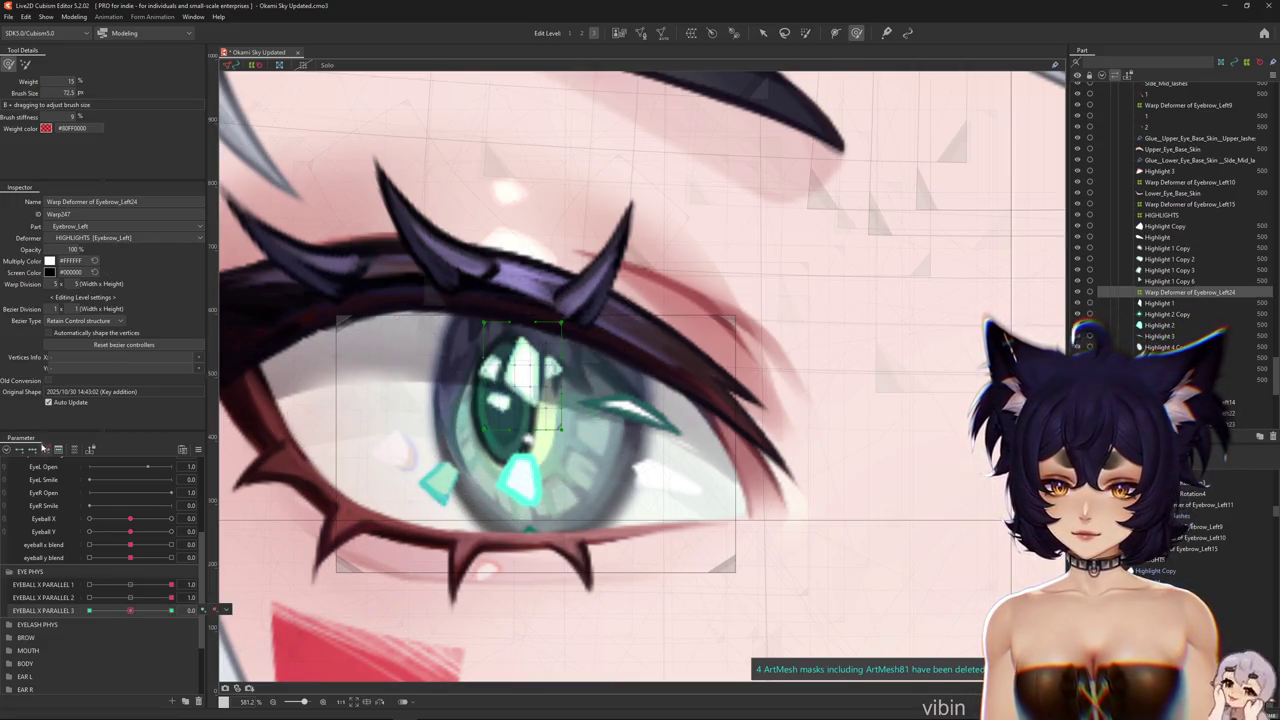
left_click(1160, 215)
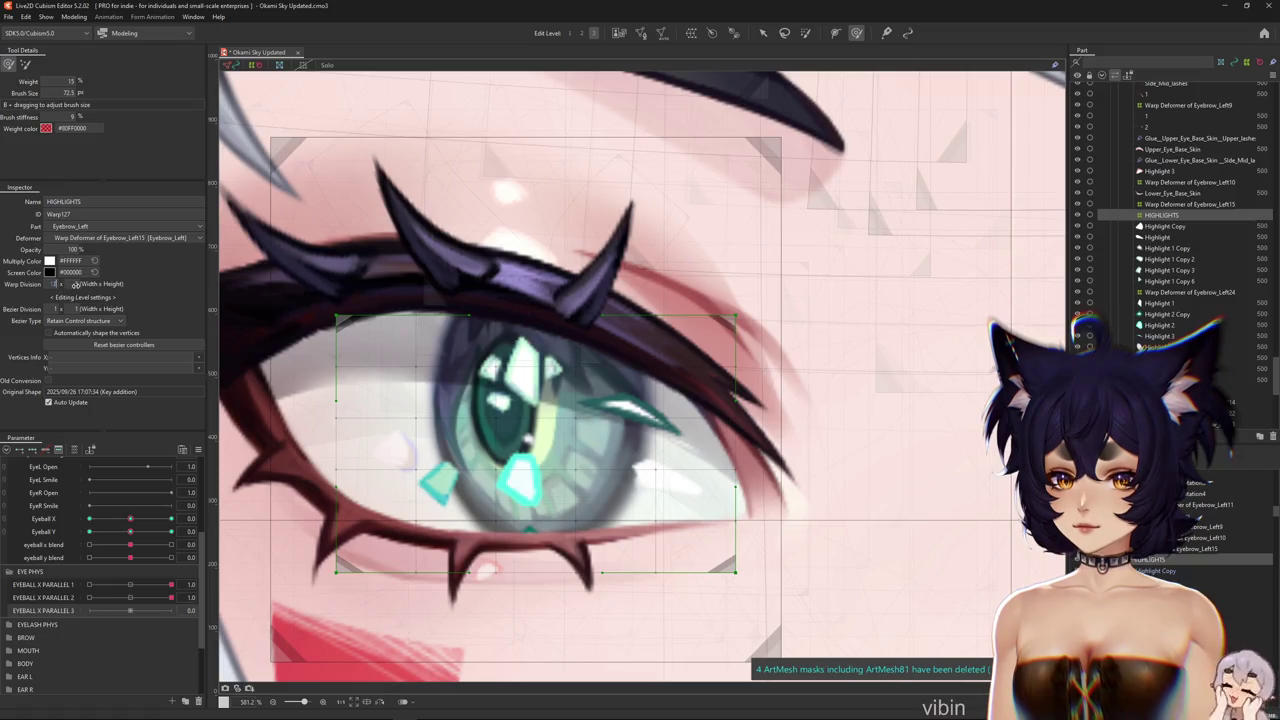
type("2")
Commit a 12 x 12 HIGHLIGHTS grid, set EYEBALL X PARALLEL 3 to 1.0, and try one brush stroke
key("Return")
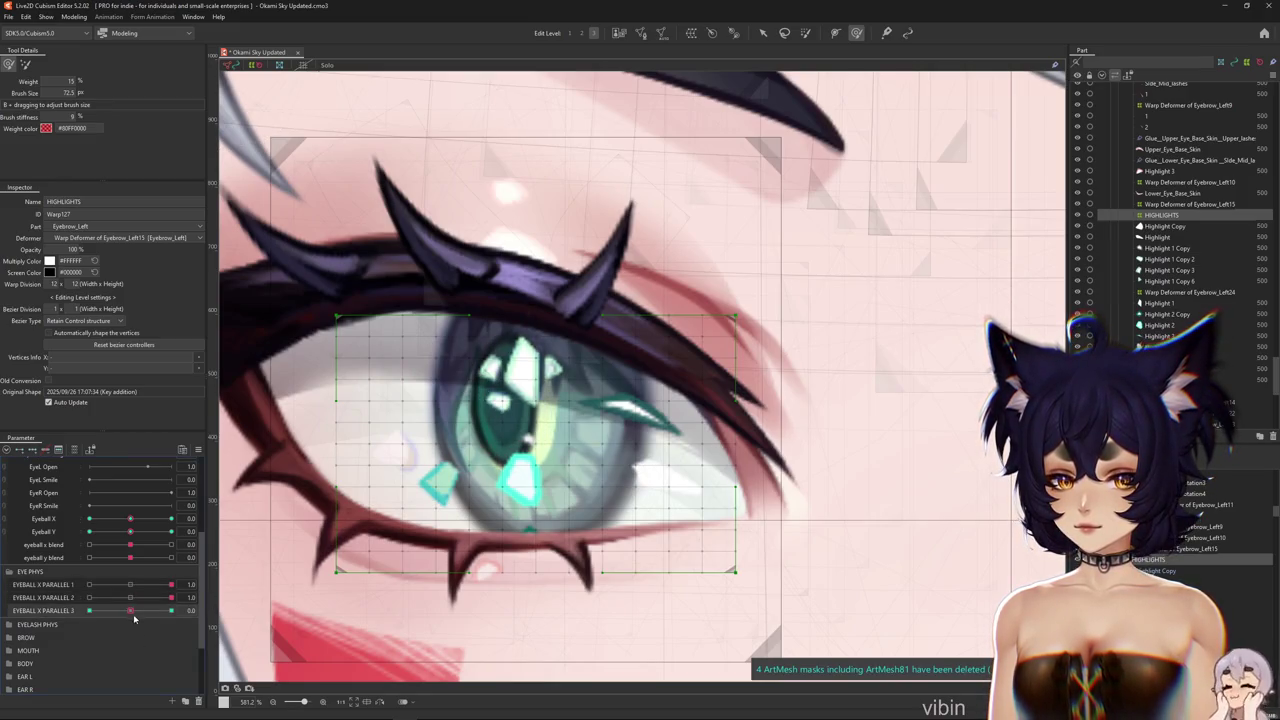
left_click_drag(133, 610, 171, 610)
left_click_drag(430, 440, 409, 457)
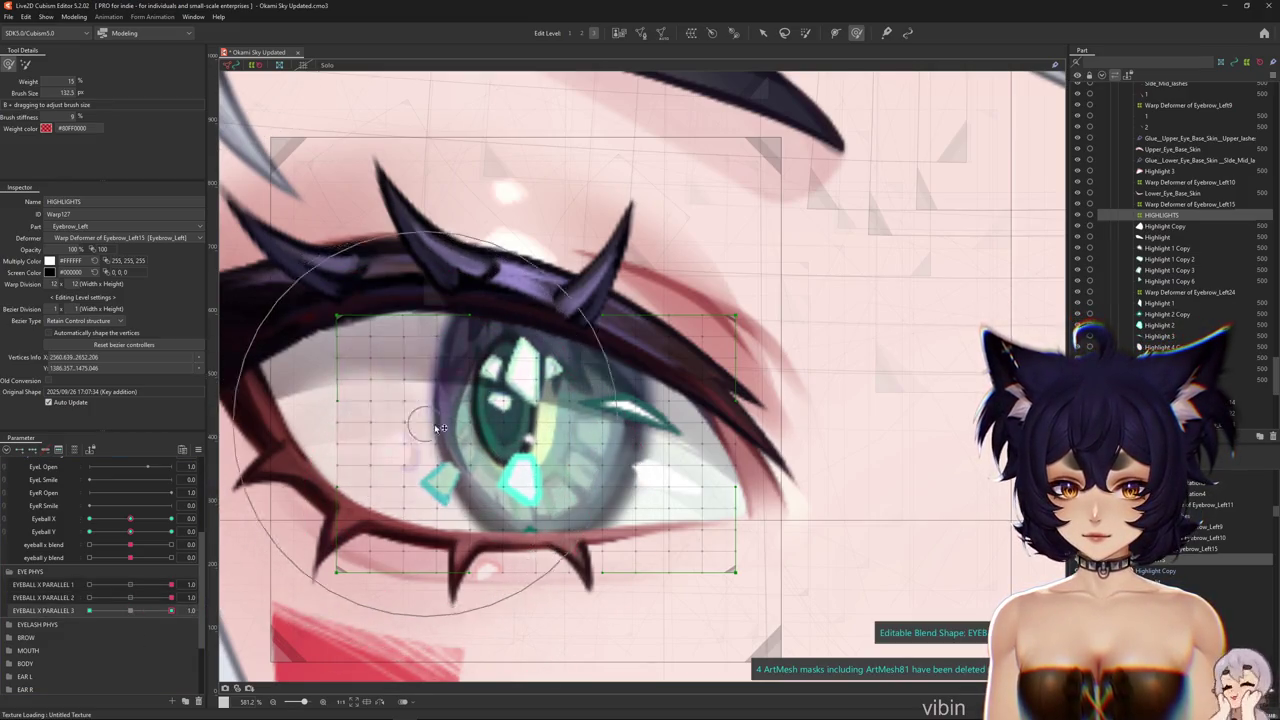
mouse_move(476, 410)
left_mouse_down()
mouse_move(486, 357)
mouse_move(476, 370)
mouse_move(586, 372)
left_mouse_up()
key("ctrl+z")
Brush the highlight grid sideways with larger Deform Brush passes, checking with the mesh hidden
scroll(671, 500, "down", 3)
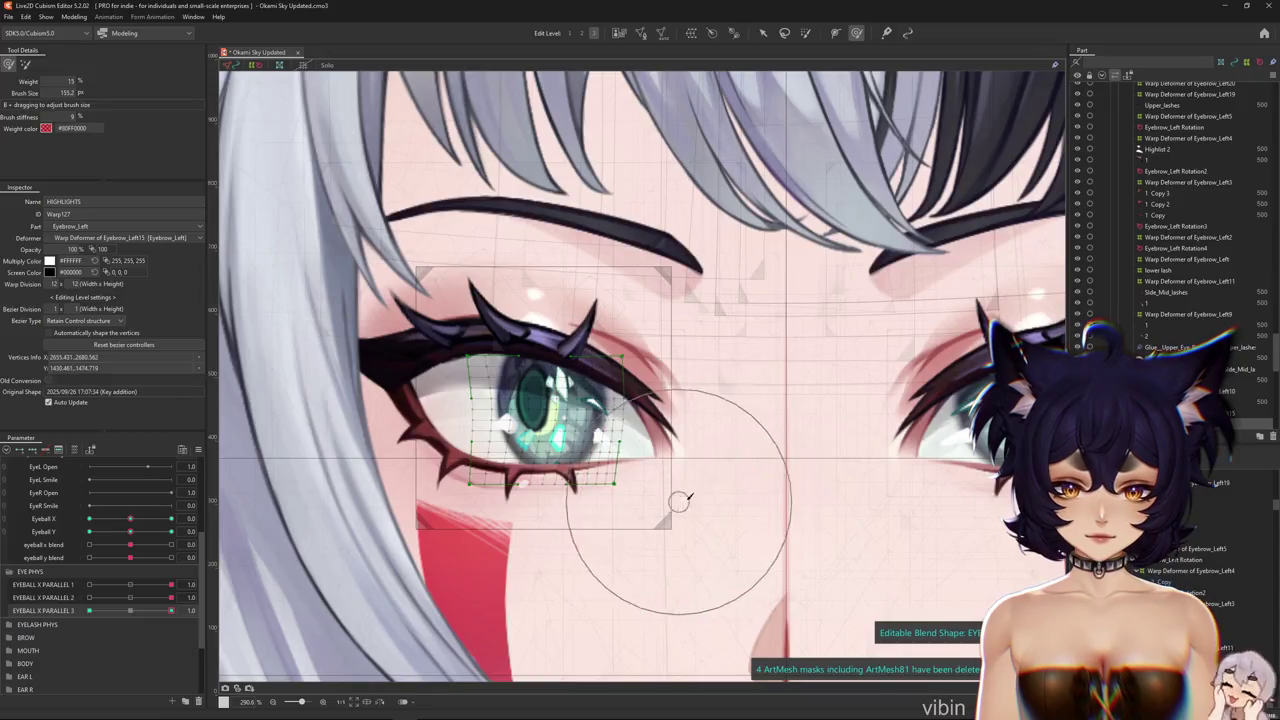
scroll(677, 462, "down", 2)
scroll(596, 452, "up", 1)
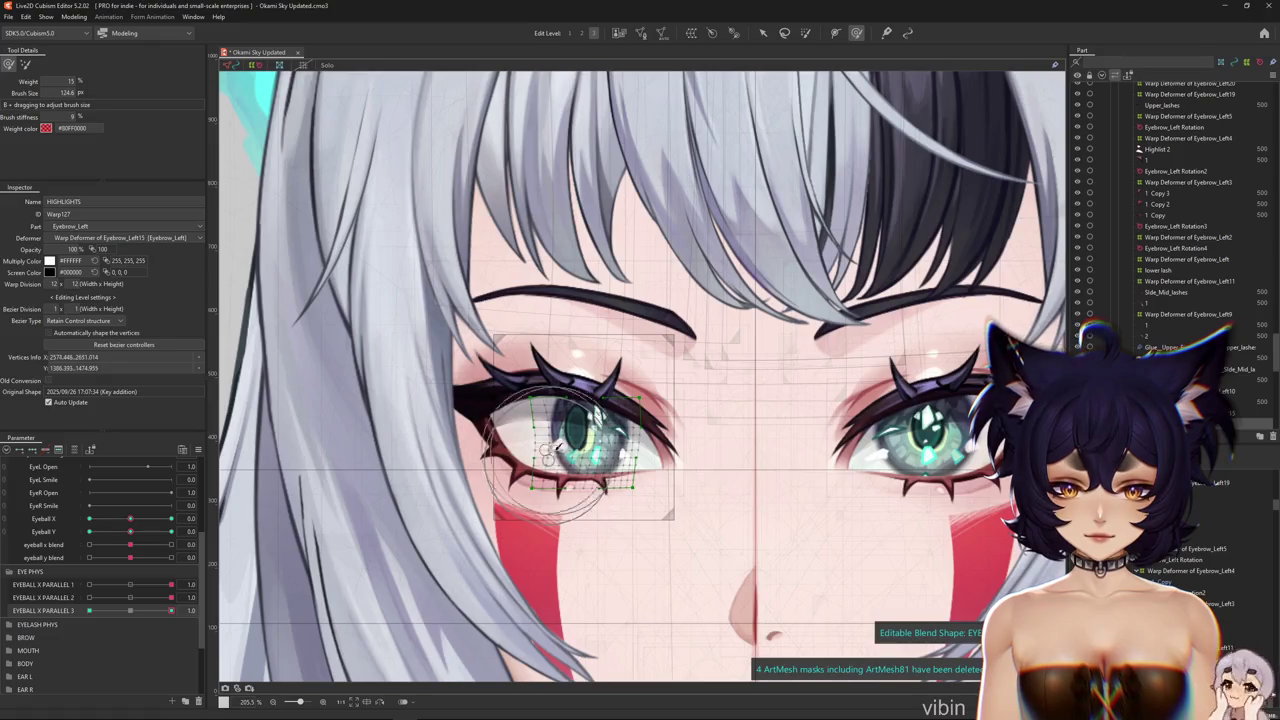
mouse_move(643, 474)
left_mouse_down()
mouse_move(533, 383)
mouse_move(617, 366)
mouse_move(694, 380)
mouse_move(706, 507)
mouse_move(694, 531)
mouse_move(695, 372)
left_mouse_up()
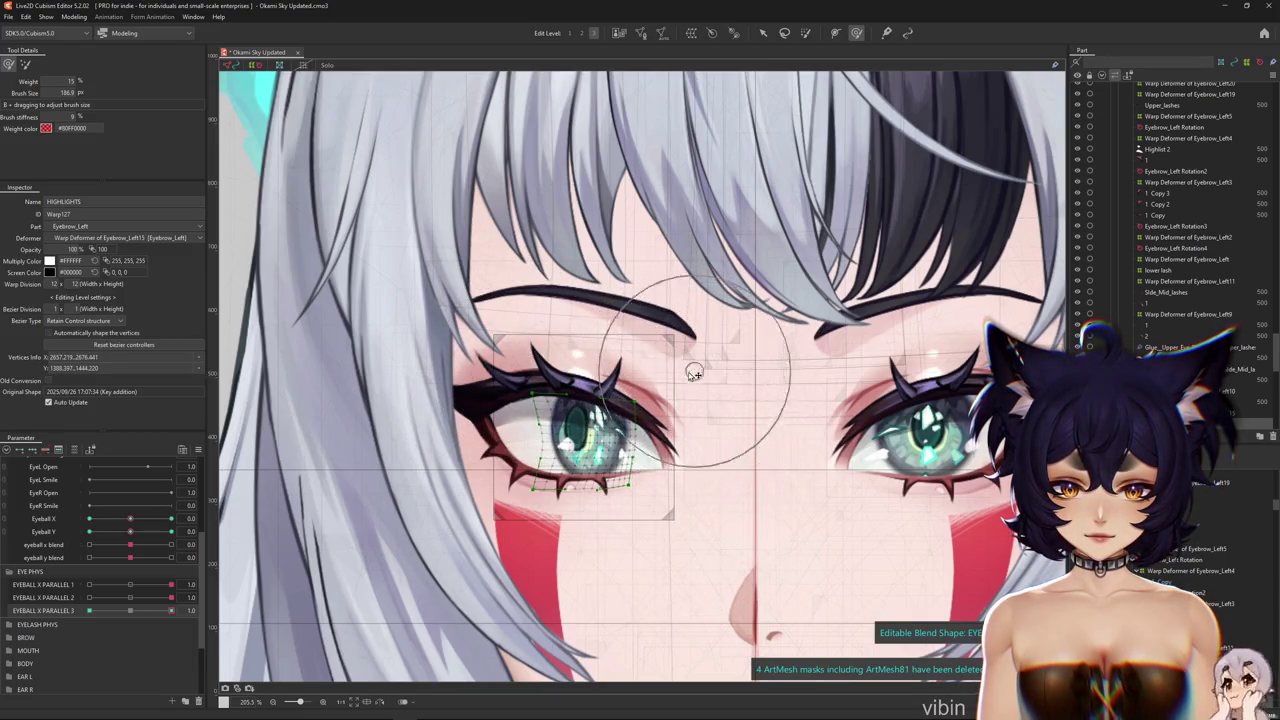
key("ctrl+h")
left_click_drag(633, 433, 700, 440)
right_click(194, 446)
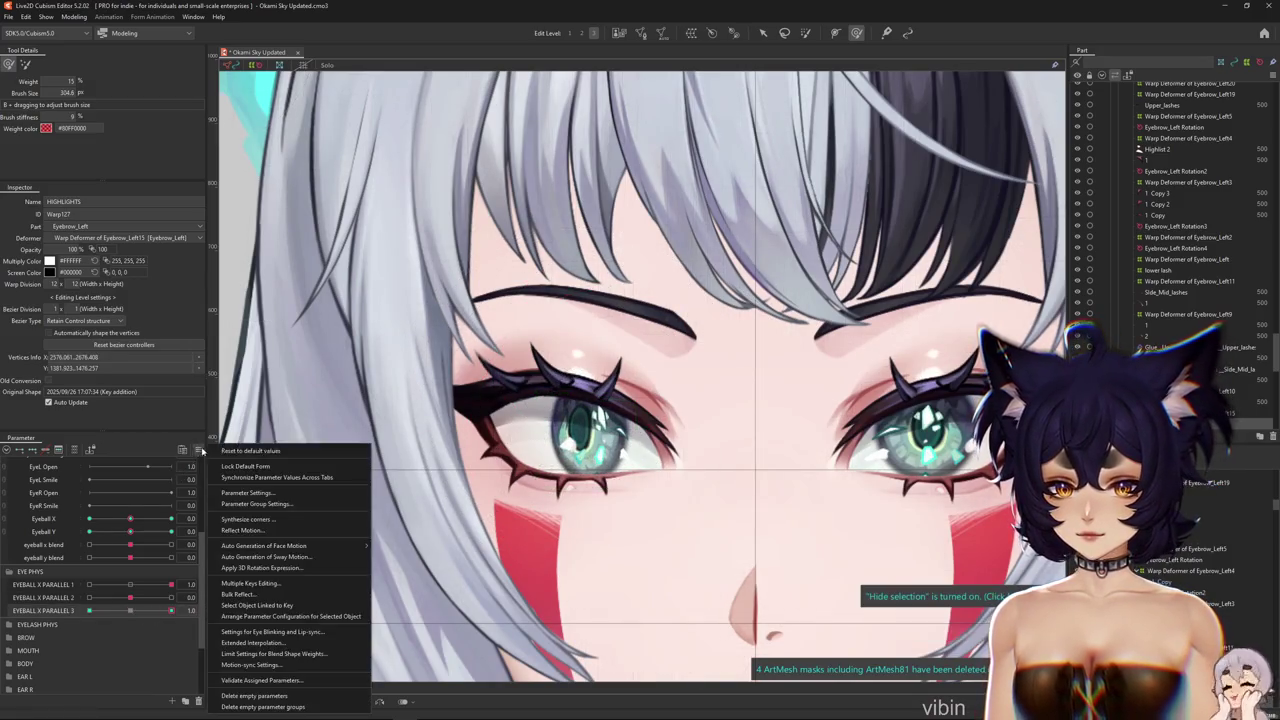
Mirror the highlight shape to EYEBALL X PARALLEL 3's -1.0 end, preview all parallels, reset to 0.0
left_click(250, 543)
left_click(617, 458)
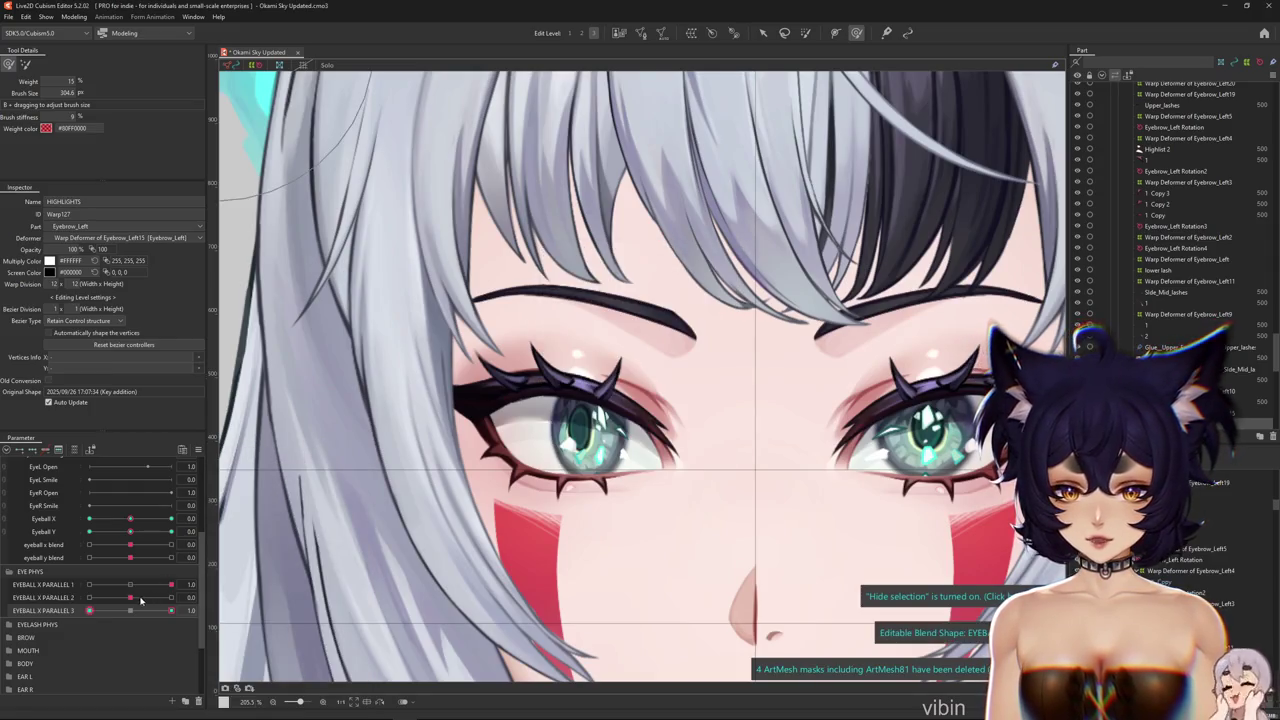
scroll(203, 604, "down", 2)
left_click_drag(171, 570, 91, 570)
mouse_move(171, 557)
left_mouse_down()
mouse_move(89, 557)
mouse_move(89, 544)
left_mouse_up()
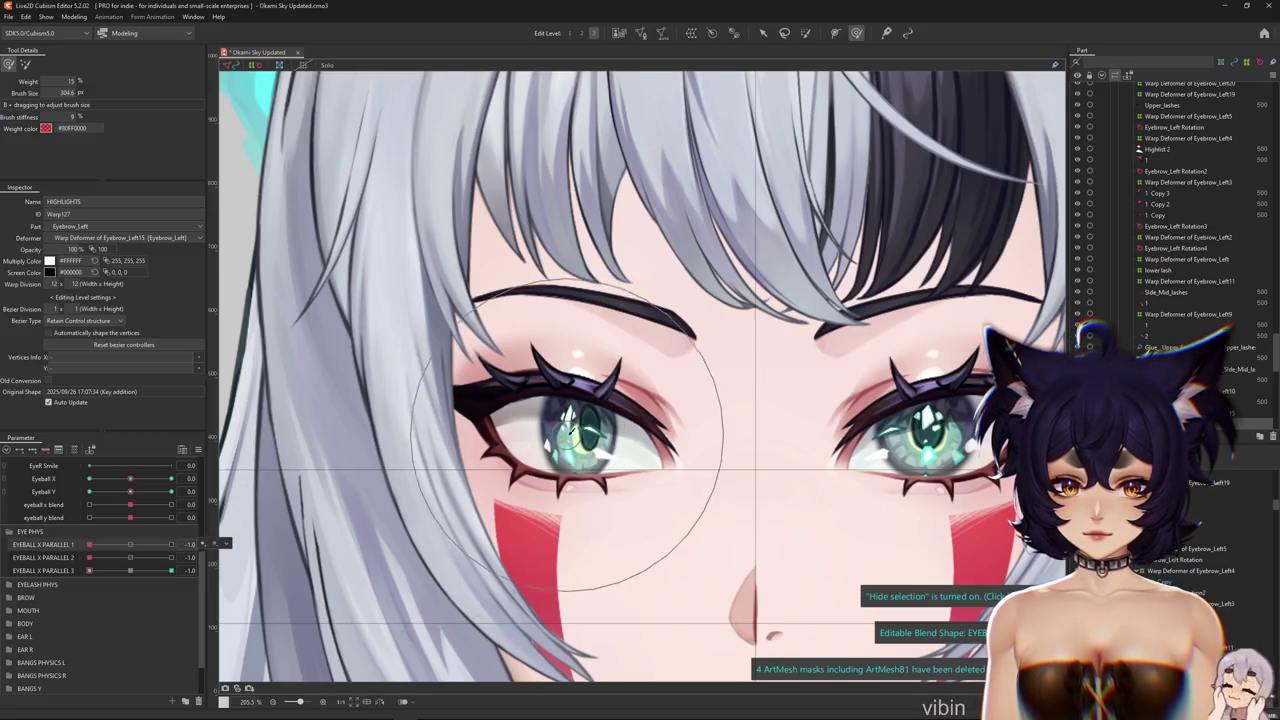
scroll(565, 435, "down", 2)
scroll(565, 435, "up", 5)
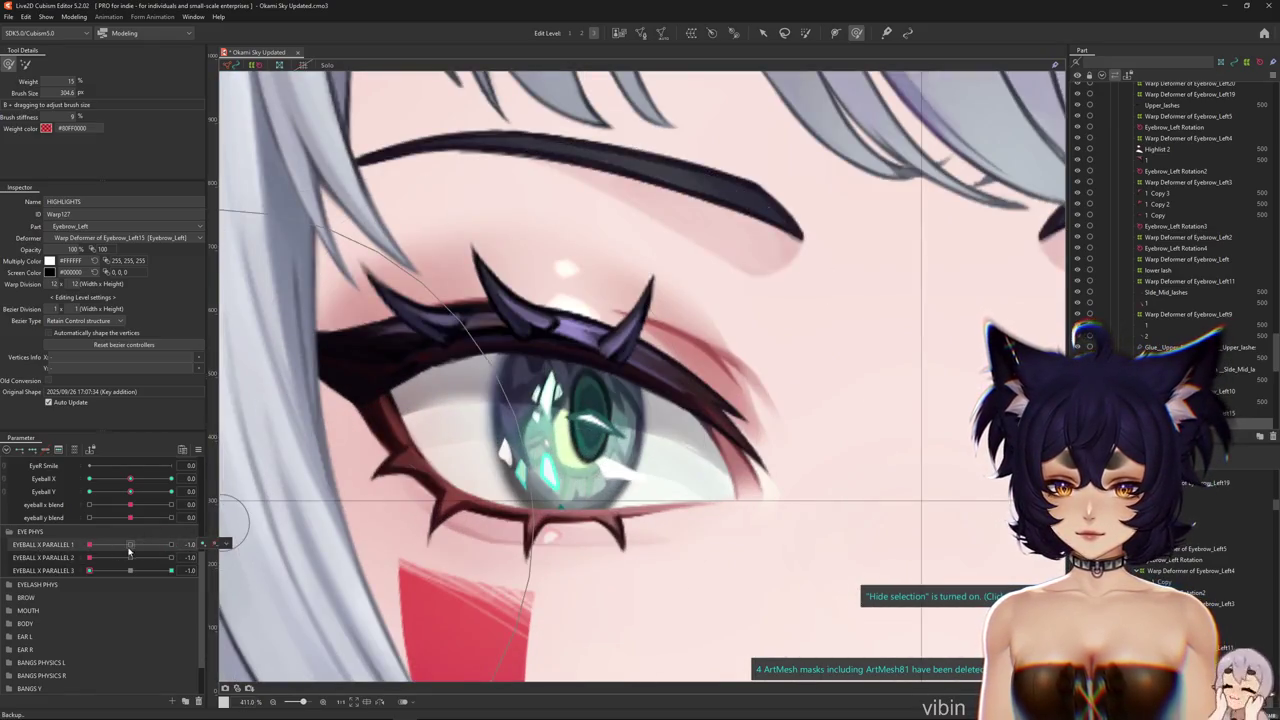
left_click(130, 544)
left_click(130, 557)
left_click(130, 570)
Select the Base iris mesh and set EYEBALL X PARALLEL 1, 2 and 3 to their 1.0 keys
right_click(555, 440)
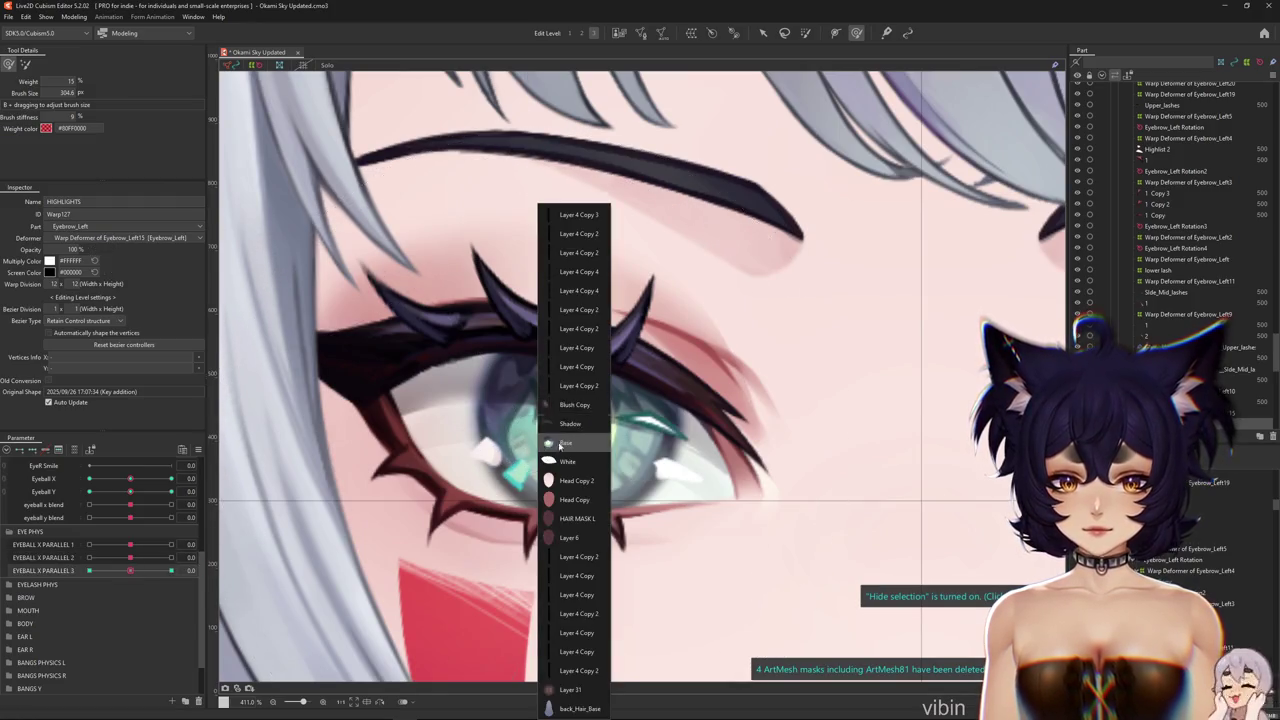
left_click(563, 442)
scroll(545, 435, "up", 2)
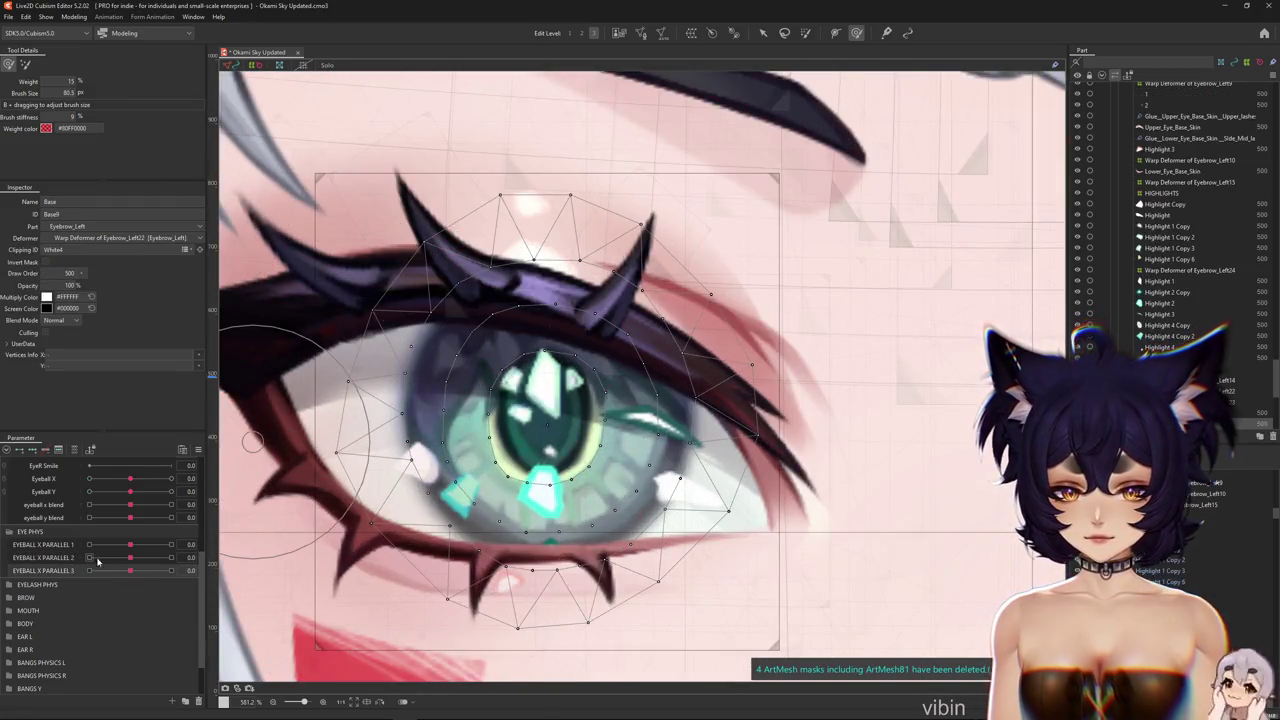
left_click(50, 545)
left_click(190, 544)
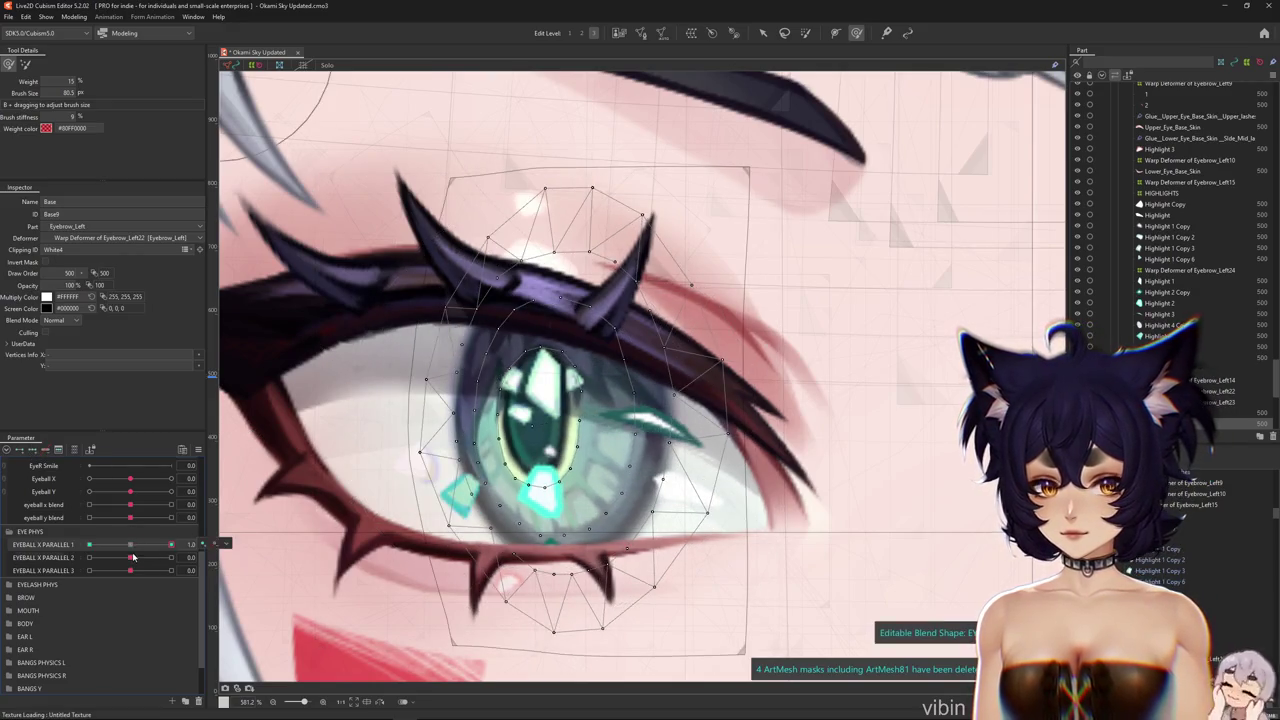
left_click_drag(133, 557, 221, 545)
left_click_drag(136, 570, 175, 570)
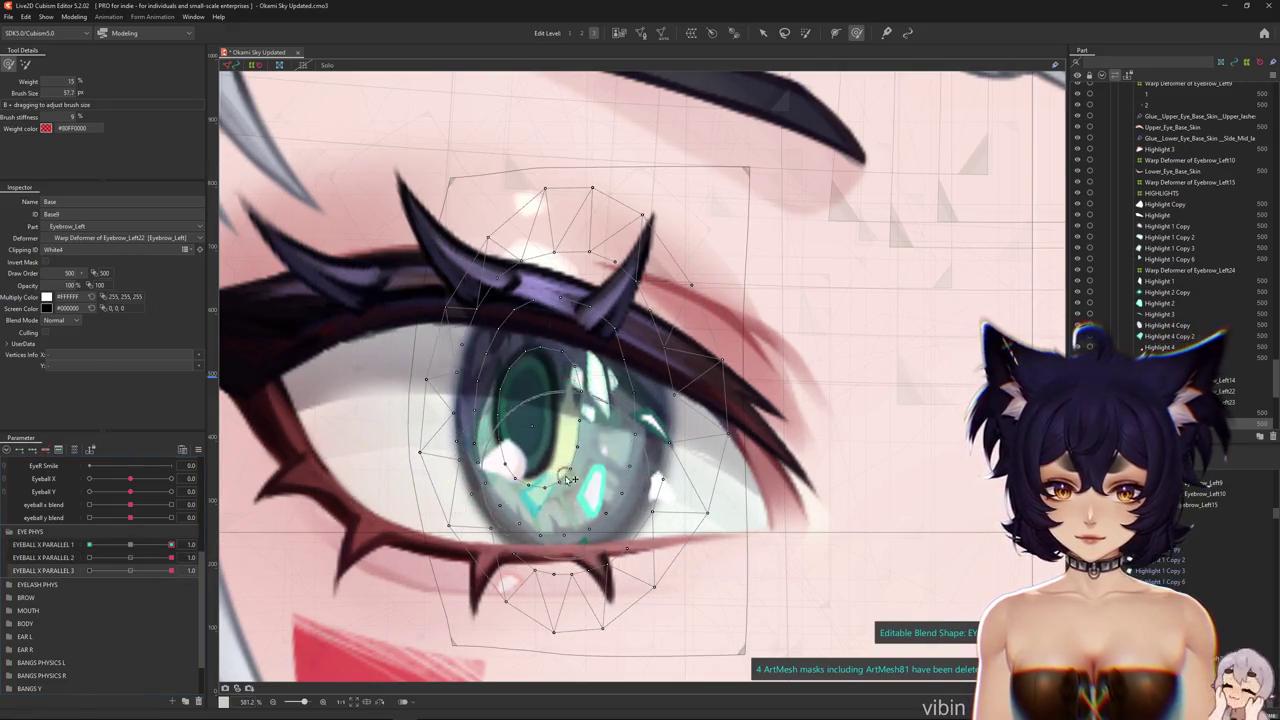
Compare the Base iris across parallel values, returning EYEBALL X PARALLEL 2 to 0.0
key("ctrl+a")
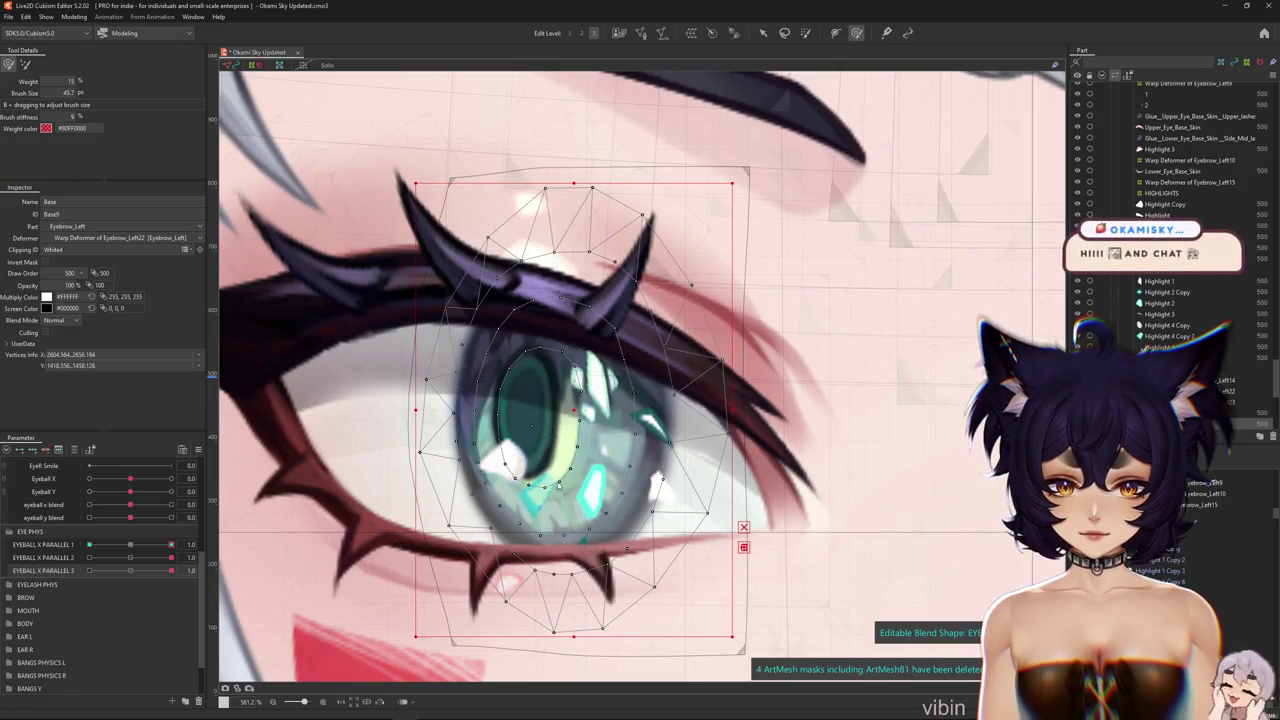
left_click(820, 84)
scroll(820, 84, "up", 2)
left_click(158, 570)
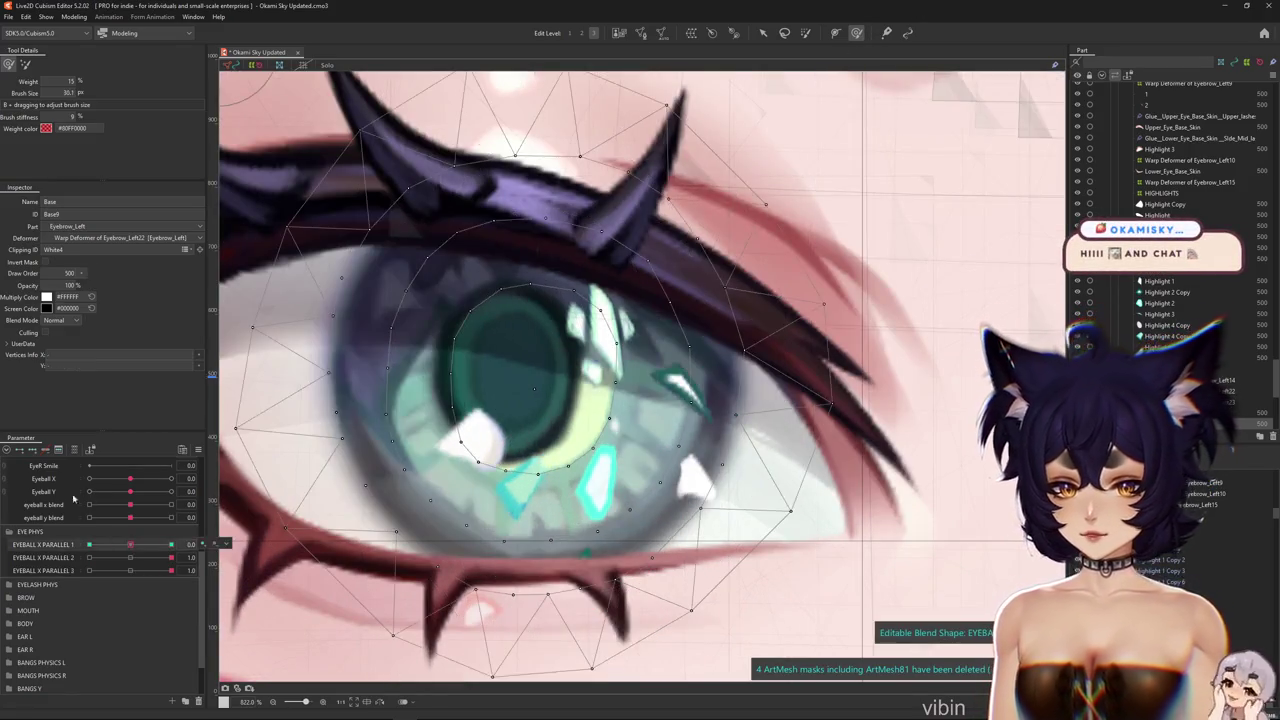
left_click(144, 556)
left_click(144, 556)
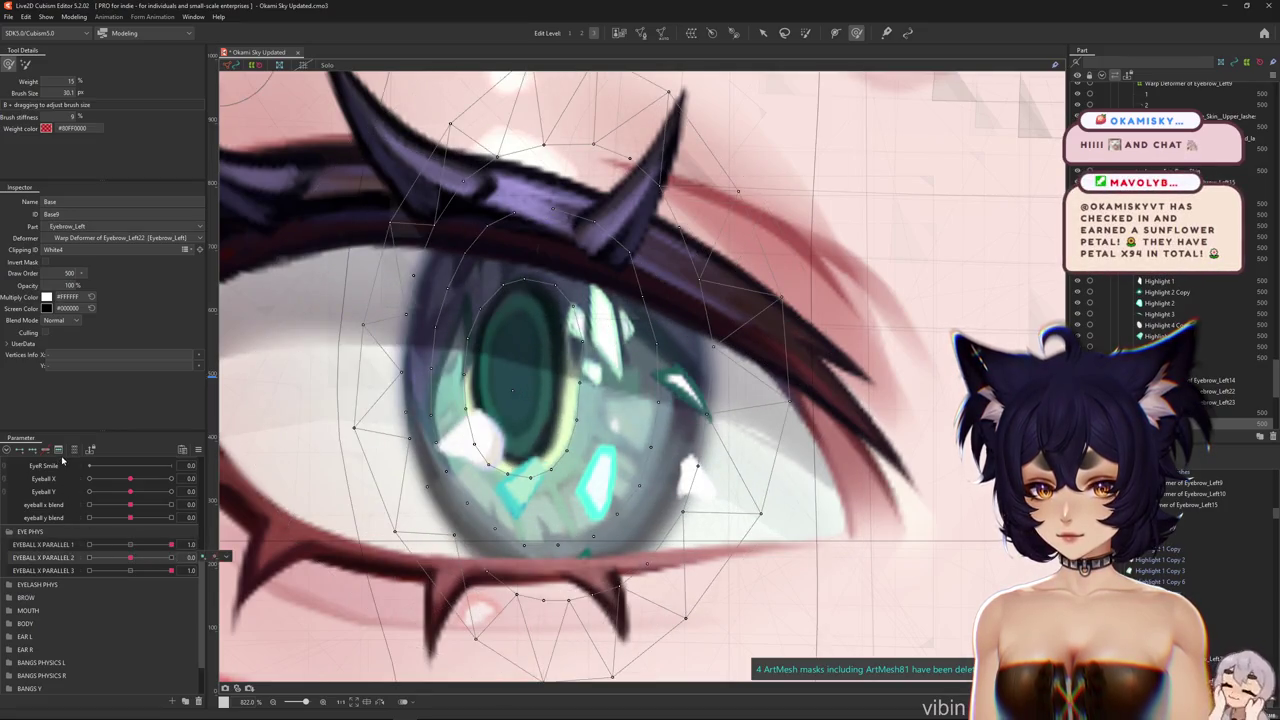
Reshape the Base iris with large Deform Brush strokes, checking with the mesh overlay hidden
mouse_move(440, 470)
left_mouse_down()
mouse_move(587, 496)
mouse_move(572, 376)
mouse_move(530, 400)
mouse_move(700, 450)
mouse_move(700, 300)
mouse_move(521, 424)
mouse_move(440, 445)
mouse_move(440, 480)
mouse_move(490, 470)
mouse_move(547, 513)
mouse_move(728, 457)
mouse_move(642, 327)
mouse_move(635, 285)
left_mouse_up()
scroll(466, 459, "down", 2)
key("ctrl+h")
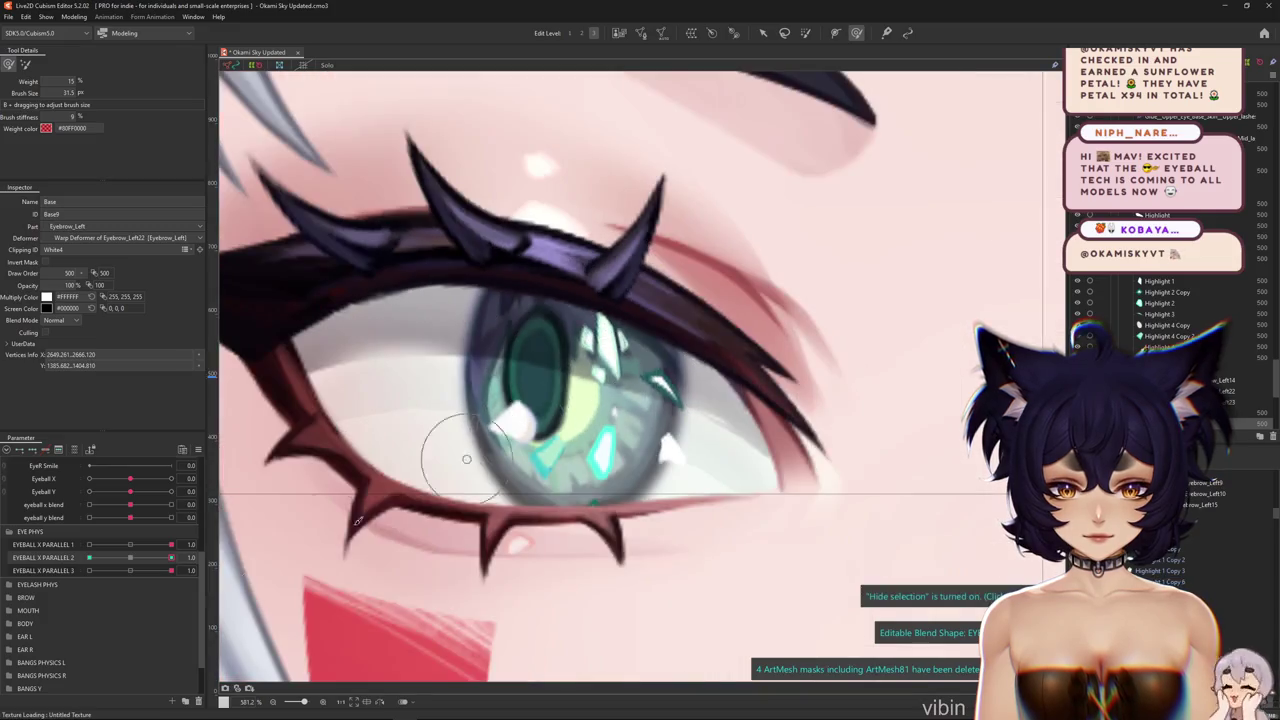
mouse_move(391, 471)
left_mouse_down()
mouse_move(612, 377)
mouse_move(662, 383)
mouse_move(634, 384)
mouse_move(634, 366)
left_mouse_up()
scroll(640, 385, "up", 1)
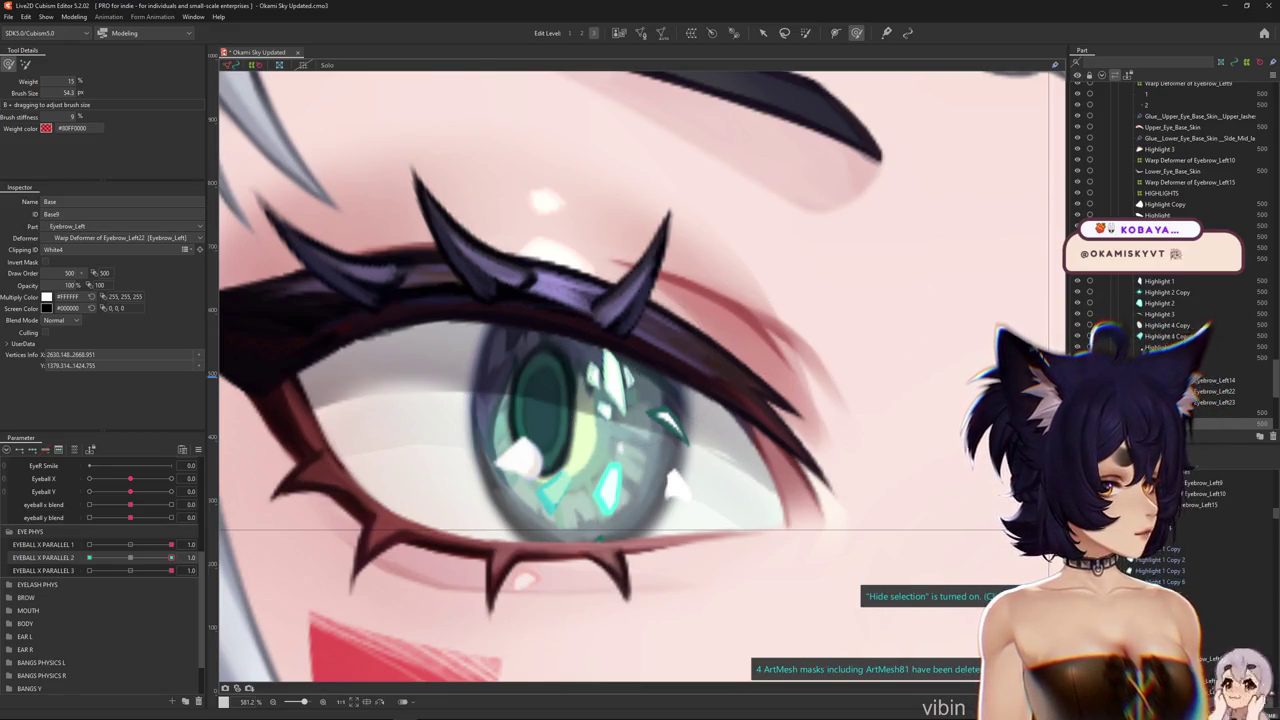
Make the EYEBALL X PARALLEL 2 blend shape editable and select the left eye's iris mesh
left_click(857, 386)
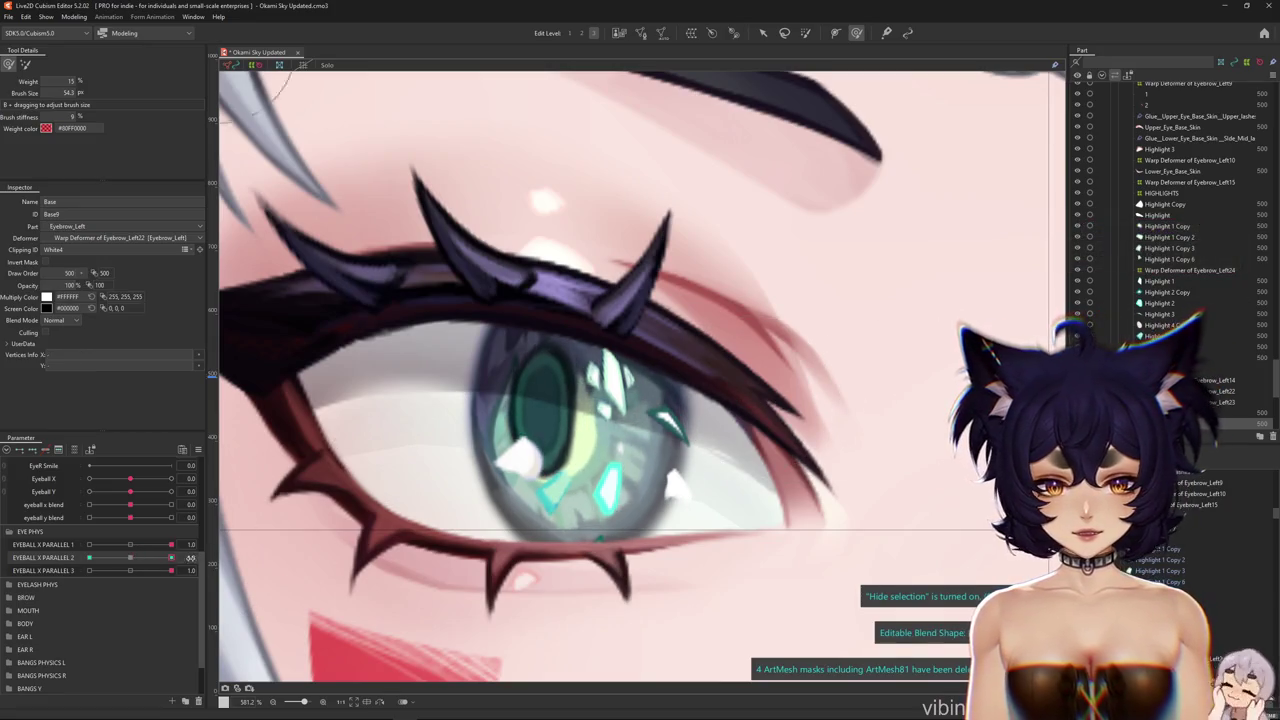
scroll(466, 492, "down", 2)
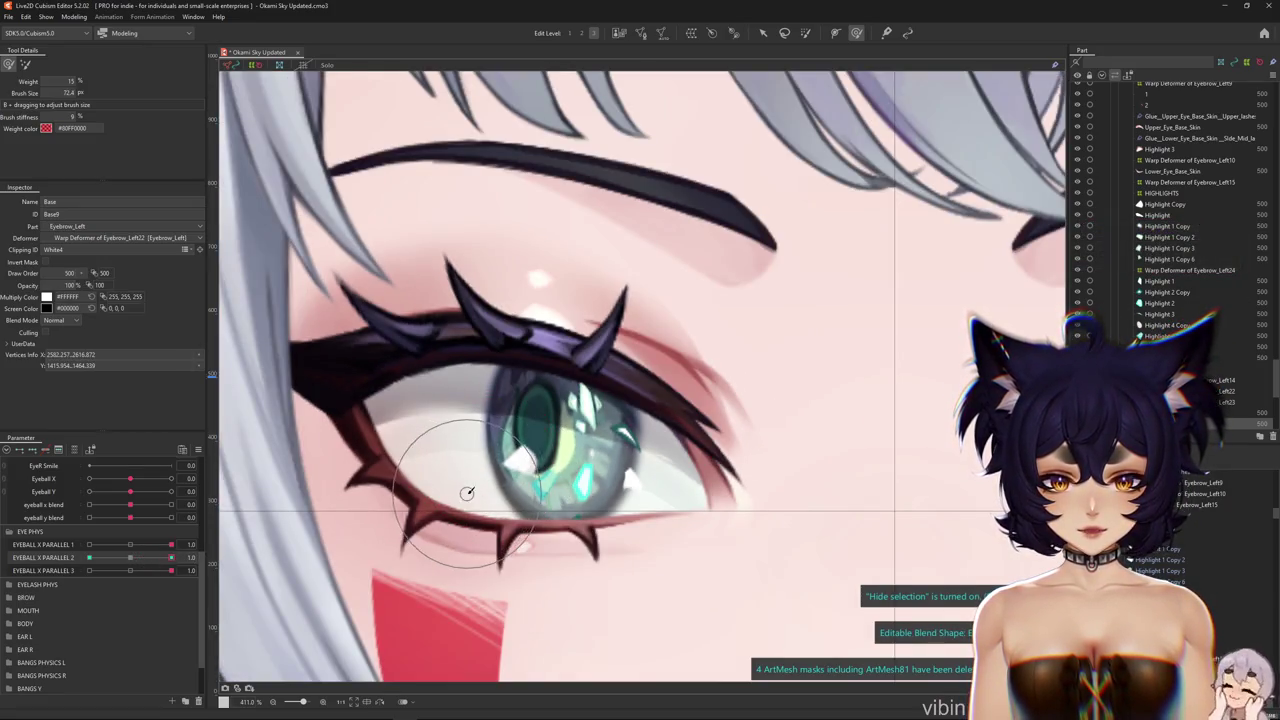
left_click(600, 482)
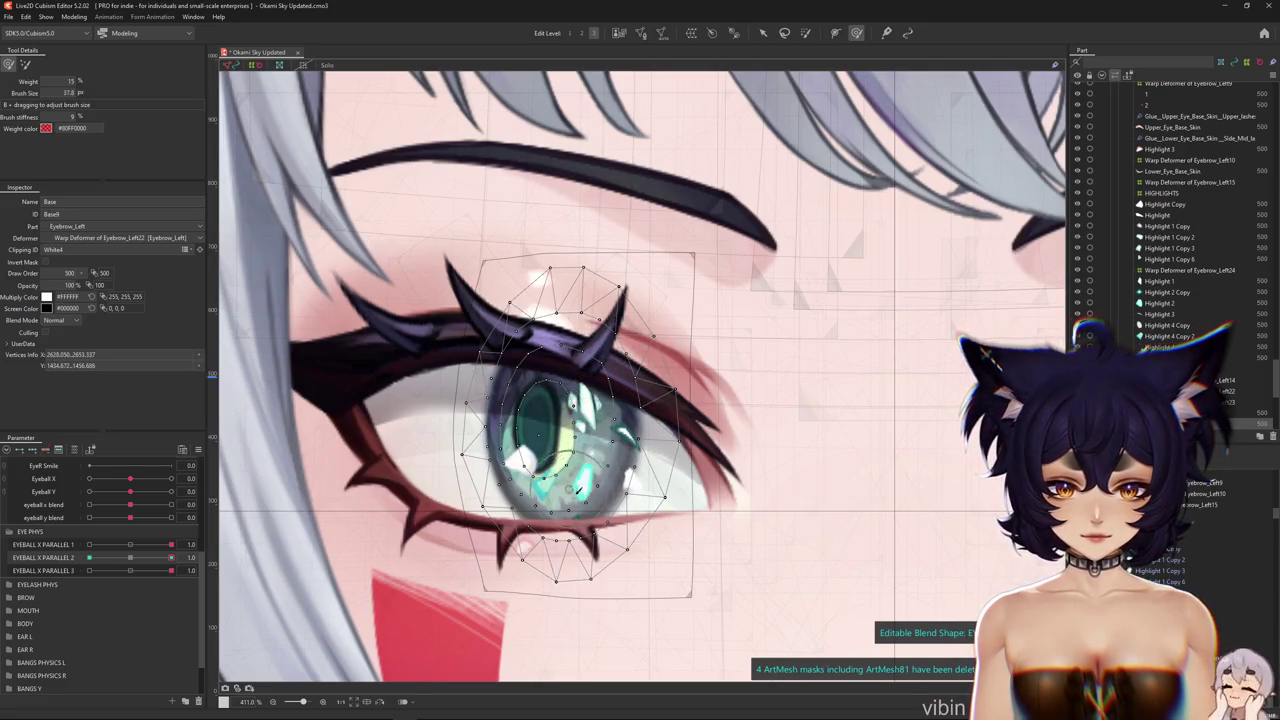
key("ctrl+h")
left_click(624, 411)
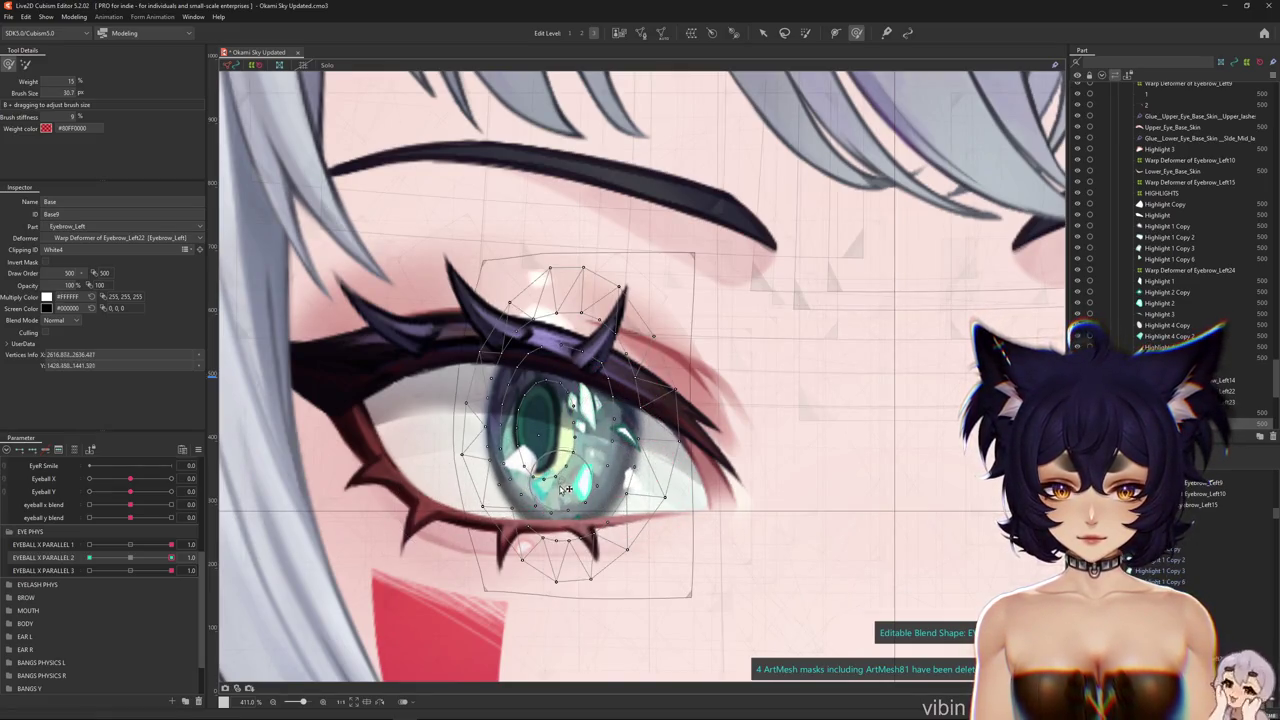
key("ctrl+h")
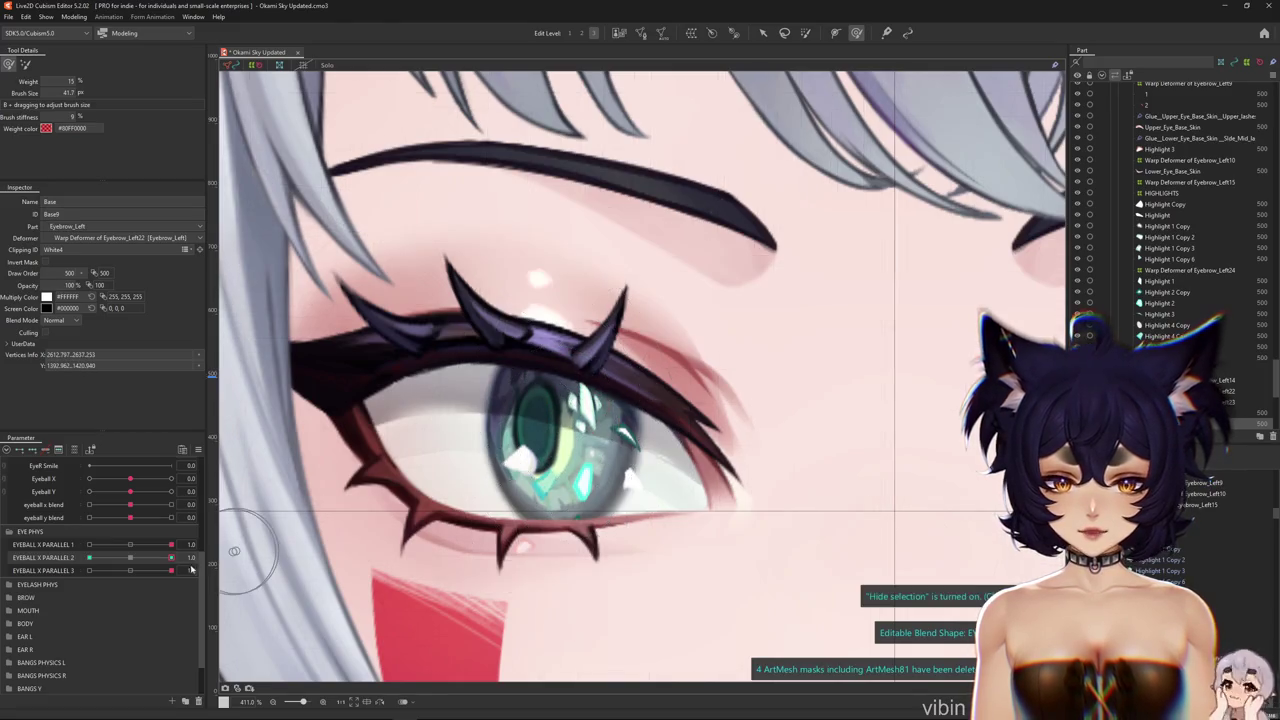
left_click(604, 437)
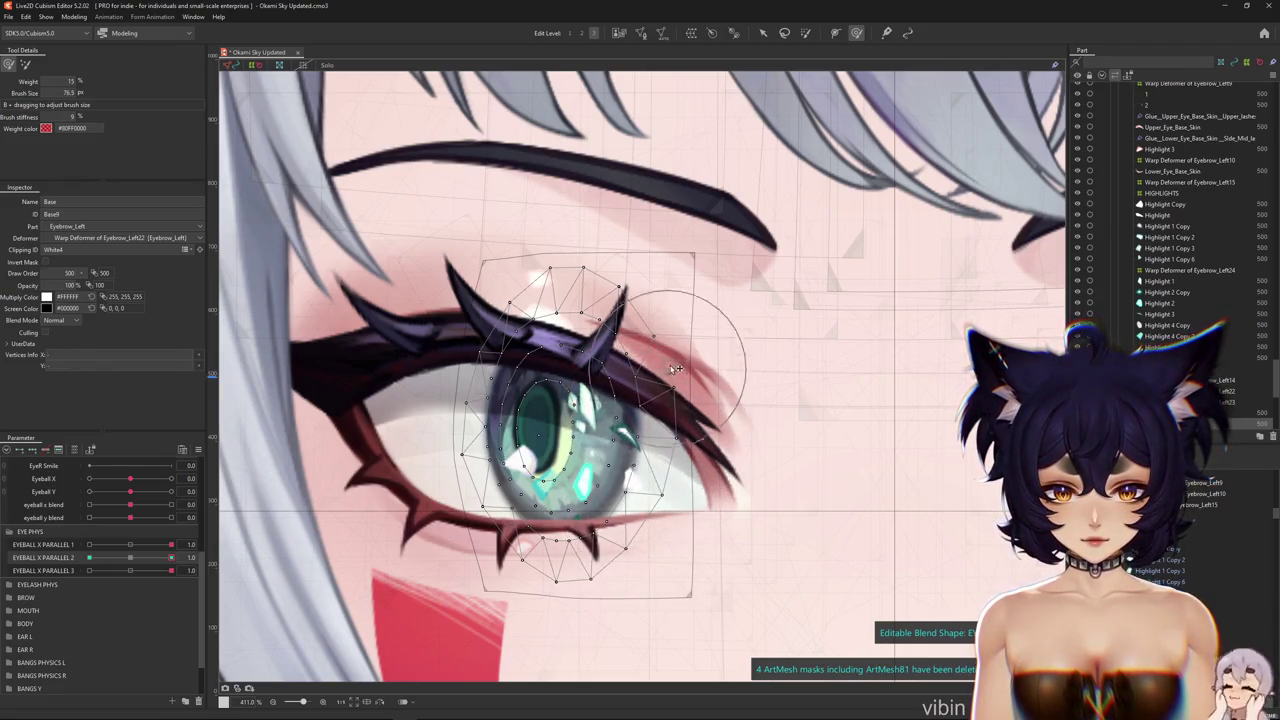
key("ctrl+h")
Push the iris vertices down and left on the 1.0 key, testing the EYEBALL X PARALLEL 2 shift
key("ctrl+h")
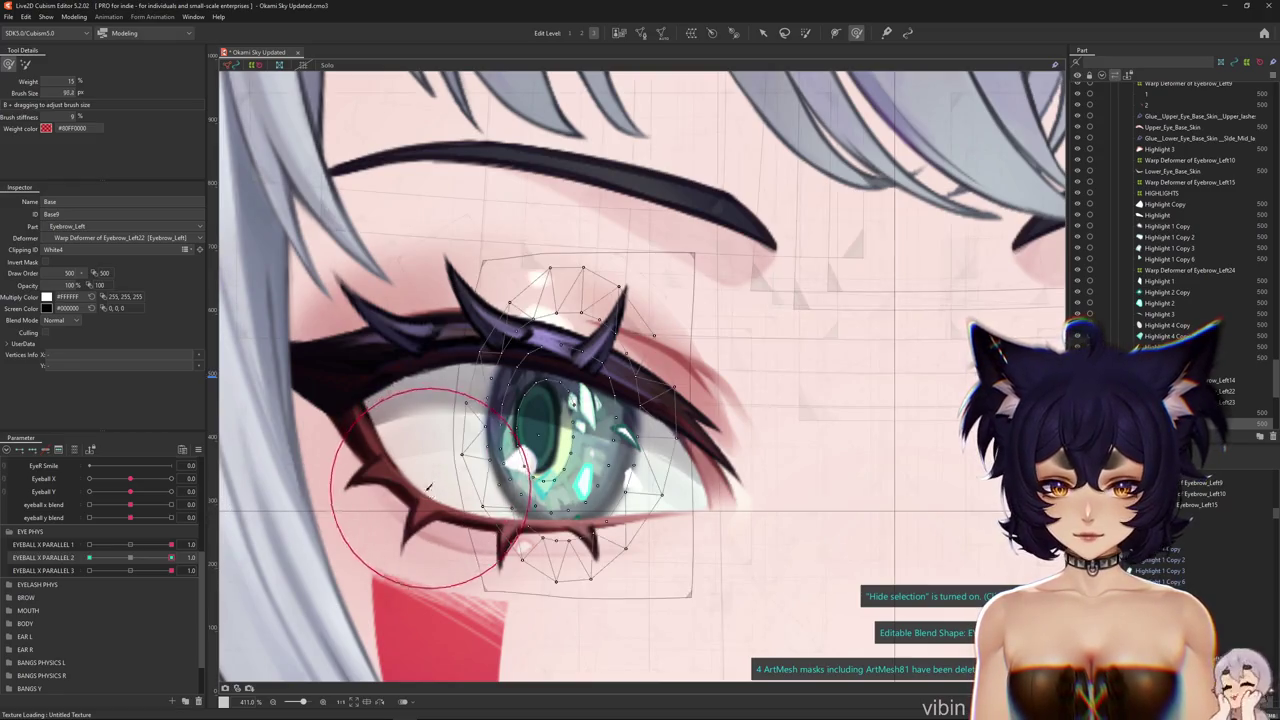
mouse_move(427, 465)
left_mouse_down()
mouse_move(480, 295)
mouse_move(438, 420)
mouse_move(472, 565)
mouse_move(435, 475)
mouse_move(440, 400)
mouse_move(455, 355)
mouse_move(500, 315)
mouse_move(515, 425)
left_mouse_up()
key("ctrl+h")
left_click_drag(171, 557, 168, 560)
key("ctrl+h")
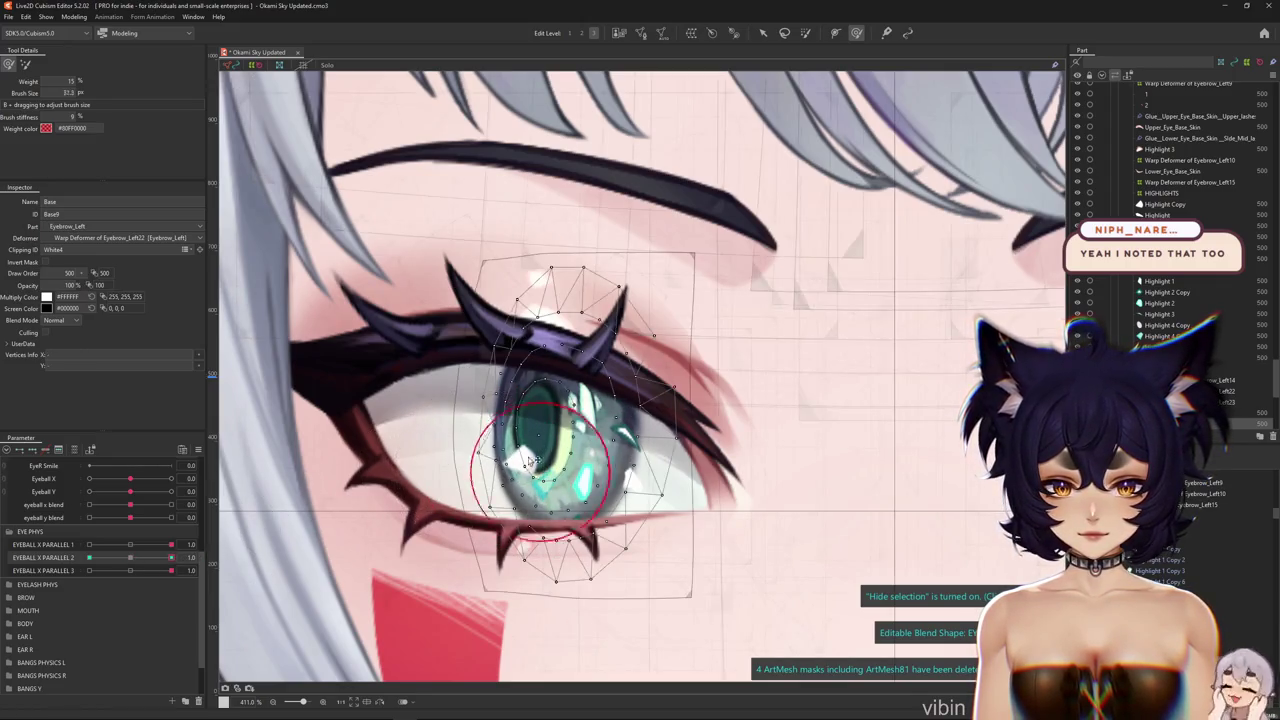
left_click_drag(518, 414, 493, 448)
key("ctrl+h")
scroll(564, 437, "down", 3)
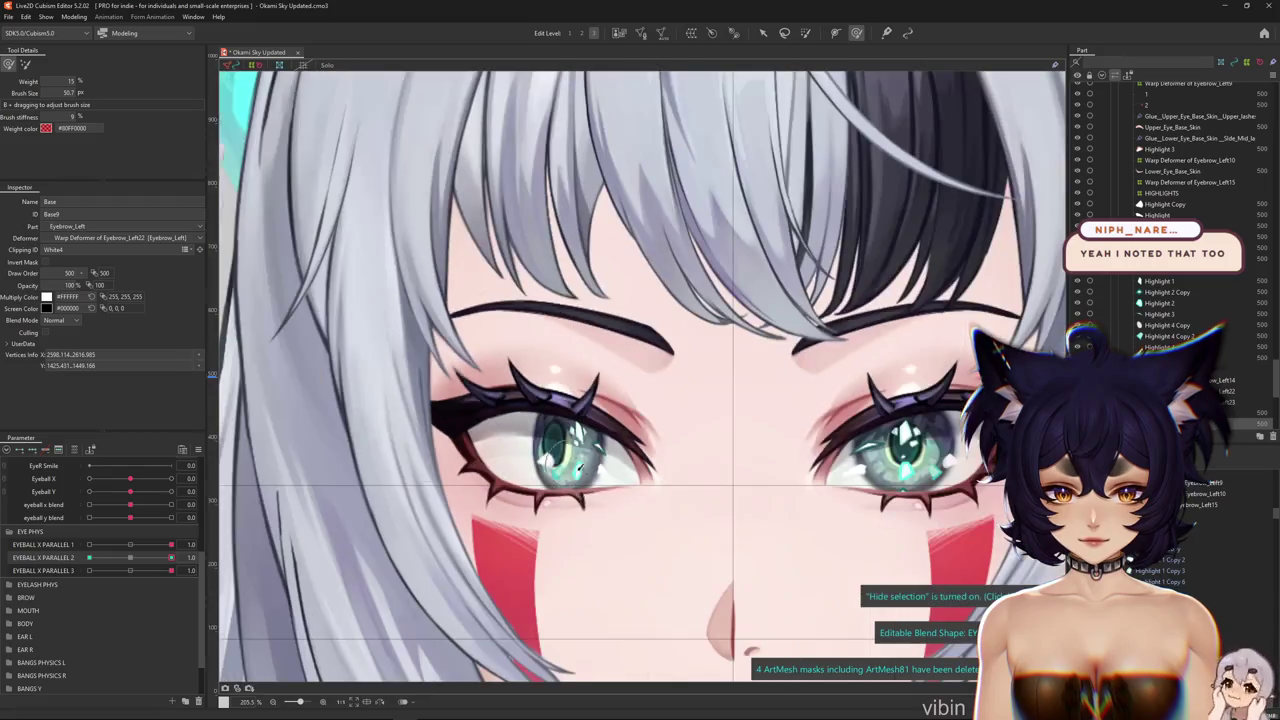
Preview EYEBALL X PARALLEL 2 across its range and brush the iris, returning it to 0
scroll(620, 523, "down", 3)
scroll(600, 510, "up", 3)
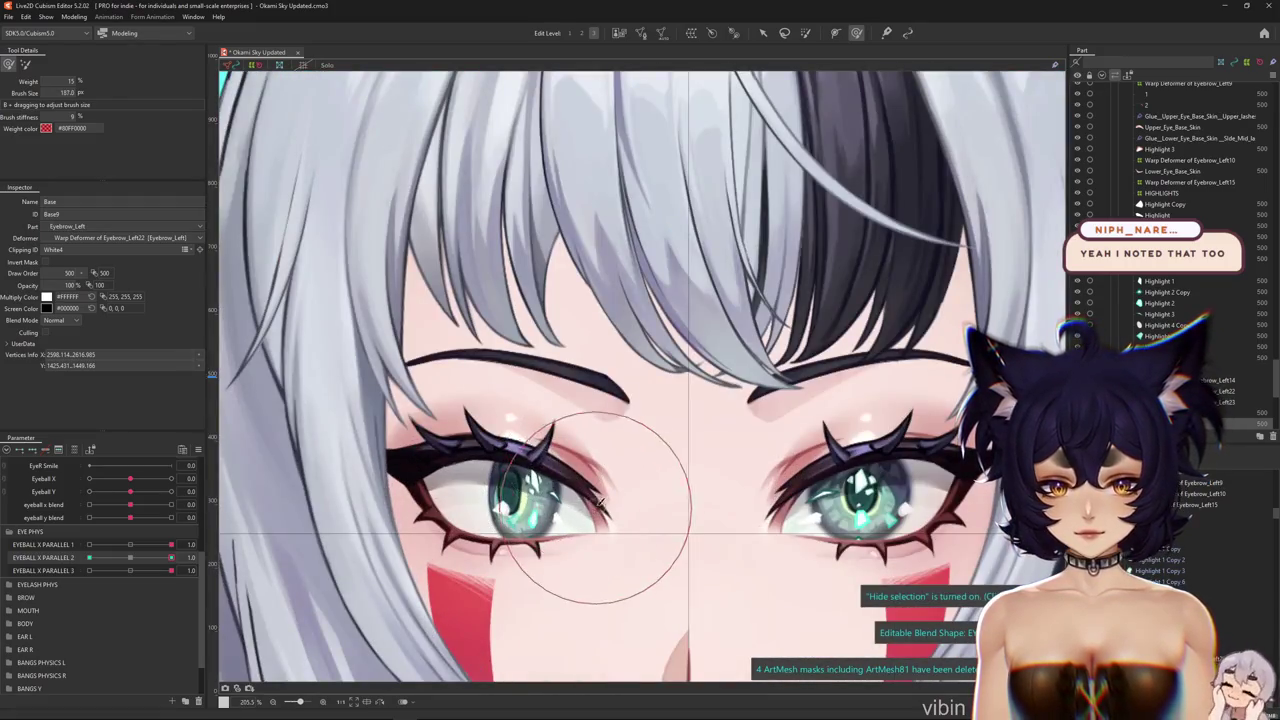
left_click(263, 552)
mouse_move(171, 557)
left_mouse_down()
mouse_move(140, 560)
mouse_move(201, 557)
mouse_move(25, 551)
left_mouse_up()
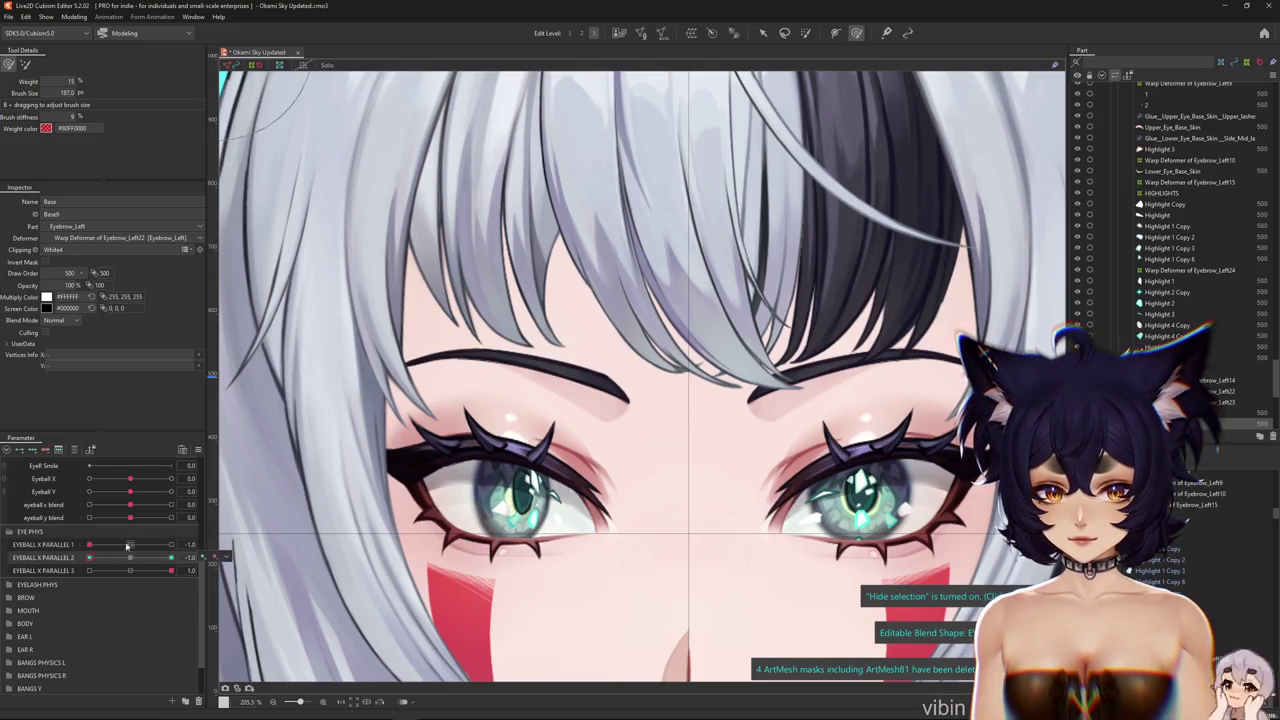
scroll(530, 490, "up", 3)
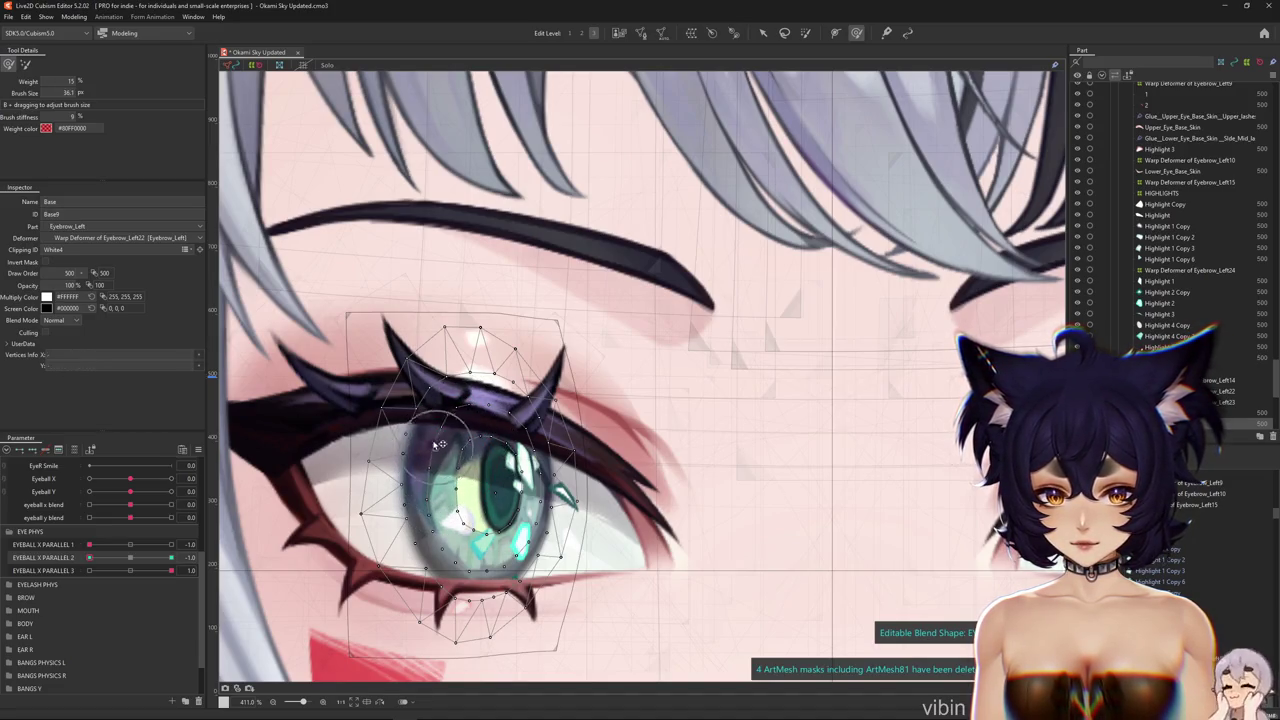
left_click_drag(452, 446, 500, 468)
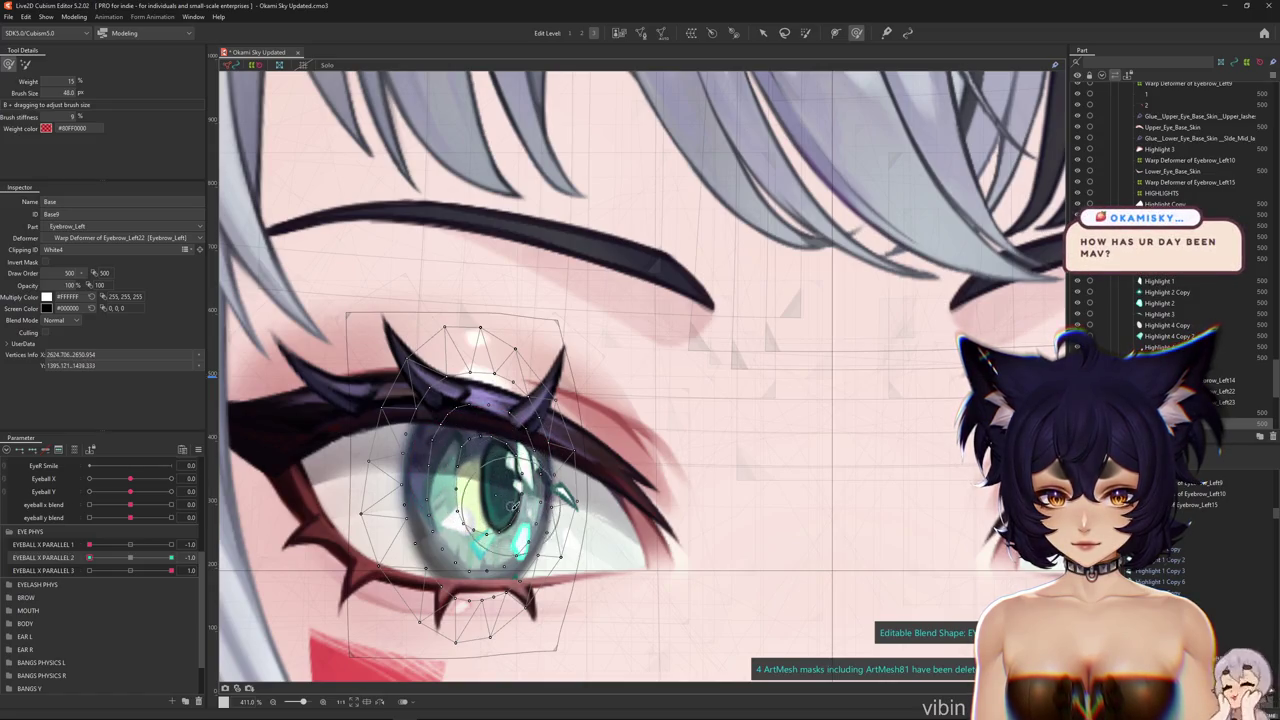
left_click(130, 557)
mouse_move(115, 559)
left_mouse_down()
mouse_move(168, 557)
mouse_move(116, 548)
left_mouse_up()
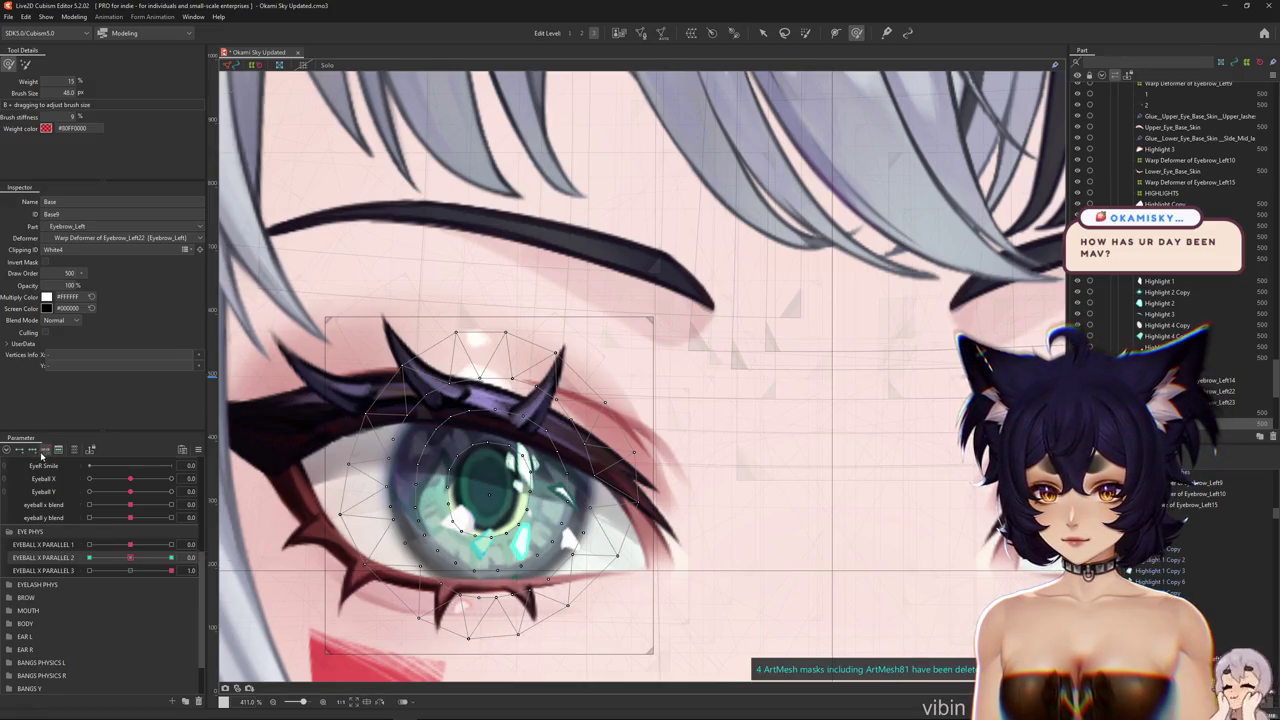
left_click(130, 557)
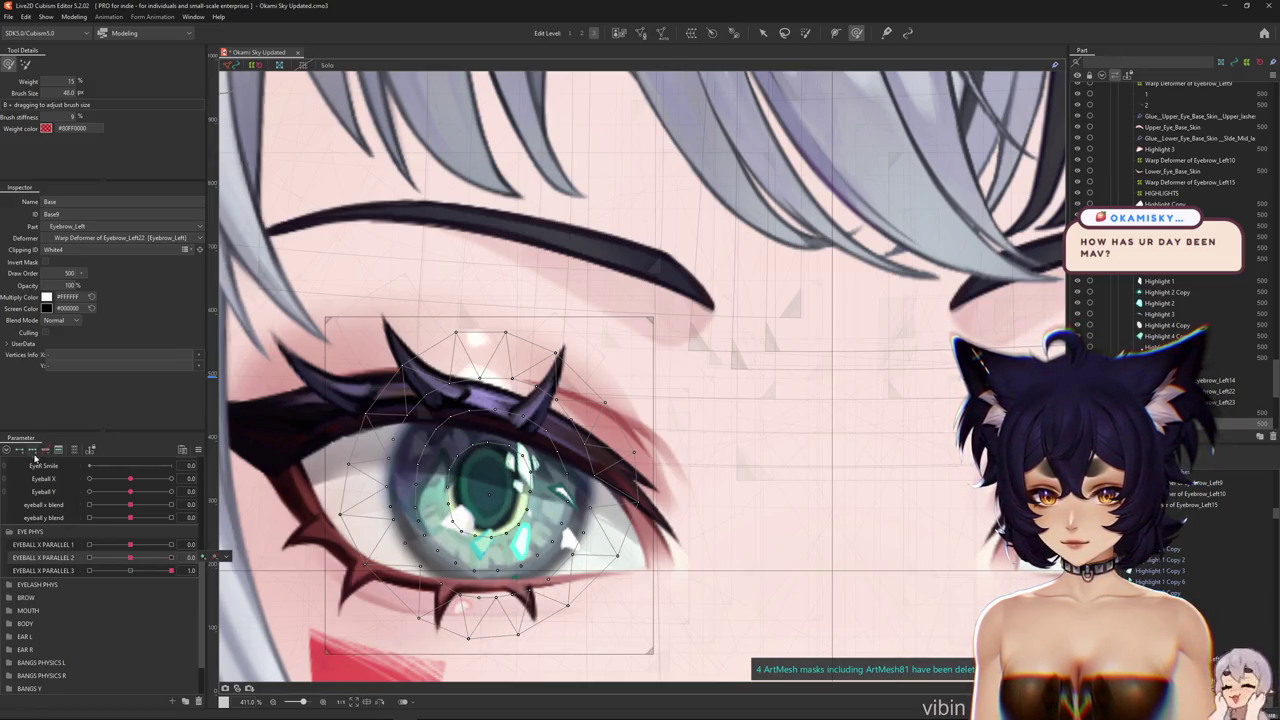
Paint full blend-shape weight onto the iris and jump EYEBALL X PARALLEL 2 to its 1.0 key
scroll(425, 520, "up", 2)
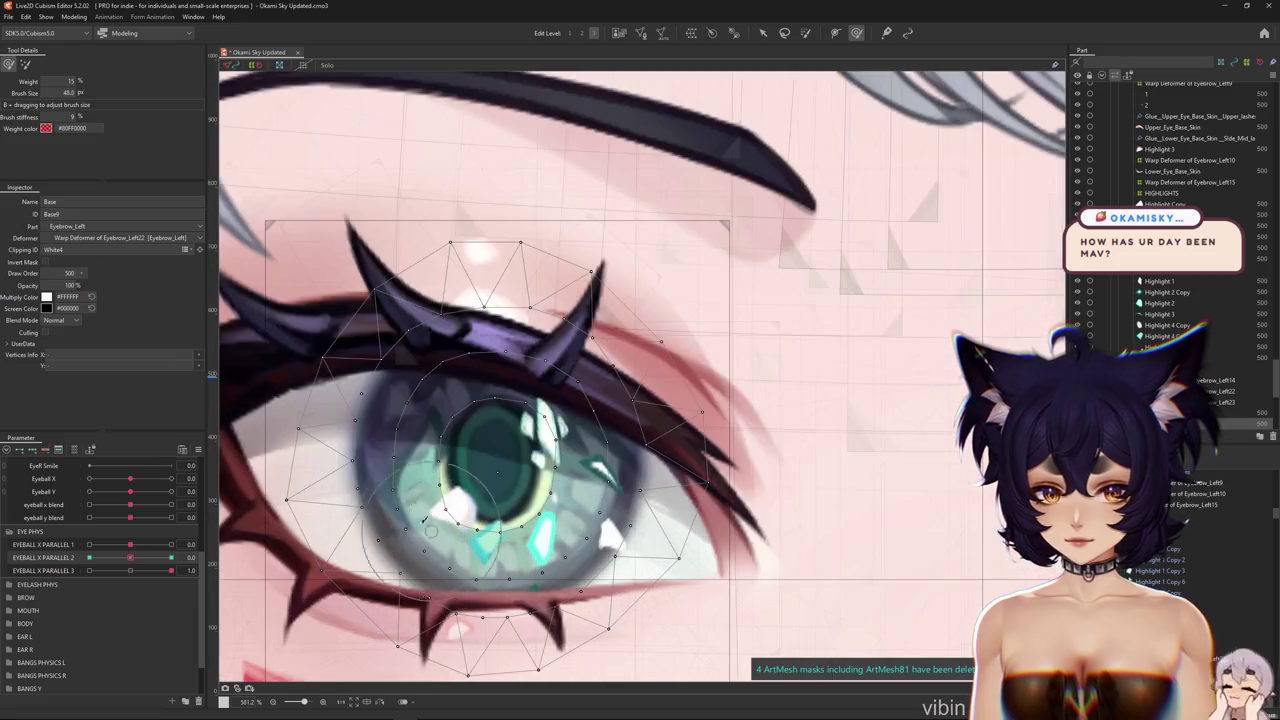
left_click(130, 560)
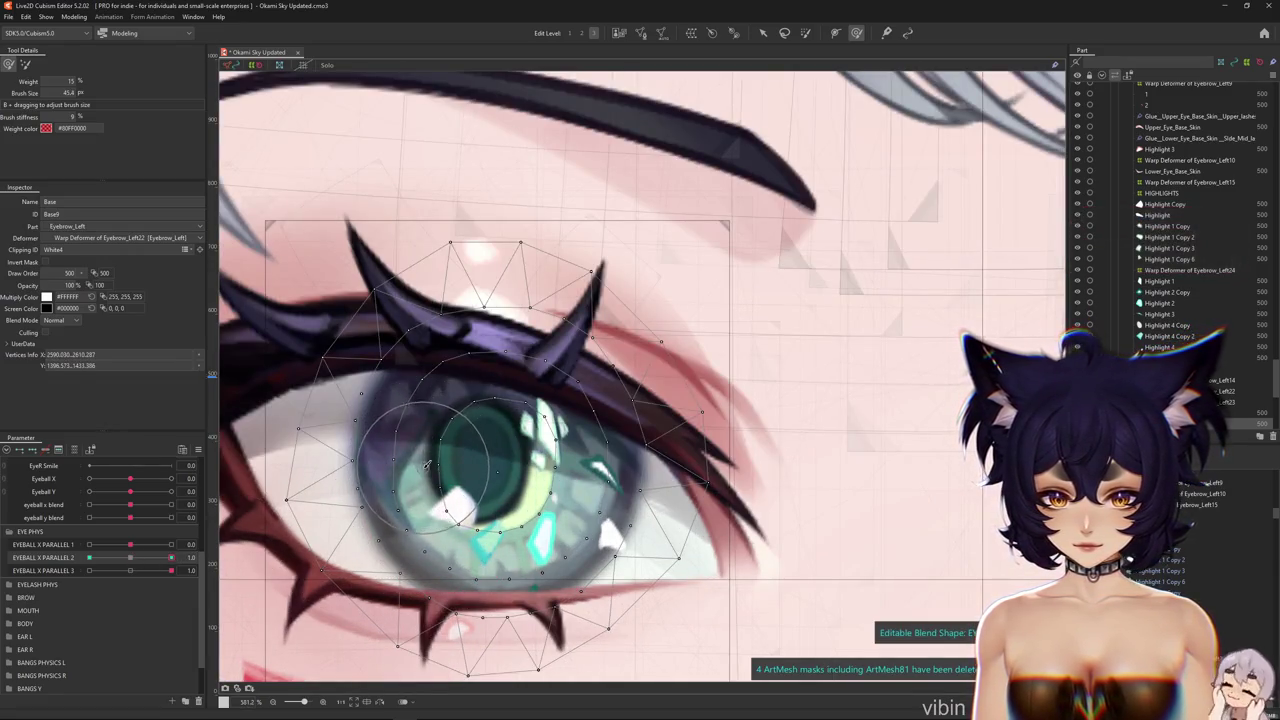
key("b")
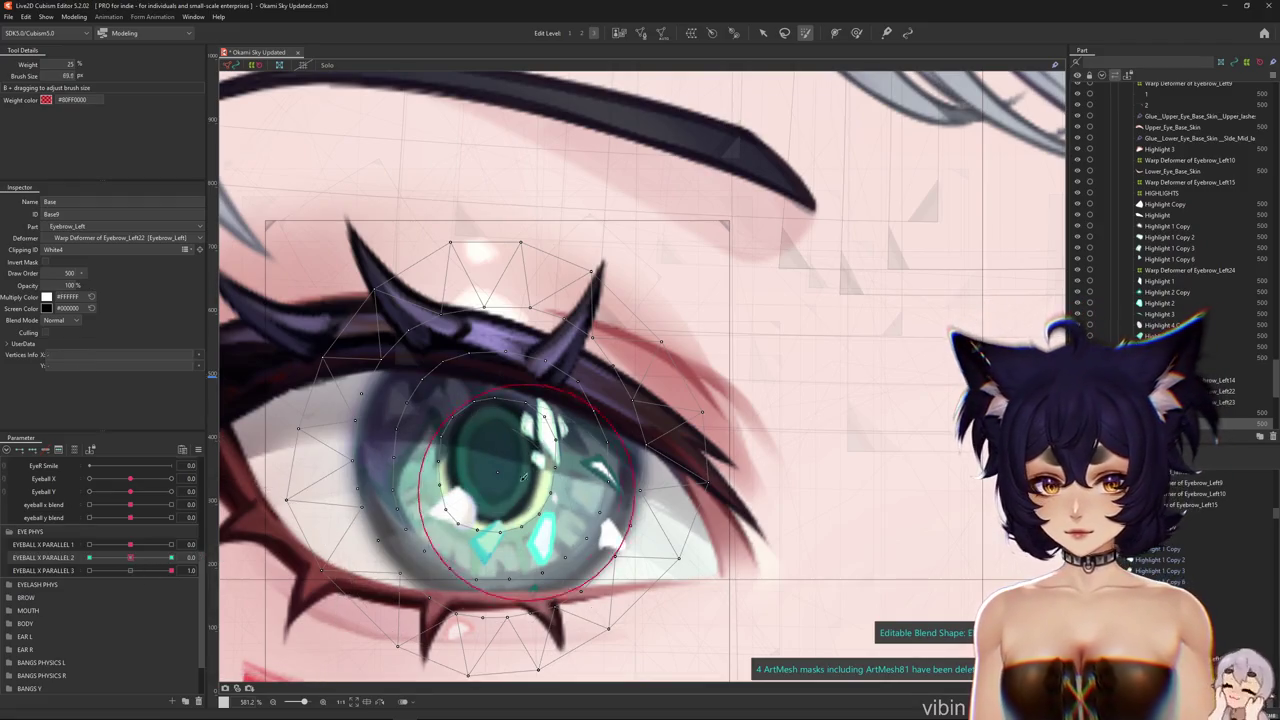
mouse_move(500, 440)
left_mouse_down()
mouse_move(516, 434)
mouse_move(471, 400)
mouse_move(480, 390)
mouse_move(470, 410)
left_mouse_up()
left_click(764, 34)
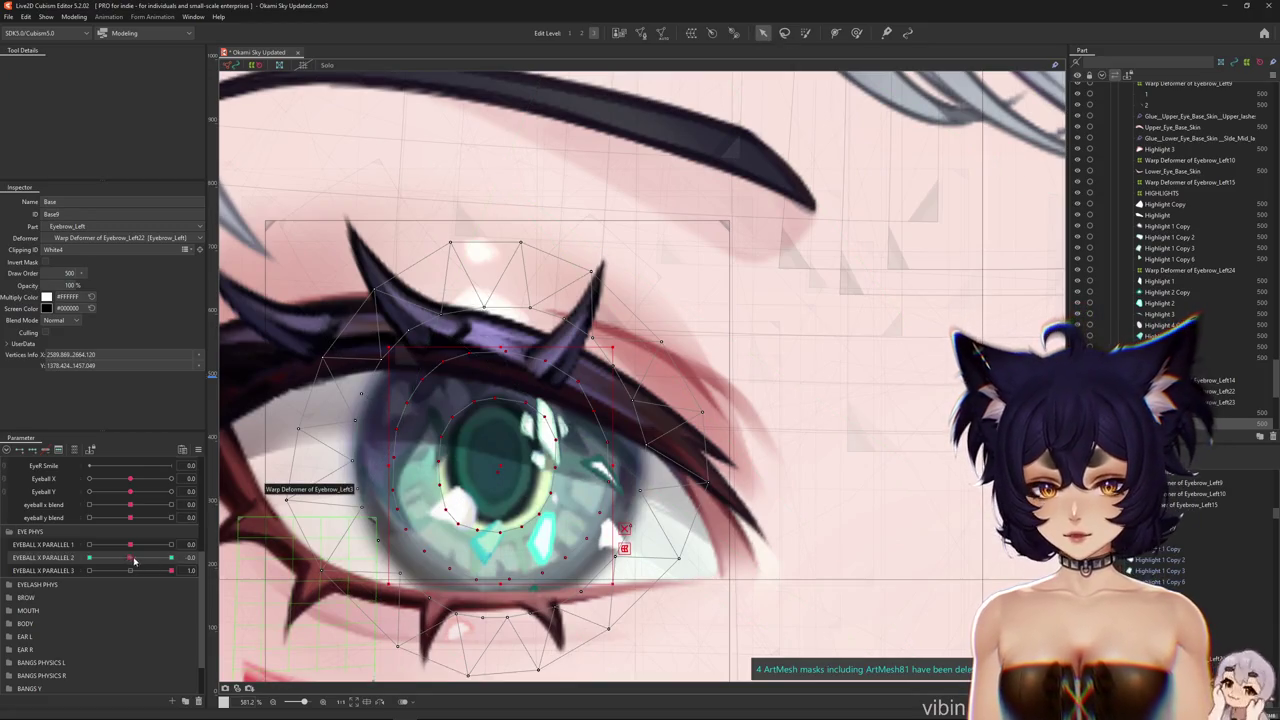
left_click(86, 517)
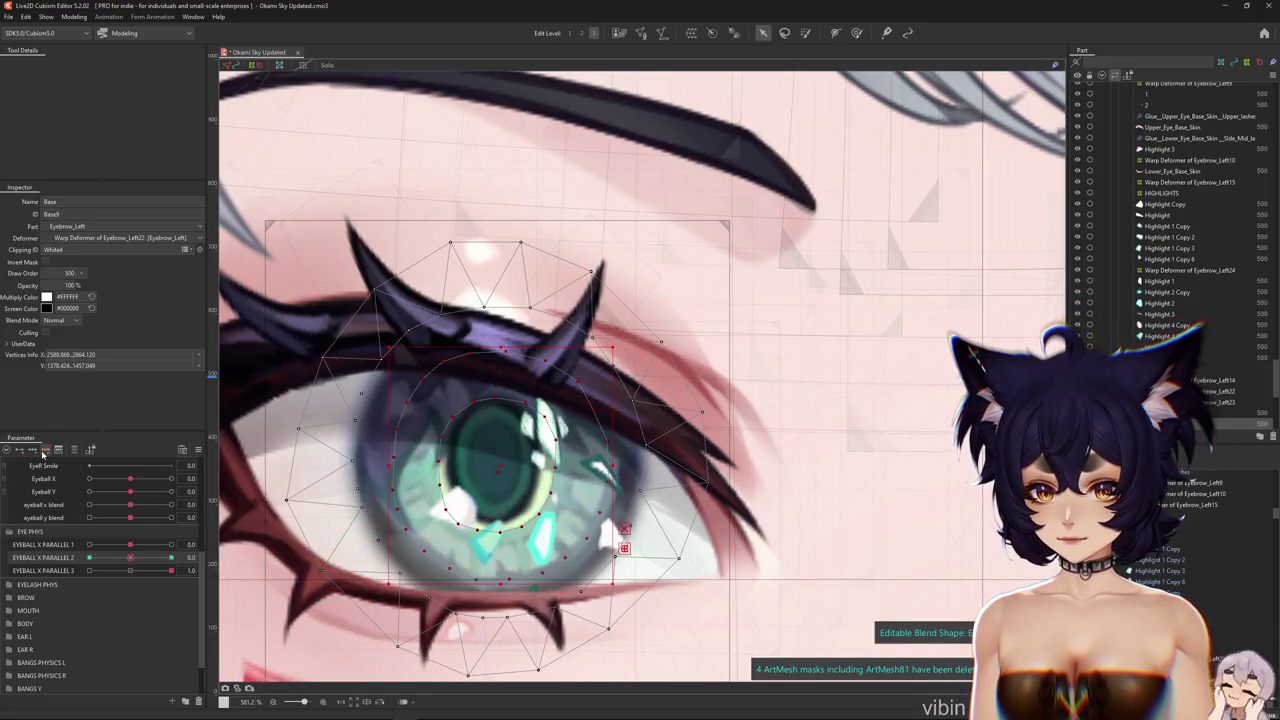
left_click(171, 557)
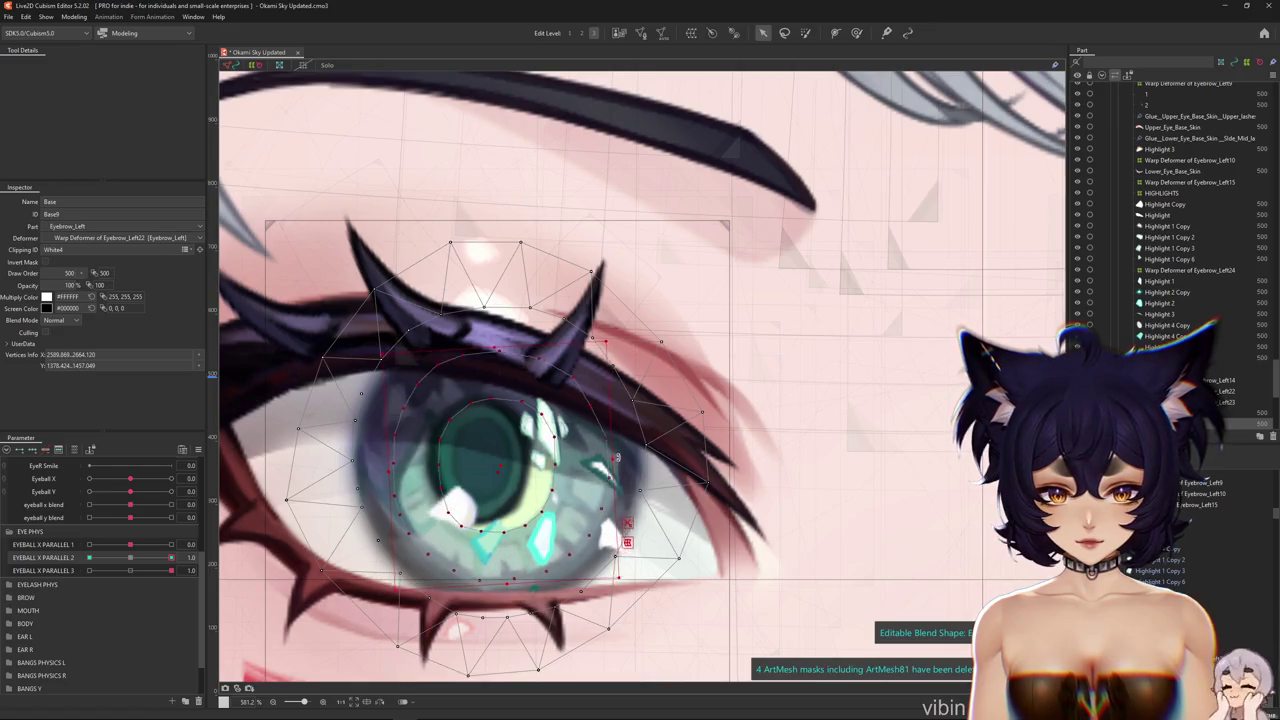
Select the iris mesh and scrub the EYEBALL X PARALLEL 2 and 3 sliders, ending at centre
key("ctrl+h")
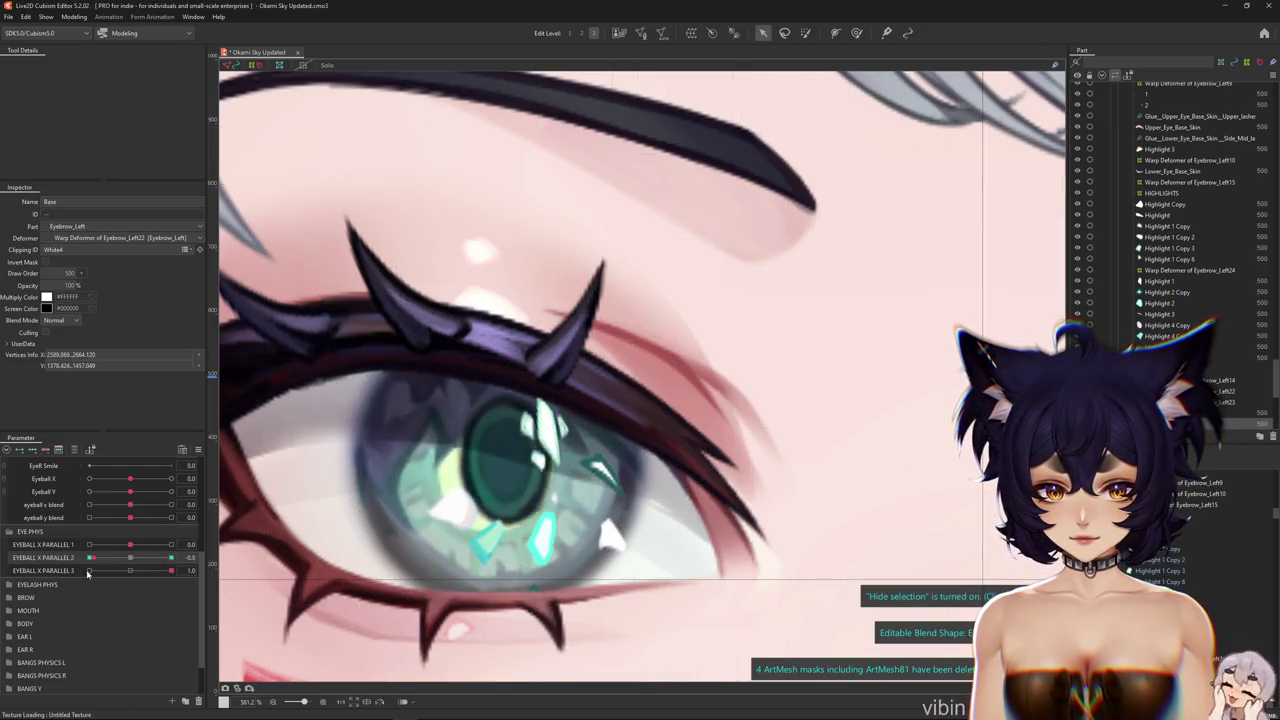
left_click(621, 461)
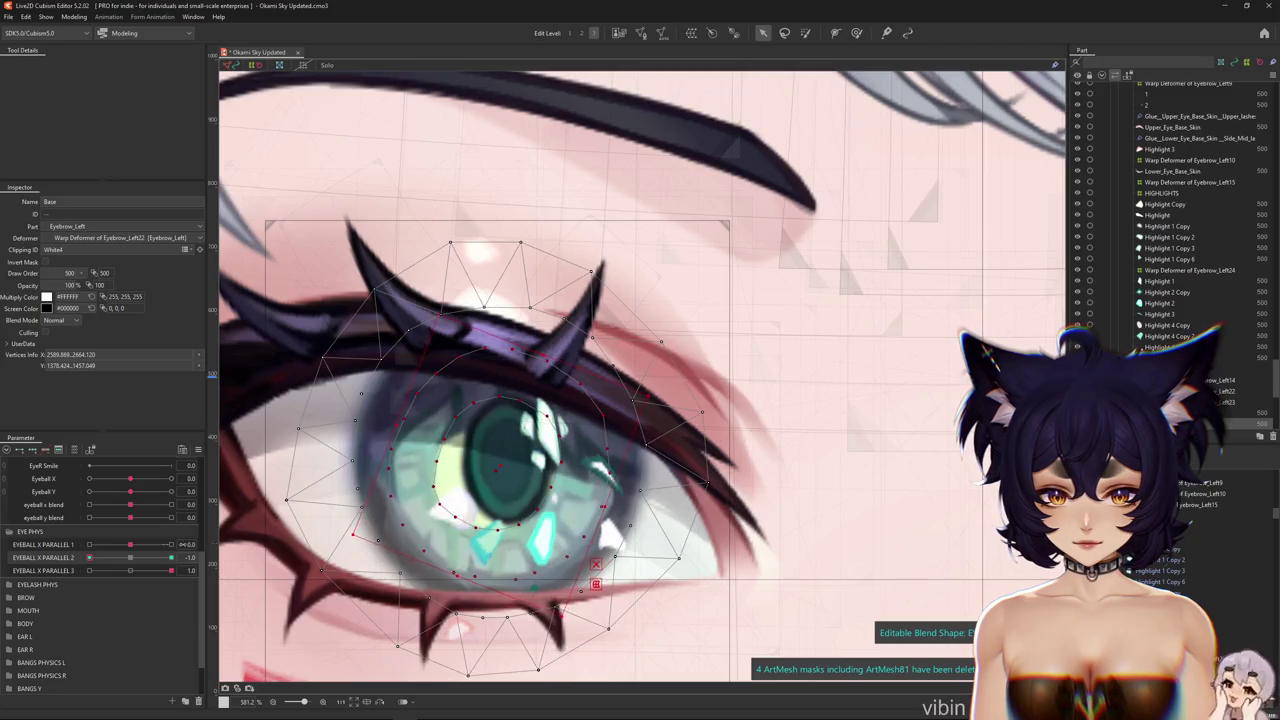
left_click(107, 557)
mouse_move(137, 558)
left_mouse_down()
mouse_move(205, 558)
mouse_move(30, 555)
left_mouse_up()
left_click(140, 573)
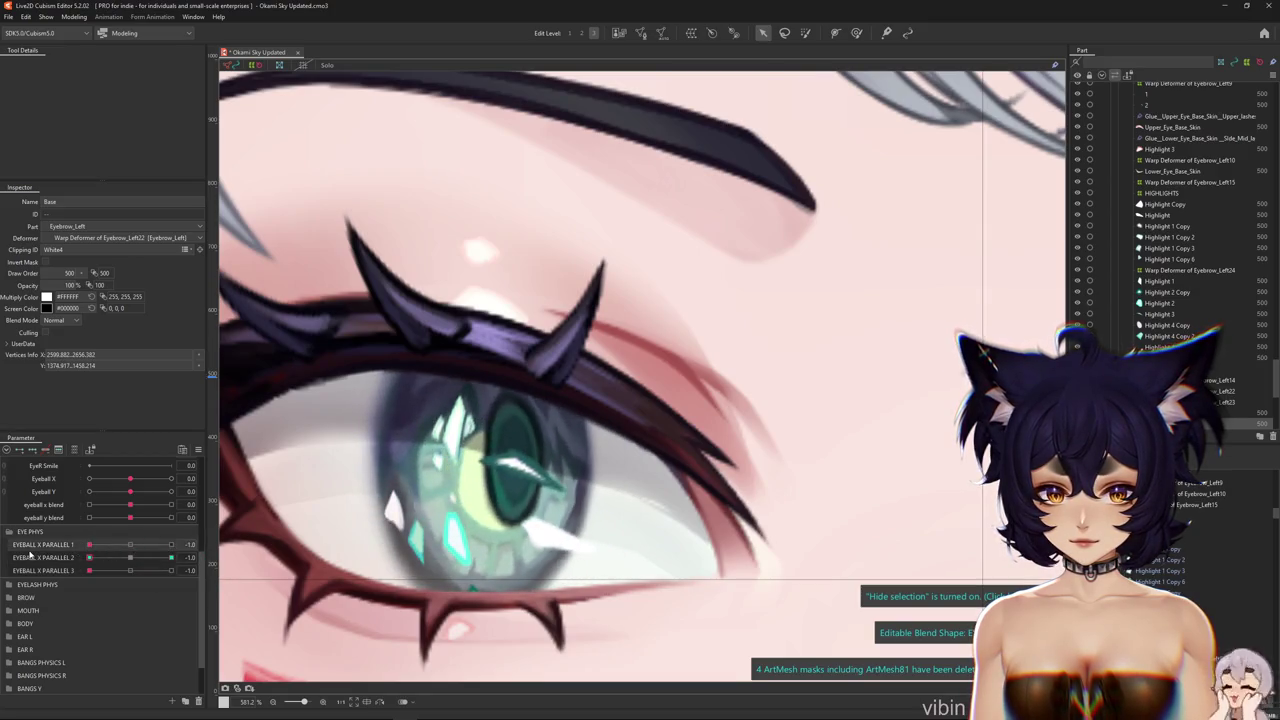
mouse_move(91, 558)
left_mouse_down()
mouse_move(131, 552)
mouse_move(175, 570)
left_mouse_up()
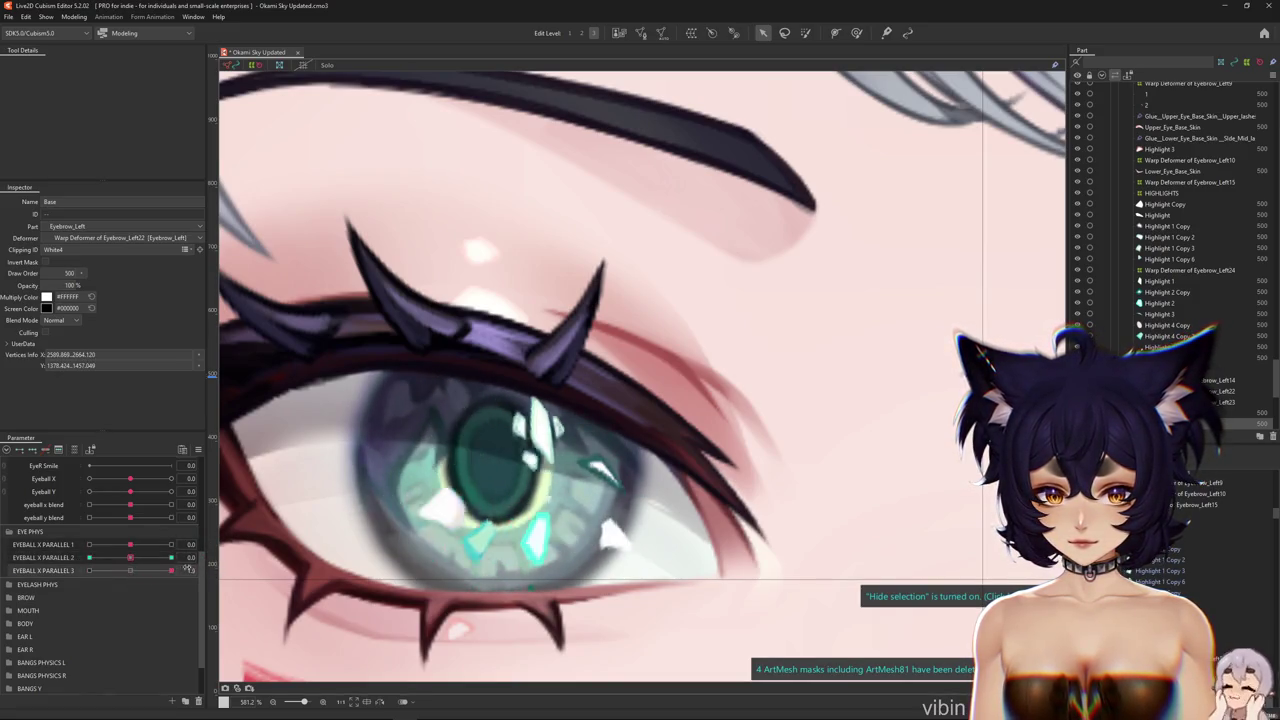
left_click(74, 17)
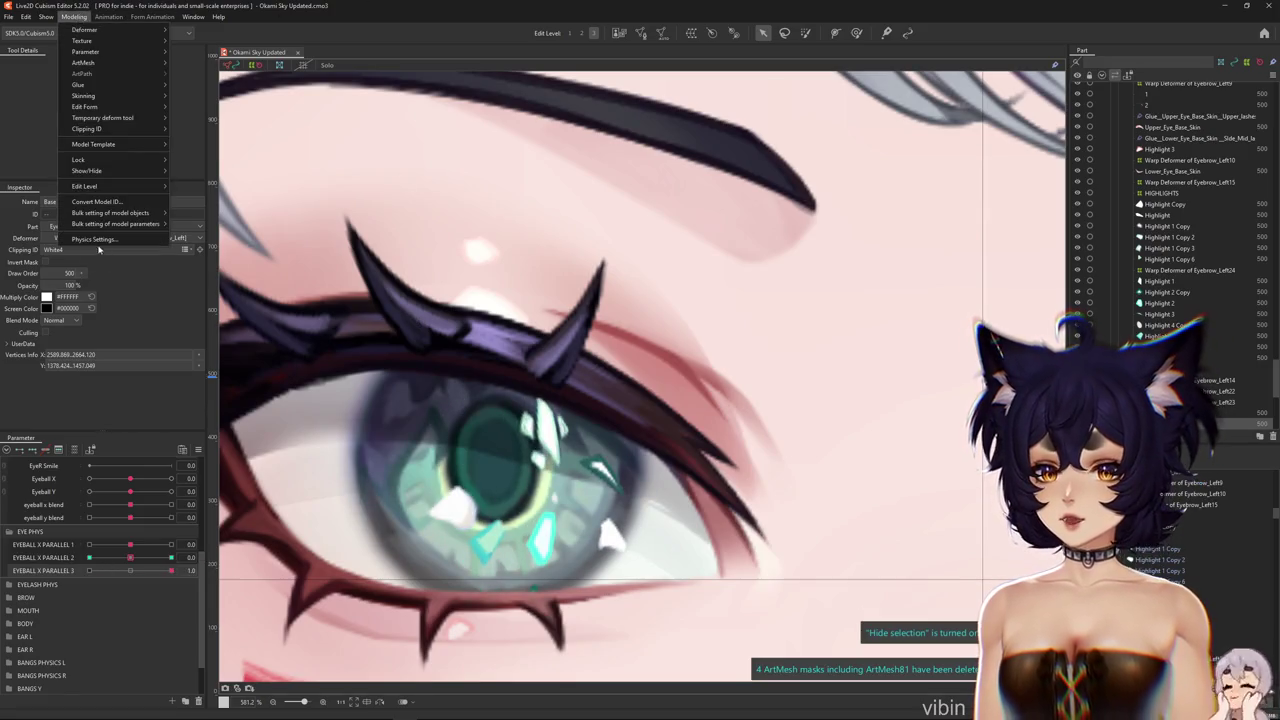
Open Physics Settings and start an Add a group dialog for the EYE PARALLEL X group
left_click(100, 244)
scroll(686, 203, "up", 10)
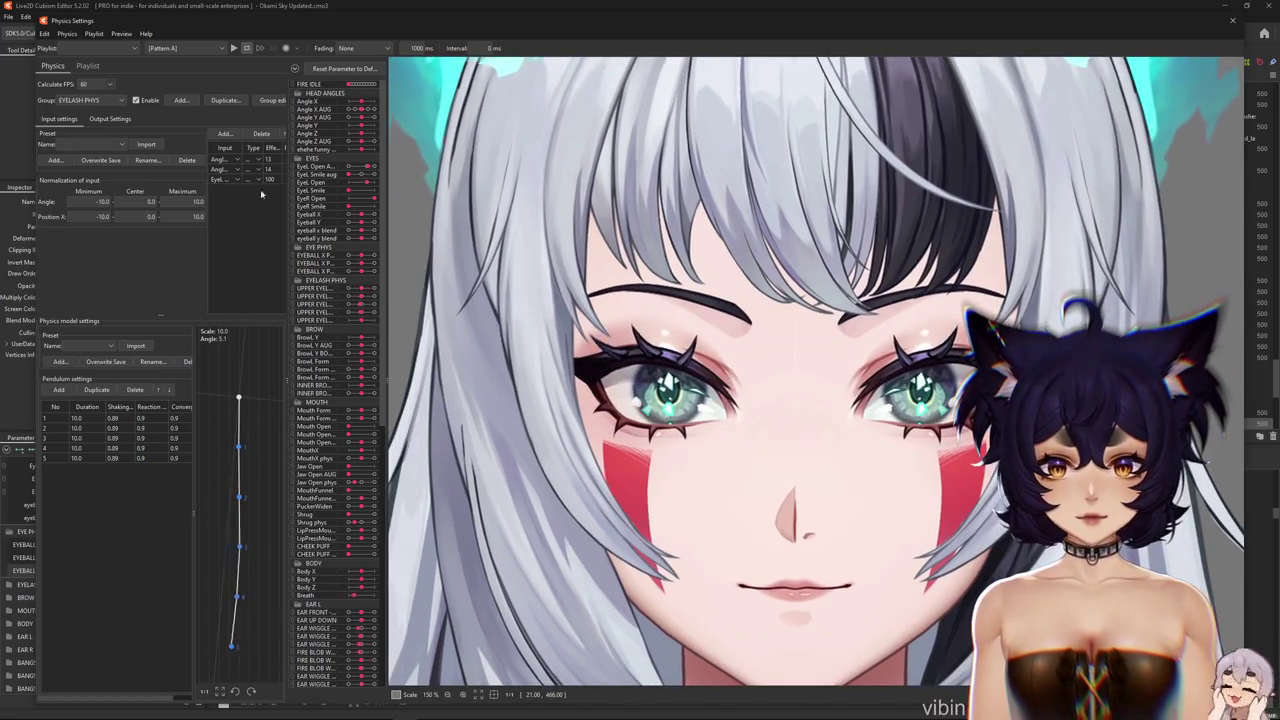
left_click(181, 100)
mouse_move(647, 330)
left_mouse_down()
mouse_move(509, 212)
mouse_move(496, 182)
mouse_move(516, 177)
left_mouse_up()
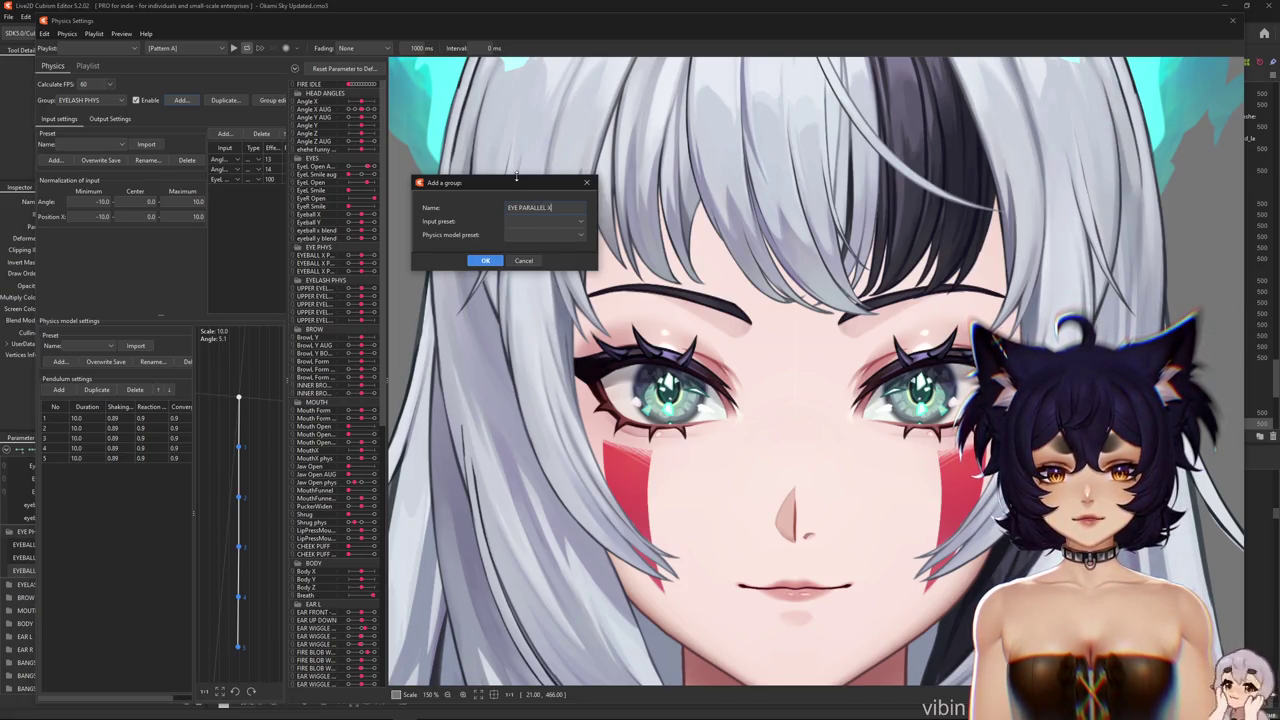
Create the EYE PARALLEL X group and add Eyeball X as its Position X input
key("Return")
left_click(225, 133)
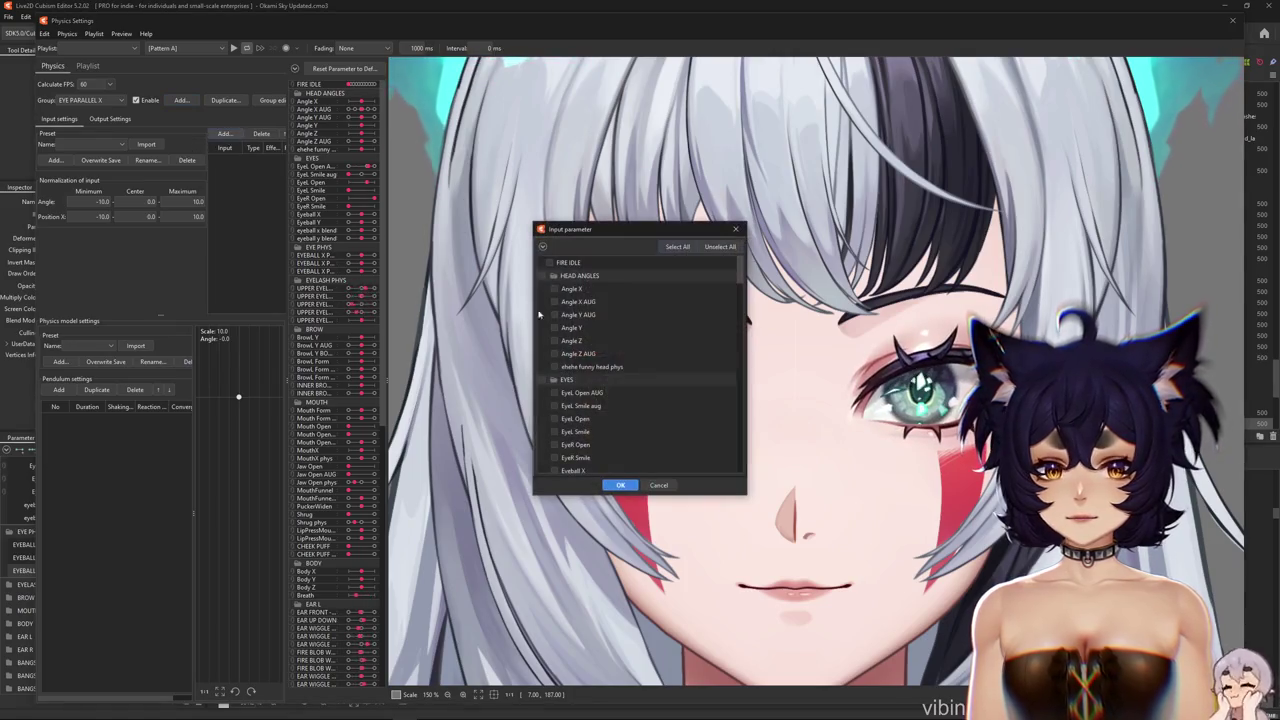
left_click(542, 246)
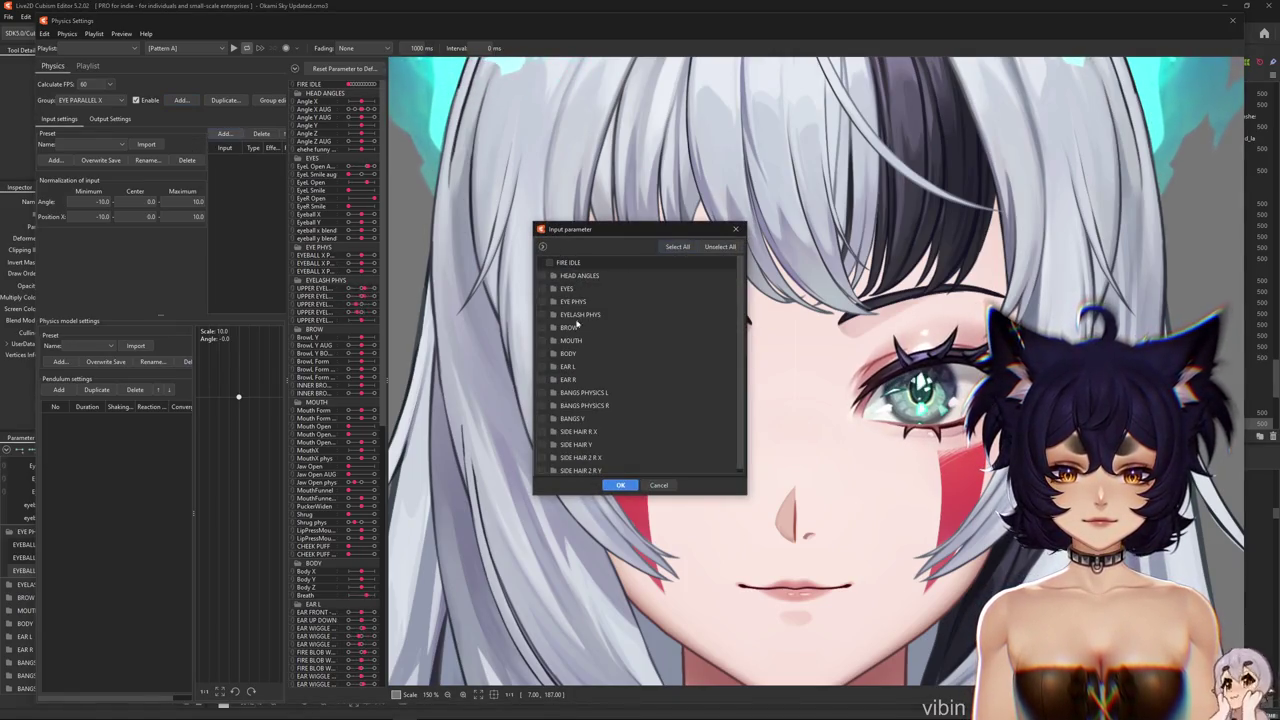
left_click(555, 289)
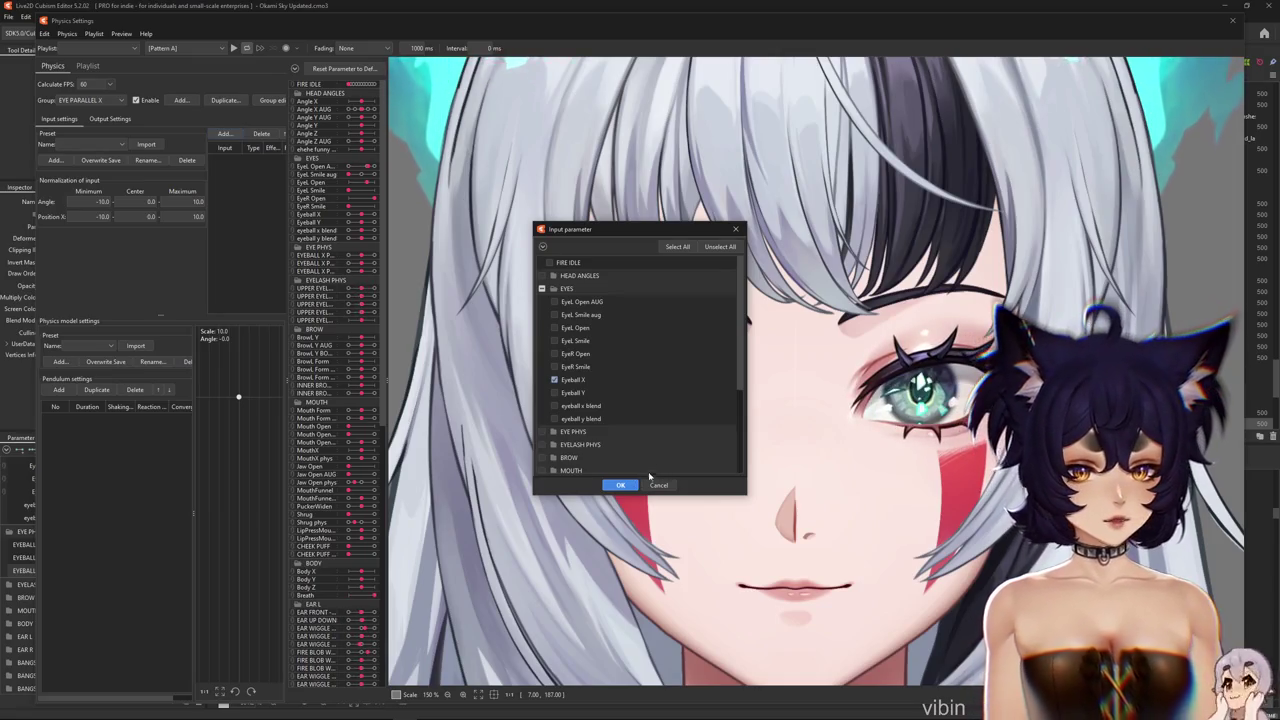
left_click(619, 485)
scroll(640, 452, "up", 3)
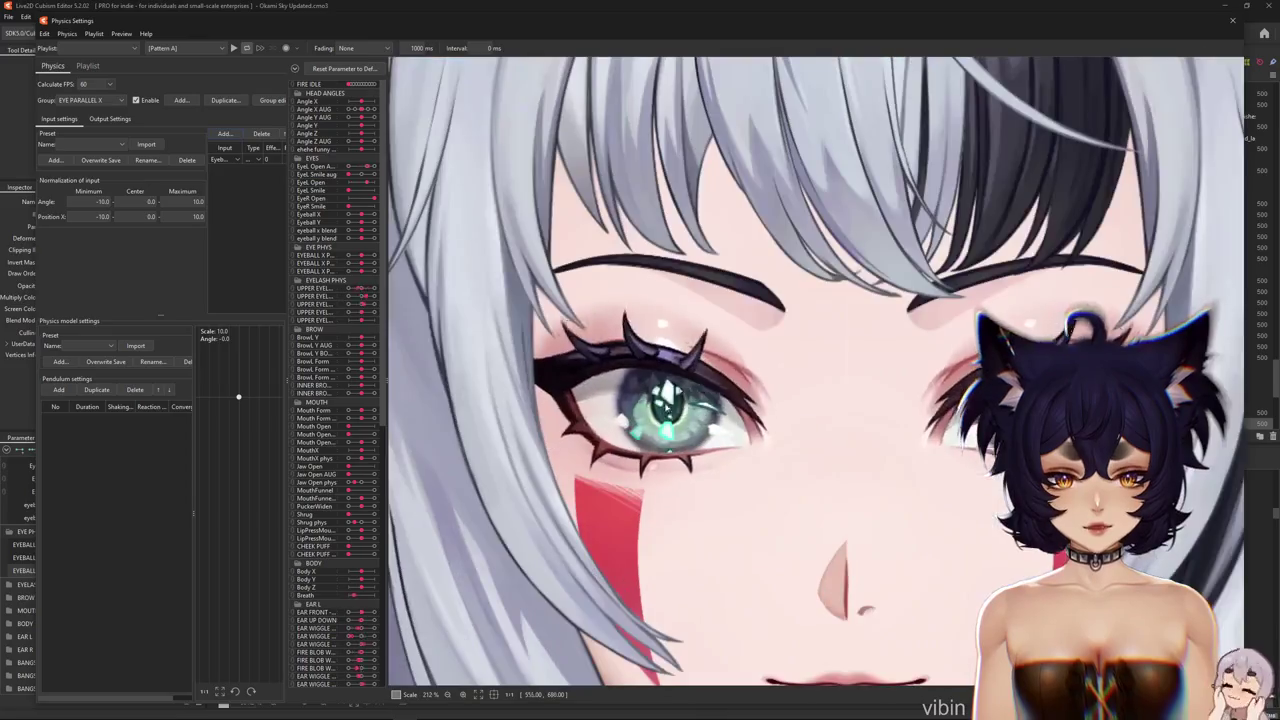
left_click(258, 160)
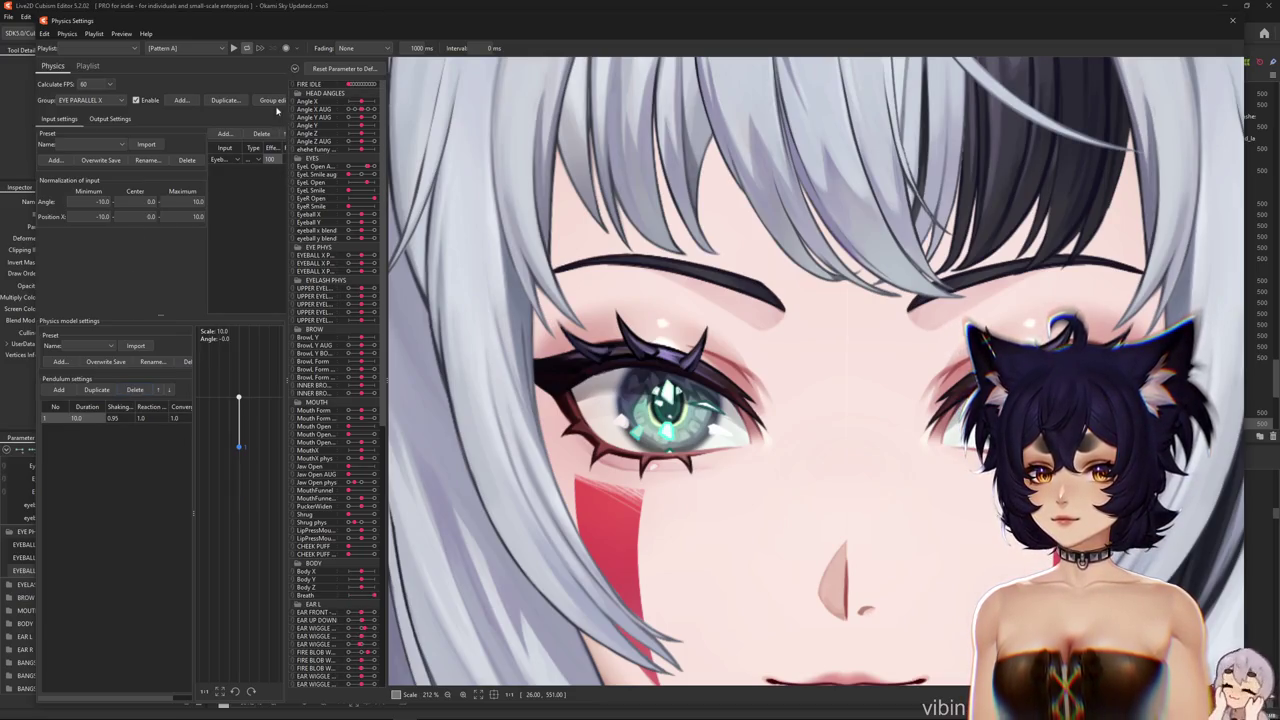
Rename the group from EYE PARALLEL X to EYE PARALLEL X 1
left_click(274, 103)
left_click(847, 264)
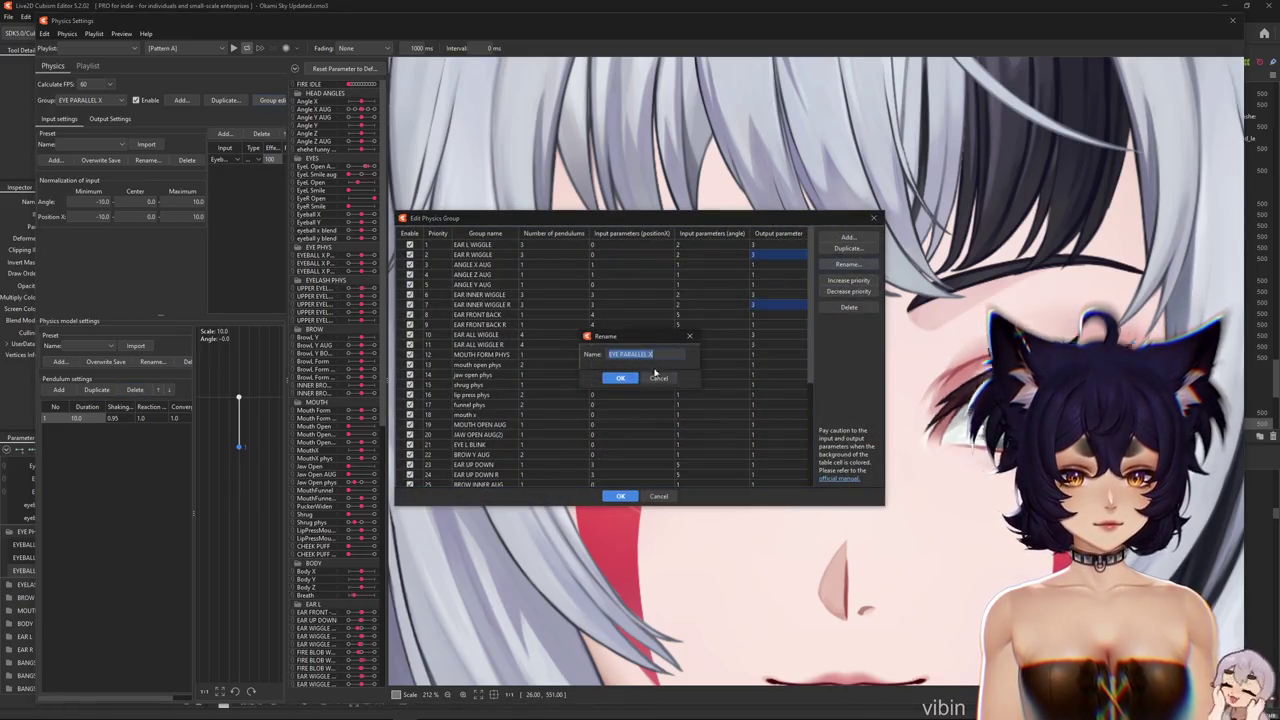
left_click(621, 378)
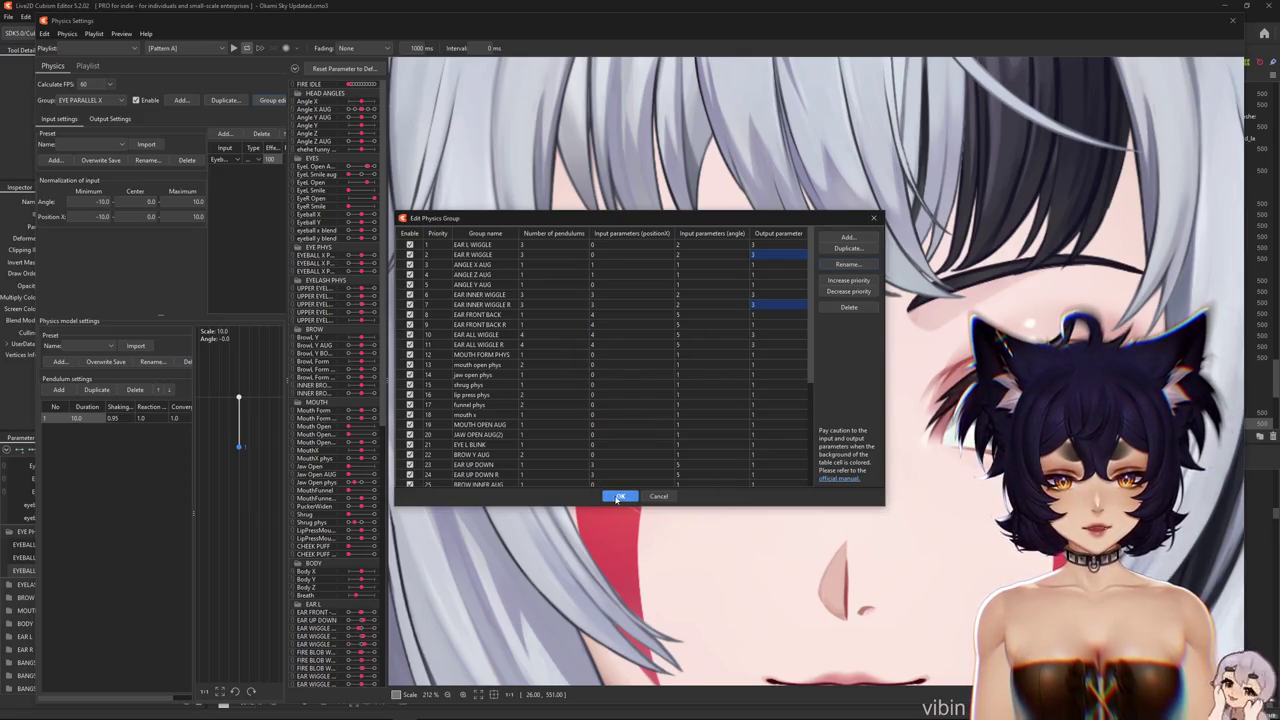
left_click(619, 496)
Set the pendulum's convergence to 0.88
scroll(690, 447, "down", 3)
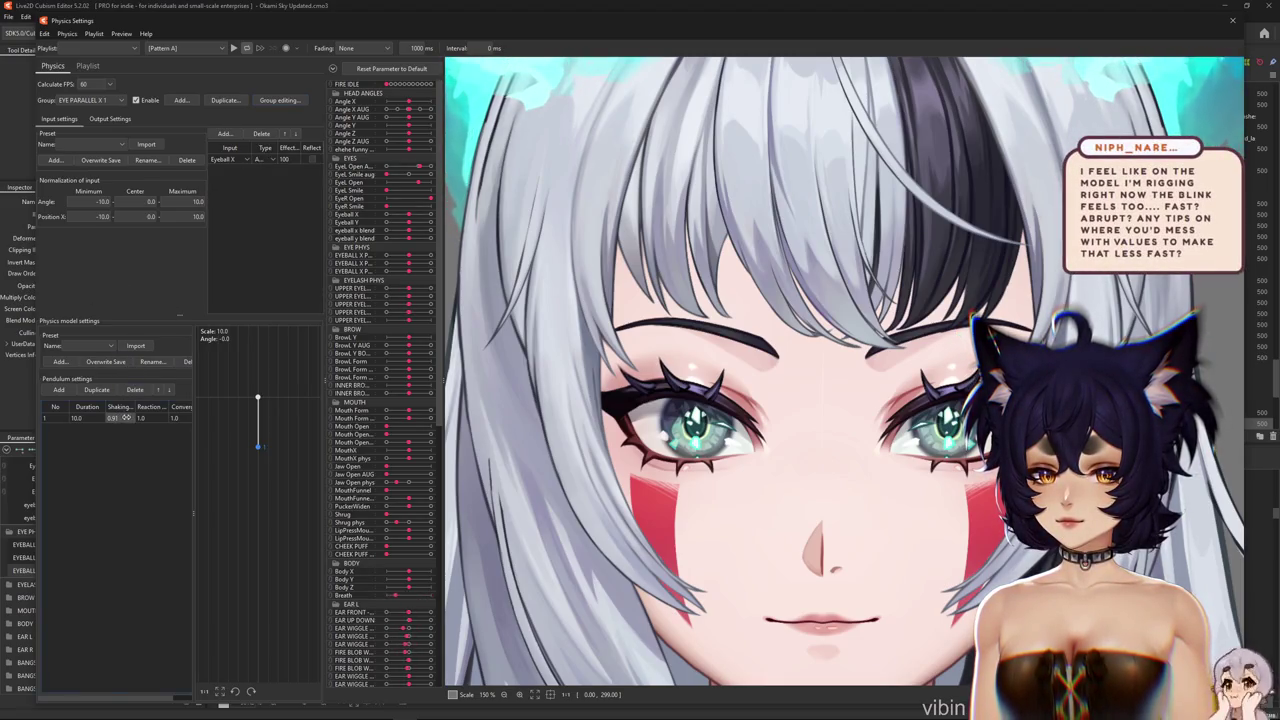
key("Tab")
type("0.88")
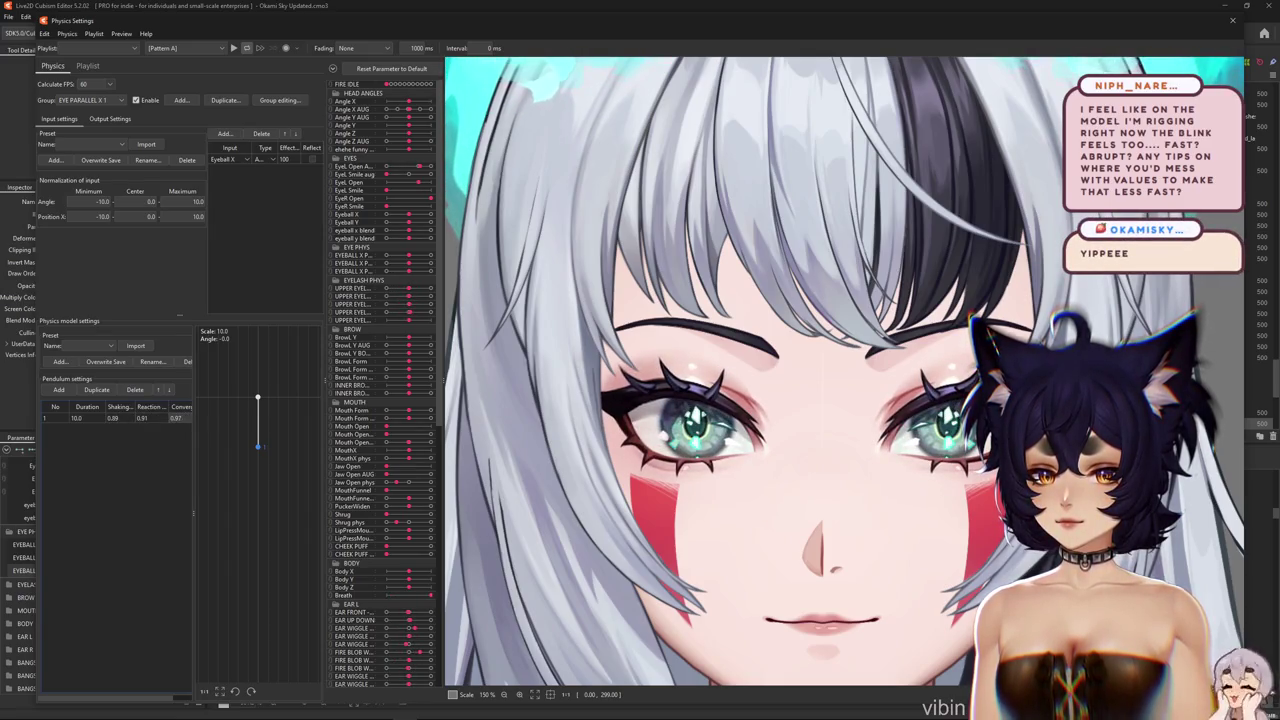
Add EYEBALL X PARALLEL 1 as the group's output parameter
left_click(110, 119)
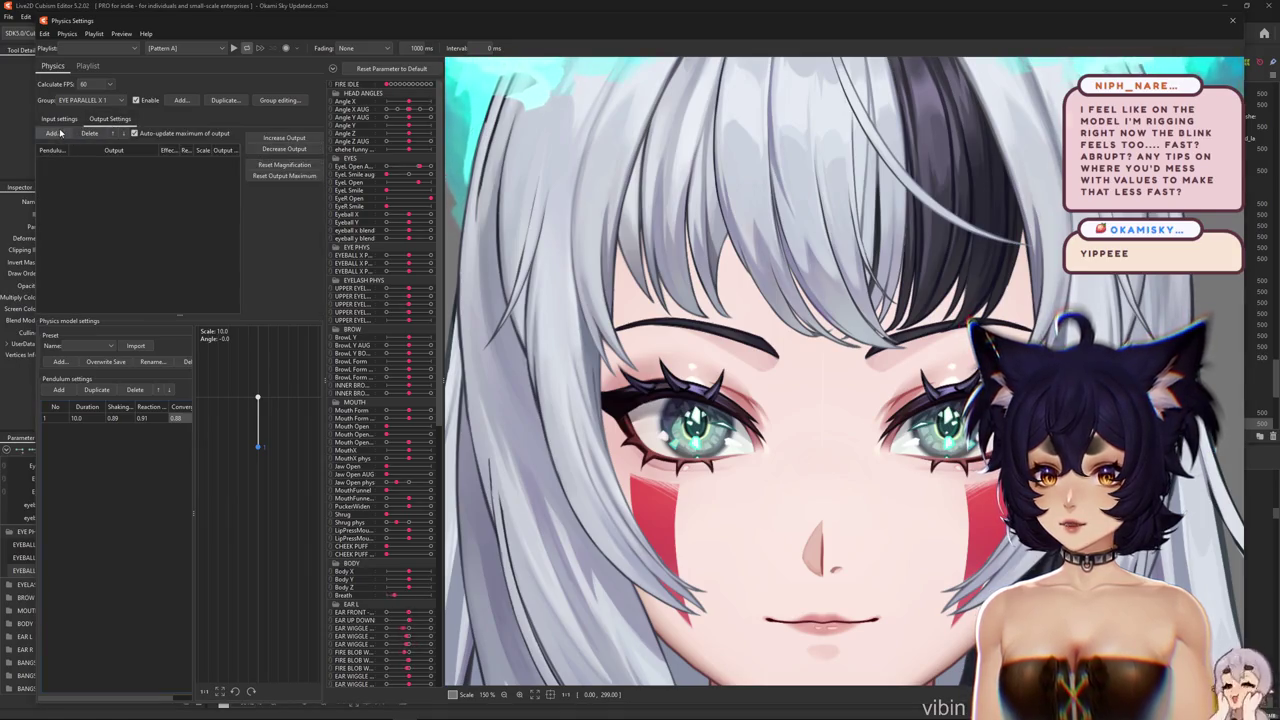
left_click(52, 133)
scroll(596, 381, "down", 3)
left_click(555, 415)
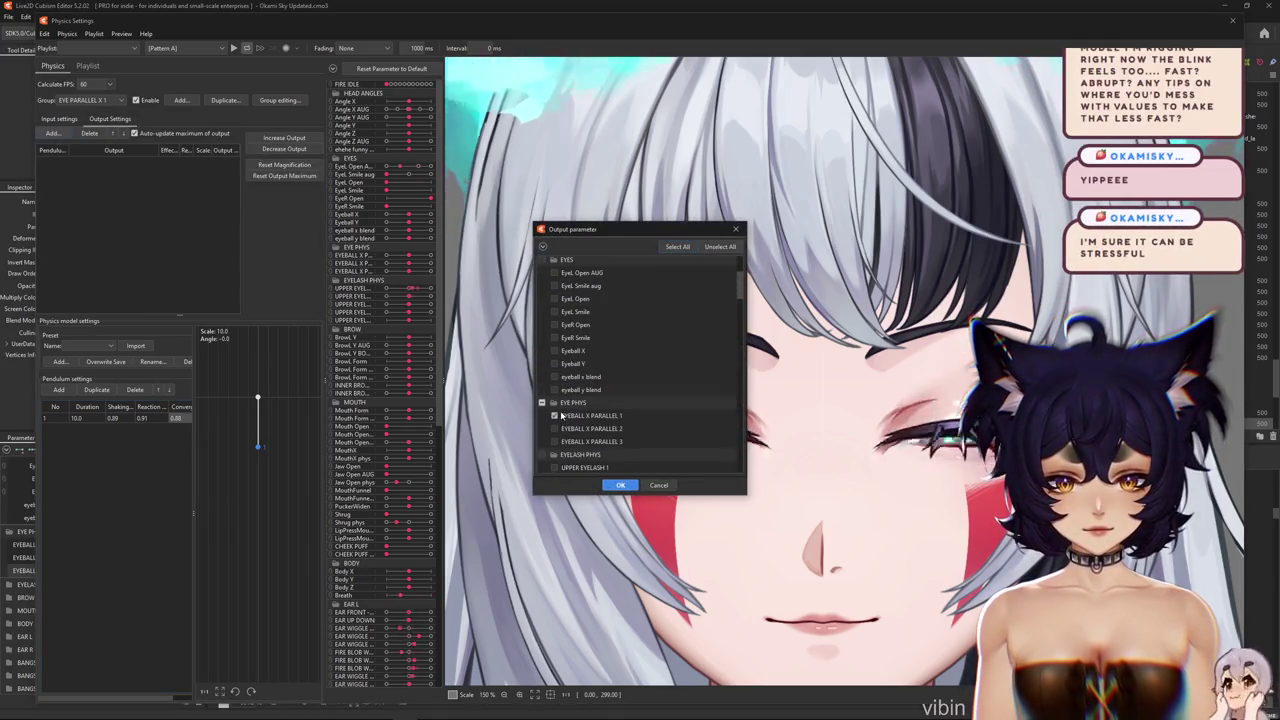
left_click(620, 485)
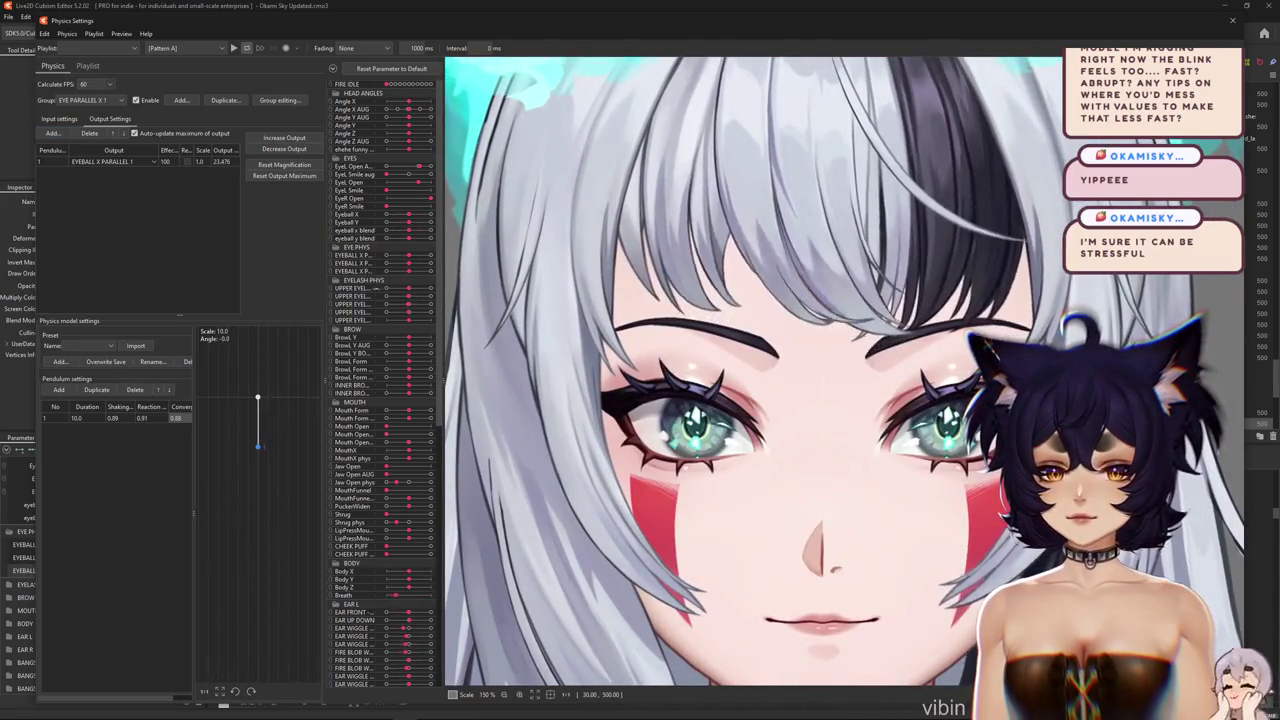
left_click(58, 118)
left_click(225, 133)
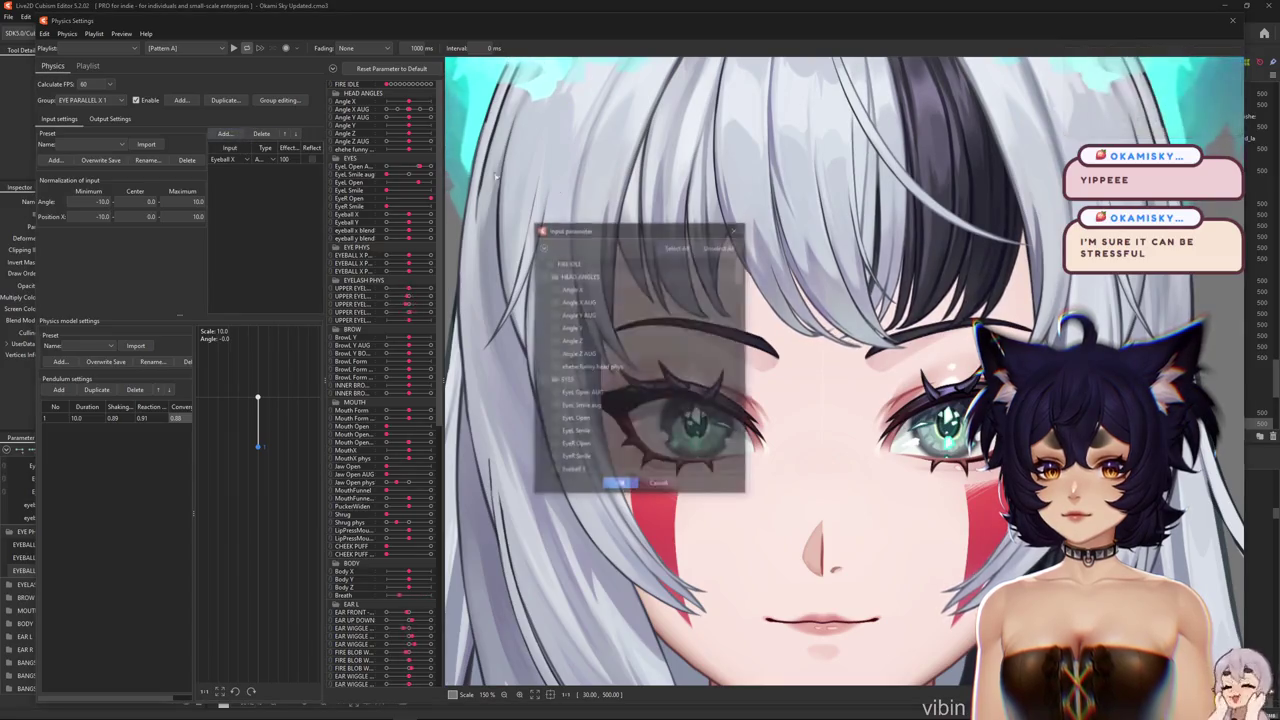
Add Angle X as a second input and test the eye parallax with Eyeball X
left_click(557, 302)
left_click(620, 485)
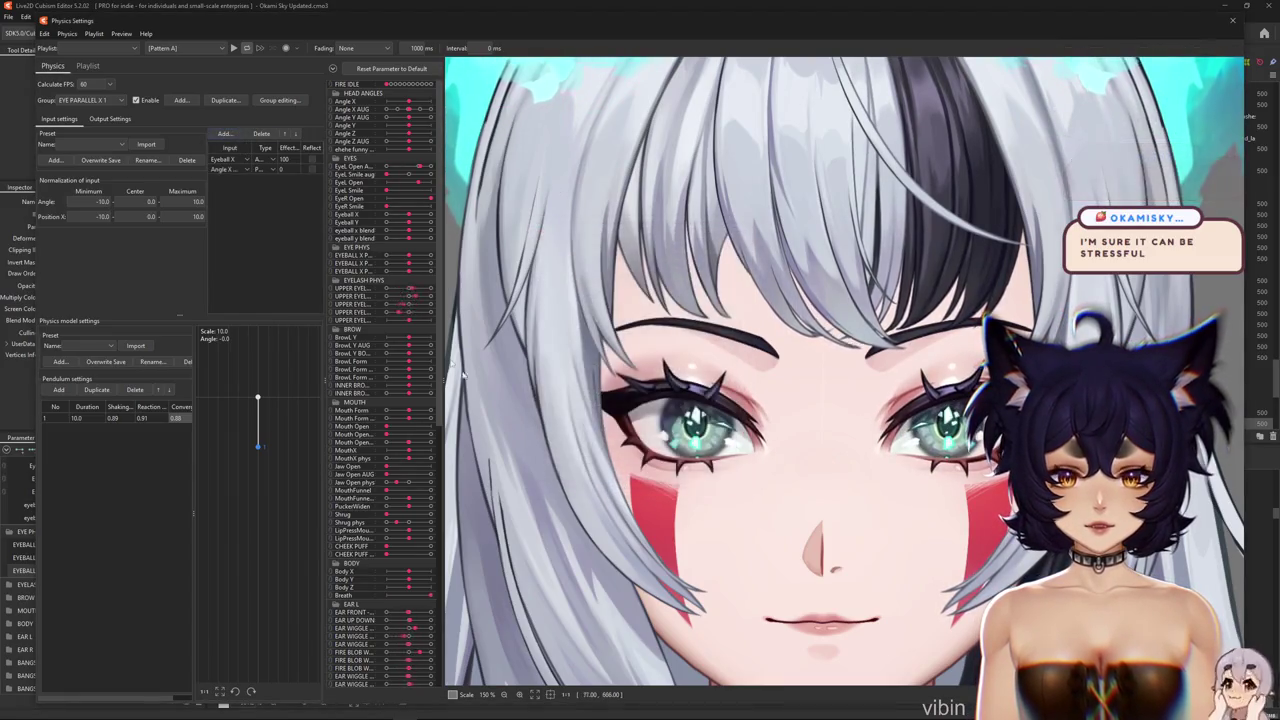
left_click(379, 215)
mouse_move(379, 215)
left_mouse_down()
mouse_move(441, 212)
mouse_move(370, 212)
left_mouse_up()
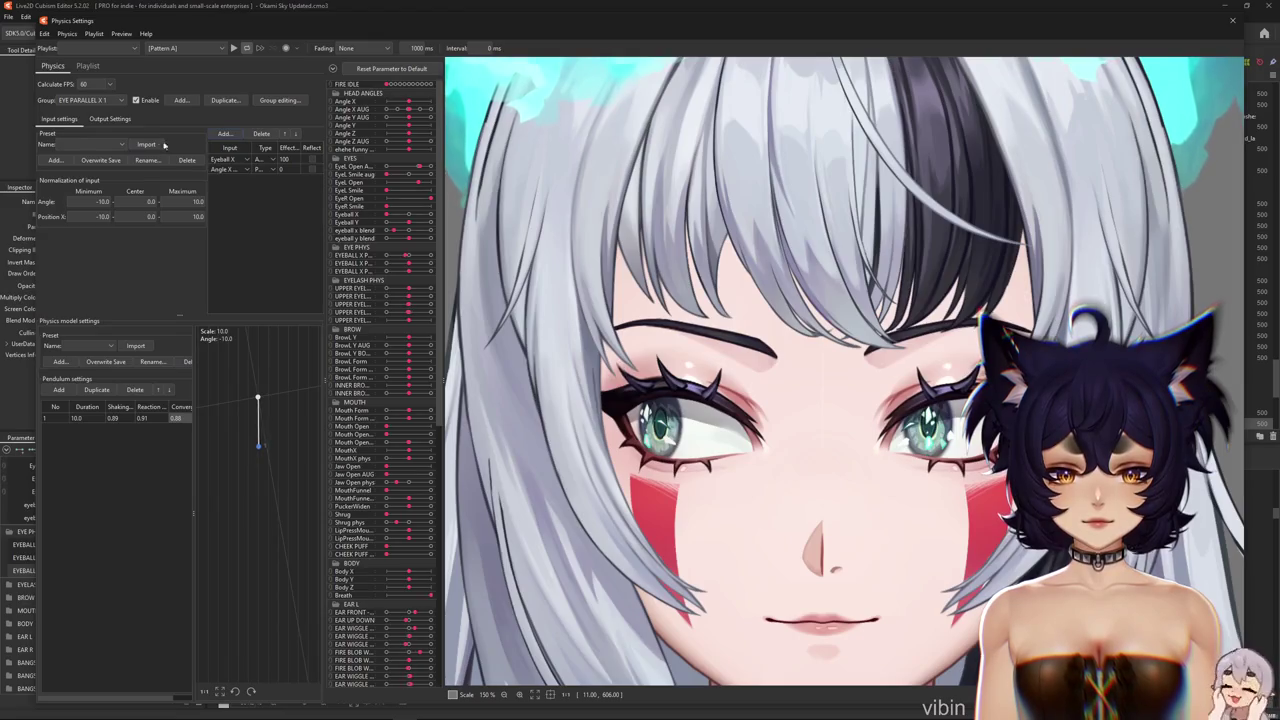
left_click(110, 119)
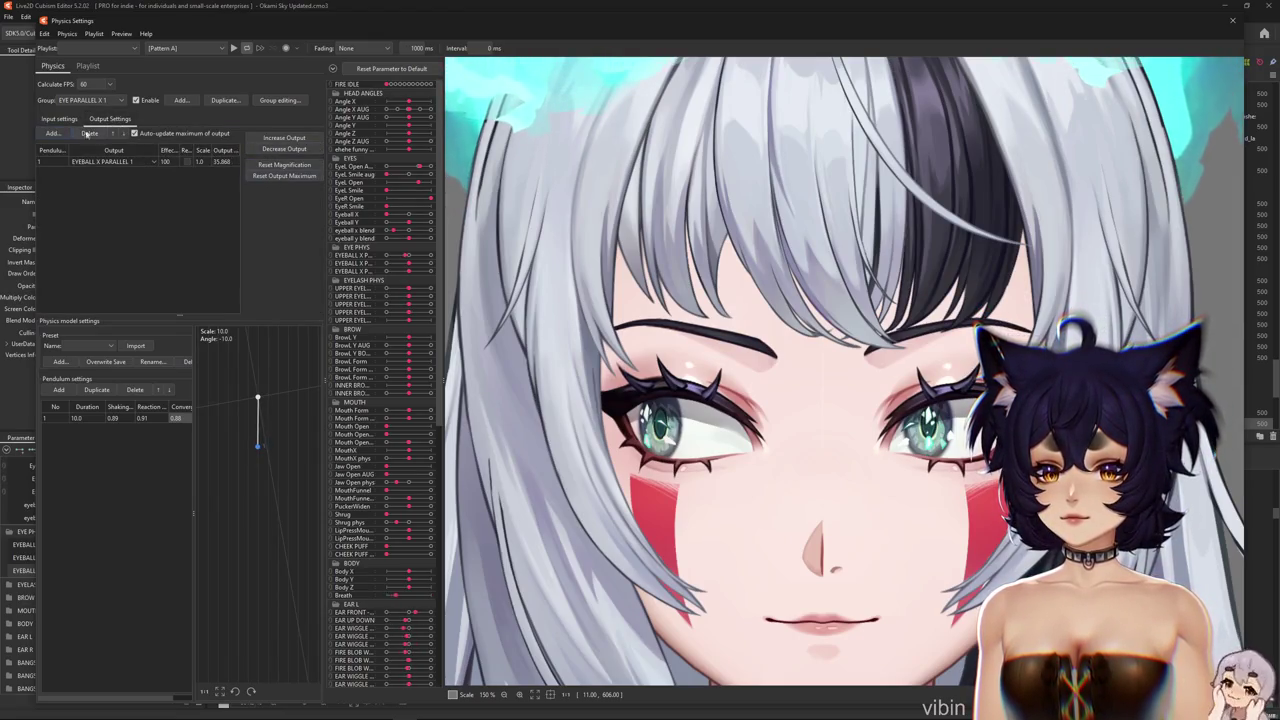
left_click(59, 119)
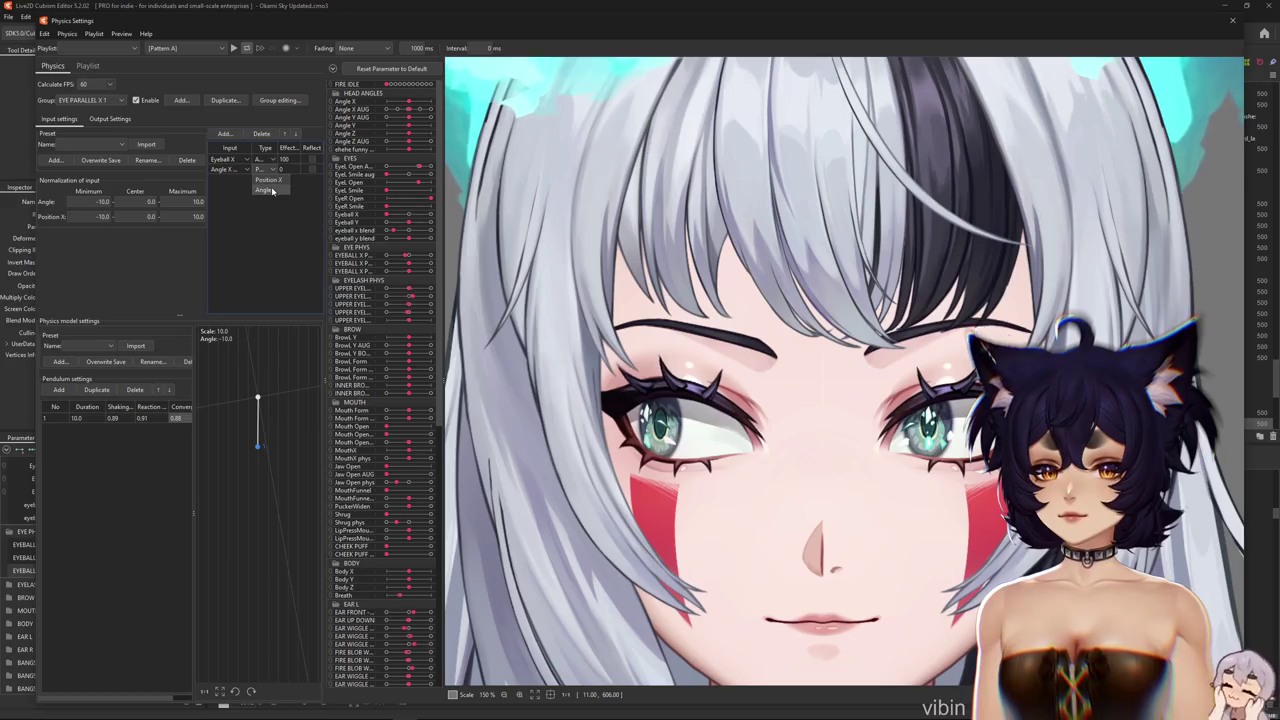
Lower the Eyeball X effect and make Angle X a Position X input with effect 100
left_click_drag(290, 160, 260, 160)
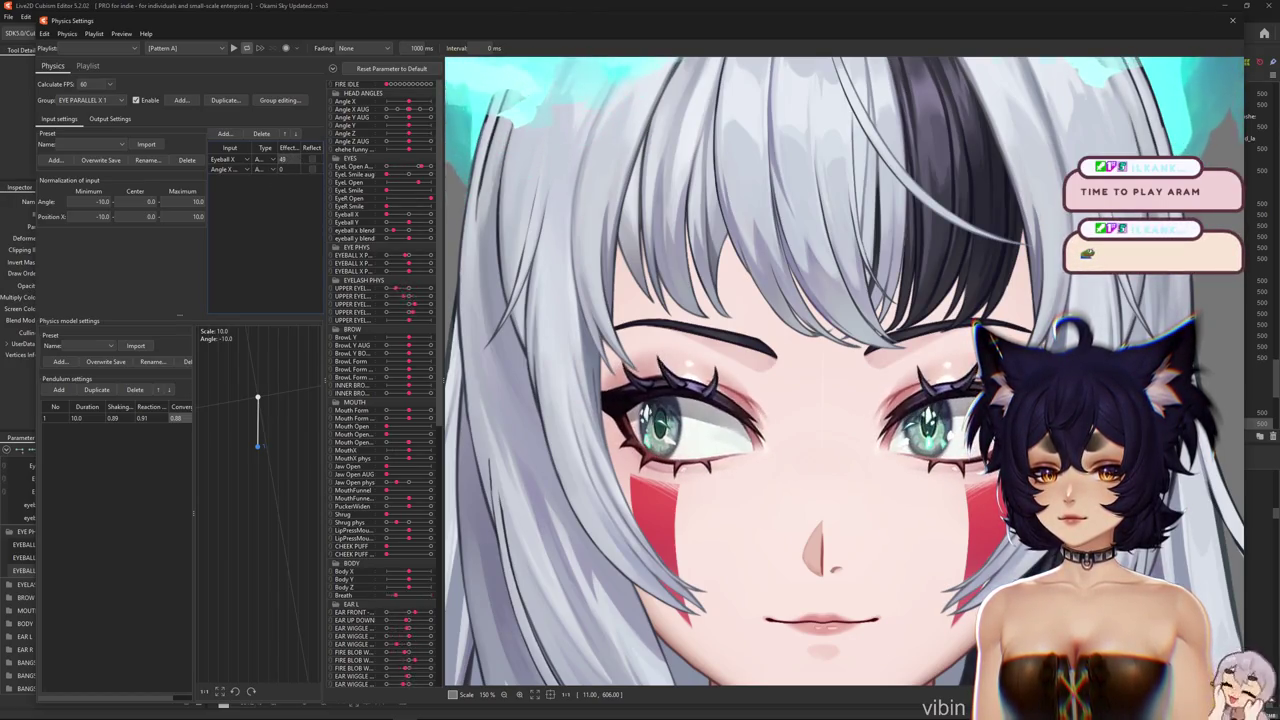
left_click(288, 168)
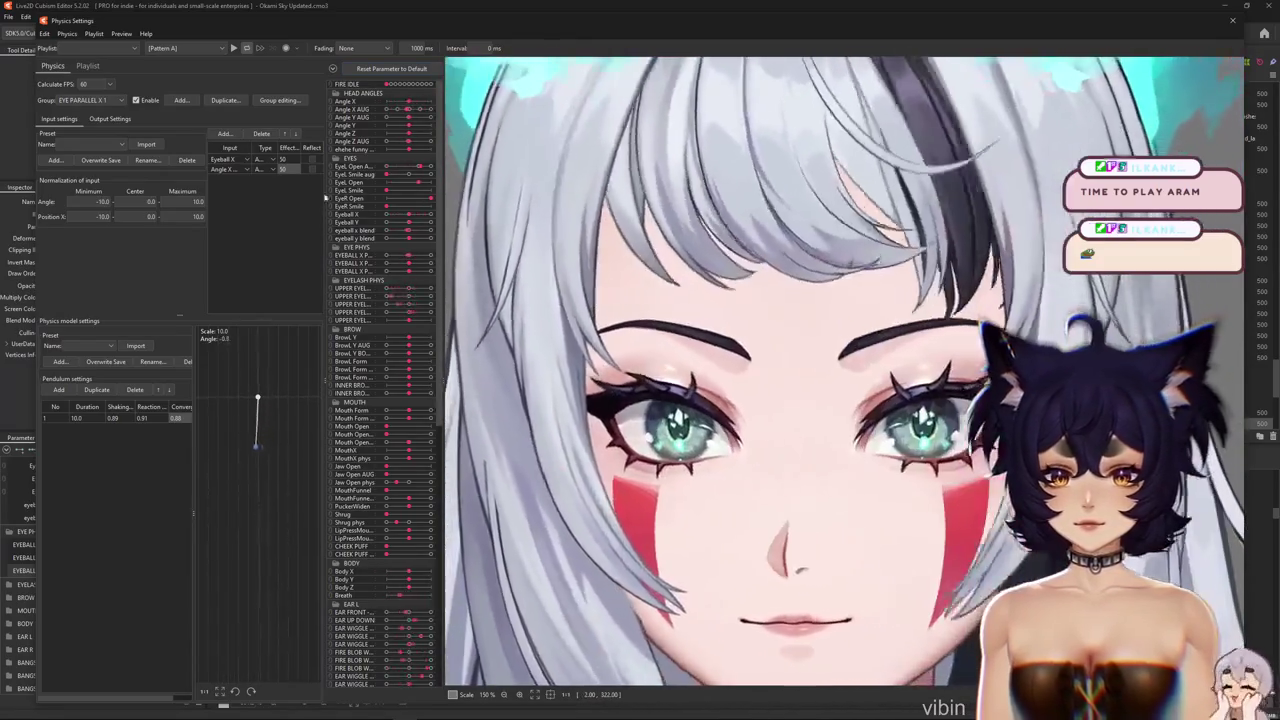
left_click(259, 169)
left_click(266, 179)
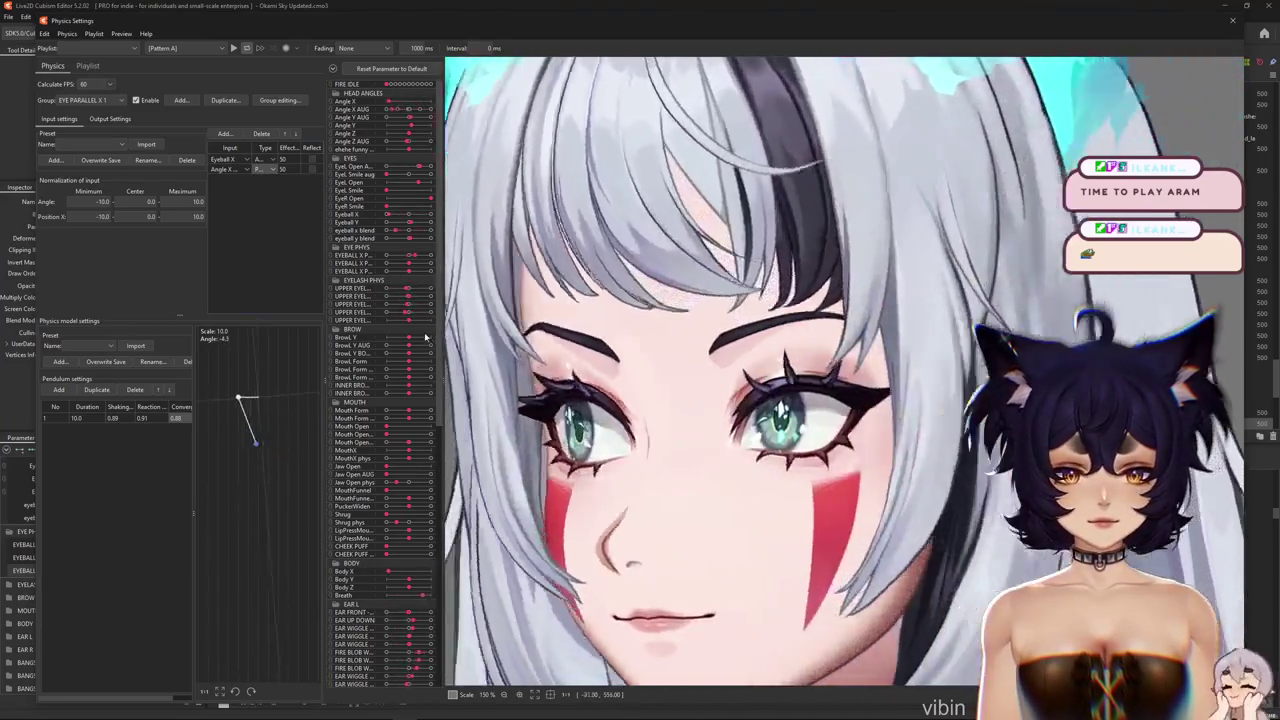
double_click(283, 169)
type("100")
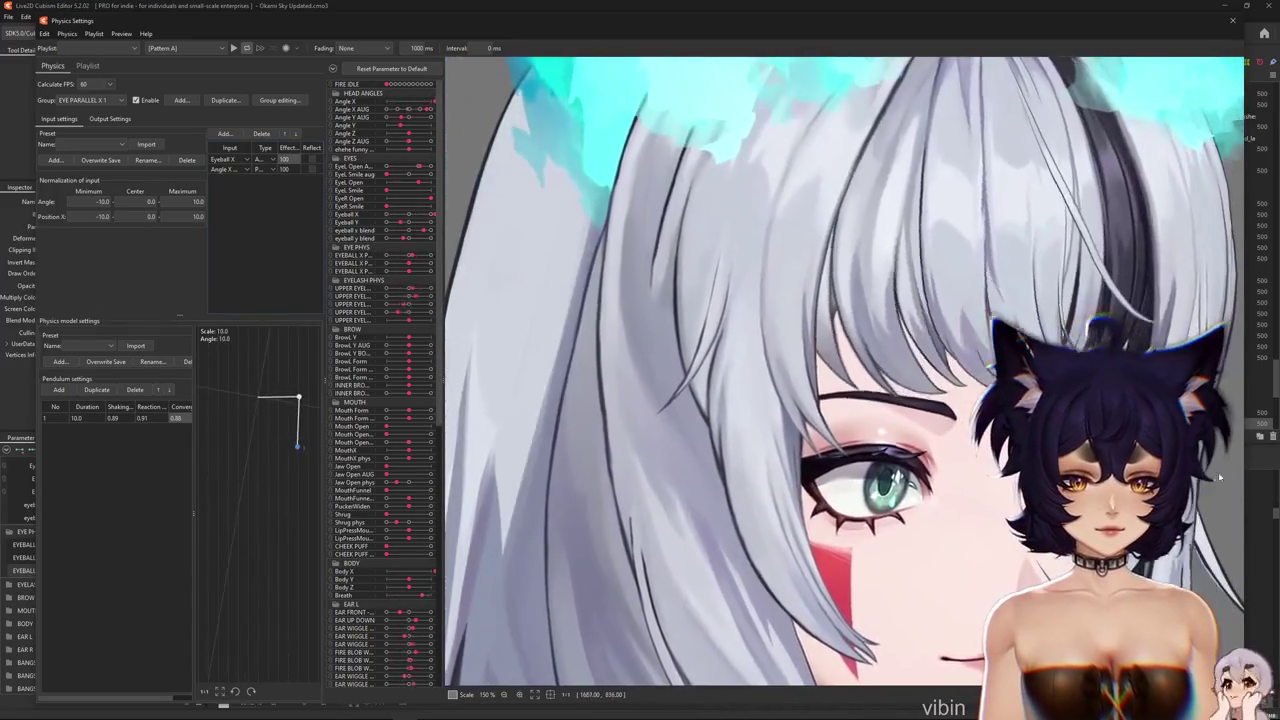
Test the parallax by turning the head and sweeping the eyes, then review the output settings
left_click_drag(1219, 477, 1210, 478)
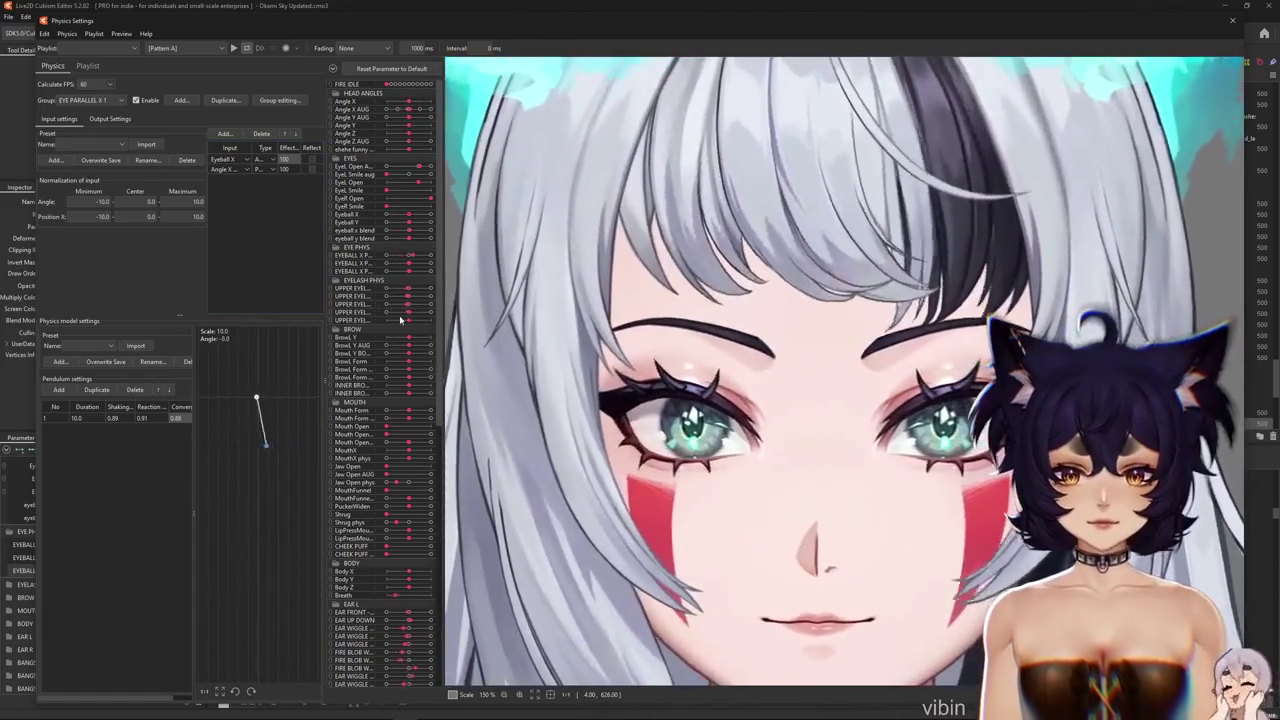
left_click_drag(405, 215, 358, 217)
left_click(115, 119)
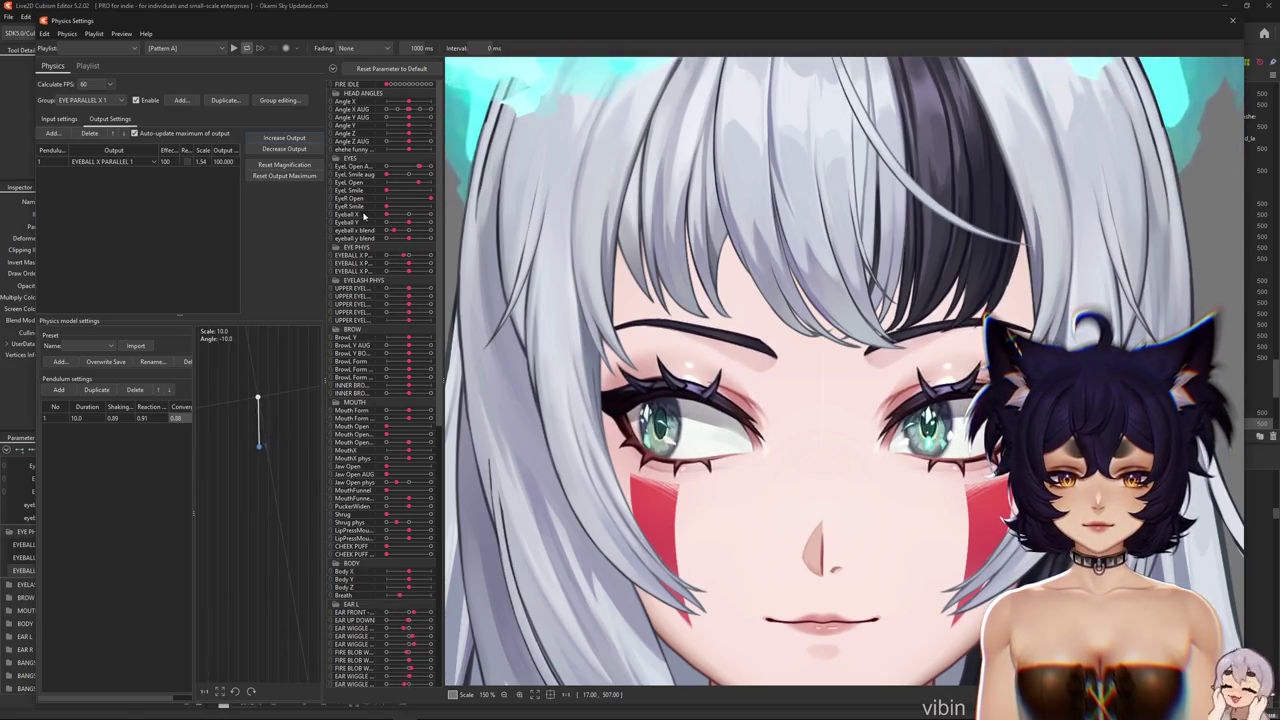
left_click(226, 100)
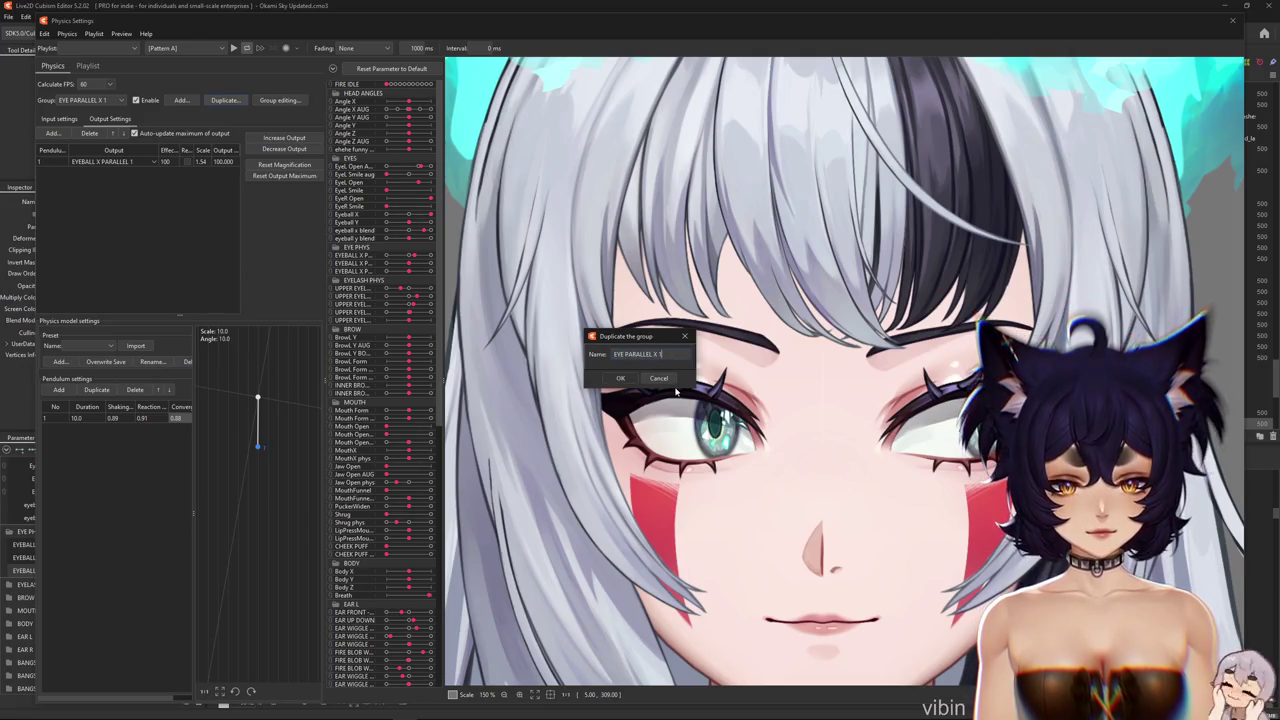
Review the copied group's input parameters, leaving them unchanged
left_click(70, 121)
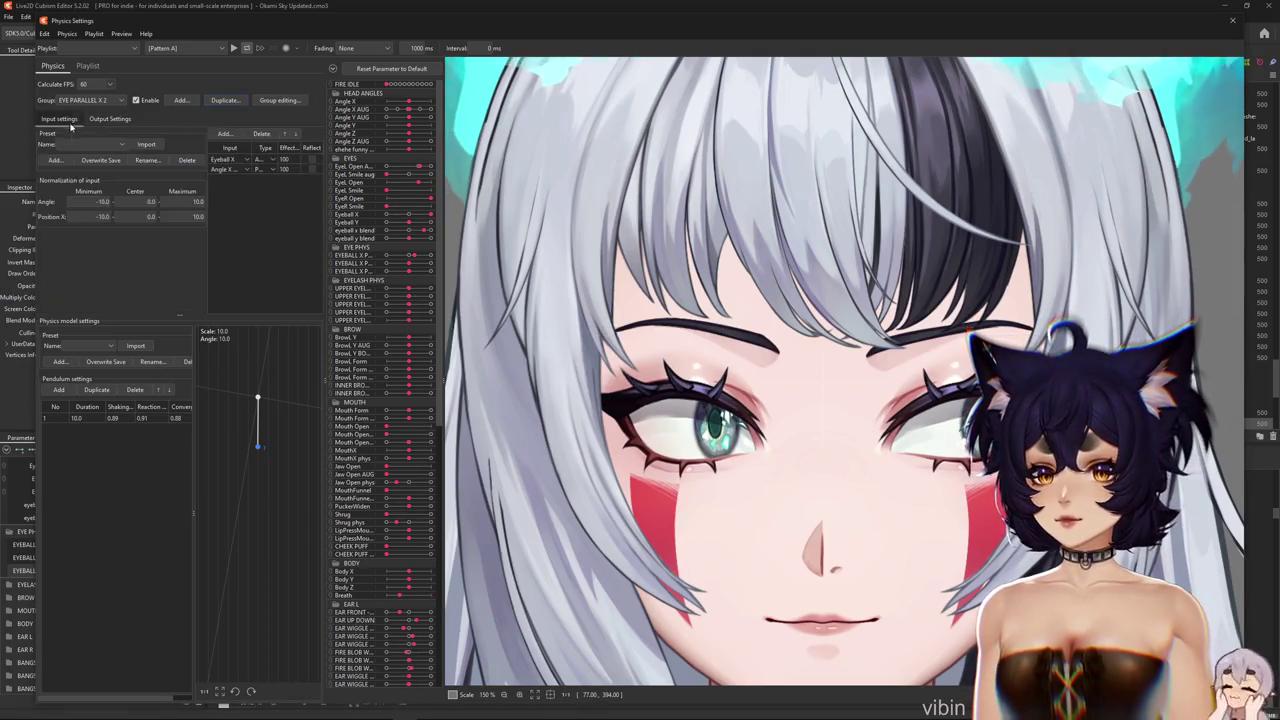
left_click(228, 166)
left_click(232, 179)
left_click(230, 169)
scroll(243, 209, "down", 3)
scroll(243, 209, "down", 3)
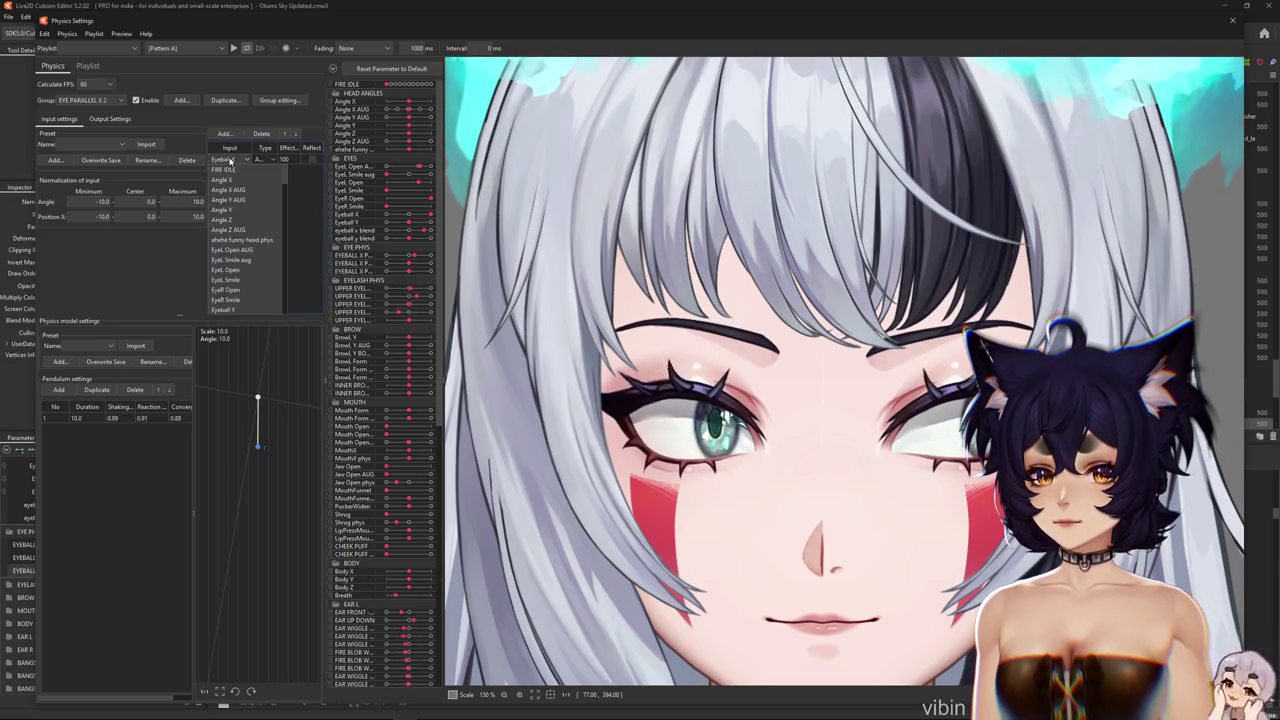
scroll(259, 198, "up", 1)
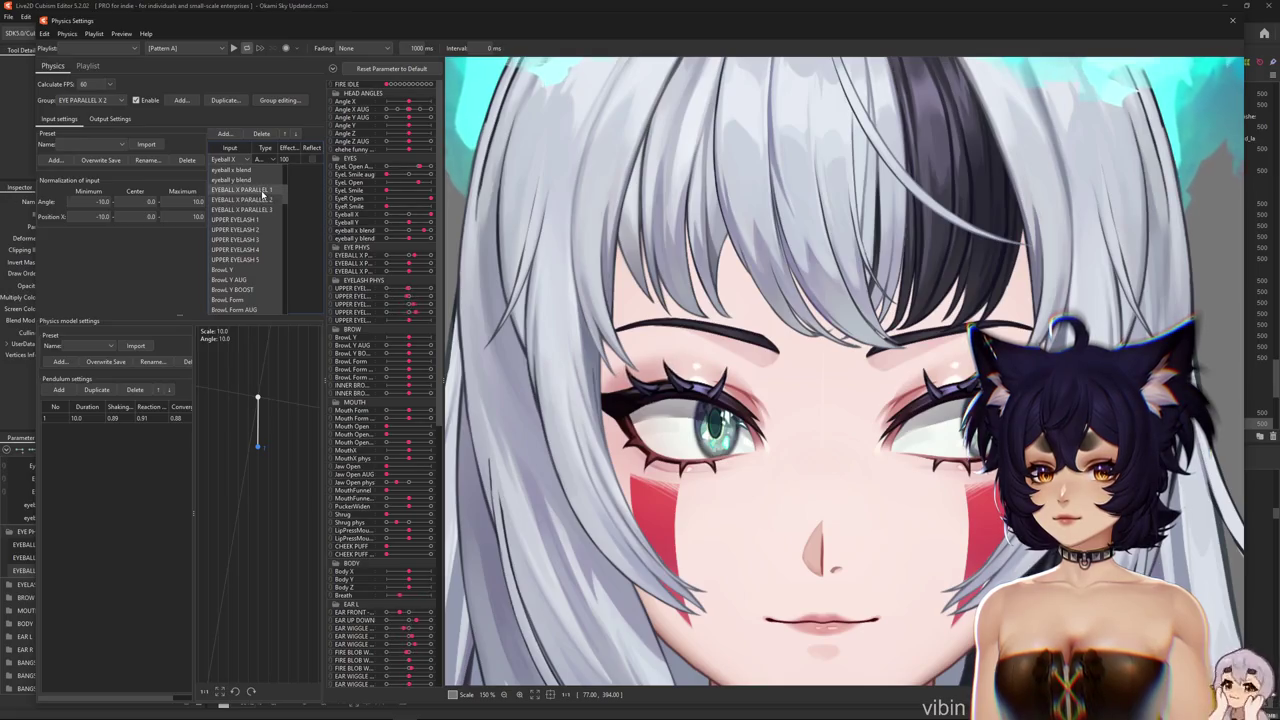
left_click(263, 190)
Switch the copy's output to EYEBALL X PARALLEL 2 and rescale it to 4.85
left_click(110, 119)
left_click(110, 161)
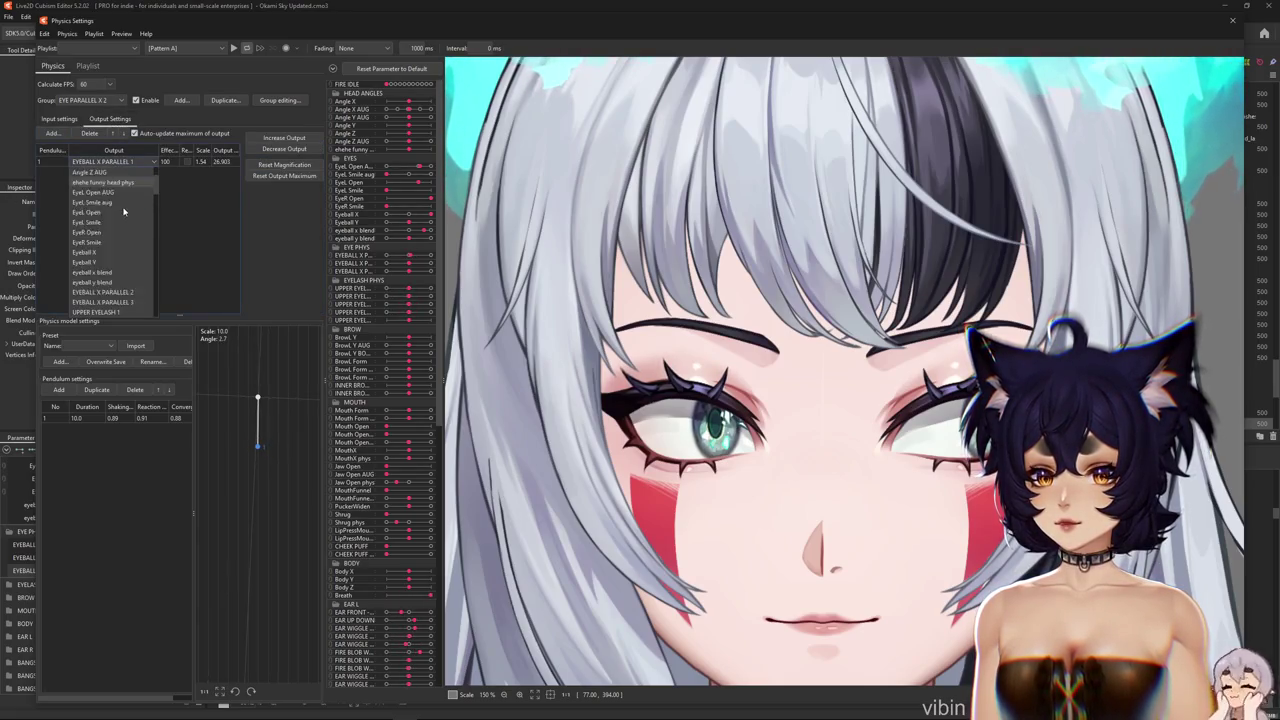
left_click(105, 292)
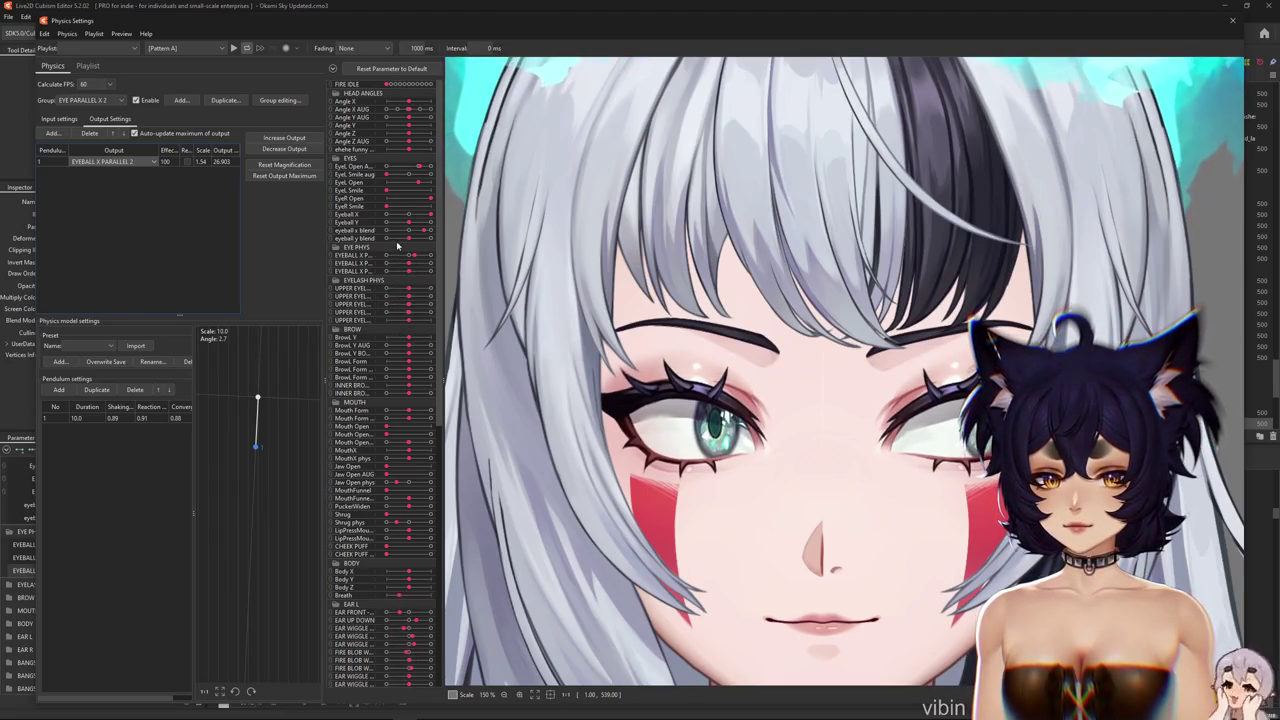
left_click_drag(420, 217, 390, 222)
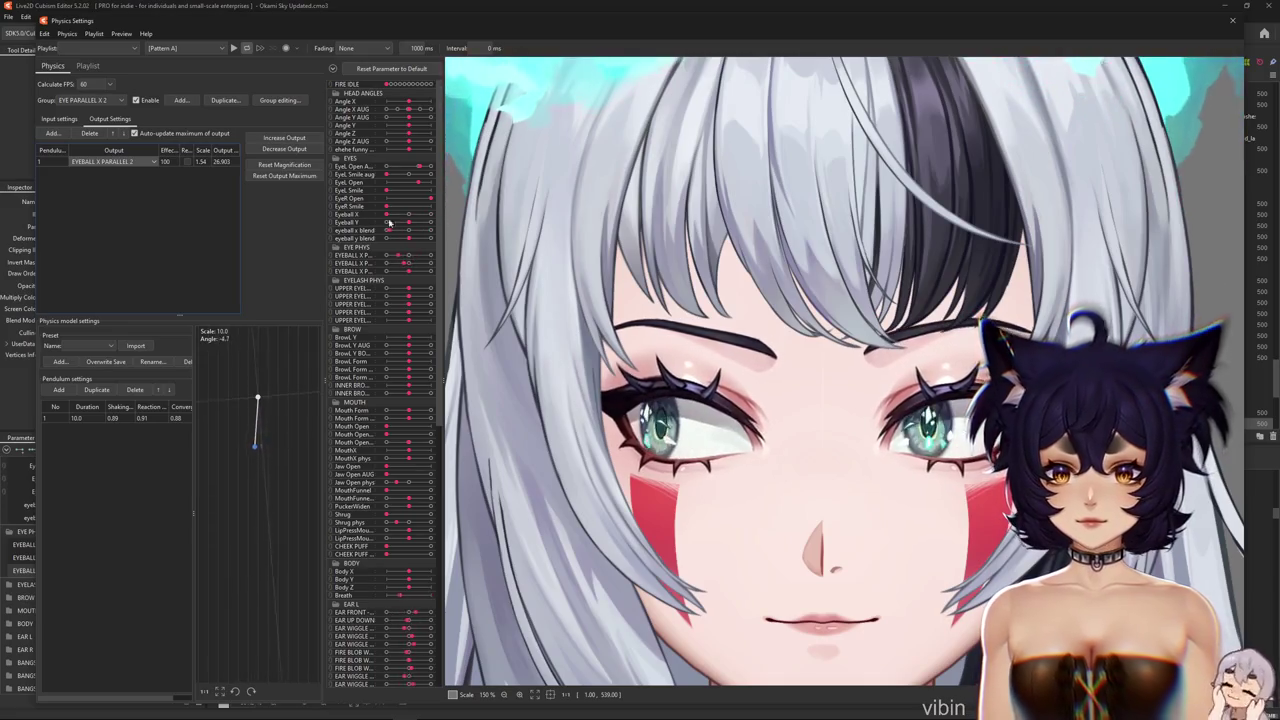
left_click(296, 150)
left_click(672, 377)
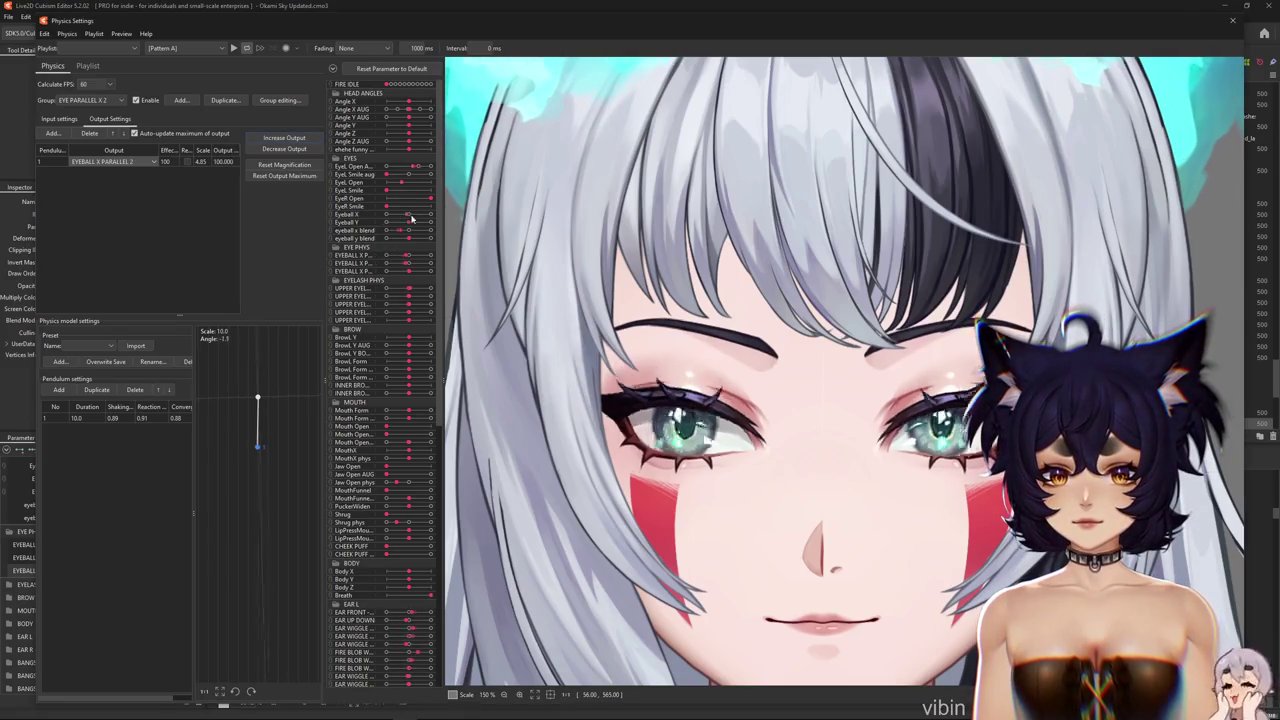
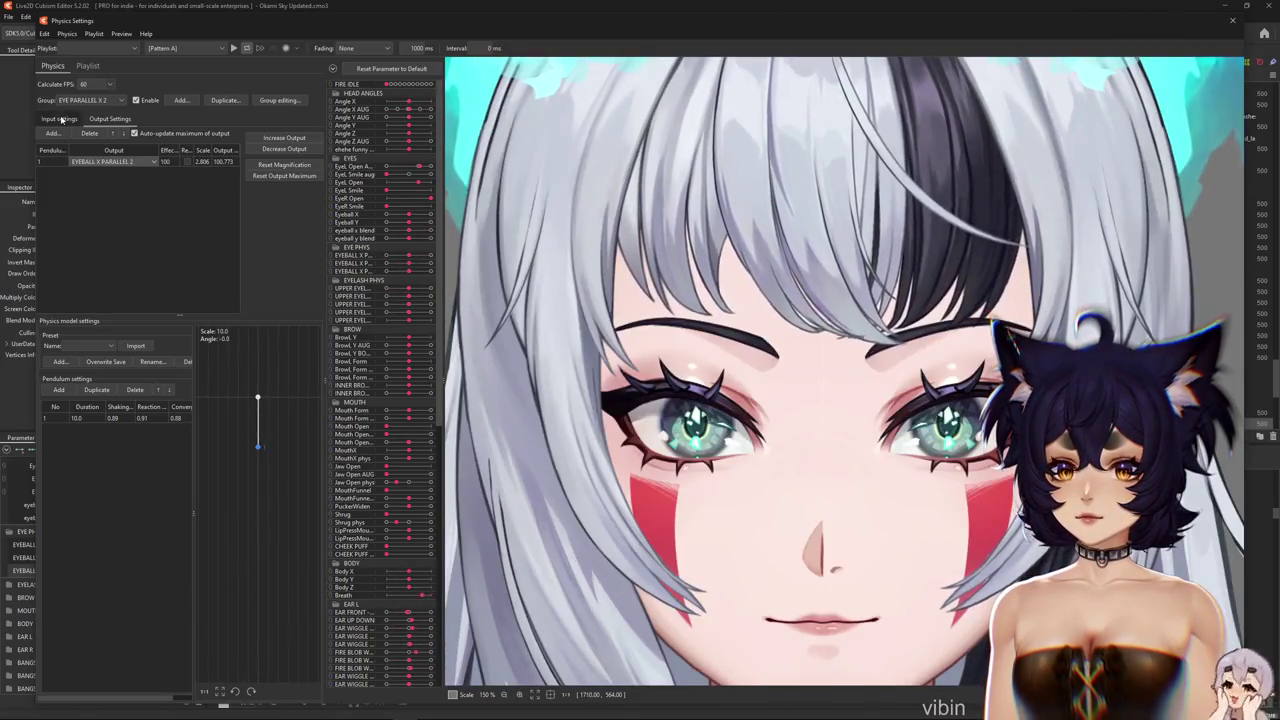
Select the EYE PARALLEL X 1 group and set its angle input range to -25…25
left_click(59, 118)
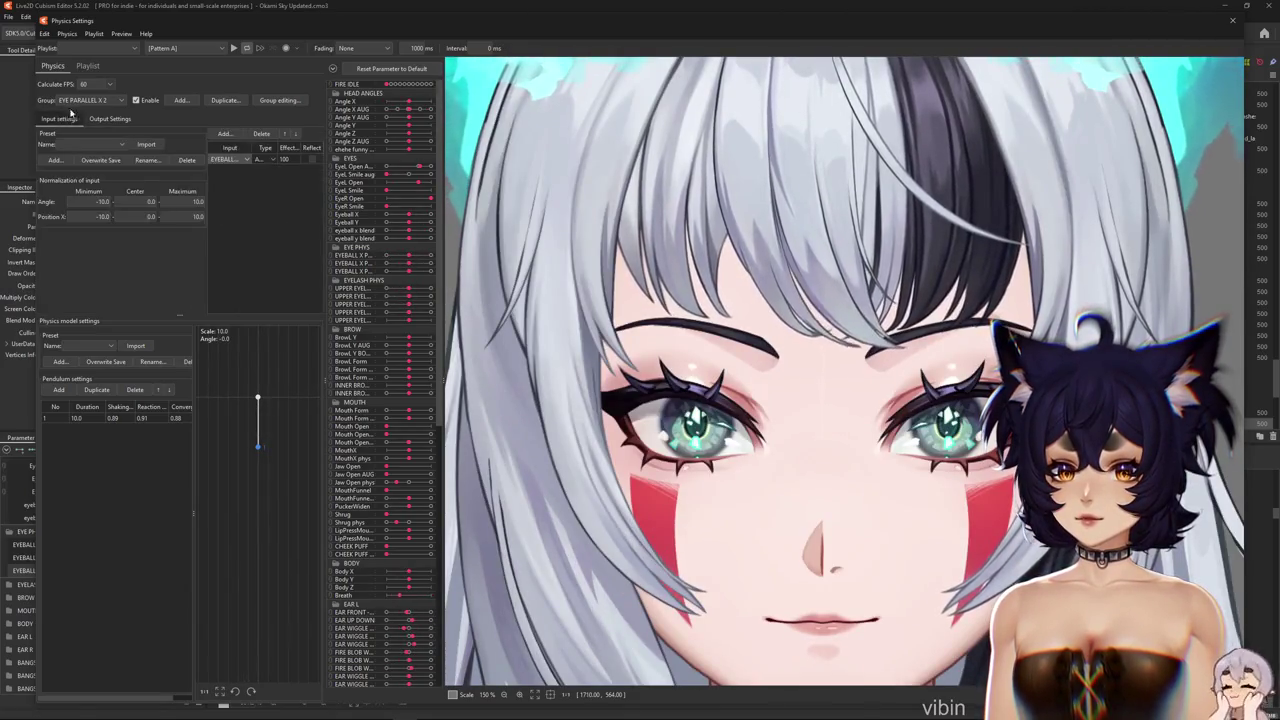
left_click(90, 100)
left_click(82, 241)
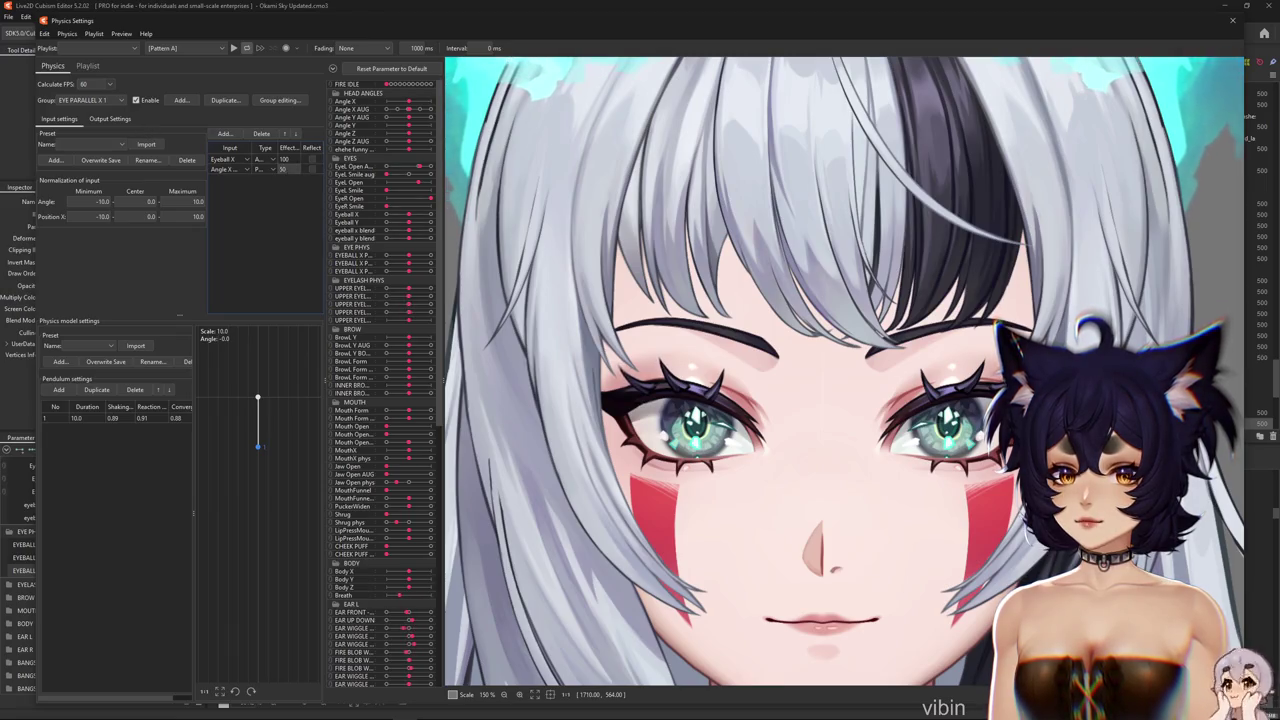
left_click(106, 120)
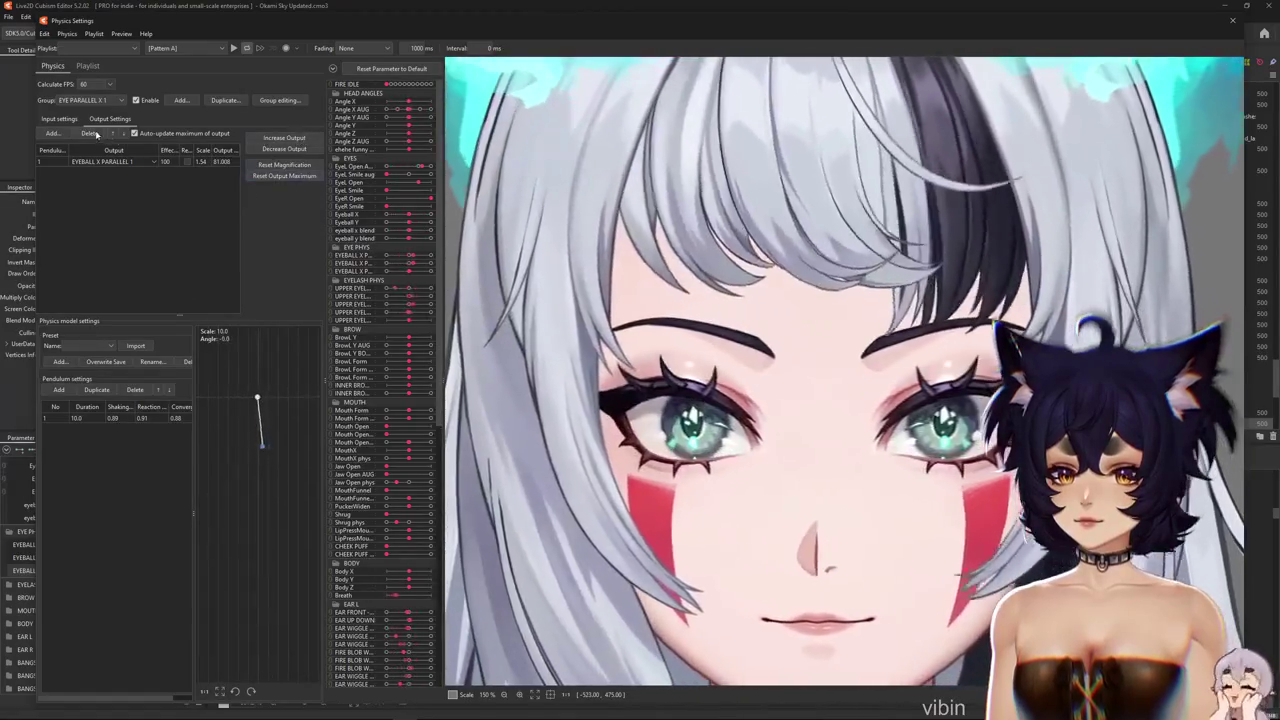
left_click(59, 119)
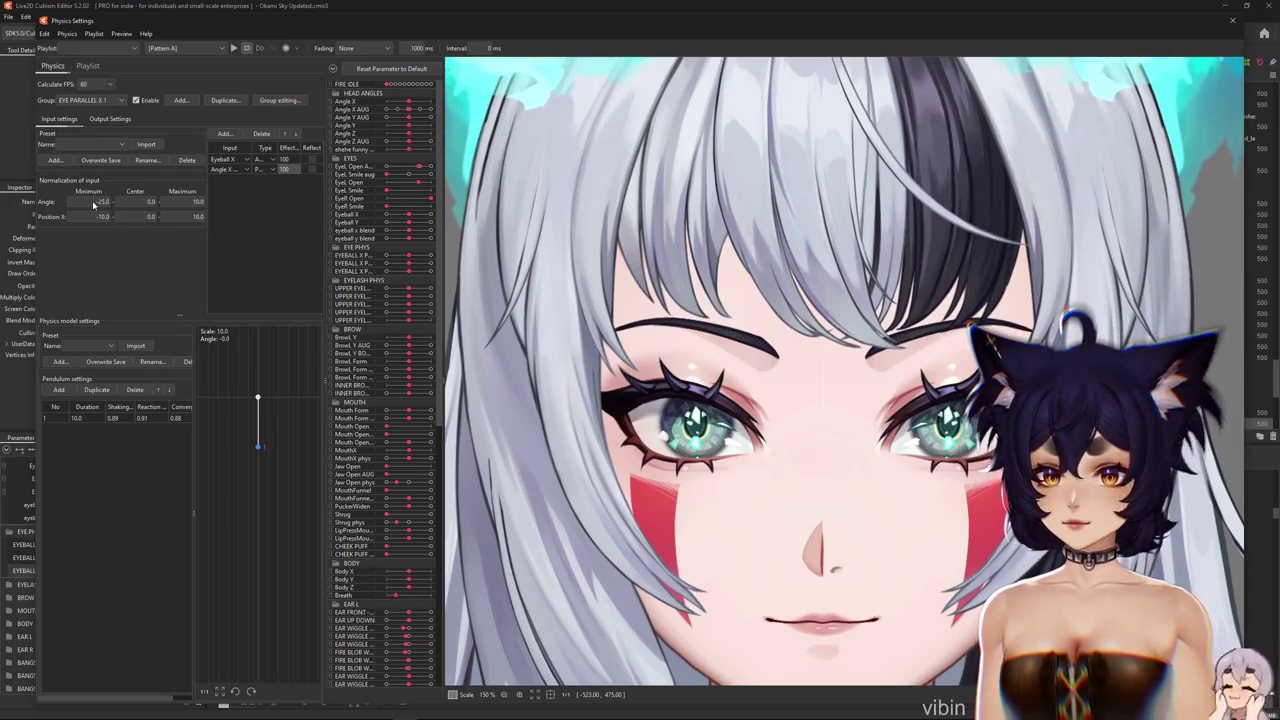
left_click(184, 202)
type("25")
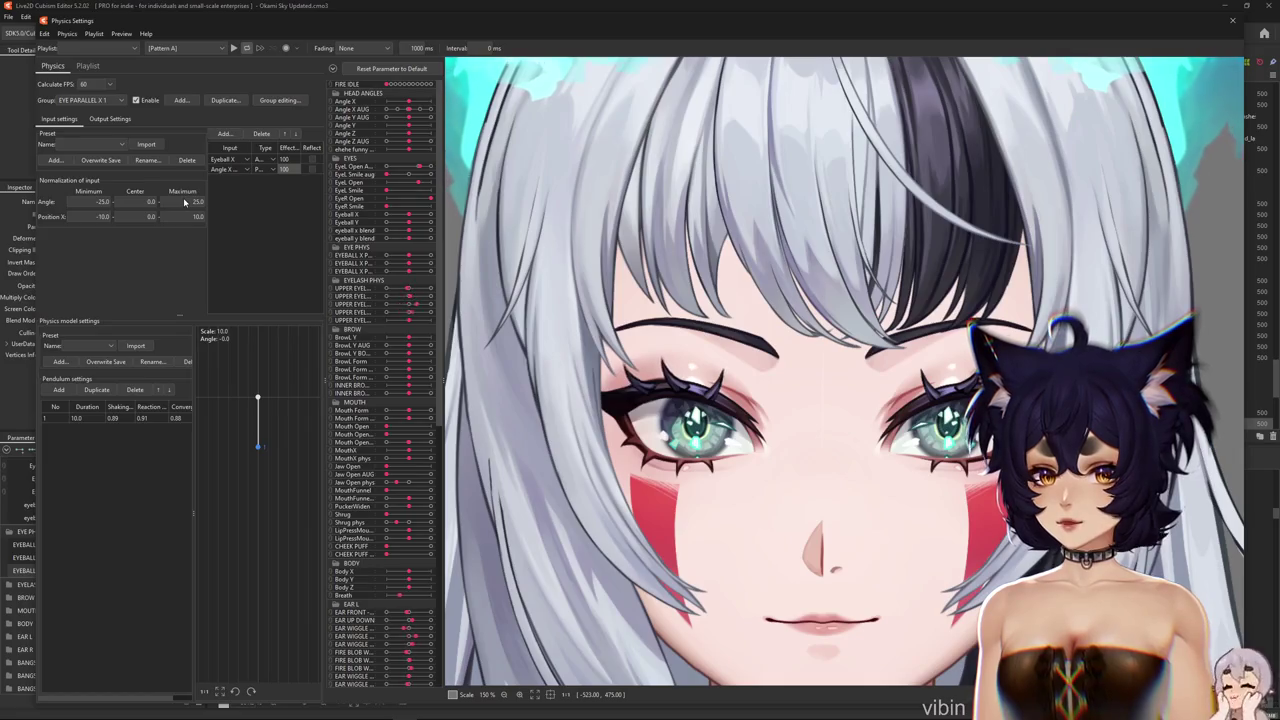
Decrease the EYE PARALLEL X 1 output so it fits the parameter range
left_click(112, 119)
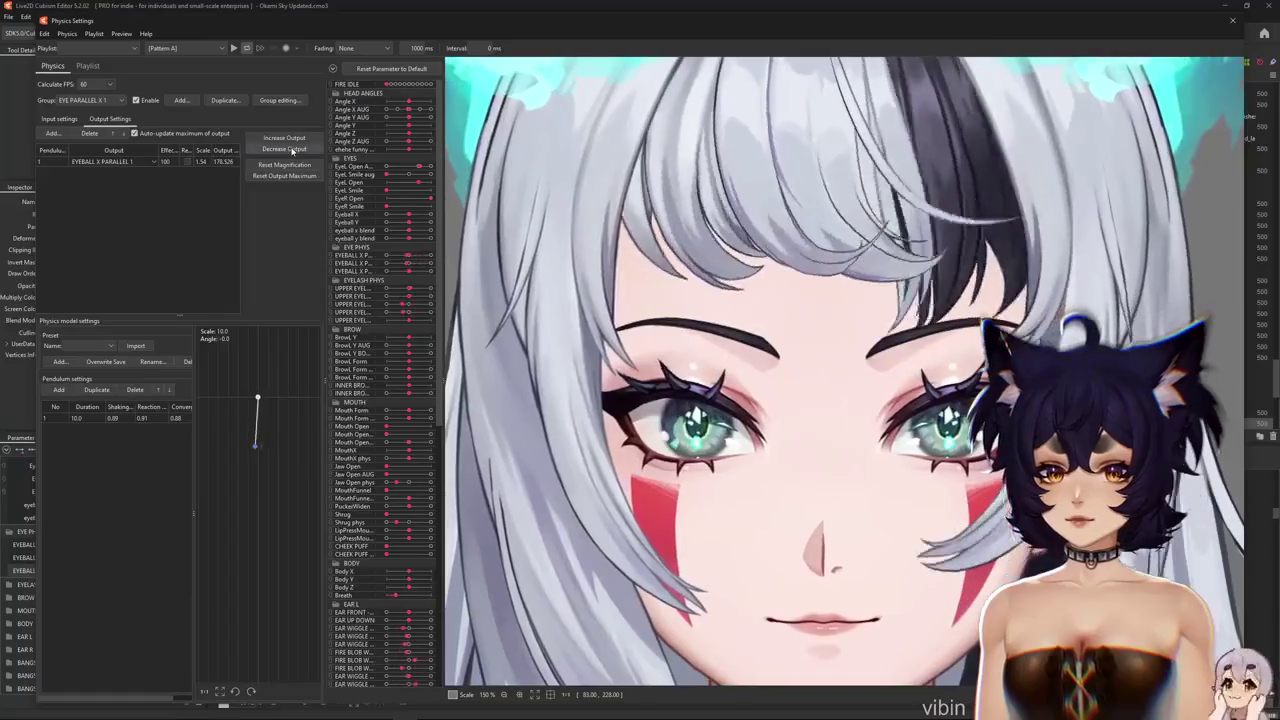
left_click(284, 148)
left_click(673, 379)
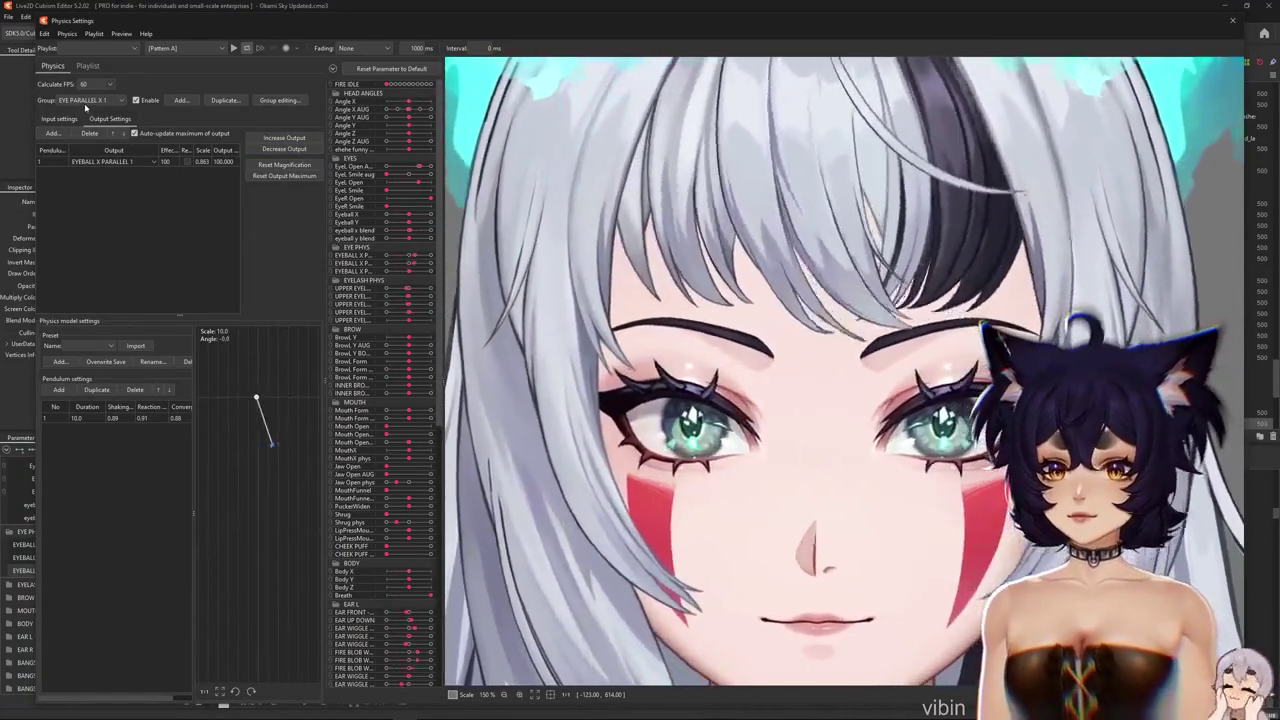
left_click(60, 119)
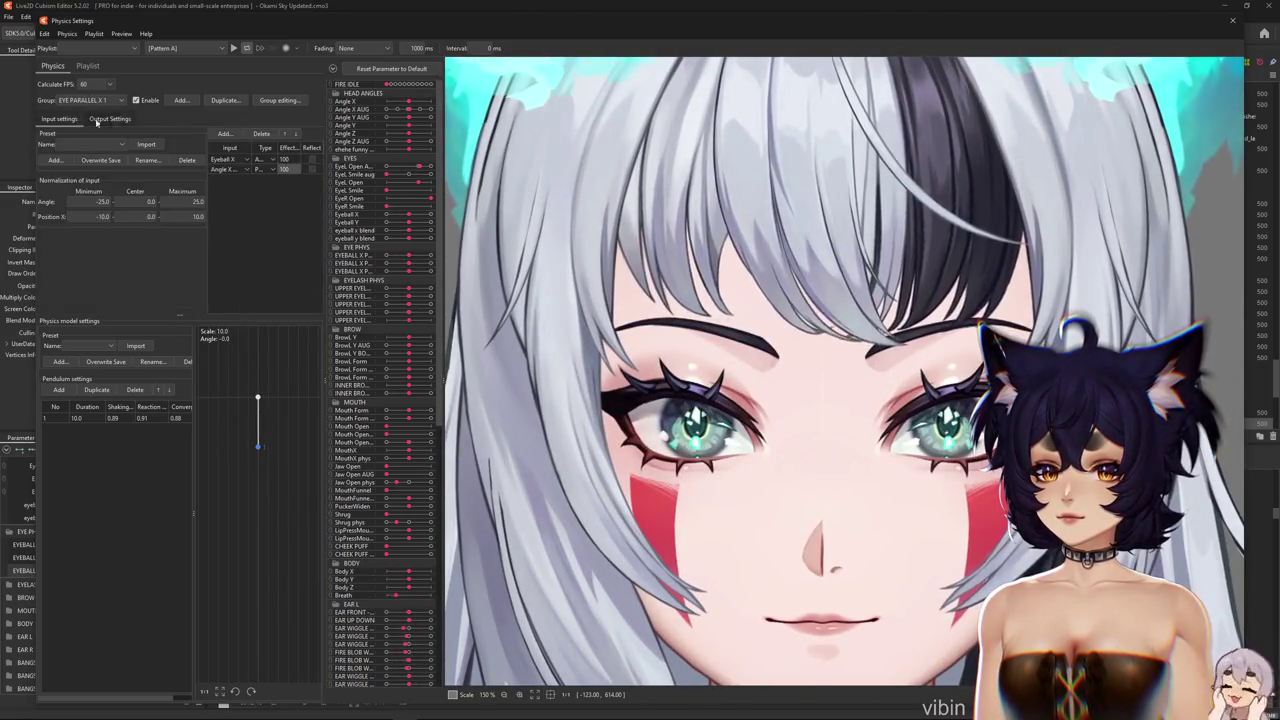
left_click(110, 119)
right_click(250, 134)
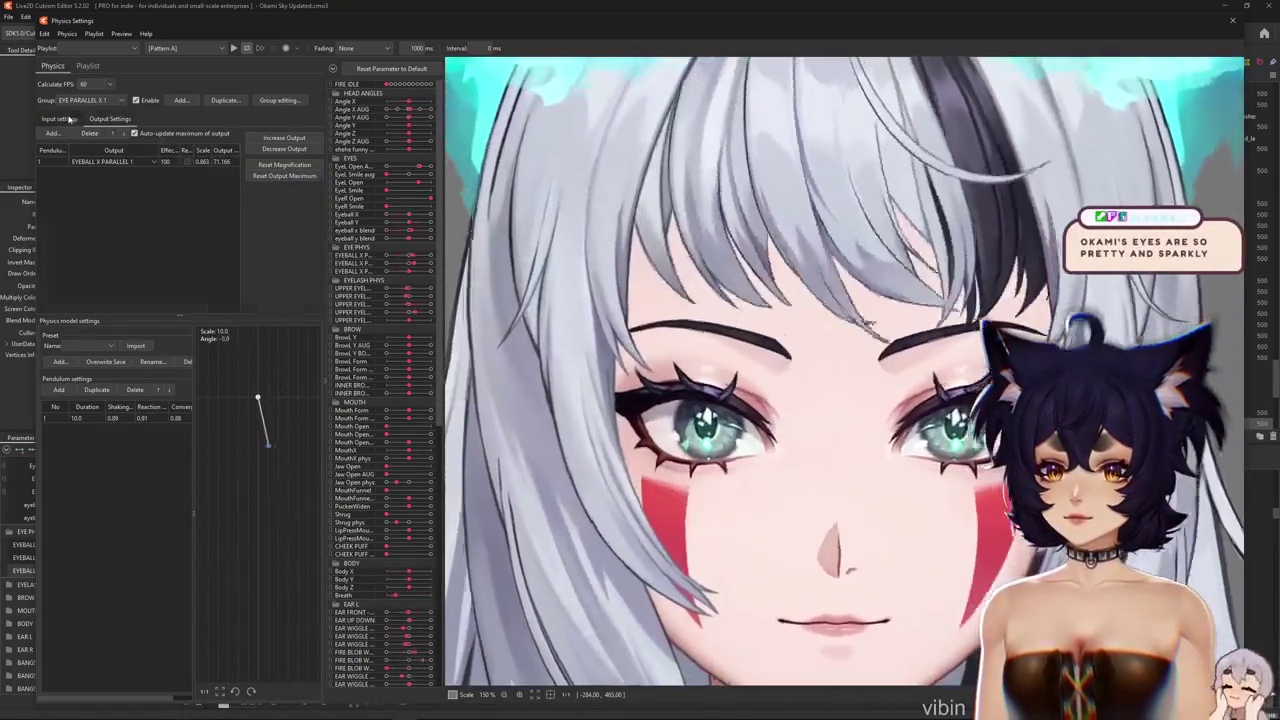
Increase the output magnification so it reaches the full parameter range
left_click(70, 119)
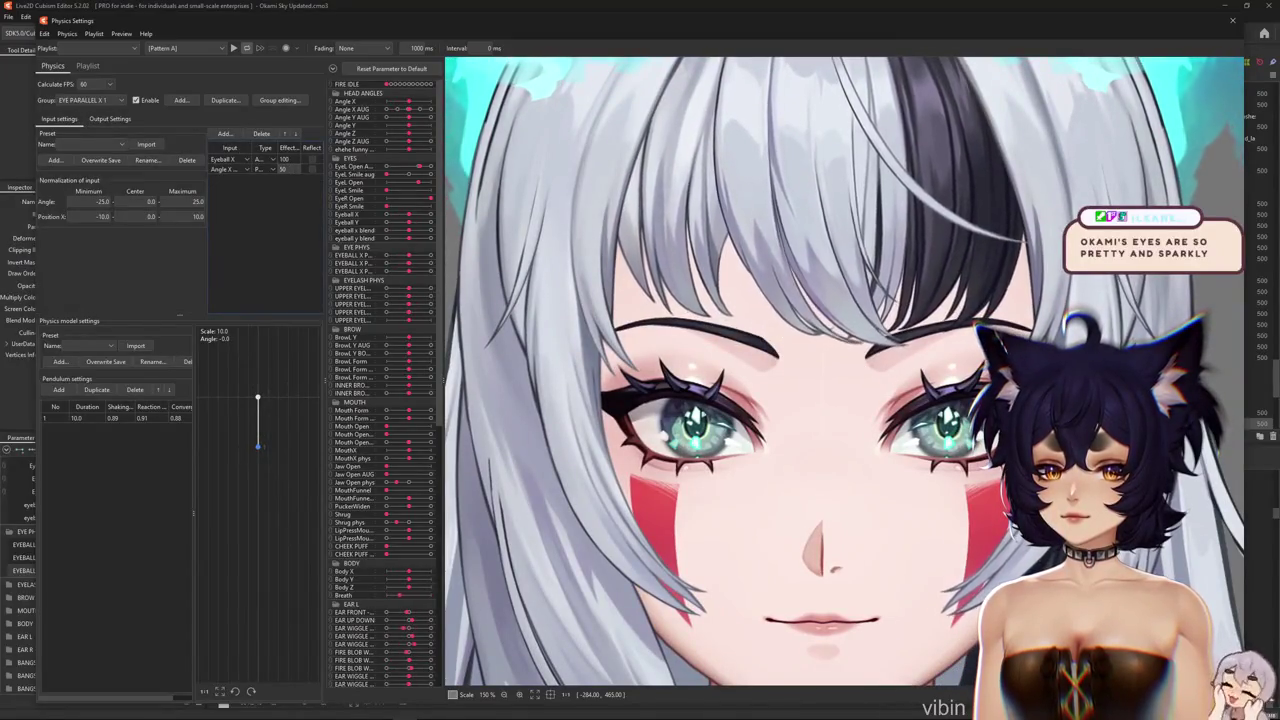
left_click(110, 119)
right_click(251, 134)
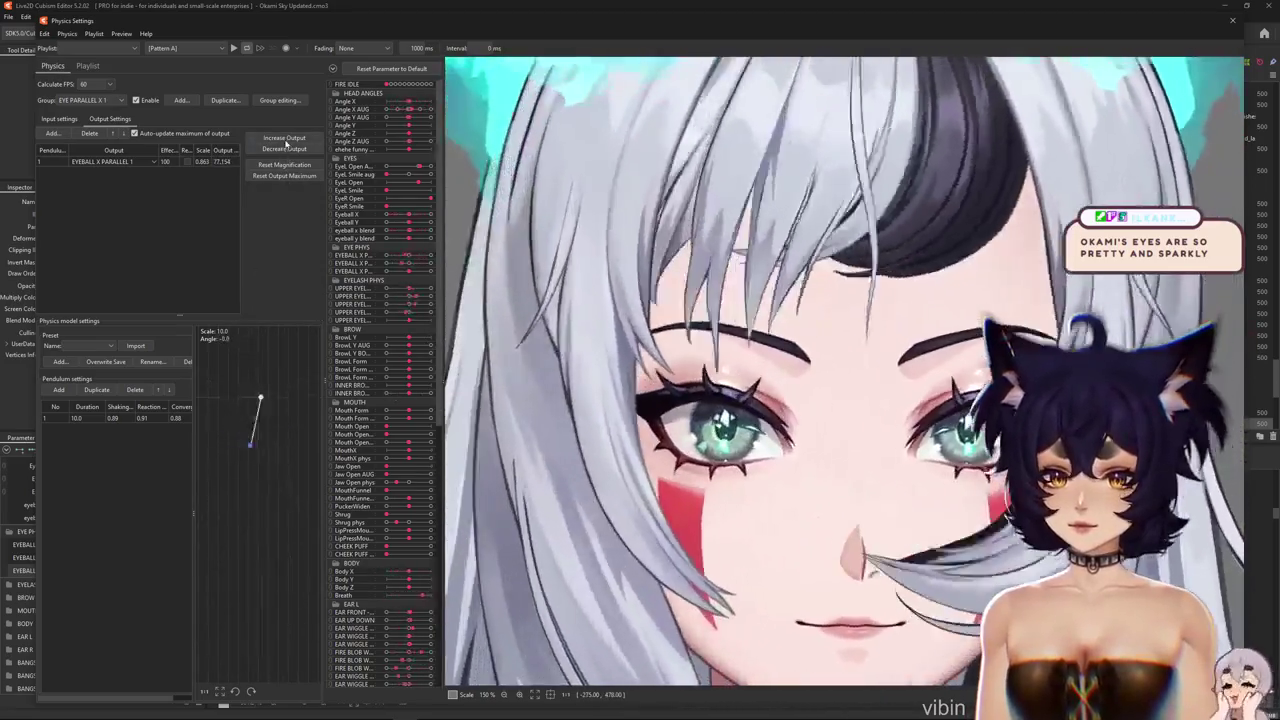
left_click(284, 138)
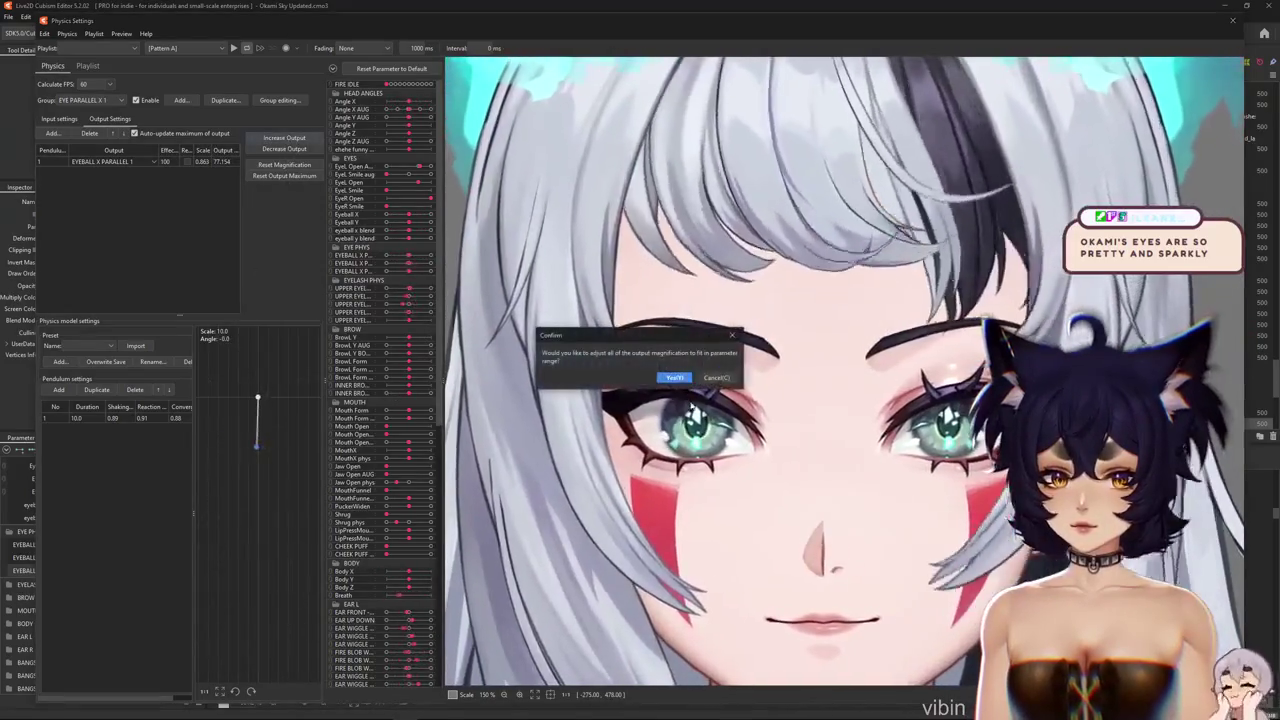
left_click(664, 374)
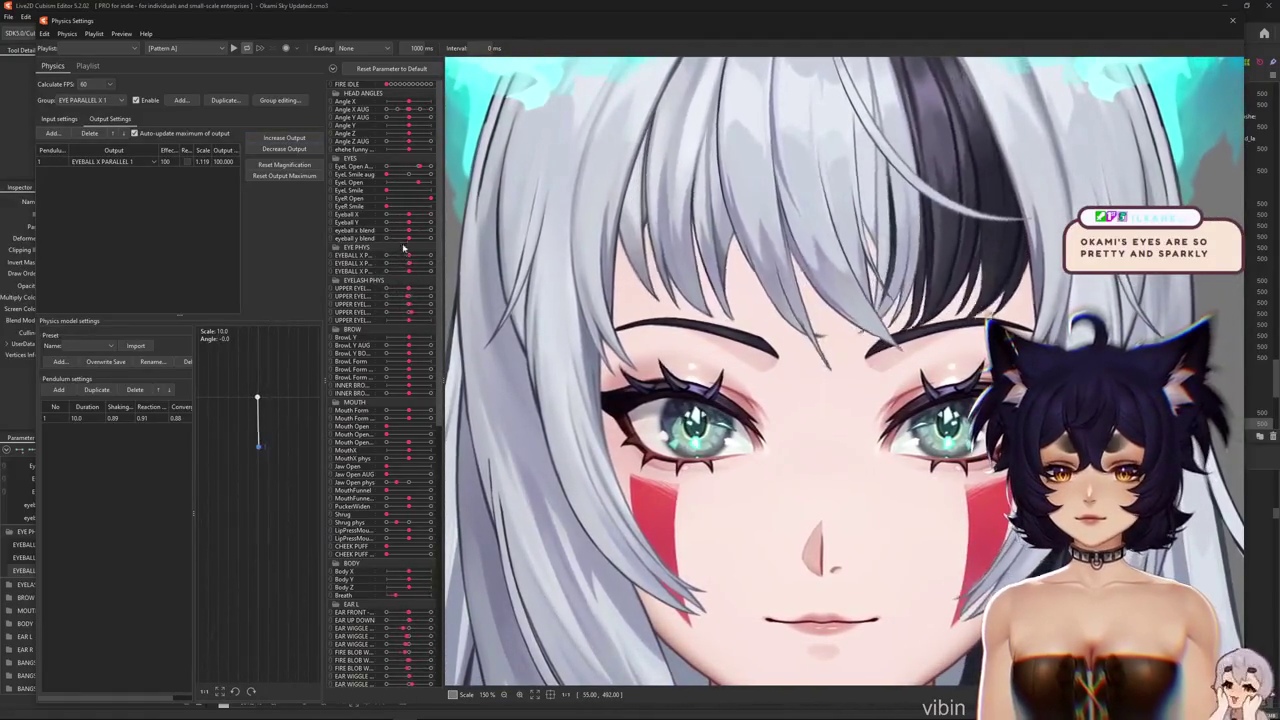
Test the eye physics with Eyeball X at its extreme, then select EYE PARALLEL X 2
left_click(432, 215)
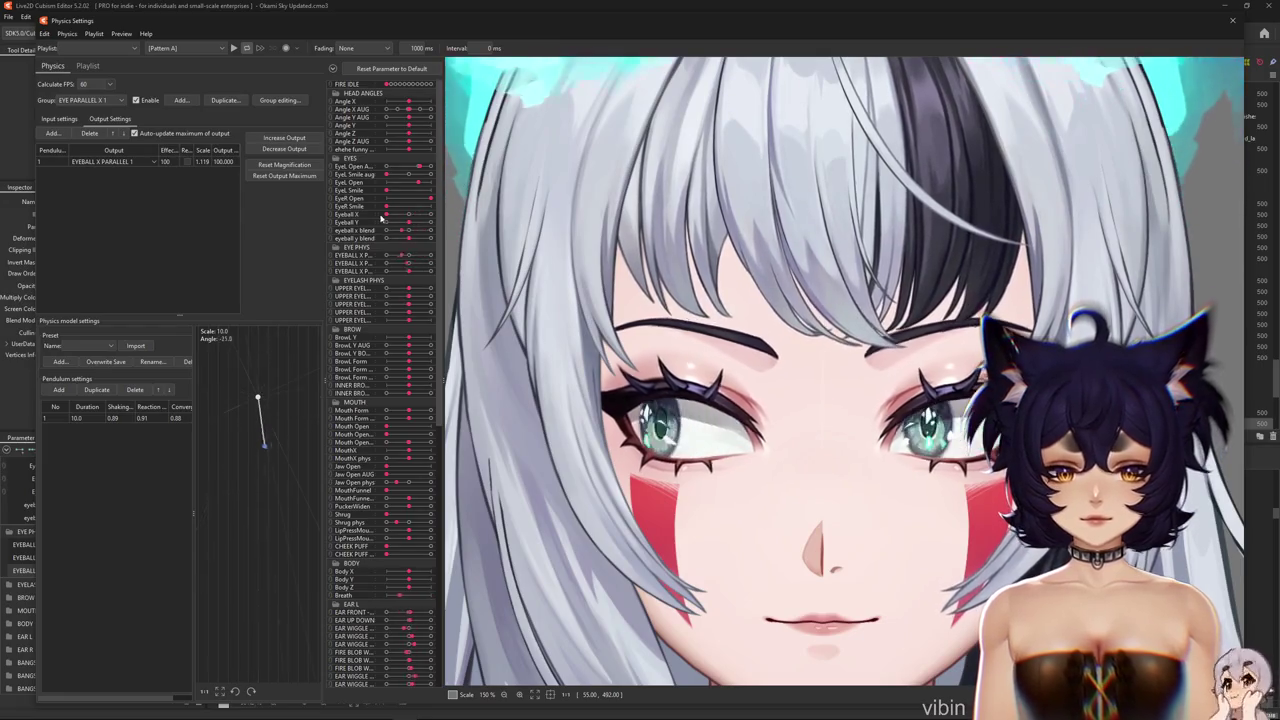
left_click(85, 100)
left_click(85, 118)
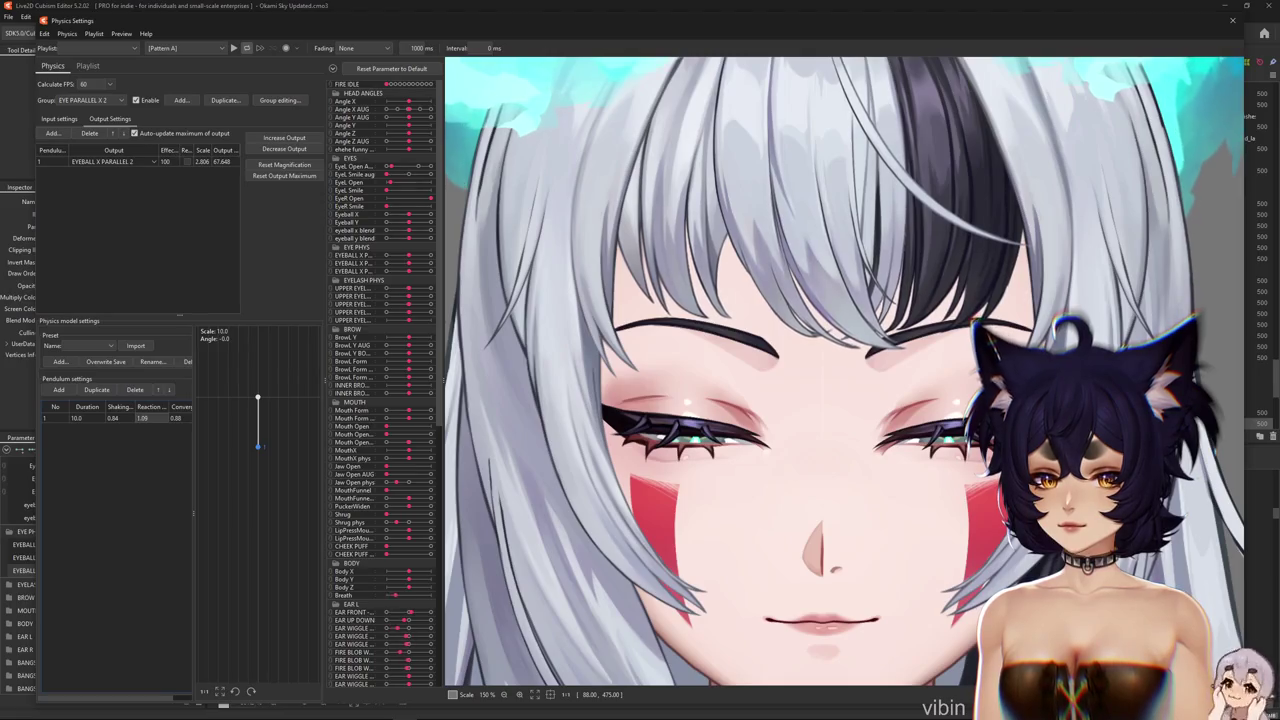
Set the EYE PARALLEL X 2 pendulum's reaction to 1.2 and convergence to 0.8
type("1.2")
key("Return")
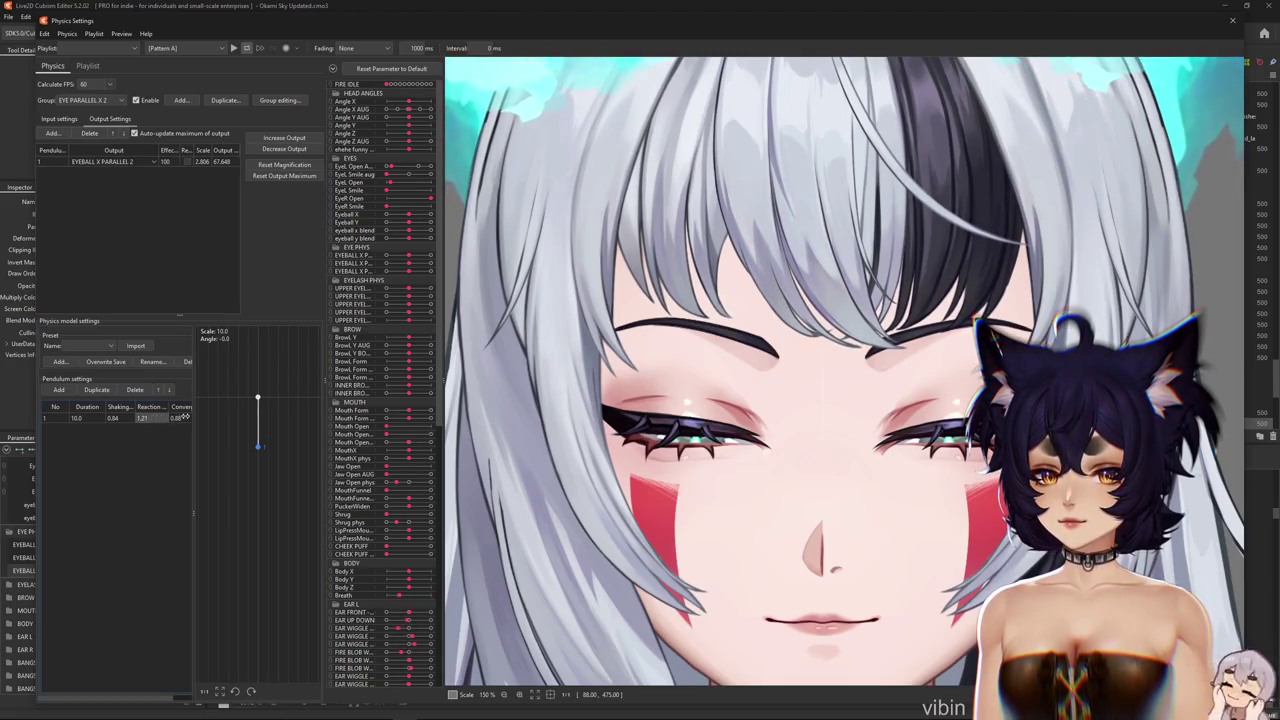
left_click(180, 418)
type("0.8")
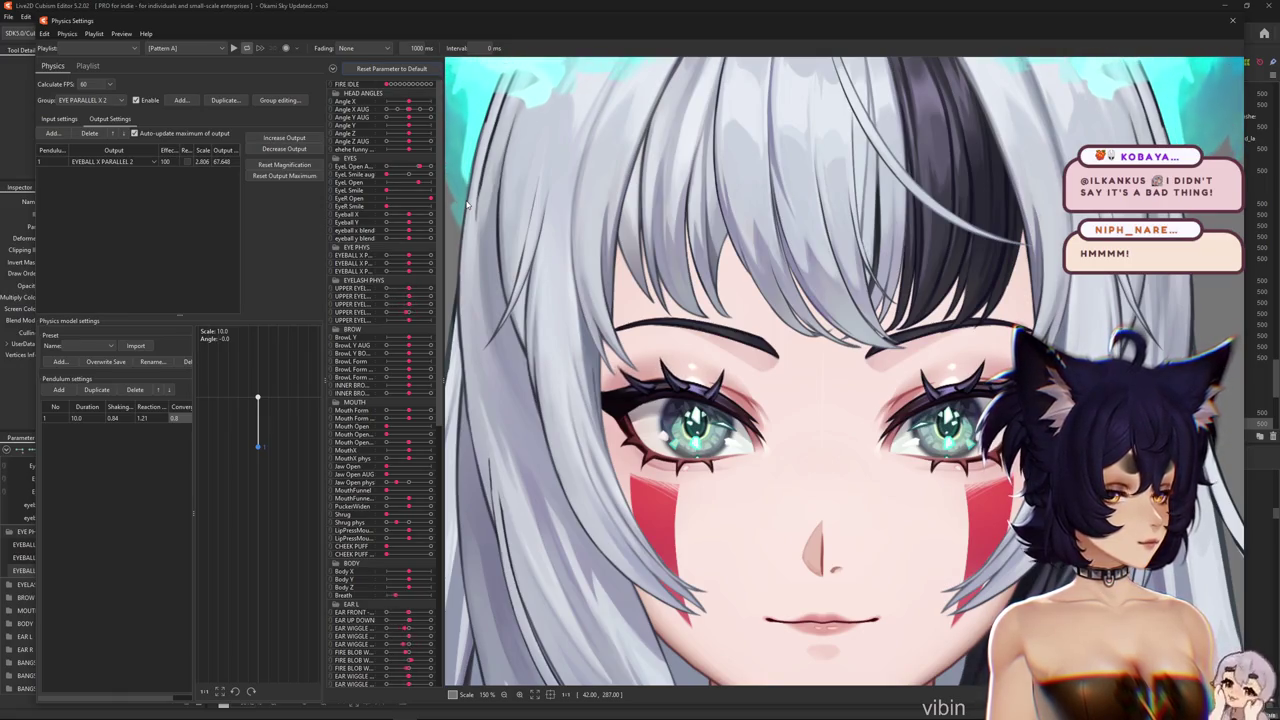
Browse the physics group list and close it without changing the group
left_click(58, 118)
left_click(90, 100)
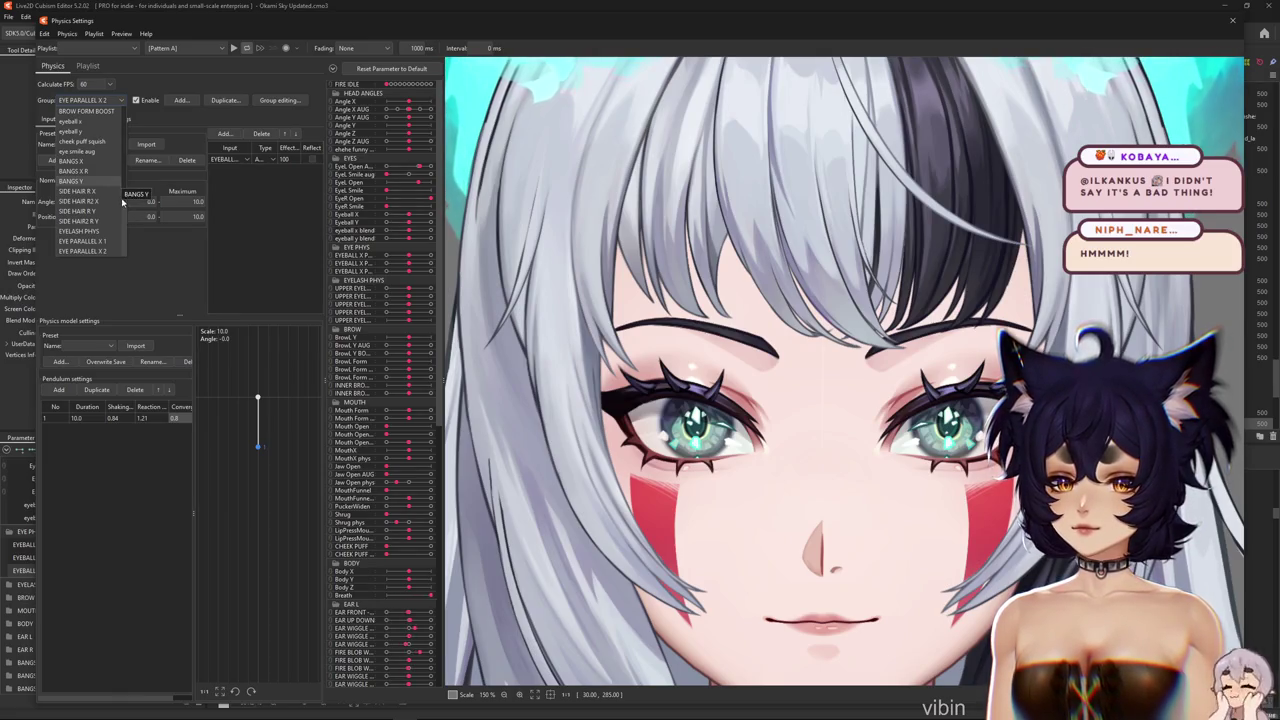
left_click_drag(122, 203, 122, 103)
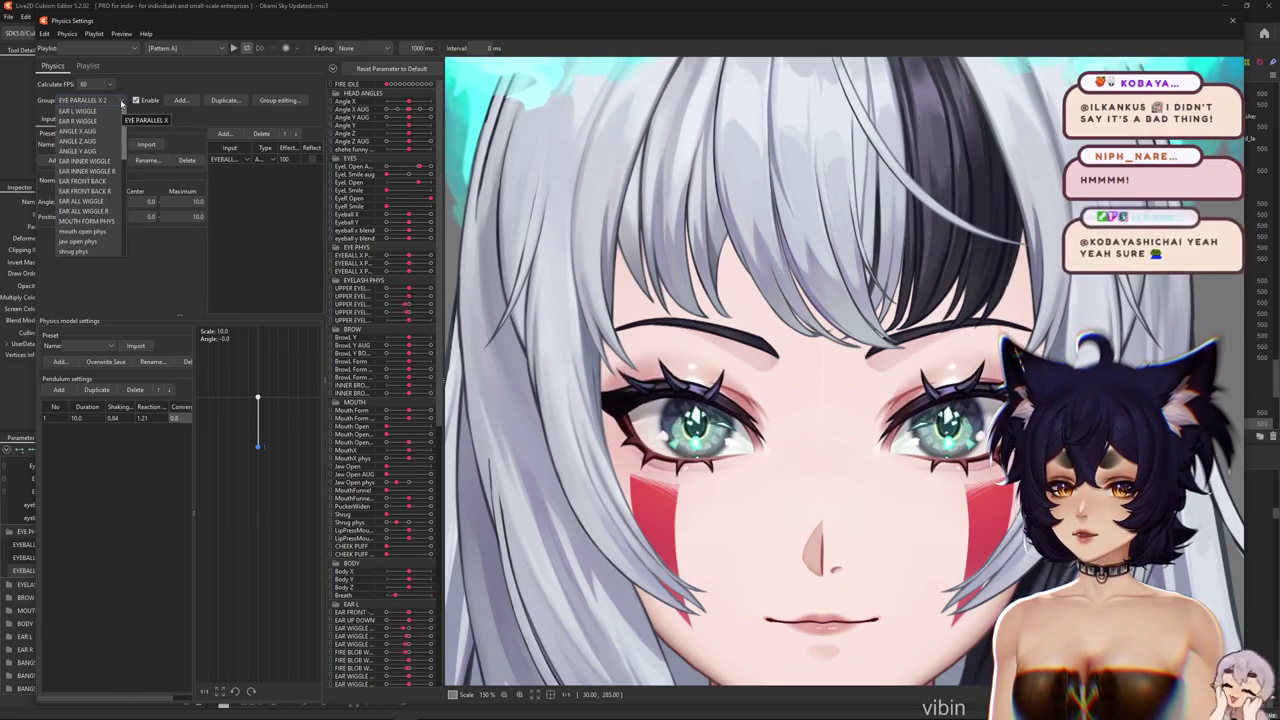
scroll(122, 103, "down", 1)
scroll(90, 177, "down", 5)
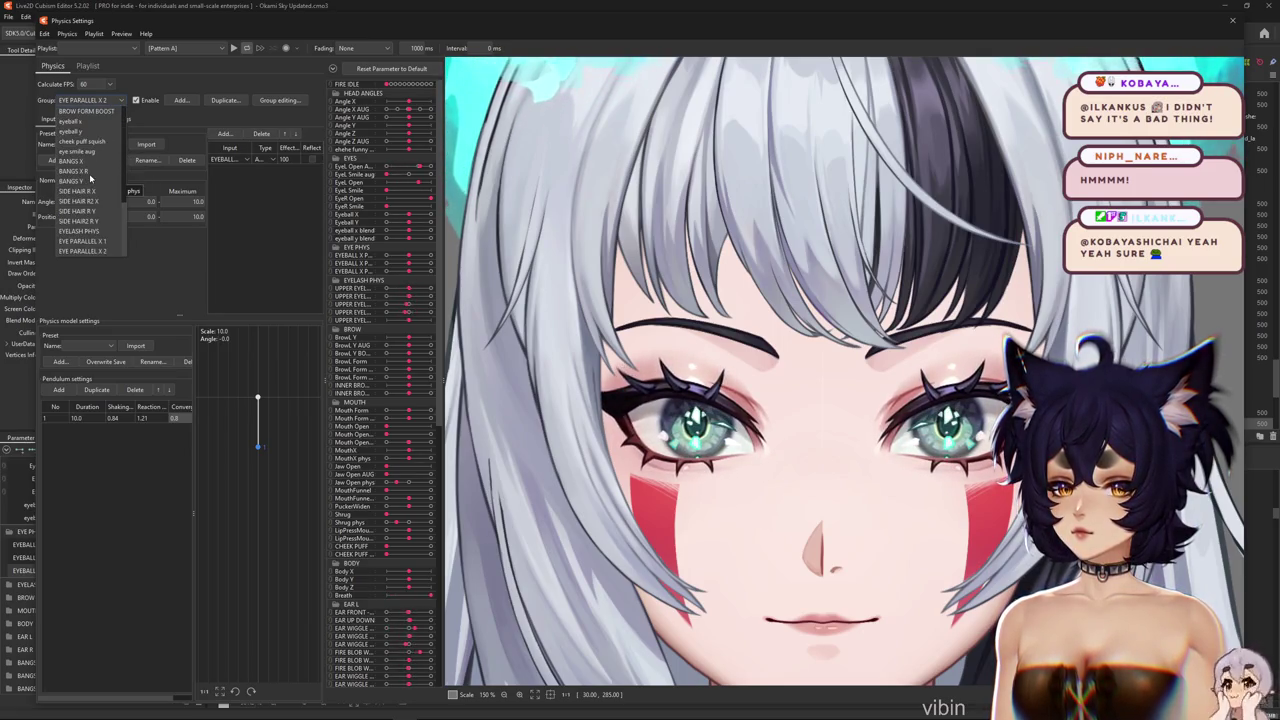
scroll(90, 177, "up", 6)
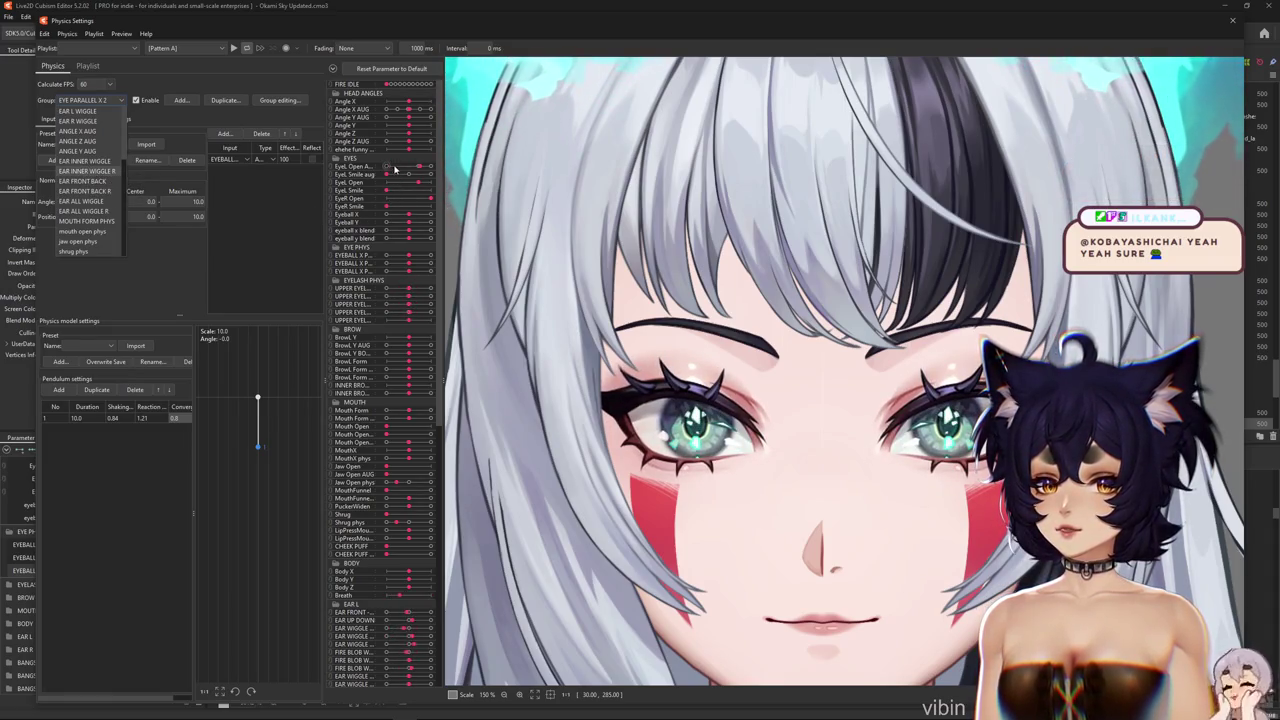
left_click(427, 168)
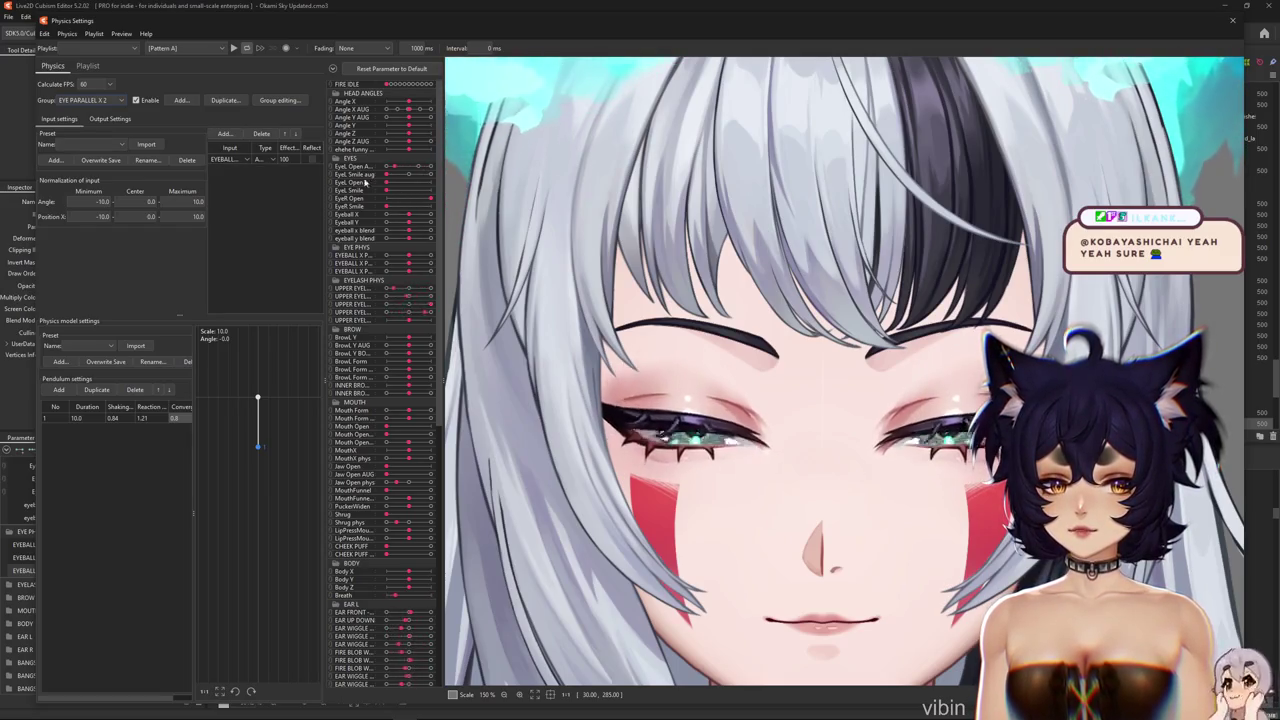
Switch to the EYE L BLINK group and reset the model's parameters to defaults
left_click(90, 100)
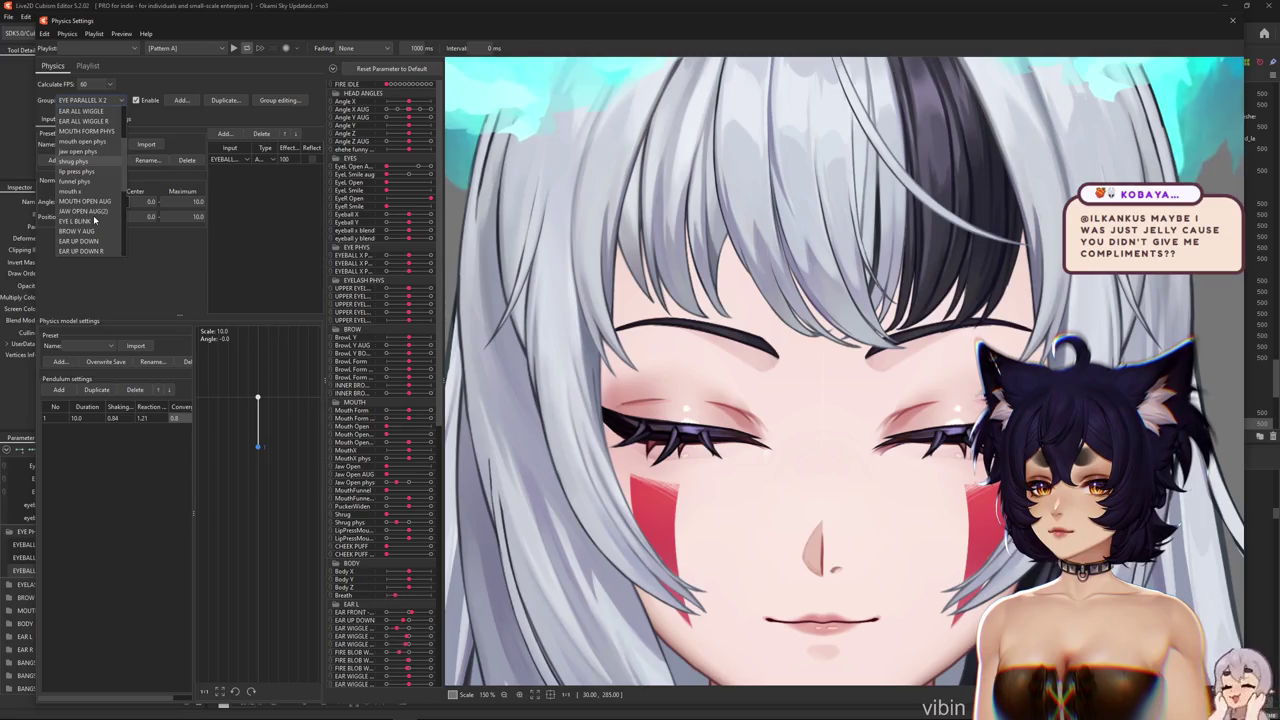
left_click(82, 226)
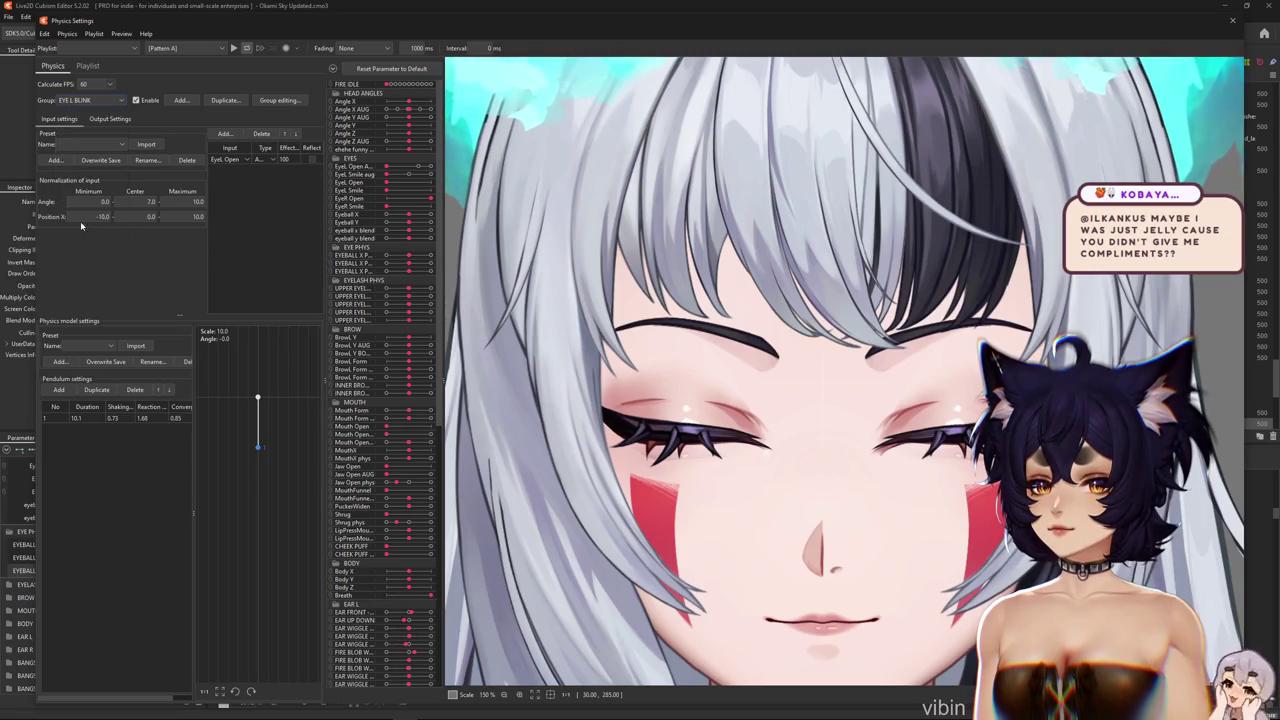
left_click(381, 72)
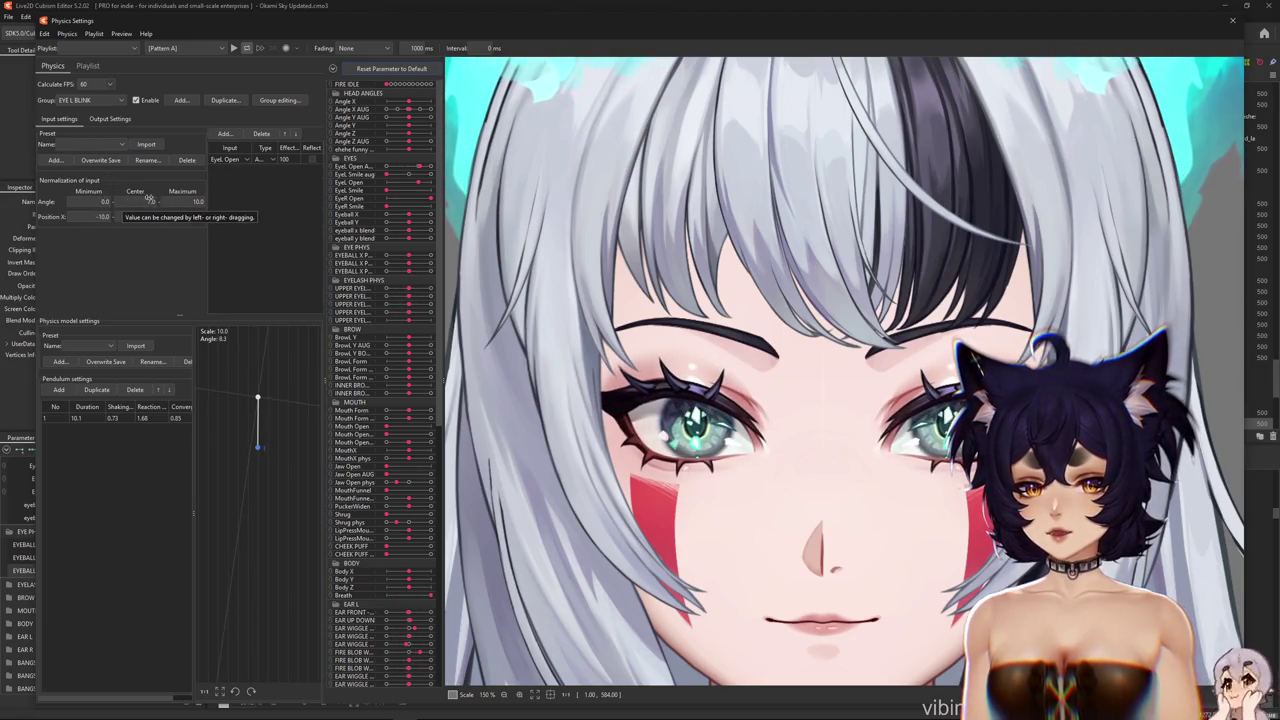
left_click(96, 118)
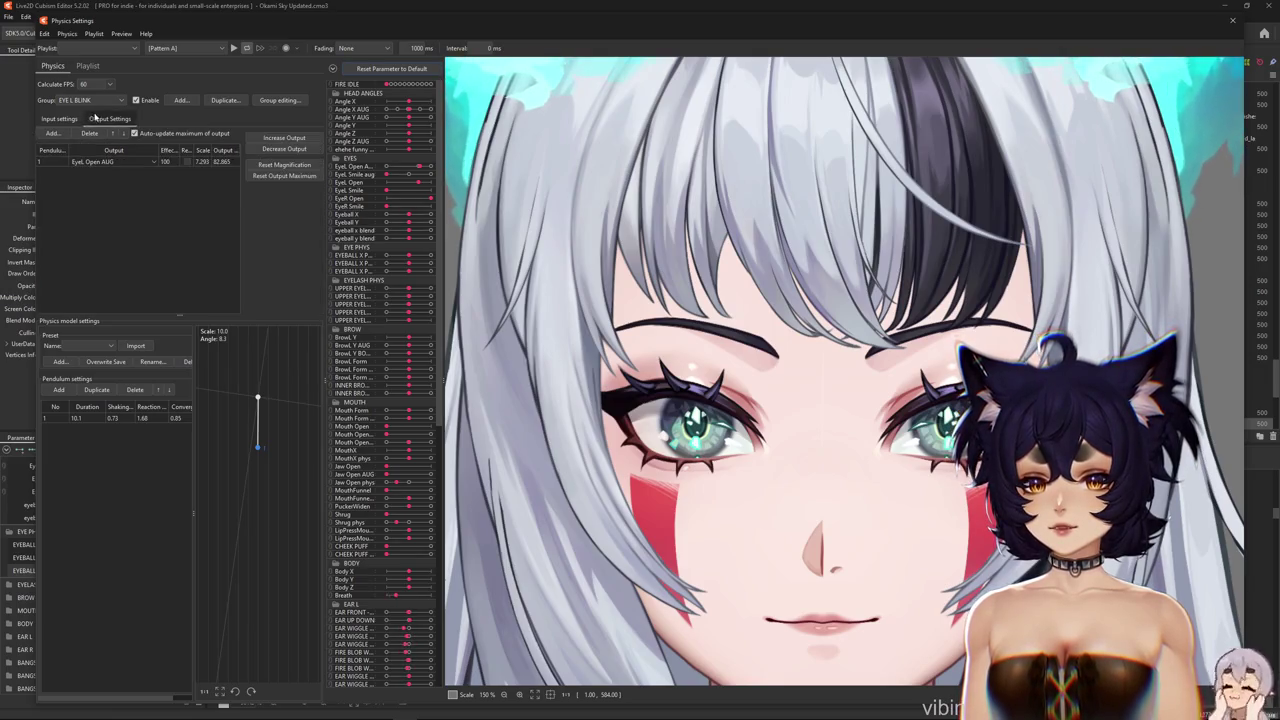
left_click(59, 118)
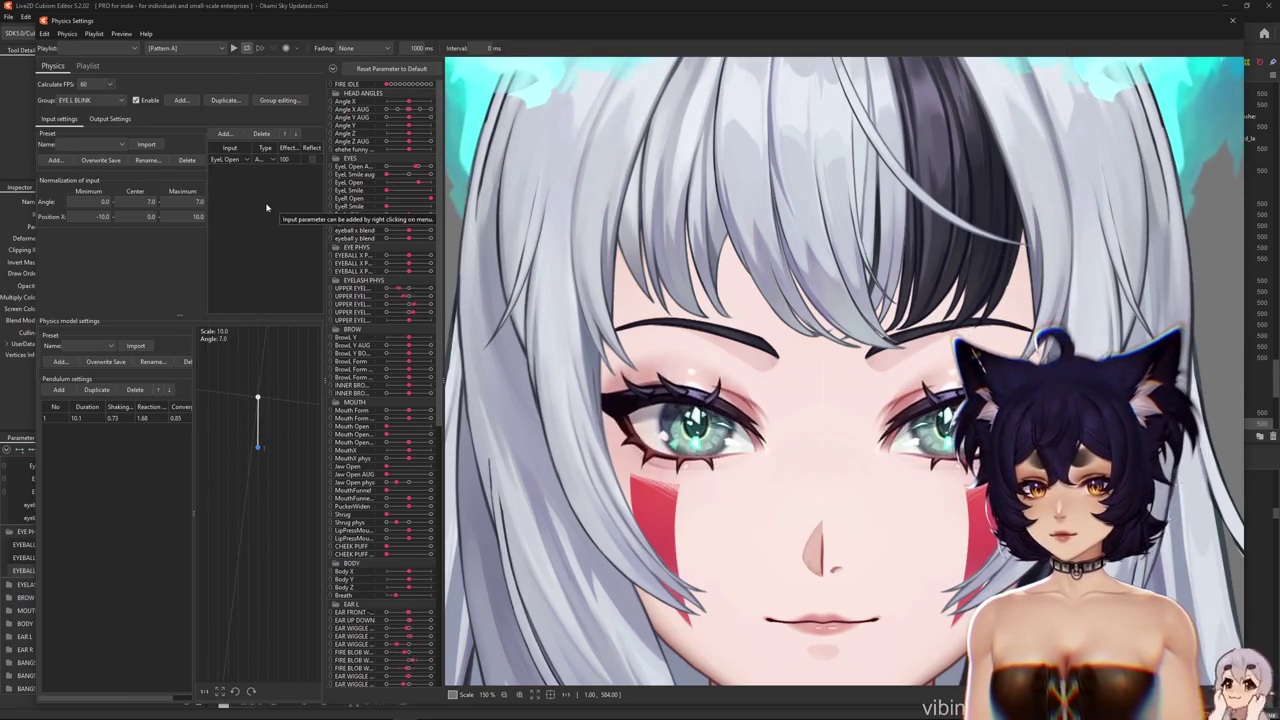
Set the blink input's angle centre to 1.0 and view its output settings
left_click(150, 201)
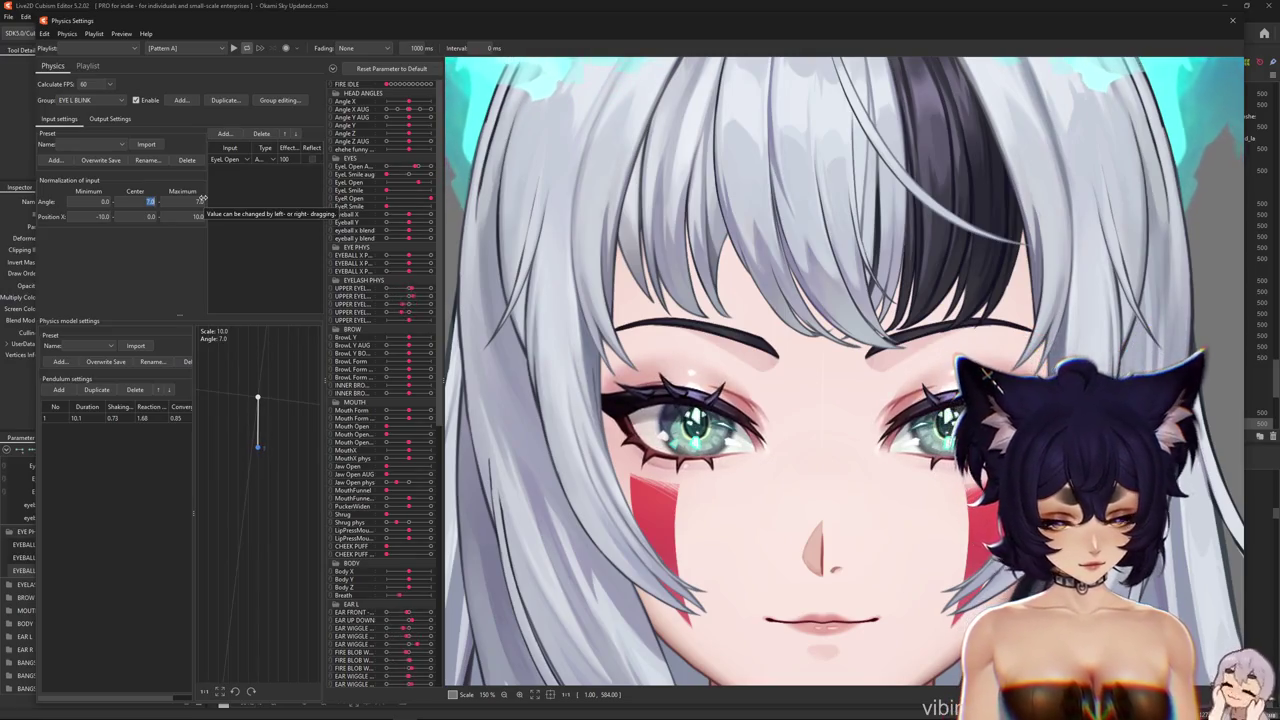
type("0.7")
left_click(199, 201)
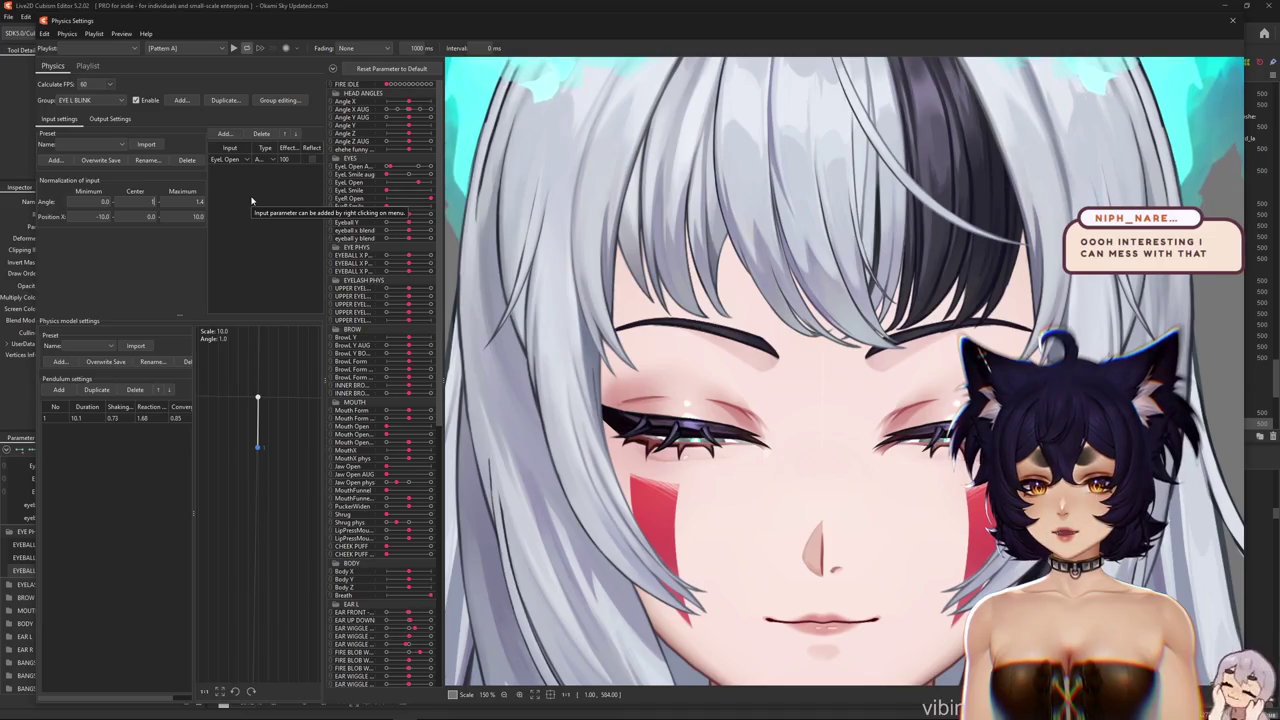
key("Return")
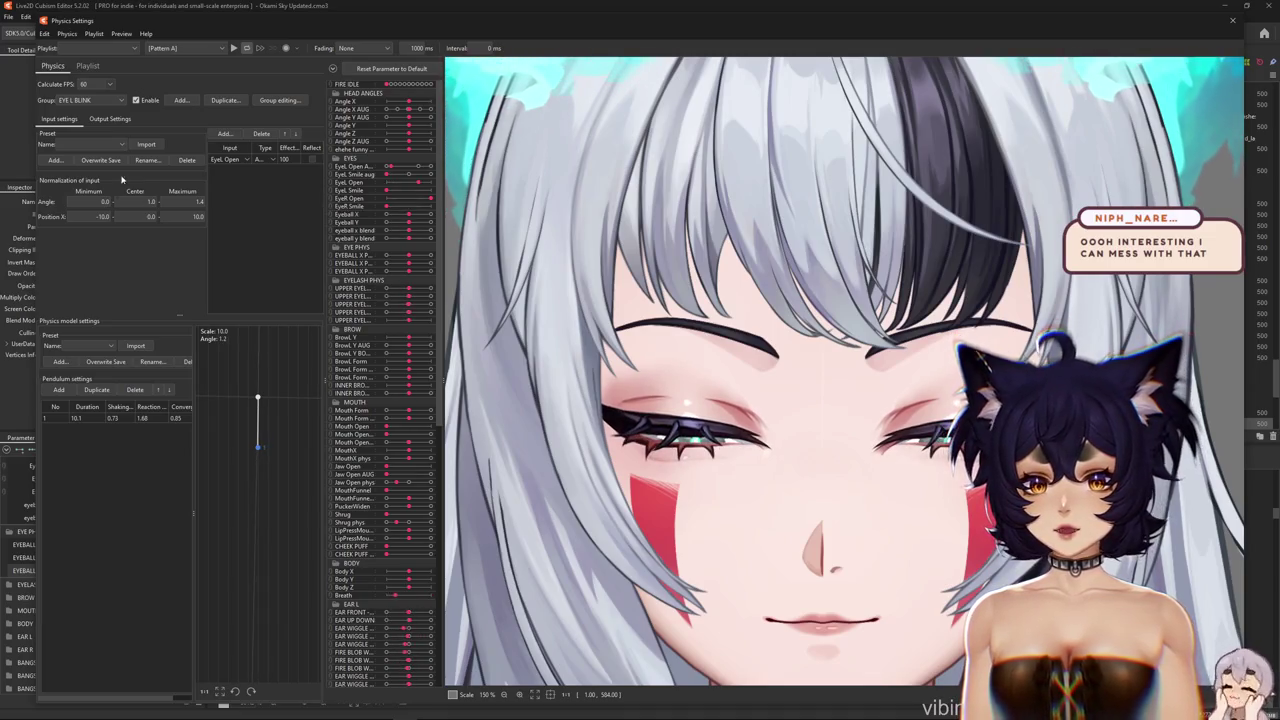
left_click(110, 119)
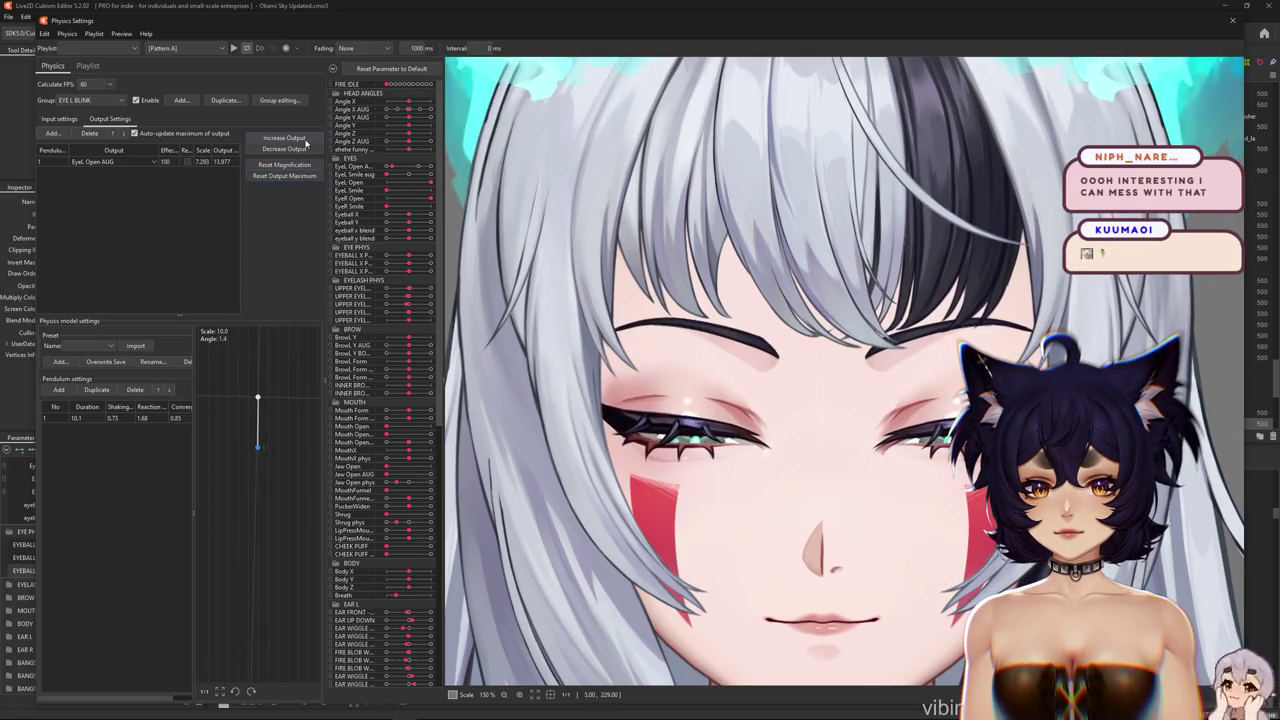
Boost the EYE L BLINK output to 100, fine-tune the angle centre, and return to output settings
left_click(673, 380)
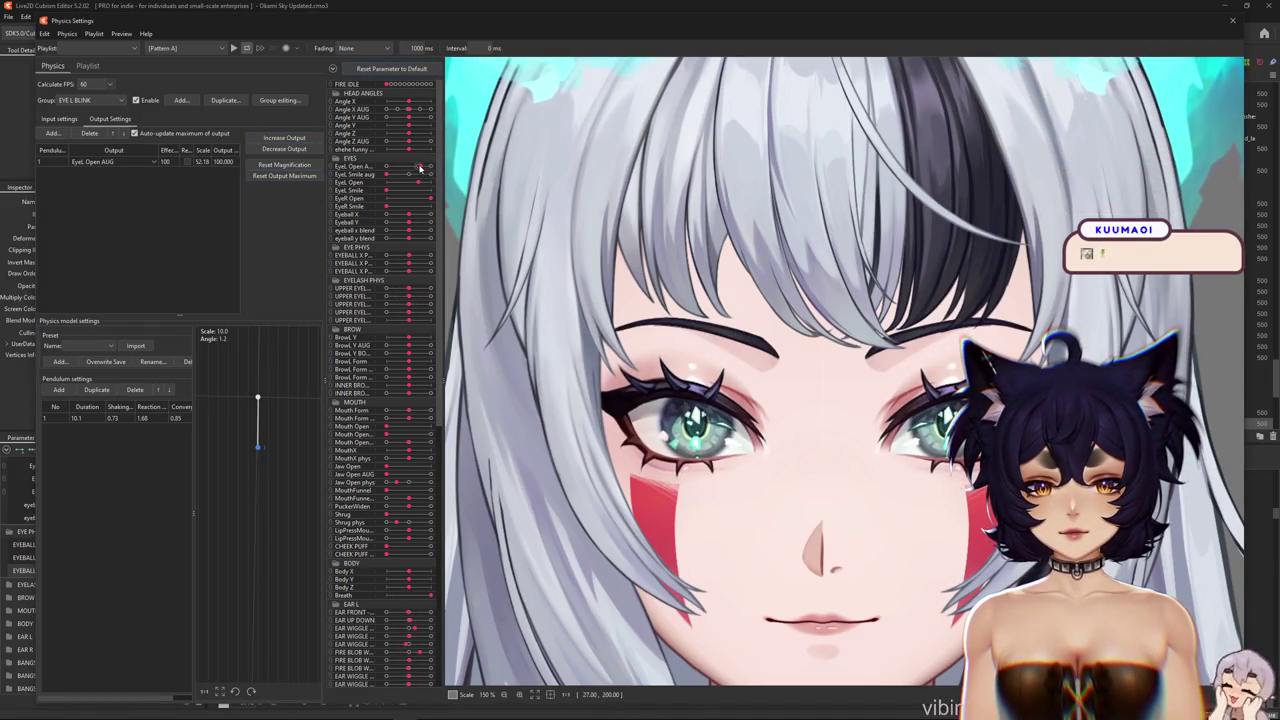
left_click(59, 119)
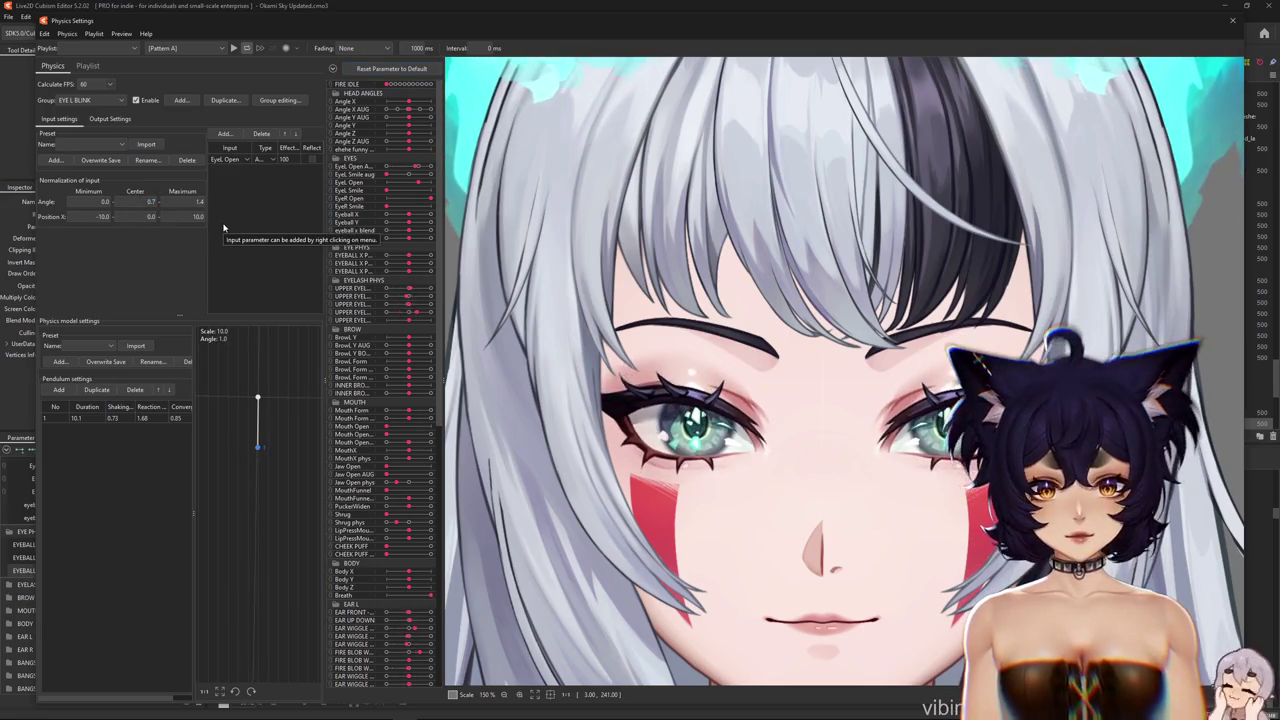
left_click(146, 202)
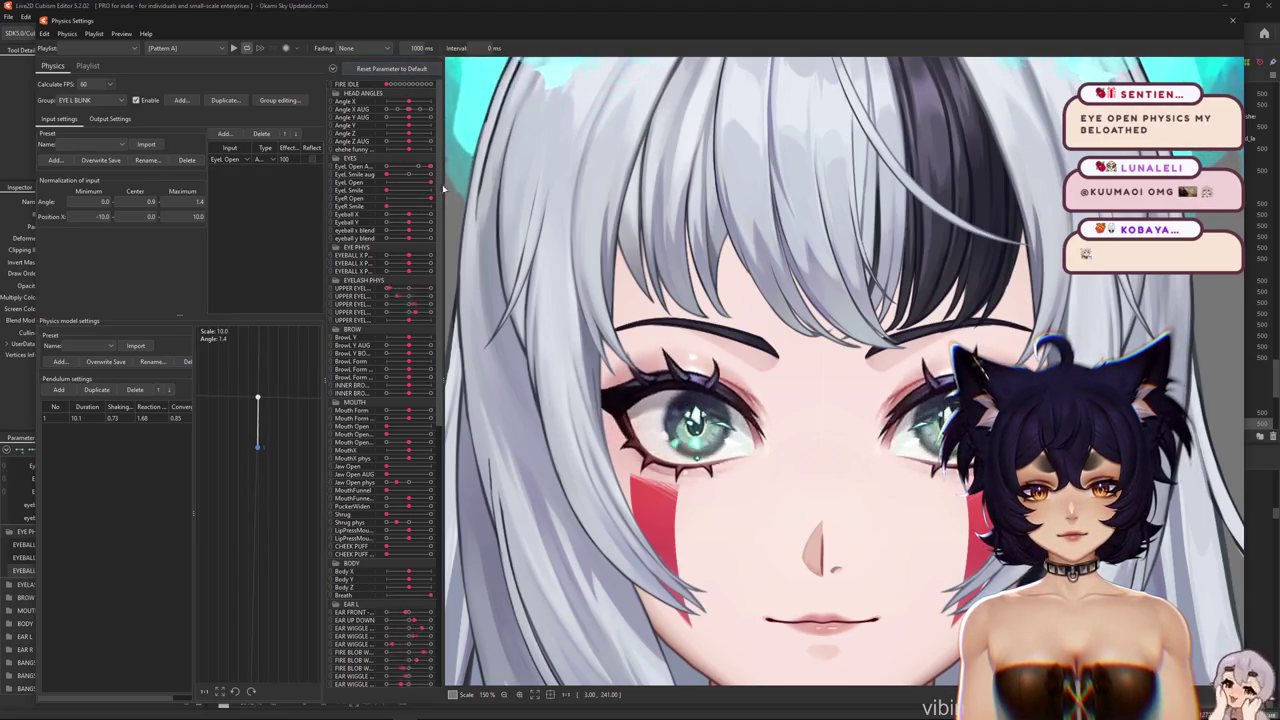
left_click(109, 119)
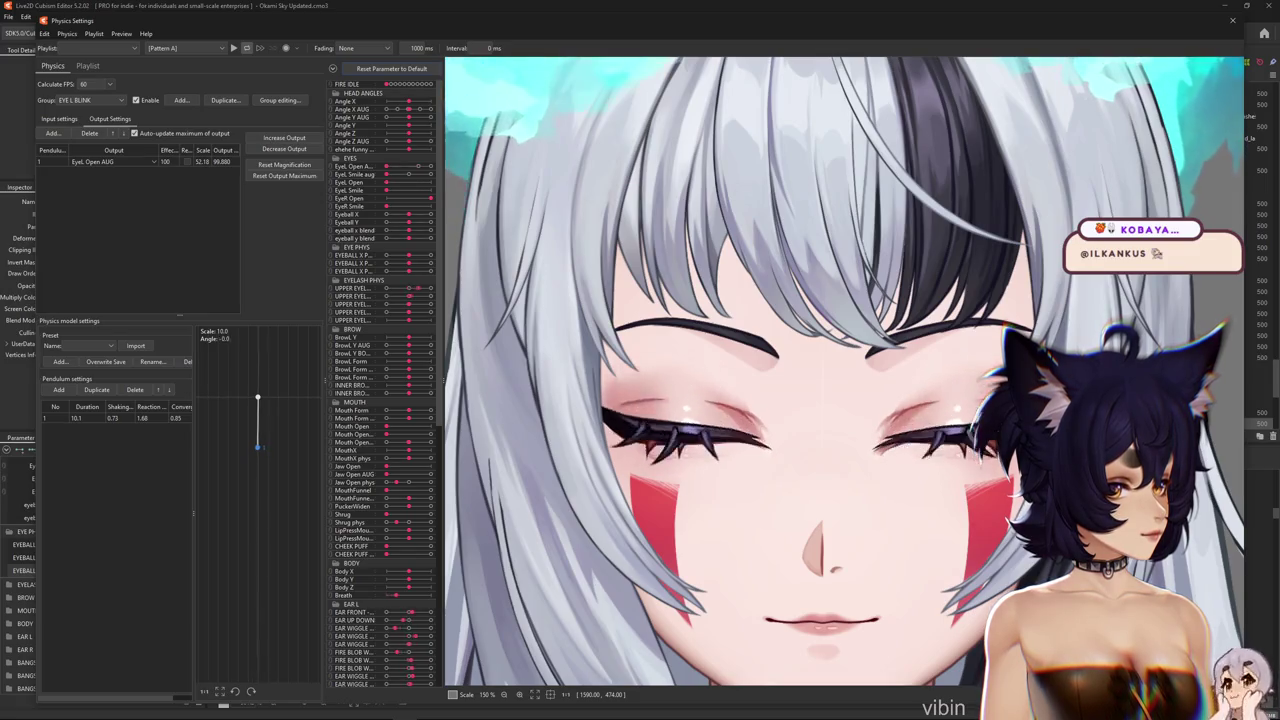
Select EYE PARALLEL X 2, test Eyeball X fully left, and scale its output to full range
scroll(922, 340, "down", 5)
scroll(922, 340, "up", 4)
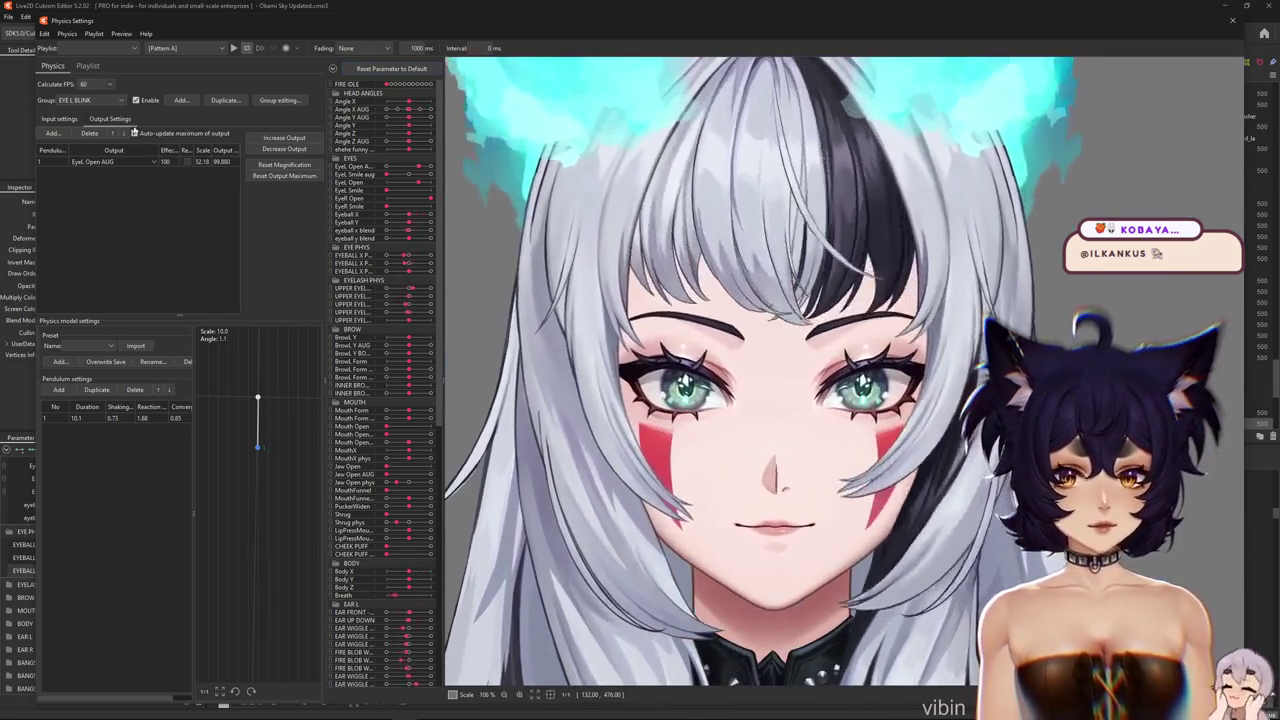
left_click(90, 100)
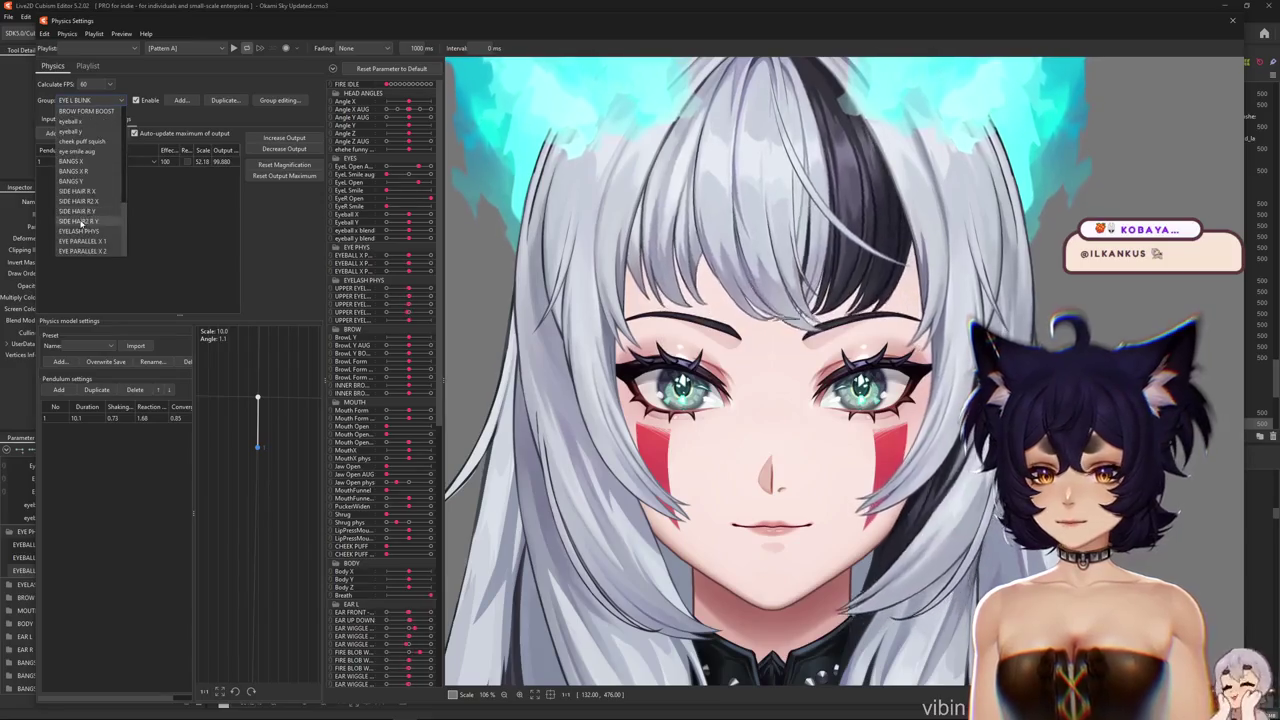
left_click(94, 253)
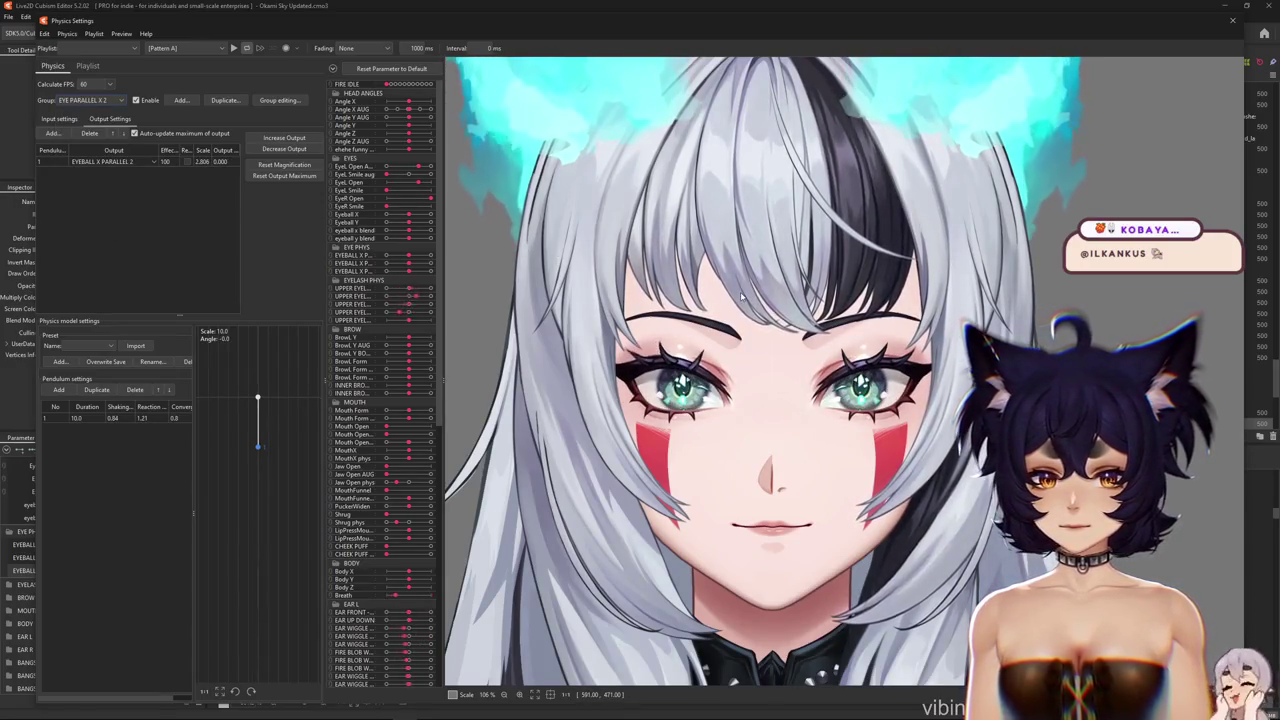
left_click_drag(409, 214, 373, 215)
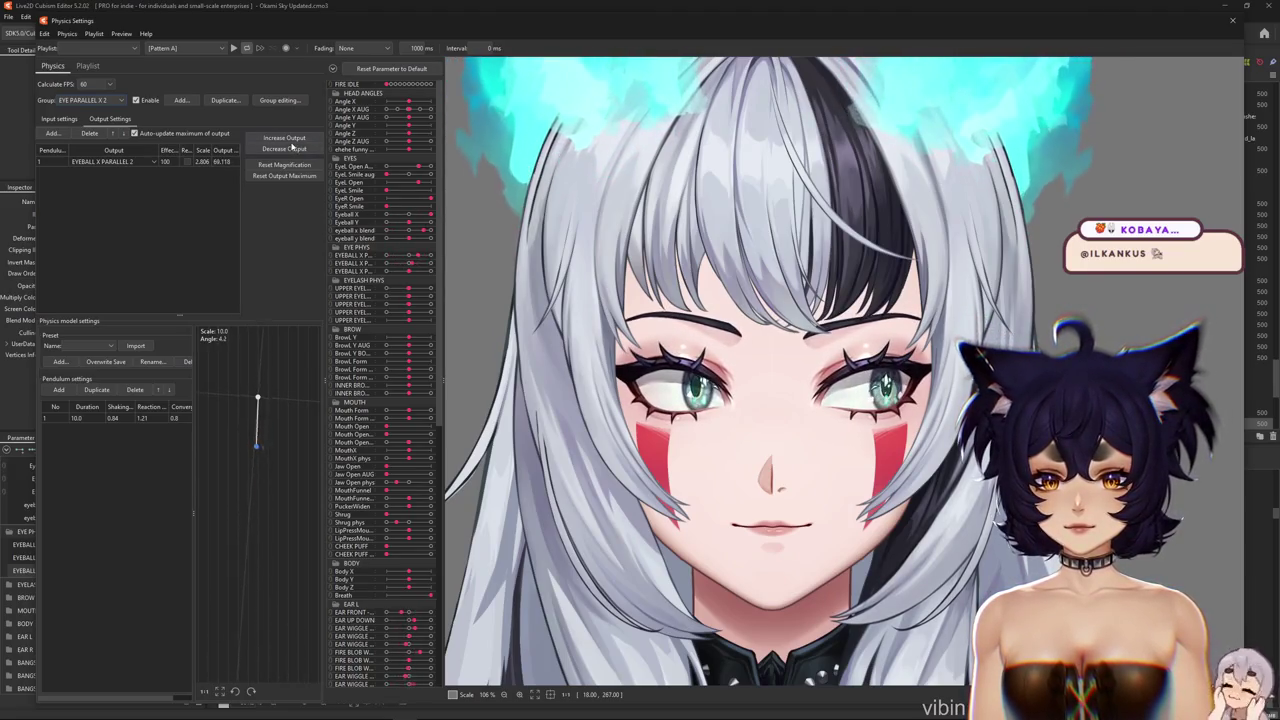
left_click(284, 164)
key("Return")
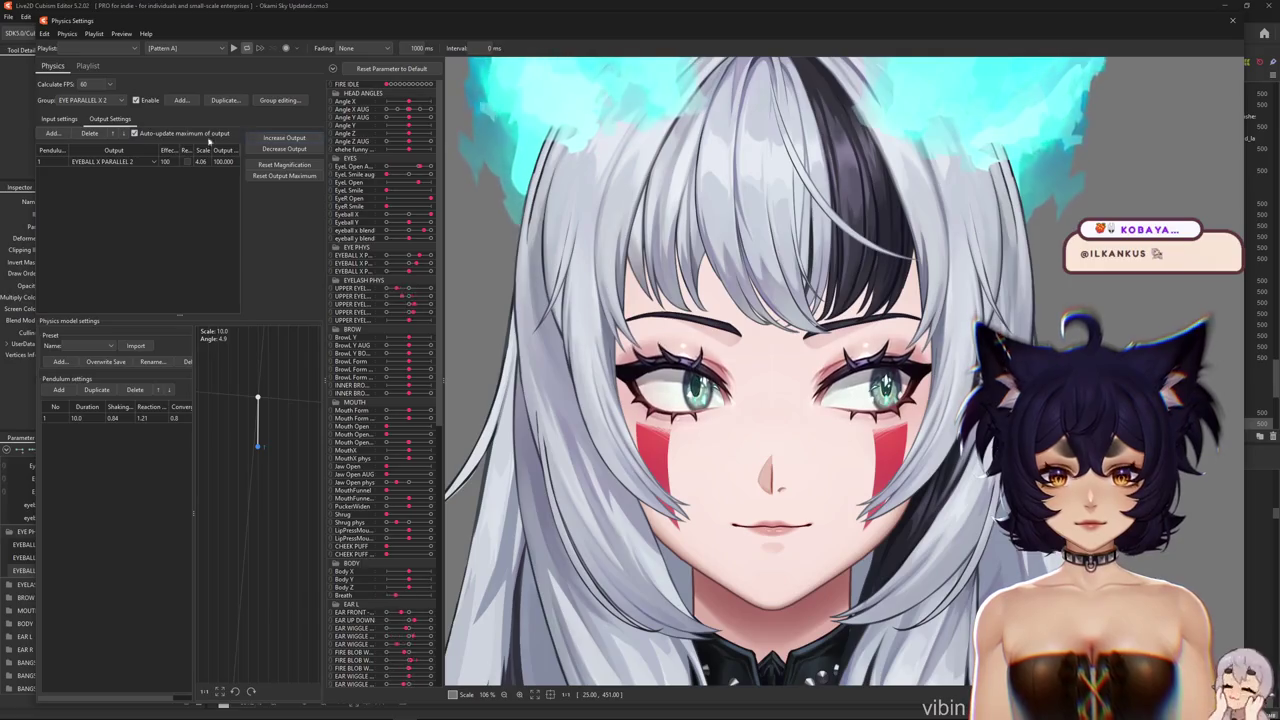
Duplicate the group as EYE PARALLEL X 3 and make it output EYEBALL X PARALLEL 3
left_click(226, 102)
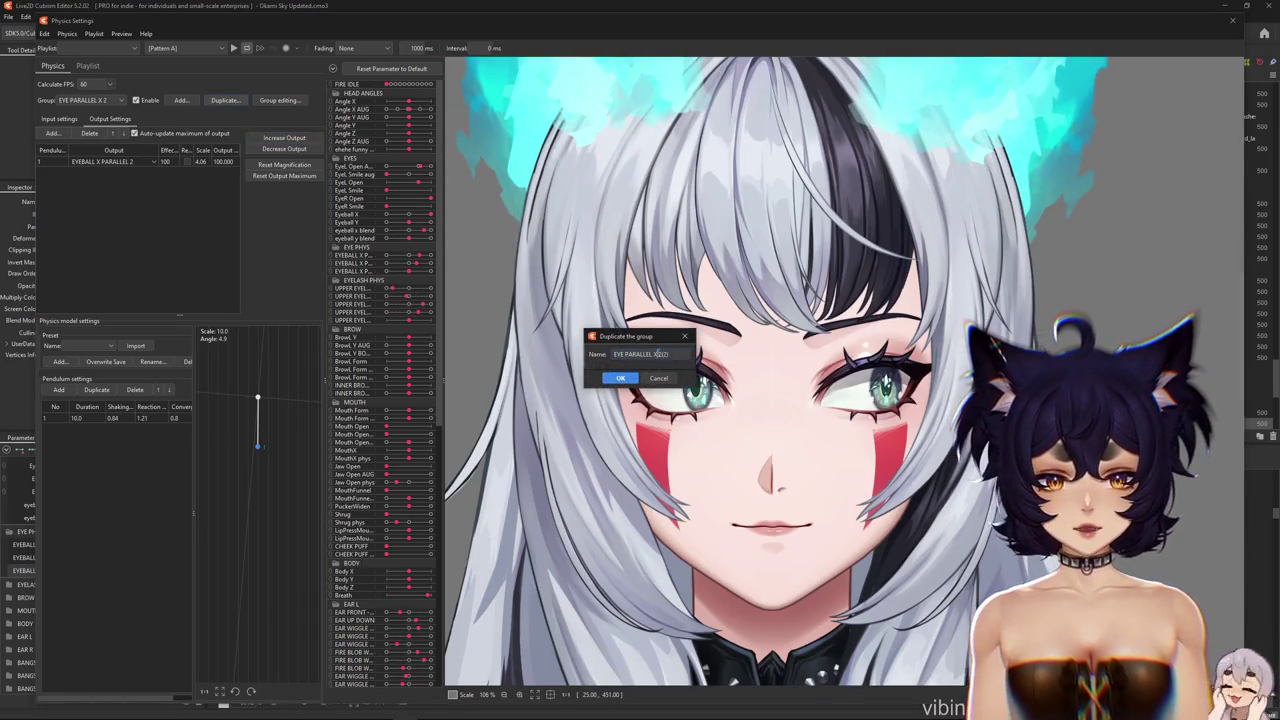
left_click(631, 379)
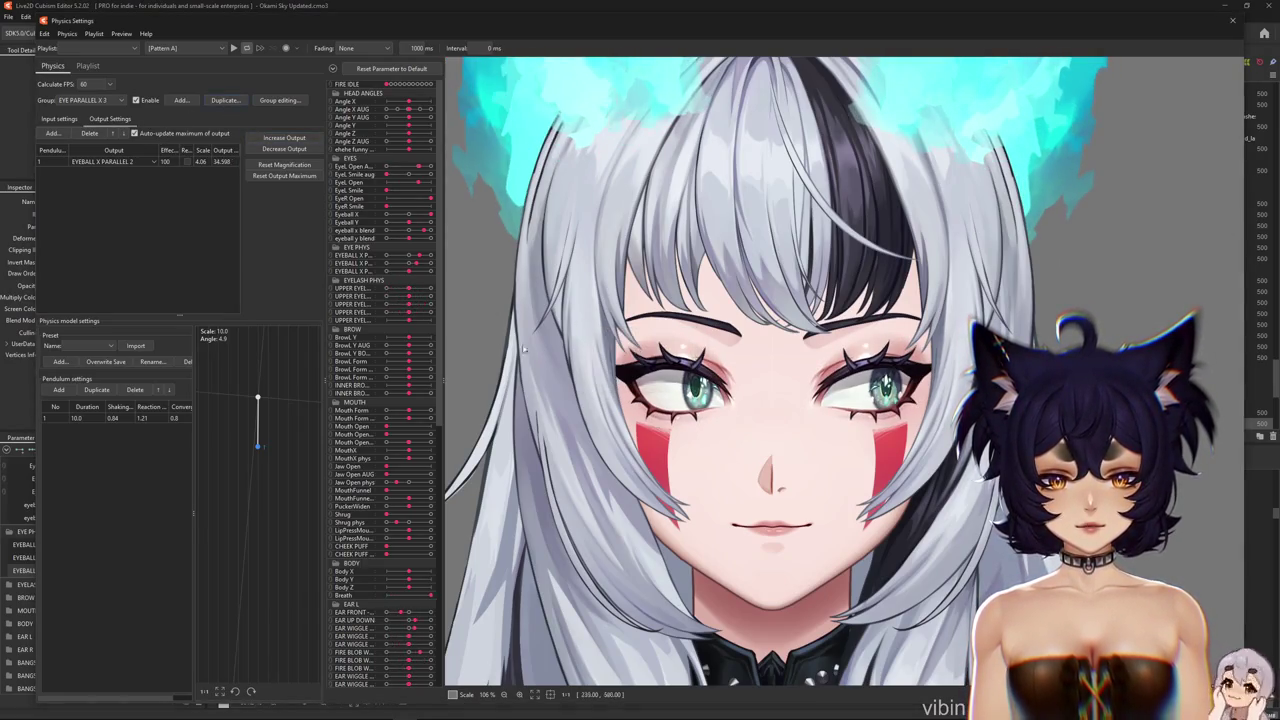
left_click(72, 118)
left_click(228, 160)
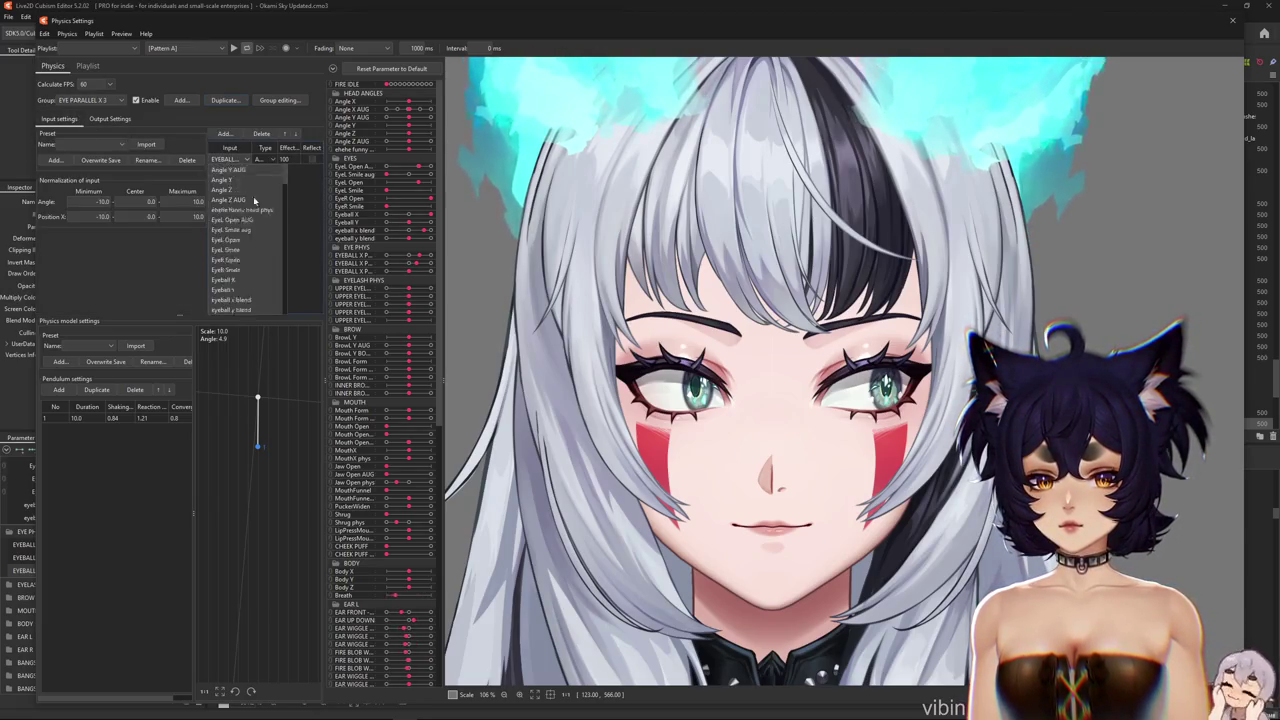
left_click(129, 140)
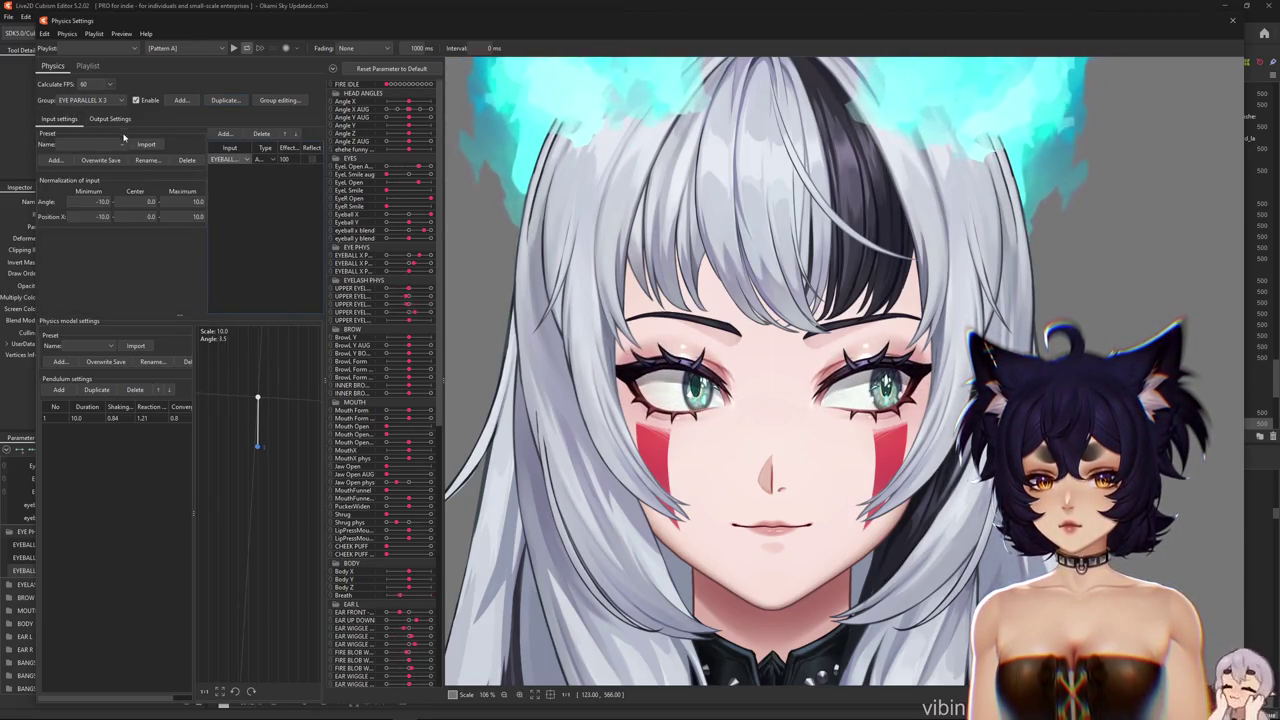
left_click(110, 118)
left_click(112, 161)
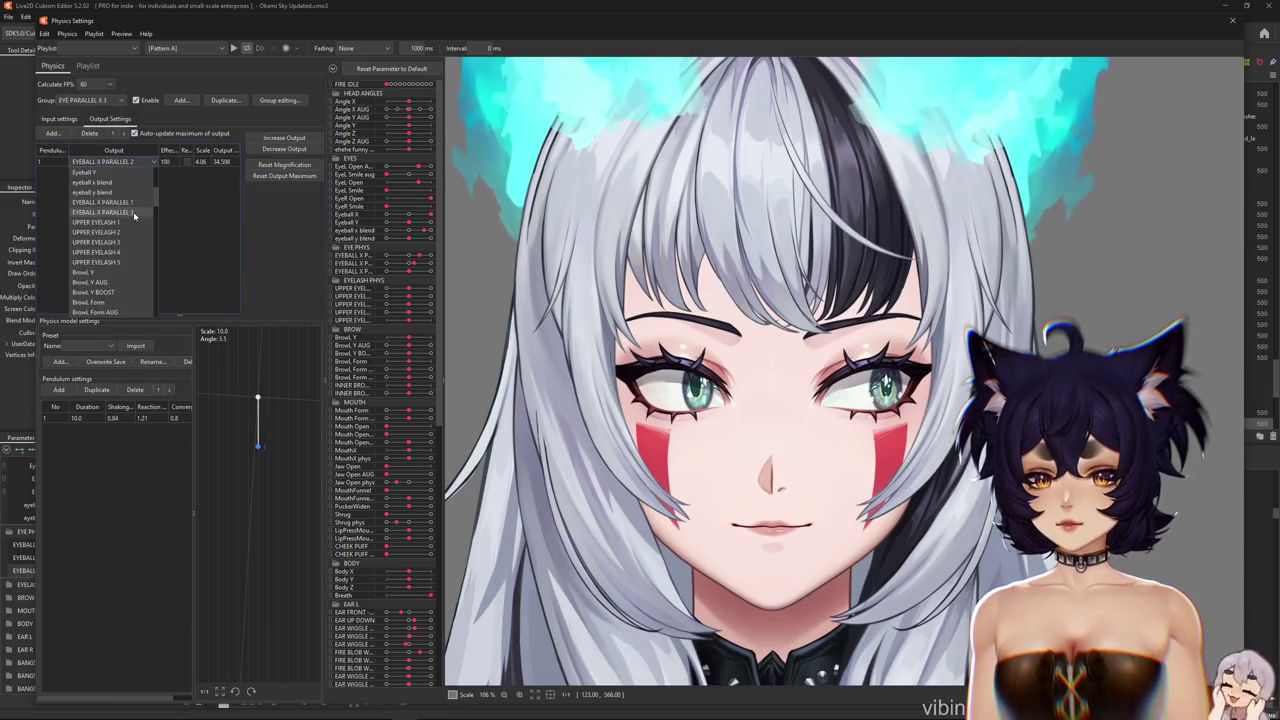
left_click(134, 213)
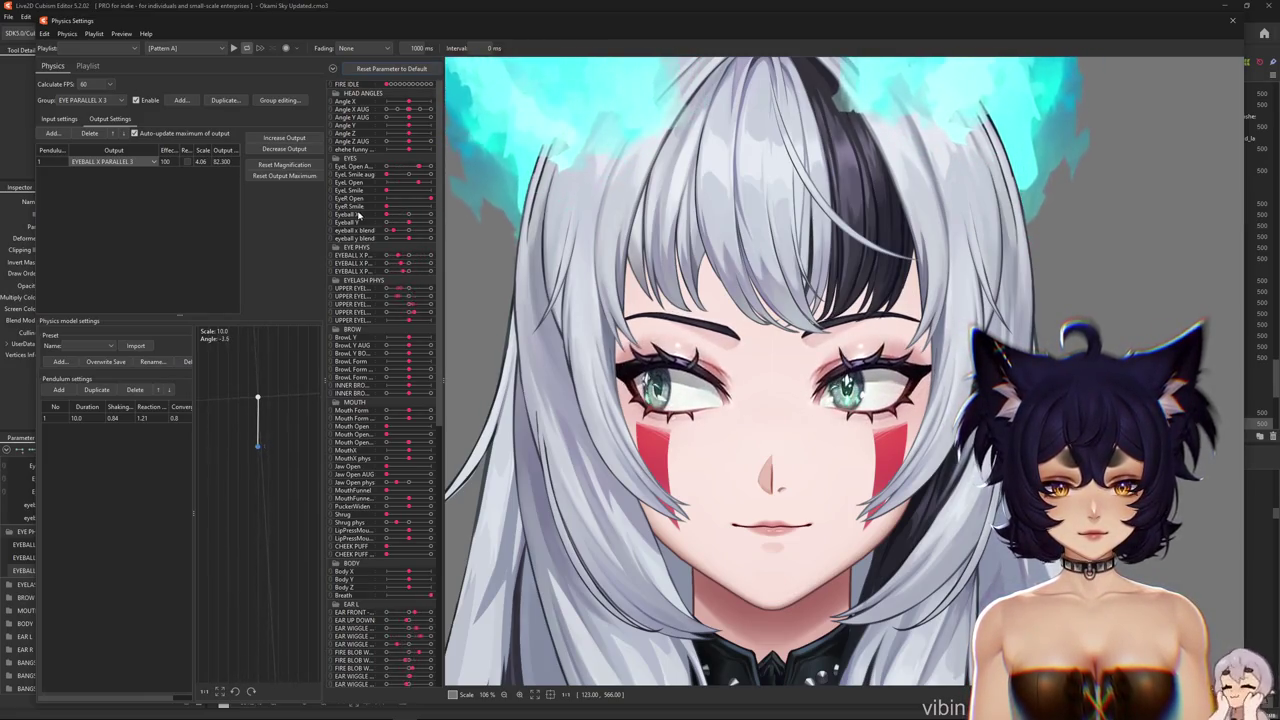
Test Eyeball X fully right and decrease the new output so it caps at 100
left_click_drag(409, 214, 429, 216)
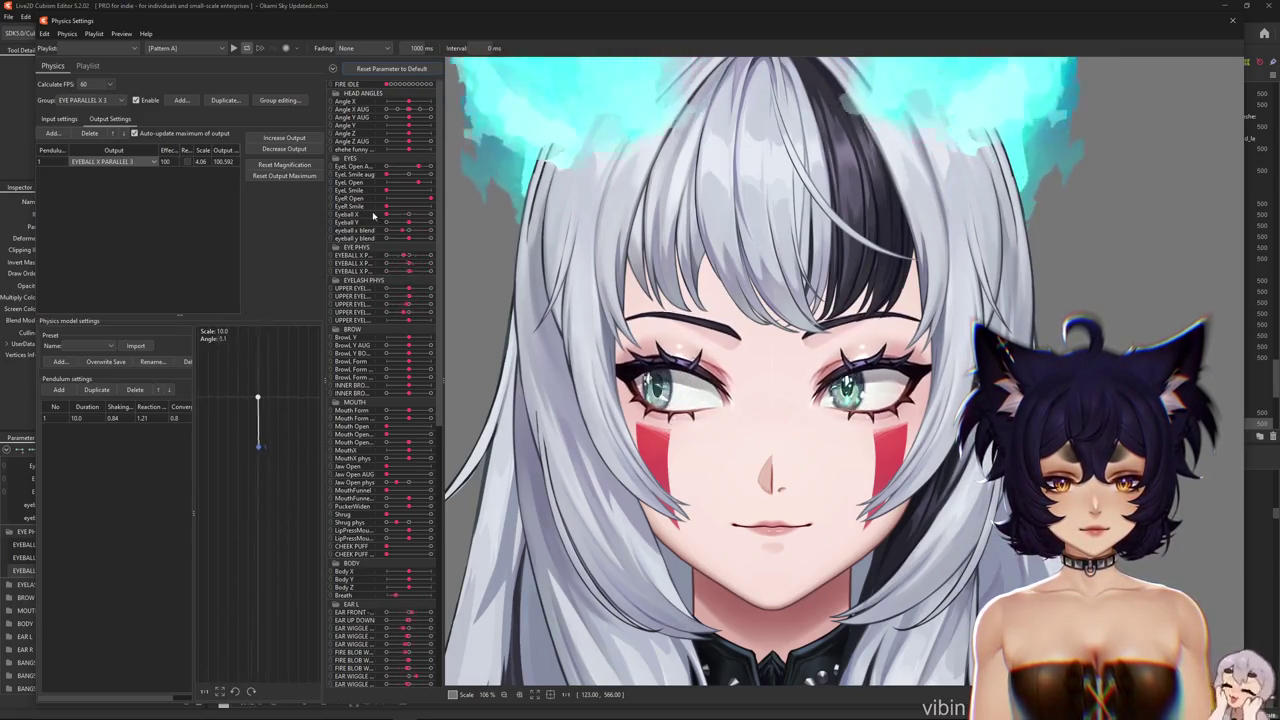
left_click(300, 164)
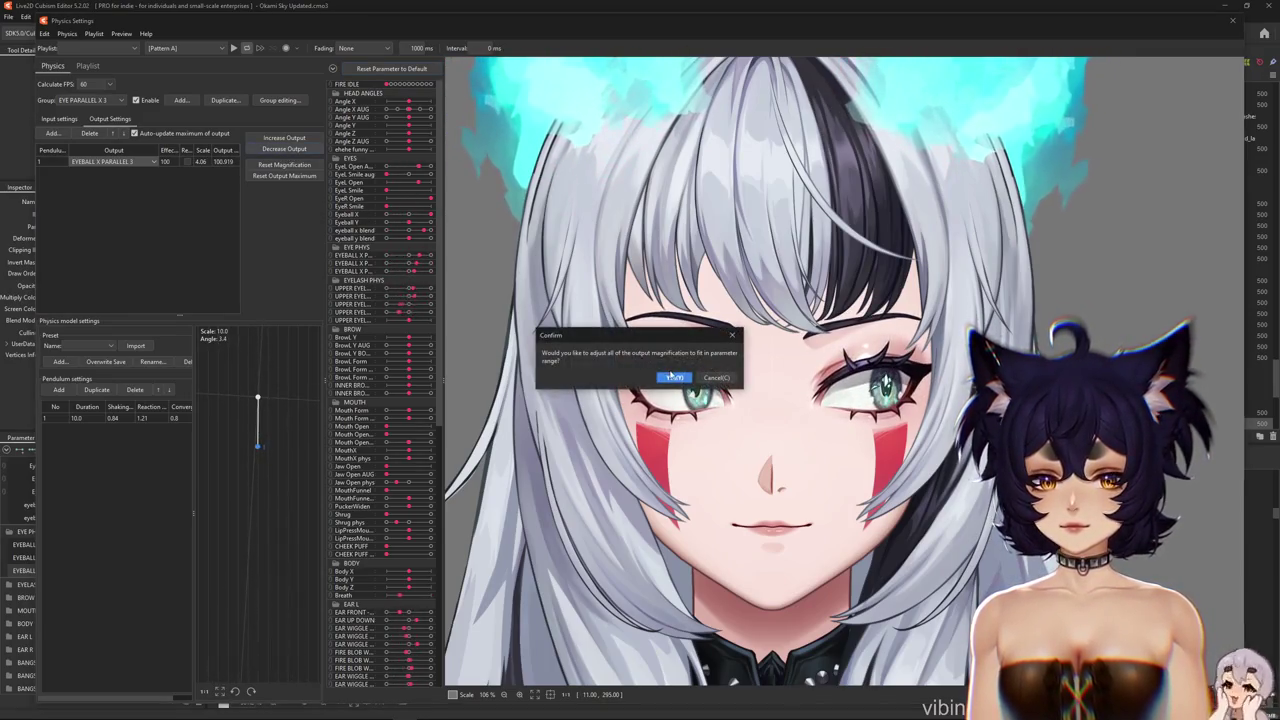
key("Return")
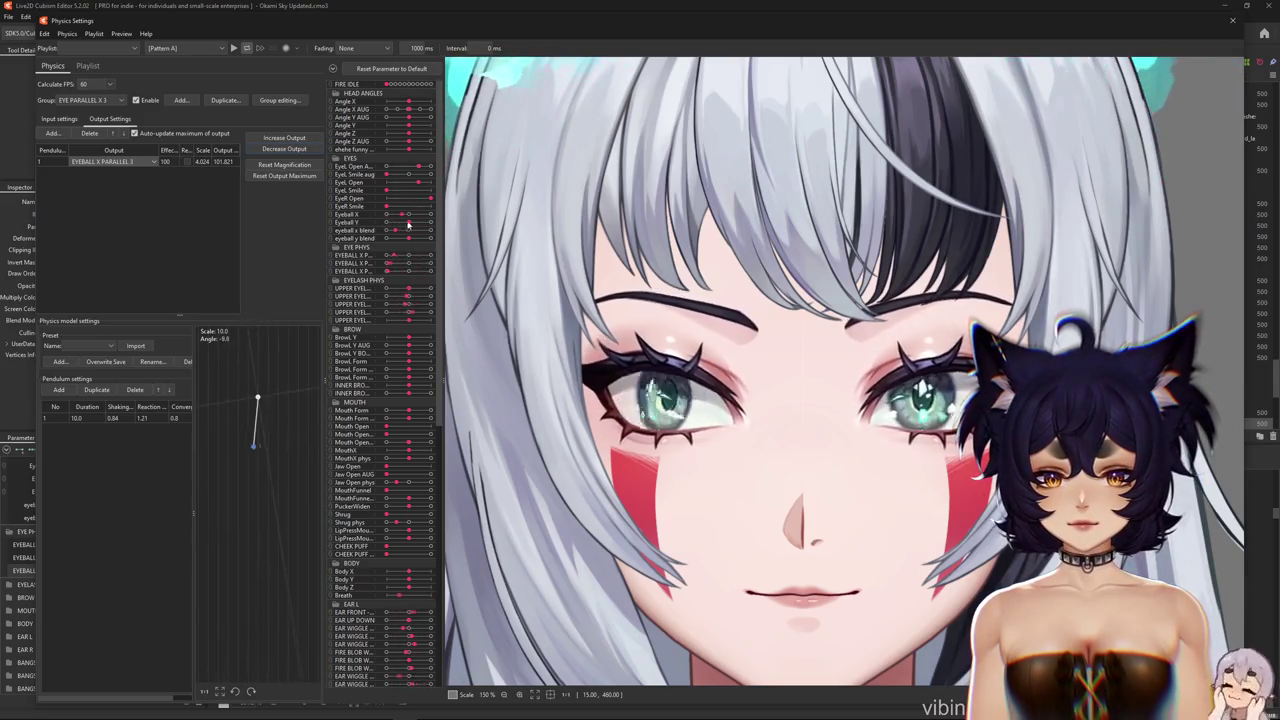
left_click(303, 150)
left_click(663, 378)
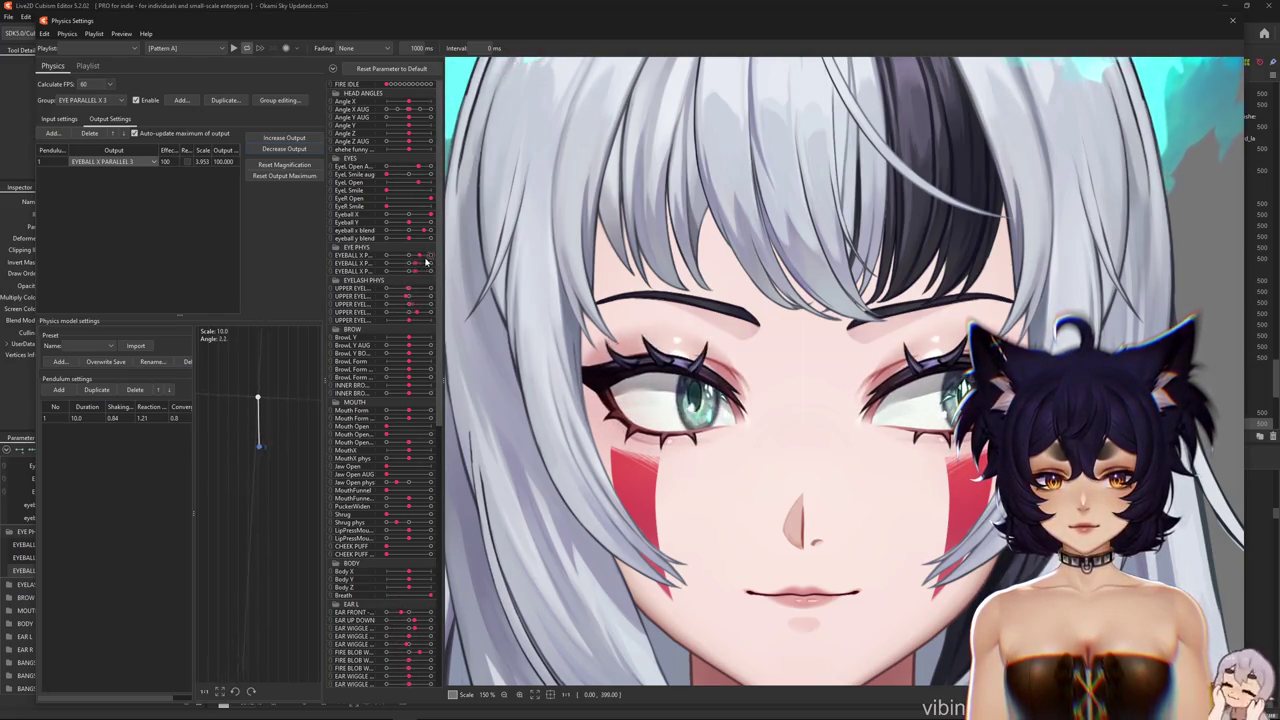
left_click(102, 101)
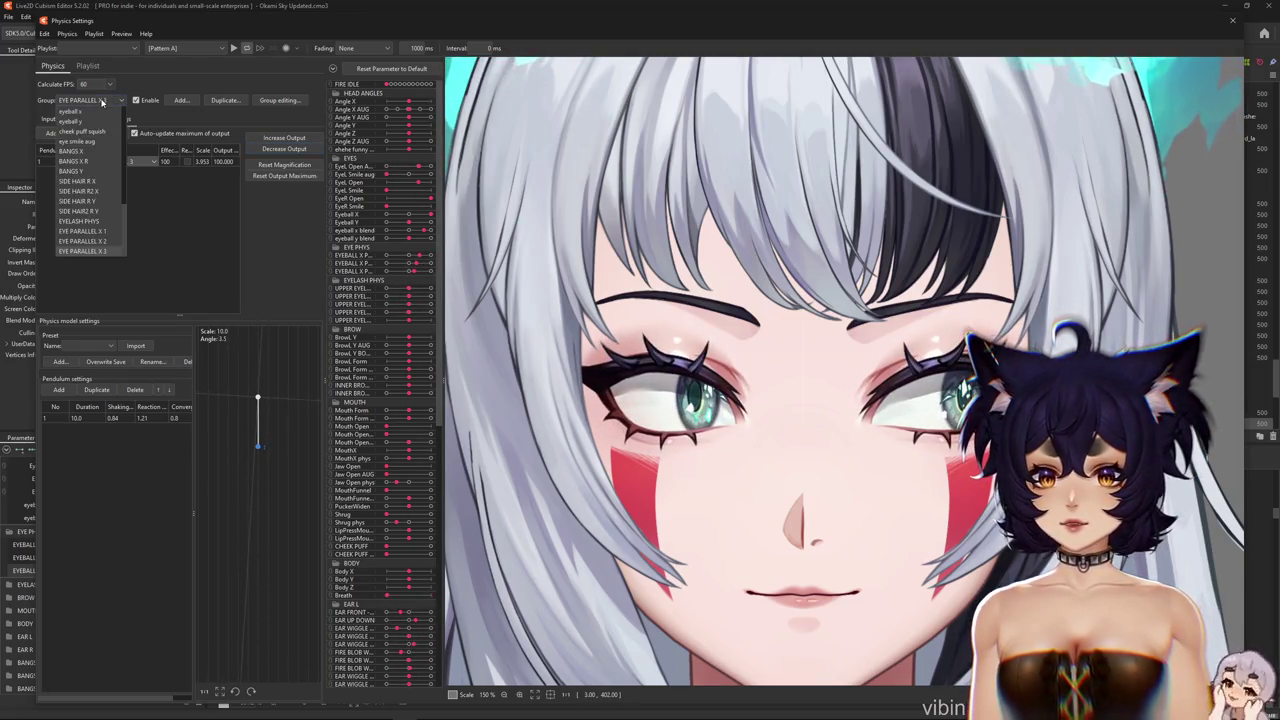
Give EYE PARALLEL X 1 pendulum shaking 0.85, reset its output maximum to 100, then select EYE PARALLEL X 2
left_click(100, 231)
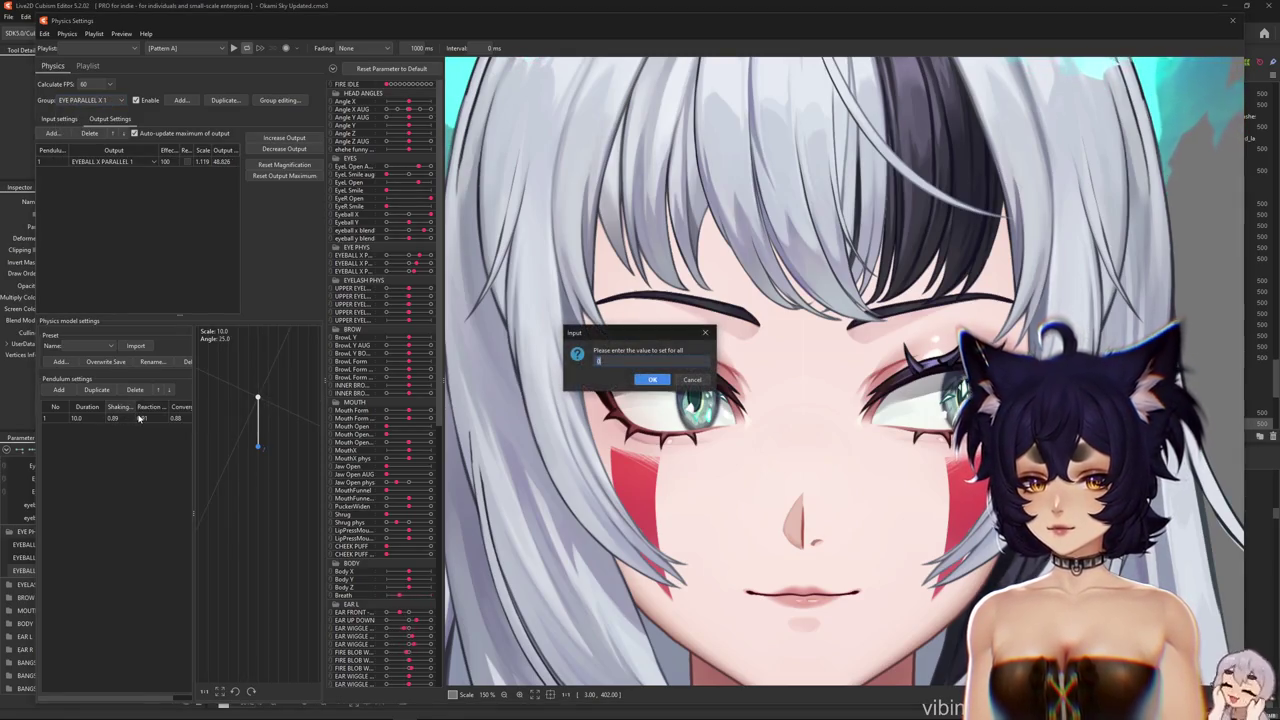
type("0.8")
key("Return")
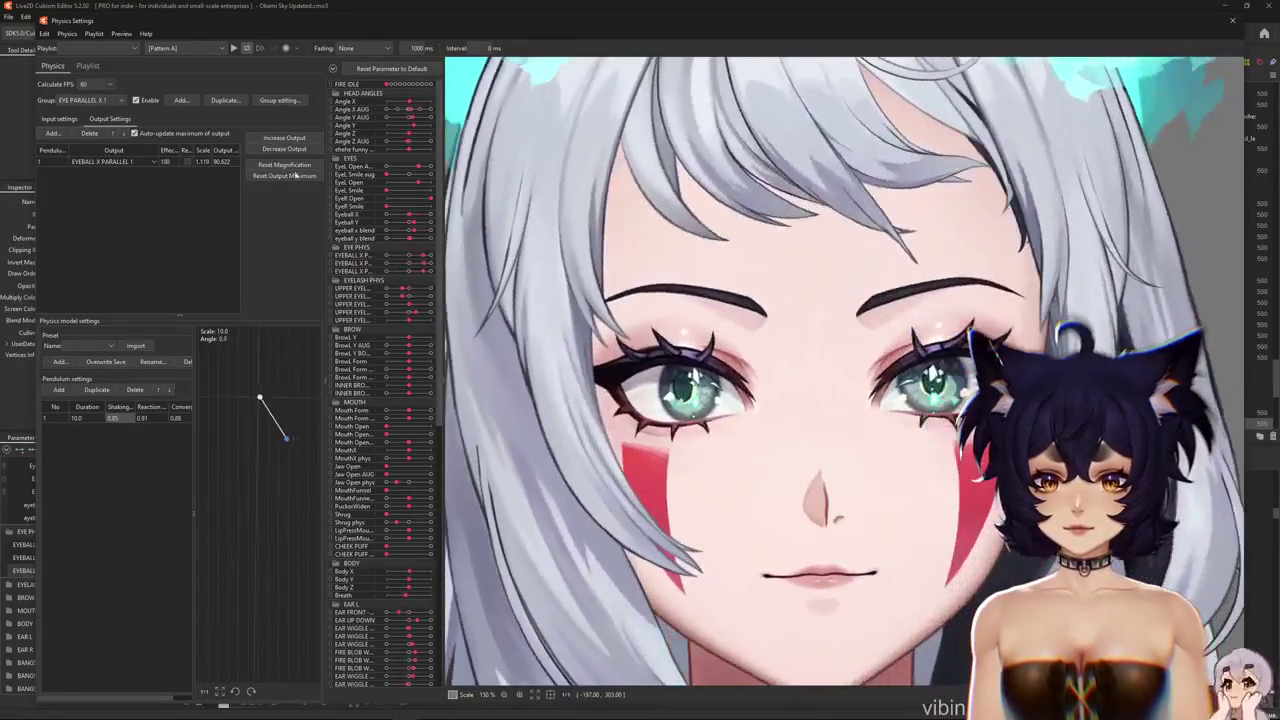
left_click(300, 176)
left_click(666, 374)
left_click(100, 101)
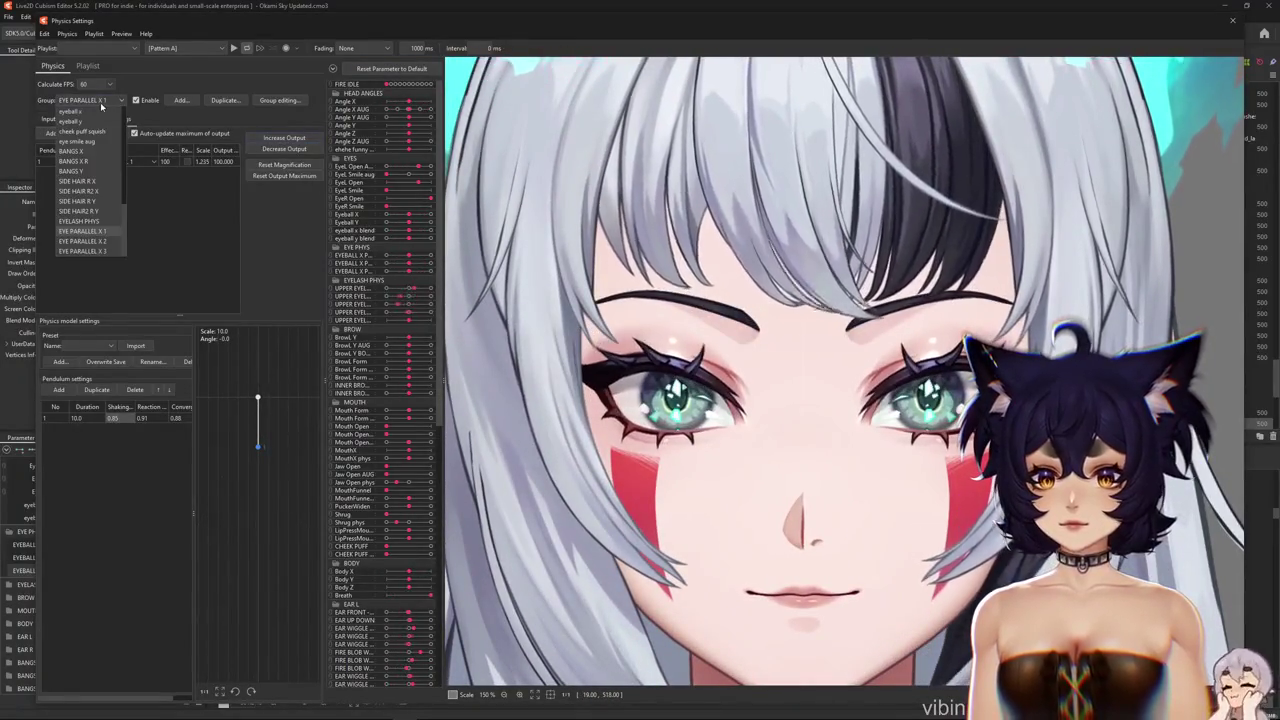
left_click(82, 241)
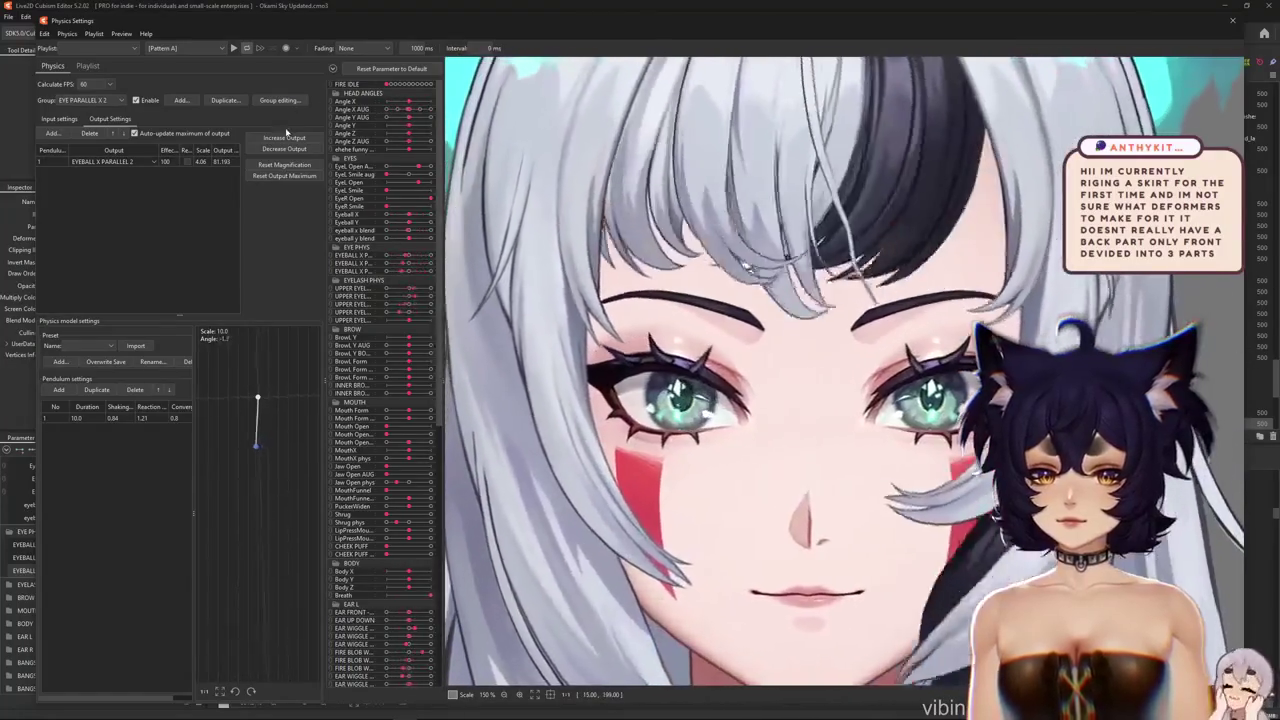
Raise the EYEBALL X PARALLEL 2 output to 100, then select the EYE PARALLEL X 3 group
left_click(284, 137)
key("Return")
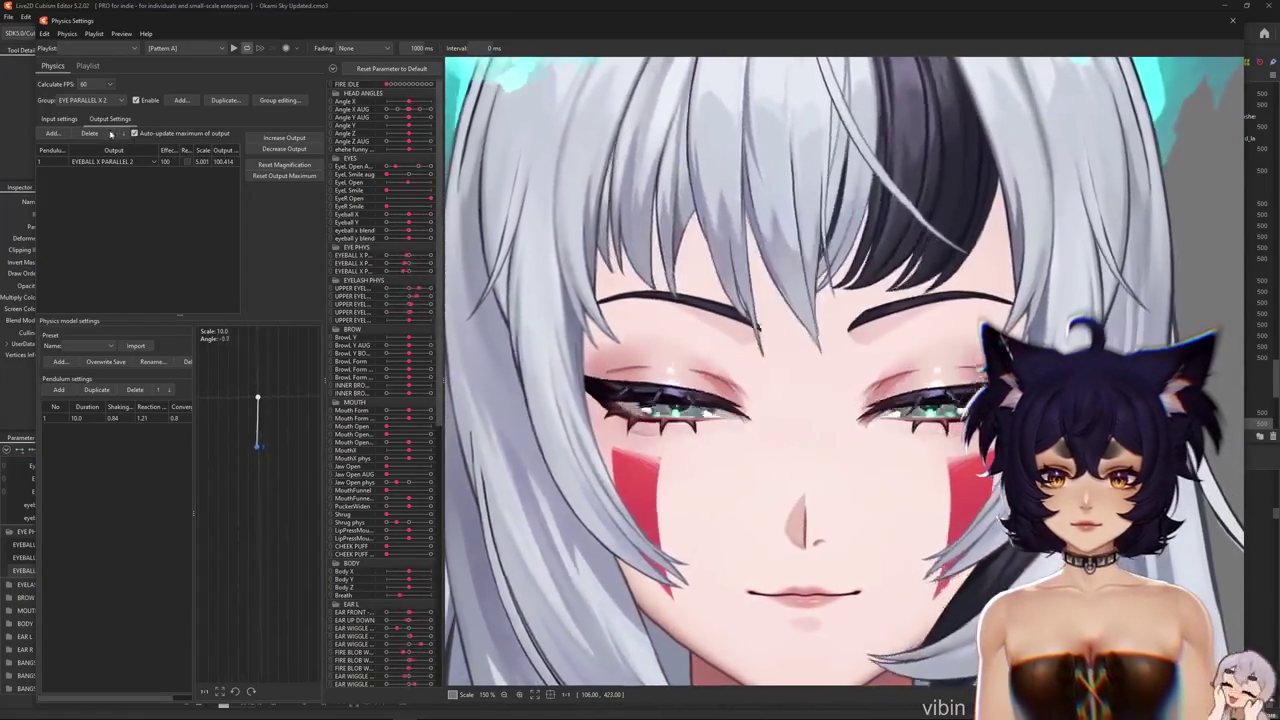
left_click(80, 100)
left_click(90, 242)
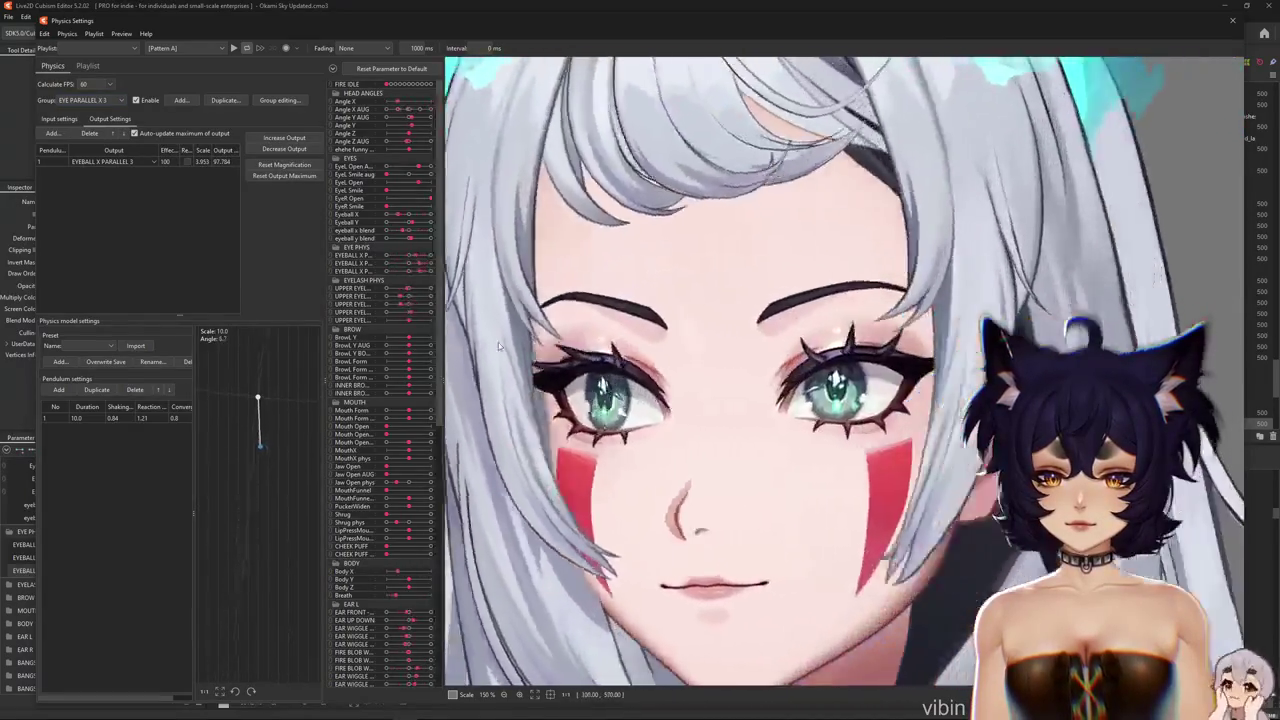
Reset the EYEBALL X PARALLEL 3 output magnification and add a pendulum segment
scroll(503, 346, "down", 3)
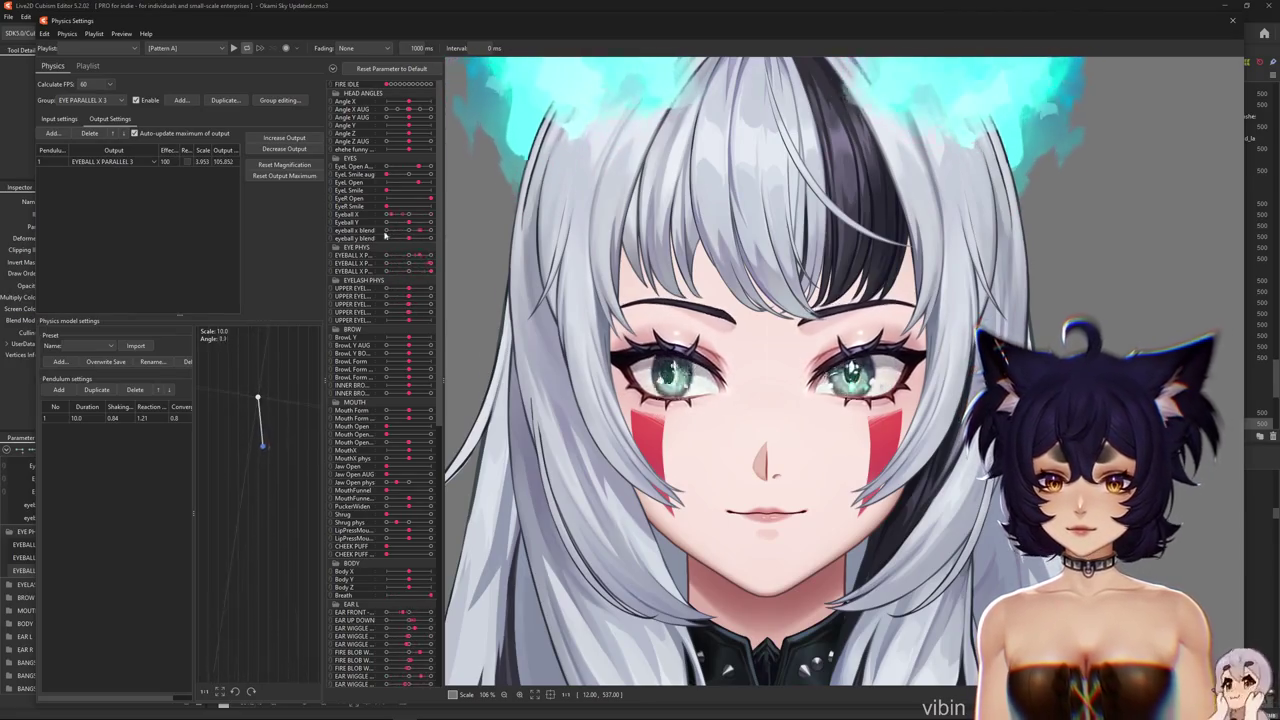
left_click(270, 153)
left_click(674, 364)
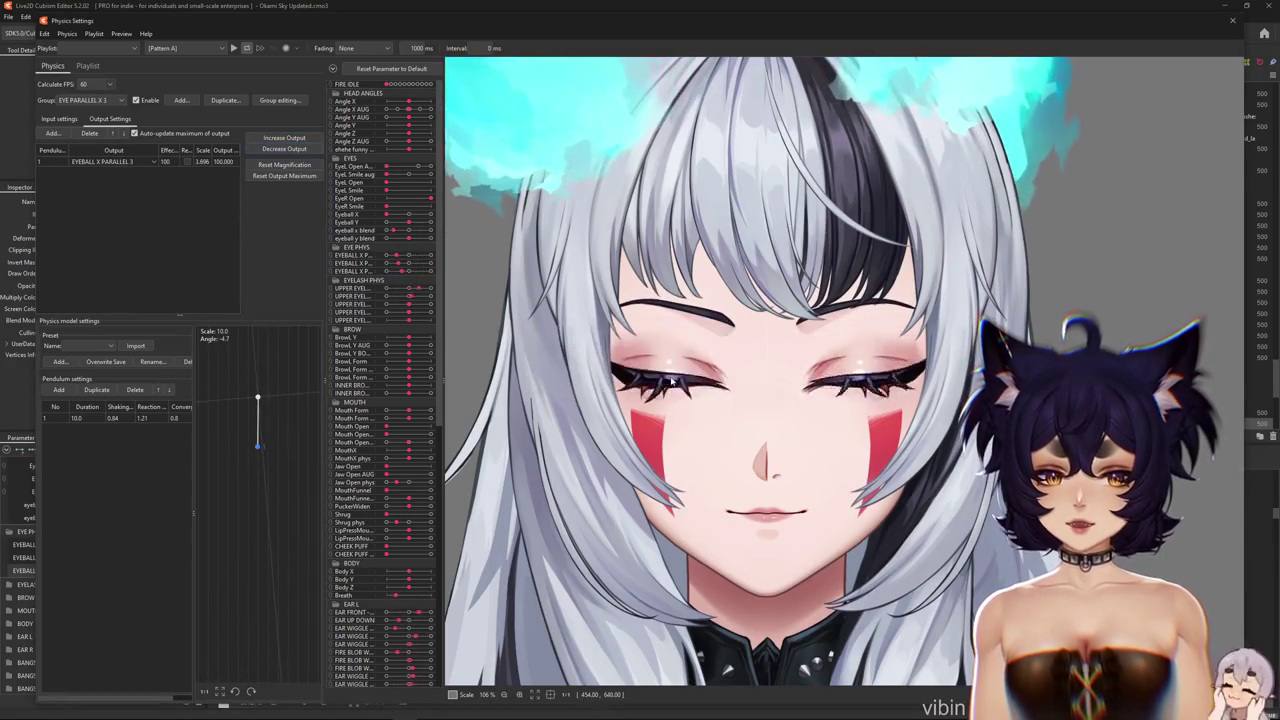
scroll(617, 343, "up", 4)
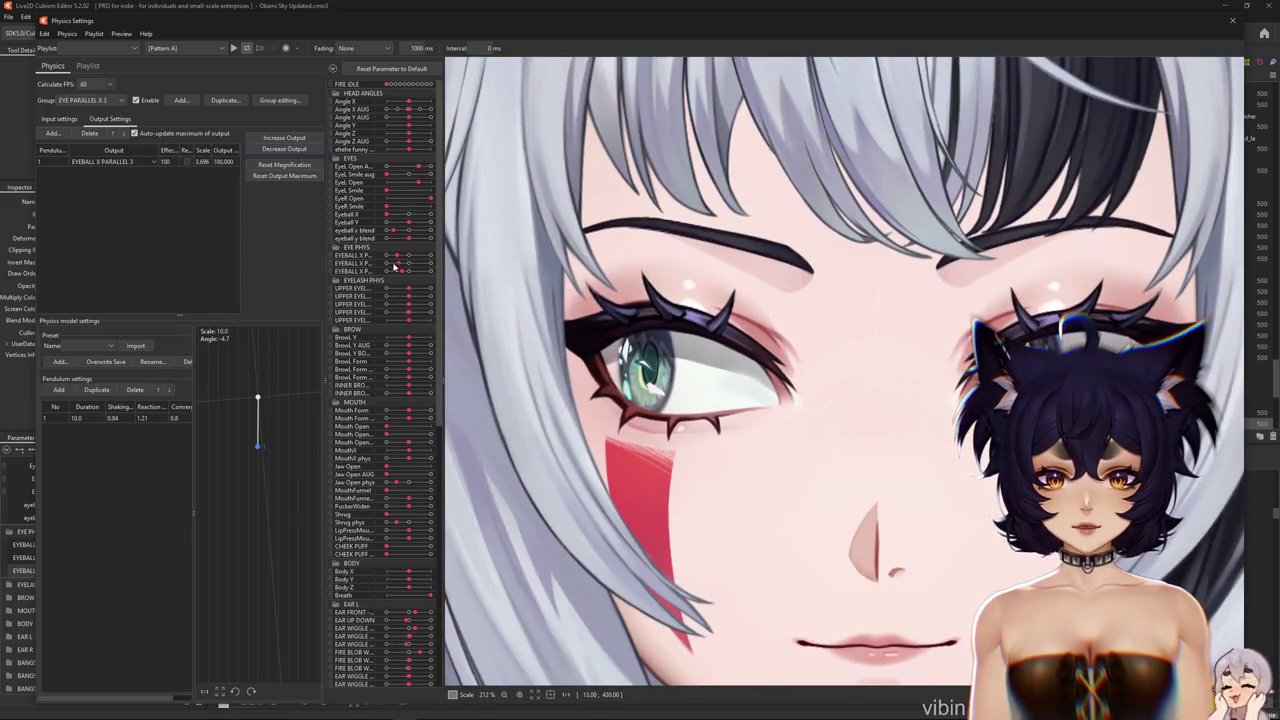
left_click(60, 390)
Add two more pendulum segments and give all segments reaction 1.2 and convergence 0.8
left_click(60, 390)
left_click(60, 390)
left_click(128, 408)
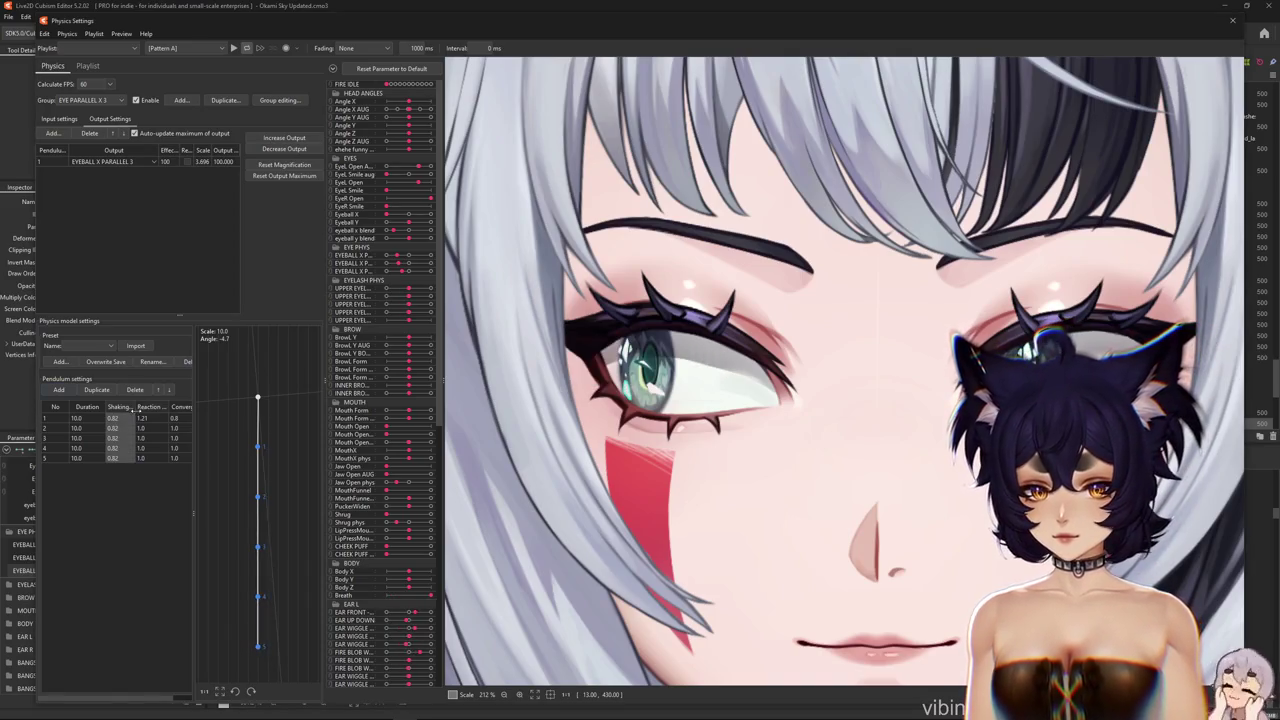
double_click(164, 418)
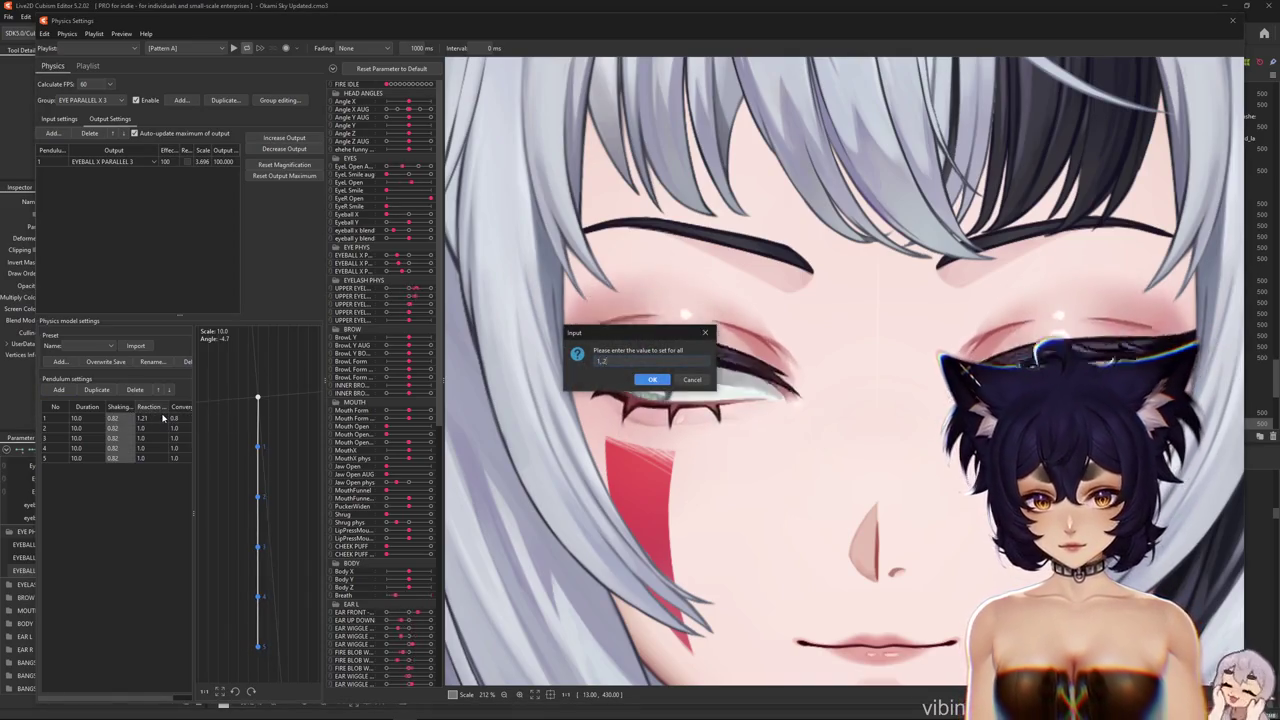
key("Return")
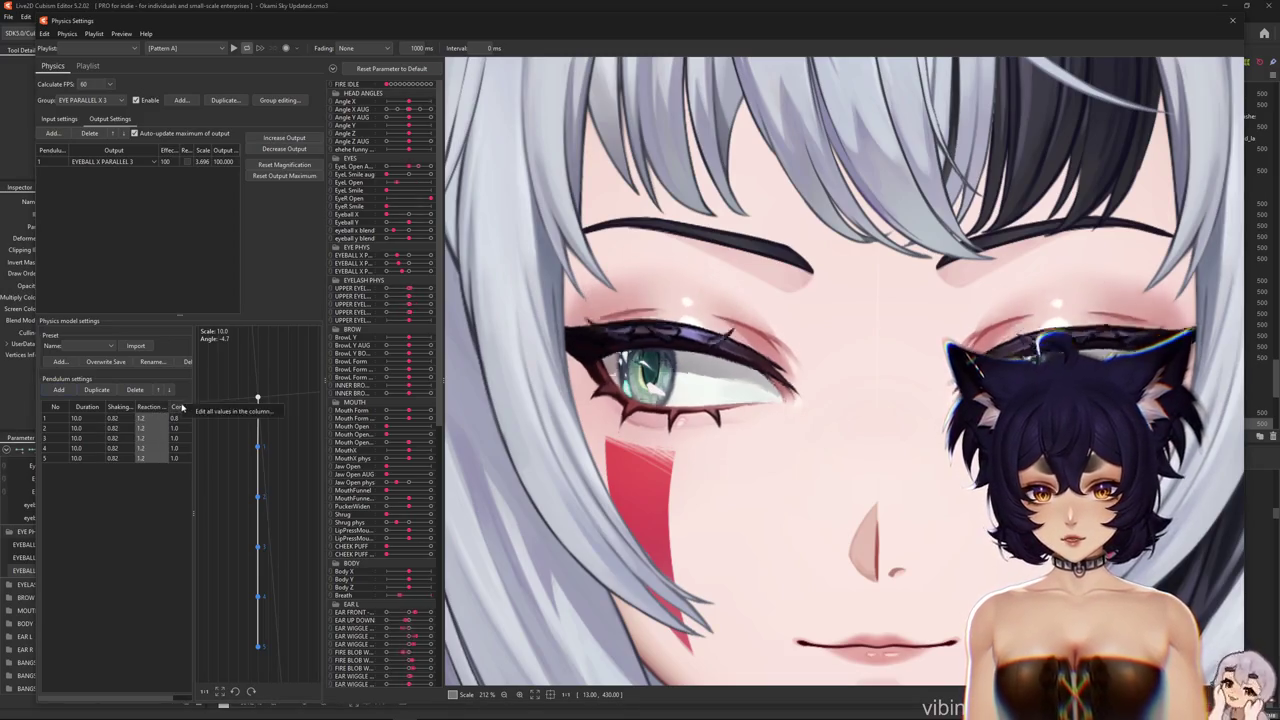
double_click(190, 408)
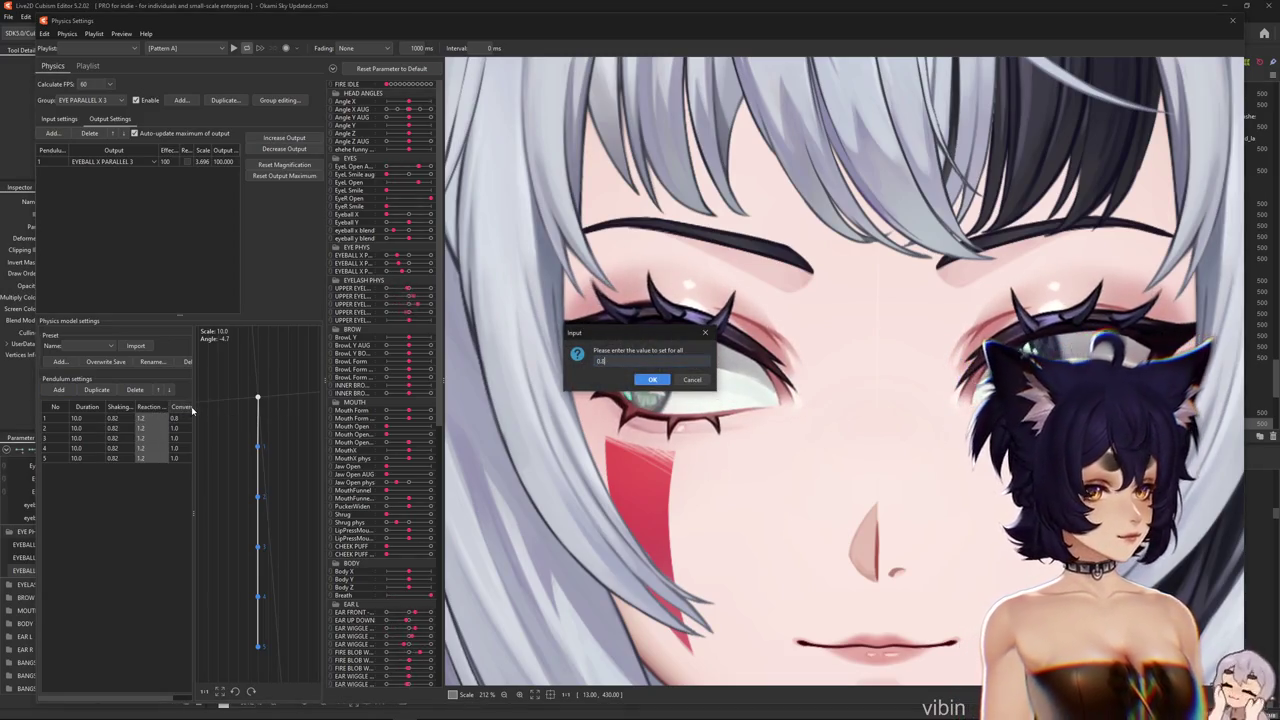
key("Return")
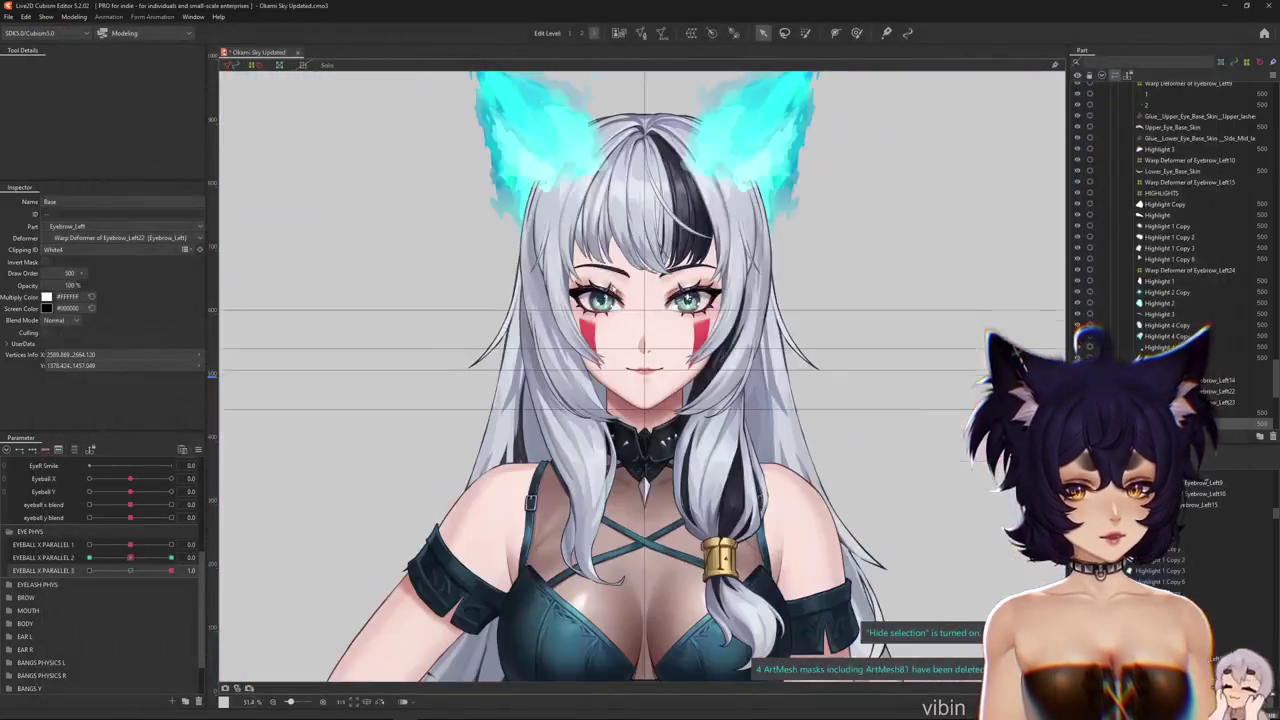
scroll(614, 286, "down", 3)
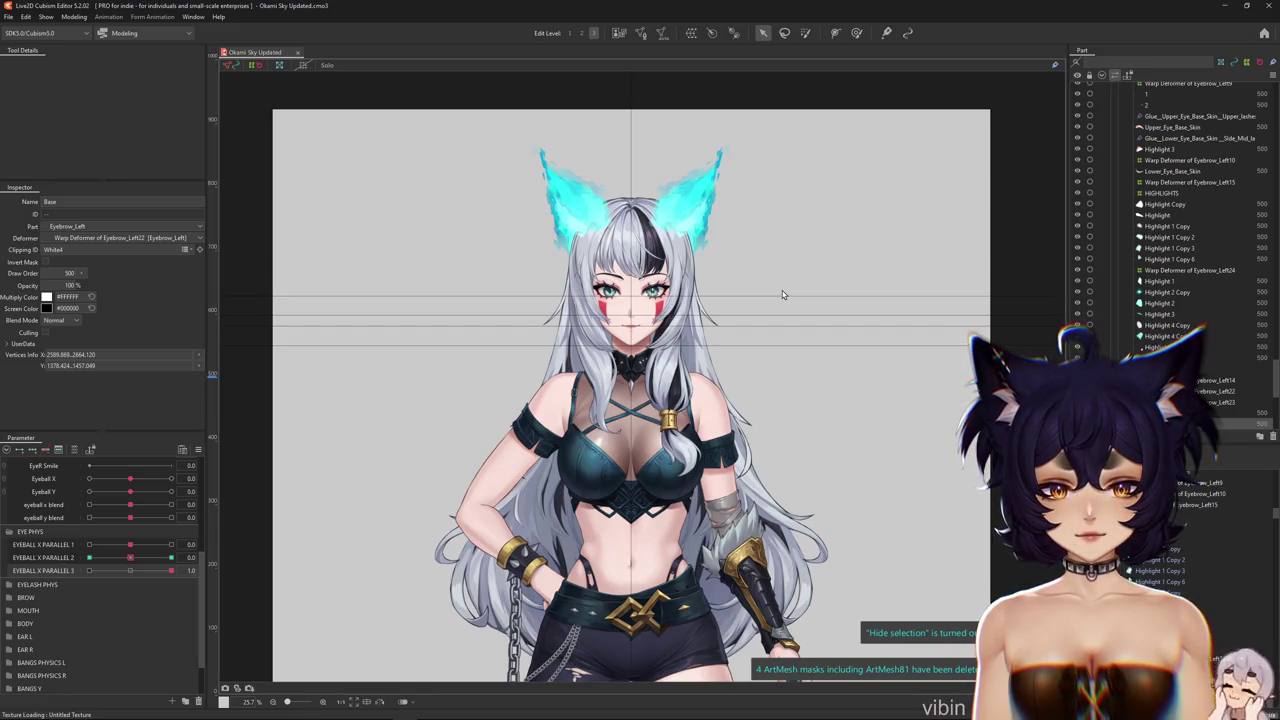
Close Okami Sky with Ctrl+W, try recent file NAEVEIL2.cmo3, then choose a dark red pencil in Paint
key("ctrl+w")
left_click(8, 17)
mouse_move(38, 62)
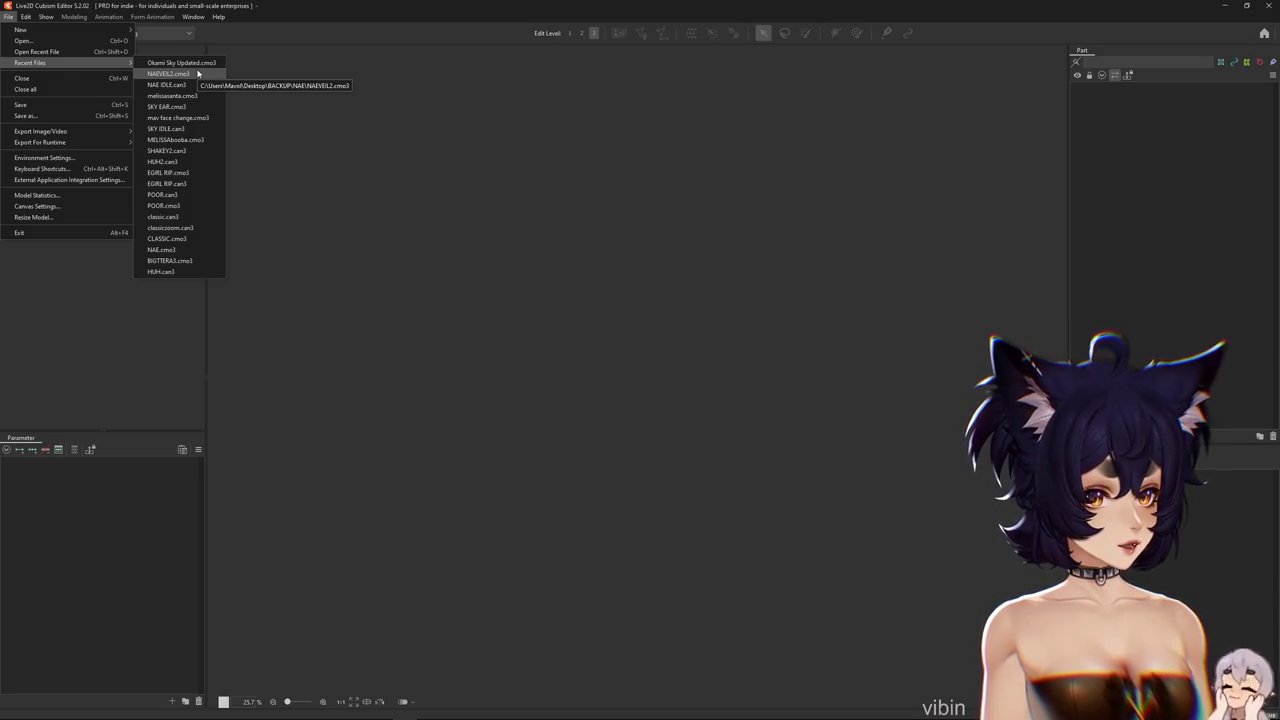
left_click(197, 73)
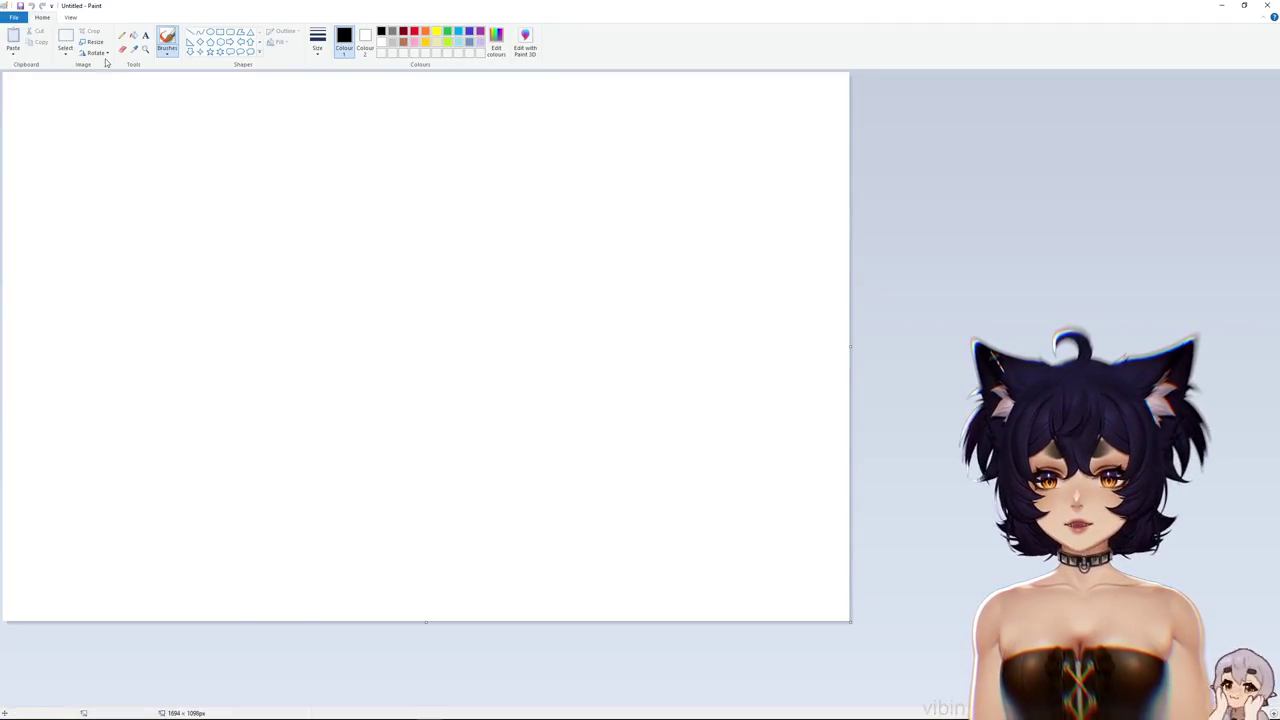
left_click(121, 34)
left_click(402, 32)
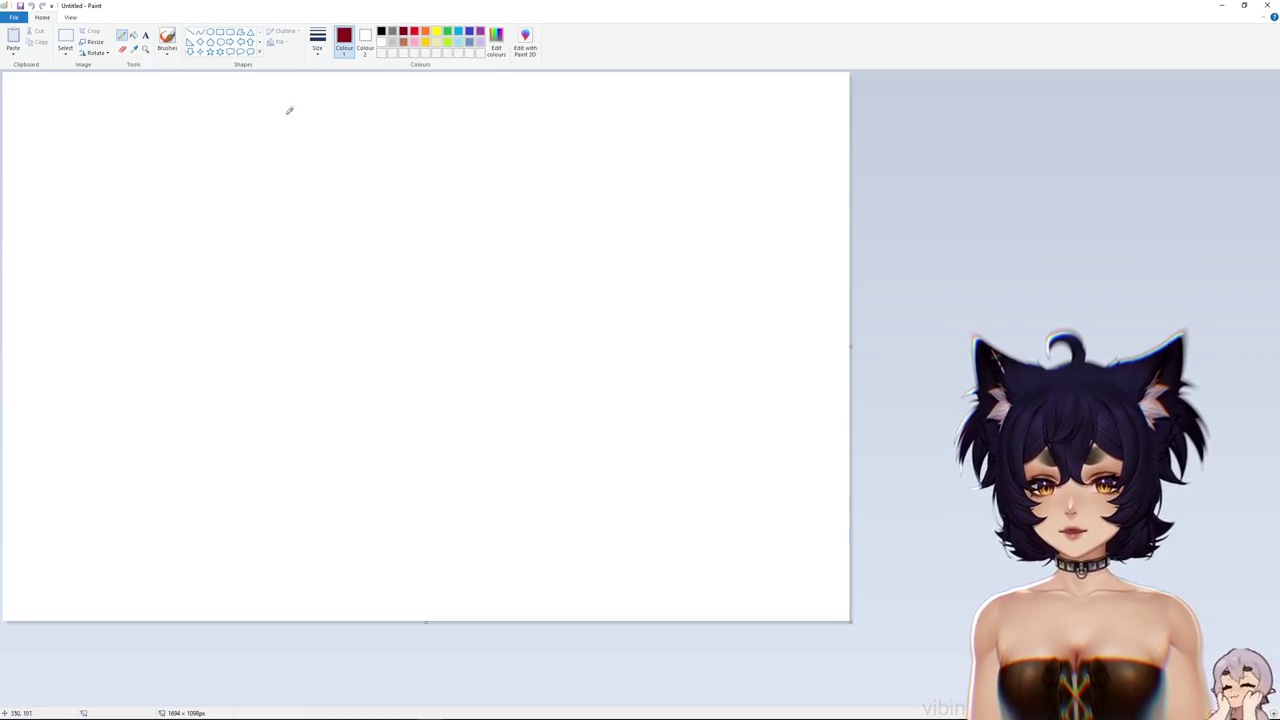
Sketch a pleated skirt outline on the left with a curved arrow beneath it
left_click(337, 131)
mouse_move(243, 188)
left_mouse_down()
mouse_move(200, 269)
mouse_move(211, 322)
left_mouse_up()
left_click_drag(251, 362, 352, 366)
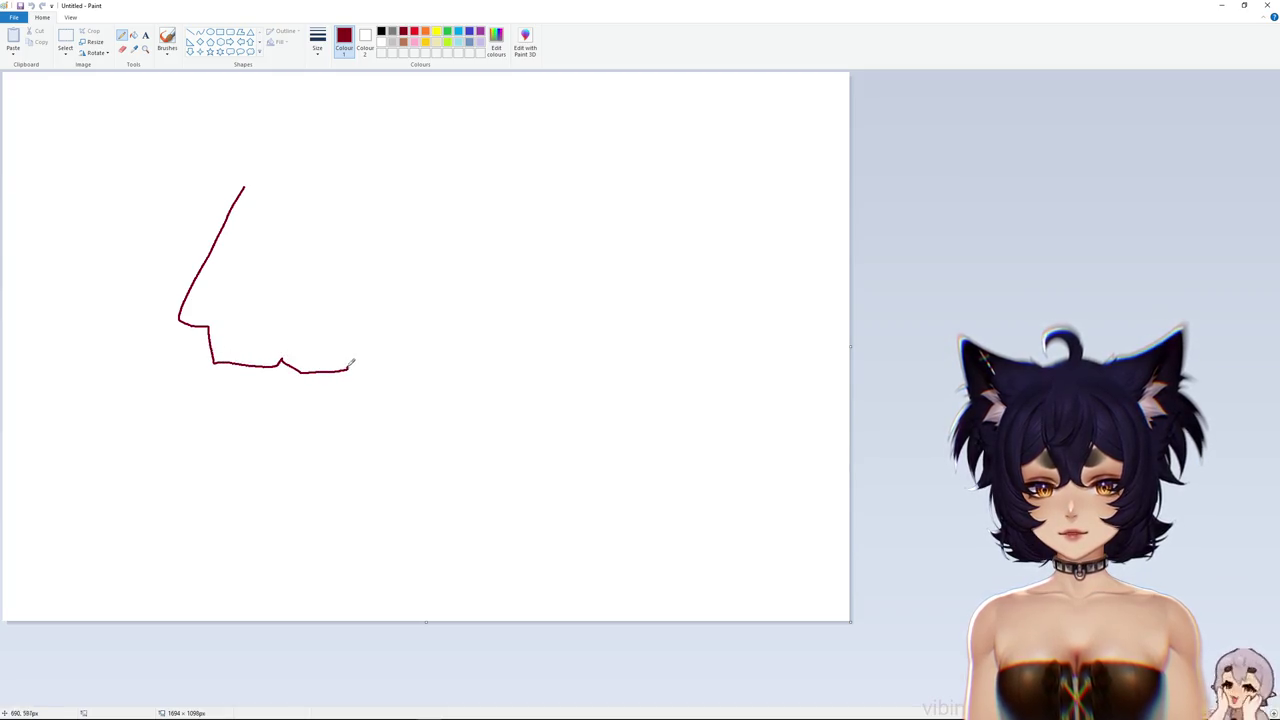
mouse_move(459, 338)
left_mouse_down()
mouse_move(418, 214)
mouse_move(254, 142)
mouse_move(409, 171)
left_mouse_up()
mouse_move(250, 162)
left_mouse_down()
mouse_move(213, 322)
mouse_move(263, 214)
left_mouse_up()
mouse_move(291, 178)
left_mouse_down()
mouse_move(288, 350)
mouse_move(352, 358)
left_mouse_up()
left_click_drag(360, 184, 420, 355)
mouse_move(369, 398)
left_mouse_down()
mouse_move(449, 396)
mouse_move(464, 428)
left_mouse_up()
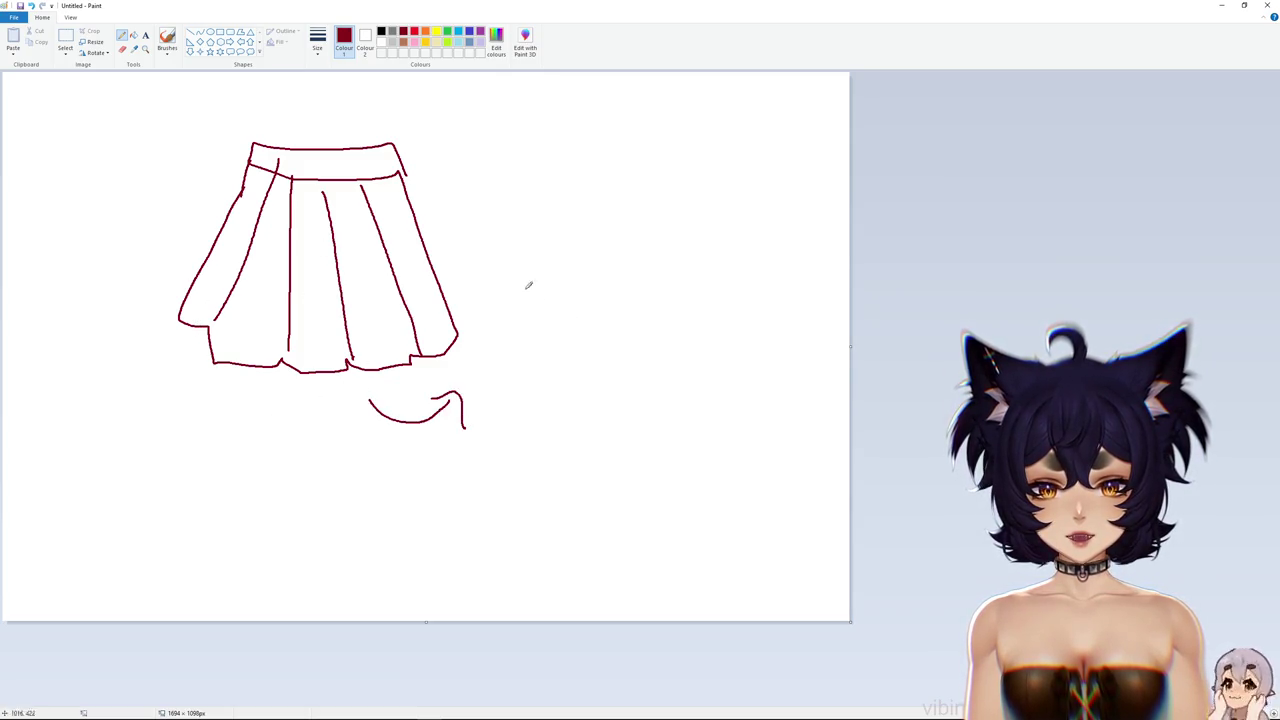
Sketch a second skirt on the right with folds and a waistband
left_click_drag(548, 304, 726, 281)
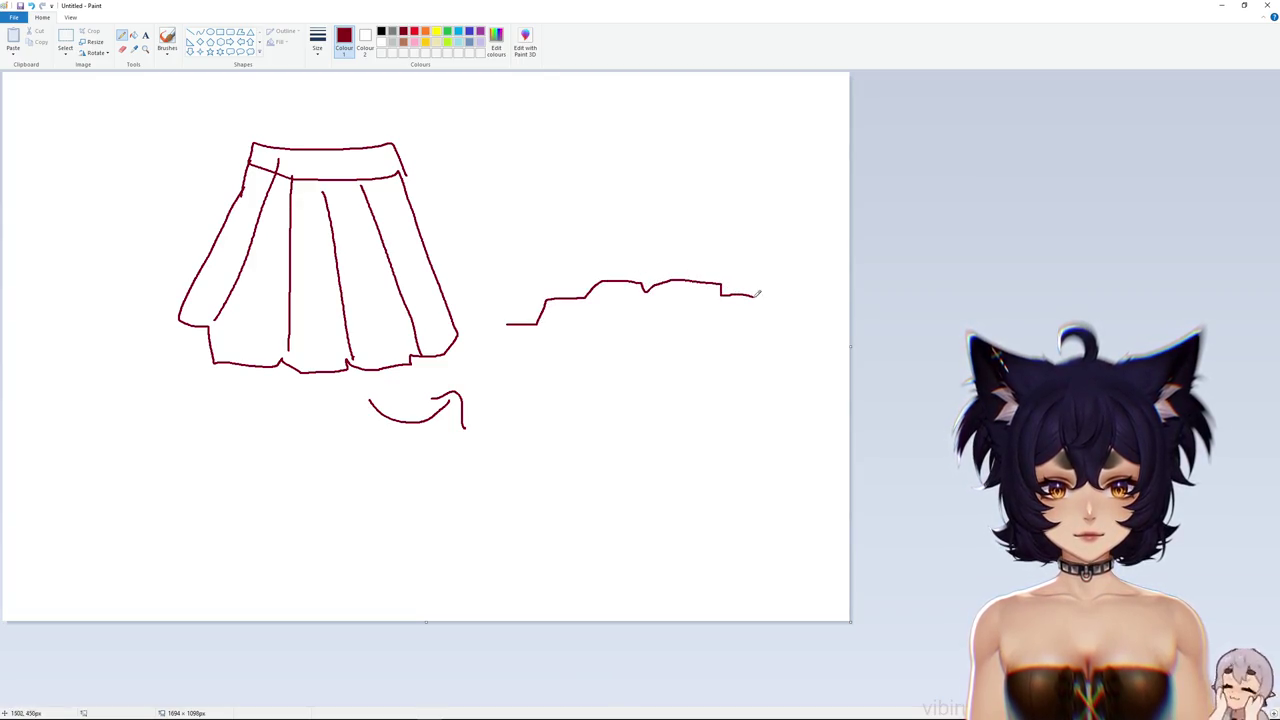
mouse_move(795, 342)
left_mouse_down()
mouse_move(800, 251)
mouse_move(772, 121)
mouse_move(643, 102)
mouse_move(511, 250)
mouse_move(499, 311)
left_mouse_up()
left_click_drag(614, 103, 565, 311)
left_click_drag(643, 125, 618, 308)
mouse_move(575, 110)
left_mouse_down()
mouse_move(726, 83)
mouse_move(774, 122)
left_mouse_up()
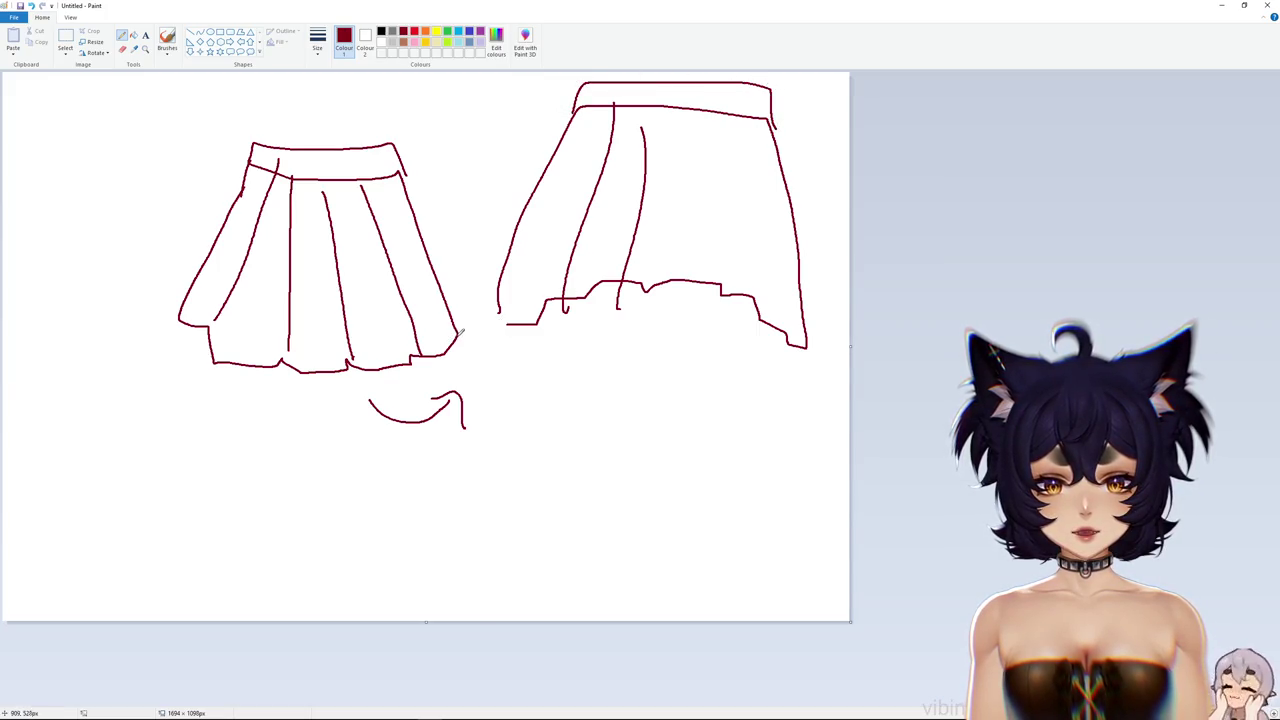
Add a hem line and legs under the left skirt, then close Paint without saving
mouse_move(376, 300)
left_mouse_down()
mouse_move(184, 311)
mouse_move(281, 298)
mouse_move(234, 490)
left_mouse_up()
left_click_drag(298, 306, 293, 497)
left_click_drag(401, 317, 382, 505)
left_click_drag(335, 305, 317, 498)
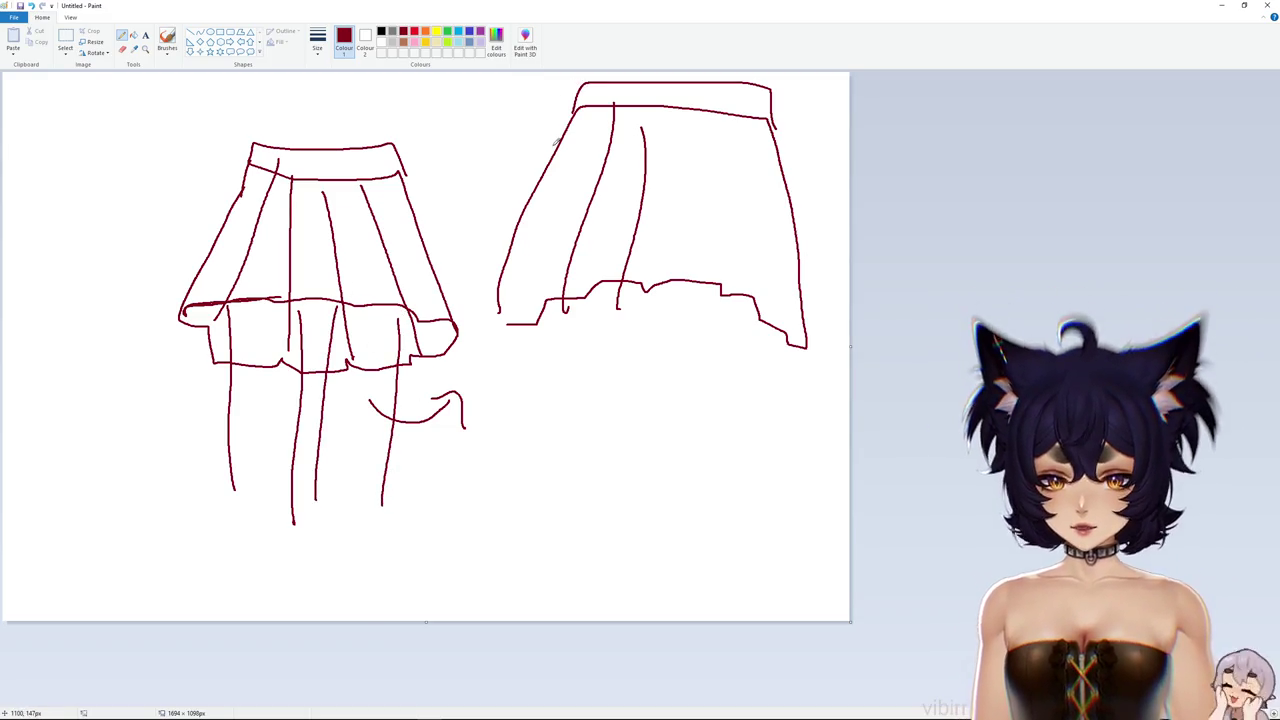
left_click(1270, 8)
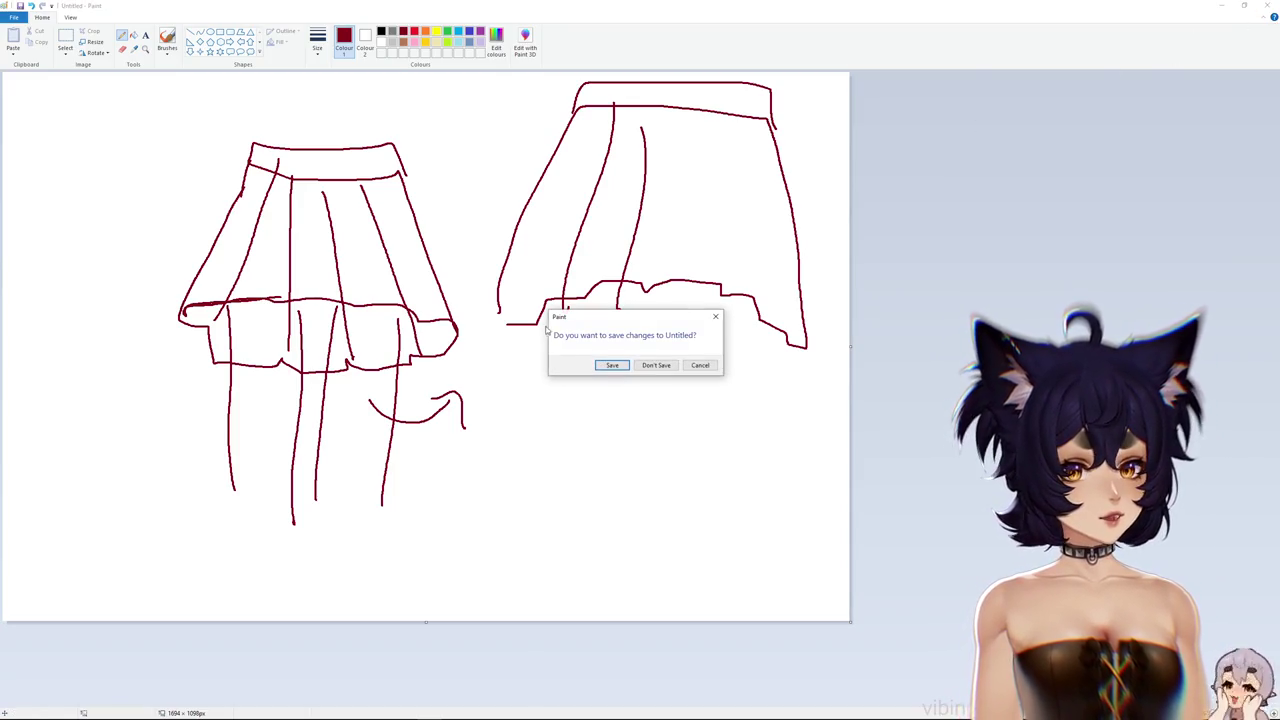
left_click(659, 365)
left_click(8, 17)
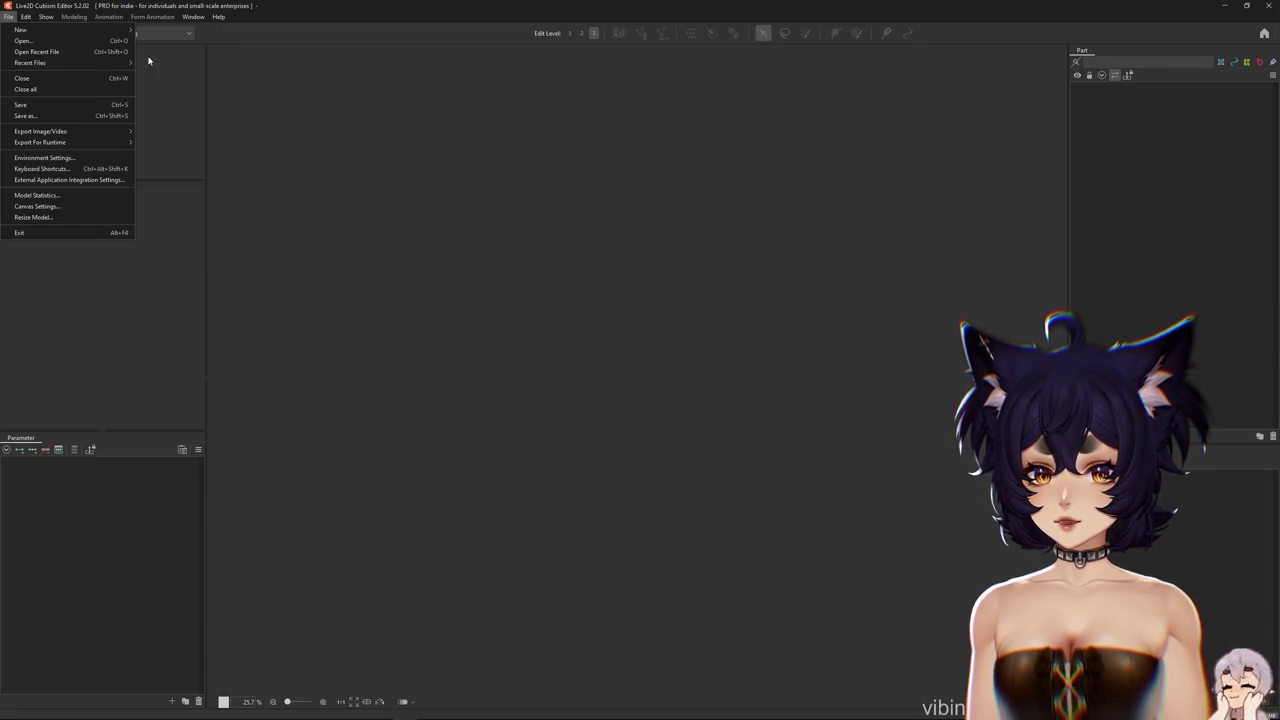
Open melissasanta.cmo3 from the recent files list
mouse_move(77, 63)
left_click(184, 97)
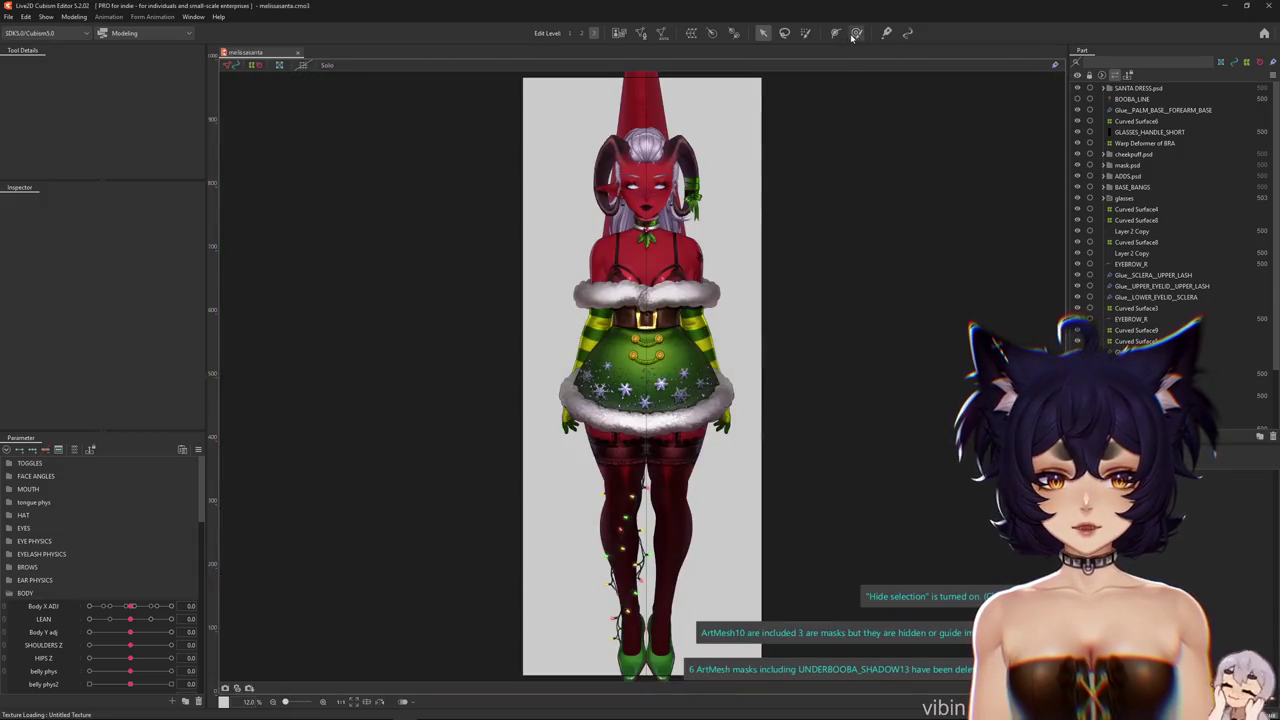
With the deform brush active, select the skirt warp deformer and undo a trial push
left_click(856, 33)
scroll(610, 377, "up", 2)
right_click(603, 426)
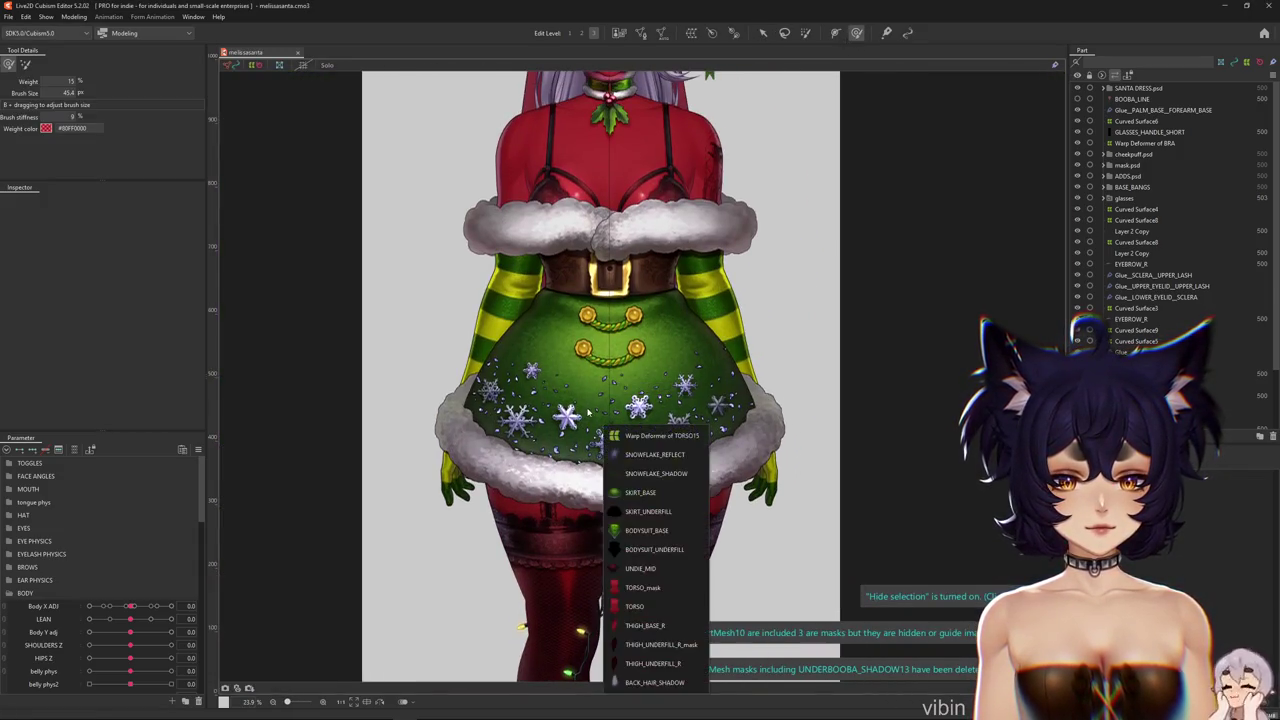
left_click(645, 474)
left_click(1150, 341)
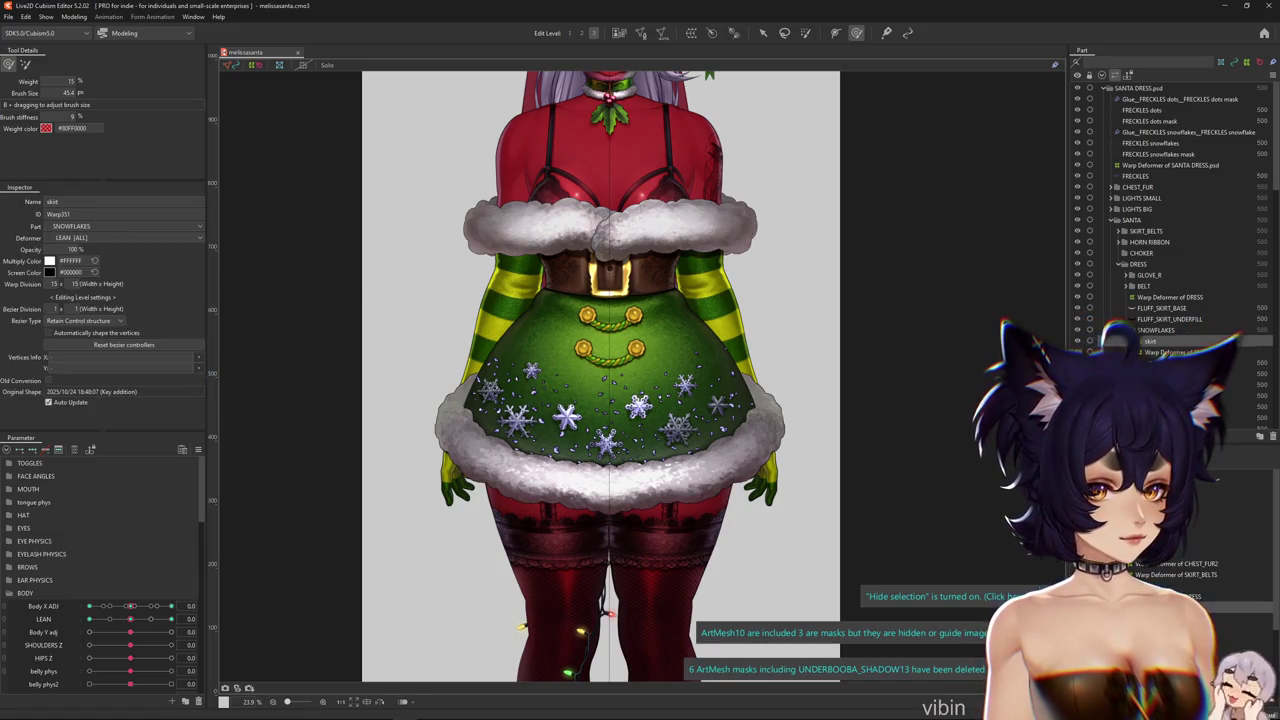
left_click_drag(604, 386, 612, 406)
key("ctrl+z")
key("ctrl+z")
key("ctrl+z")
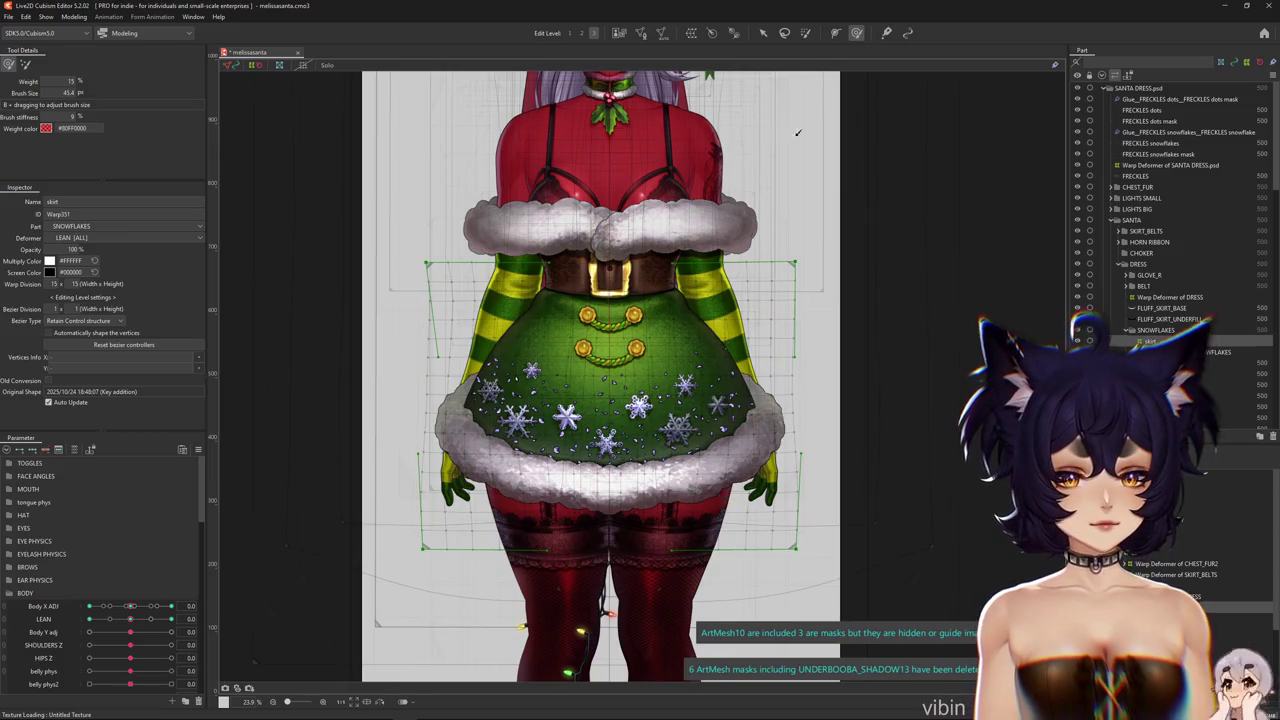
Hide the warp grid and brush-select the skirt deformer points across its right side
key("ctrl+h")
scroll(516, 425, "up", 3)
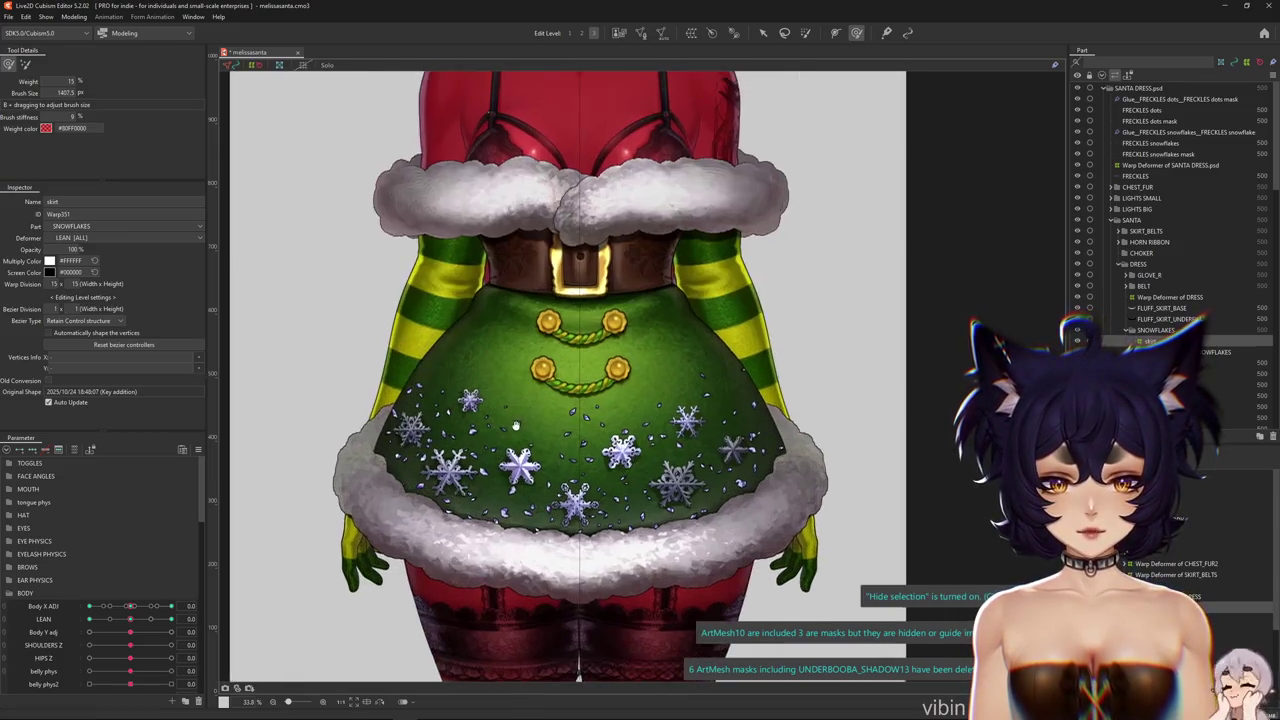
scroll(100, 600, "down", 10)
scroll(455, 415, "down", 5)
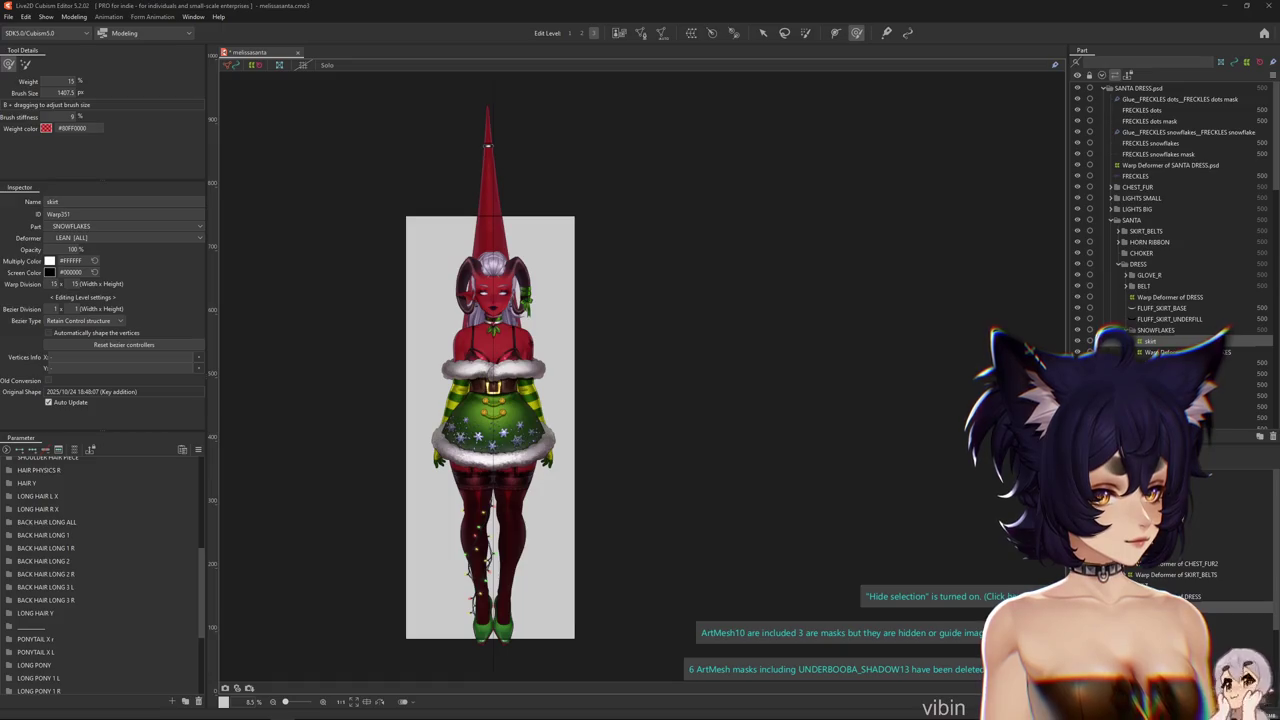
scroll(455, 425, "up", 4)
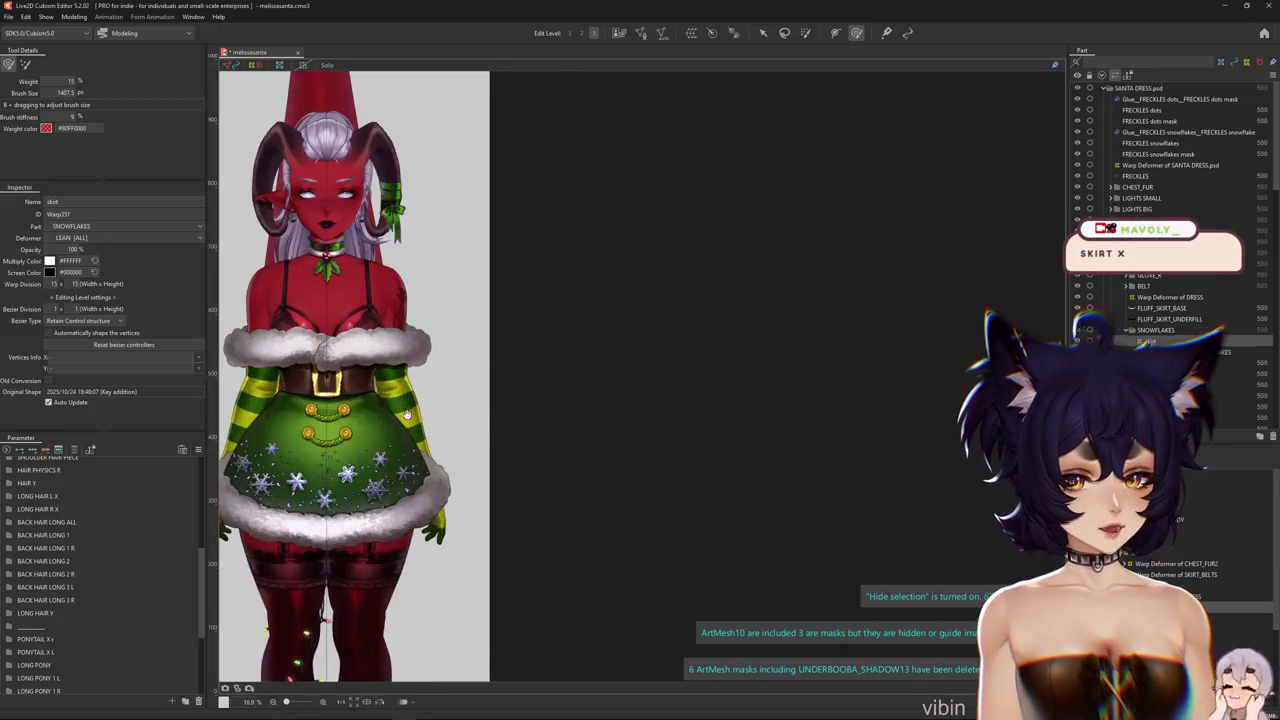
scroll(470, 410, "up", 2)
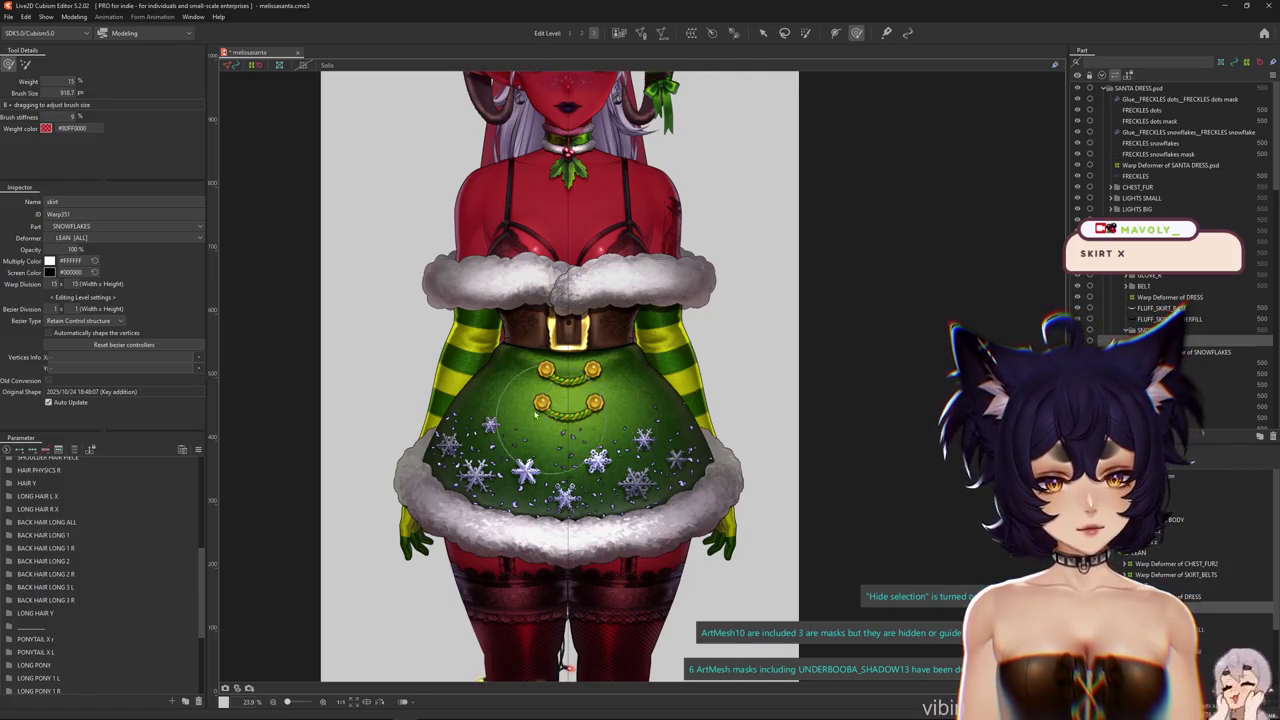
scroll(544, 415, "up", 2)
mouse_move(517, 395)
left_mouse_down()
mouse_move(650, 400)
mouse_move(711, 423)
mouse_move(730, 410)
left_mouse_up()
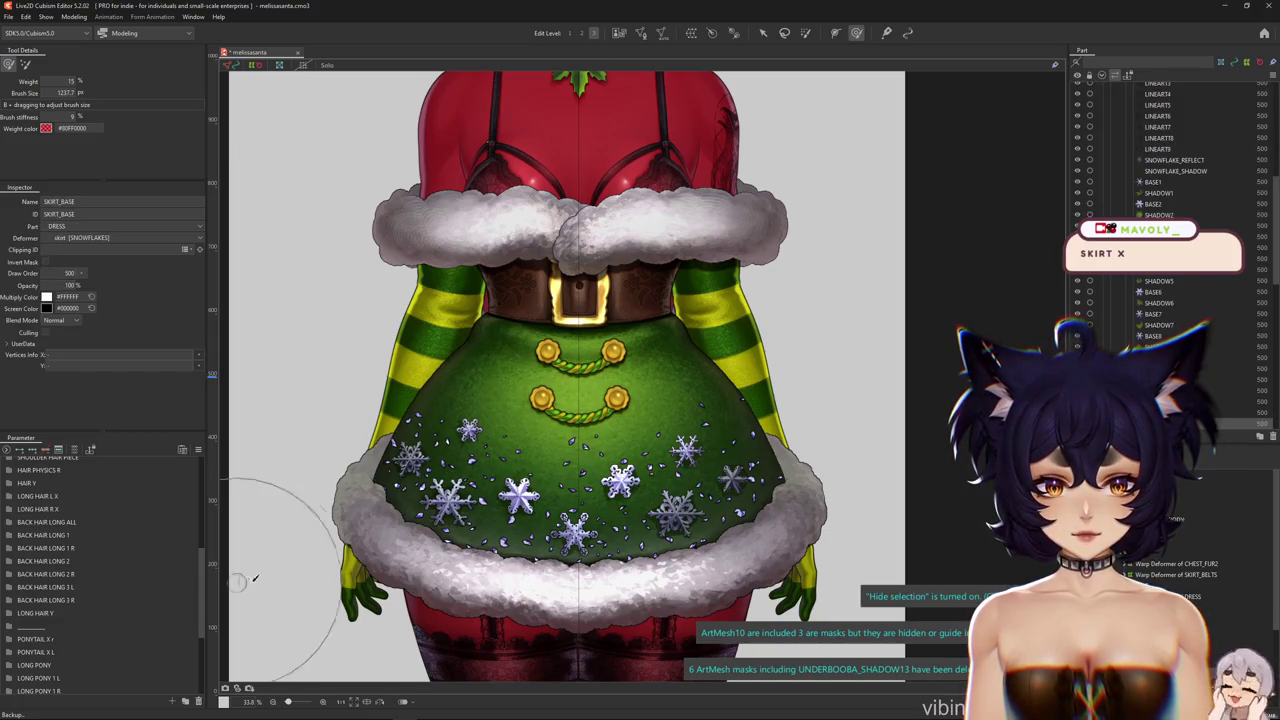
scroll(37, 513, "down", 1)
scroll(37, 513, "down", 3)
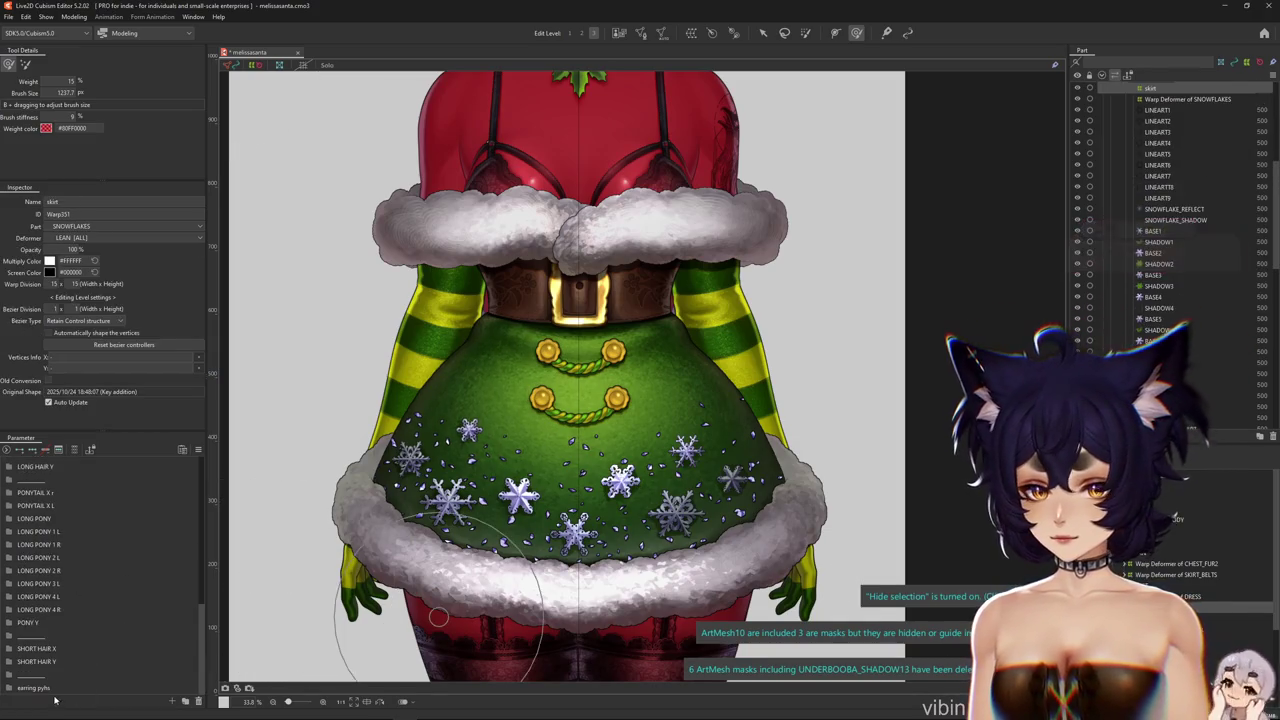
Create a parameter folder named SKIRT
left_click(186, 704)
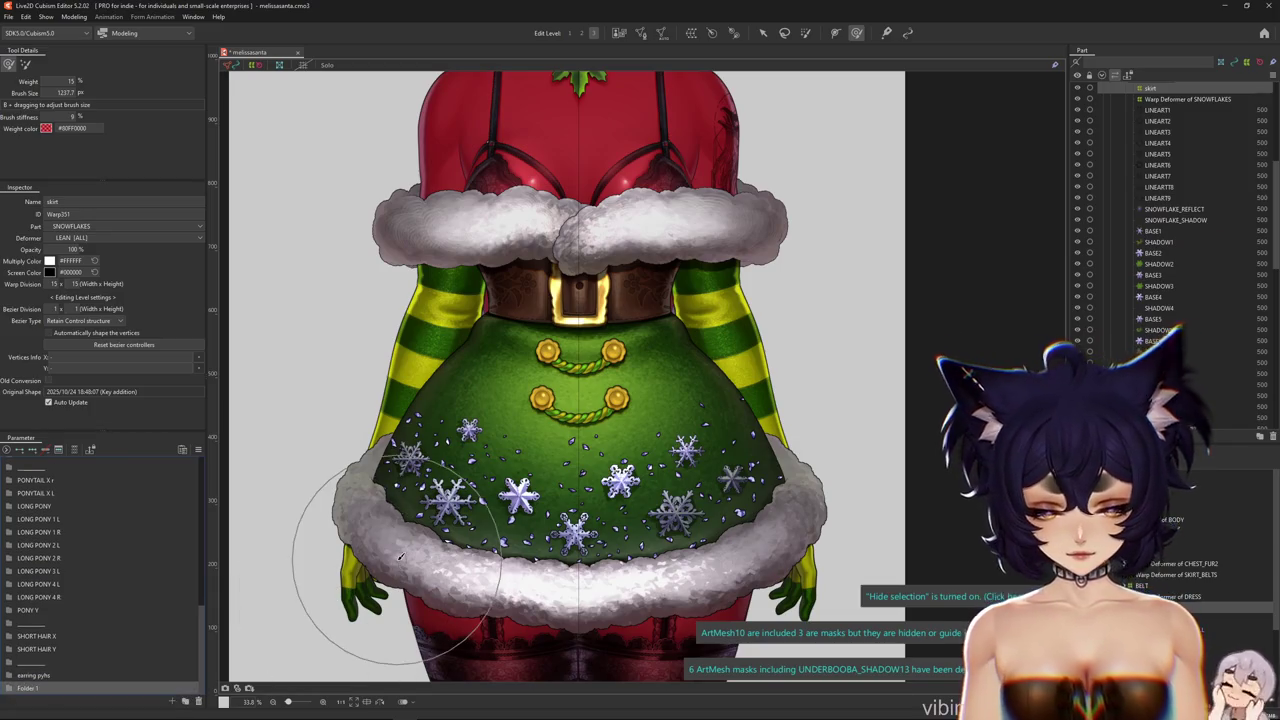
double_click(43, 689)
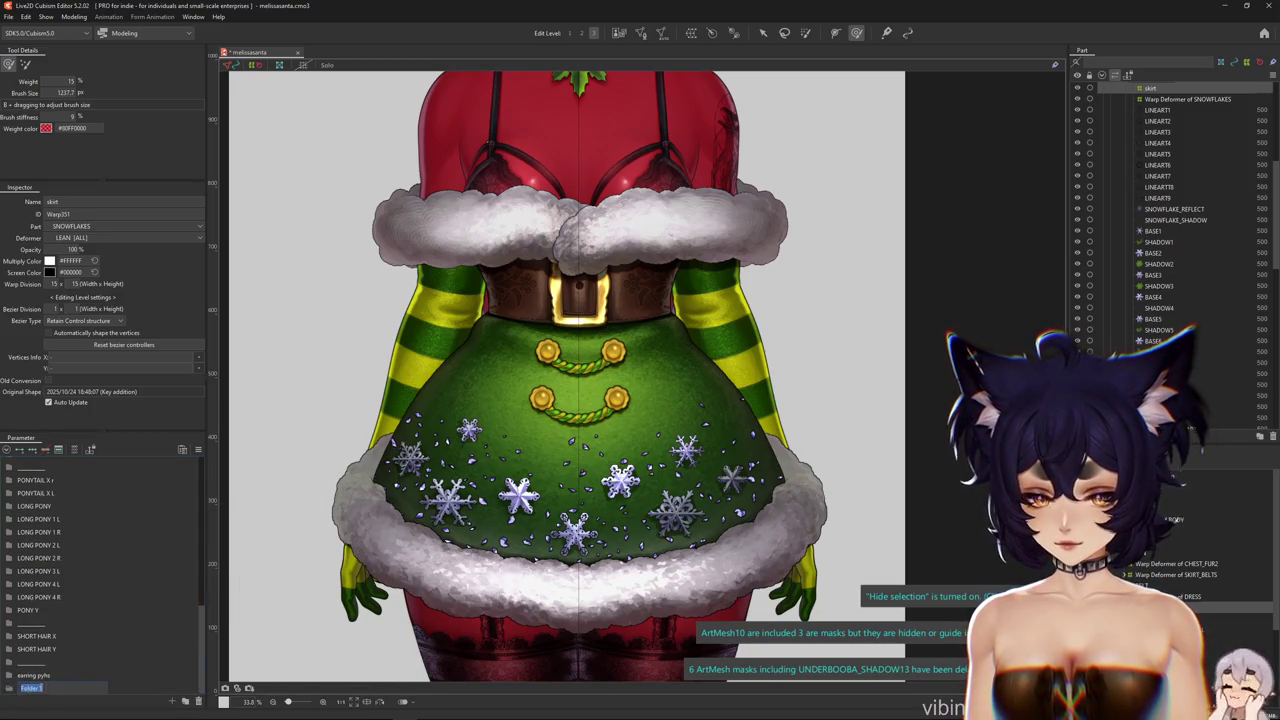
type("skirt")
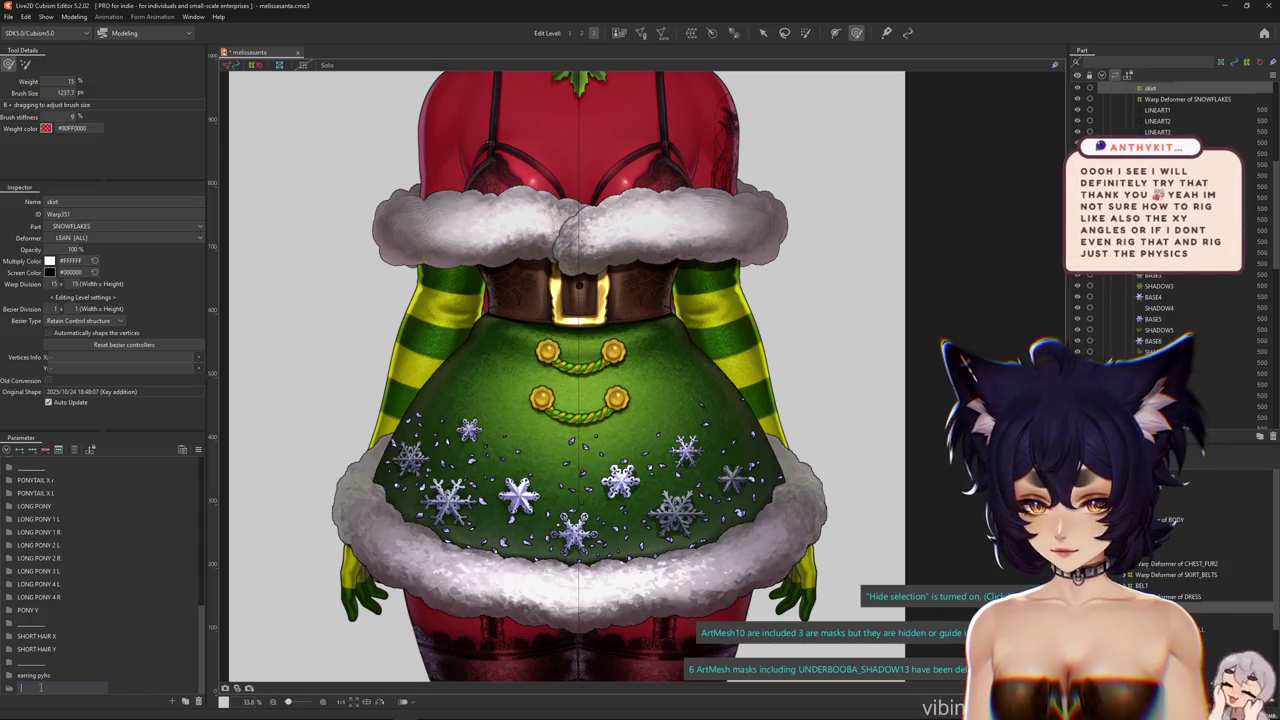
key("Return")
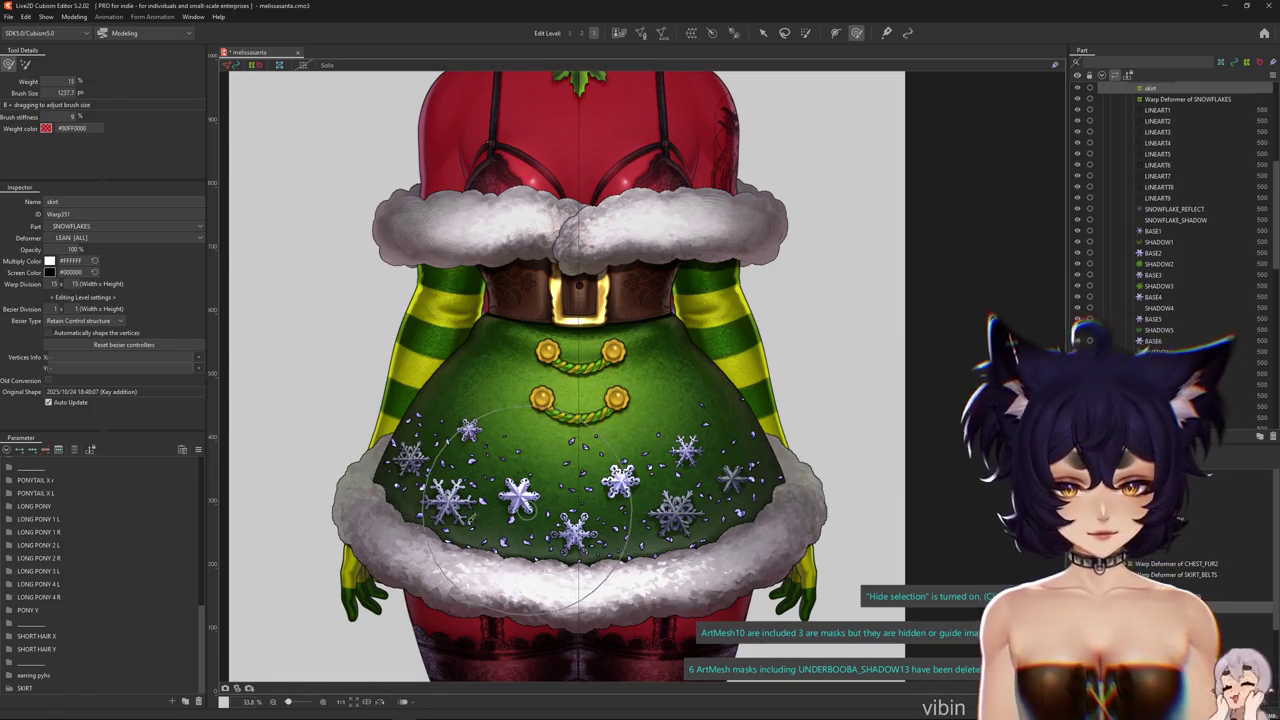
Add a SKIRT X 1 parameter inside the SKIRT folder
left_click(24, 686)
left_click(172, 701)
type("SKIRT X 1")
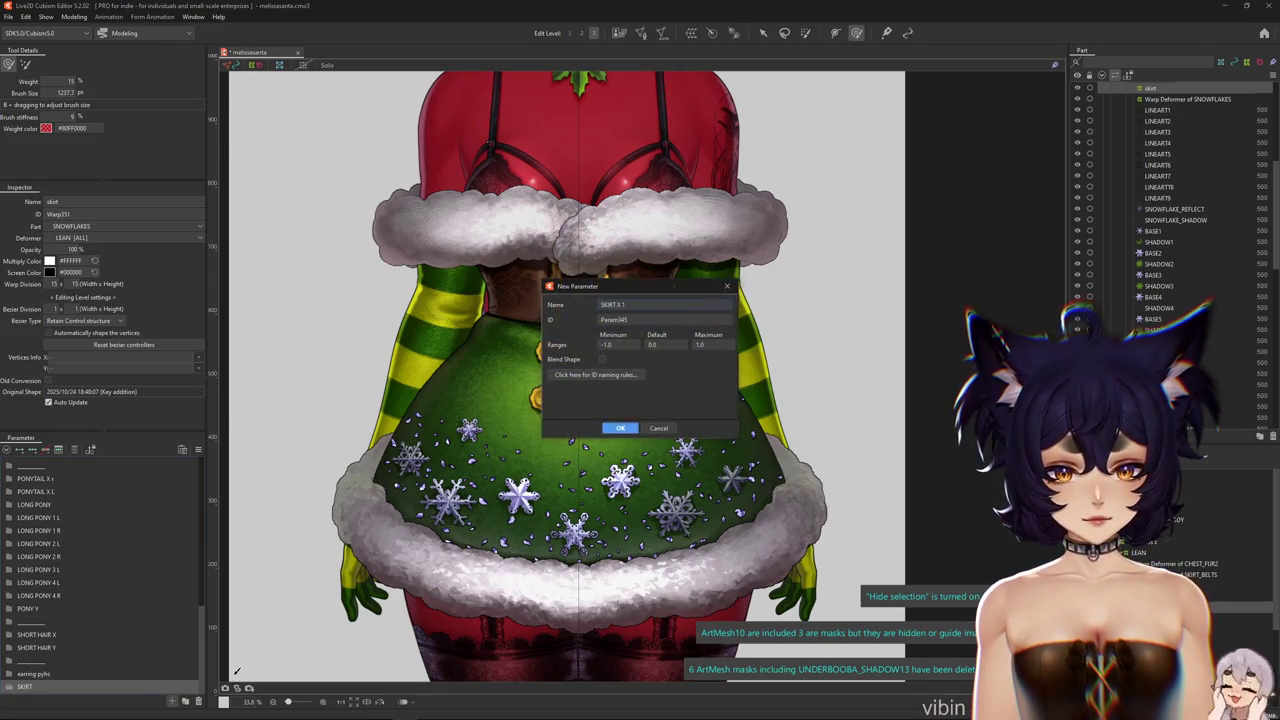
key("Return")
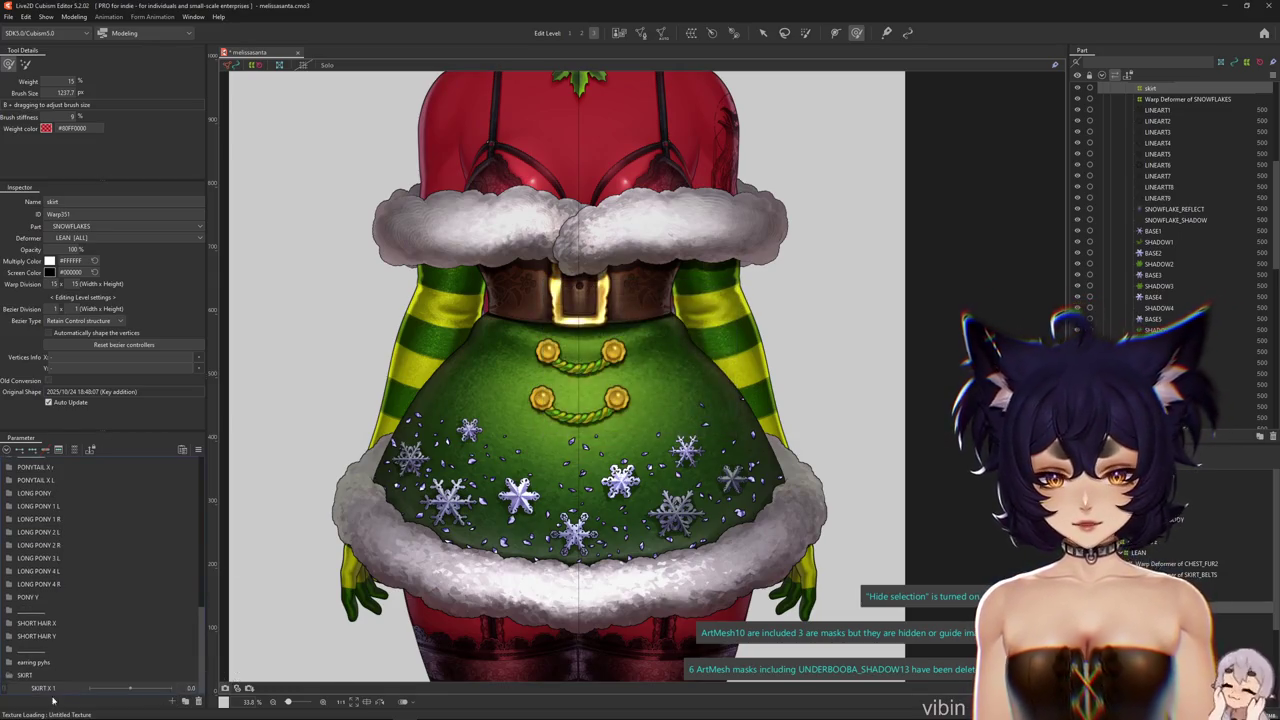
right_click(78, 687)
left_click(90, 664)
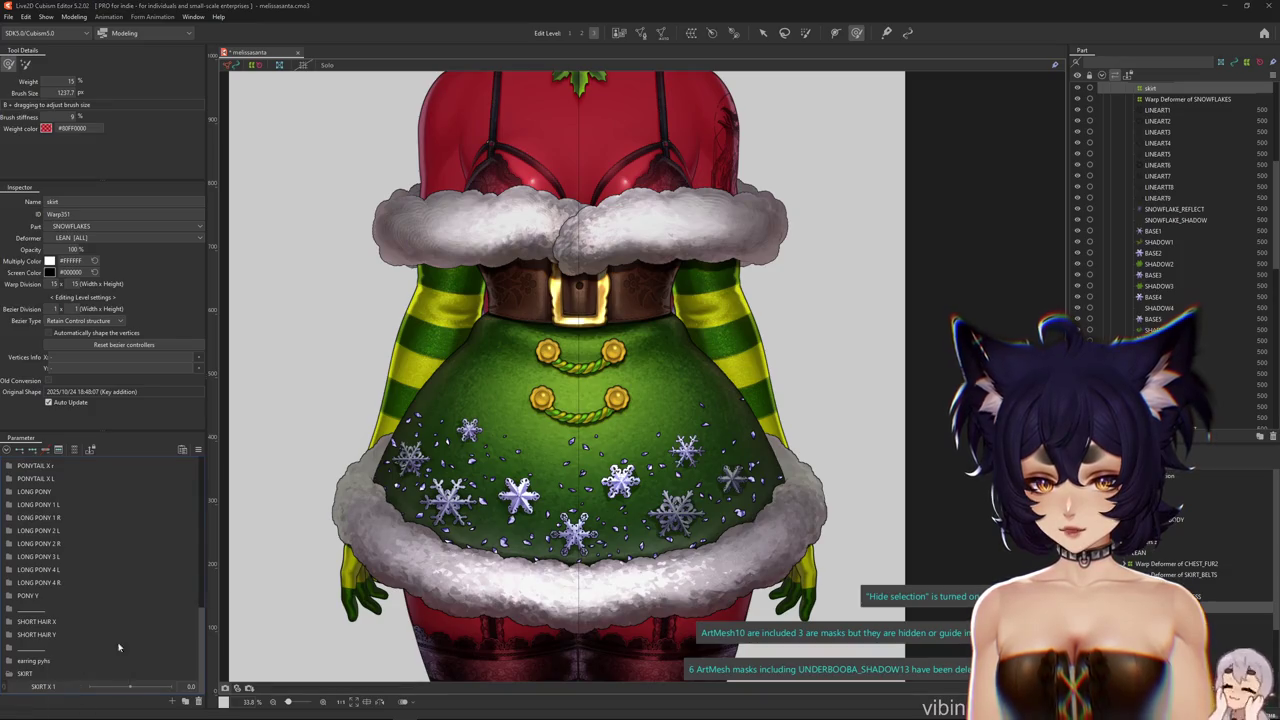
left_click(620, 428)
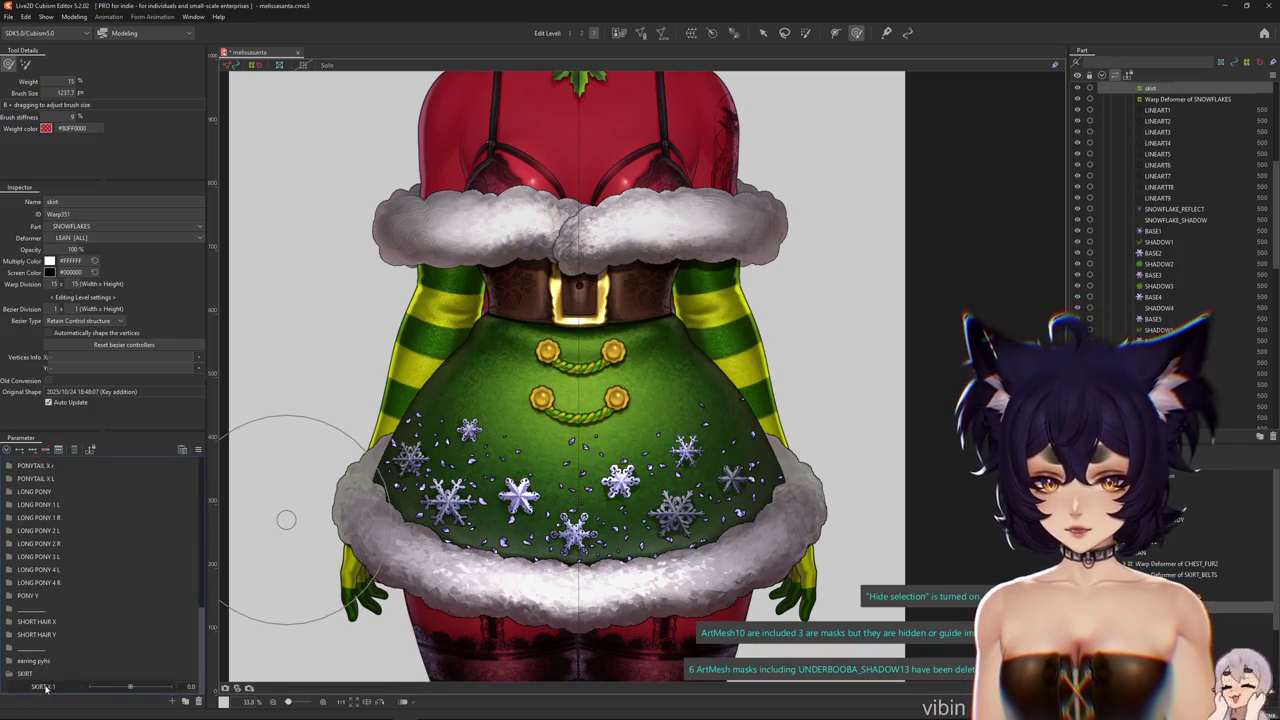
Duplicate SKIRT X 1 and rename the copy SKIRT X 2
right_click(45, 688)
left_click(60, 670)
right_click(90, 686)
left_click(90, 671)
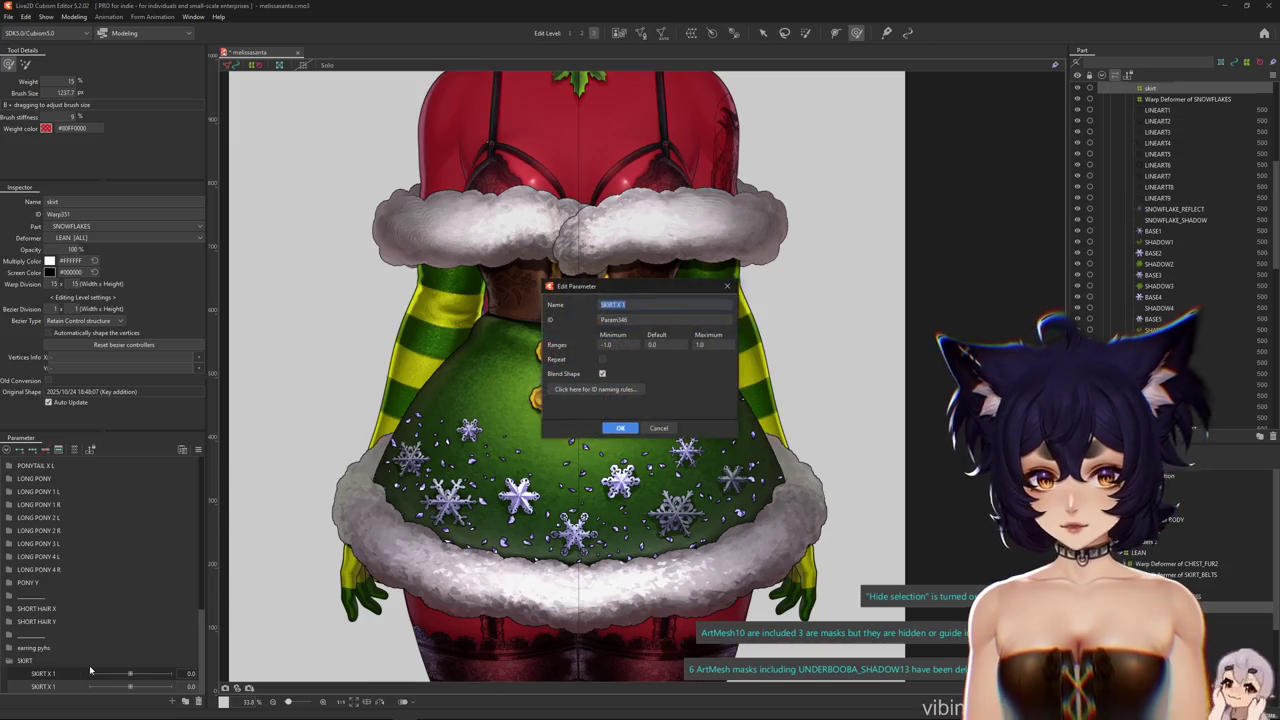
type("2")
key("Return")
Duplicate again as SKIRT X 3, add keys, and set SKIRT X 1 to 1.0
right_click(50, 684)
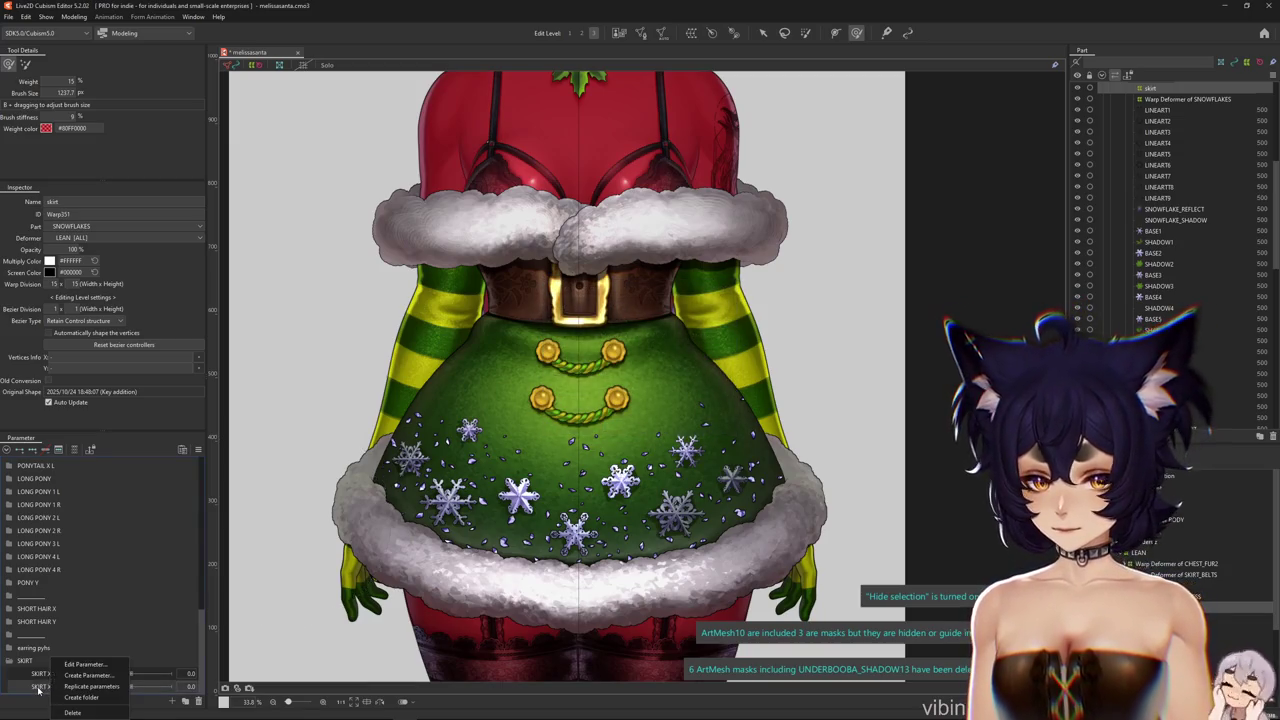
left_click(59, 673)
right_click(52, 684)
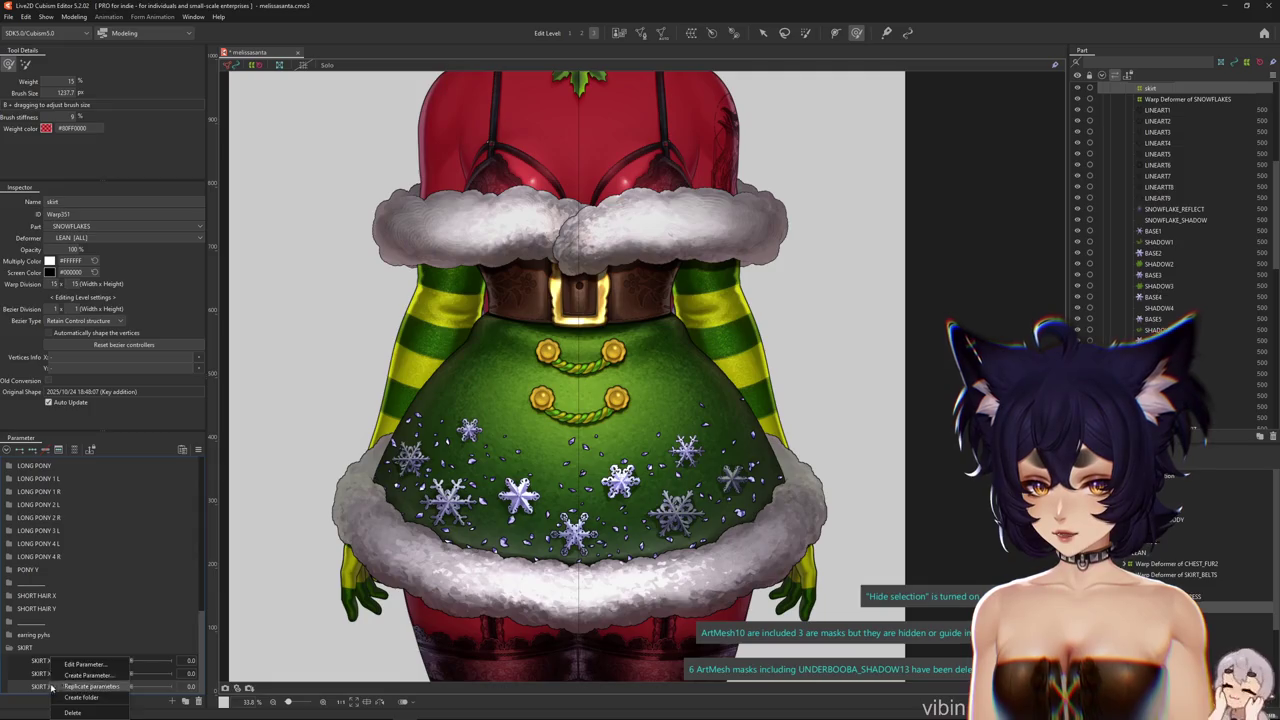
left_click(76, 676)
key("Return")
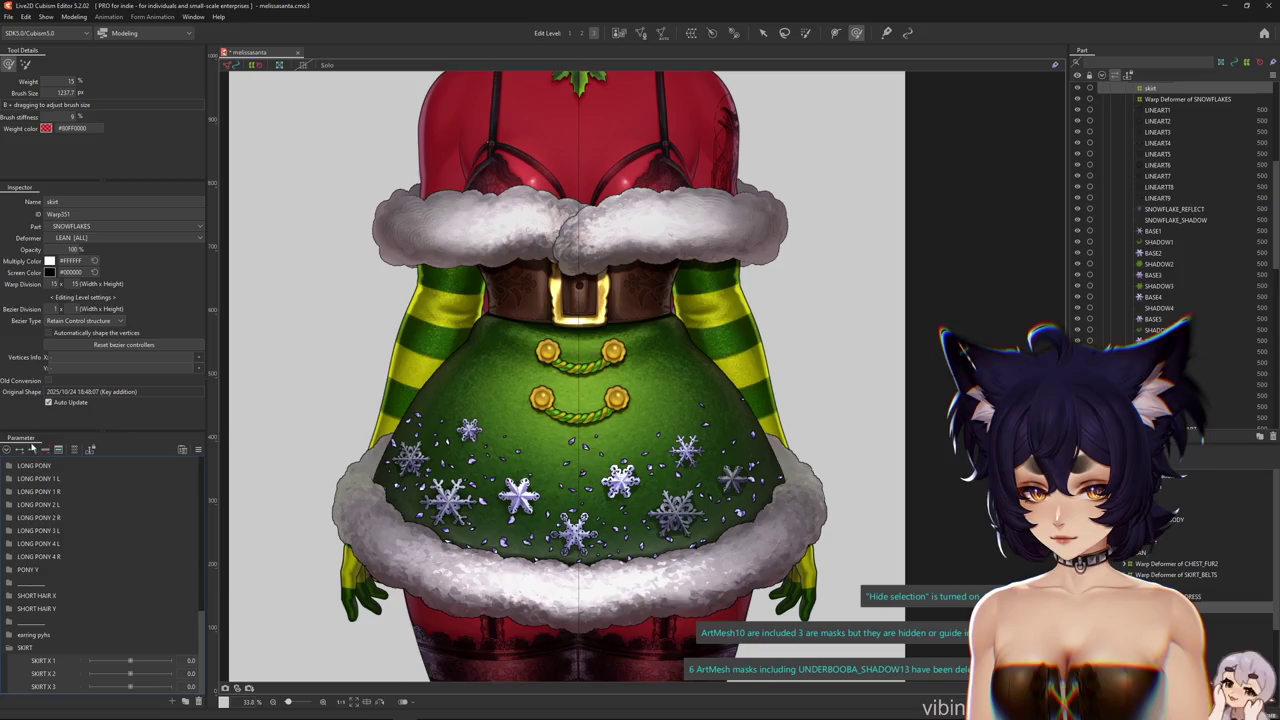
left_click(132, 662)
left_click(171, 661)
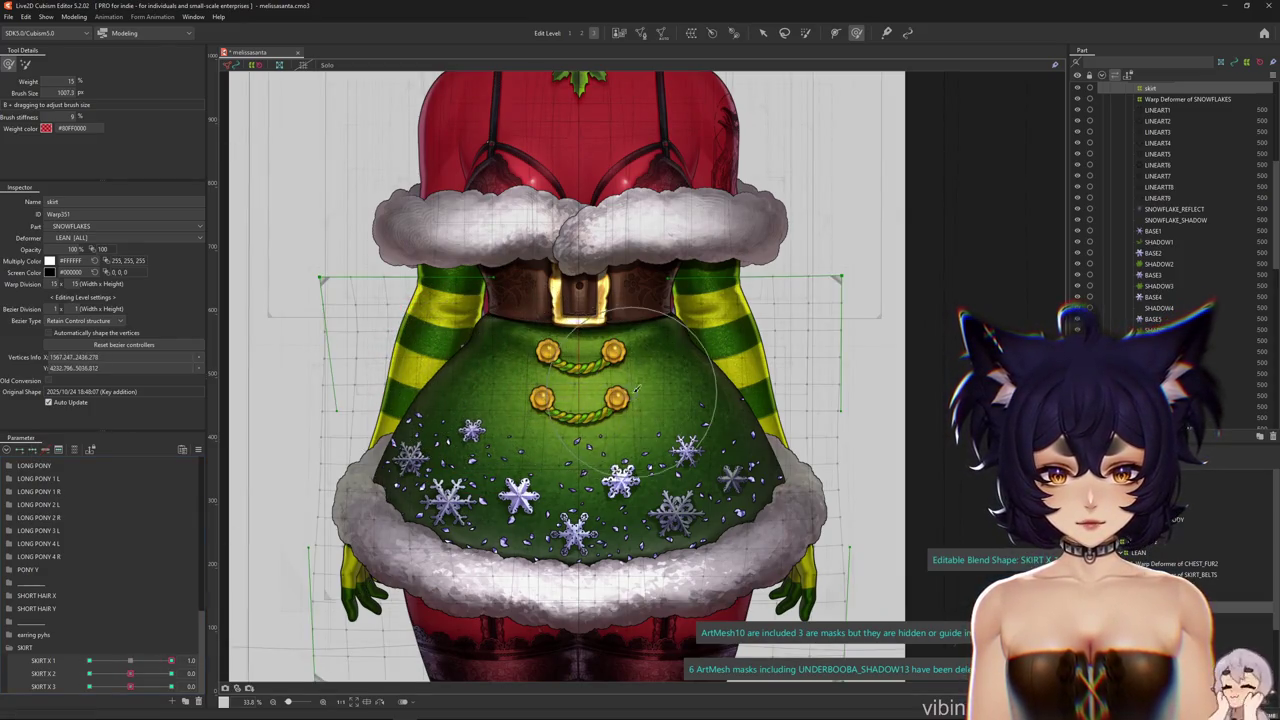
Deform the skirt for SKIRT X 1 = 1.0; a mirror attempt fails on multiple parameters
mouse_move(714, 329)
left_mouse_down()
mouse_move(460, 370)
mouse_move(490, 400)
mouse_move(718, 343)
left_mouse_up()
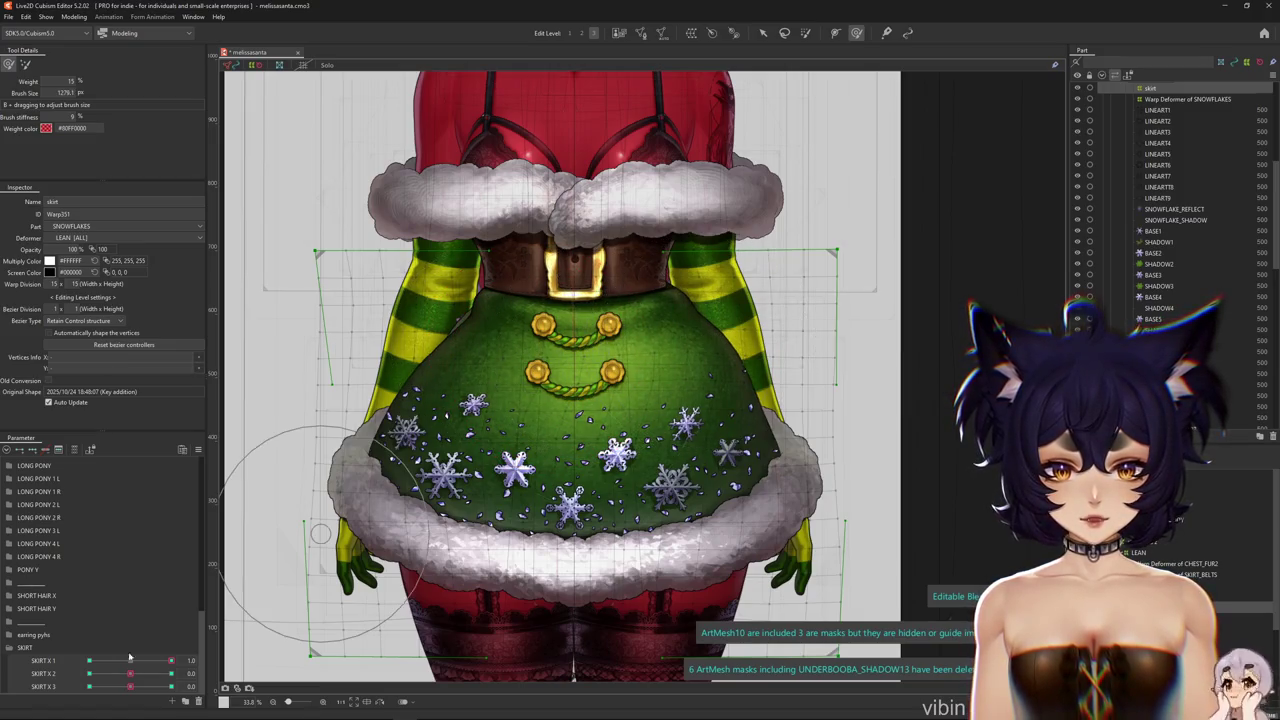
right_click(194, 444)
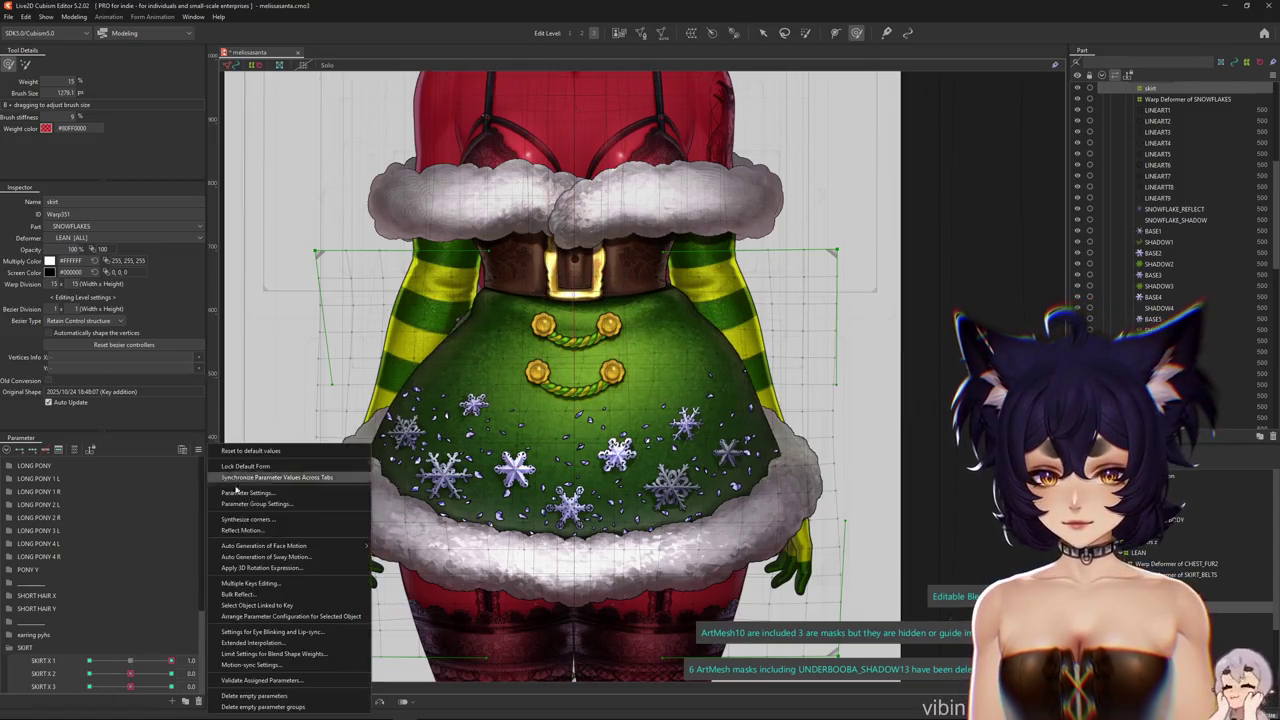
left_click(290, 530)
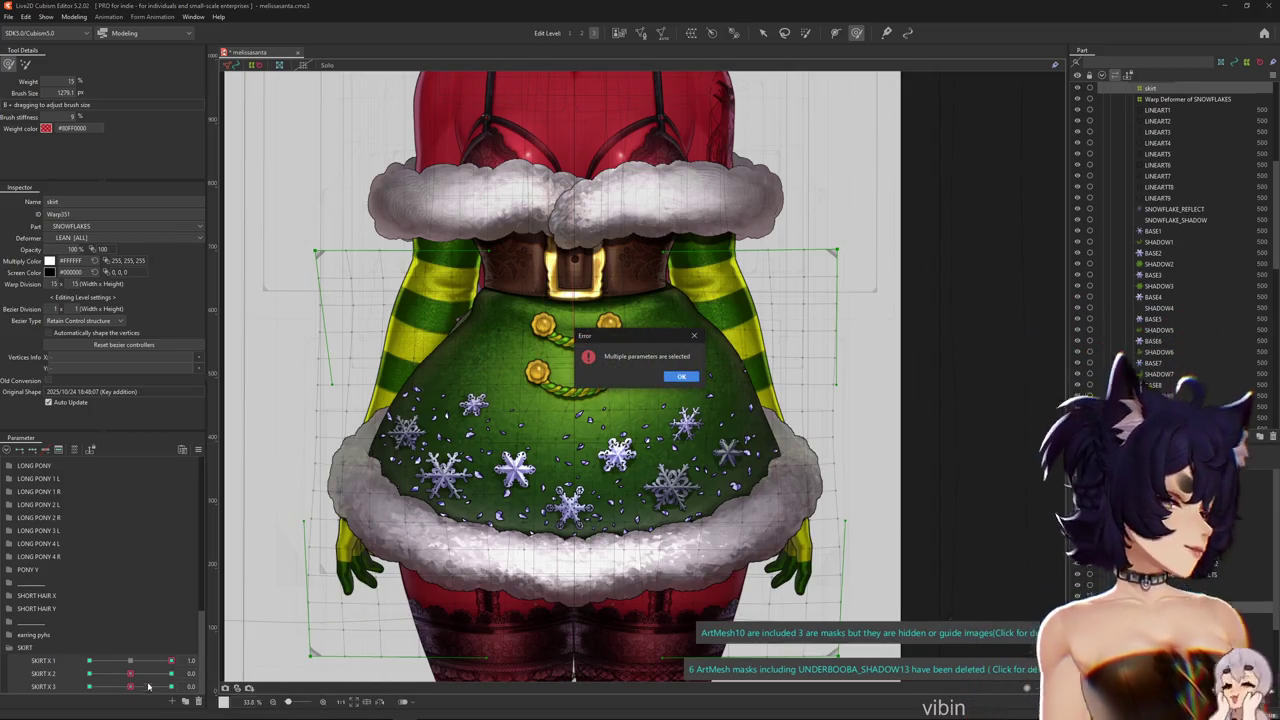
left_click(683, 376)
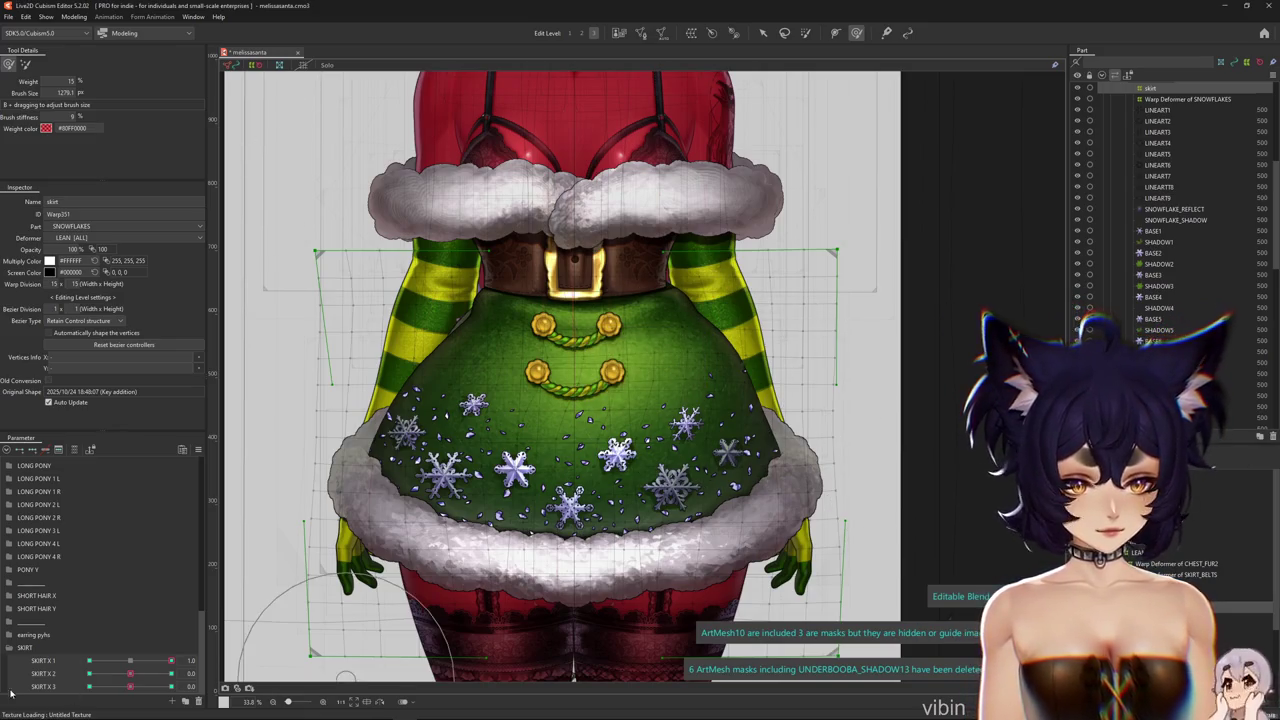
Reflect the SKIRT X 1 motion, then push the skirt's snowflake pattern right at SKIRT X 2 = 1.0
left_click(158, 667)
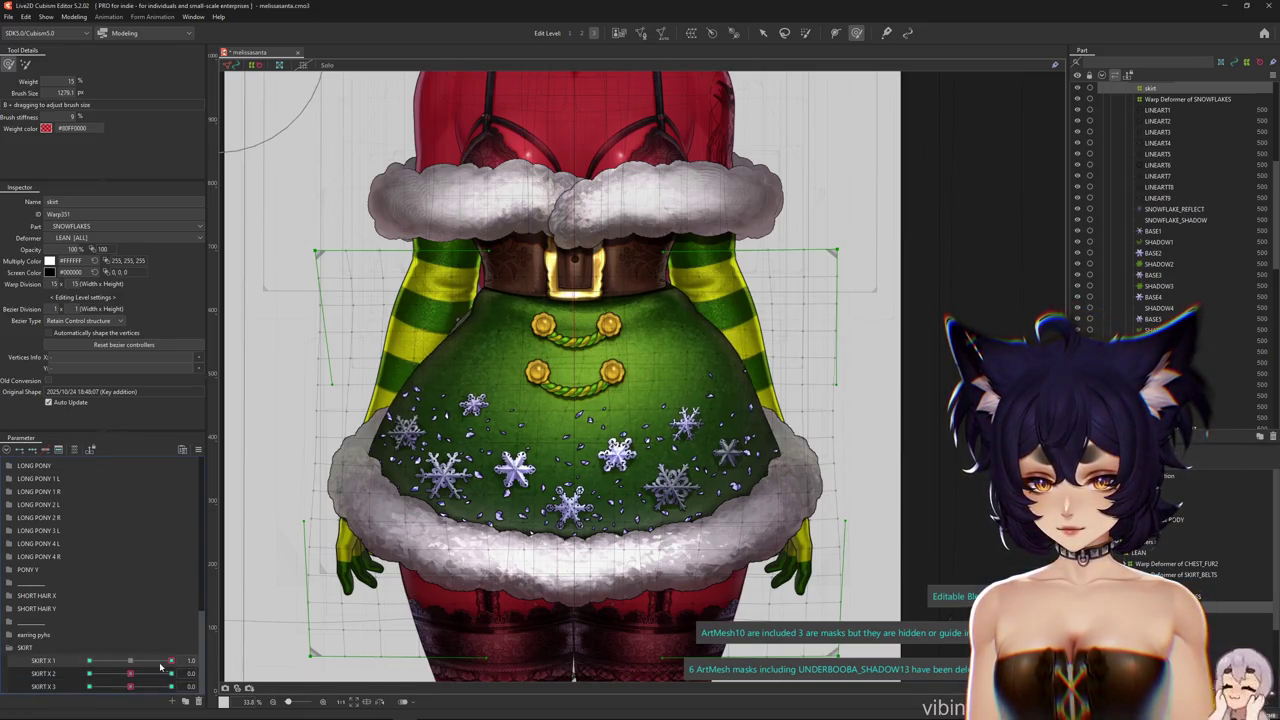
right_click(203, 440)
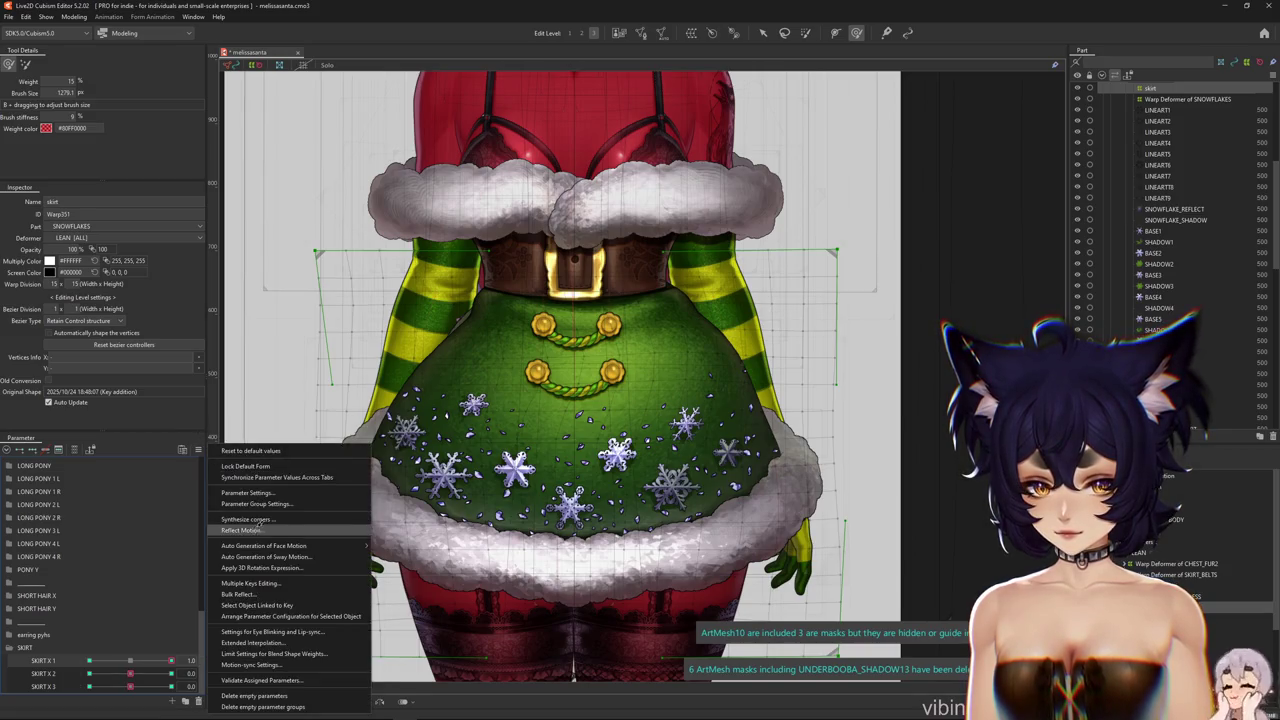
left_click(259, 527)
left_click(614, 450)
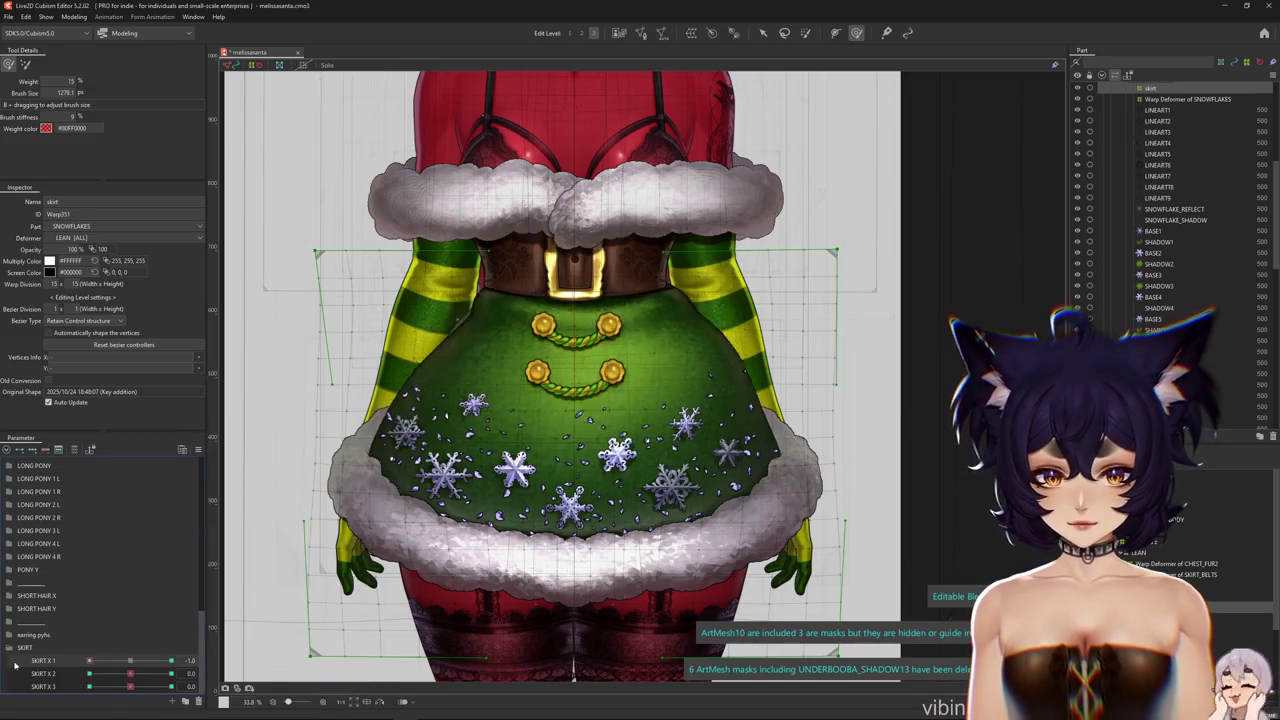
left_click(130, 680)
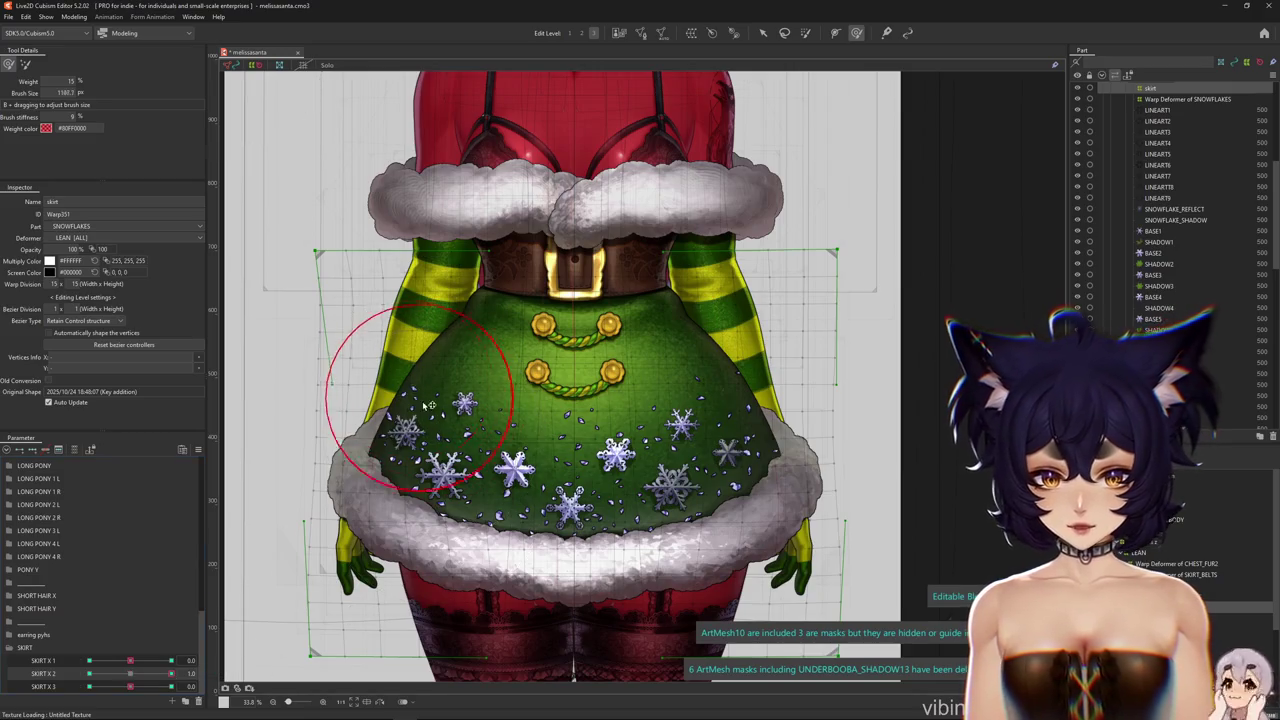
mouse_move(422, 385)
left_mouse_down()
mouse_move(405, 400)
mouse_move(485, 415)
mouse_move(510, 450)
mouse_move(700, 415)
mouse_move(440, 410)
mouse_move(640, 425)
mouse_move(720, 400)
left_mouse_up()
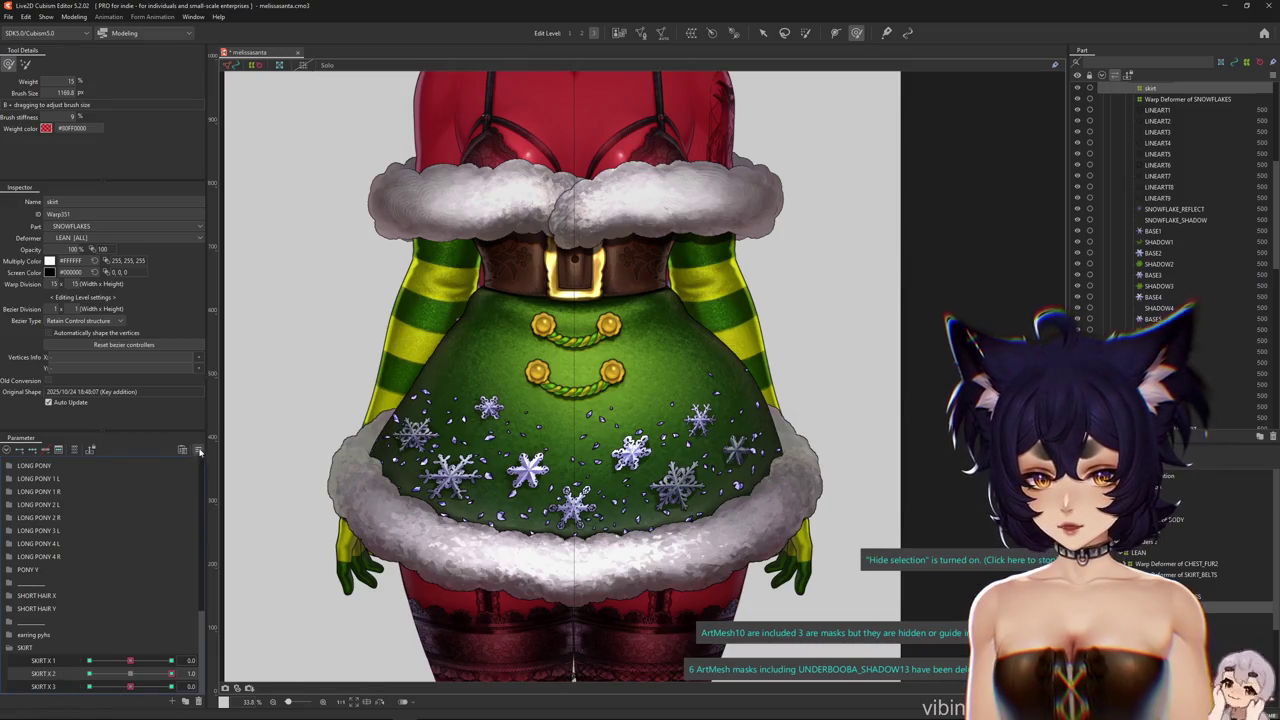
Reflect the SKIRT X 2 motion and return SKIRT X 2 to 0.0
left_click(199, 451)
left_click(341, 528)
key("Return")
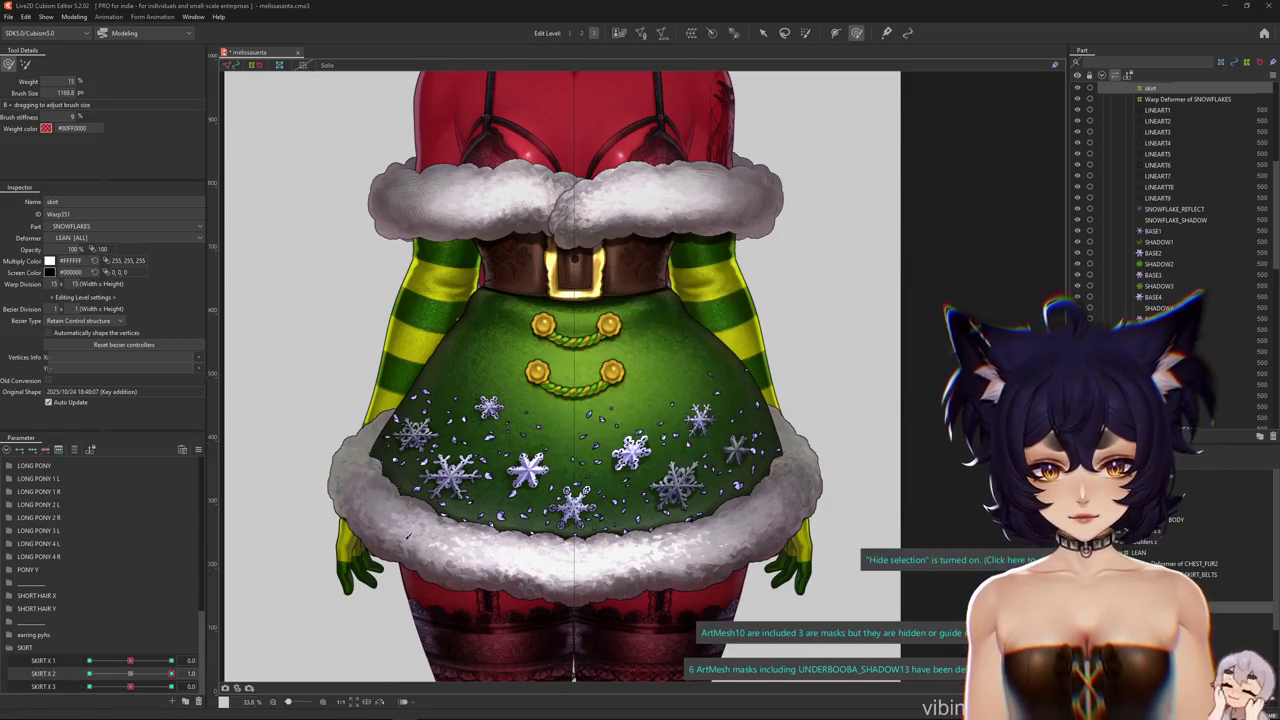
left_click_drag(171, 683, 131, 688)
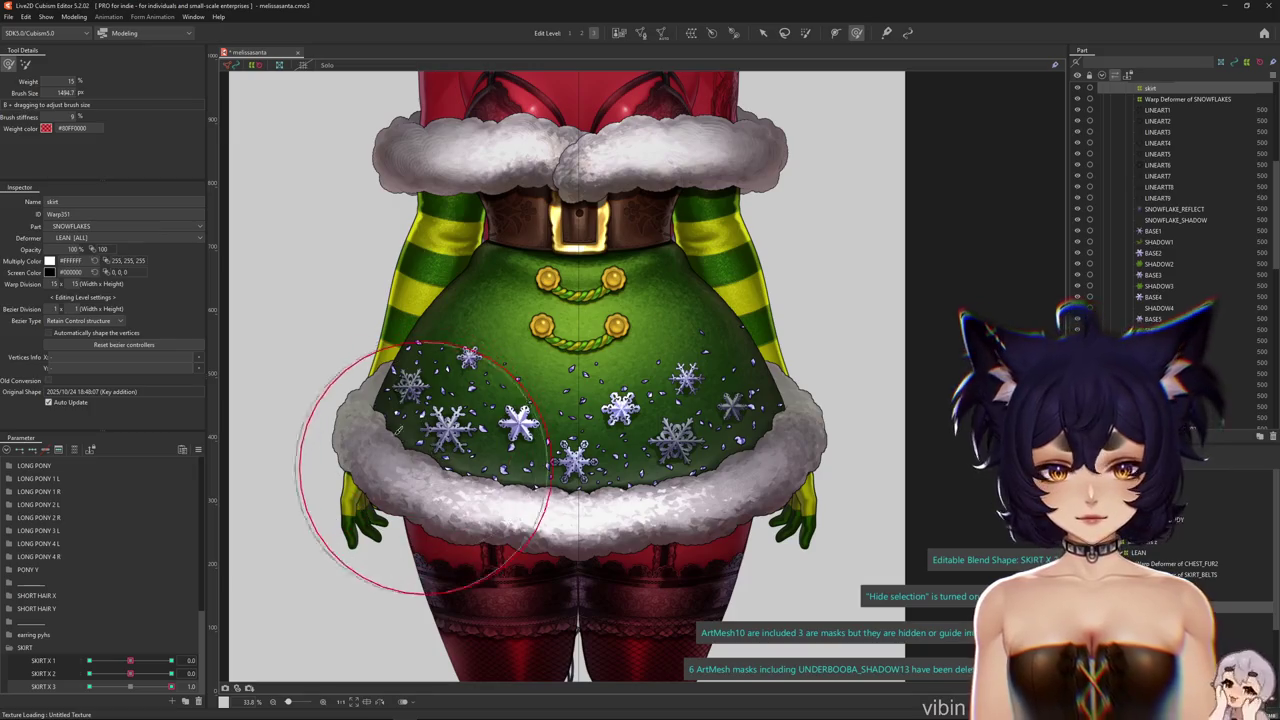
Push the skirt right for SKIRT X 3 = 1.0, reflect it, and begin a SKIRT Y 1 parameter
mouse_move(430, 515)
left_mouse_down()
mouse_move(560, 560)
mouse_move(700, 455)
left_mouse_up()
mouse_move(560, 507)
left_mouse_down()
mouse_move(740, 405)
mouse_move(500, 480)
mouse_move(428, 469)
mouse_move(560, 470)
mouse_move(670, 530)
left_mouse_up()
left_click(132, 687)
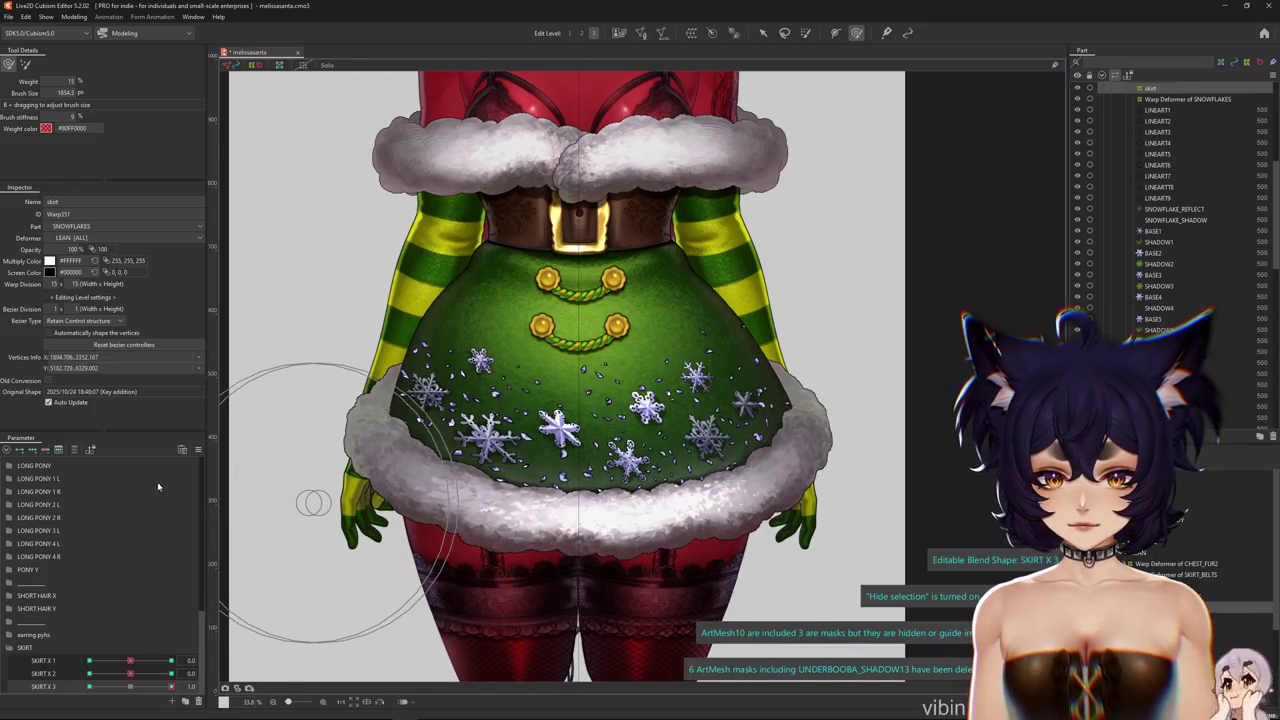
left_click(198, 449)
left_click(293, 522)
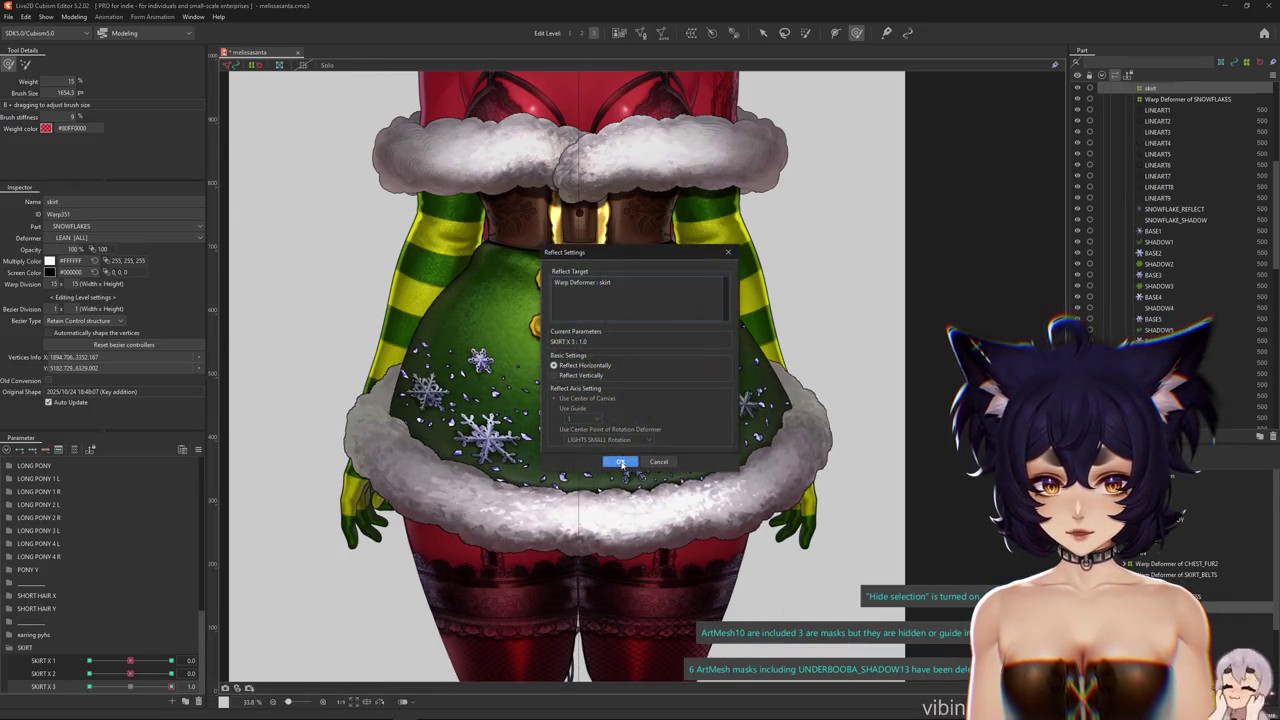
left_click(620, 462)
left_click_drag(171, 687, 110, 694)
left_click(170, 702)
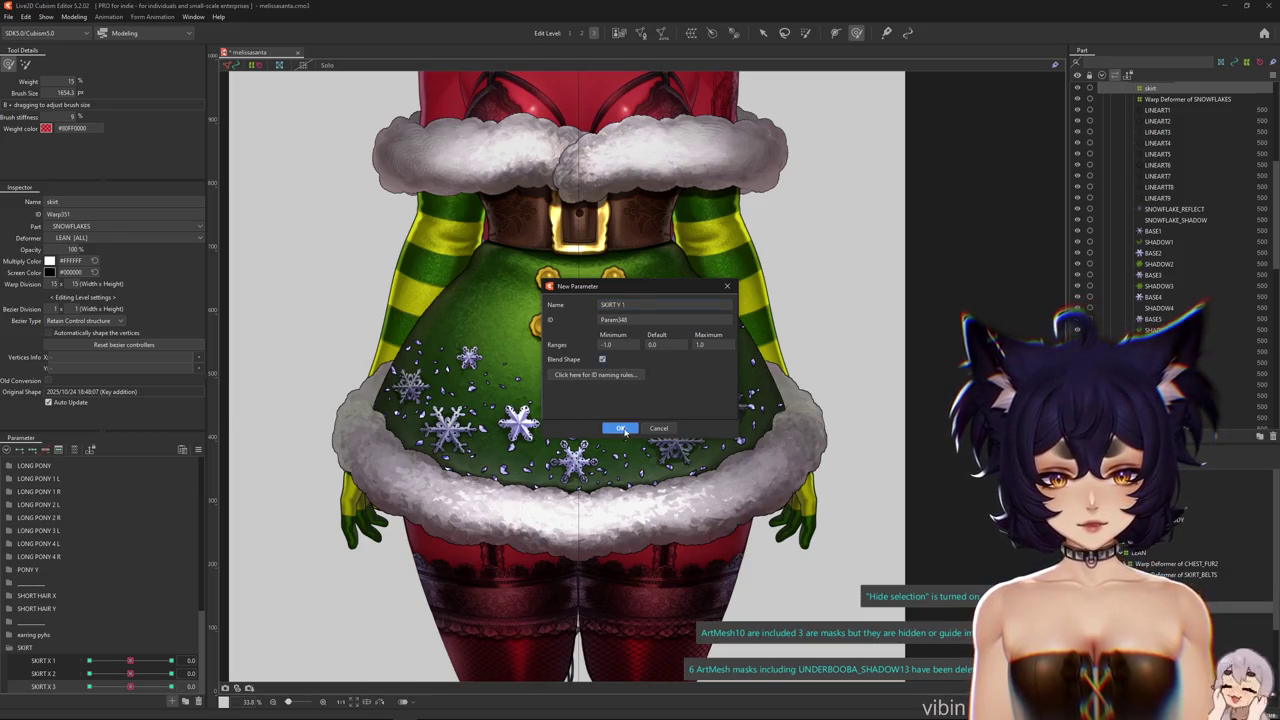
Create SKIRT Y 1 and duplicate it into SKIRT Y 2 and SKIRT Y 3
left_click(620, 428)
right_click(55, 688)
left_click(75, 665)
right_click(60, 676)
left_click(75, 663)
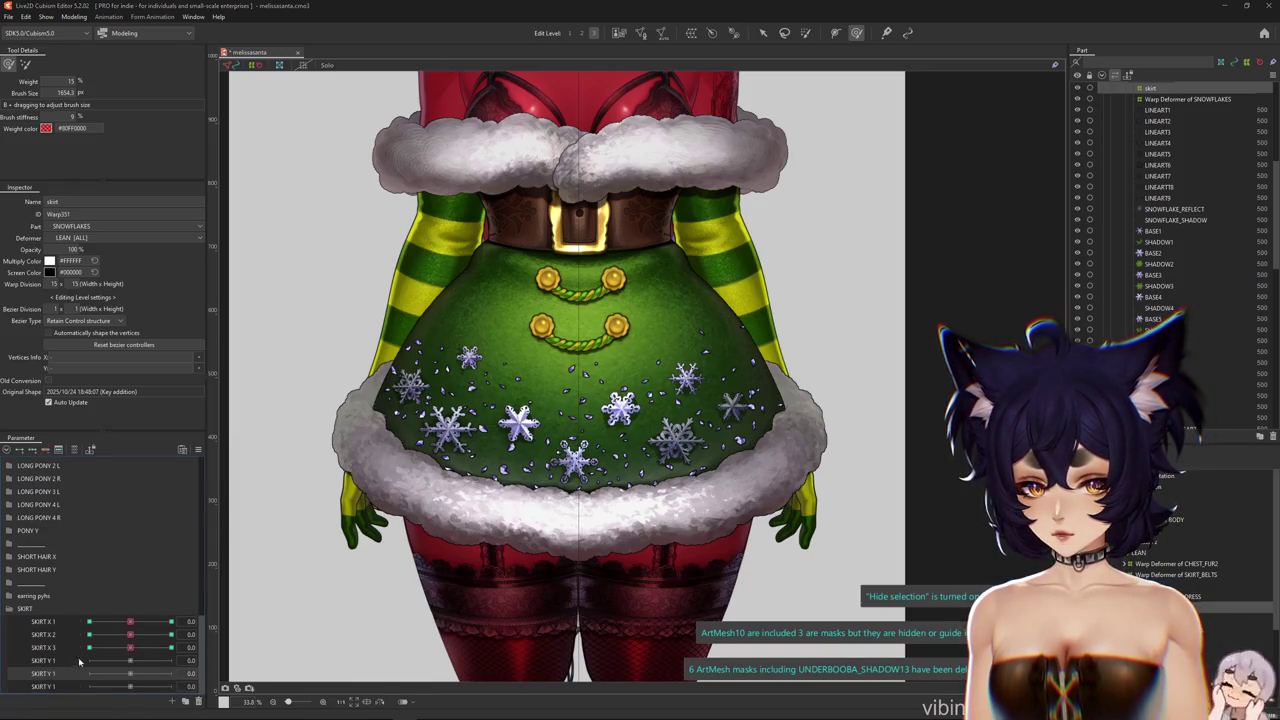
key("BackSpace")
type("2")
key("Return")
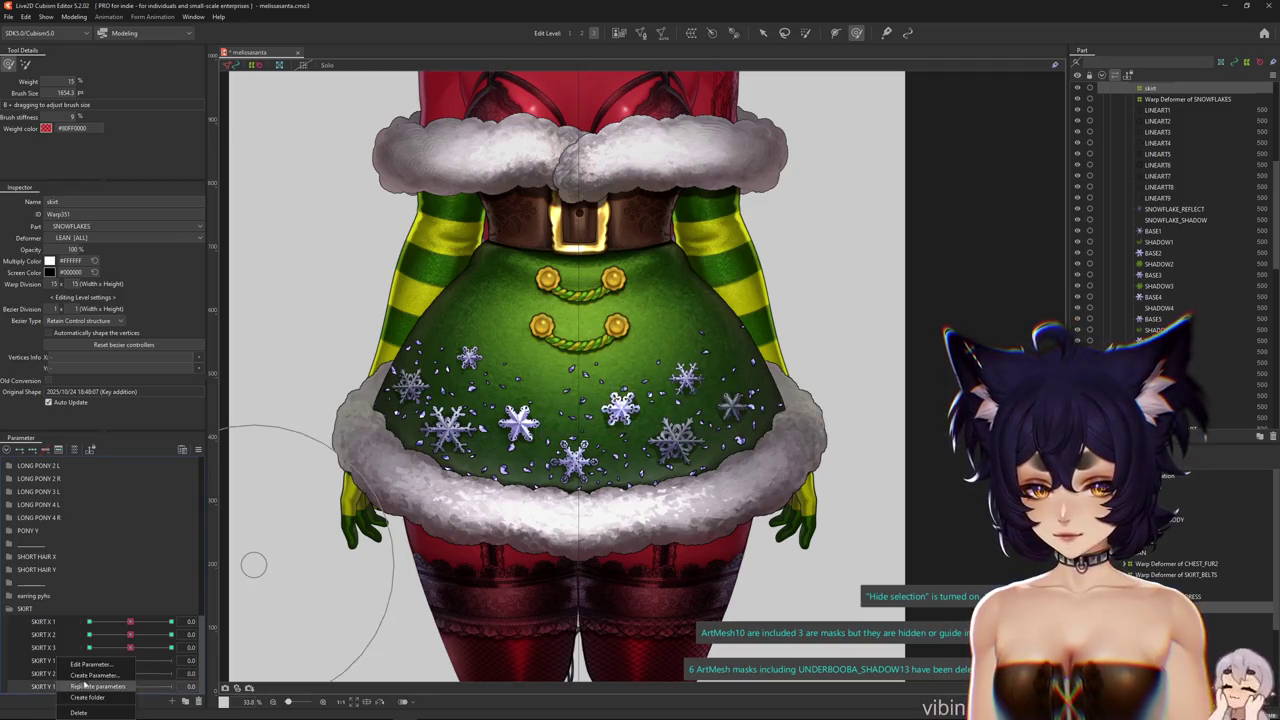
double_click(60, 686)
key("BackSpace")
type("3")
key("Return")
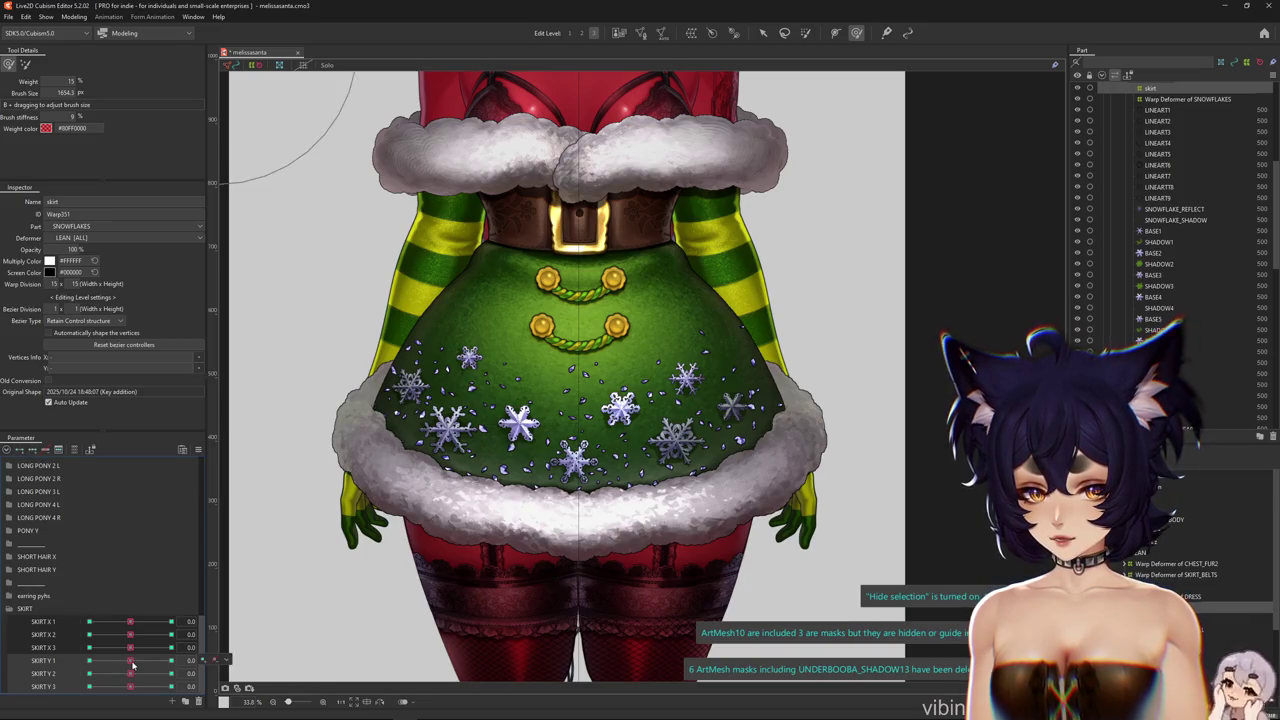
Select the skirt warp deformer, pose SKIRT Y 1 at 1.0 and -1.0, then return it to neutral
scroll(495, 387, "up", 2)
left_click(480, 401)
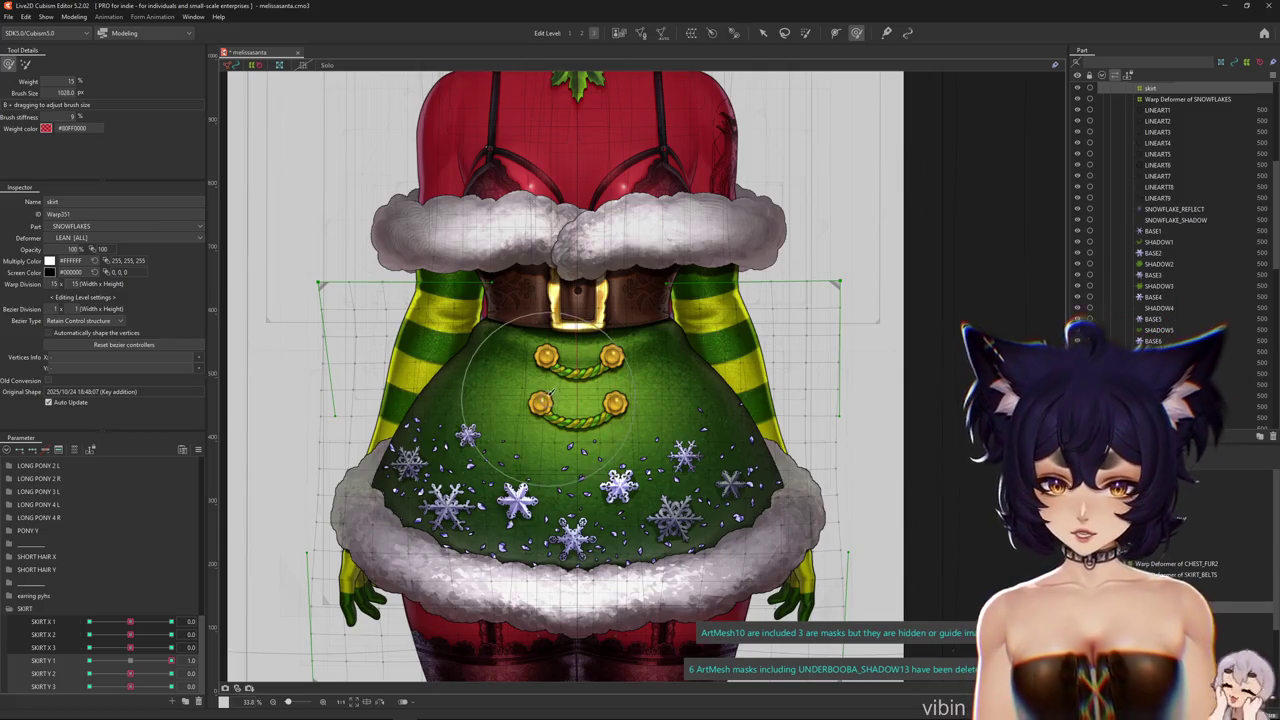
left_click(130, 665)
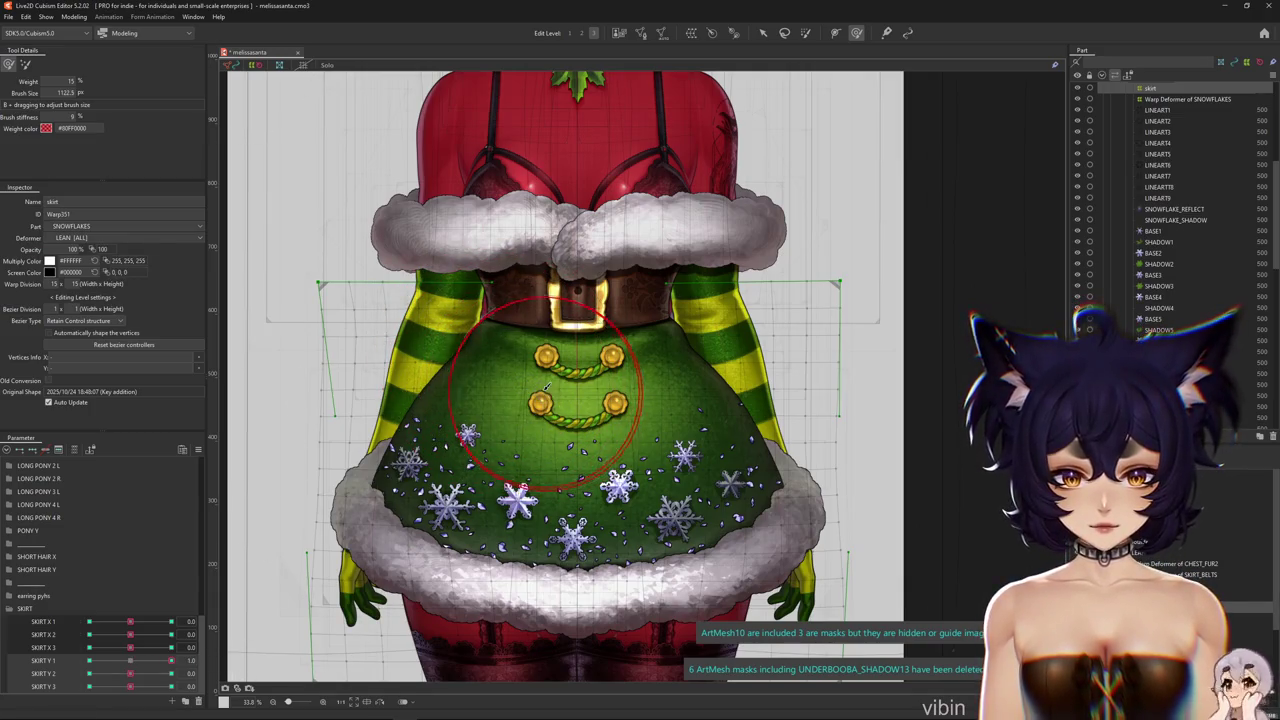
scroll(447, 490, "down", 2)
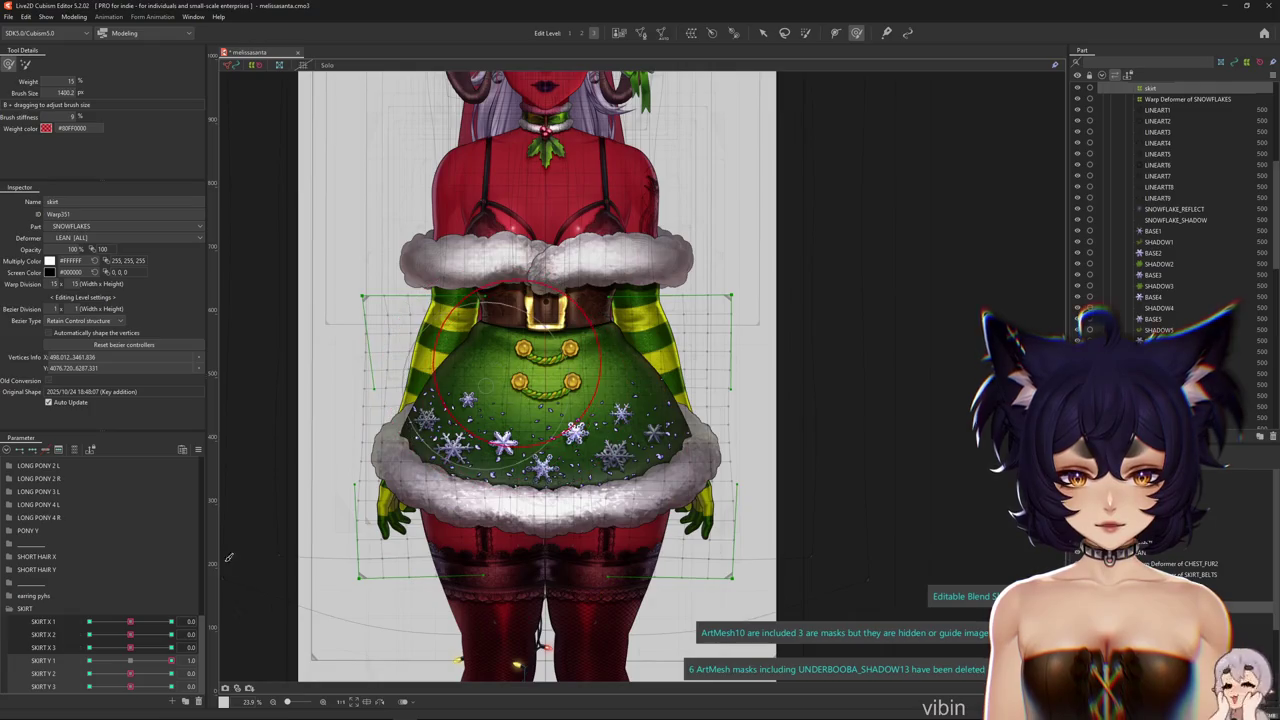
left_click_drag(133, 663, 171, 661)
scroll(512, 352, "up", 2)
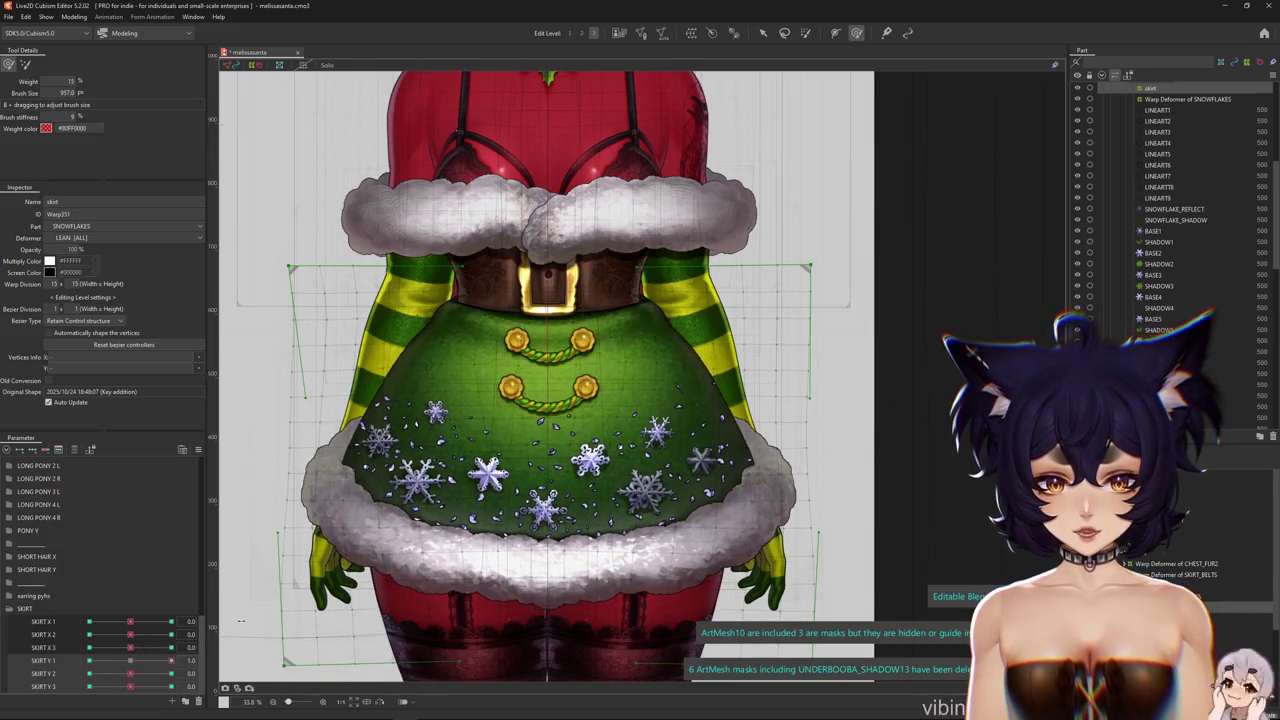
left_click(89, 660)
scroll(508, 600, "down", 3)
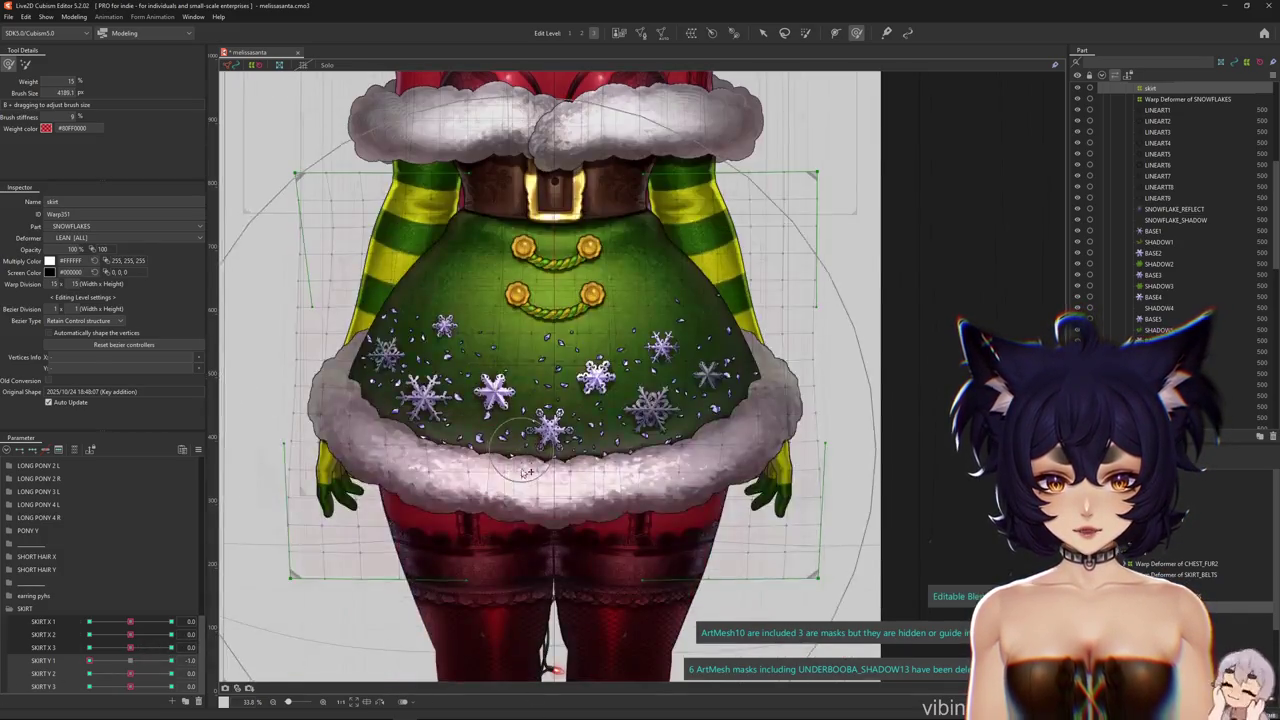
scroll(393, 230, "down", 1)
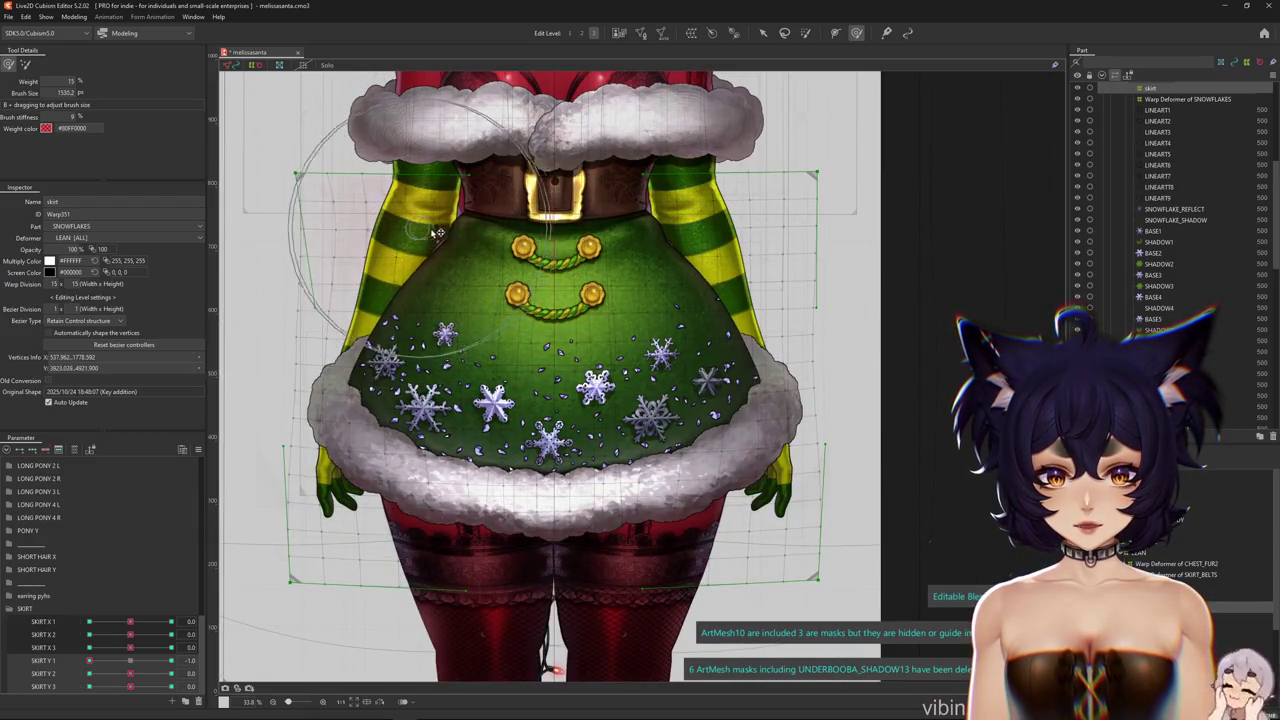
scroll(600, 300, "up", 2)
left_click_drag(105, 665, 132, 661)
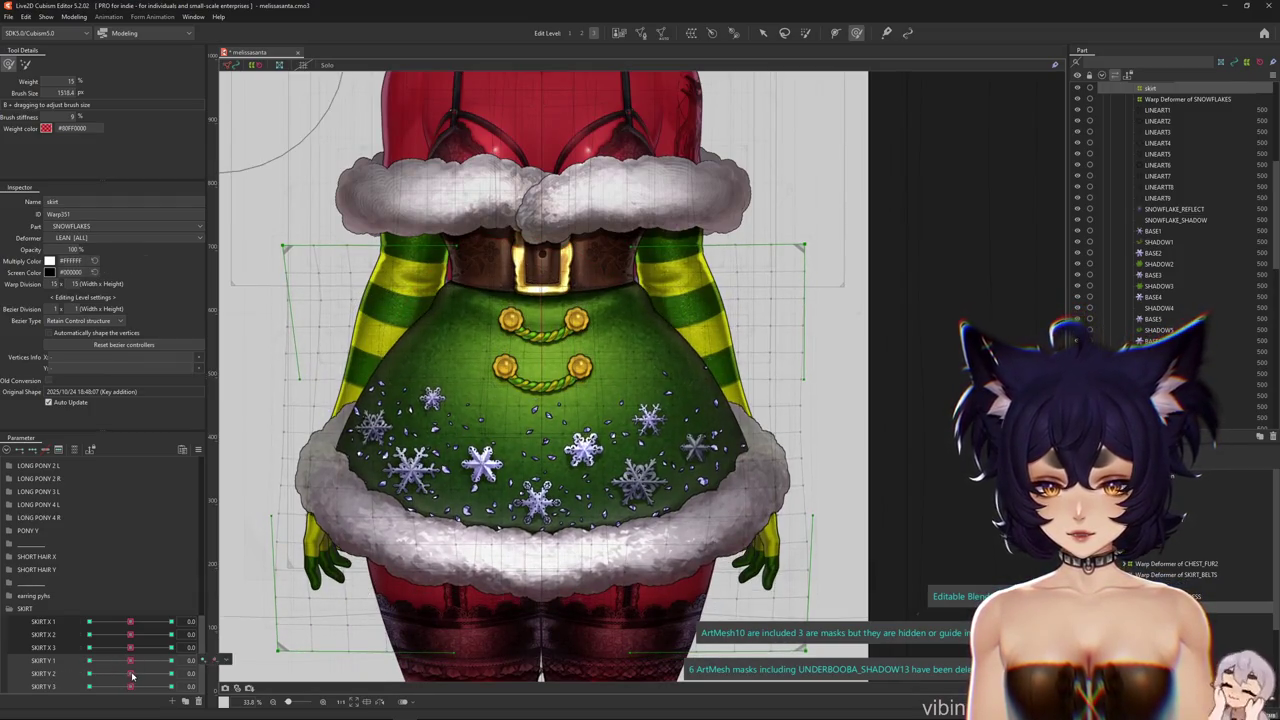
Push the upper skirt right for the SKIRT Y 2 pose, then return SKIRT Y 2 to neutral
scroll(517, 436, "down", 2)
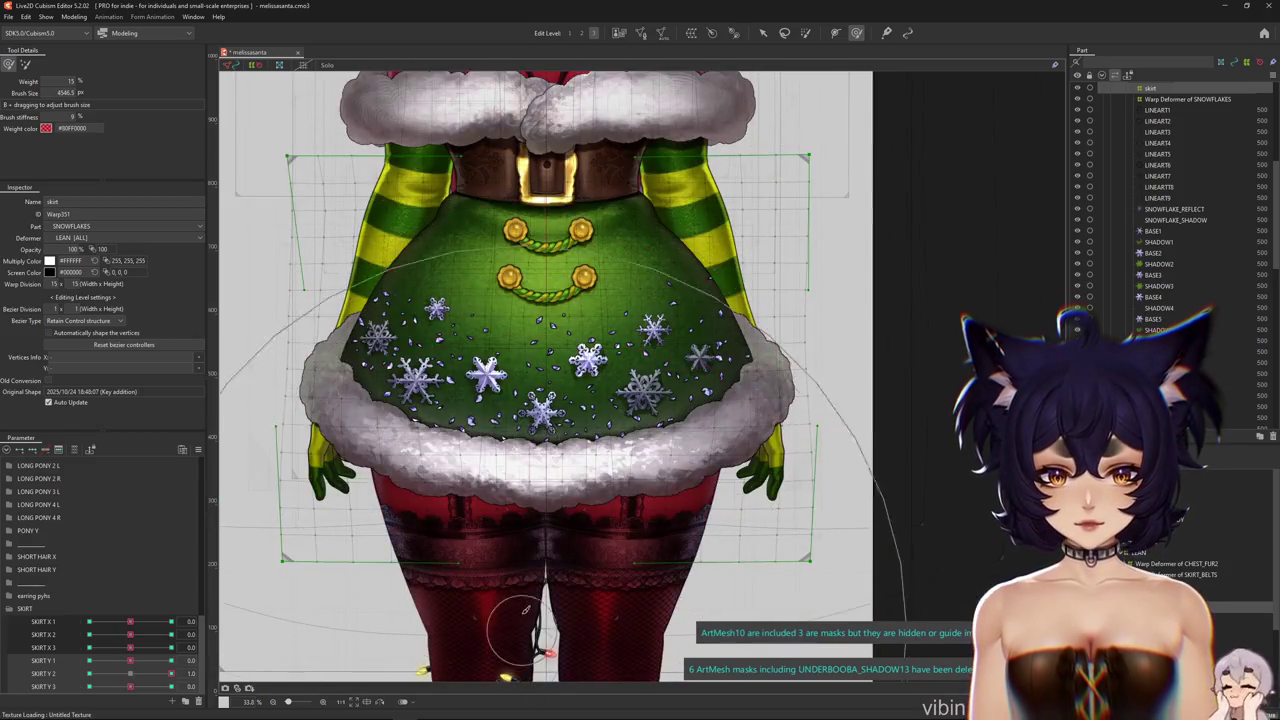
scroll(487, 266, "up", 2)
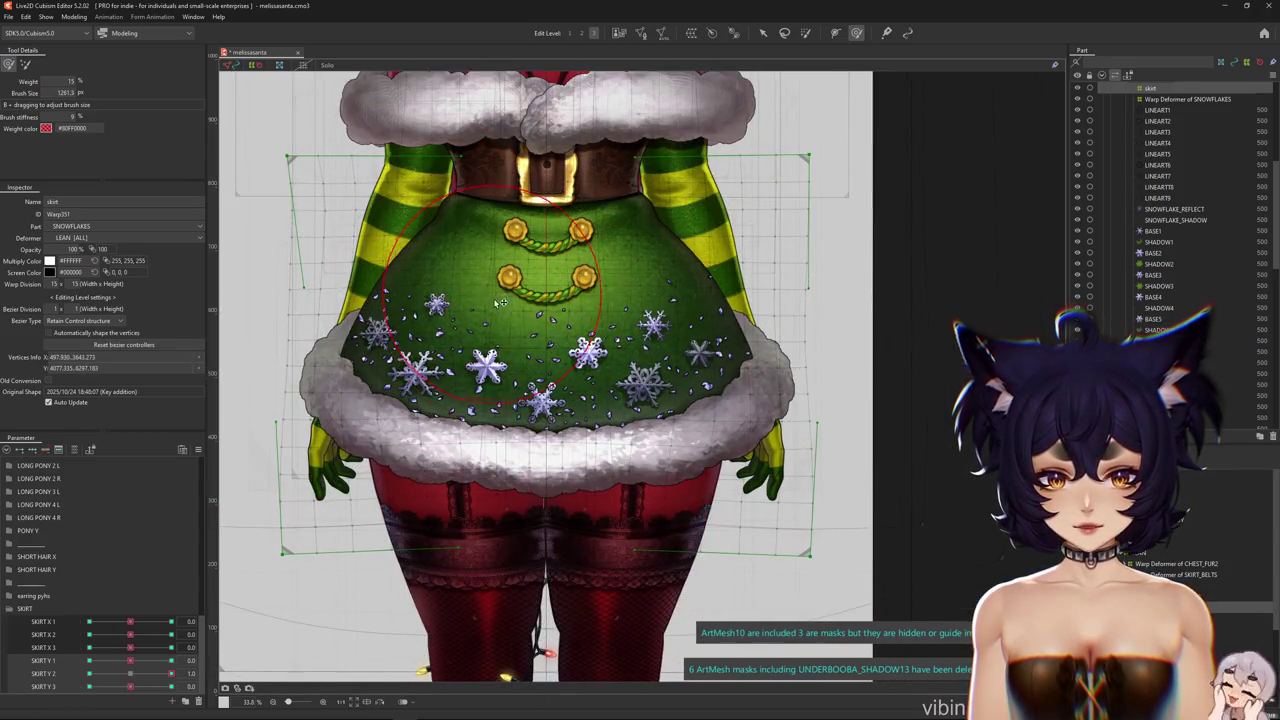
left_click_drag(661, 284, 707, 269)
scroll(566, 357, "up", 1)
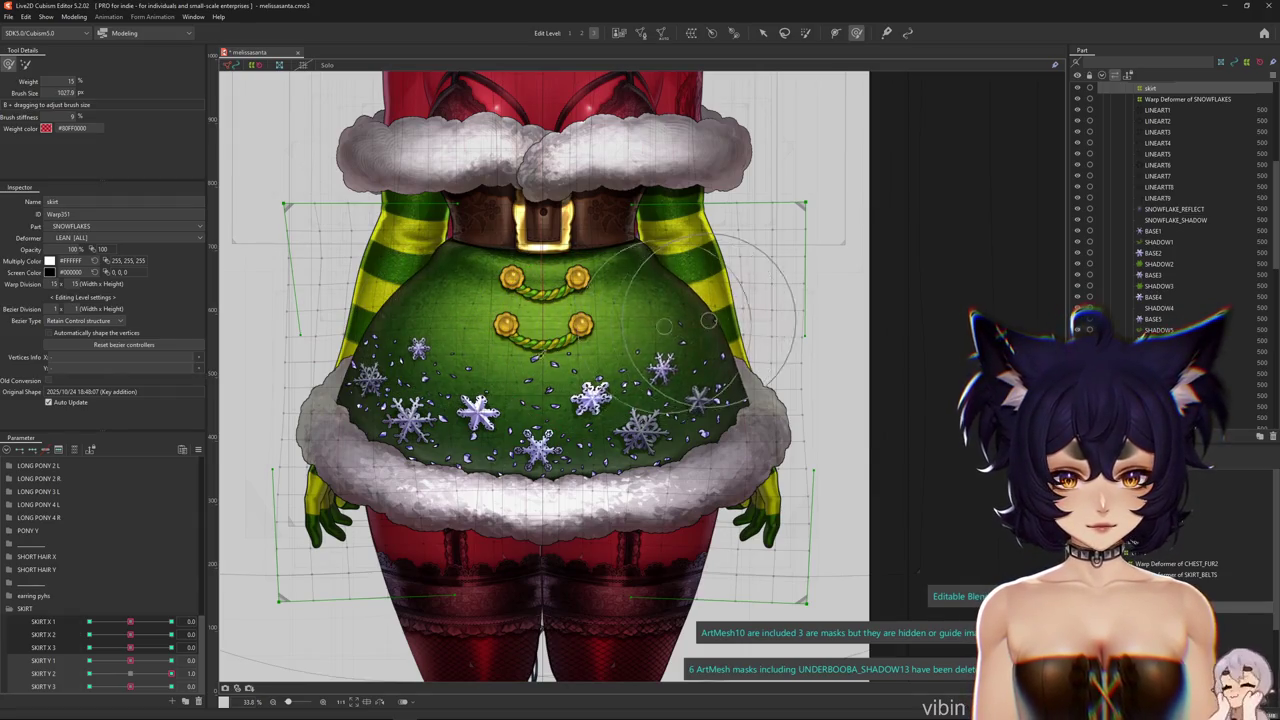
scroll(708, 320, "down", 2)
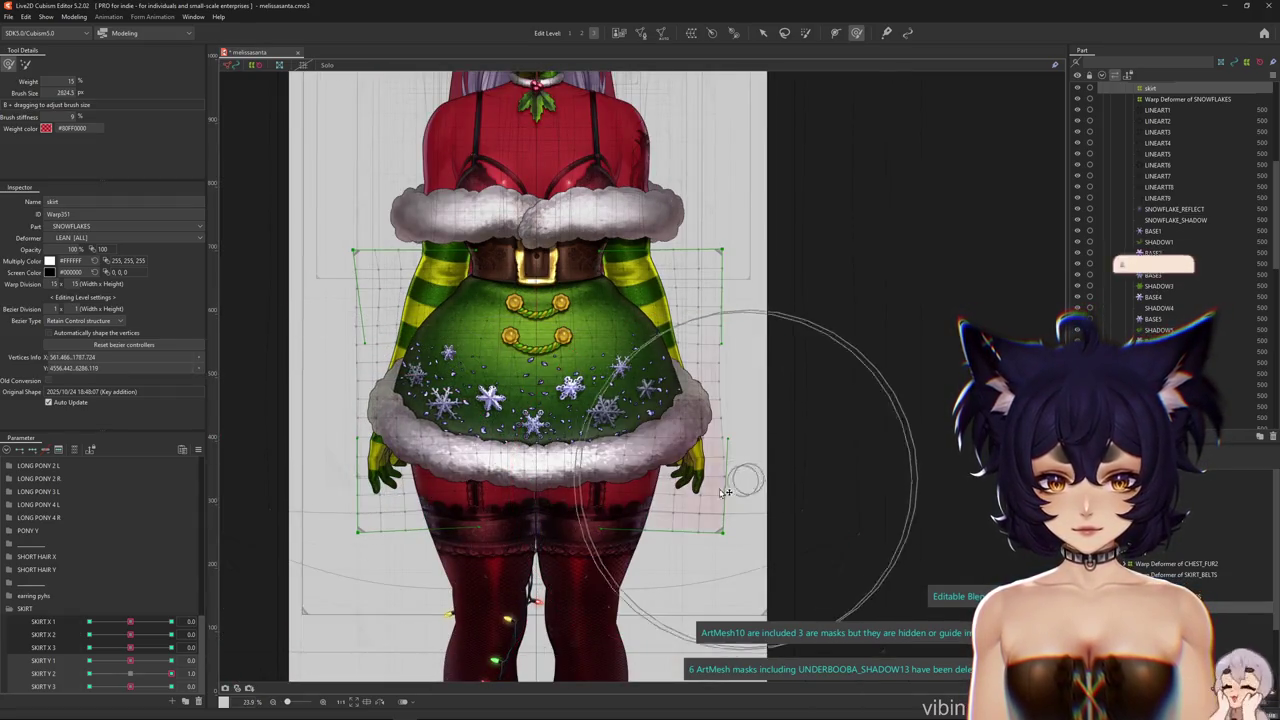
left_click_drag(170, 673, 100, 673)
mouse_move(548, 478)
left_mouse_down()
mouse_move(608, 243)
mouse_move(729, 286)
mouse_move(715, 286)
mouse_move(689, 337)
mouse_move(608, 357)
left_mouse_up()
left_click_drag(405, 330, 462, 367)
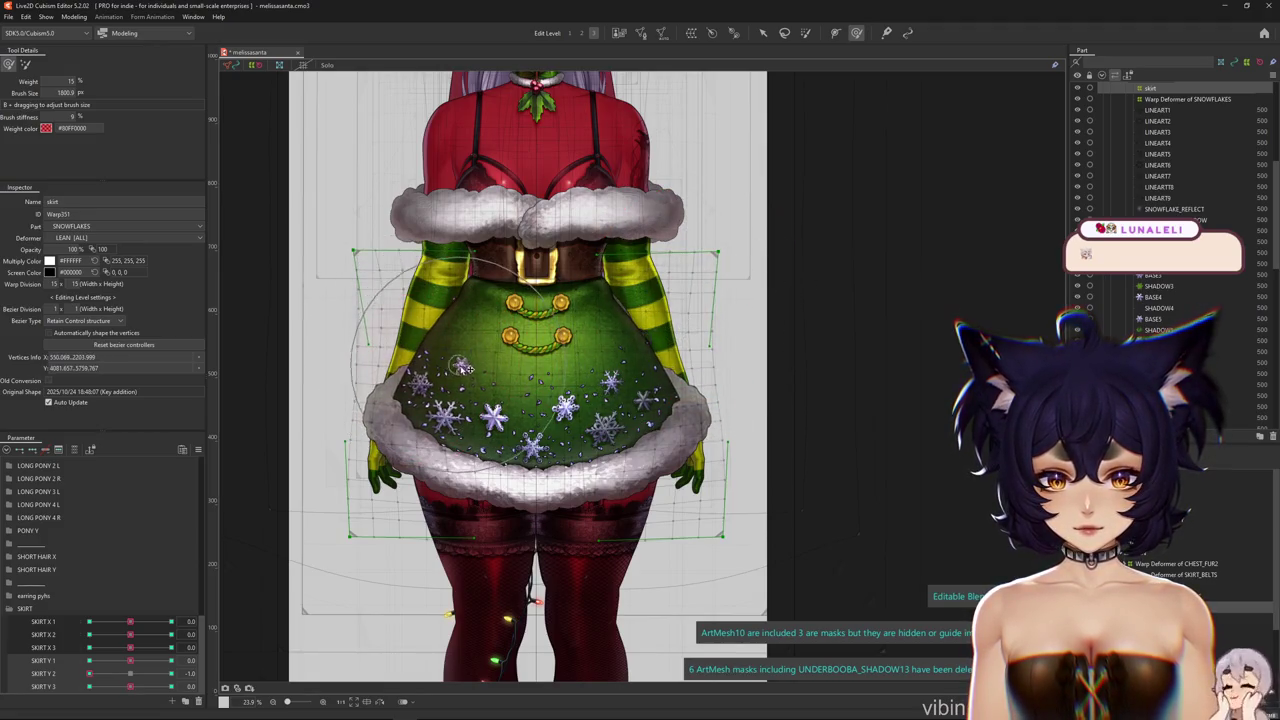
key("ctrl+h")
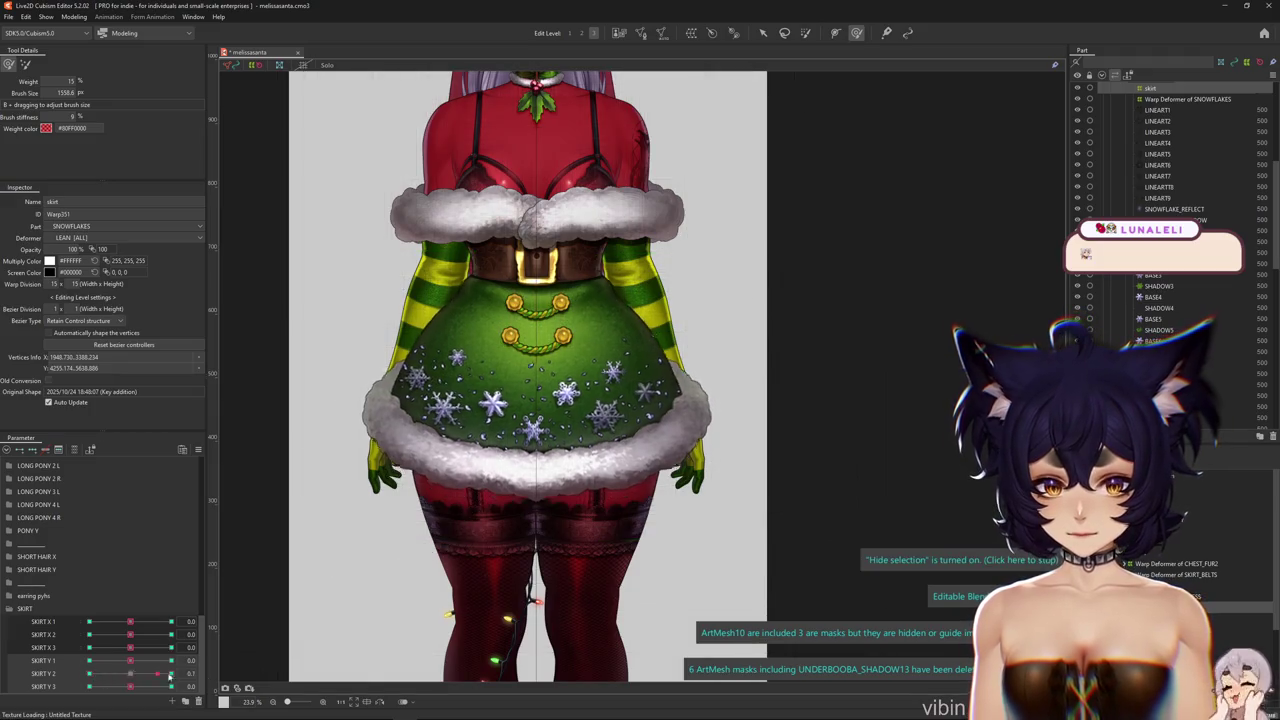
left_click_drag(134, 674, 131, 677)
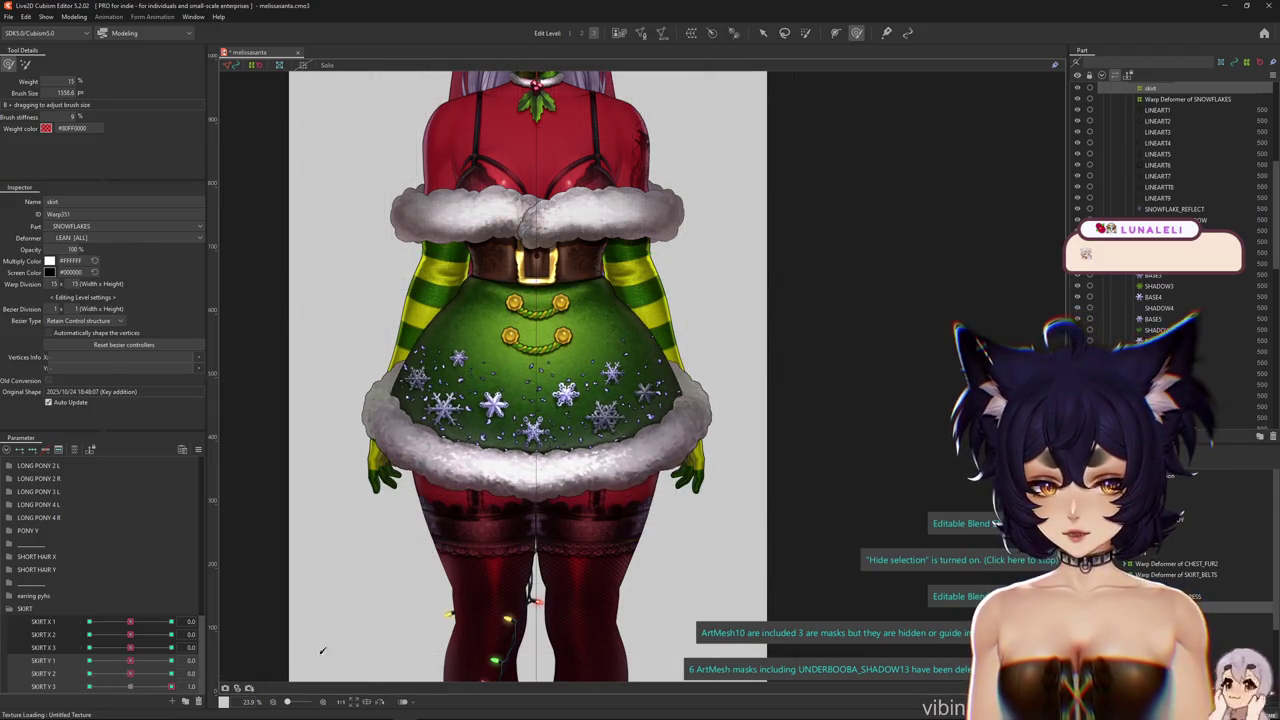
Reshape the skirt's bottom and right side for SKIRT Y 3 = -1.0, preview, and reset to neutral
left_click_drag(427, 556, 457, 514)
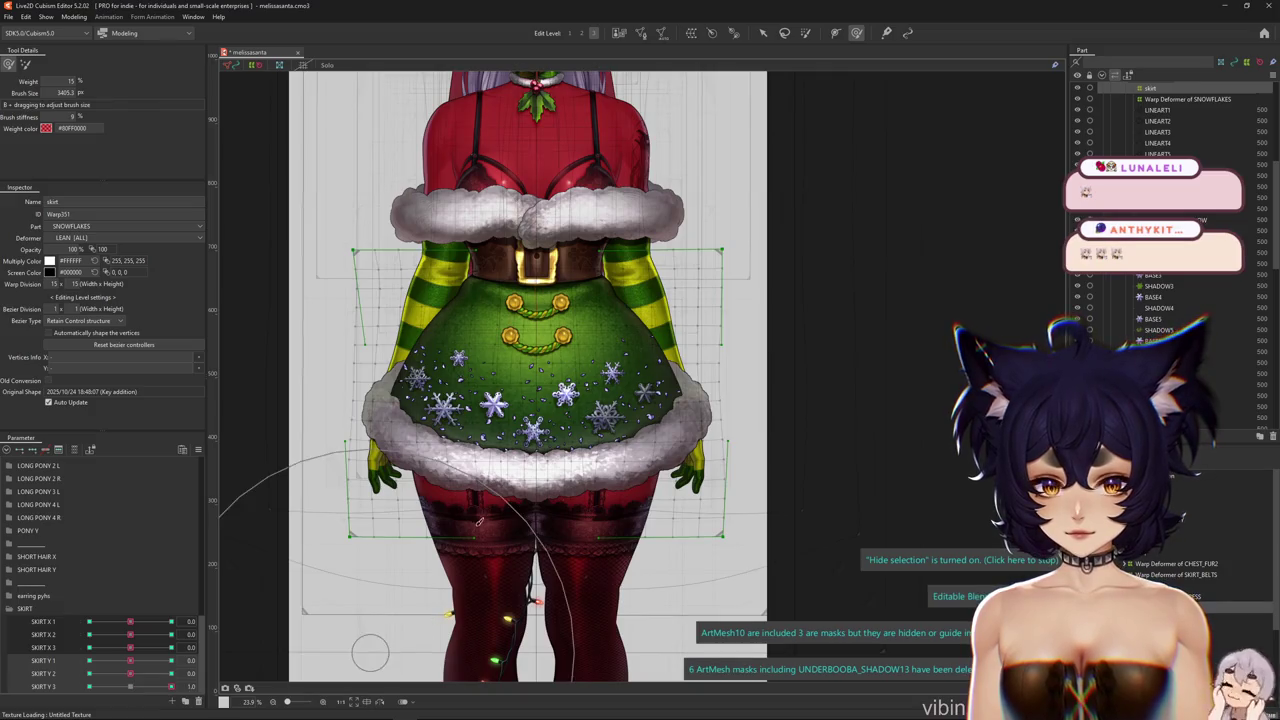
mouse_move(600, 520)
left_mouse_down()
mouse_move(415, 500)
mouse_move(463, 460)
left_mouse_up()
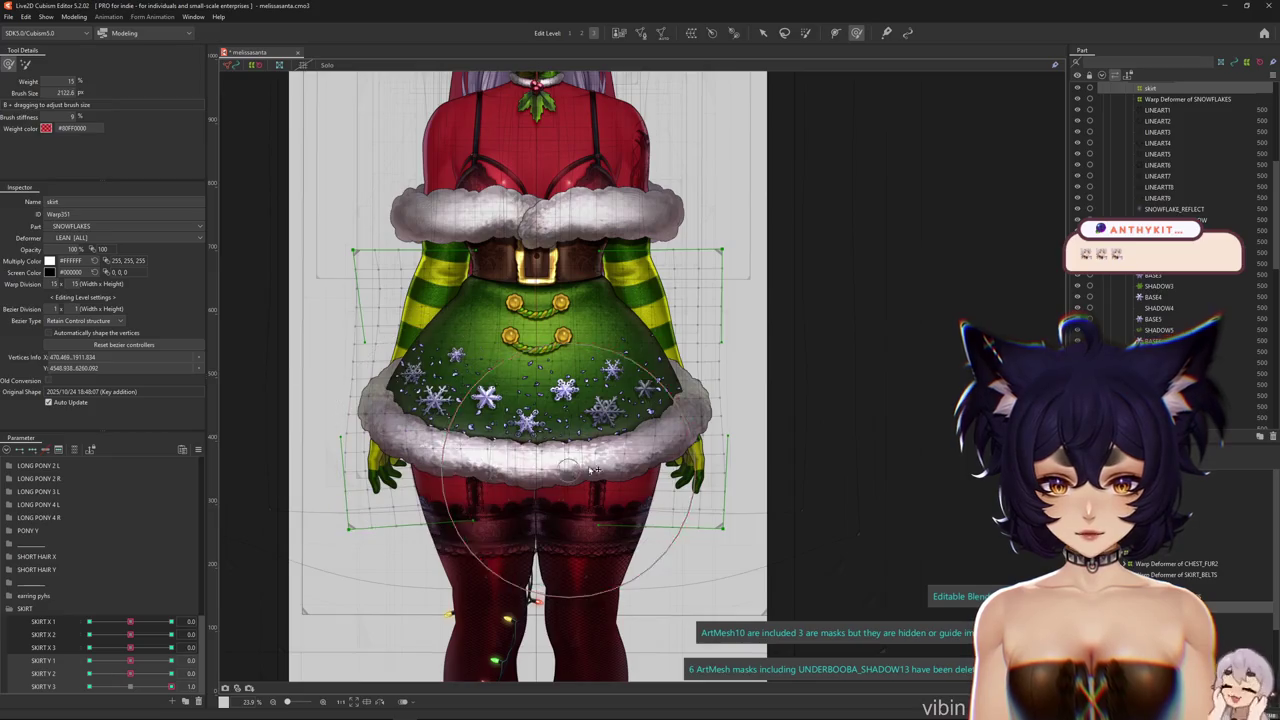
left_click_drag(678, 453, 717, 445)
left_click(141, 691)
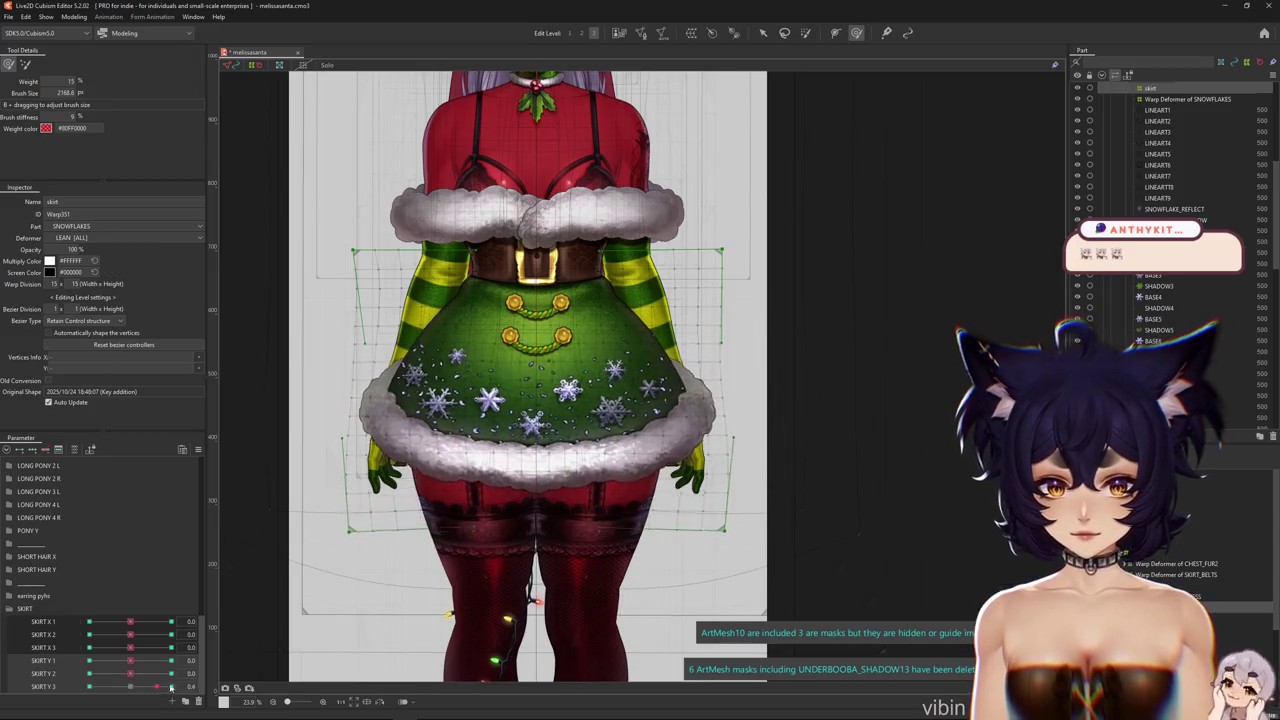
mouse_move(420, 560)
left_mouse_down()
mouse_move(494, 607)
mouse_move(440, 540)
mouse_move(331, 462)
mouse_move(360, 490)
mouse_move(365, 520)
mouse_move(460, 560)
mouse_move(645, 480)
left_mouse_up()
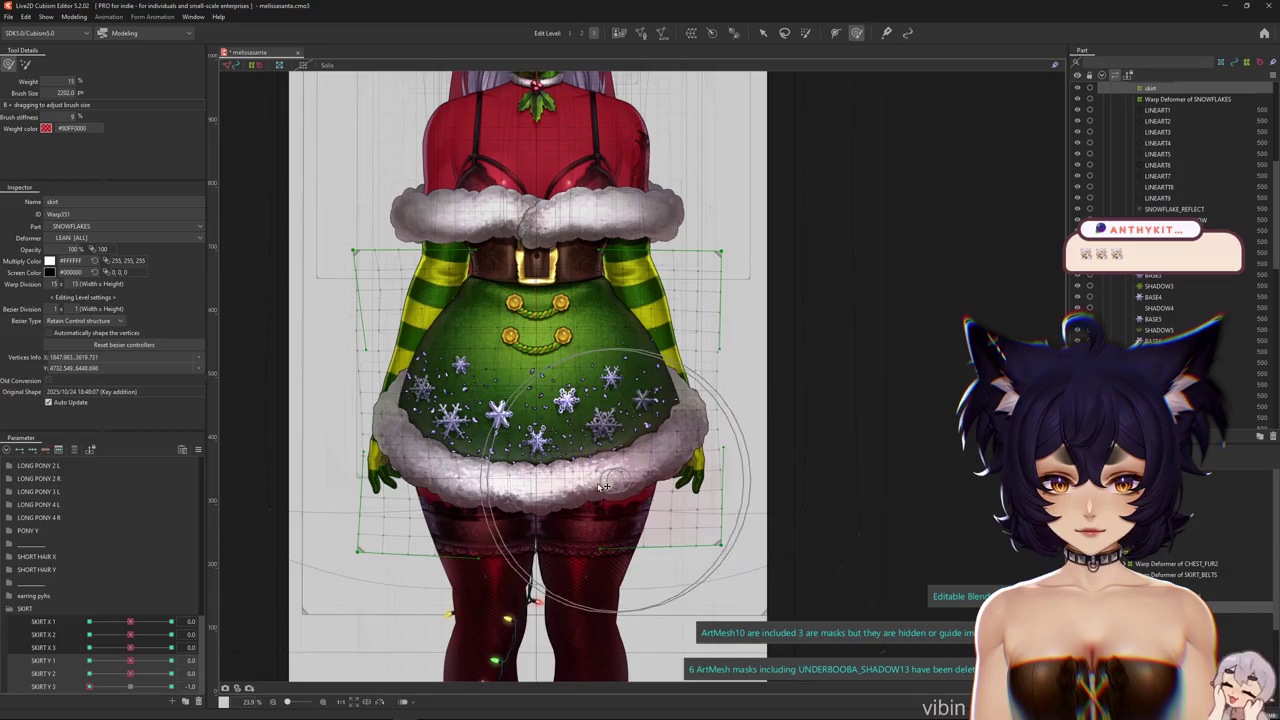
left_click(159, 688)
left_click_drag(159, 688, 28, 682)
left_click(130, 688)
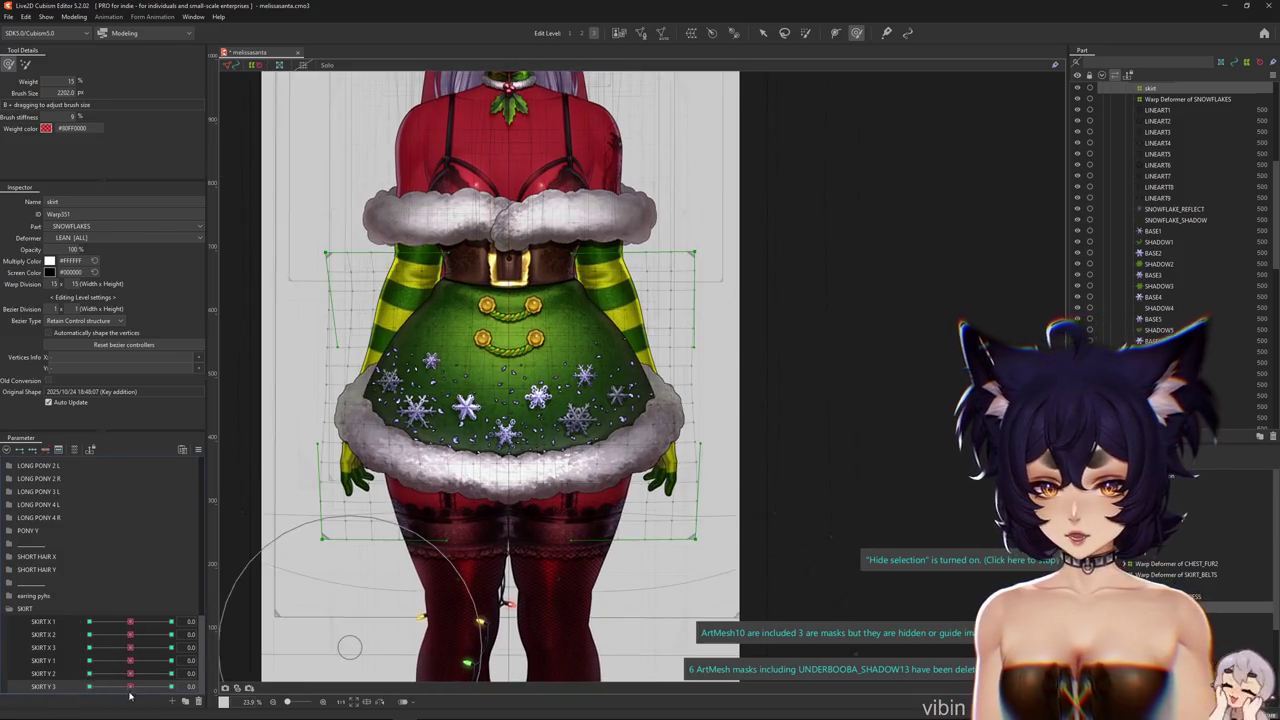
left_click(172, 702)
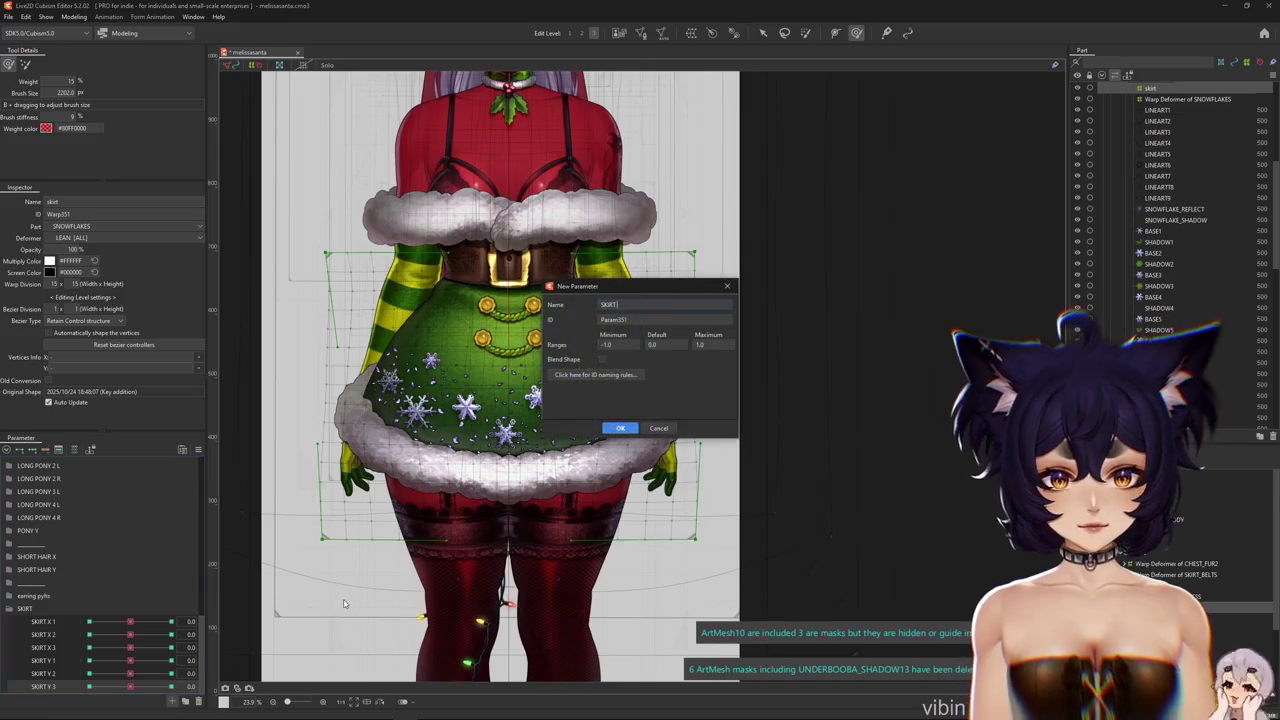
Confirm the SKIRT Z parameter and widen the skirt with the brush for its 1.0 pose
left_click(619, 426)
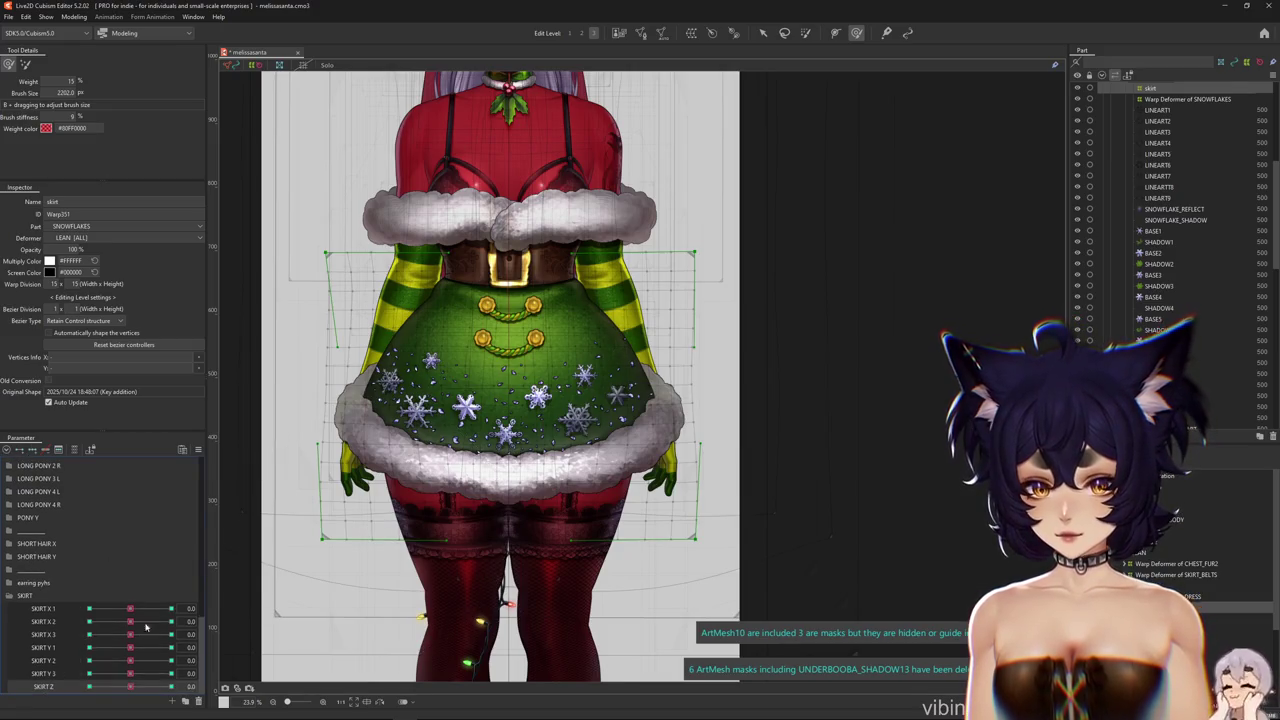
mouse_move(390, 508)
left_mouse_down()
mouse_move(369, 463)
mouse_move(534, 463)
mouse_move(575, 415)
mouse_move(612, 318)
mouse_move(557, 457)
mouse_move(598, 398)
mouse_move(410, 510)
left_mouse_up()
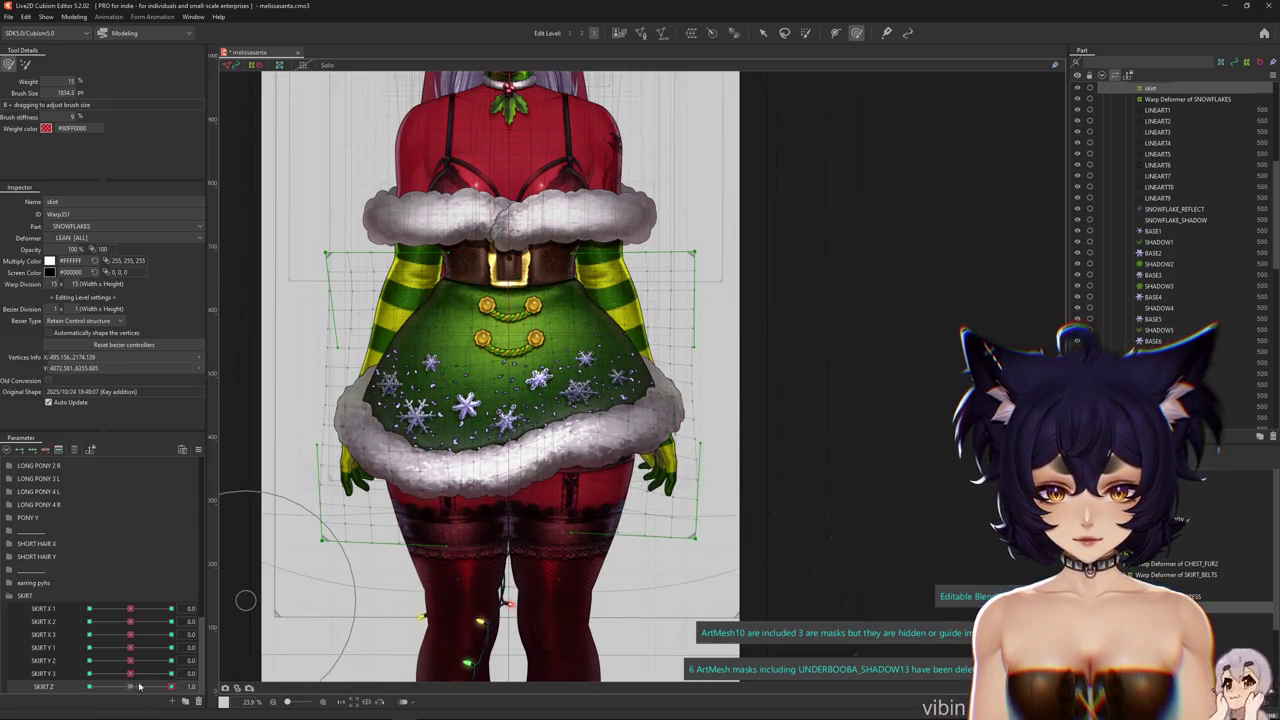
mouse_move(636, 434)
left_mouse_down()
mouse_move(630, 385)
mouse_move(612, 378)
mouse_move(420, 420)
mouse_move(343, 485)
mouse_move(271, 395)
mouse_move(340, 470)
mouse_move(600, 500)
mouse_move(655, 537)
mouse_move(614, 486)
mouse_move(555, 452)
left_mouse_up()
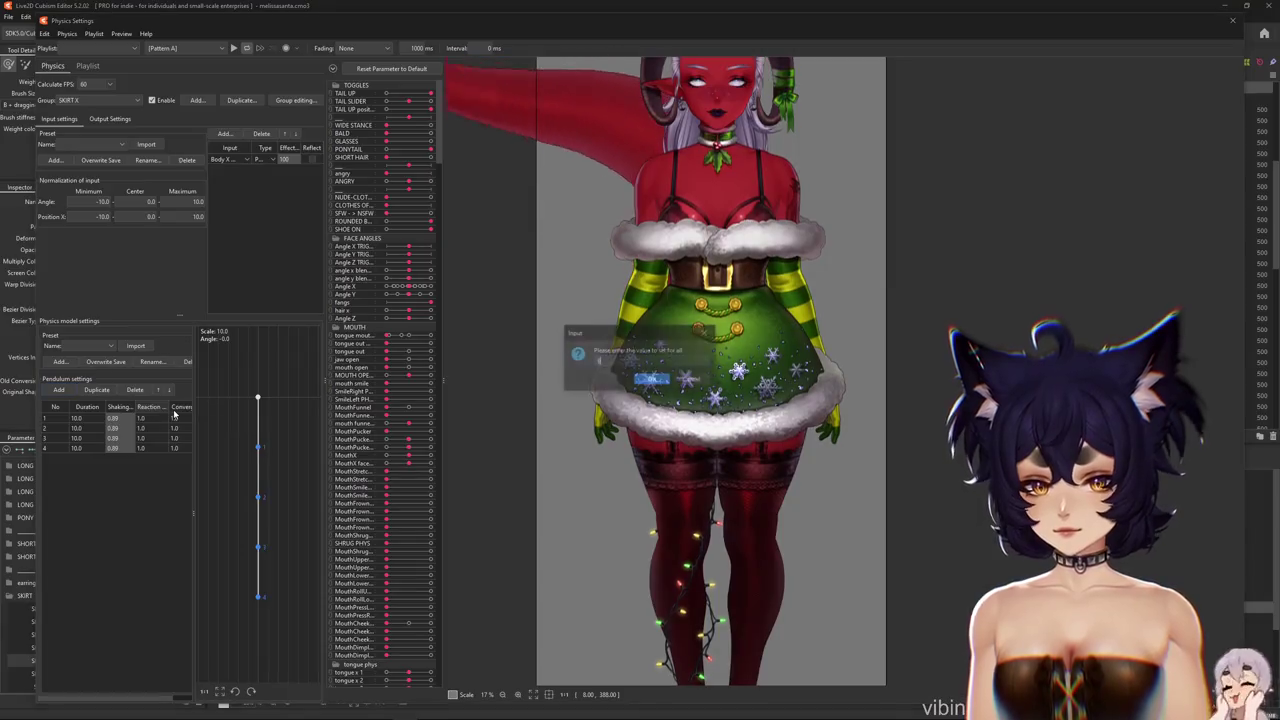
Set convergence 0.8 on all four SKIRT X pendulum points and close Physics Settings
left_click(178, 408)
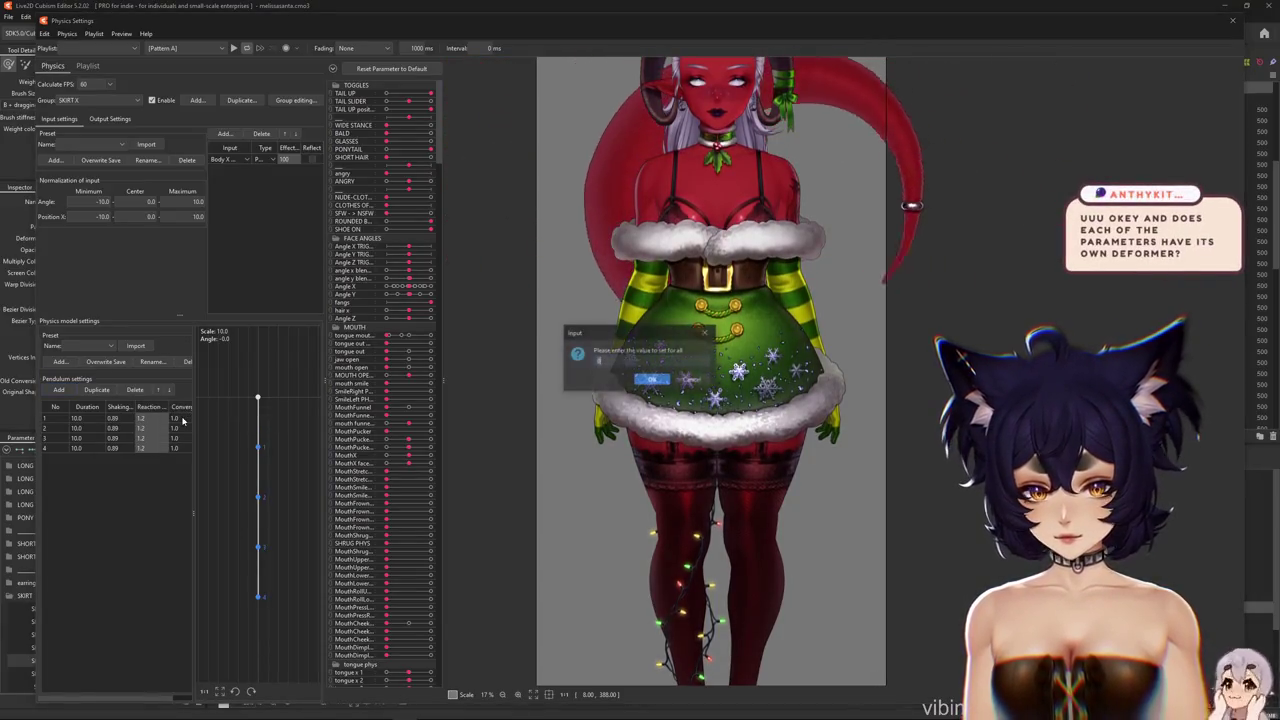
type("0.8")
left_click(654, 374)
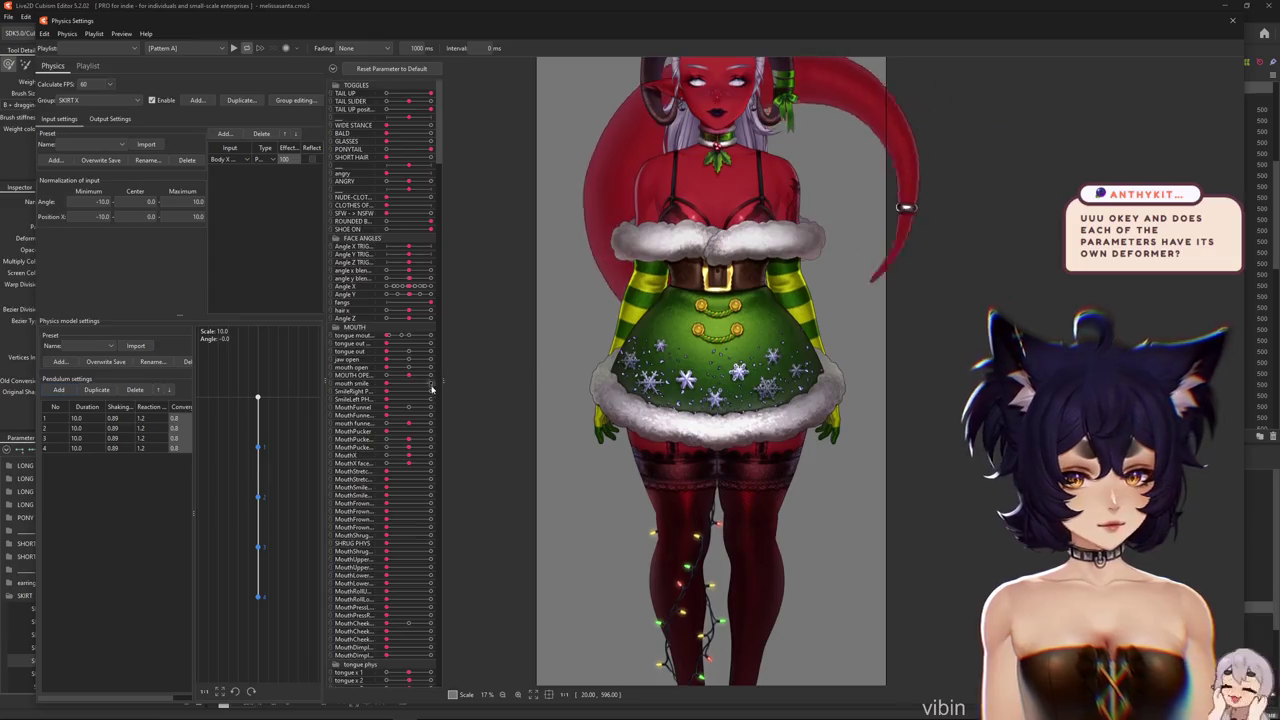
scroll(385, 380, "down", 5)
left_click(1230, 19)
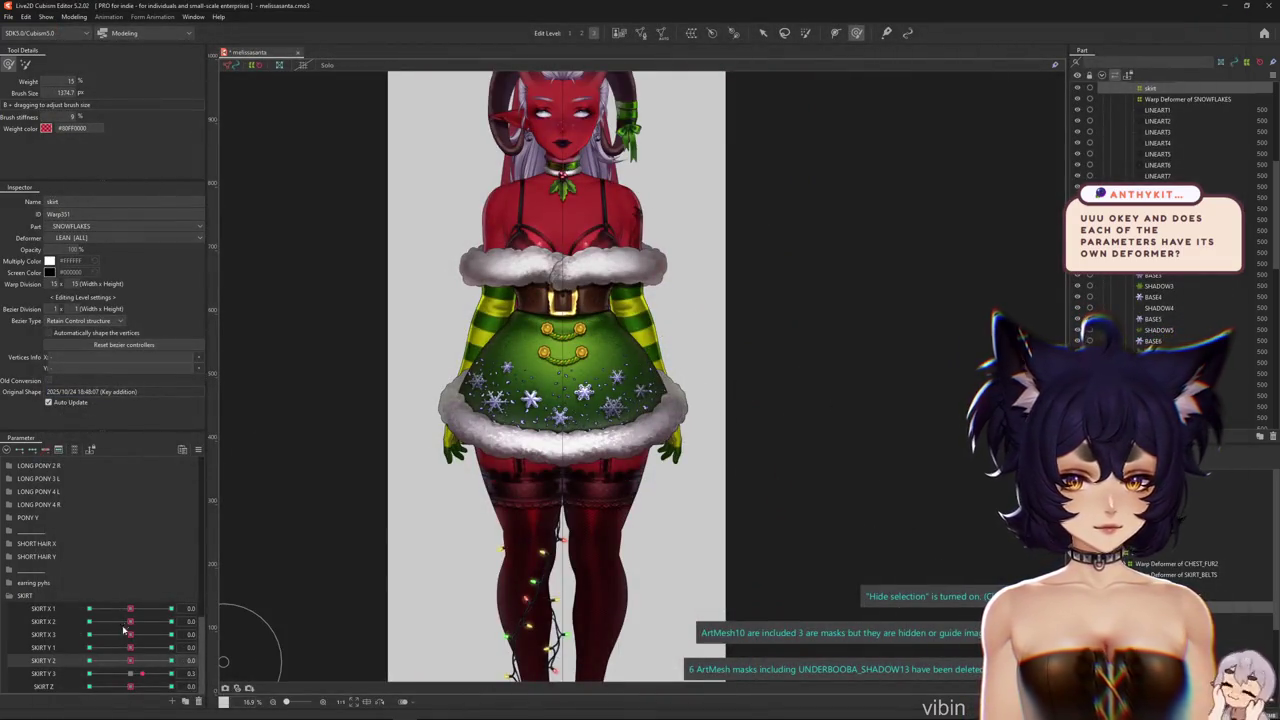
Preview the skirt across SKIRT X 1–3, SKIRT Y 1–3 and SKIRT Z
left_click(127, 679)
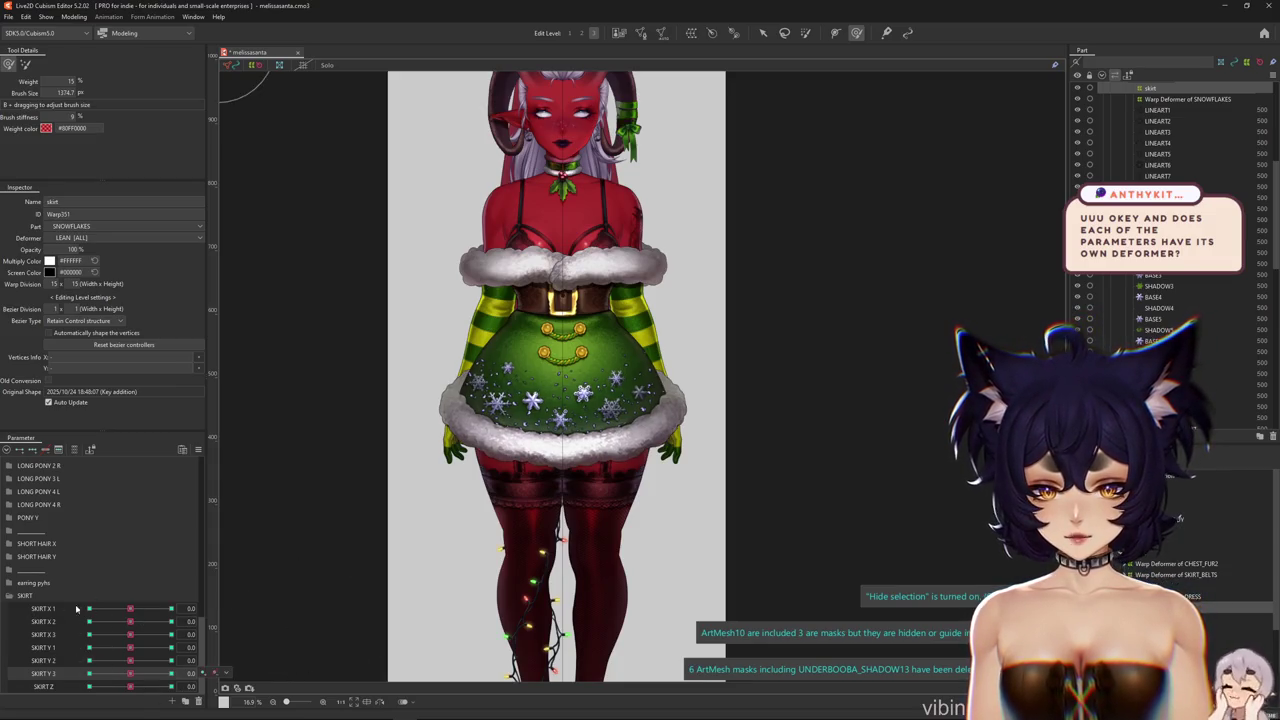
left_click_drag(130, 608, 153, 609)
left_click(124, 622)
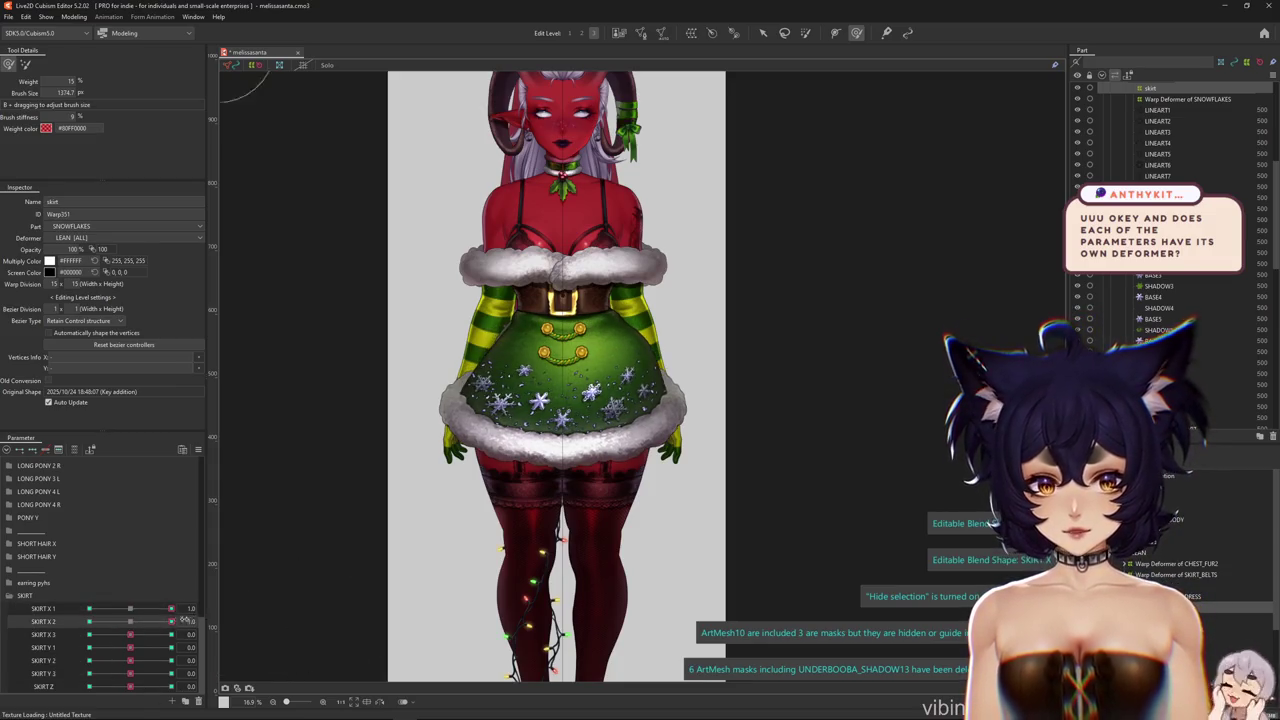
left_click(171, 634)
left_click(171, 647)
mouse_move(130, 661)
left_mouse_down()
mouse_move(163, 661)
mouse_move(167, 686)
mouse_move(130, 686)
left_mouse_up()
mouse_move(130, 673)
left_mouse_down()
mouse_move(115, 673)
mouse_move(130, 647)
left_mouse_up()
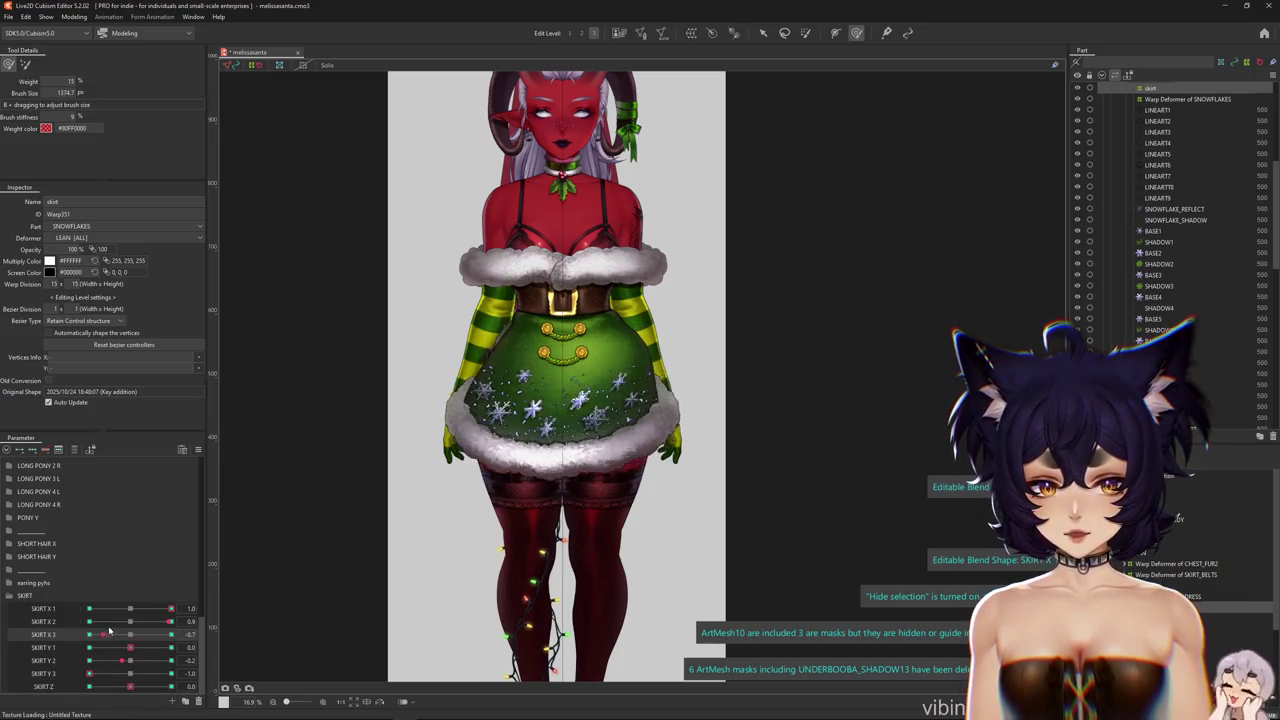
Reset all SKIRT parameters to 0, then pose SKIRT X 2 and SKIRT Y 1 to check the deformation
right_click(202, 600)
left_click(346, 461)
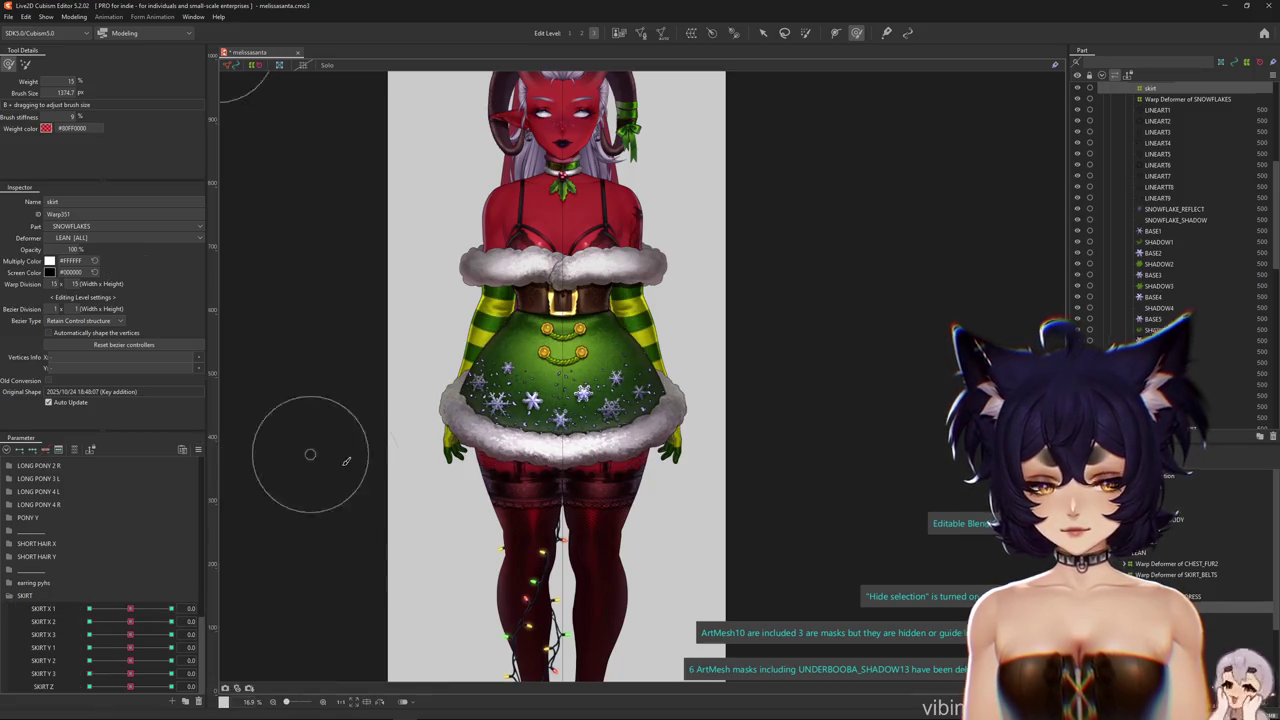
scroll(628, 382, "up", 3)
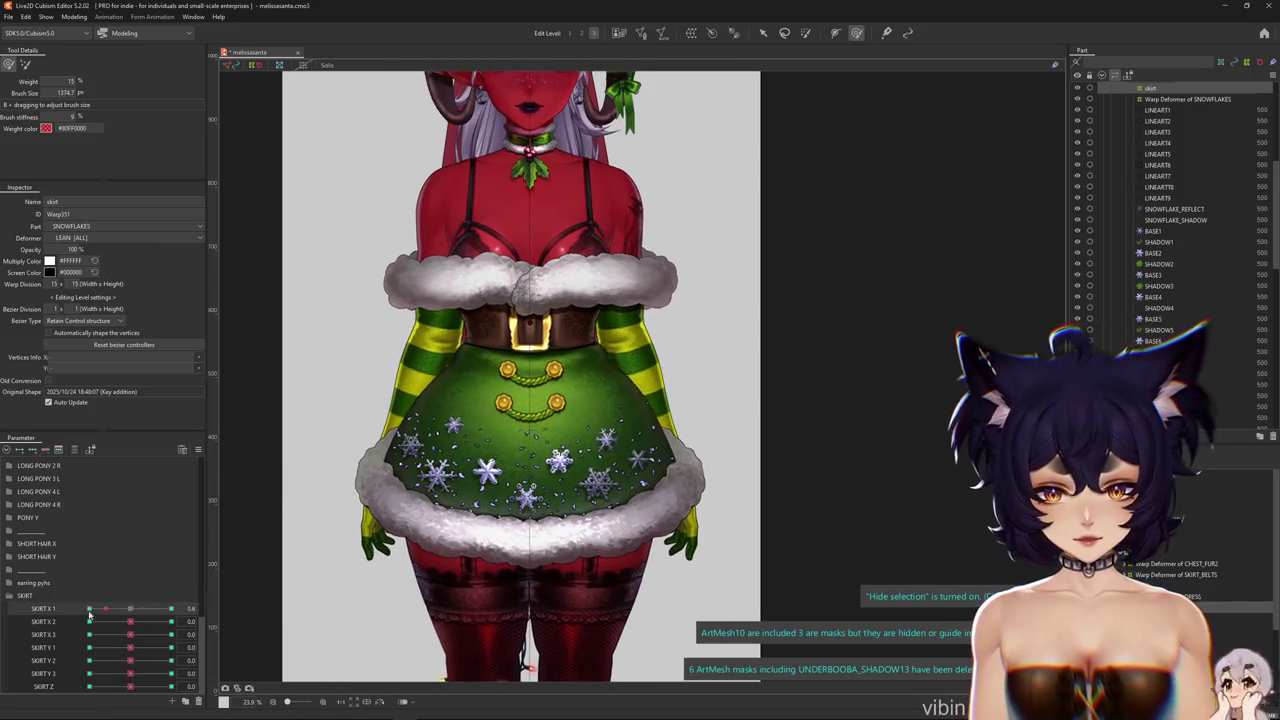
left_click_drag(118, 621, 123, 621)
mouse_move(141, 622)
left_mouse_down()
mouse_move(130, 622)
mouse_move(152, 647)
left_mouse_up()
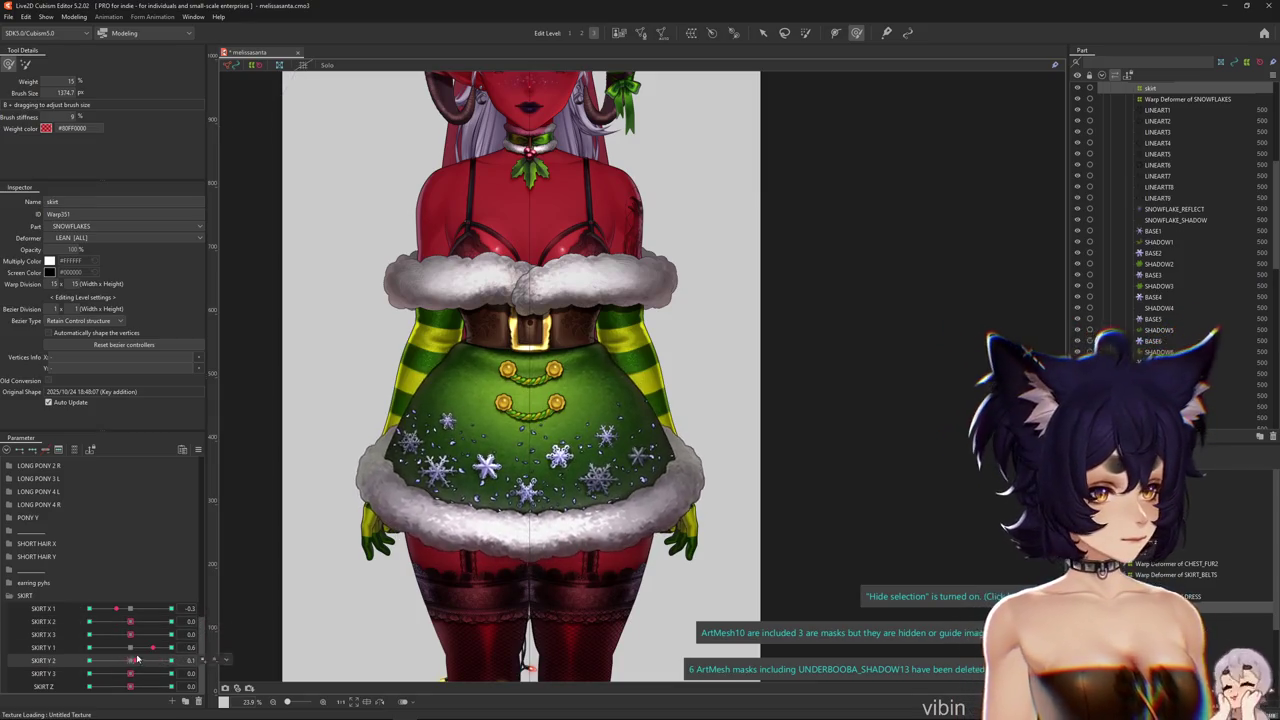
left_click(137, 621)
left_click(76, 17)
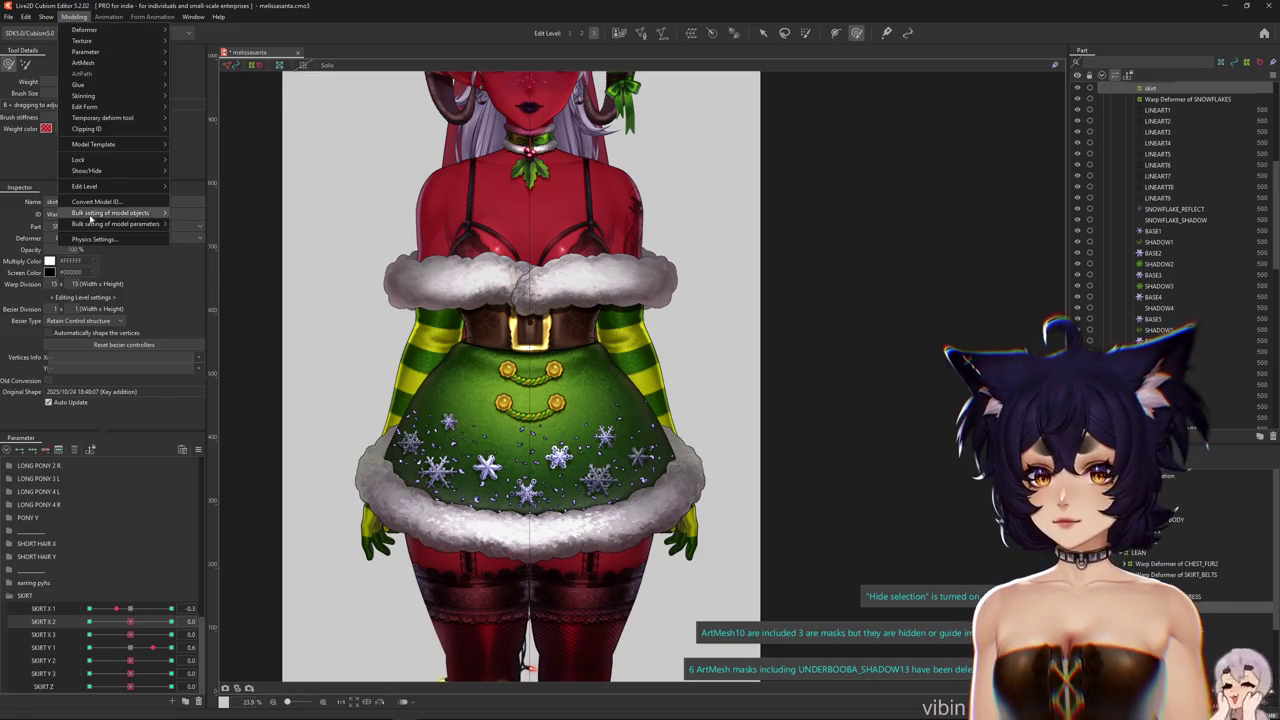
Add SKIRT X 1, 2 and 3 as outputs of the SKIRT X physics group
left_click(104, 241)
scroll(930, 455, "up", 3)
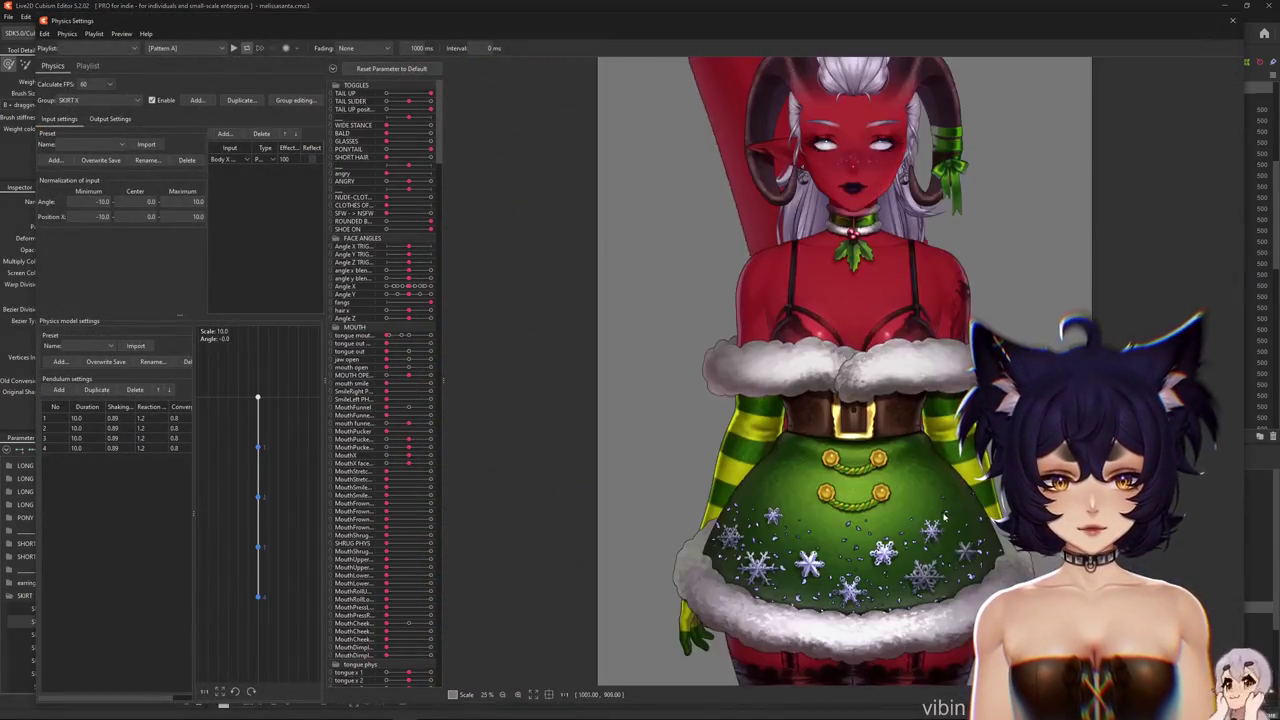
left_click_drag(872, 397, 742, 341)
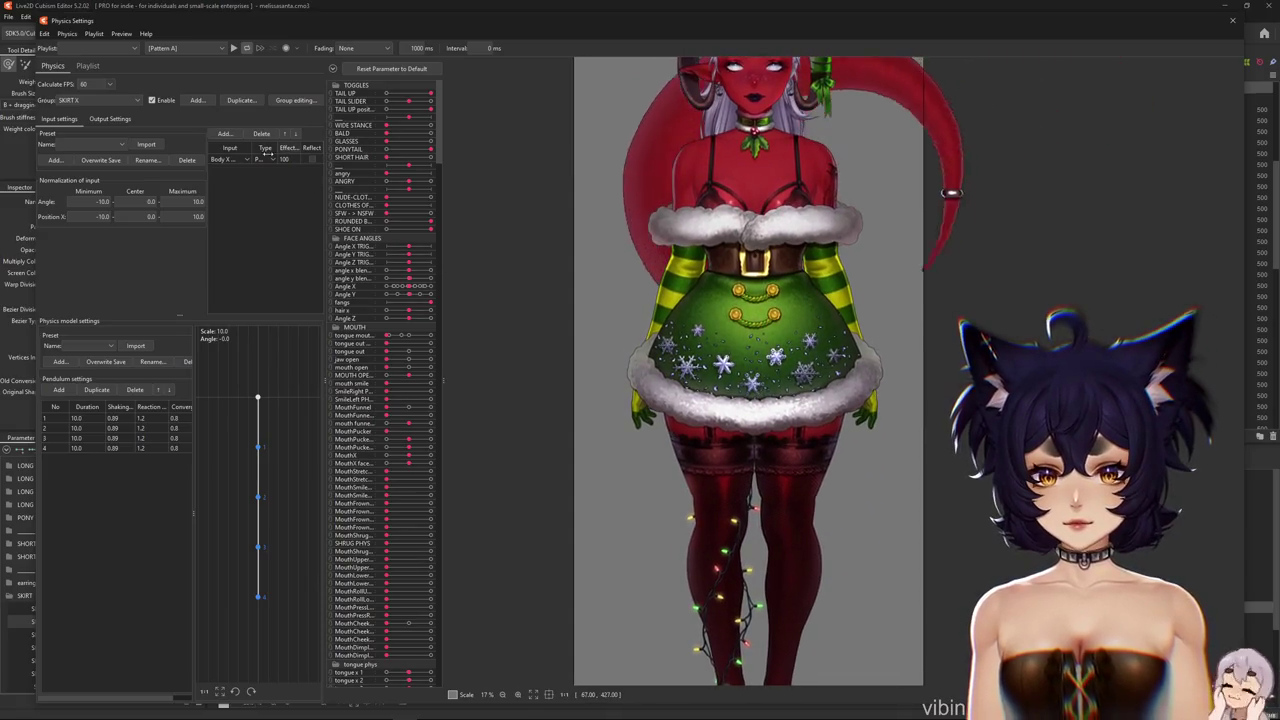
left_click(110, 118)
left_click(52, 133)
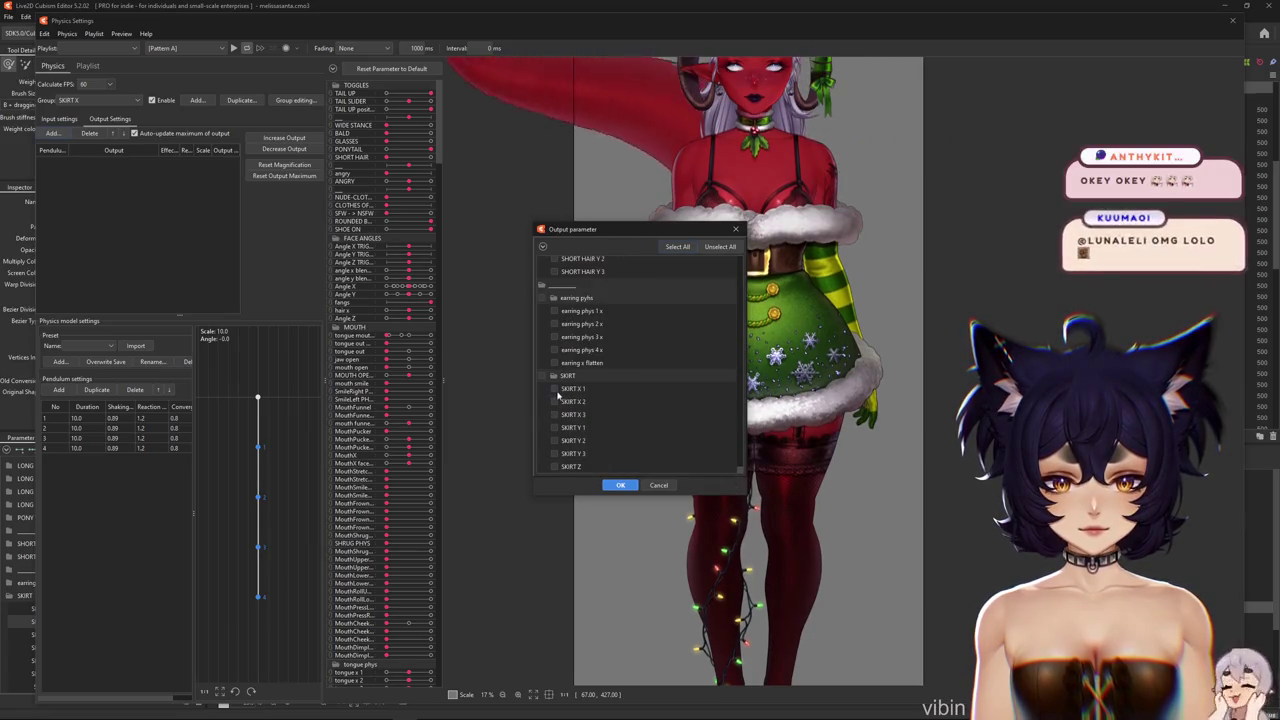
left_click(634, 488)
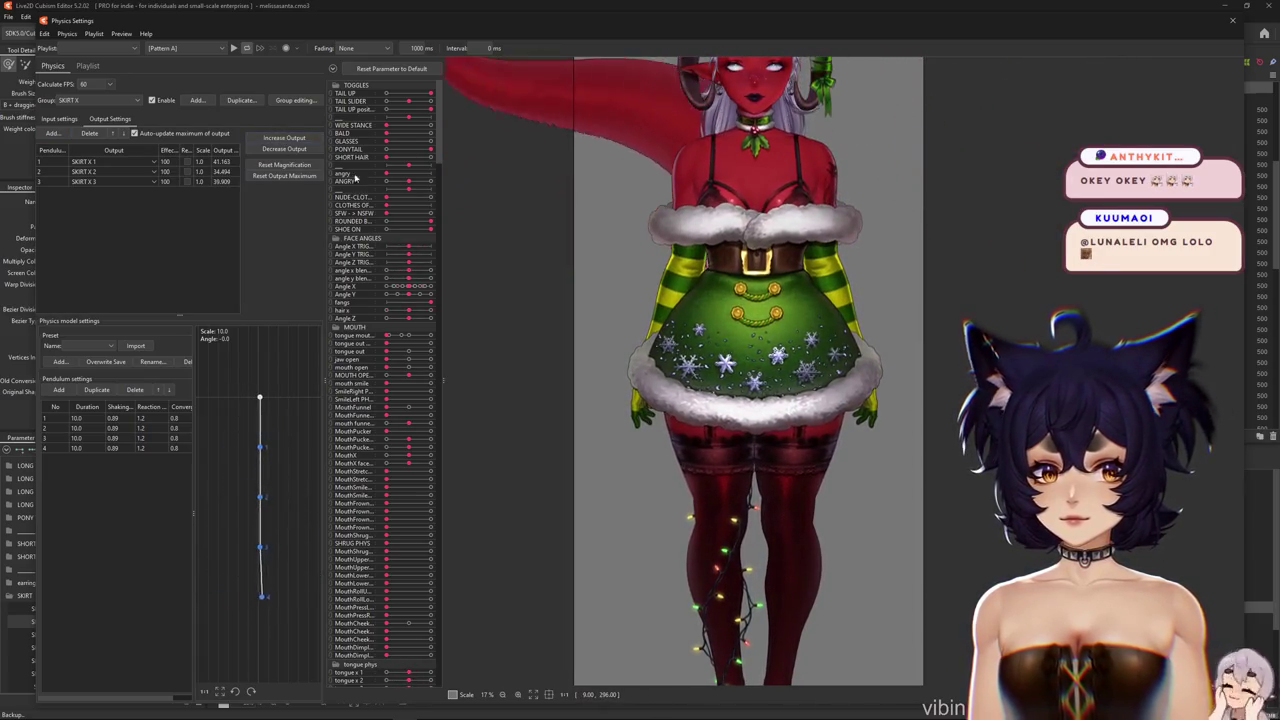
Tune the SKIRT X output magnification so all outputs cap at 100.000
left_click(284, 137)
left_click(666, 374)
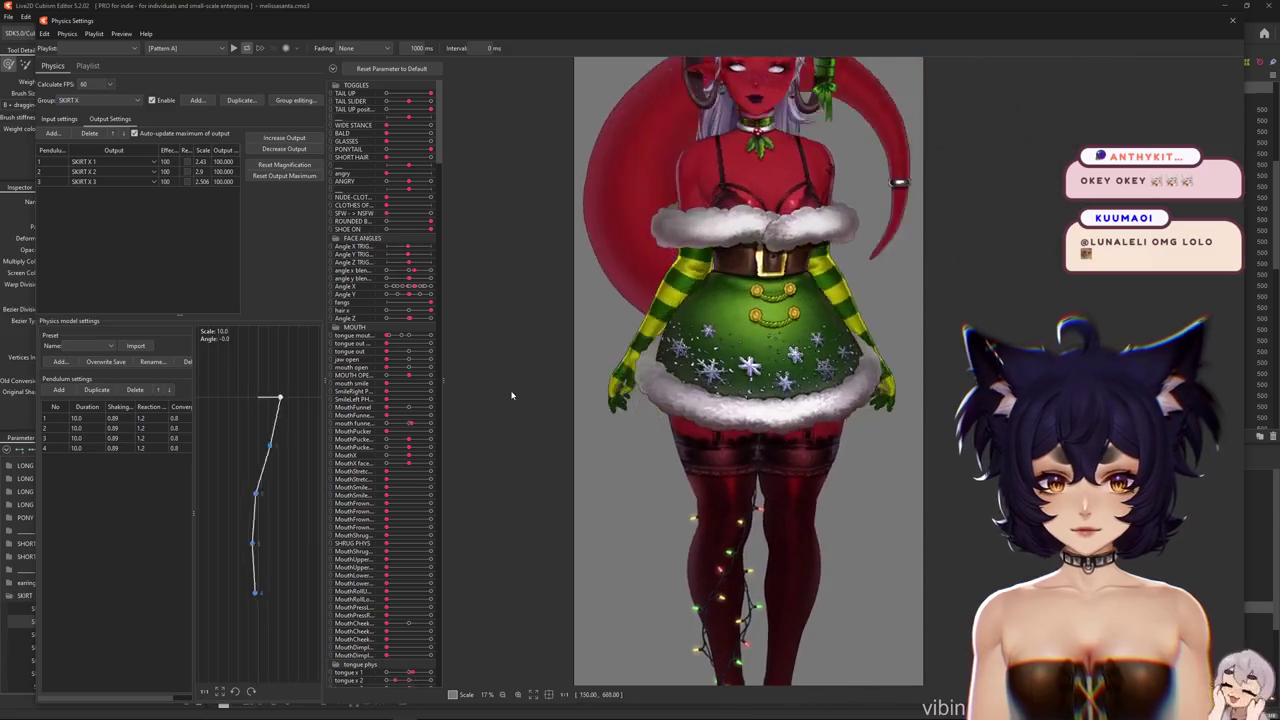
left_click(284, 137)
key("Return")
left_click(274, 150)
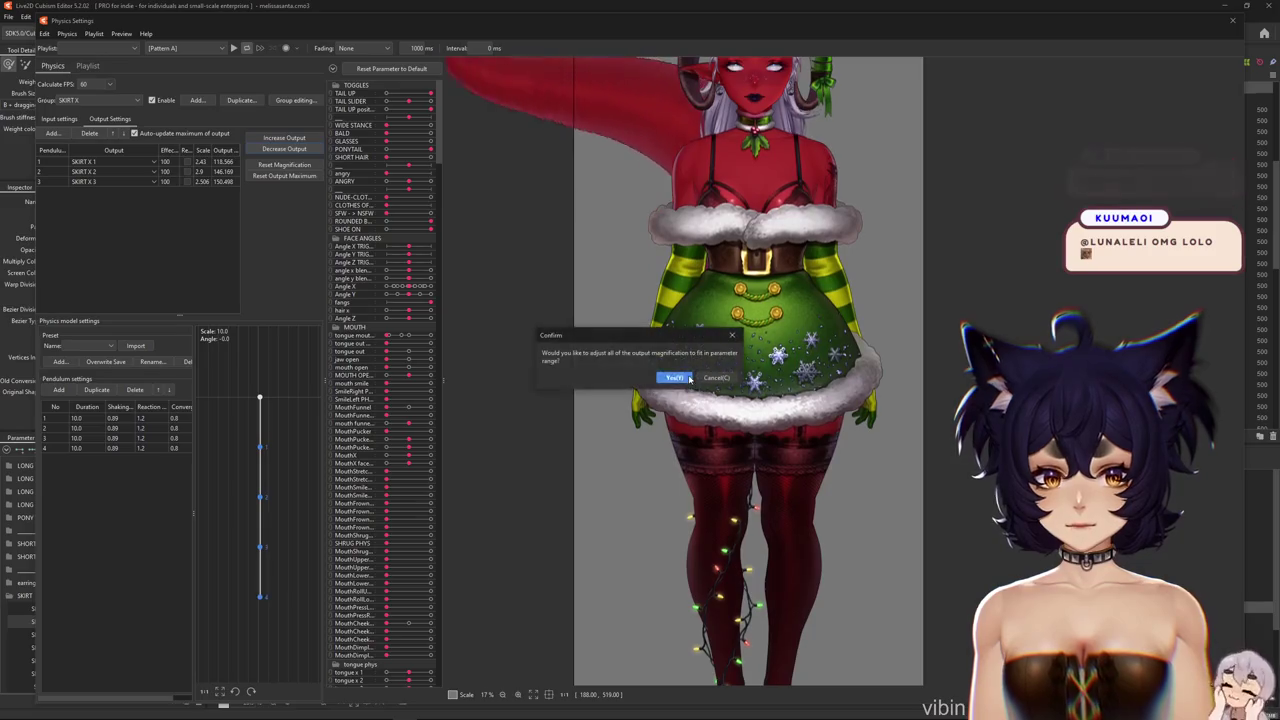
left_click(666, 374)
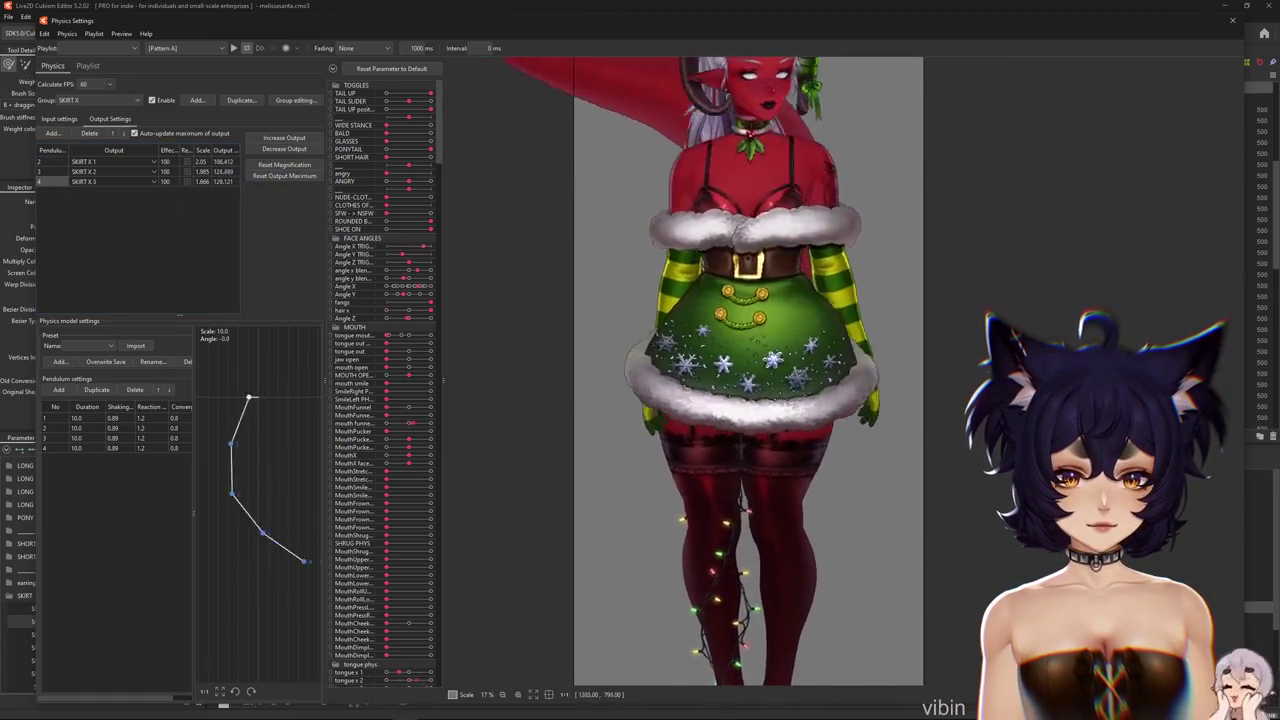
left_click(284, 164)
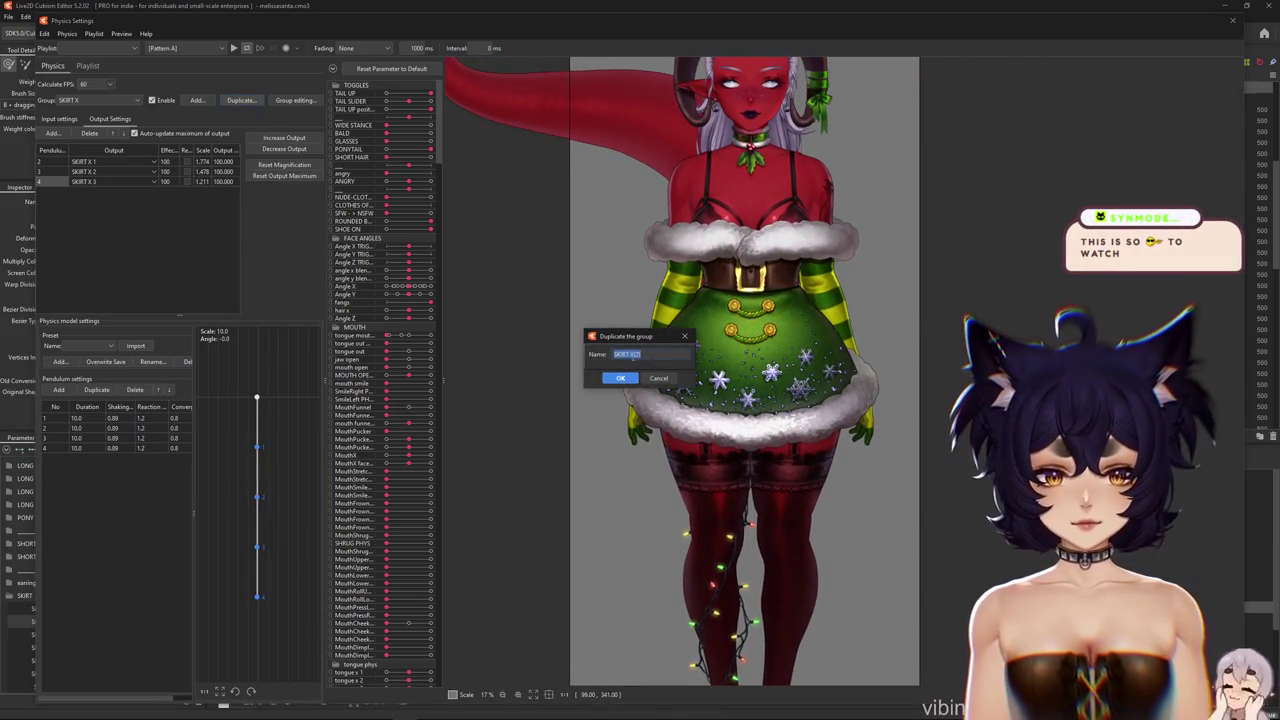
Name the duplicate SKIRT Y and replace its Body X input with Body Y adj
left_click(617, 379)
left_click(58, 120)
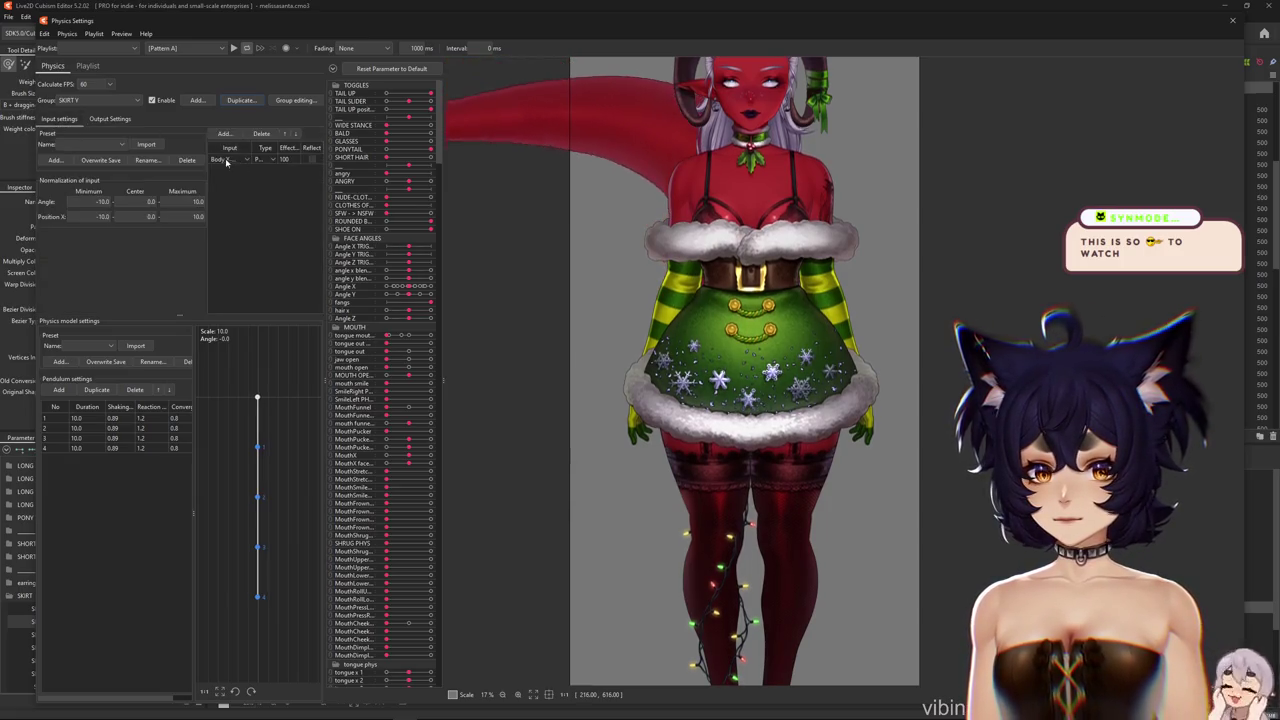
left_click(230, 160)
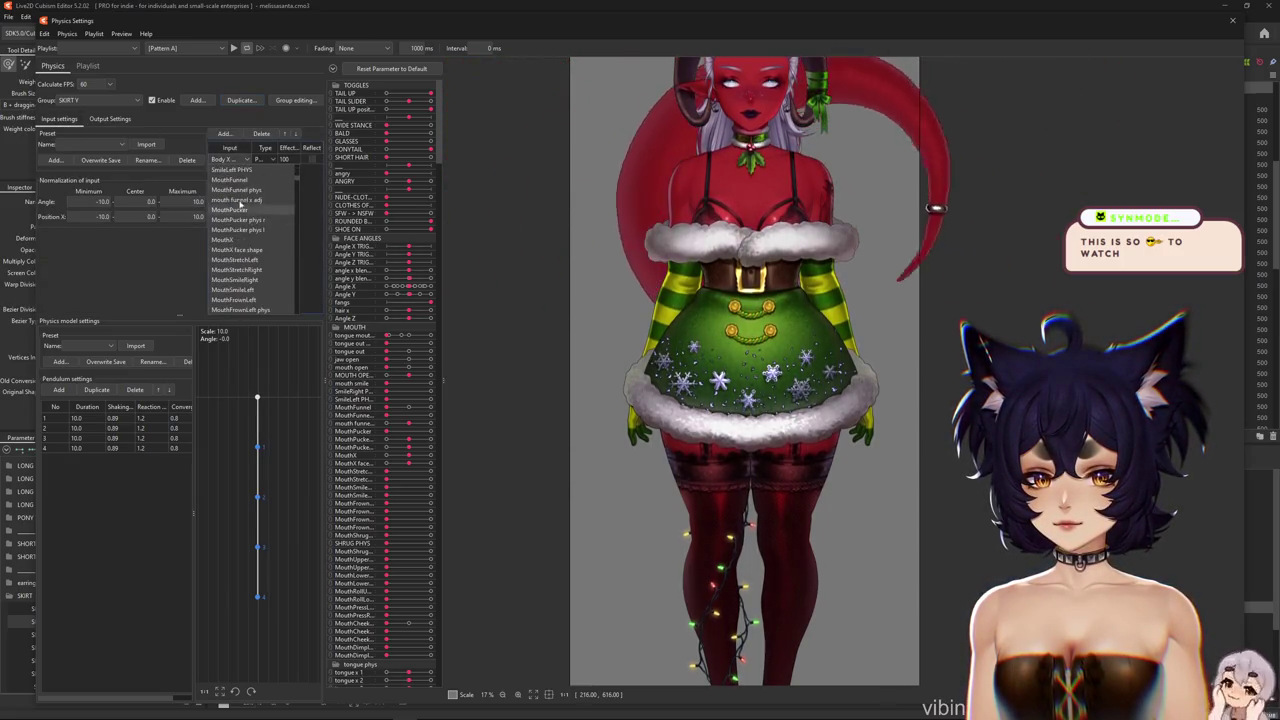
left_click(260, 134)
left_click(225, 133)
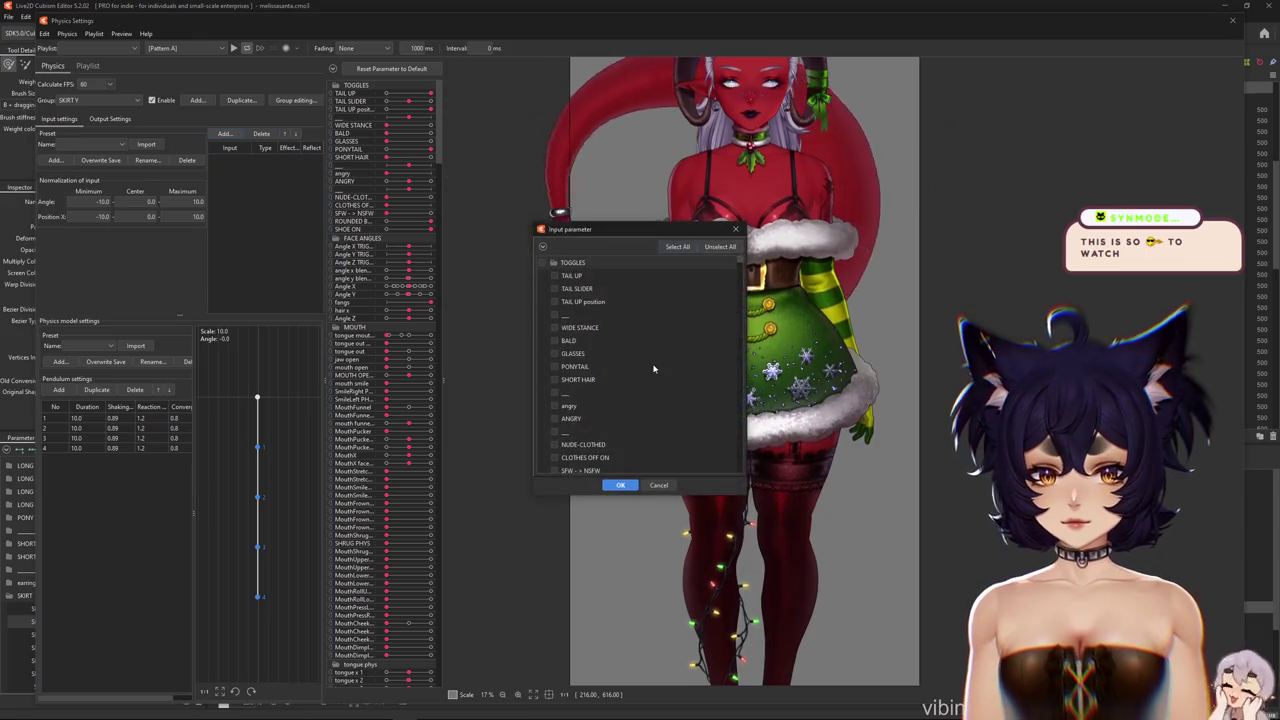
left_click(542, 247)
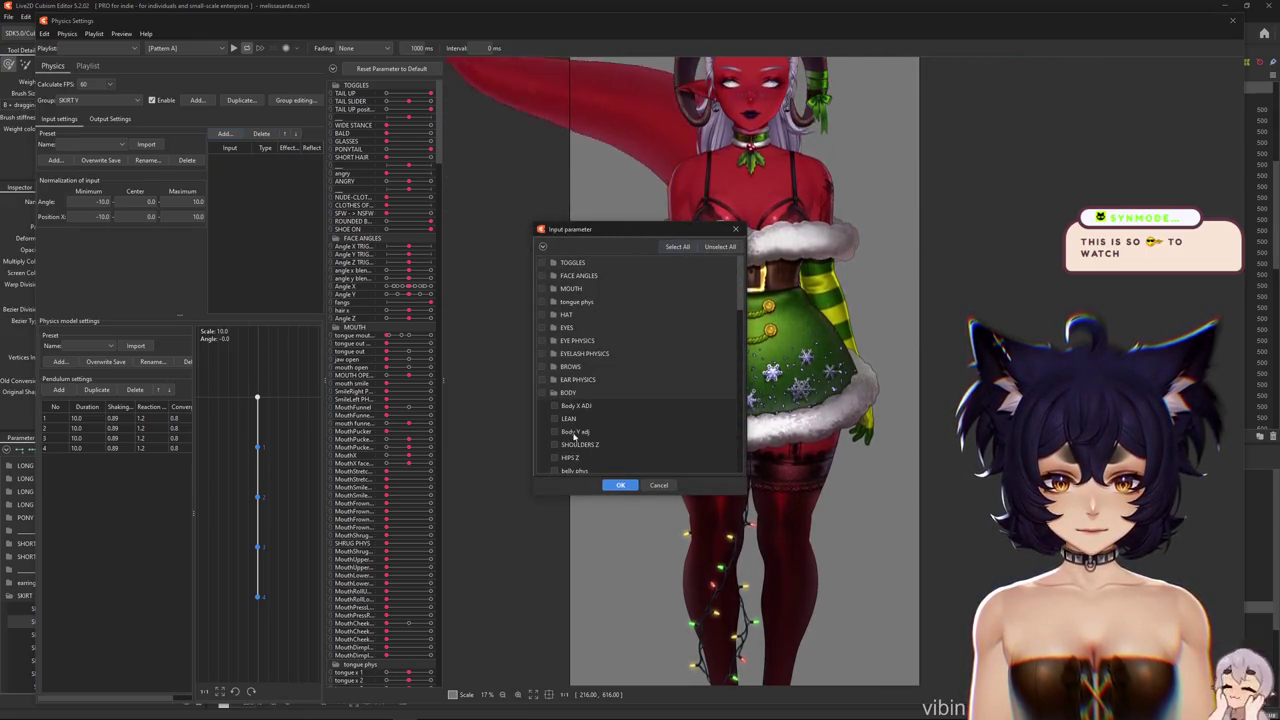
scroll(601, 428, "down", 1)
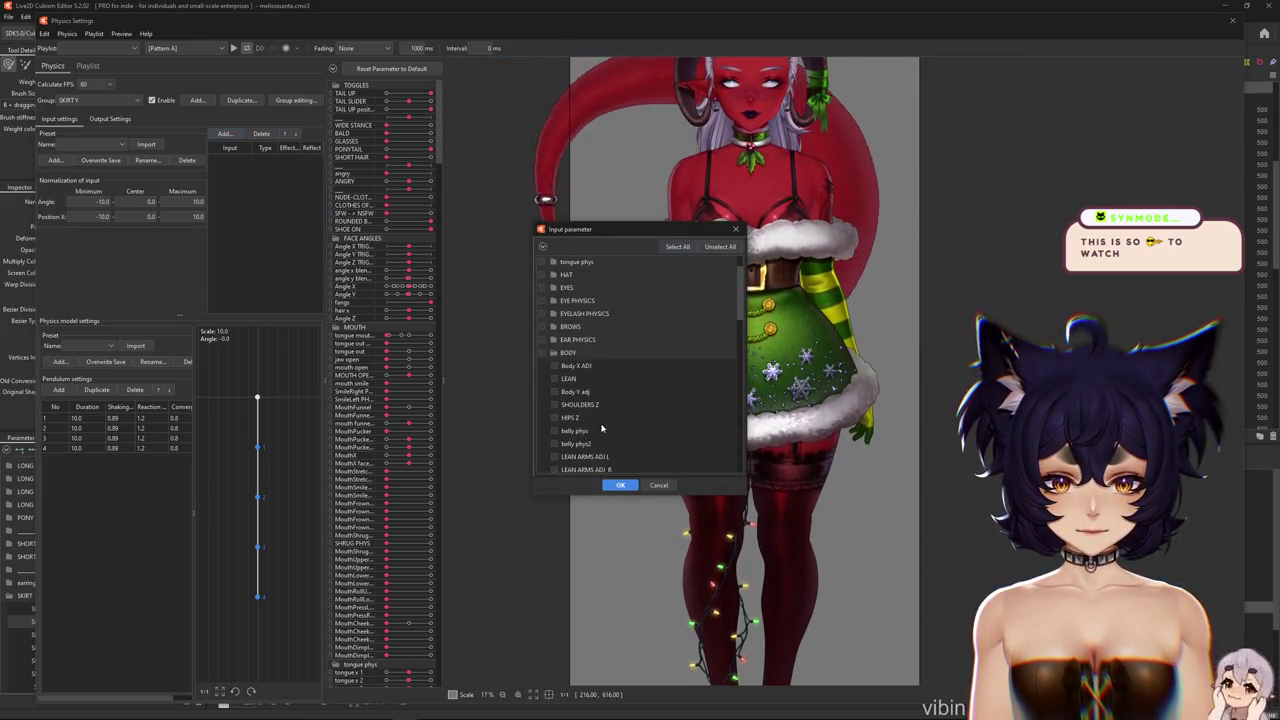
left_click(620, 486)
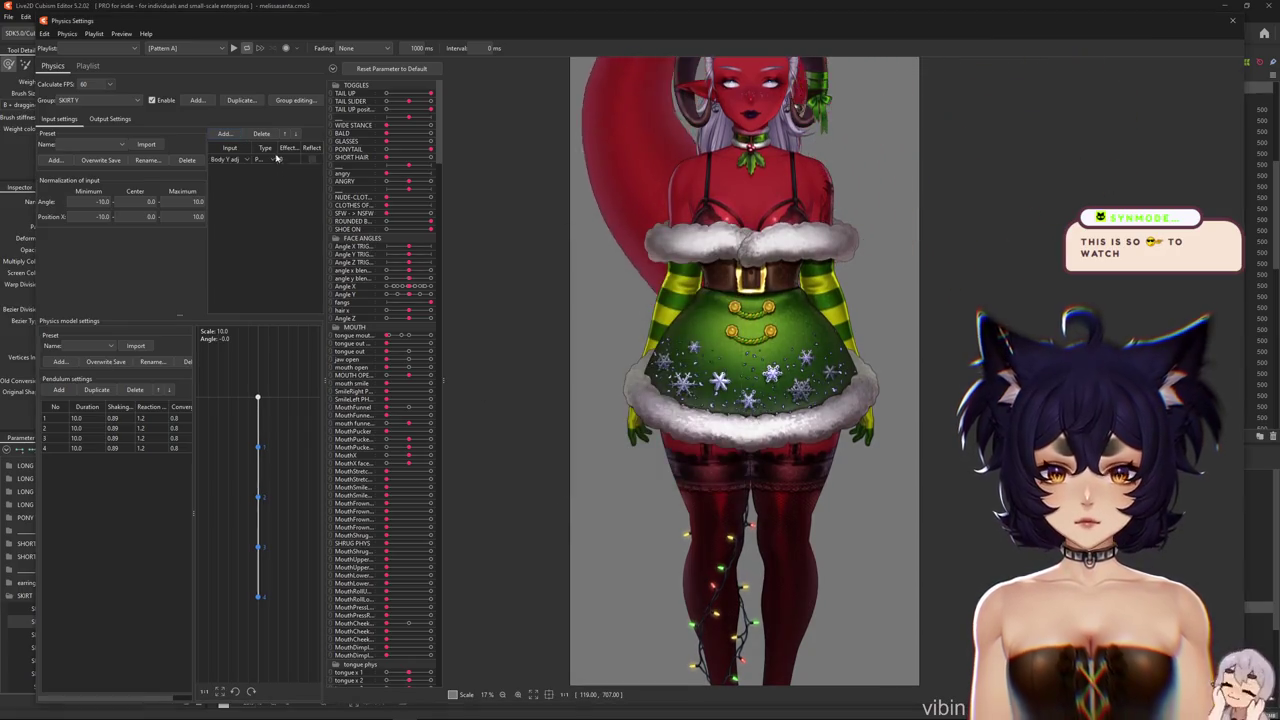
Output SKIRT Y to SKIRT Y 1–3, tune its output strength, and test the swing
left_click(110, 119)
left_click(52, 133)
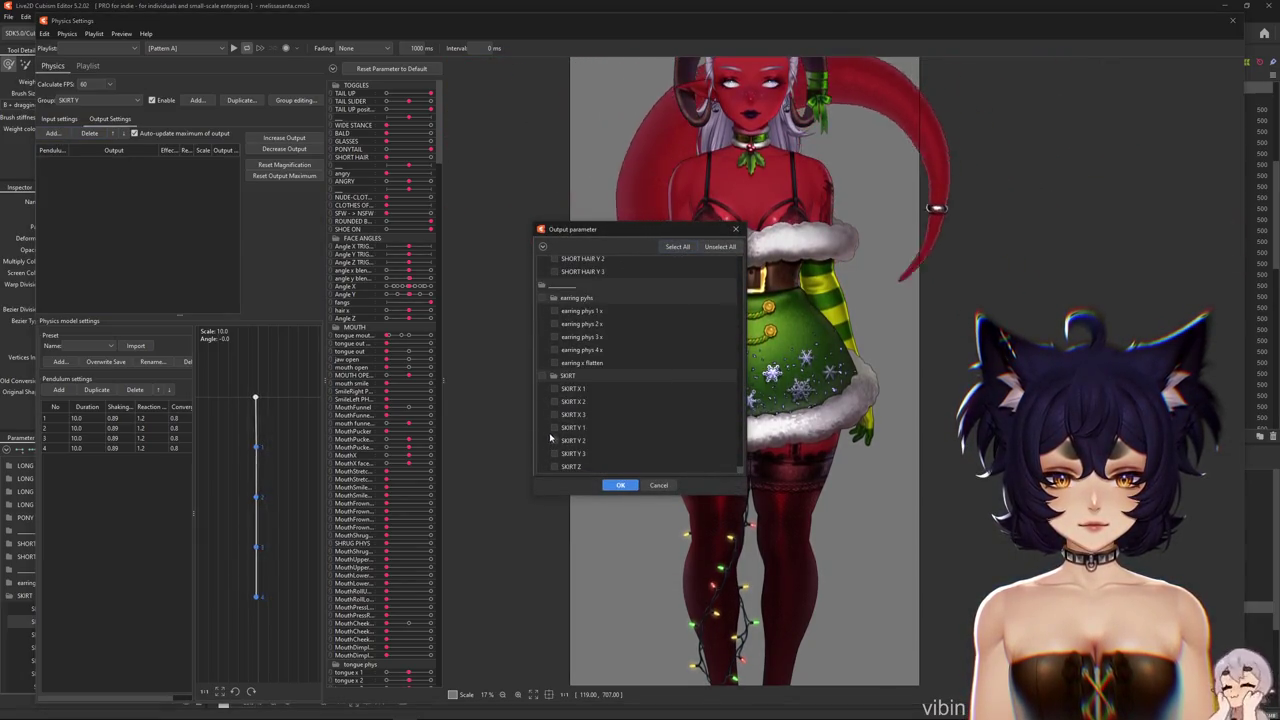
left_click(620, 486)
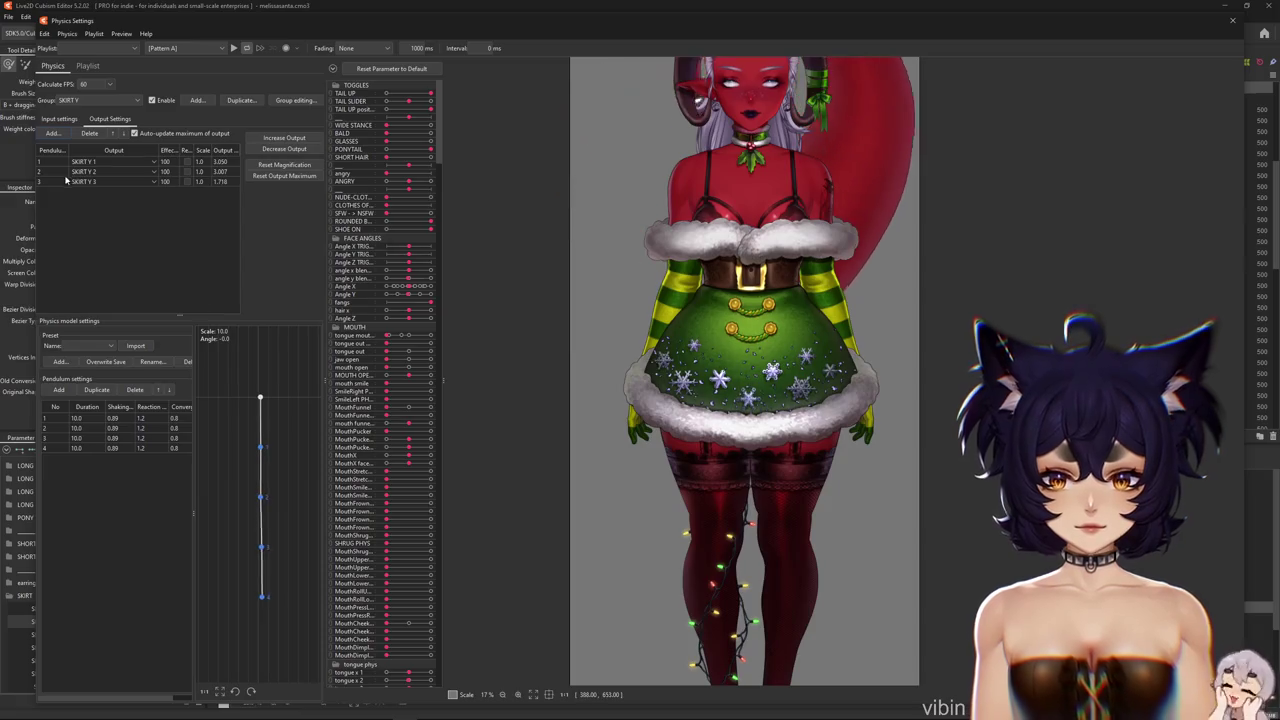
left_click_drag(583, 253, 783, 580)
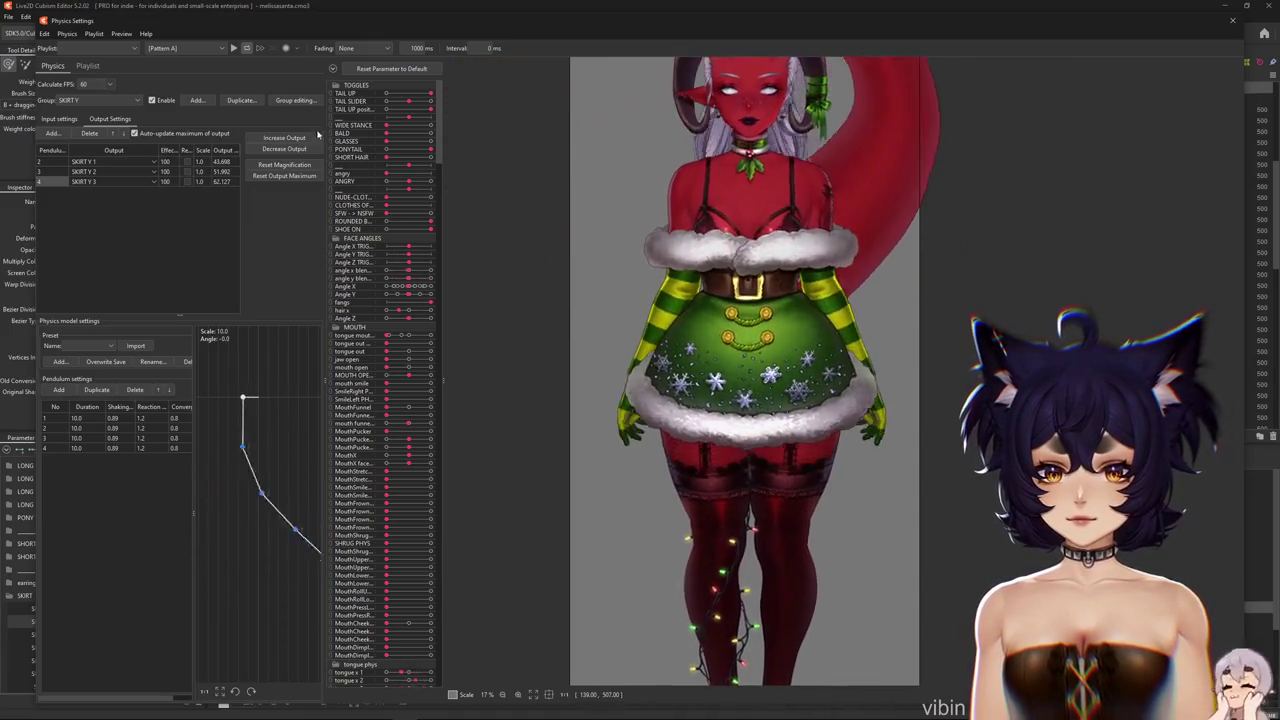
left_click(284, 137)
left_click(670, 375)
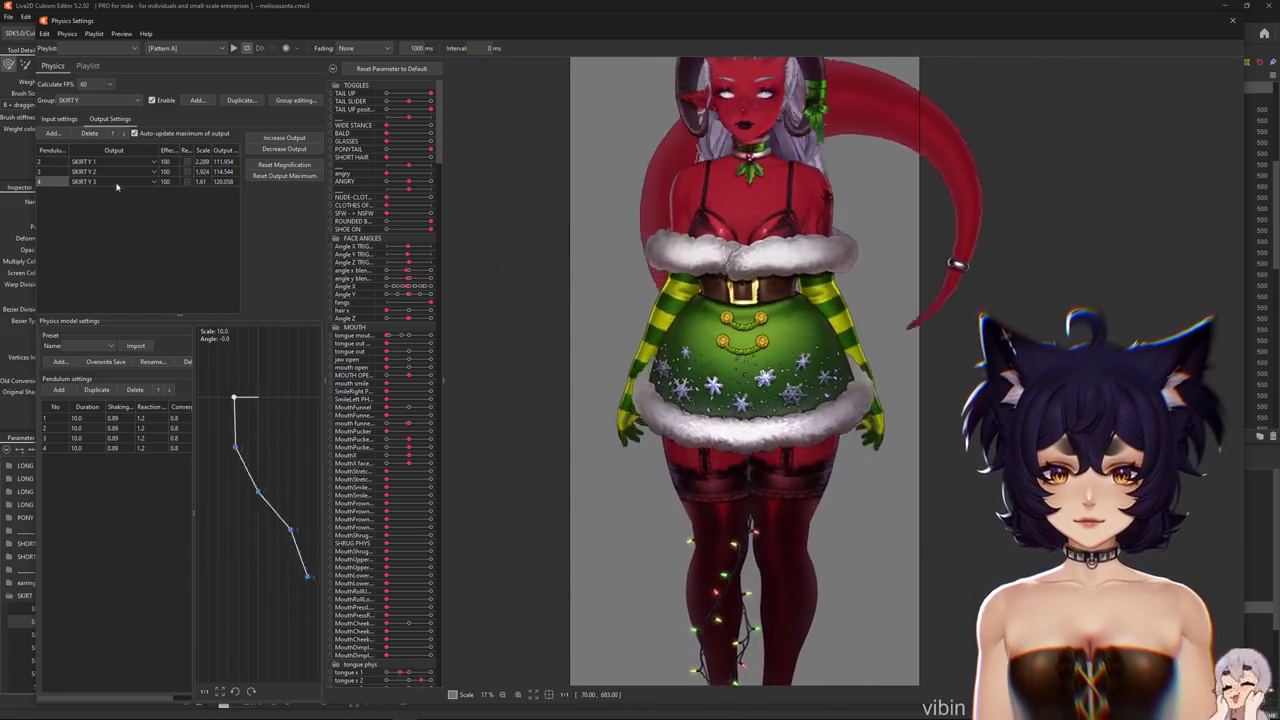
left_click(284, 148)
left_click(748, 374)
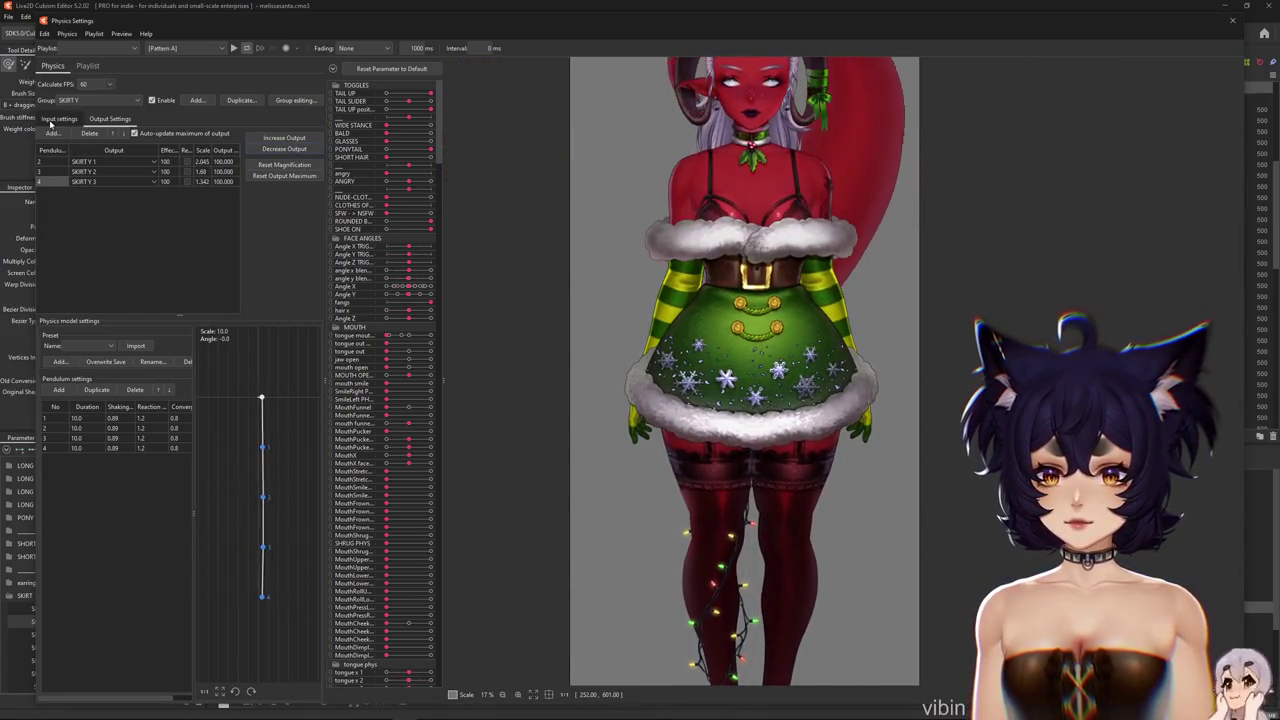
left_click(54, 120)
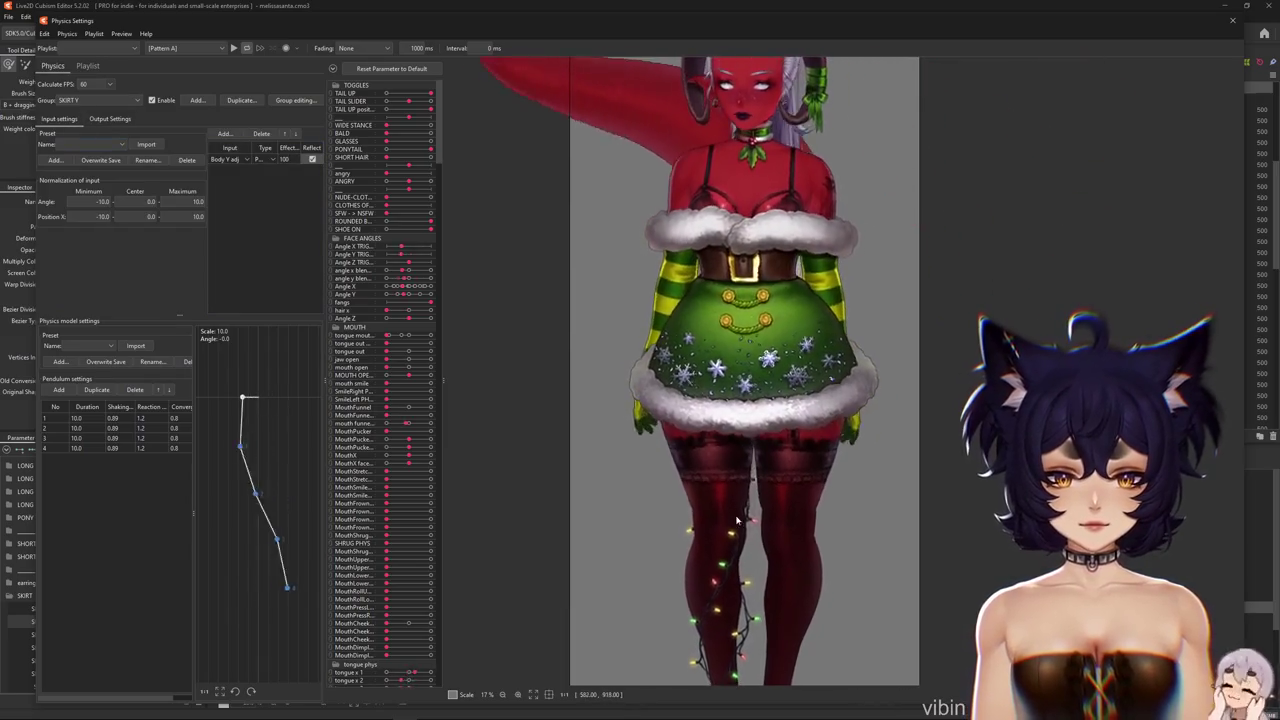
left_click_drag(744, 264, 766, 600)
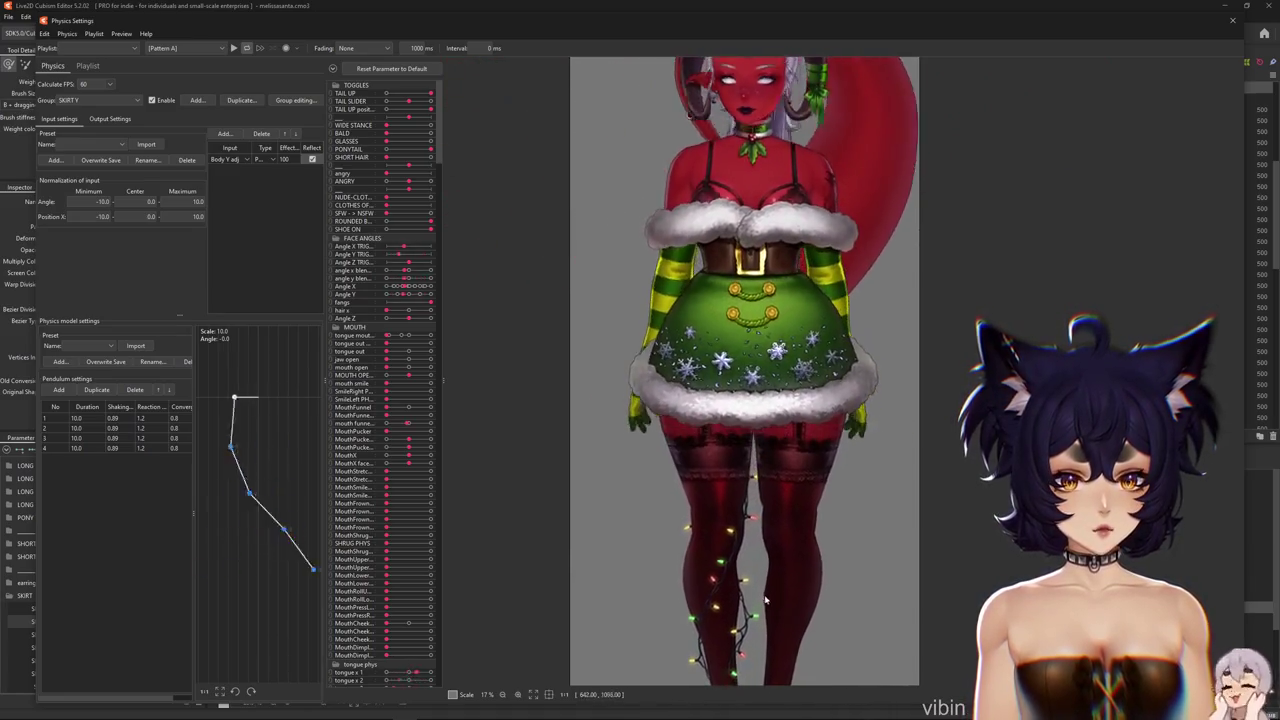
mouse_move(760, 503)
left_mouse_down()
mouse_move(935, 552)
mouse_move(760, 435)
mouse_move(176, 187)
mouse_move(180, 150)
left_mouse_up()
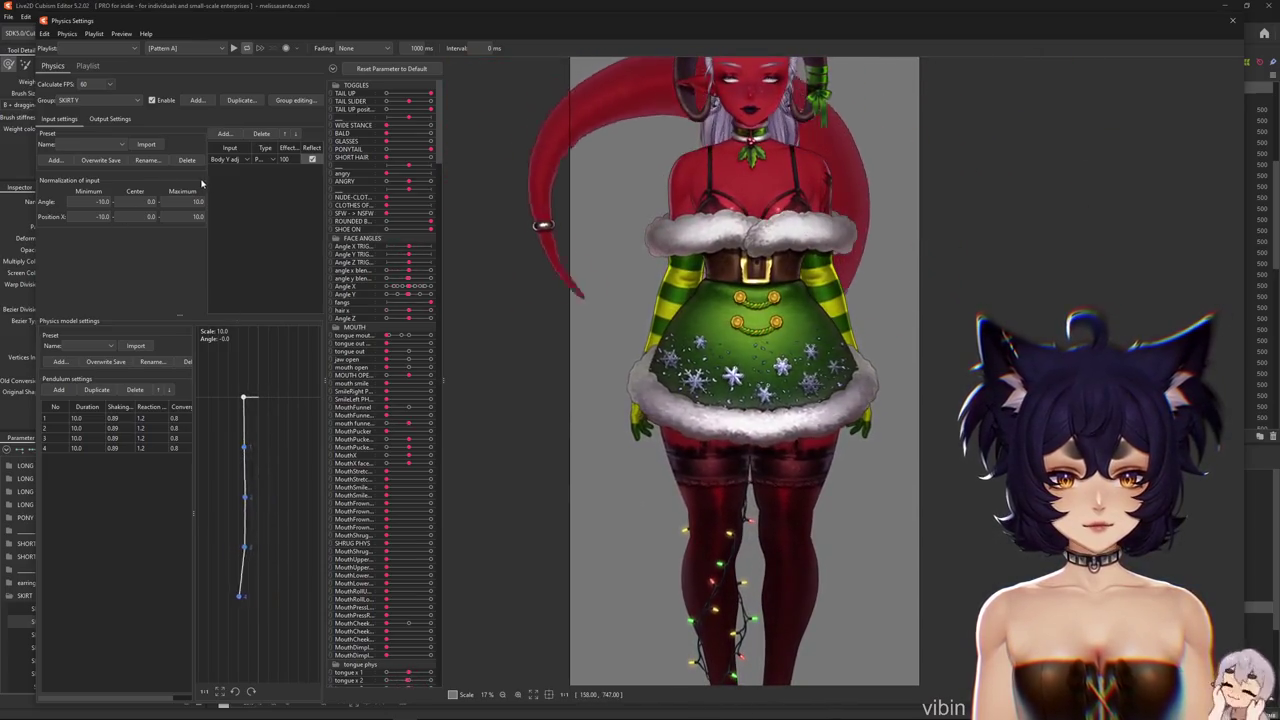
Create a new skirt physics group taking Body X adj and Body Y adj as inputs
left_click(186, 101)
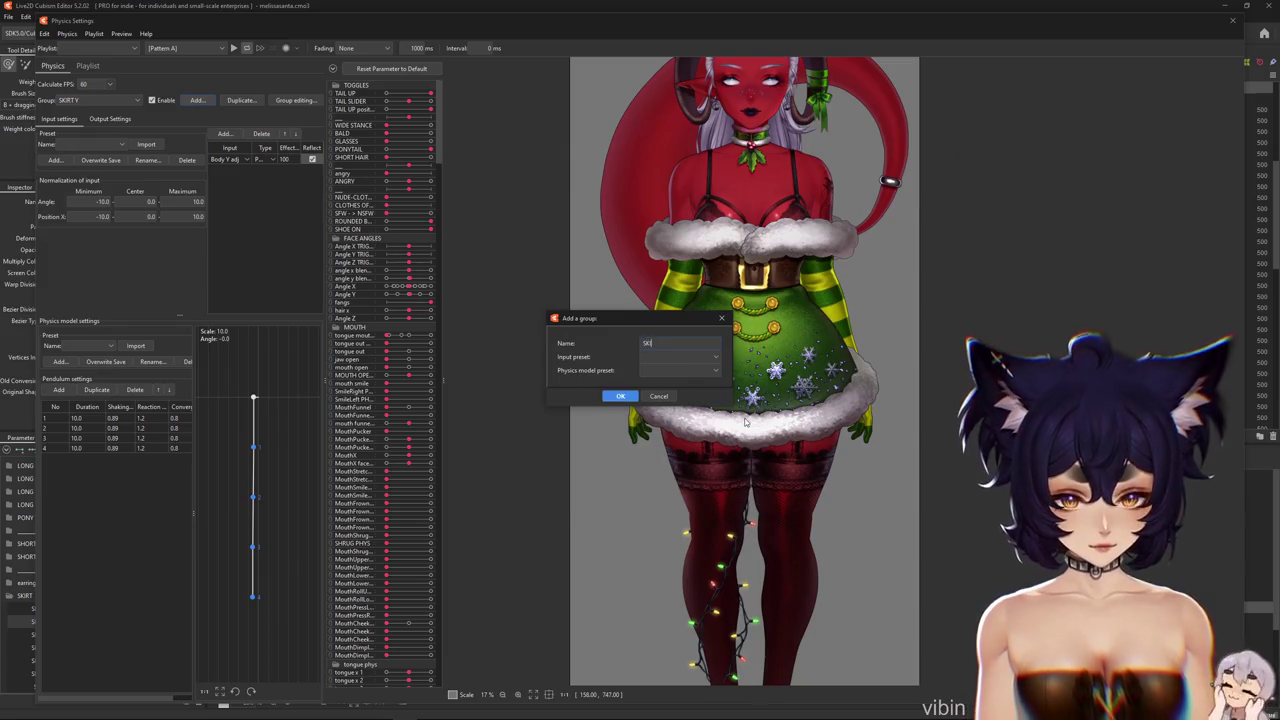
type("RT 2")
key("Return")
left_click(225, 134)
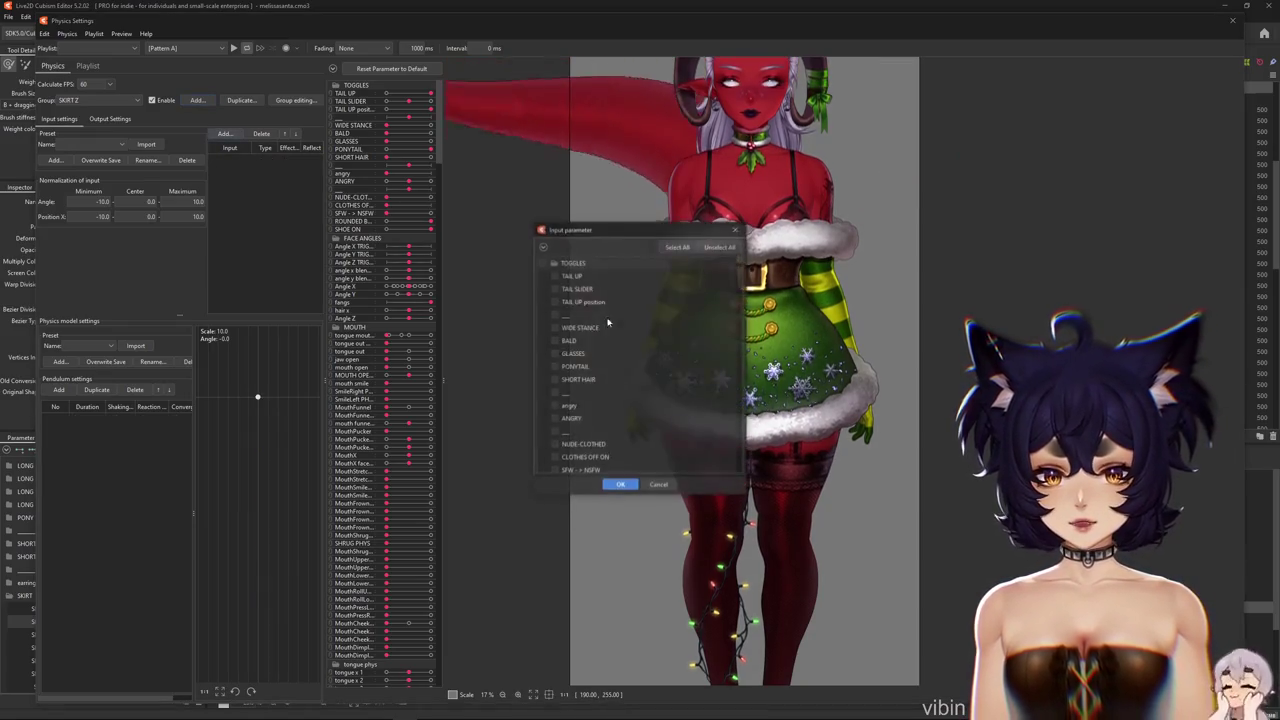
left_click(561, 393)
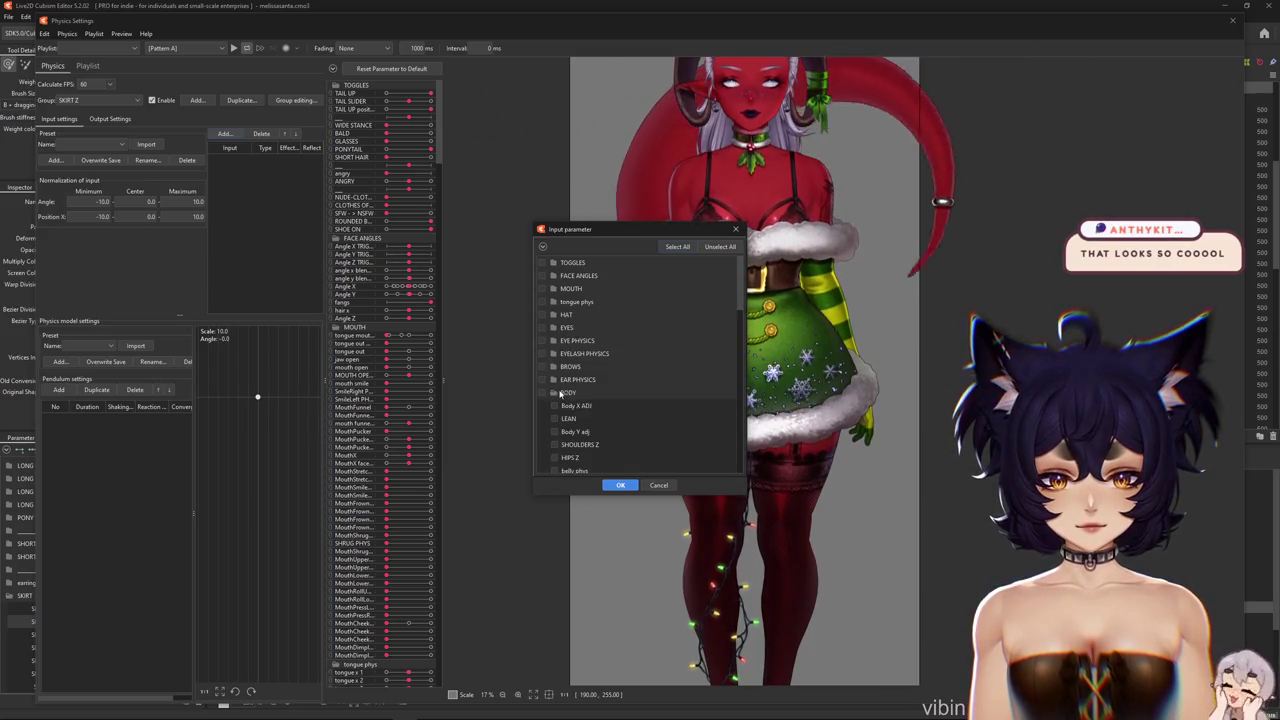
scroll(603, 429, "down", 1)
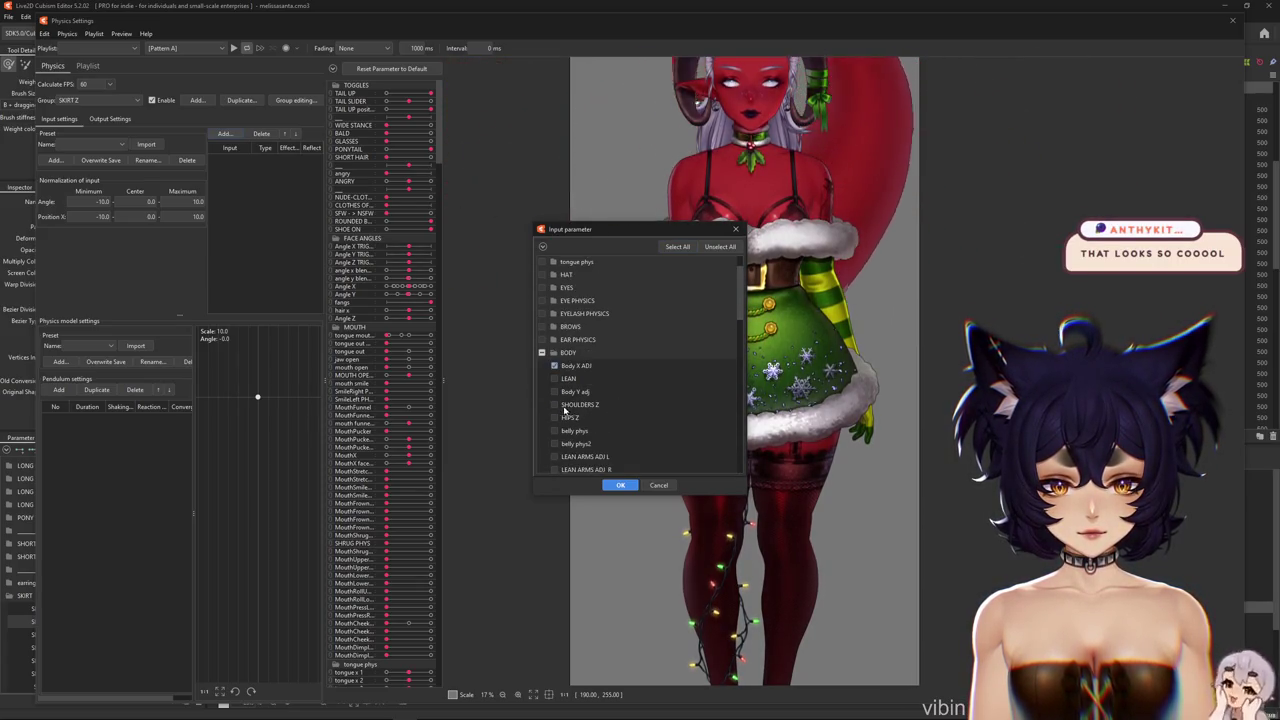
scroll(593, 397, "down", 1)
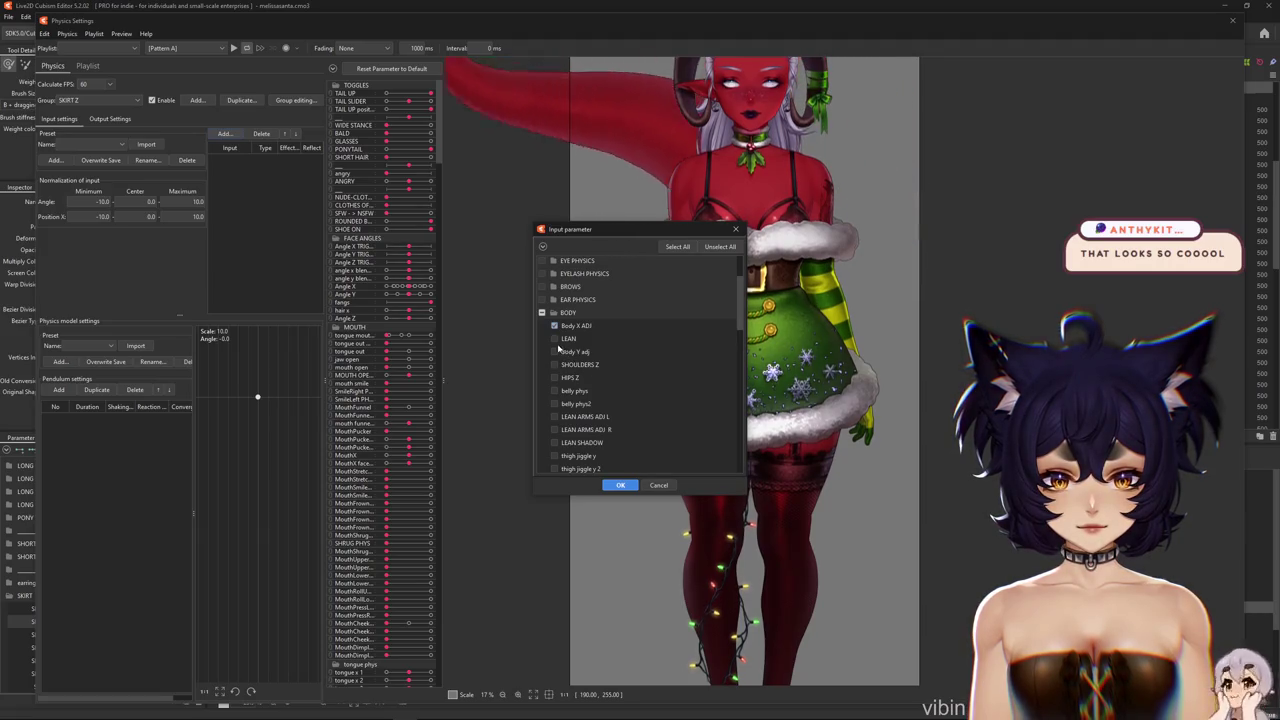
scroll(595, 370, "down", 1)
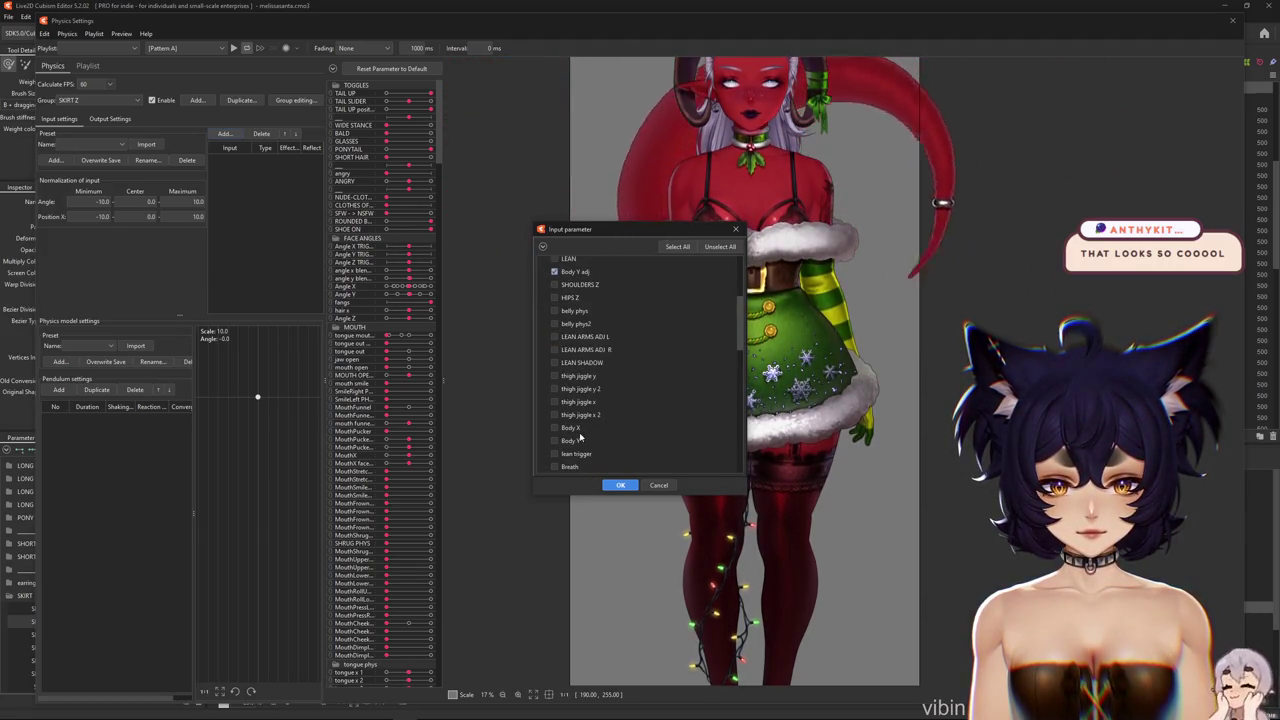
scroll(564, 371, "down", 1)
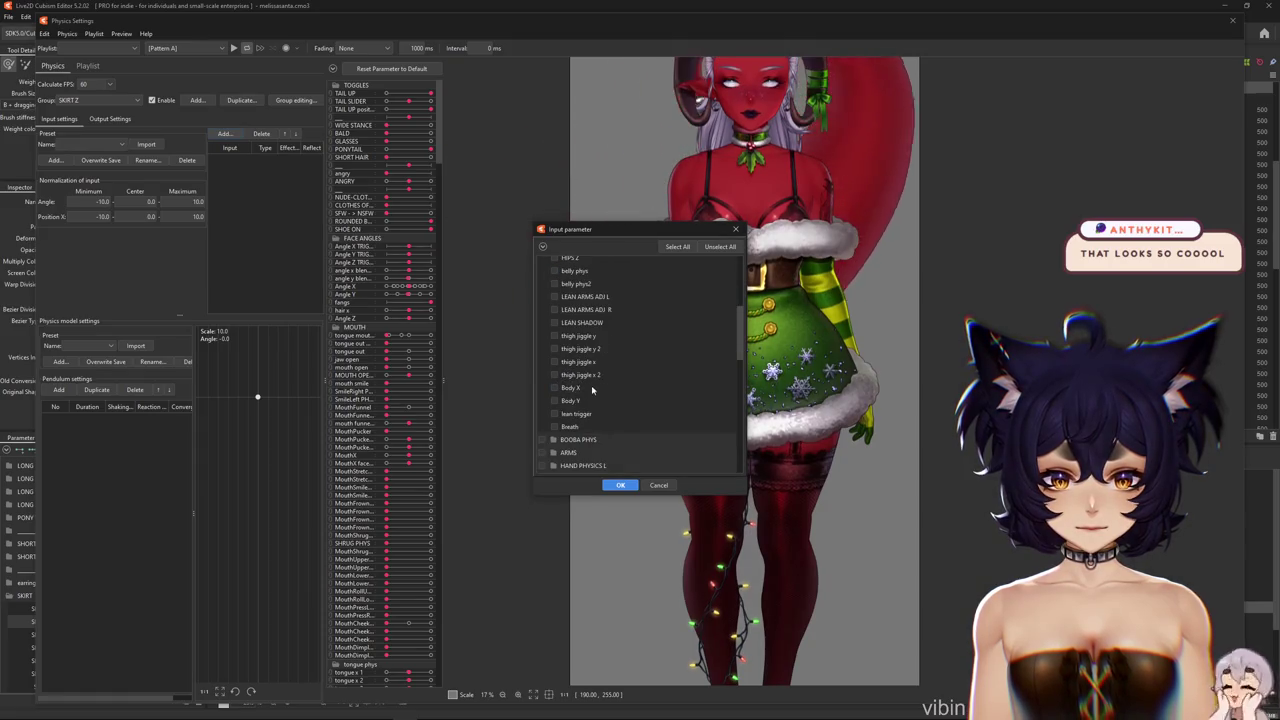
scroll(595, 395, "up", 1)
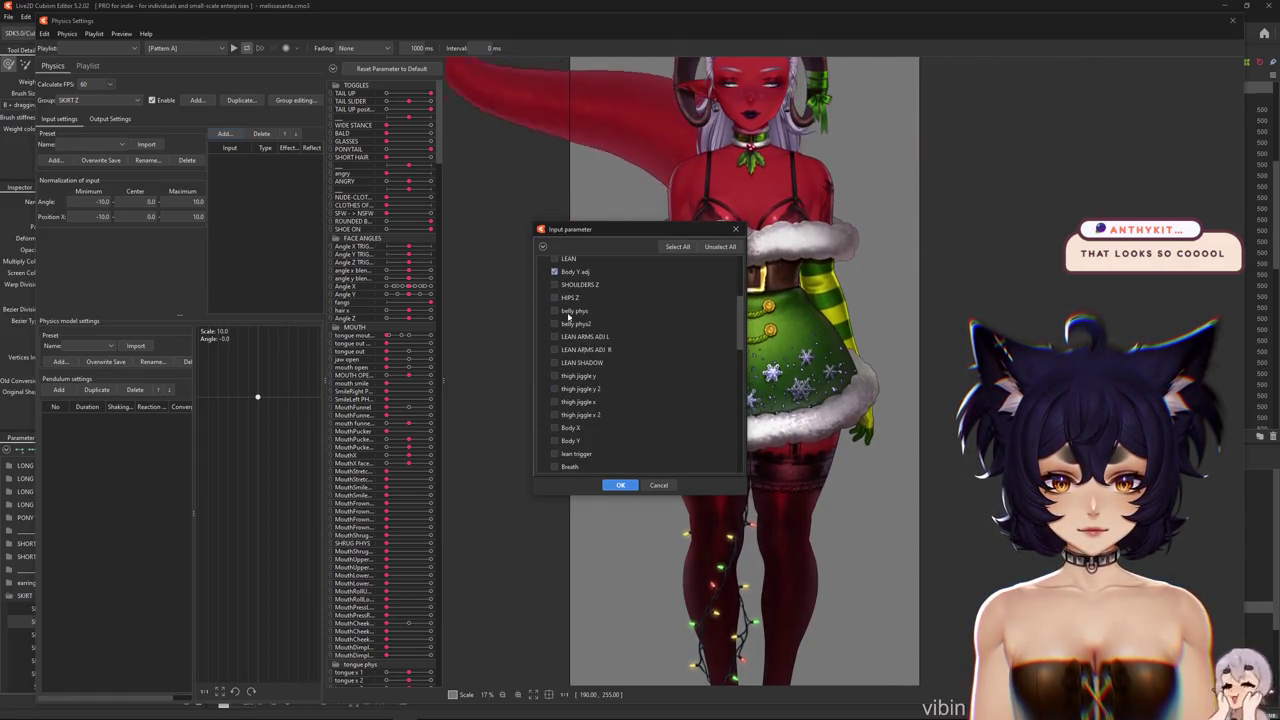
left_click(621, 485)
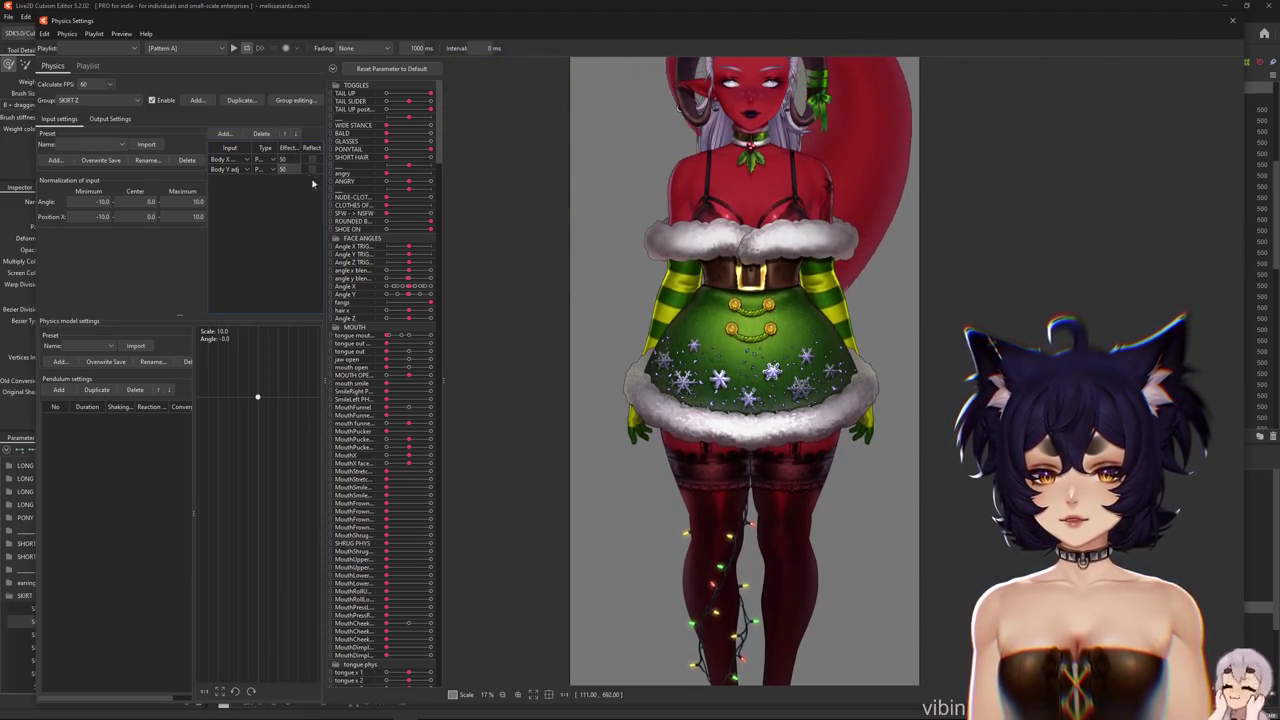
Add SKIRT Z as the group's output, attached to pendulum 2
left_click(108, 119)
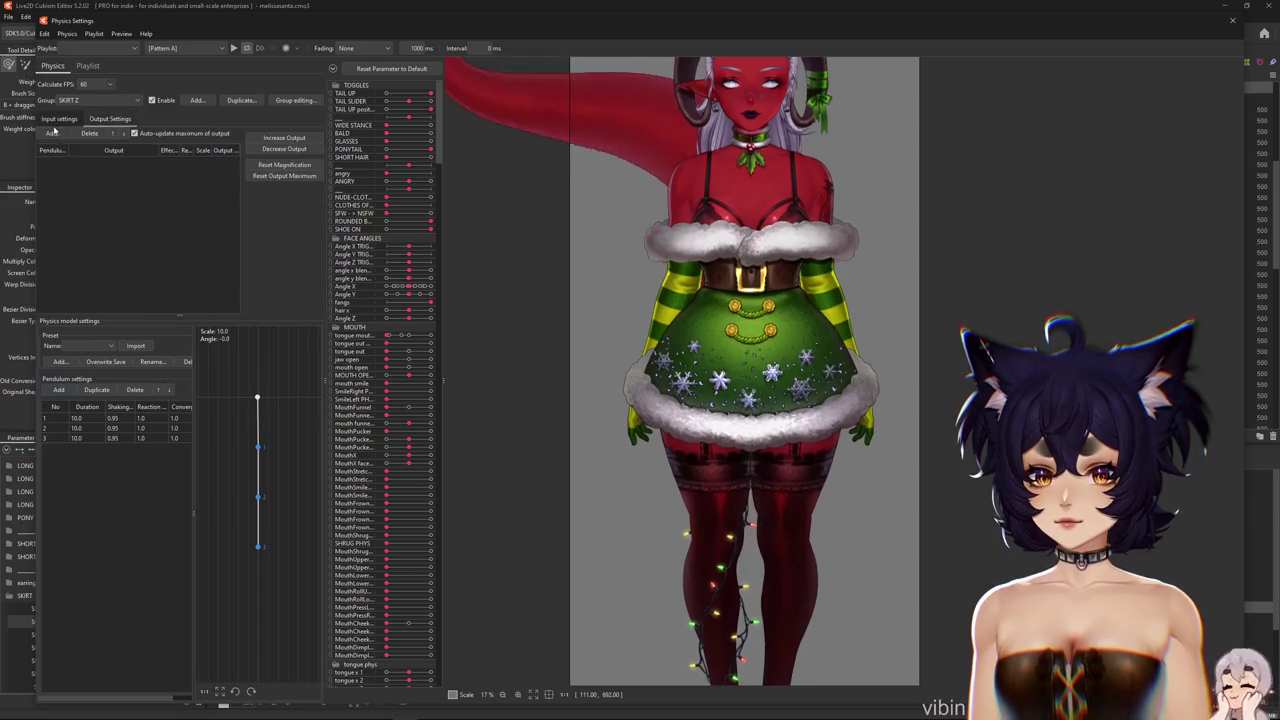
left_click(53, 133)
scroll(718, 430, "down", 10)
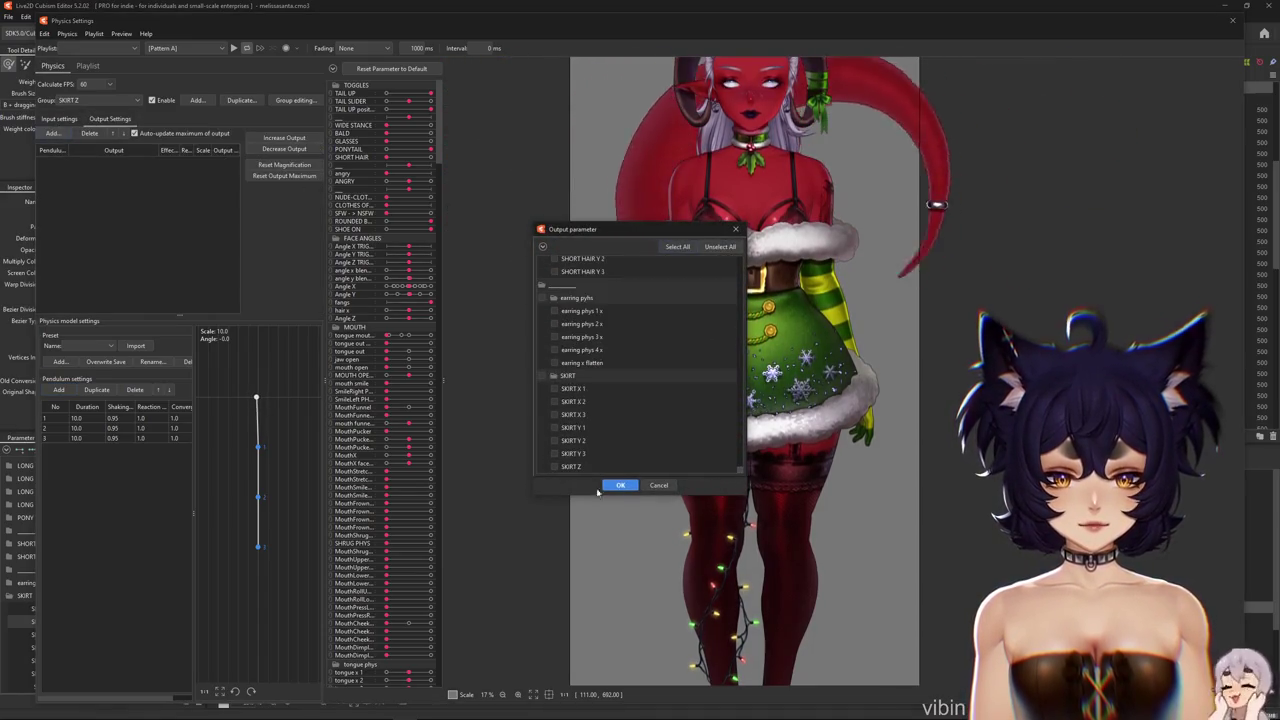
left_click(620, 485)
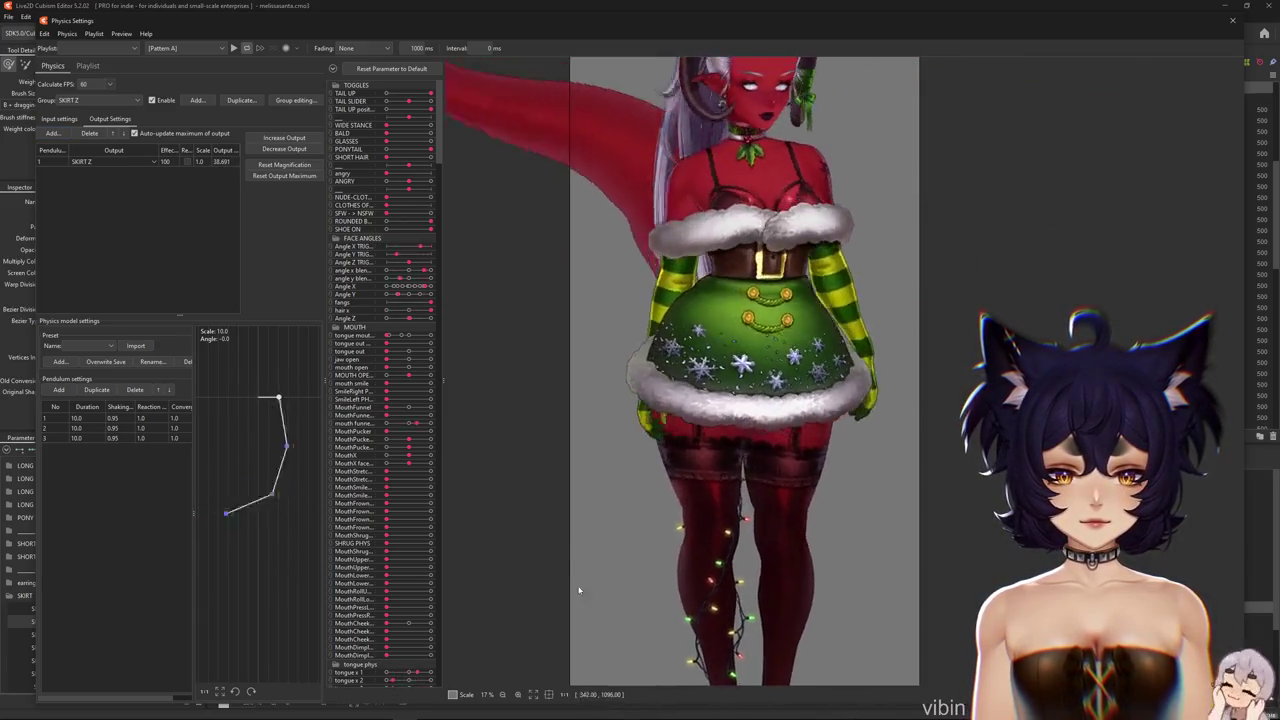
left_click(40, 161)
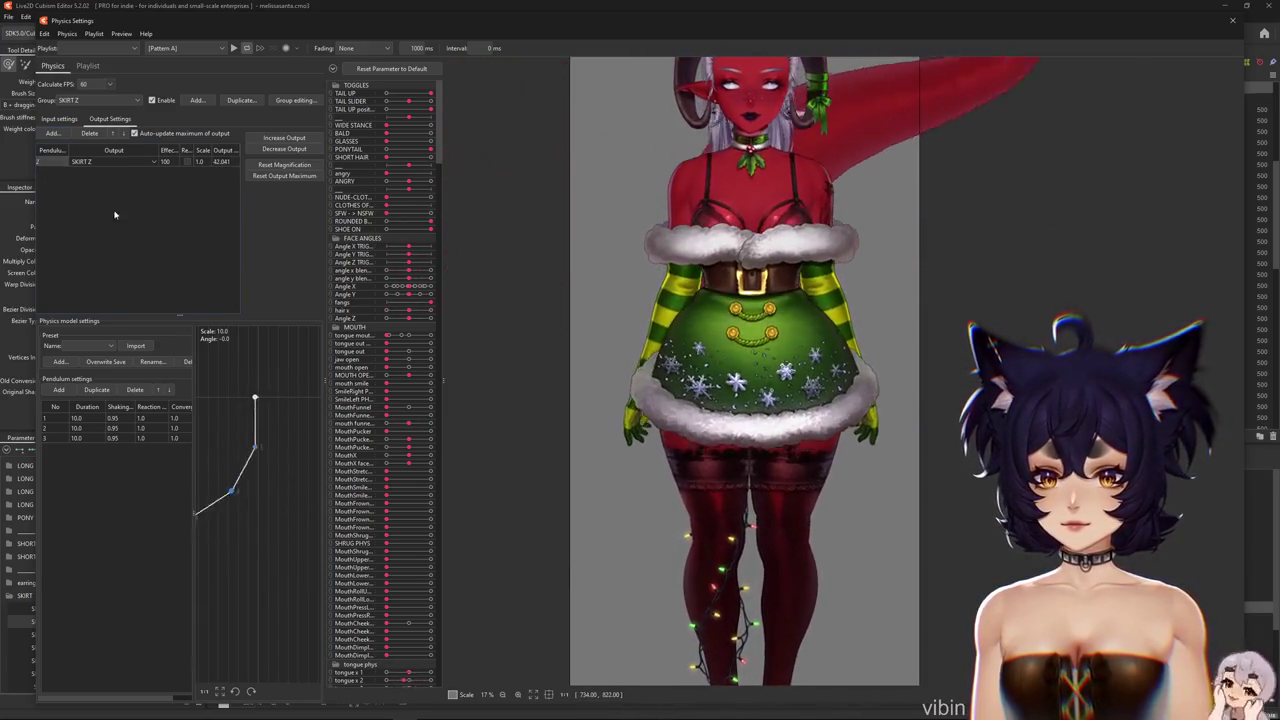
Set all pendulums to shaking 0.89, reaction 1.2, convergence 0.8, and rescale the output
double_click(128, 408)
type("0.89")
key("Return")
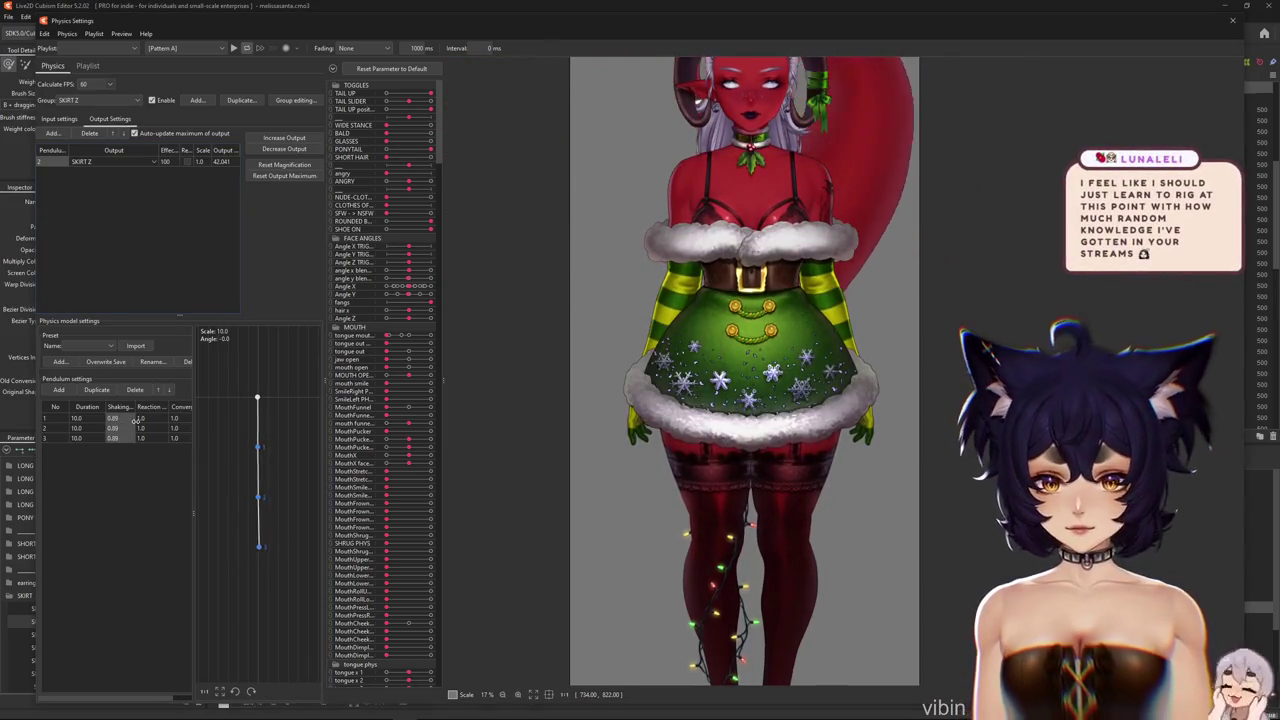
double_click(150, 408)
type("1.2")
key("Return")
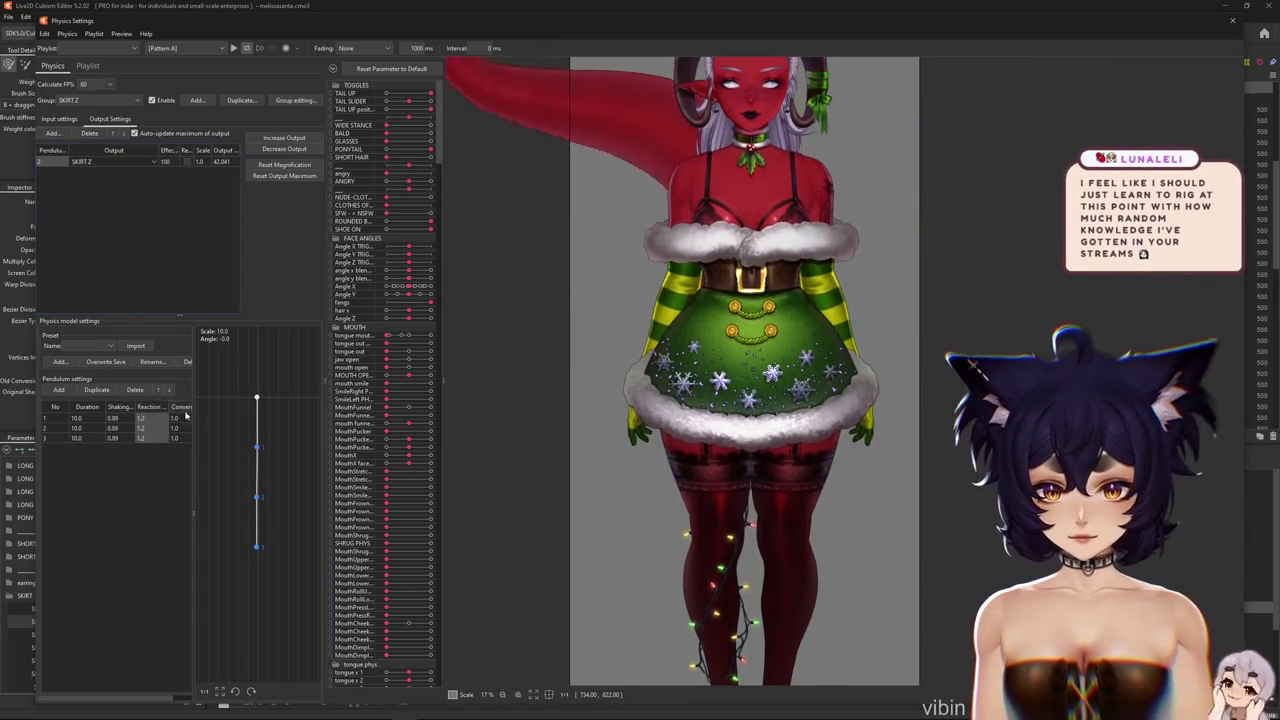
double_click(190, 410)
type("0.8")
key("Return")
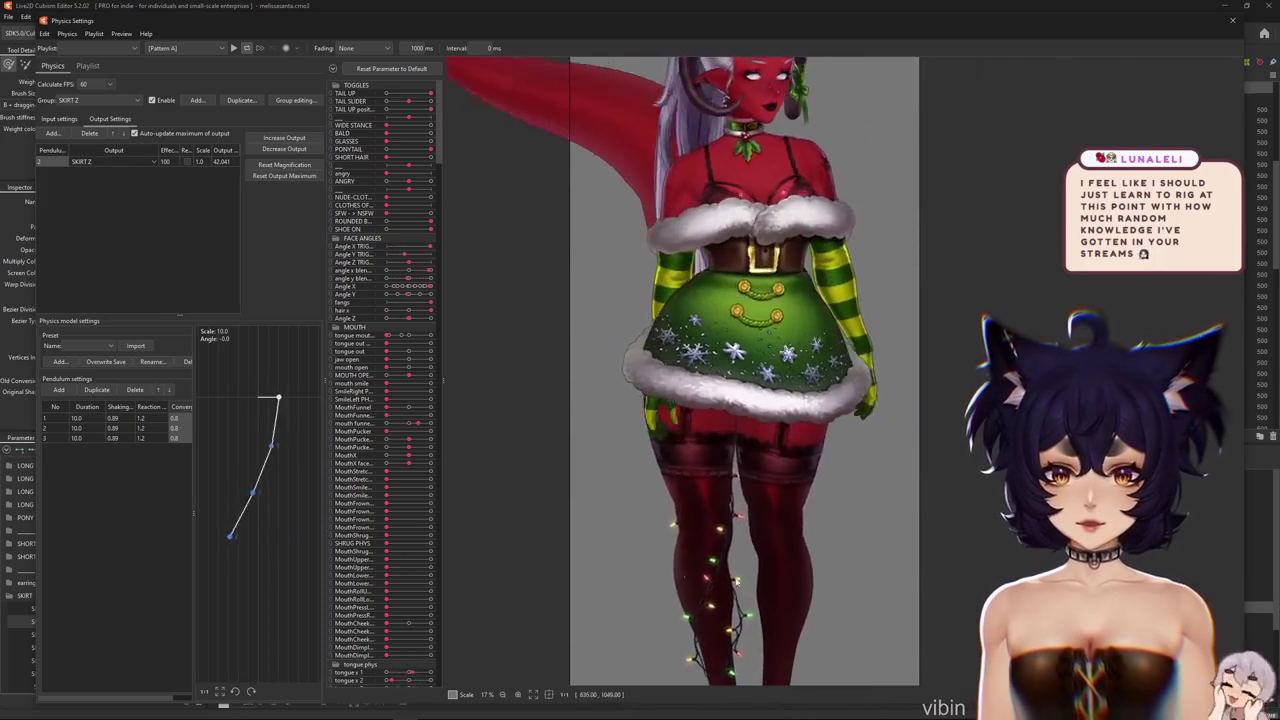
left_click(284, 164)
left_click(672, 377)
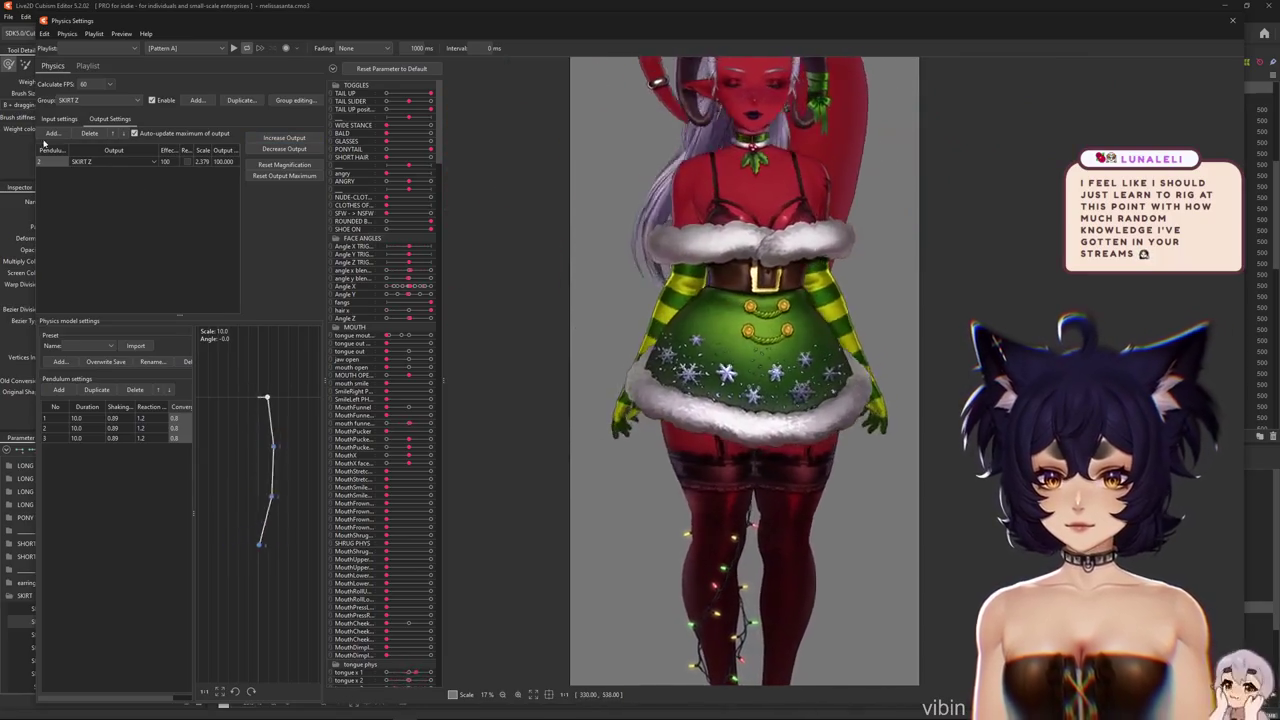
left_click(63, 119)
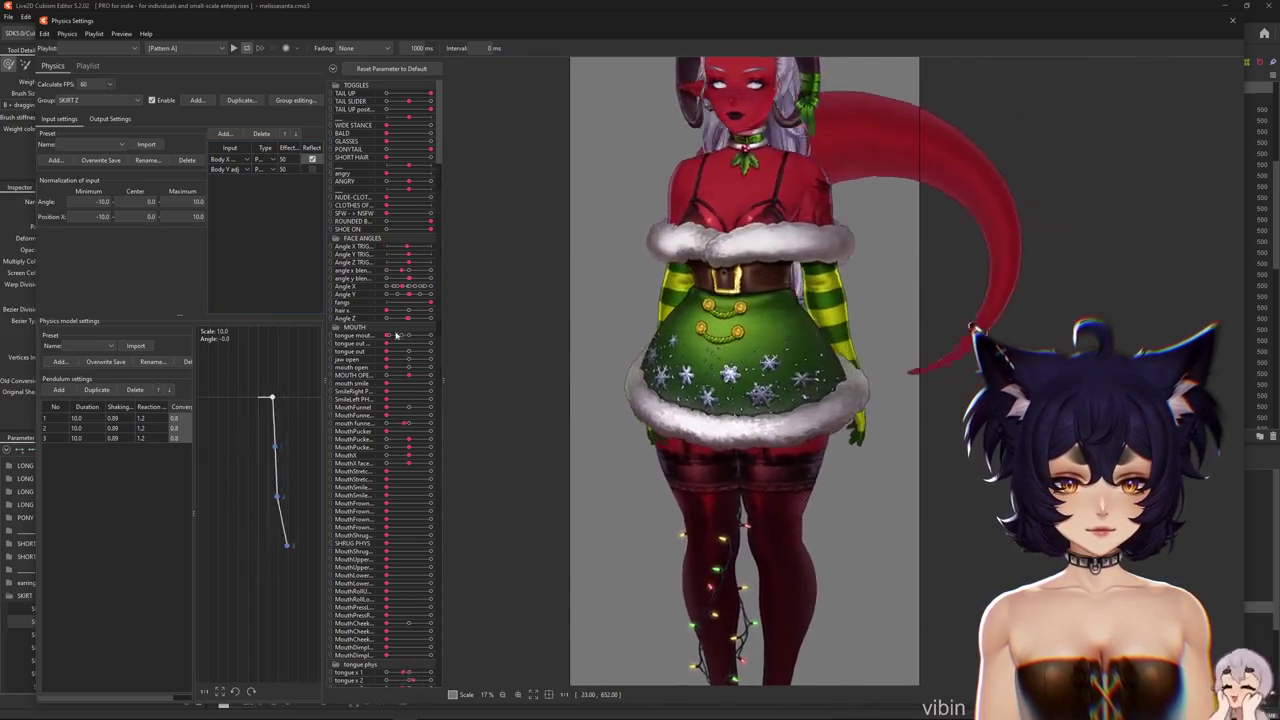
left_click(110, 119)
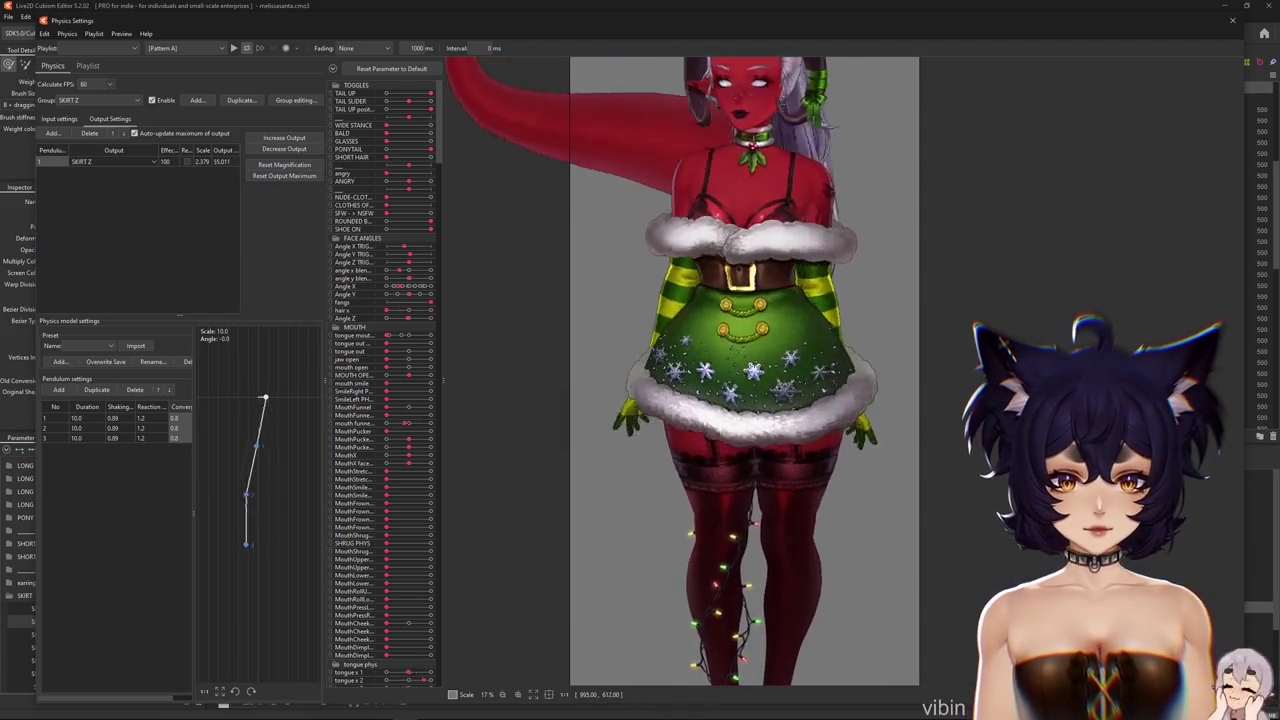
left_click(59, 118)
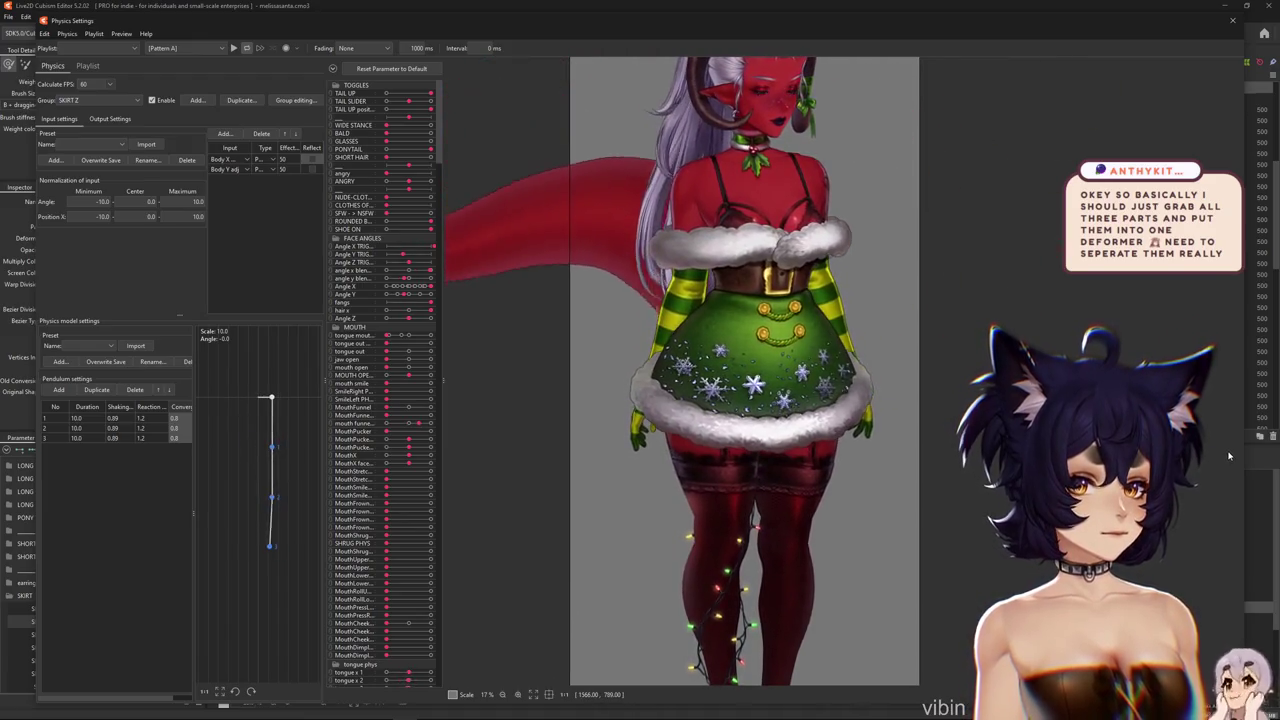
mouse_move(715, 463)
left_mouse_down()
mouse_move(585, 460)
mouse_move(1206, 464)
mouse_move(537, 503)
mouse_move(890, 528)
left_mouse_up()
left_click_drag(779, 312, 628, 317)
scroll(629, 318, "up", 3)
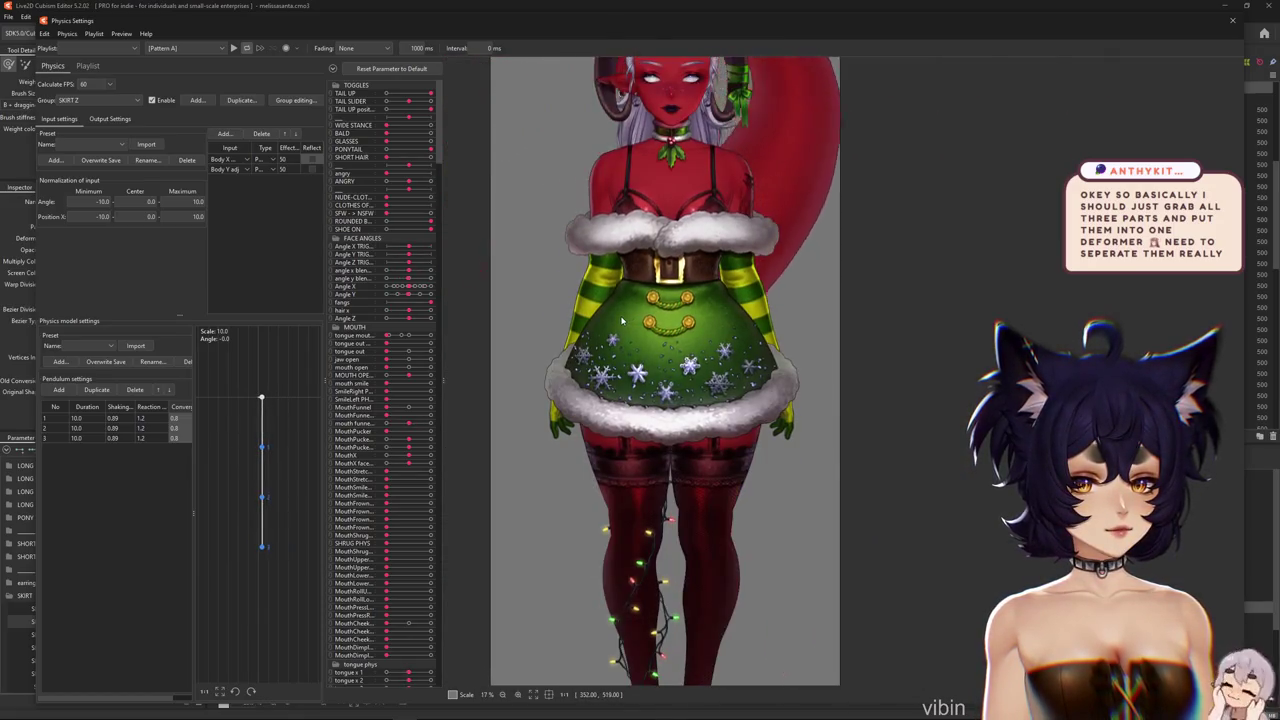
left_click_drag(734, 332, 640, 295)
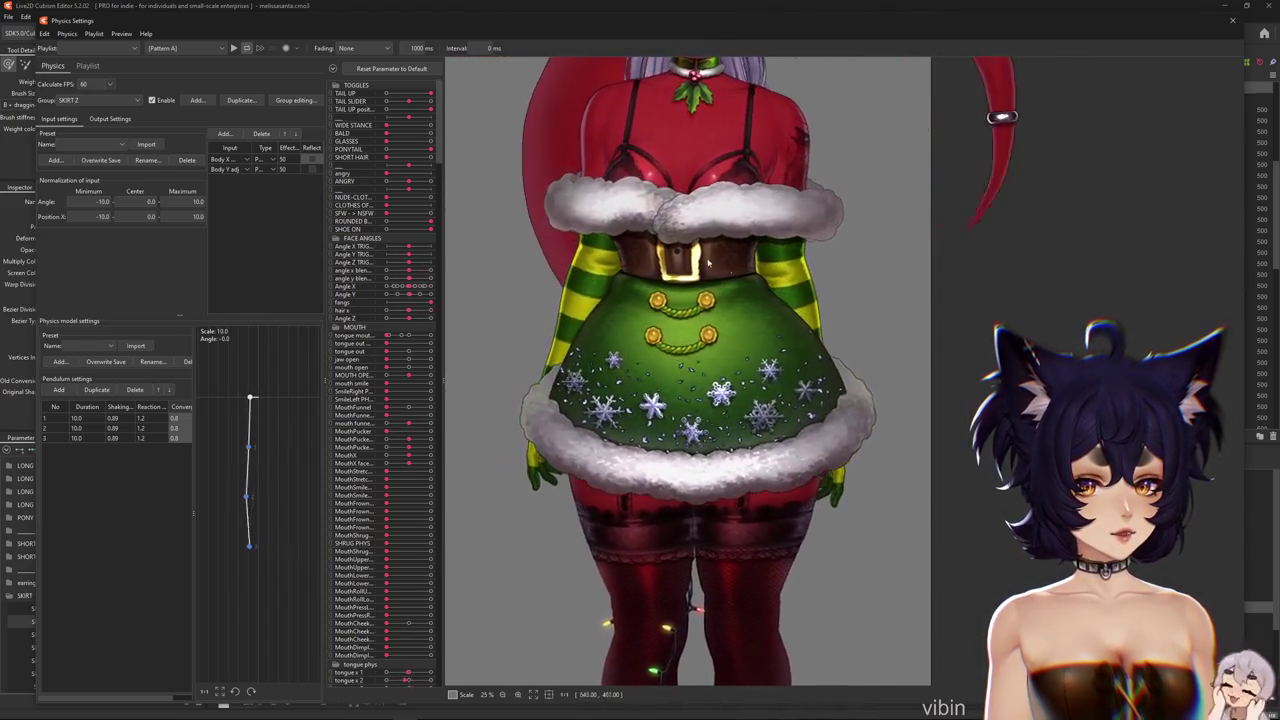
left_click_drag(734, 410, 789, 358)
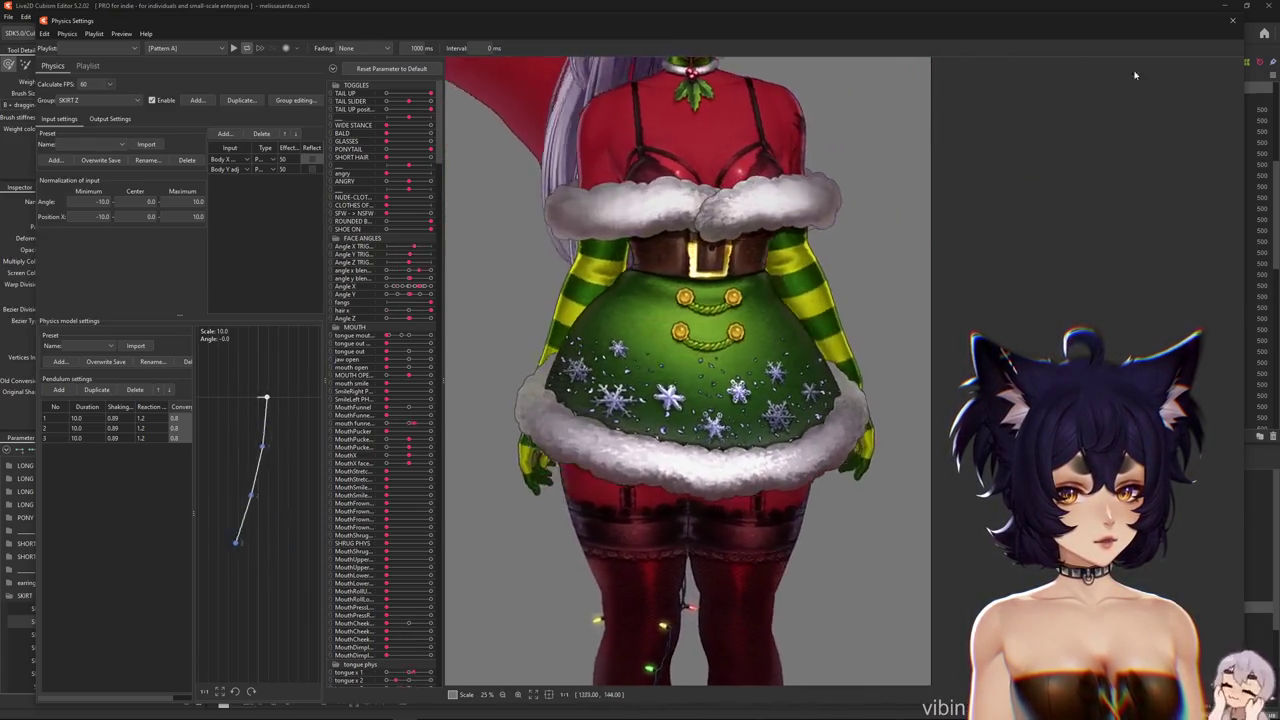
key("Escape")
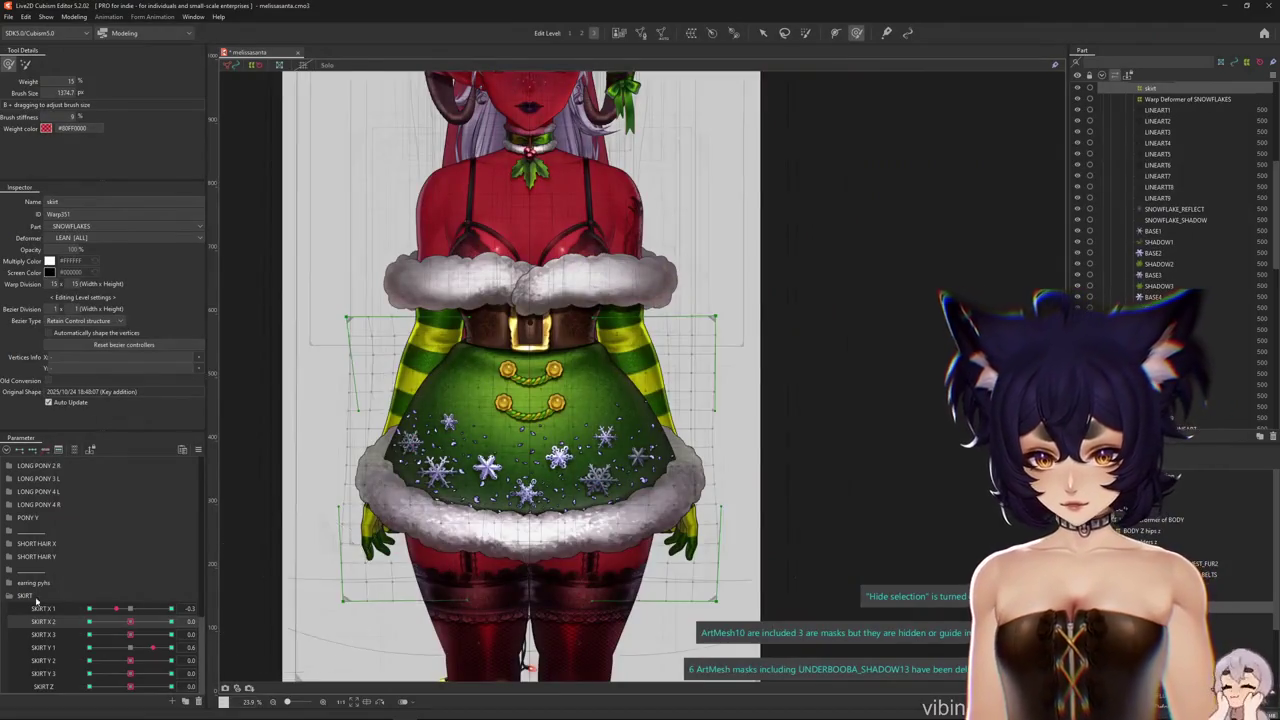
Test Body X Adj at 10 then 2.8 while selecting the SKIRT_BASE mesh and skirt deformer
scroll(22, 520, "up", 5)
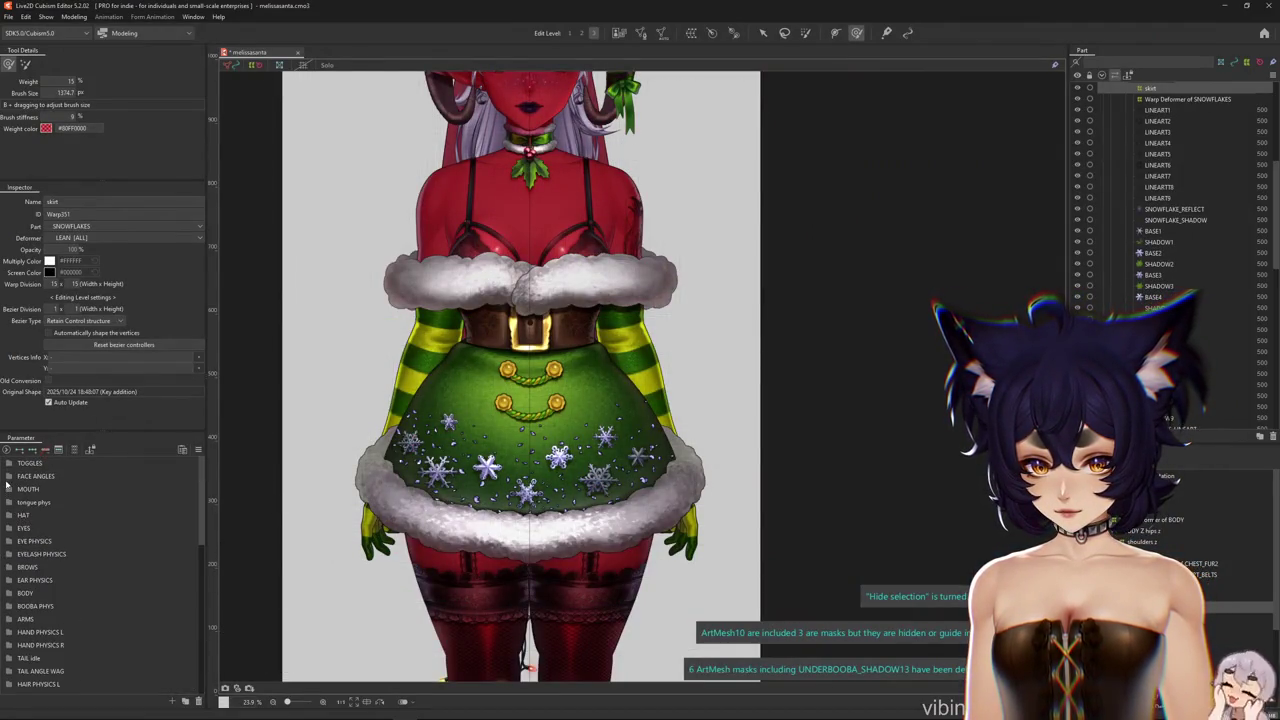
left_click(9, 593)
scroll(300, 480, "up", 2)
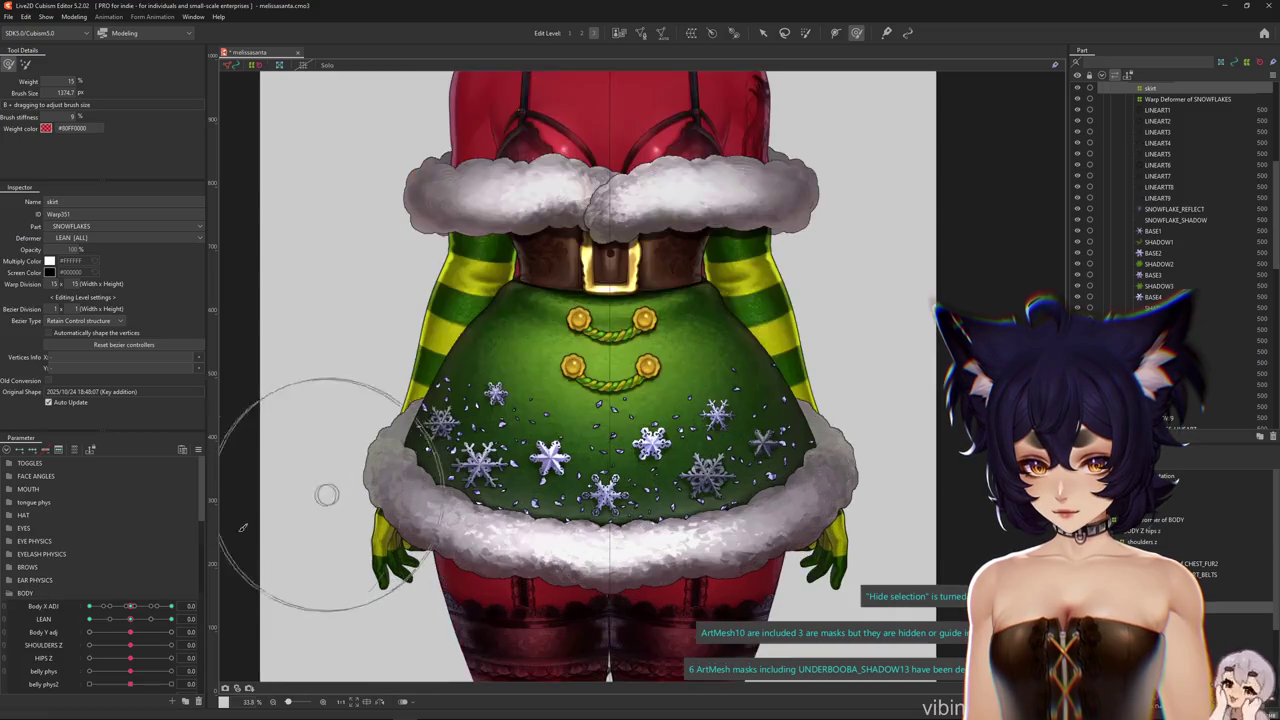
left_click_drag(143, 607, 171, 606)
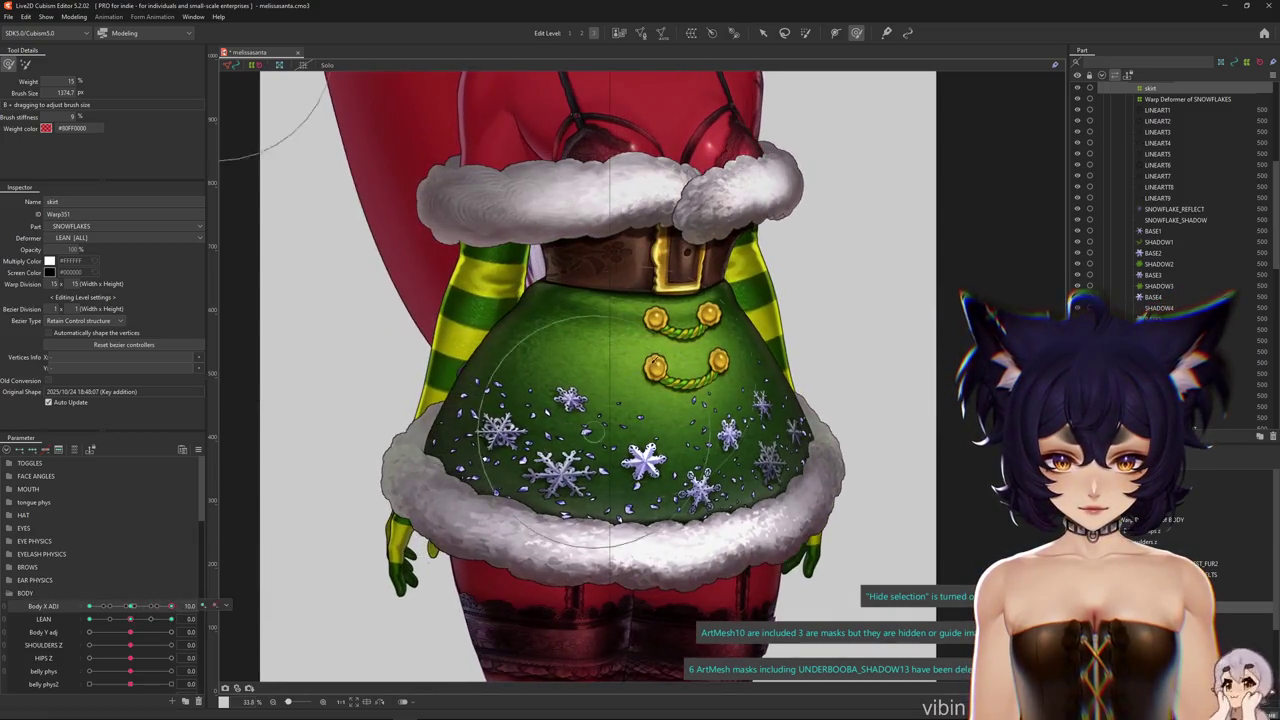
right_click(608, 360)
left_click(645, 423)
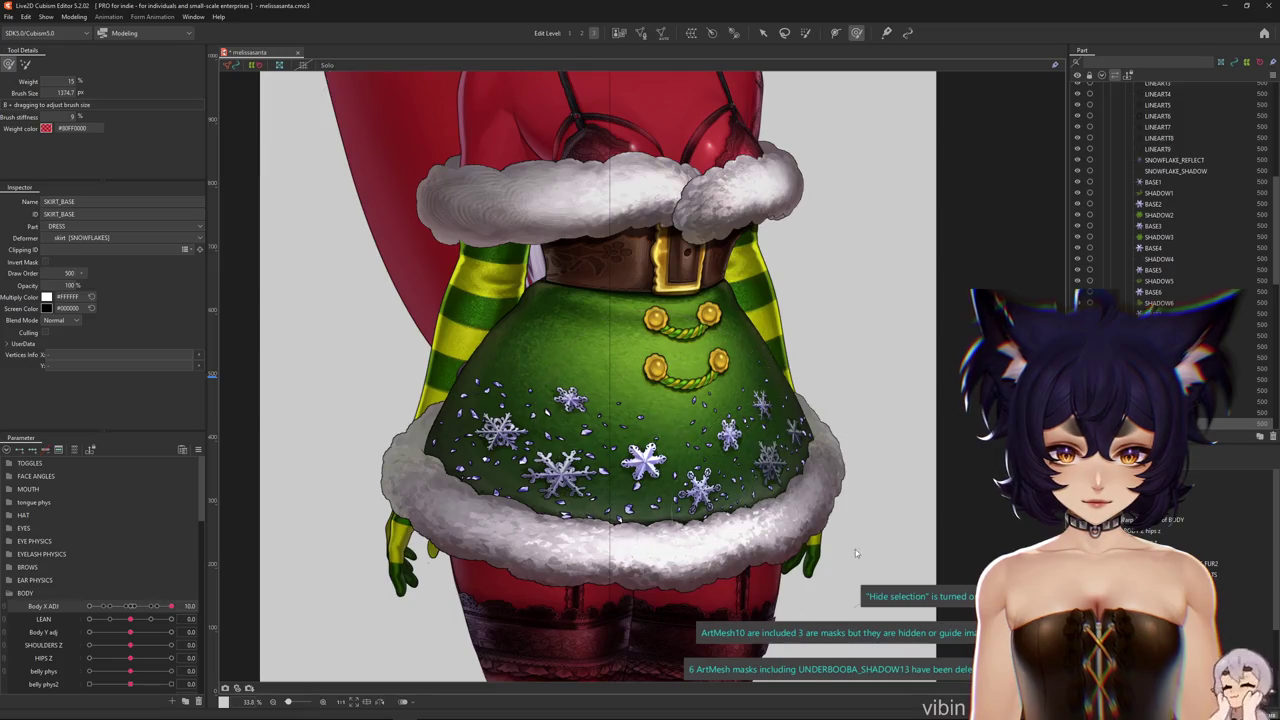
left_click(620, 400)
mouse_move(171, 606)
left_mouse_down()
mouse_move(100, 611)
mouse_move(171, 606)
left_mouse_up()
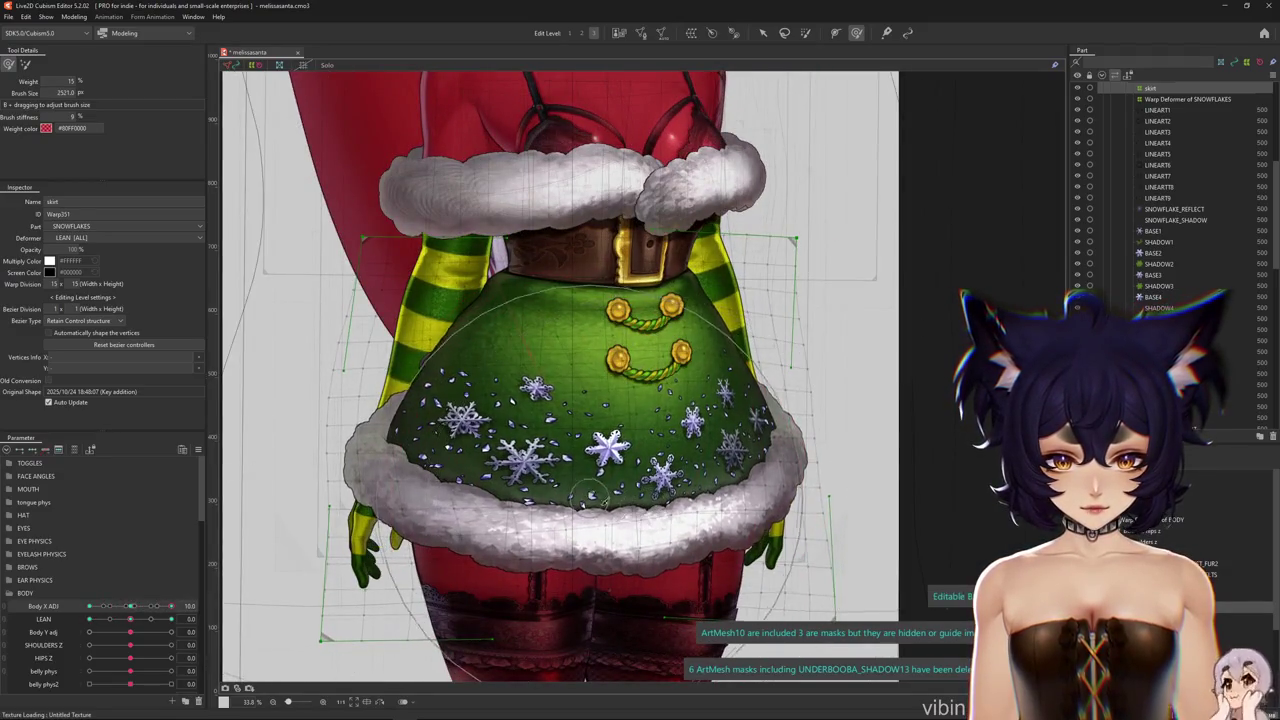
left_click(536, 409)
key("h")
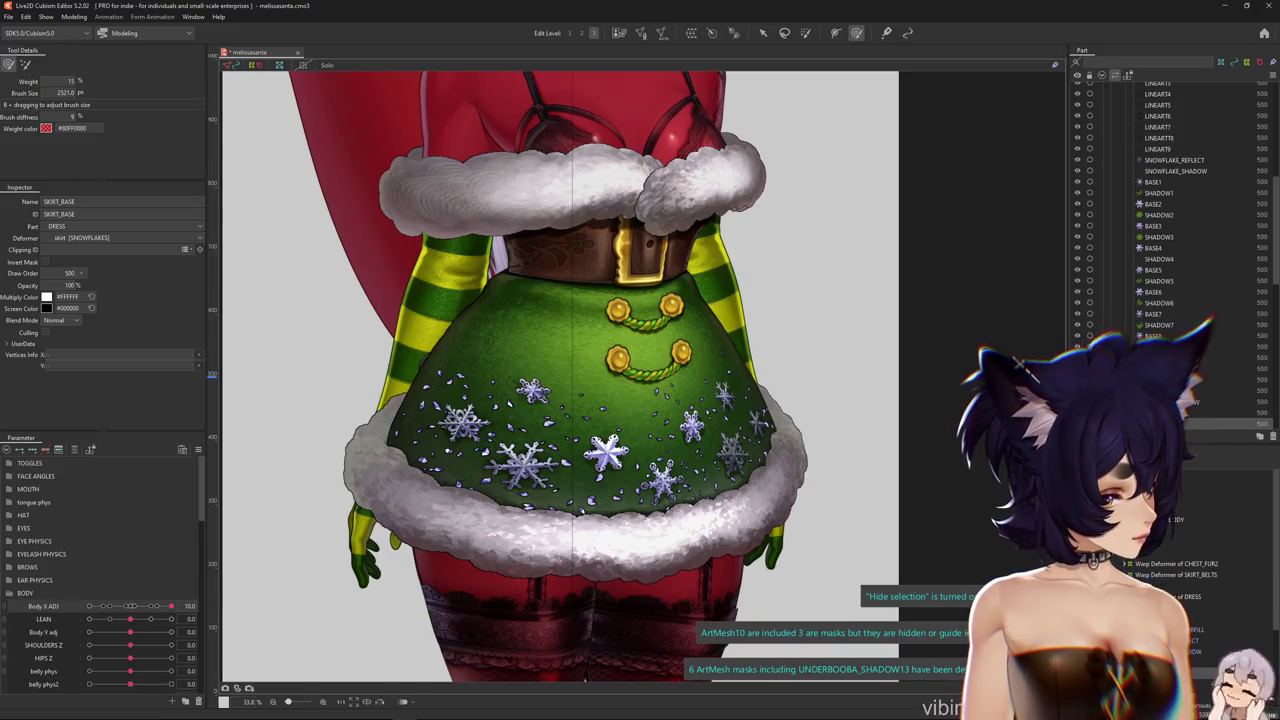
Test the skirt sway with SKIRT X 3 and enlarge the weight brush
scroll(130, 640, "down", 15)
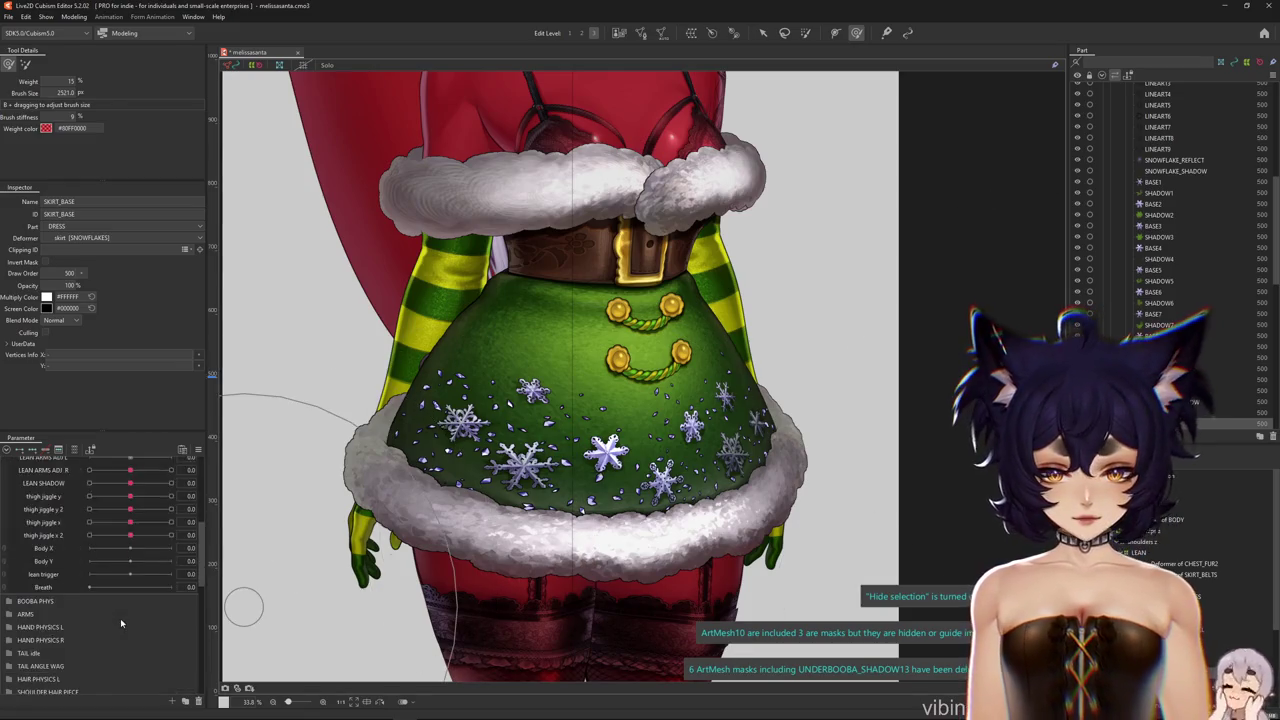
left_click(8, 687)
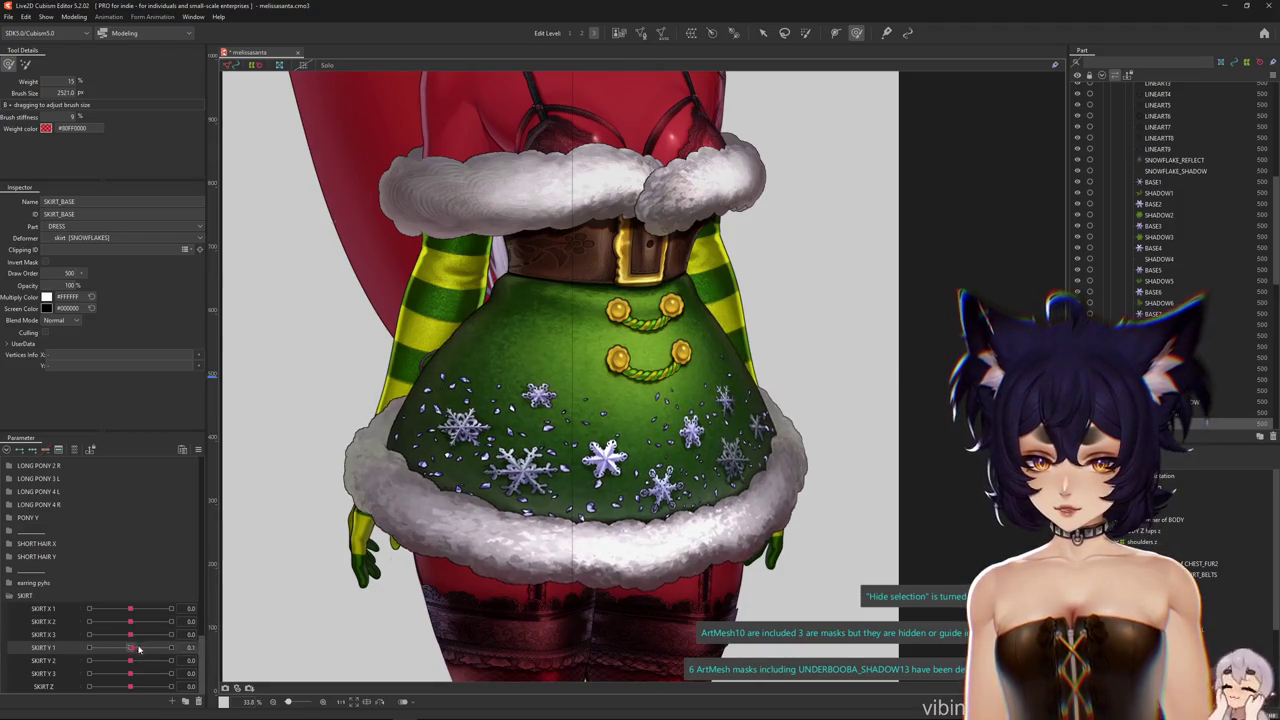
mouse_move(130, 635)
left_mouse_down()
mouse_move(100, 637)
mouse_move(129, 640)
left_mouse_up()
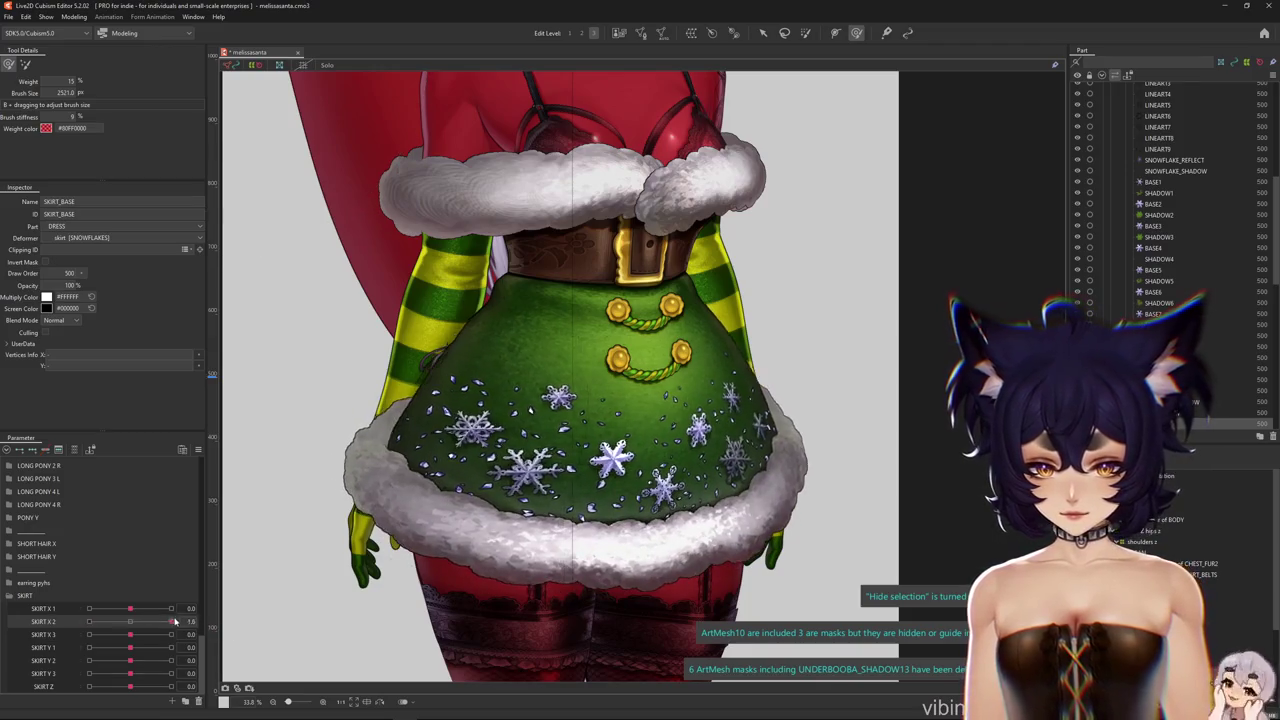
left_click_drag(294, 584, 443, 511)
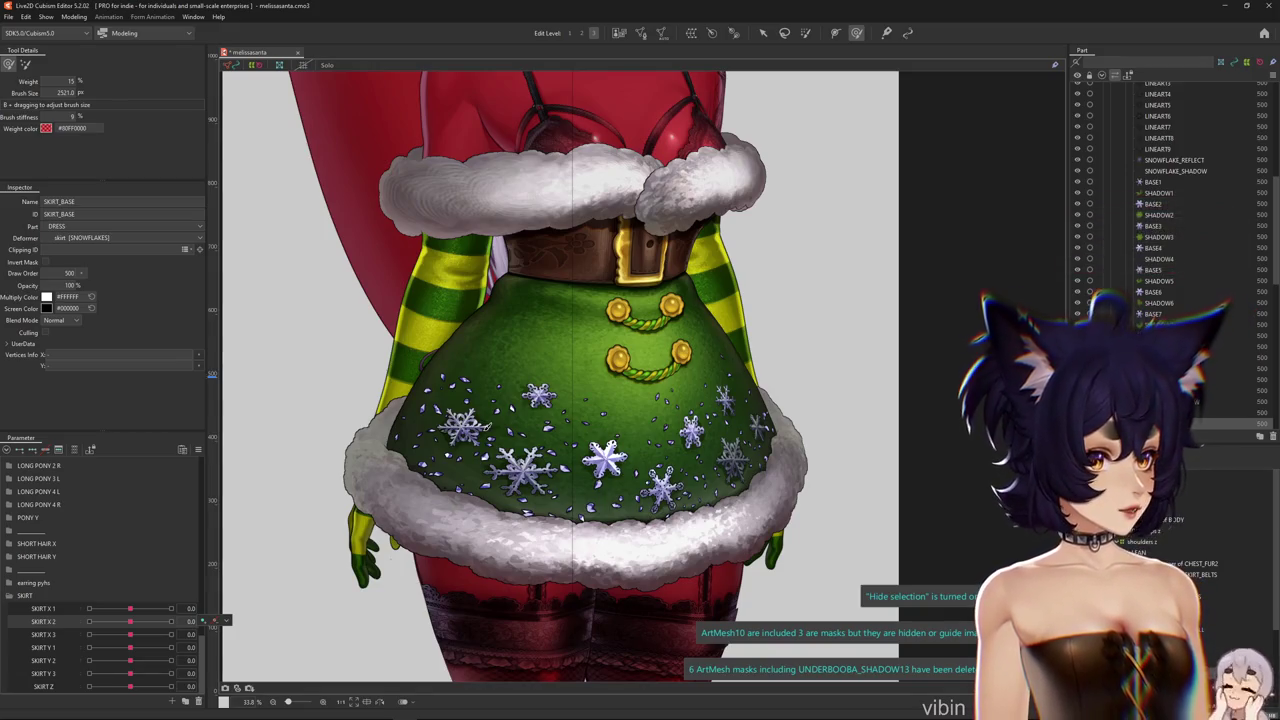
Reset all parameters to defaults and close the melissasanta model with Ctrl+W
scroll(385, 230, "down", 3)
left_click(199, 450)
left_click(250, 451)
key("ctrl+w")
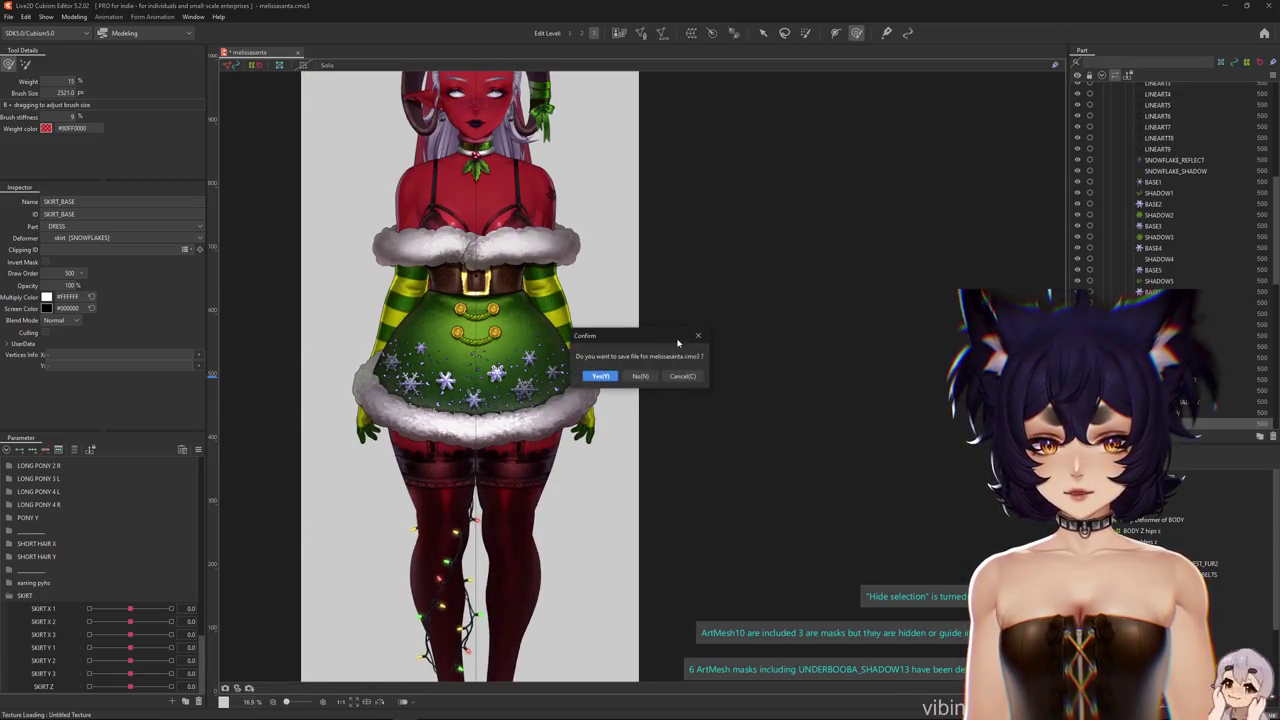
Discard changes to melissasanta.cmo3 and reopen Okami Sky Updated.cmo3 from recent files
left_click(649, 380)
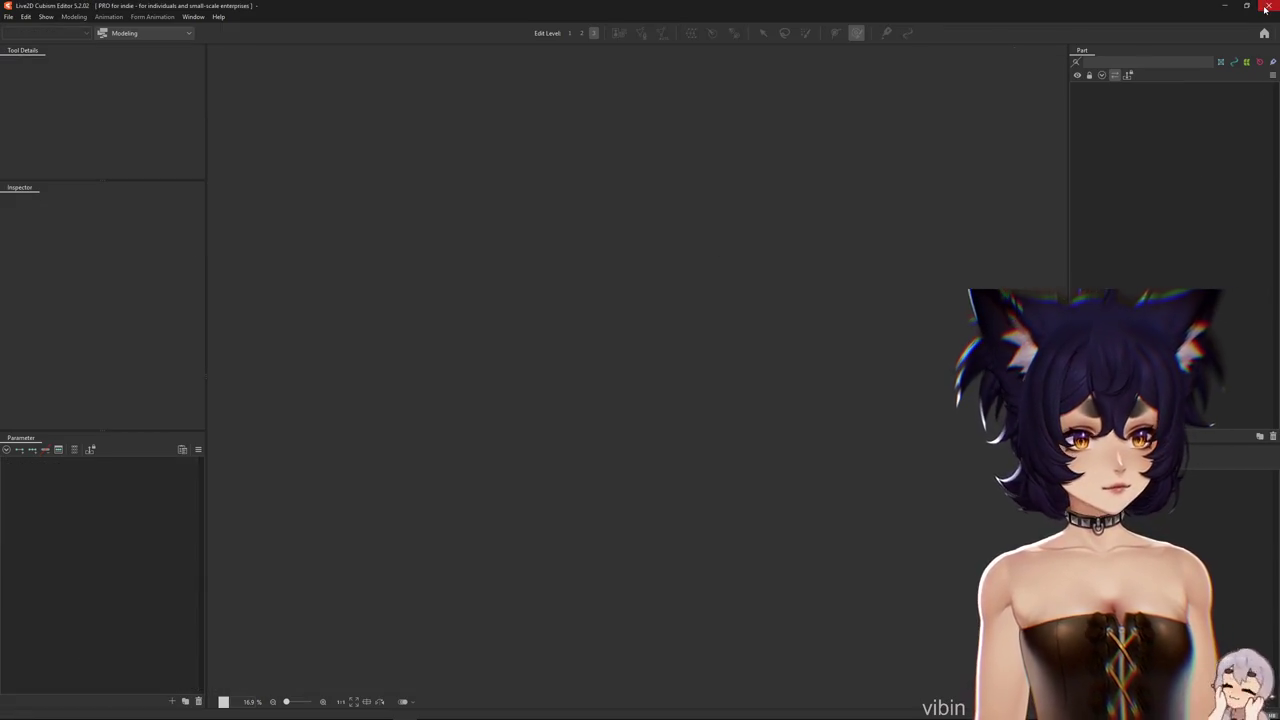
key("alt+F4")
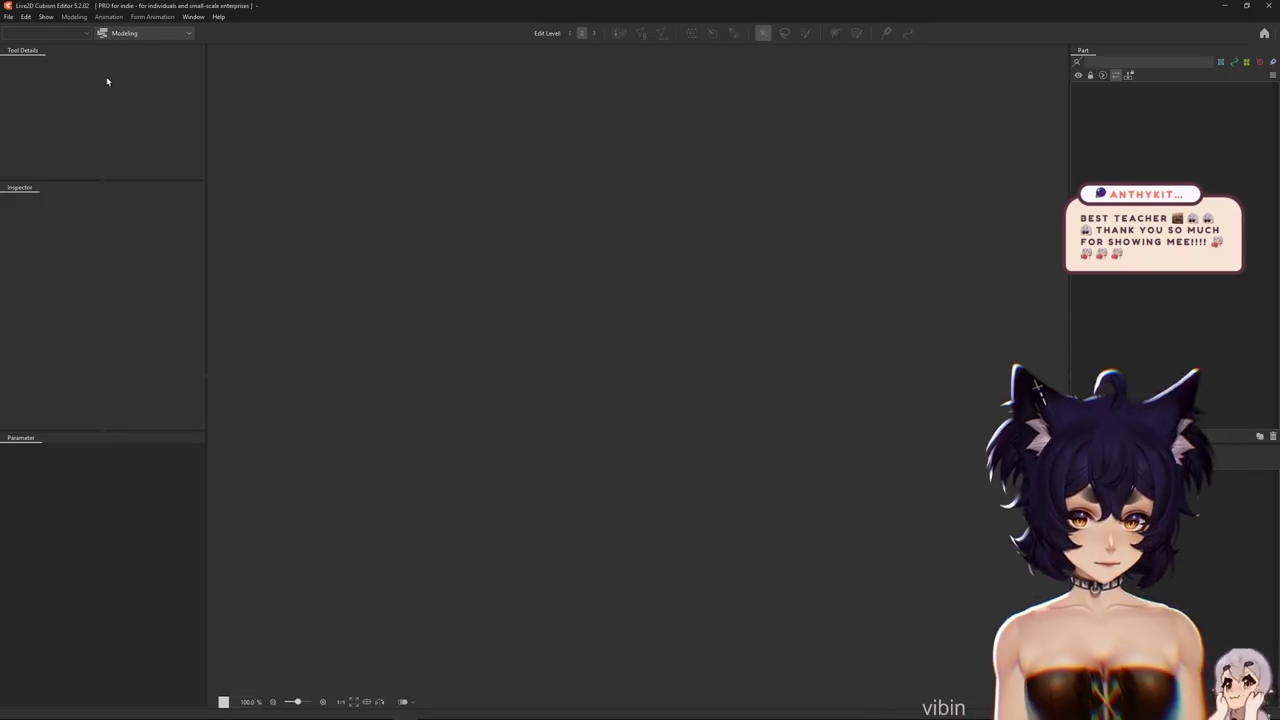
left_click(8, 17)
mouse_move(40, 63)
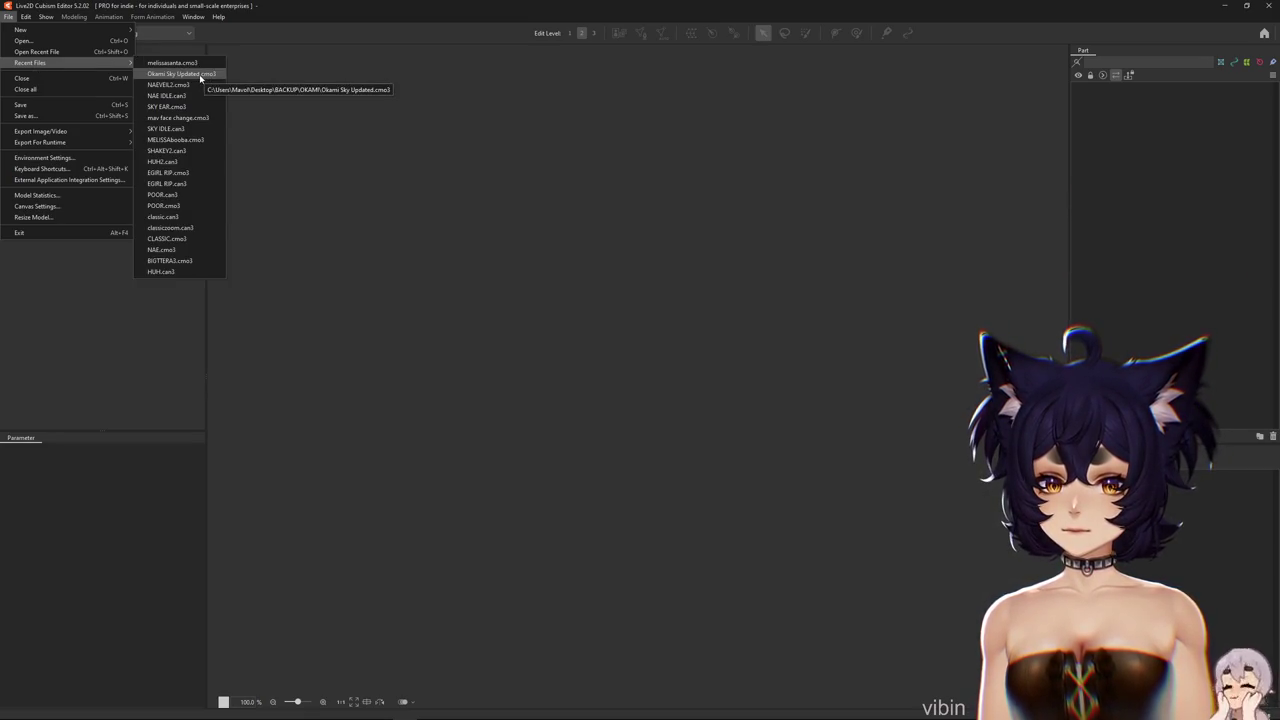
left_click(160, 75)
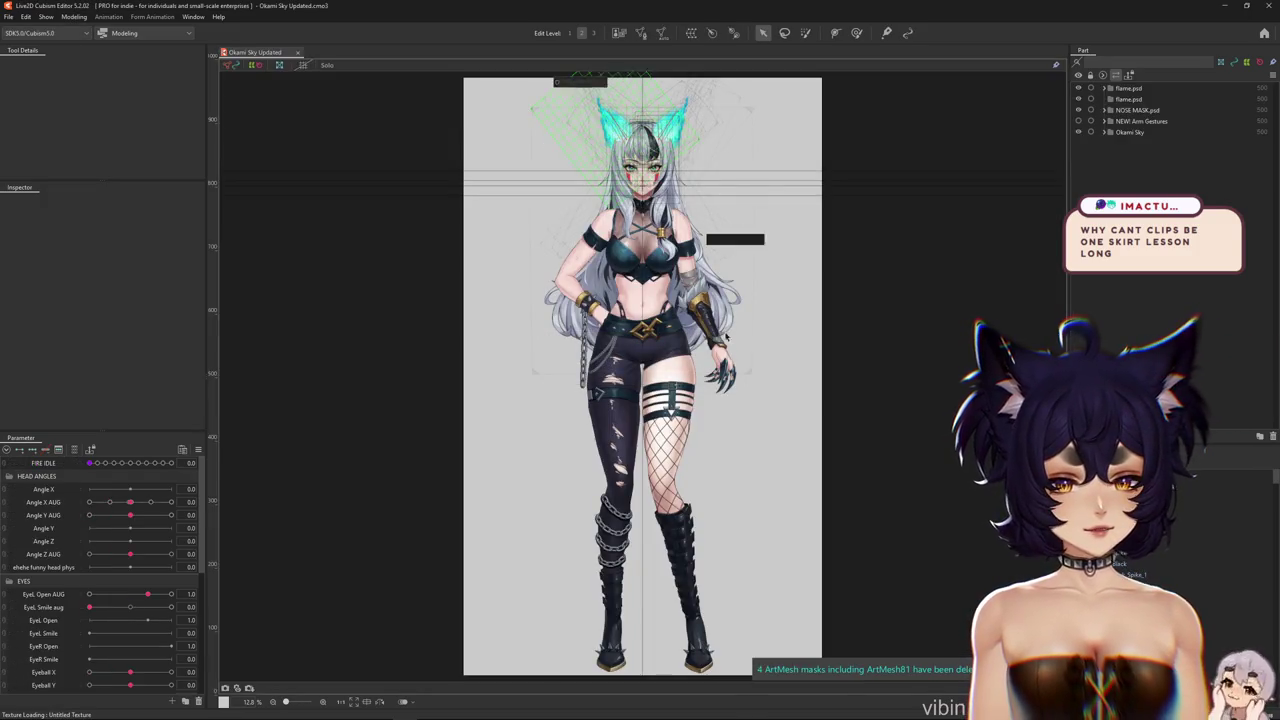
Zoom to the face, test EYEBALL X PARALLEL 3, switch to weight painting, and reset it to zero
scroll(735, 345, "up", 3)
scroll(687, 399, "up", 2)
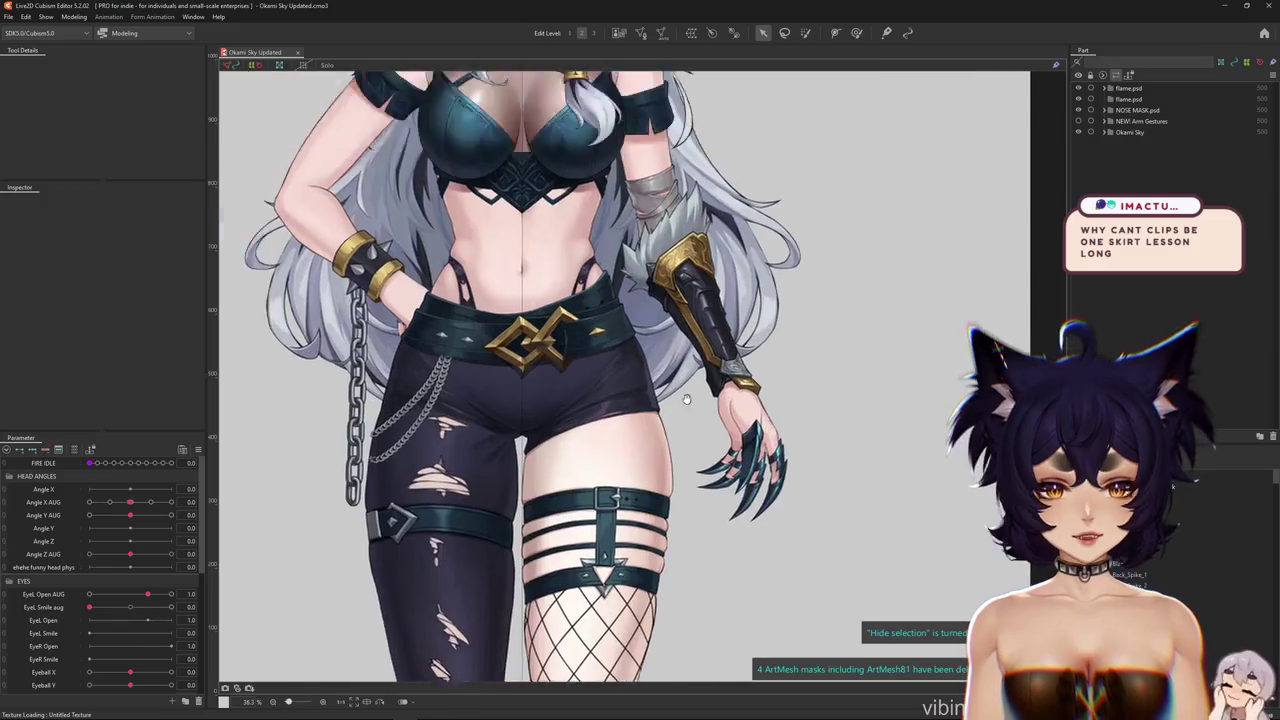
scroll(687, 399, "down", 2)
scroll(637, 265, "up", 4)
left_click_drag(614, 225, 614, 417)
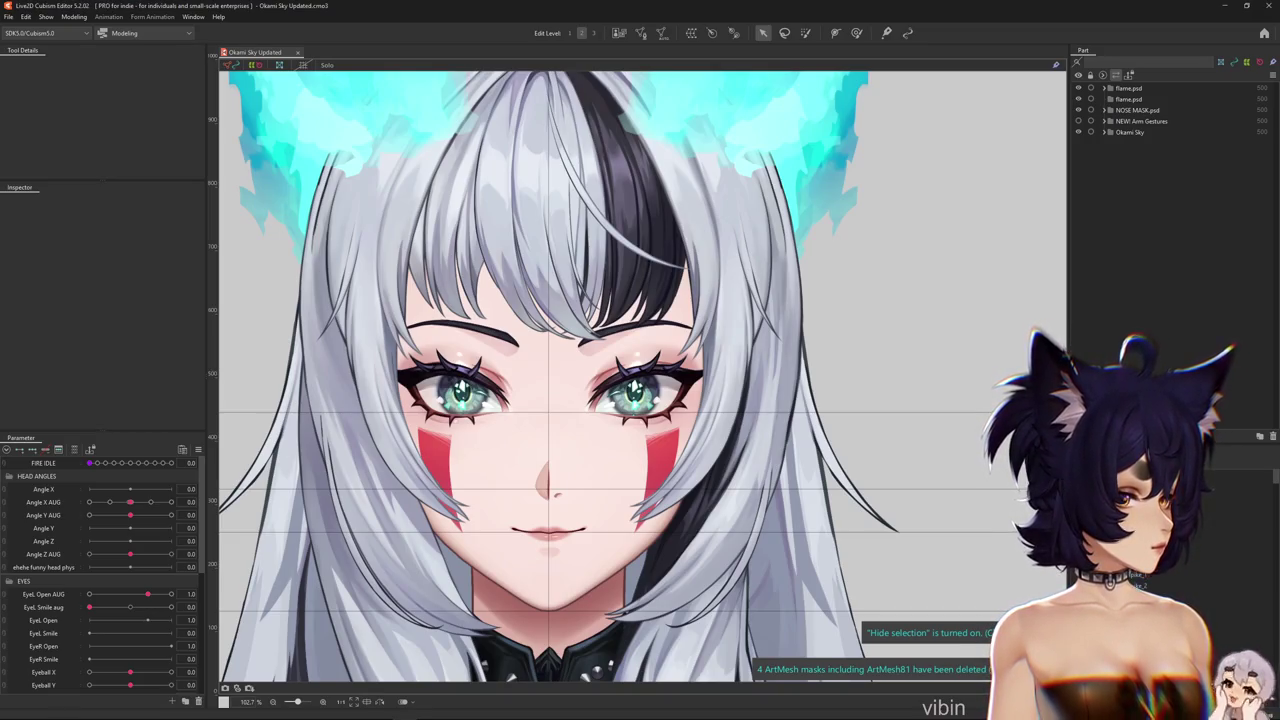
scroll(704, 413, "down", 4)
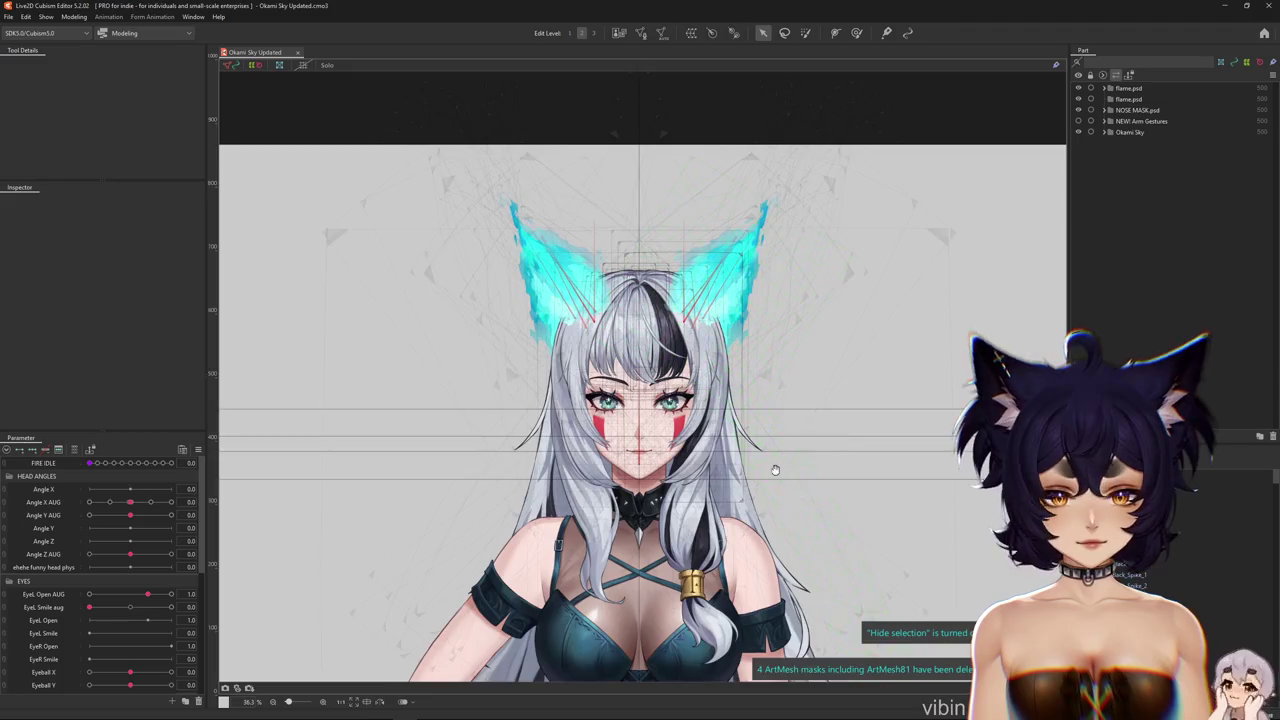
scroll(520, 315, "up", 5)
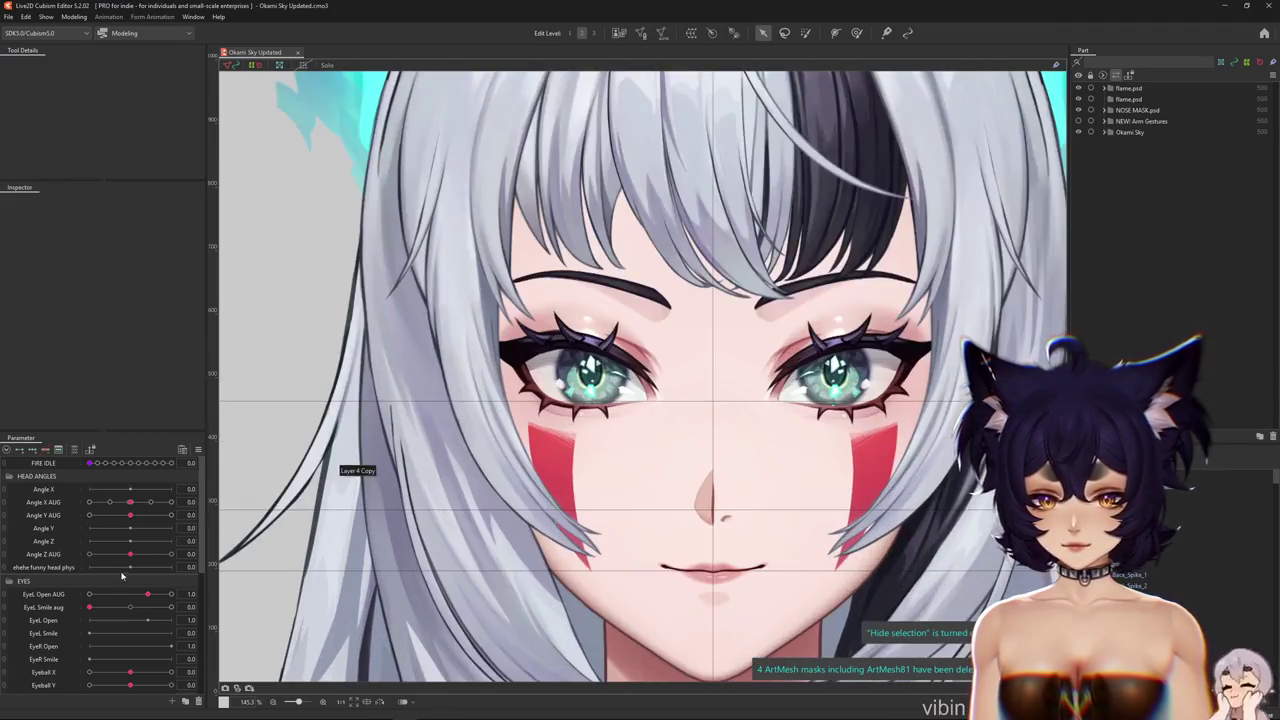
scroll(128, 604, "down", 3)
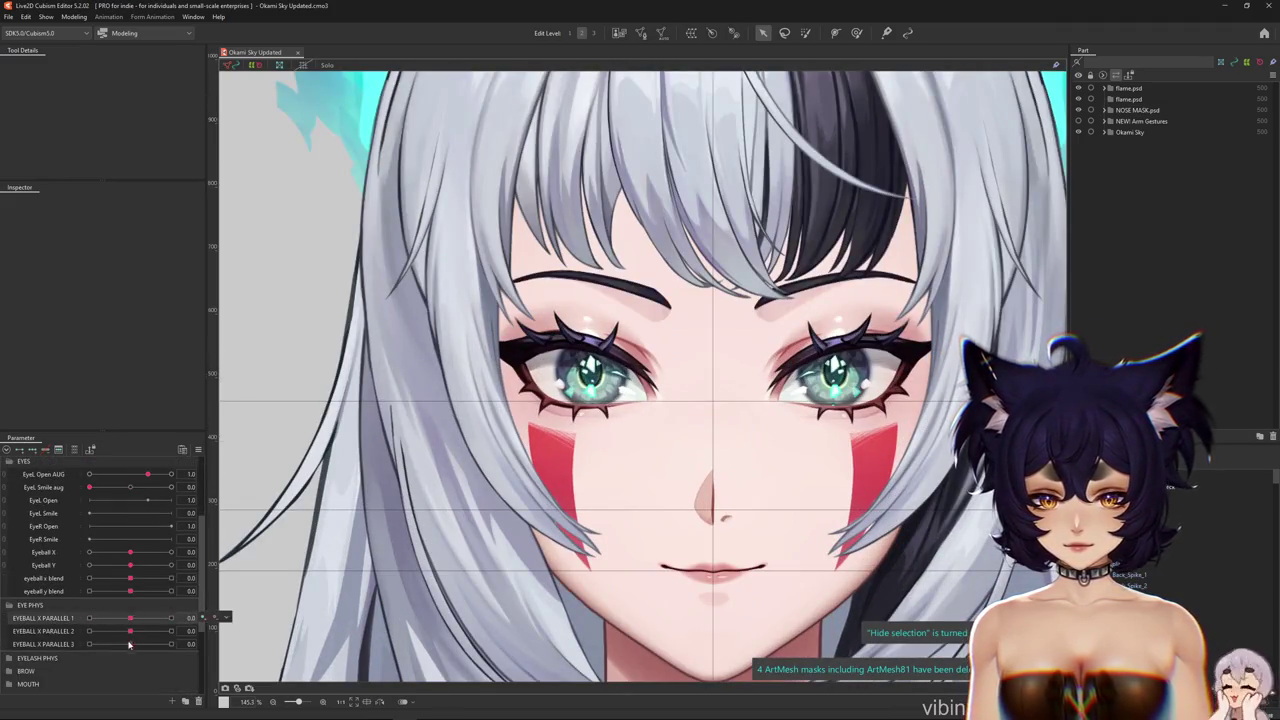
left_click_drag(127, 643, 171, 643)
scroll(590, 427, "up", 3)
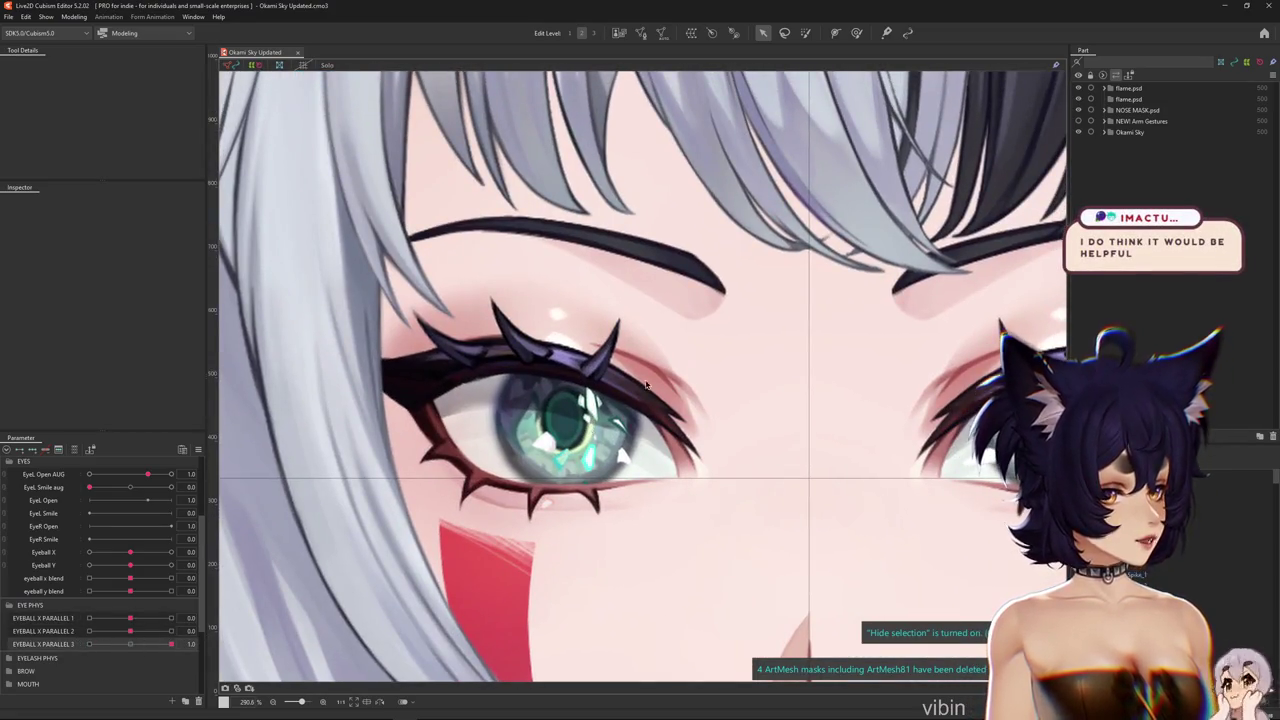
left_click(856, 33)
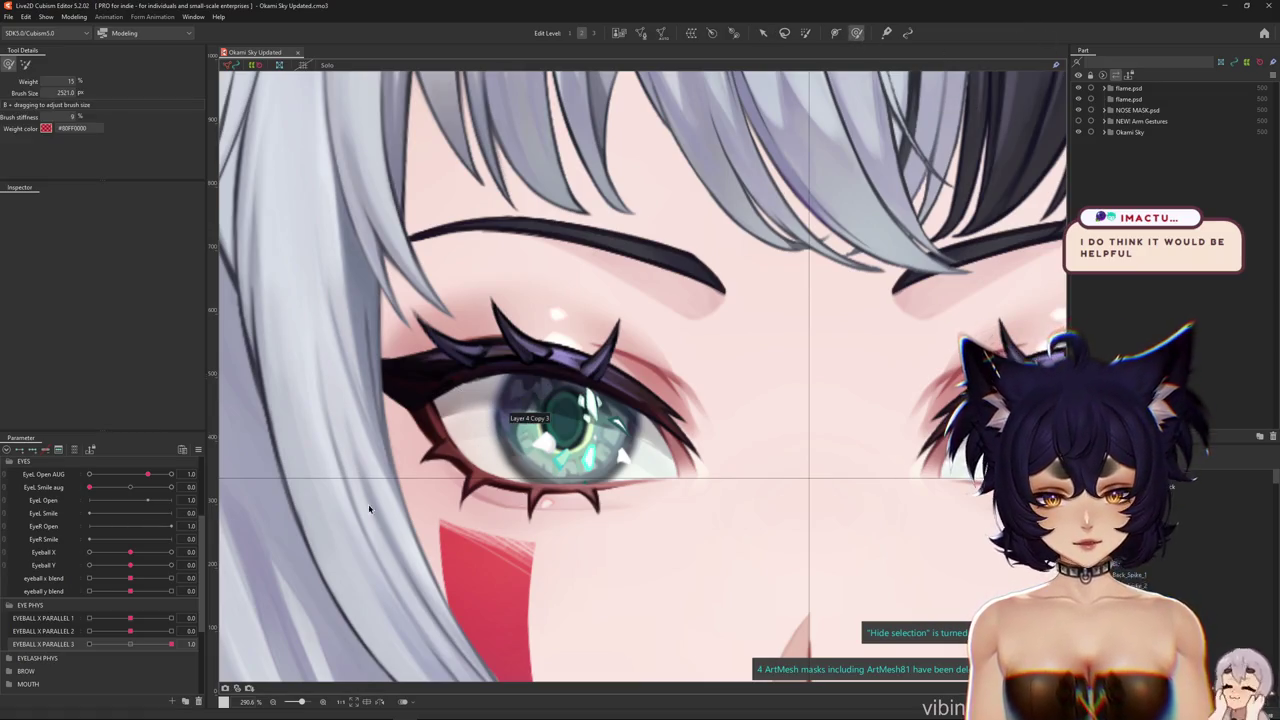
left_click(127, 643)
Select the Highlight 2 sparkle mesh, shrink the weight brush, and begin a new parameter
scroll(573, 417, "up", 3)
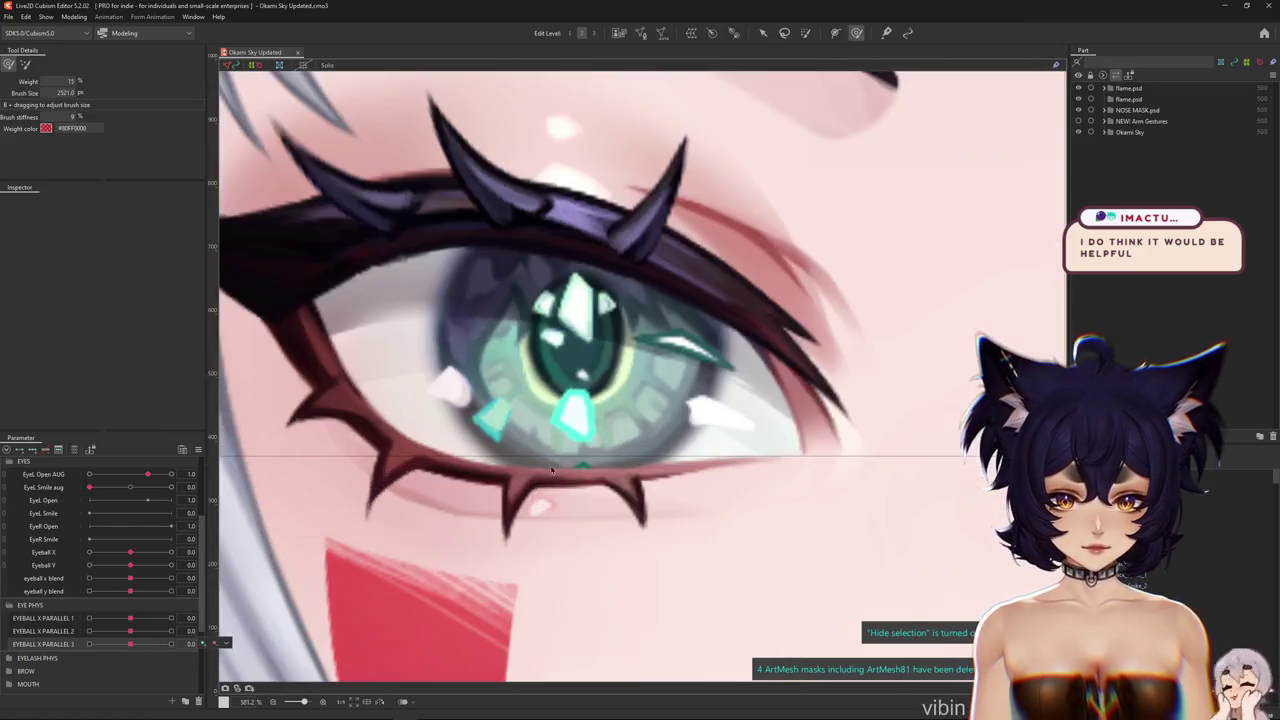
right_click(573, 417)
left_click(622, 443)
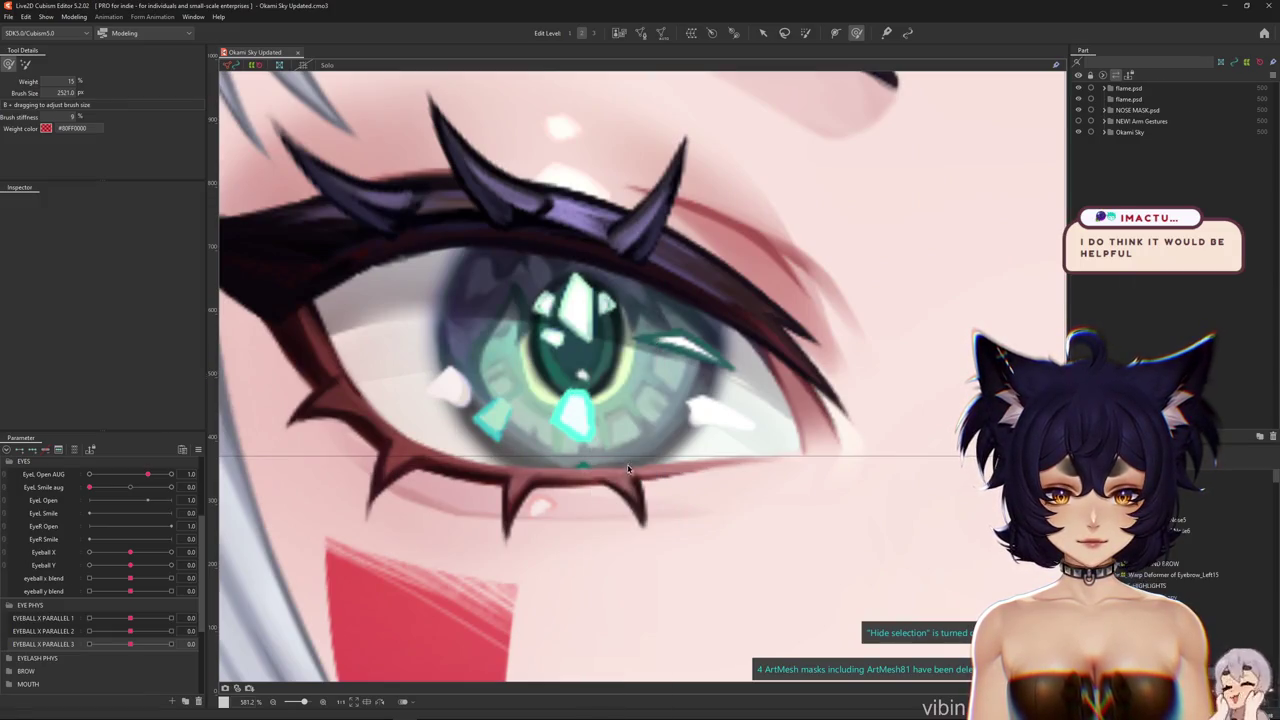
left_click_drag(619, 533, 591, 565)
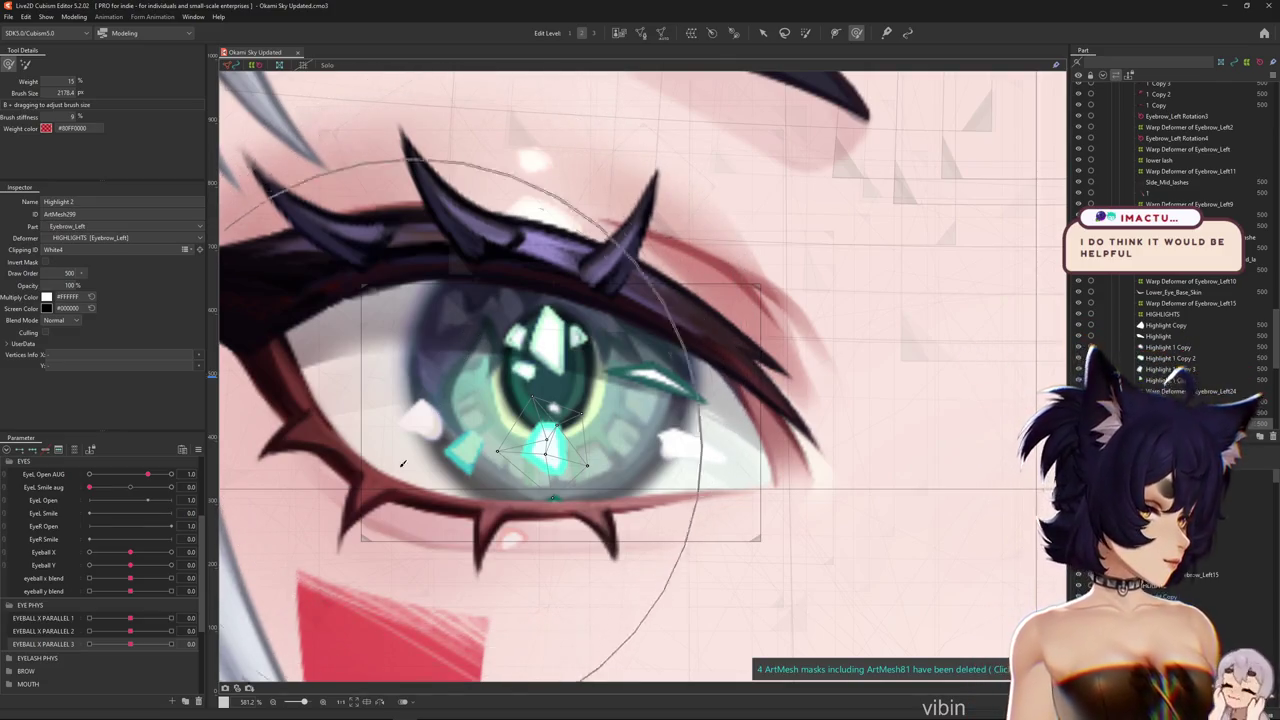
left_click(174, 701)
type("SPARKLE X 1")
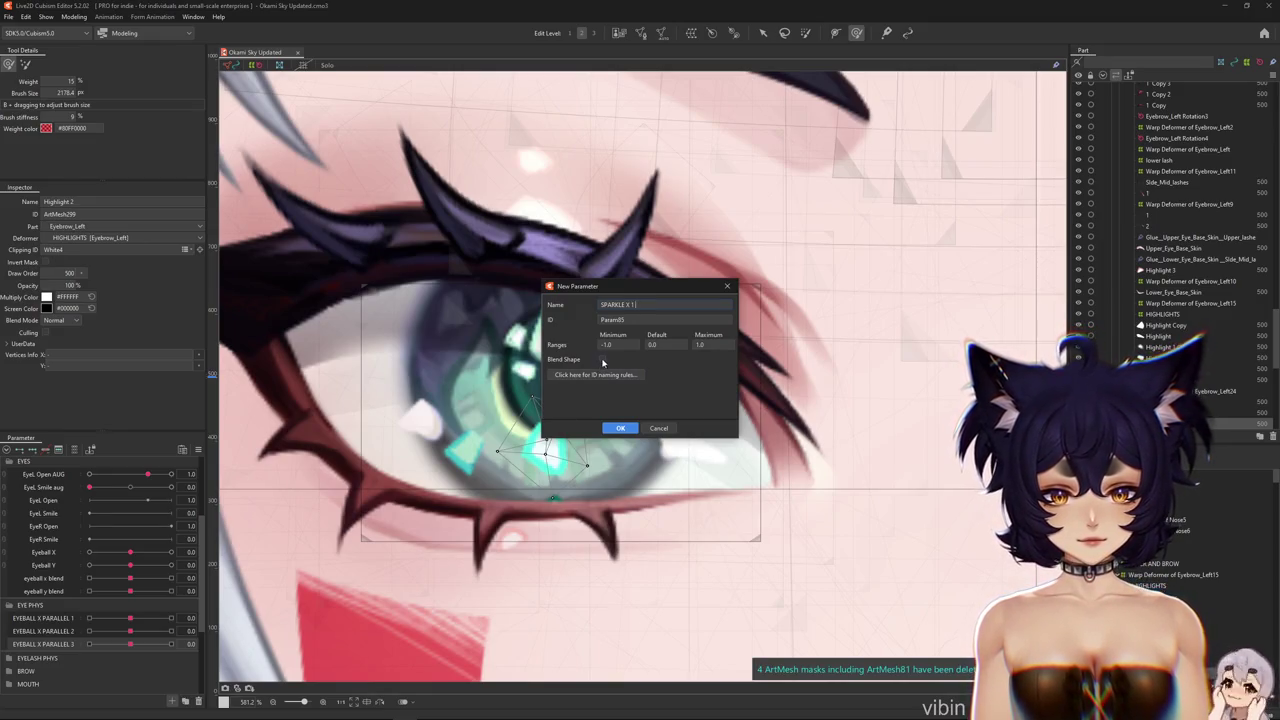
Create the SPARKLE X 1 parameter, then reselect Highlight 2 and enter Edit Mesh
left_click(620, 427)
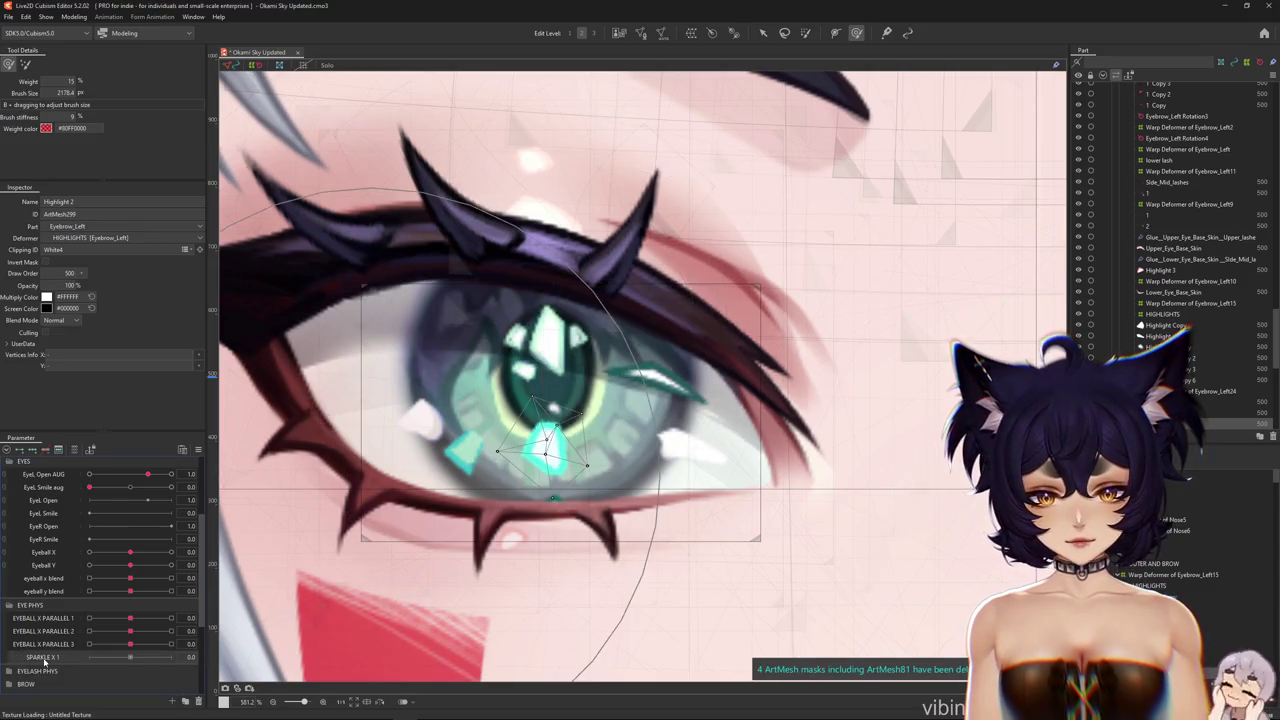
scroll(545, 455, "up", 5)
right_click(592, 460)
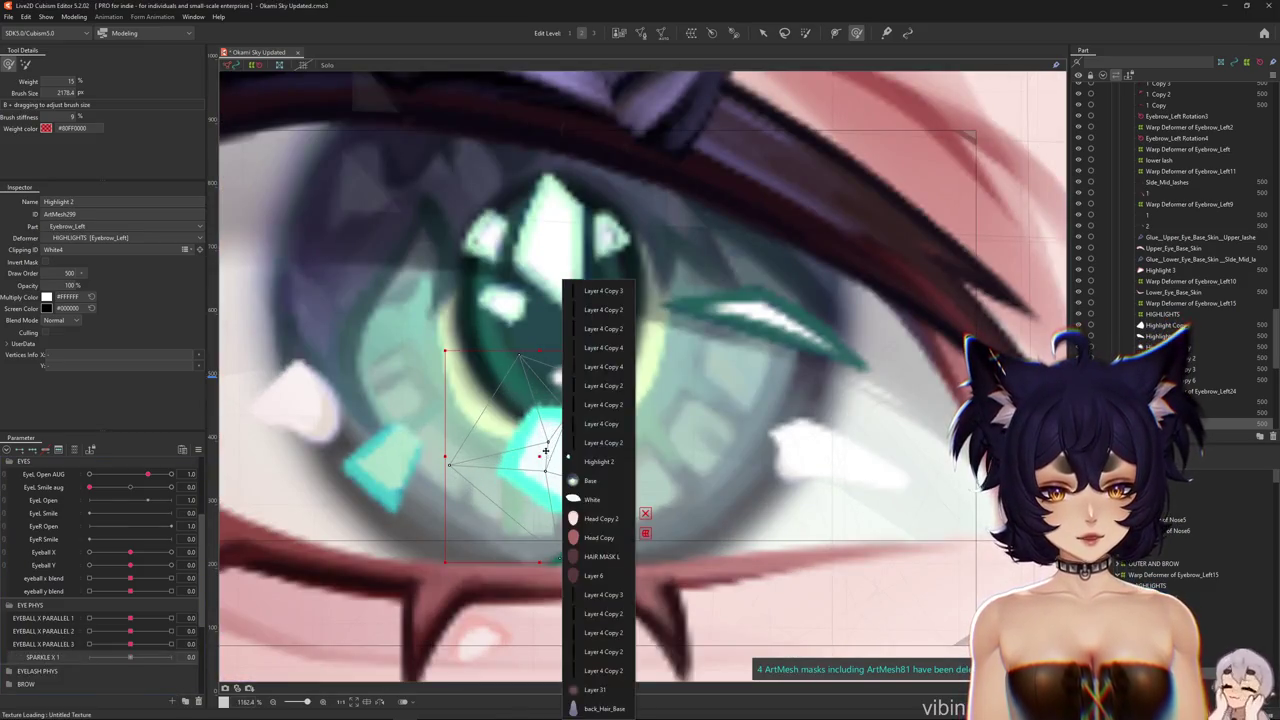
left_click(593, 461)
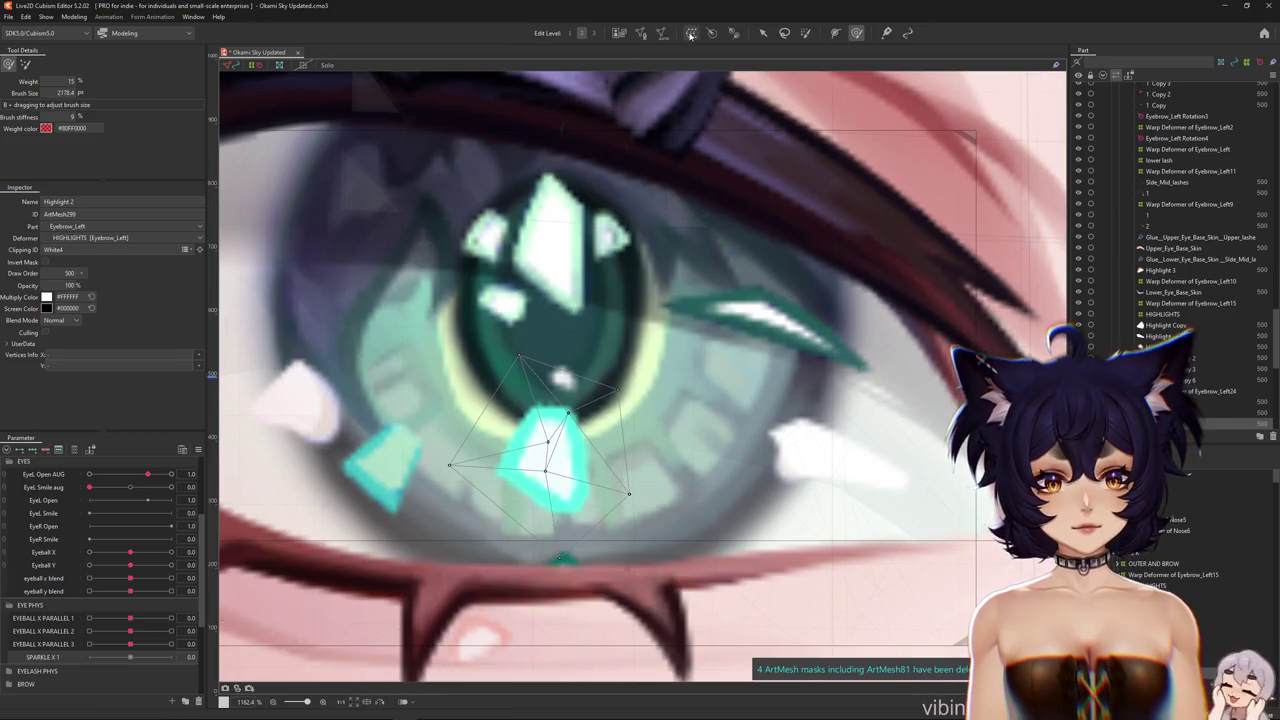
left_click(643, 35)
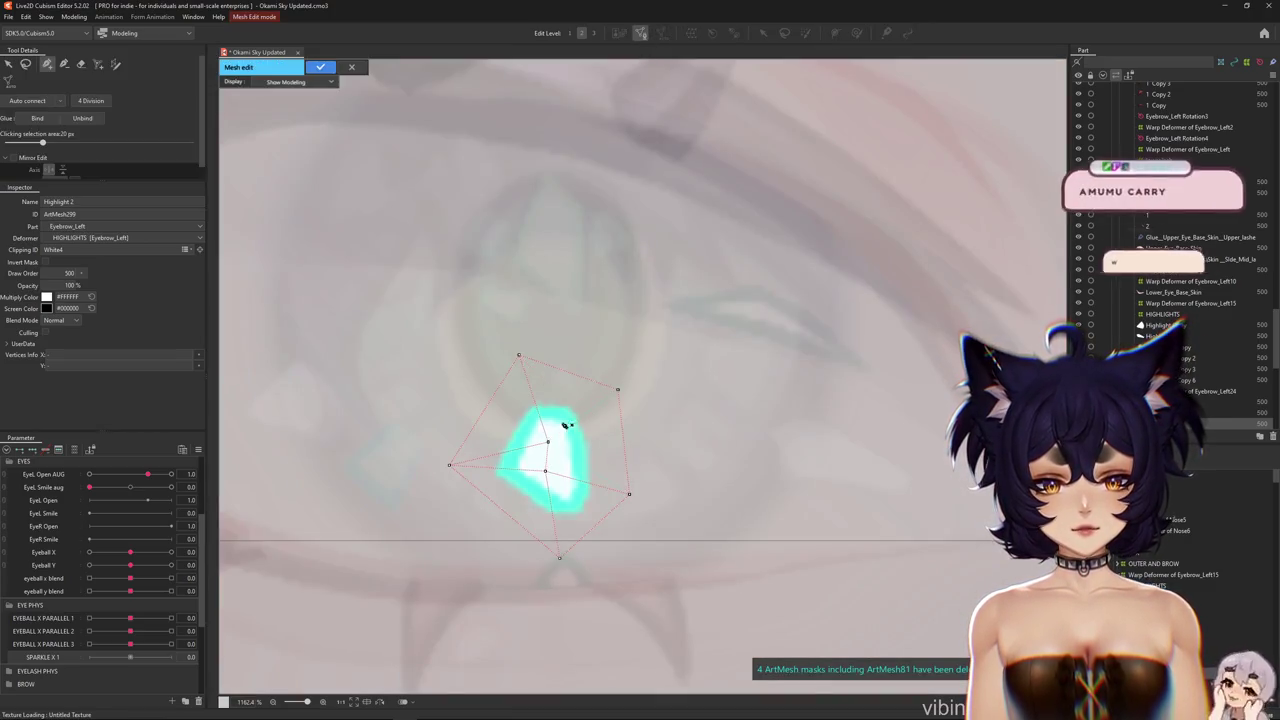
Add two vertices on the Highlight 2 sparkle's right edge and apply the mesh edit
left_click(592, 482)
left_click(584, 427)
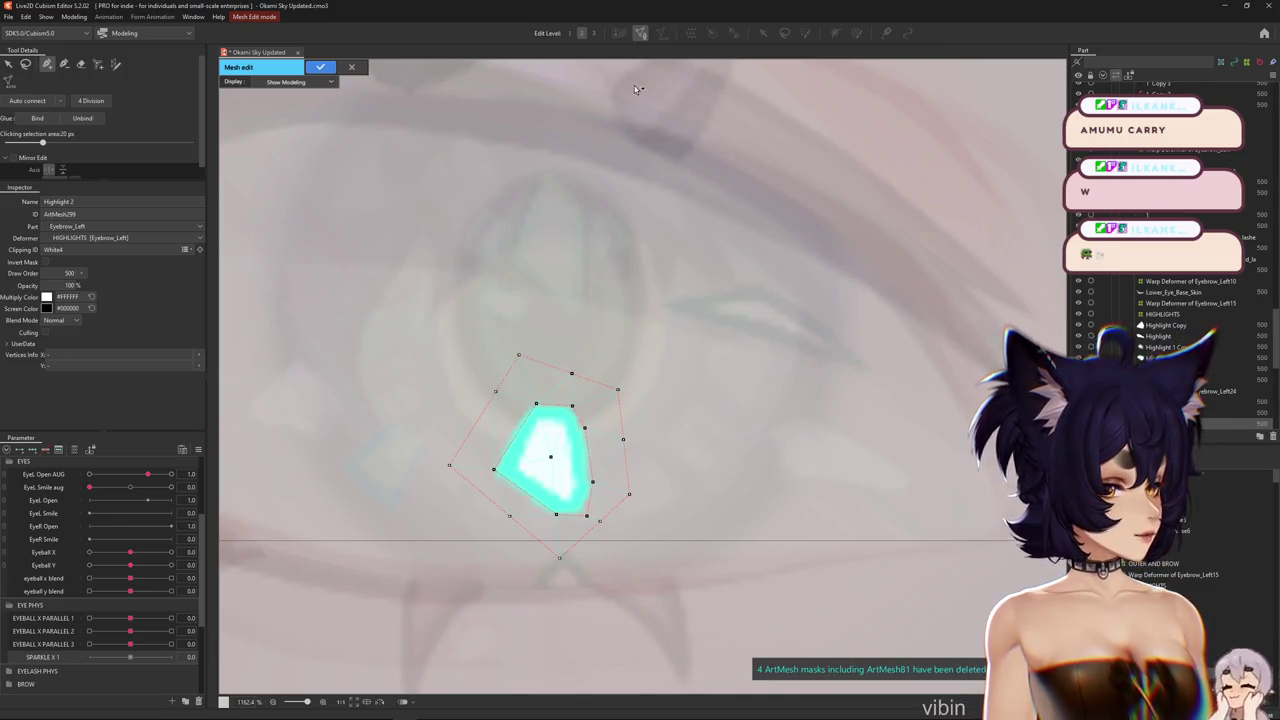
left_click(321, 67)
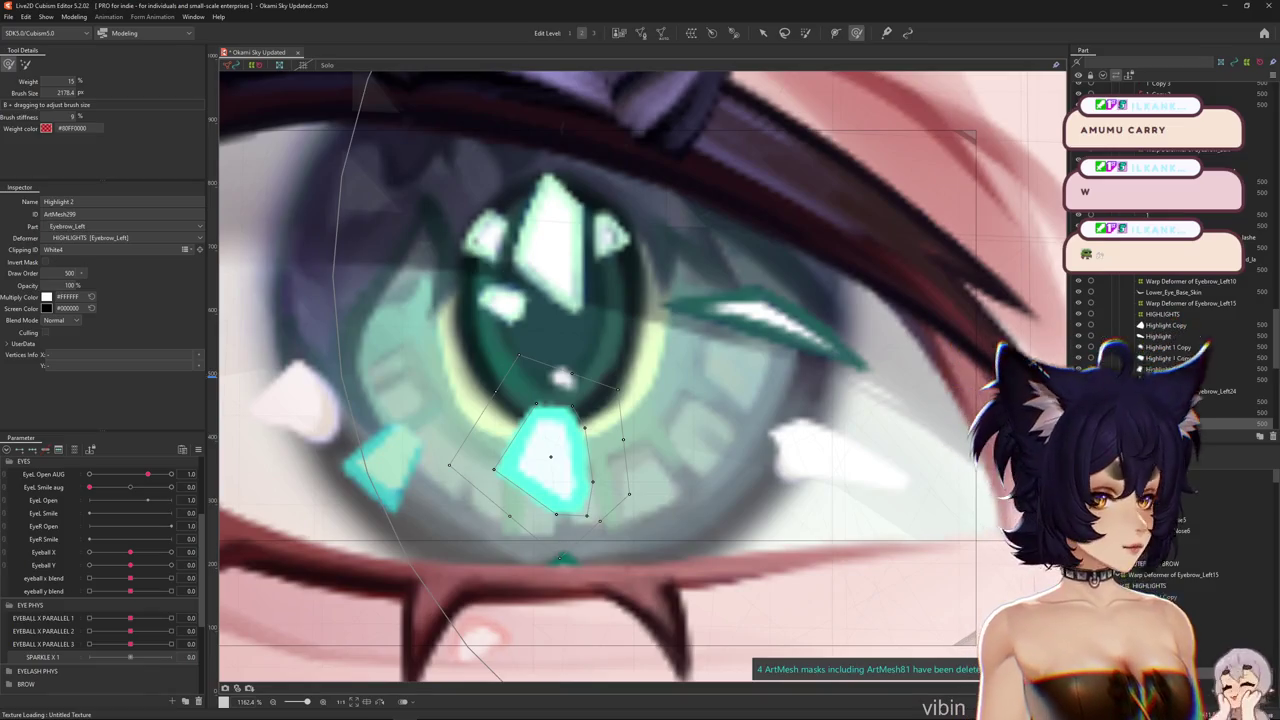
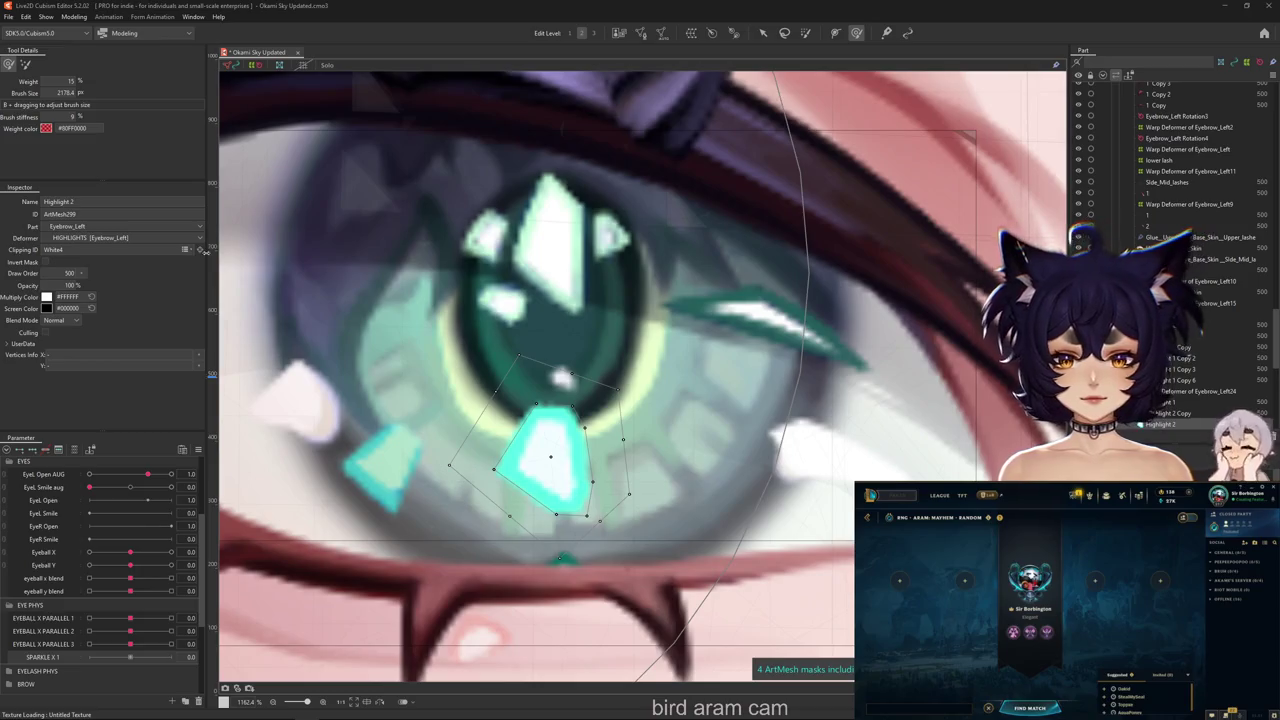
Narrow the left panels, zoom out, and dock Tool Details beside the Part panel
left_click_drag(204, 252, 138, 252)
left_click_drag(610, 330, 699, 329)
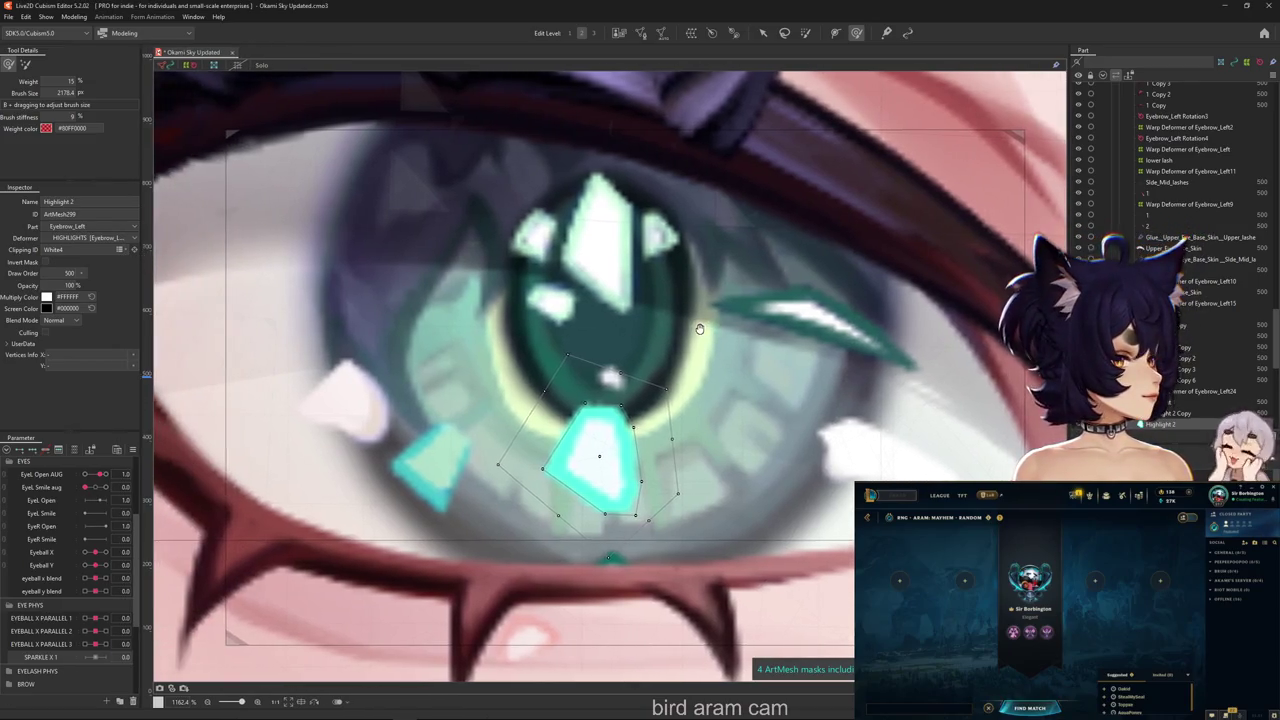
scroll(699, 329, "down", 2)
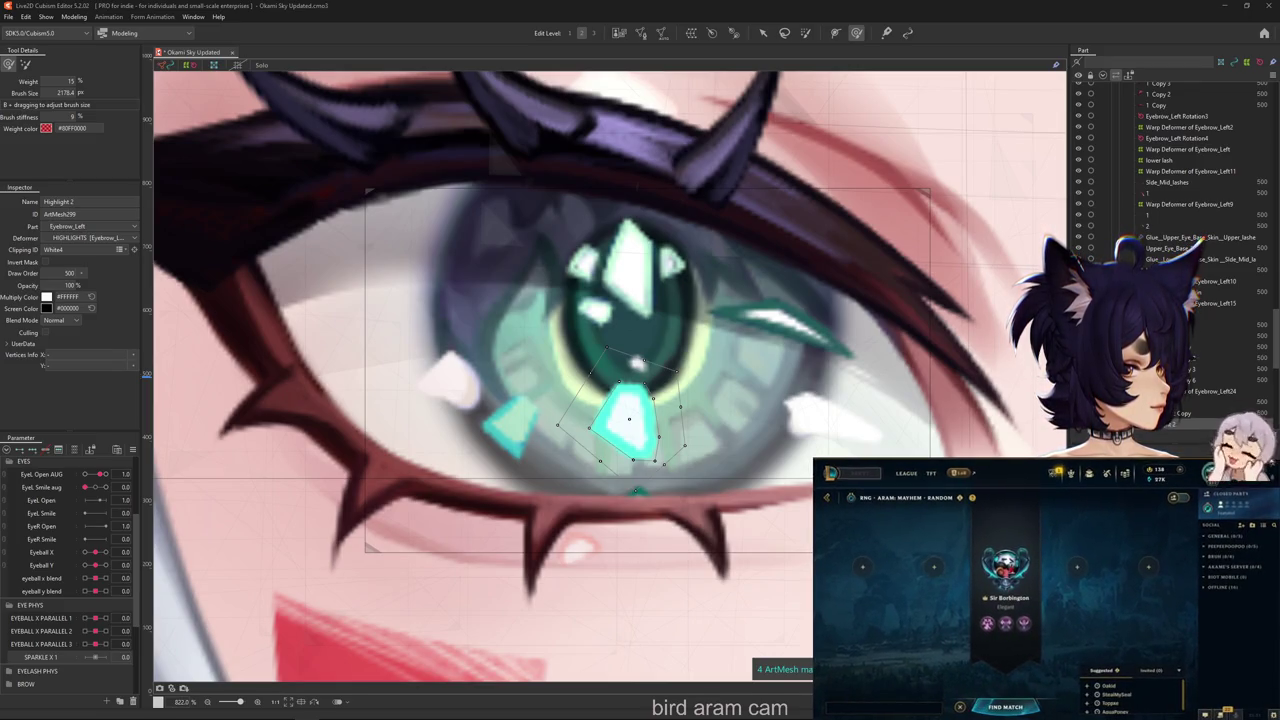
left_click(1010, 707)
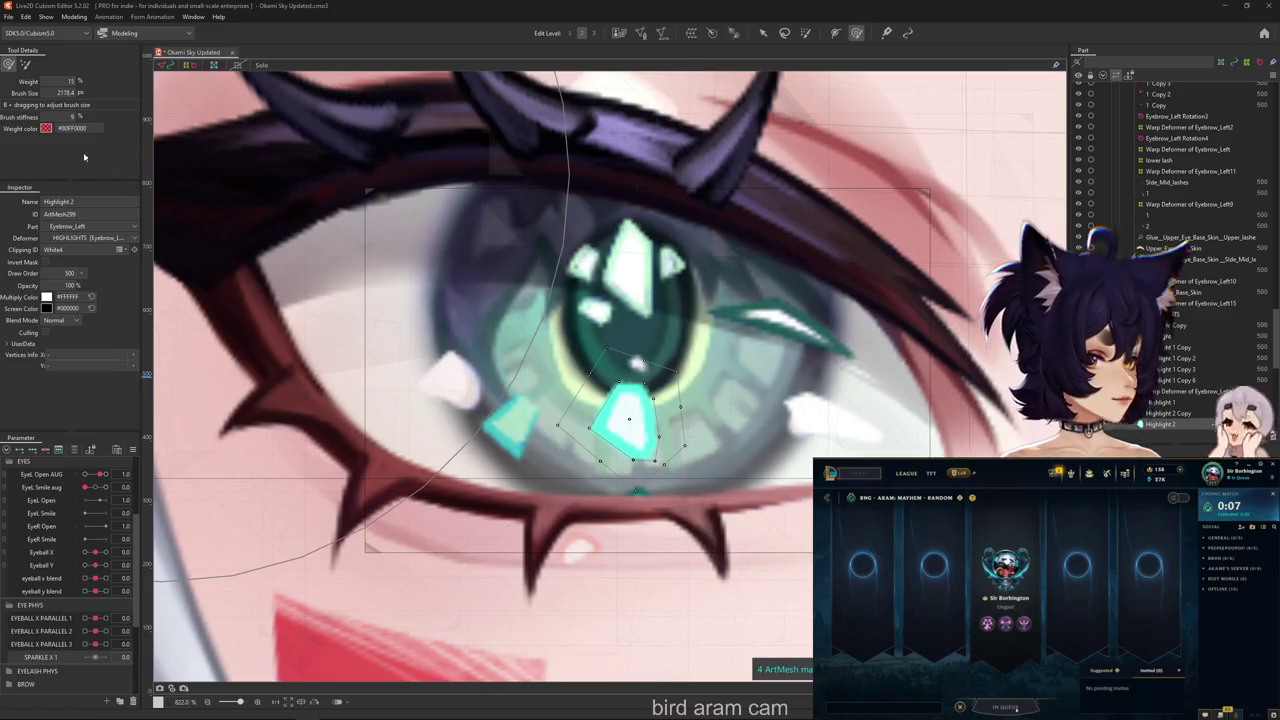
left_click_drag(22, 50, 1068, 68)
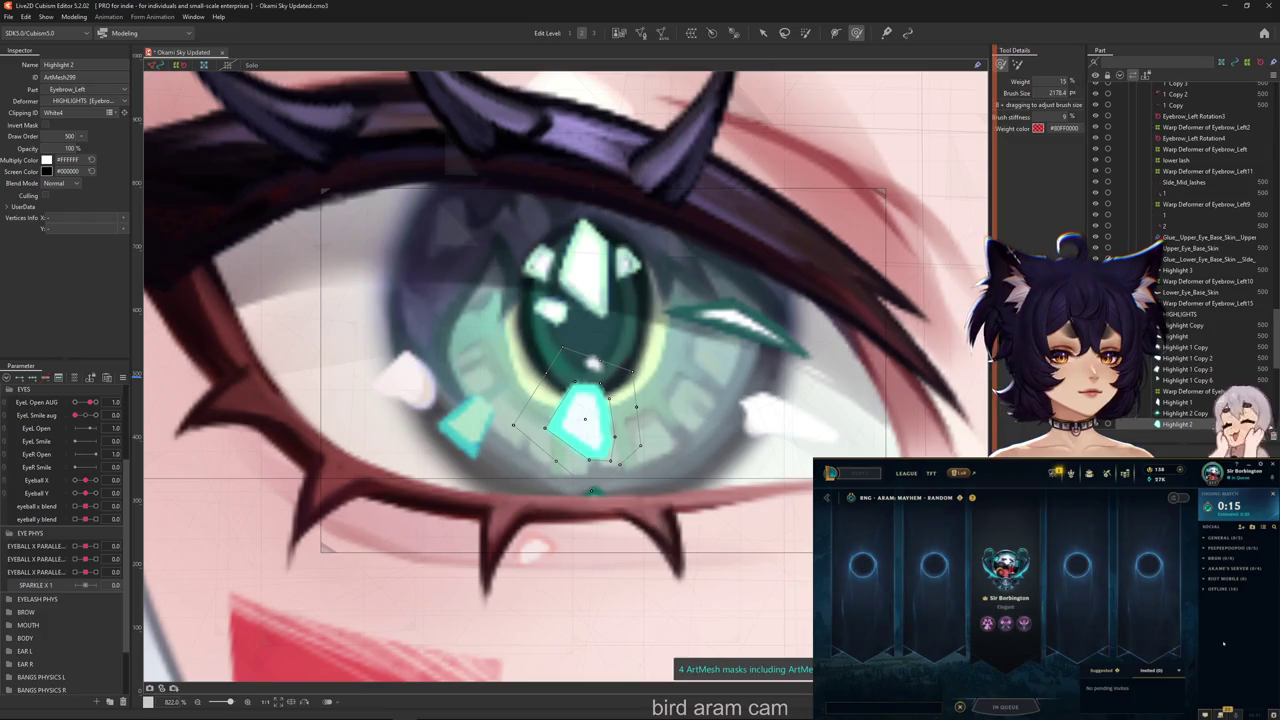
Widen the right Tool Details column and resize the Inspector column beside the canvas
left_click_drag(994, 150, 986, 150)
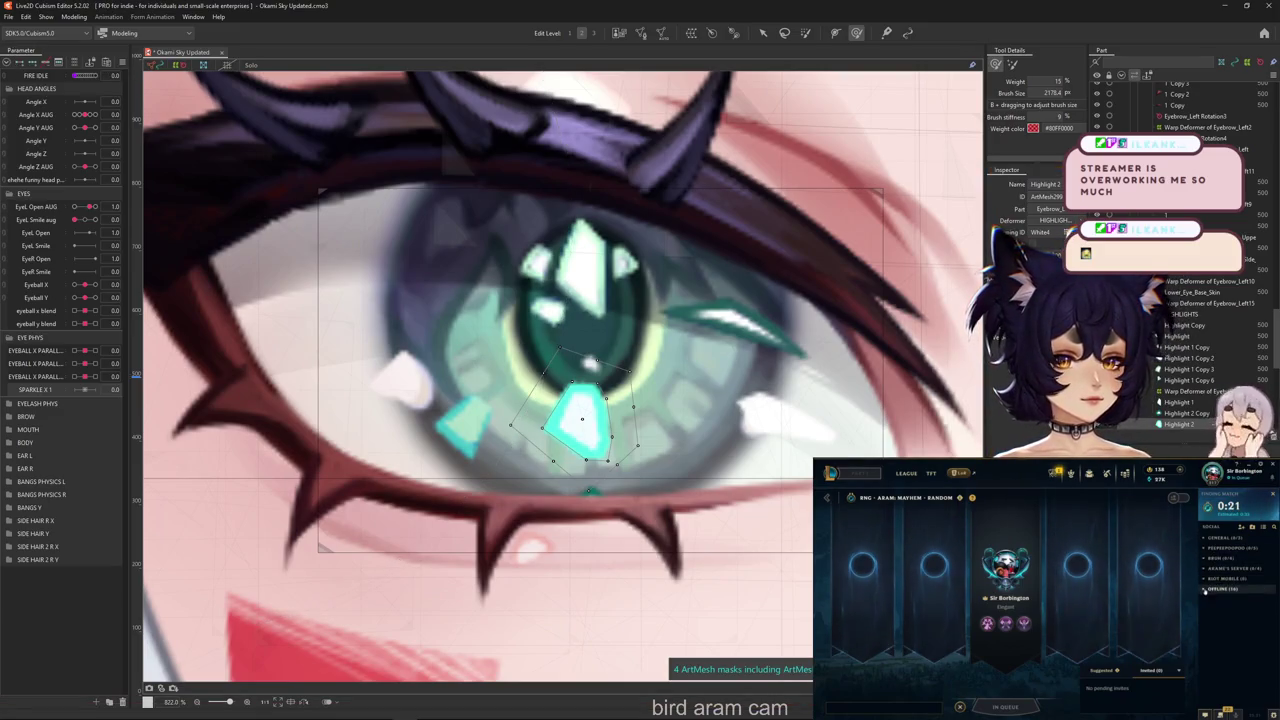
left_click(1205, 590)
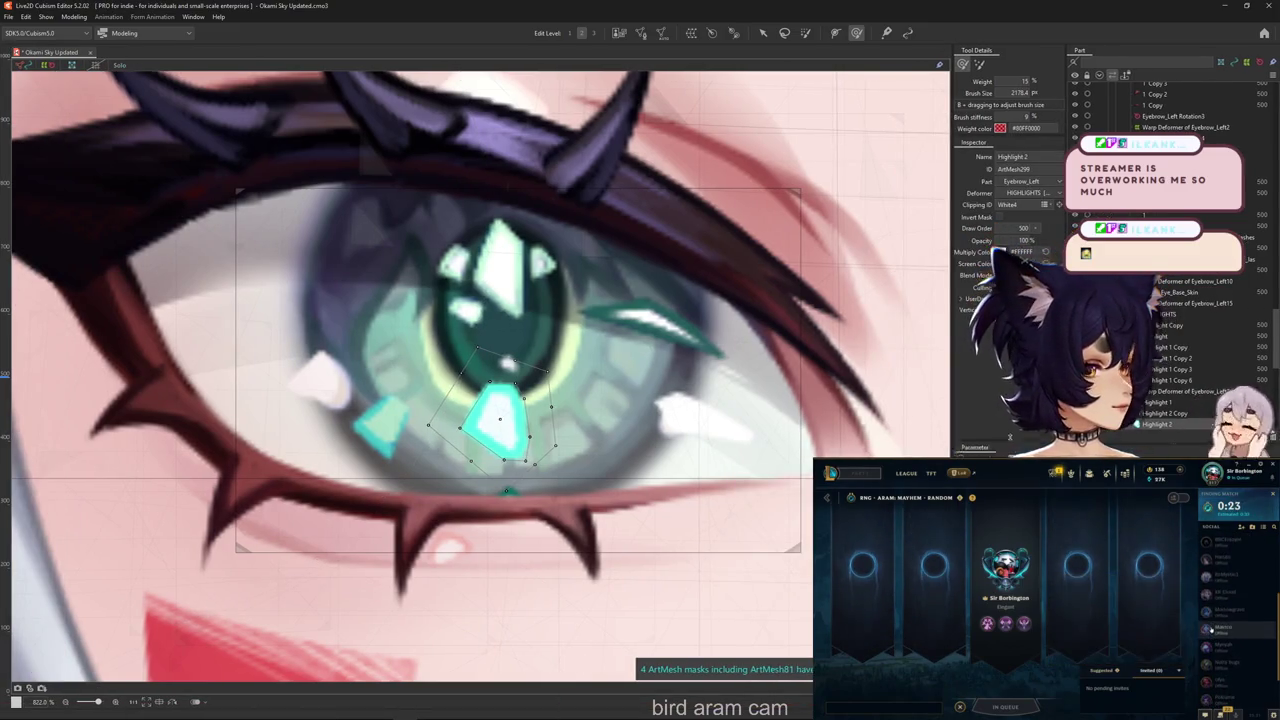
left_click(1055, 660)
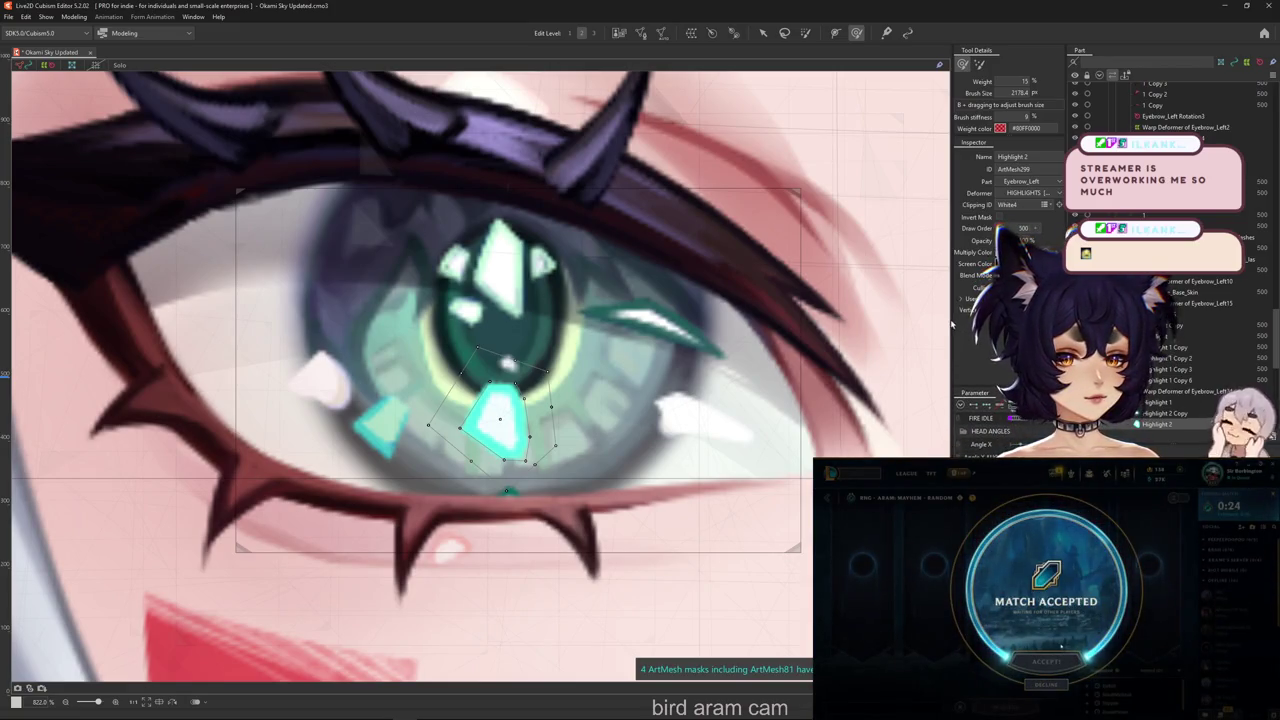
left_click_drag(952, 323, 924, 323)
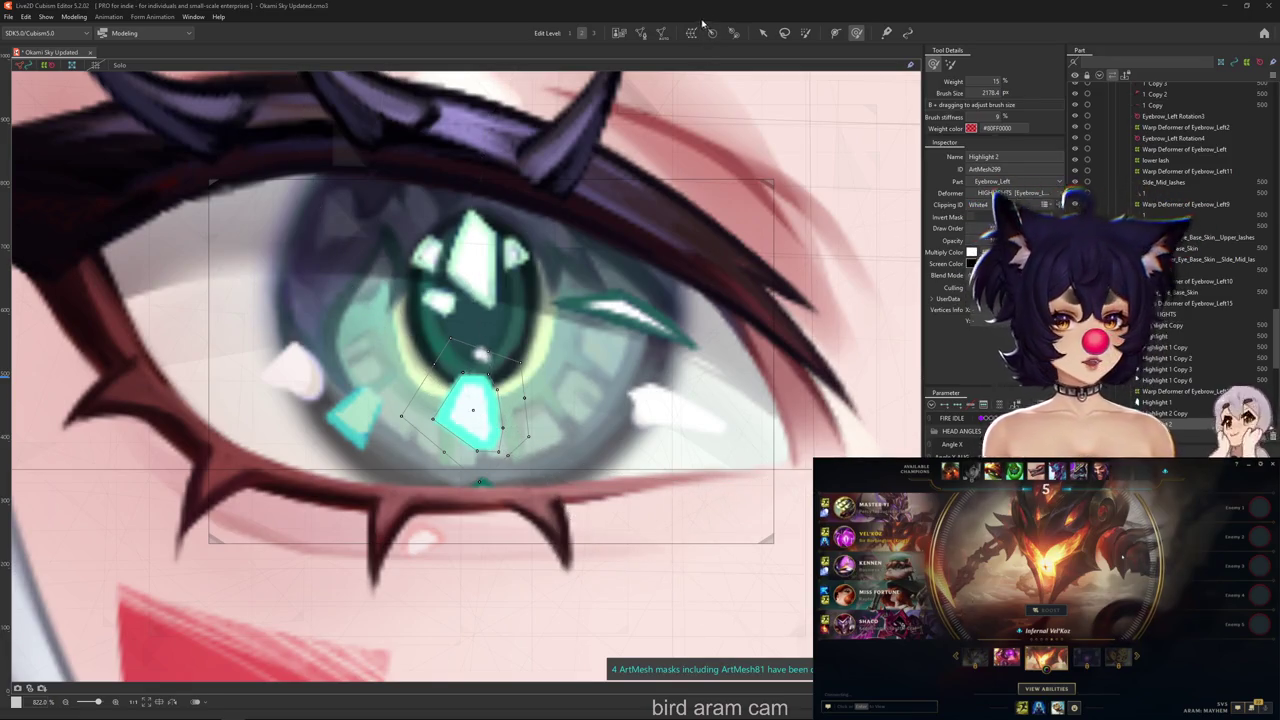
Center the view on the left eye and shrink the deform brush
scroll(673, 350, "down", 2)
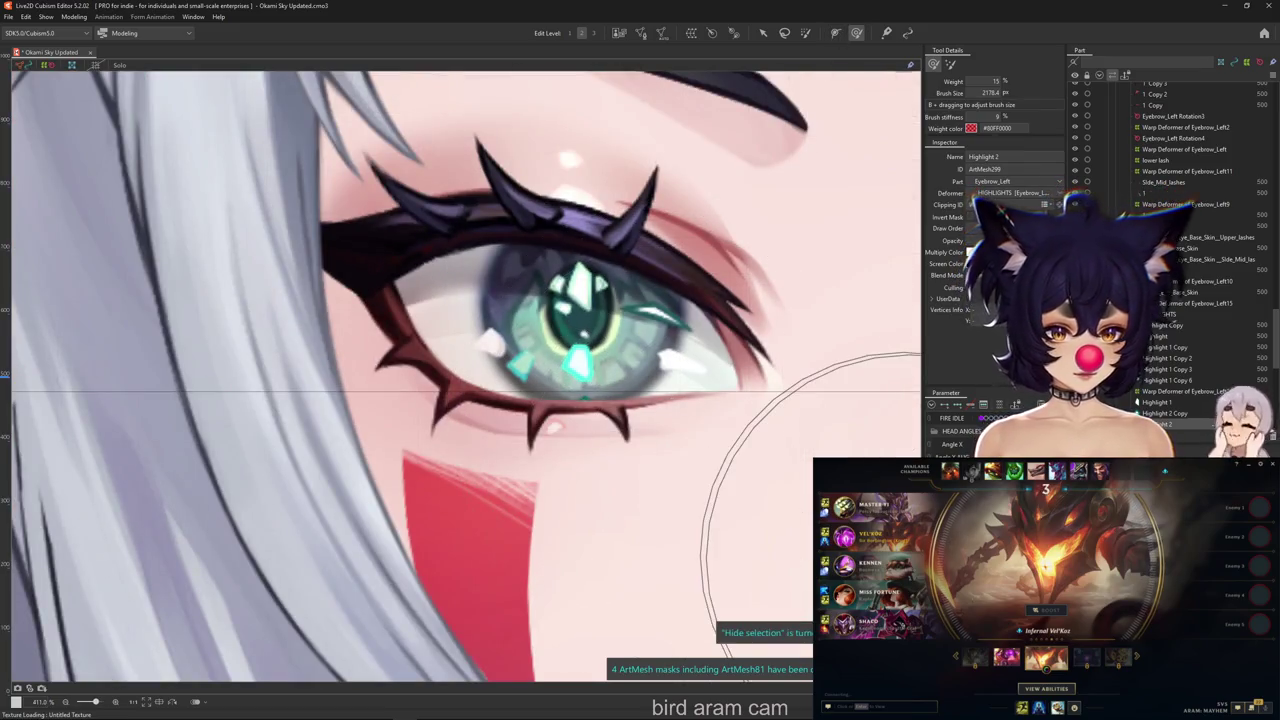
left_click_drag(900, 393, 836, 410)
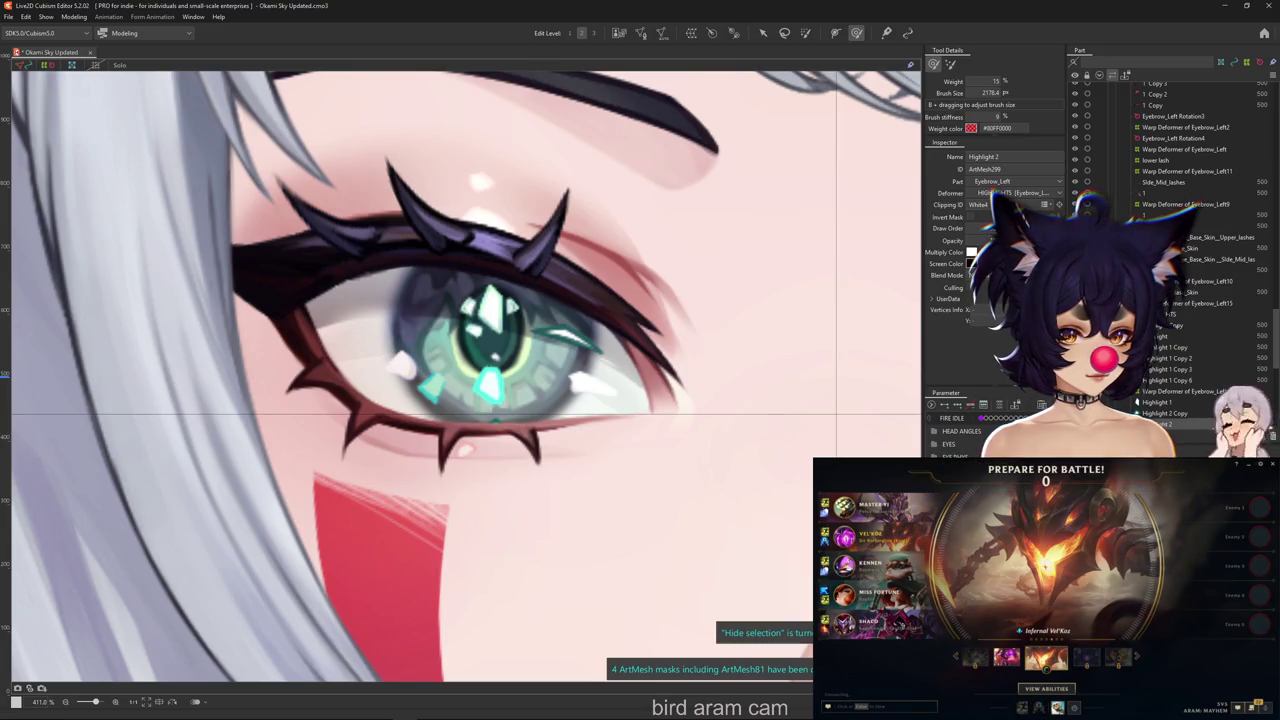
mouse_move(641, 531)
left_mouse_down()
mouse_move(557, 443)
mouse_move(489, 295)
left_mouse_up()
scroll(576, 297, "down", 6)
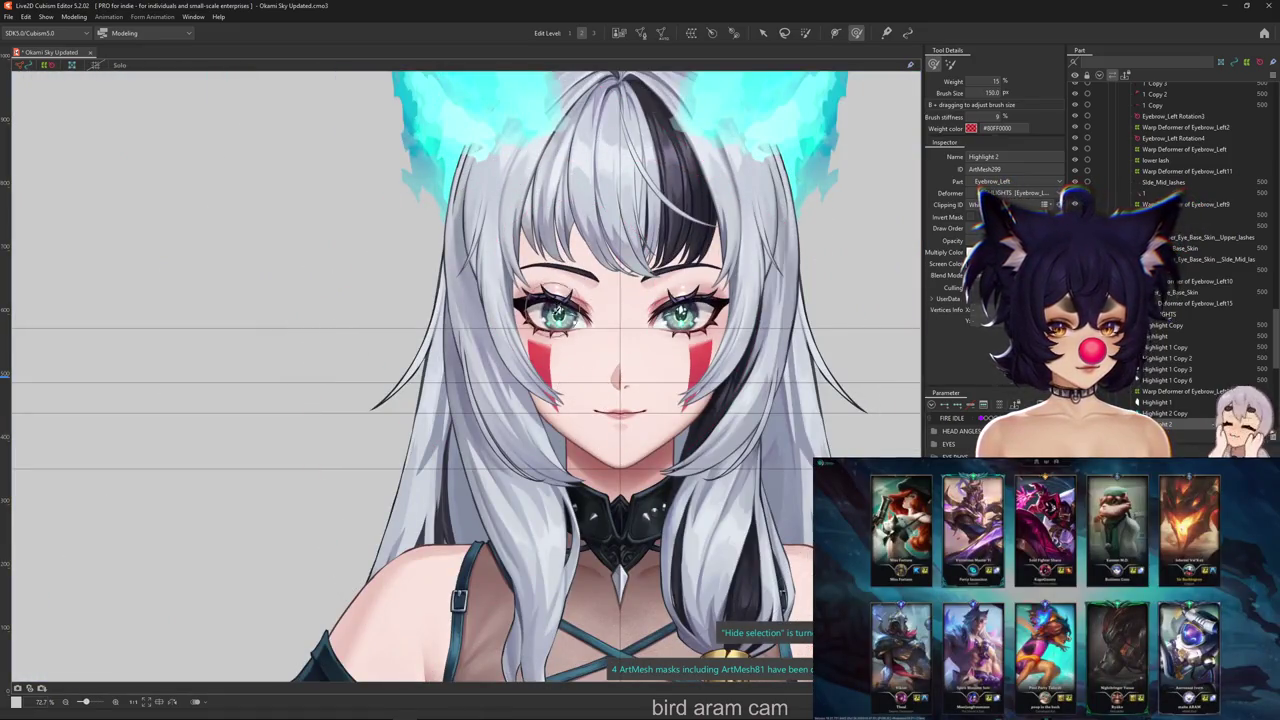
scroll(456, 397, "up", 4)
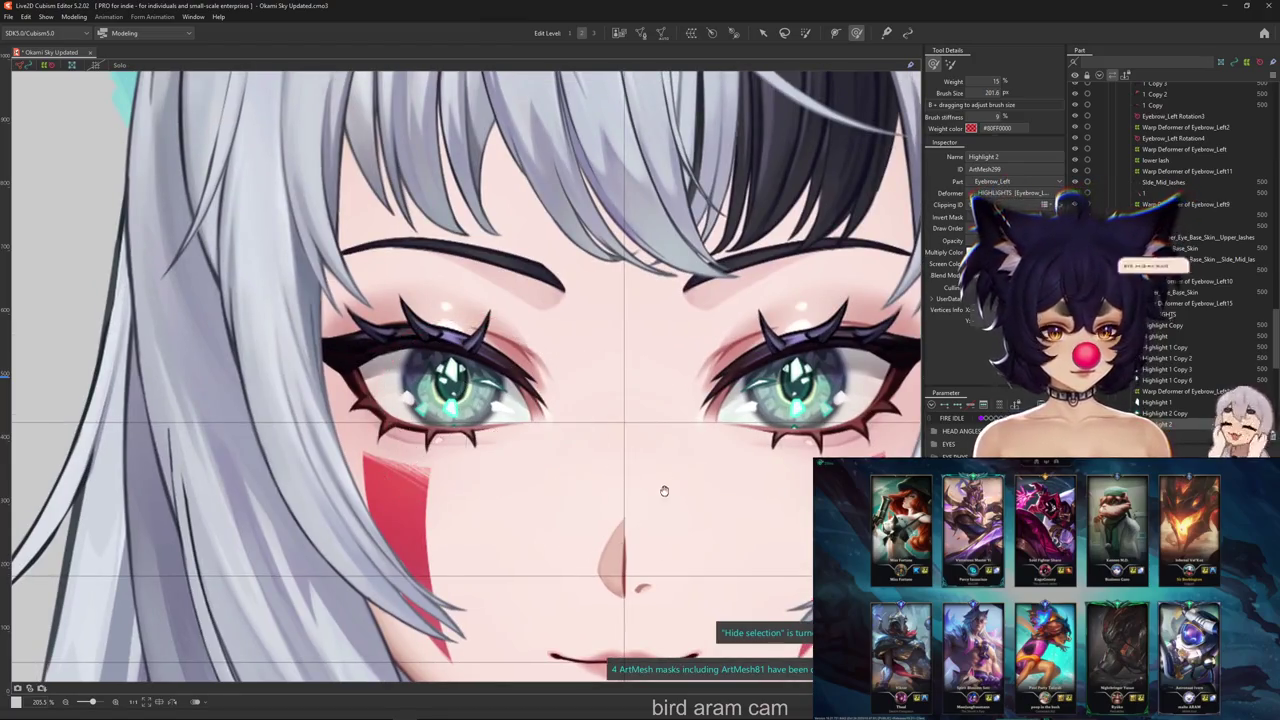
left_click_drag(664, 491, 760, 429)
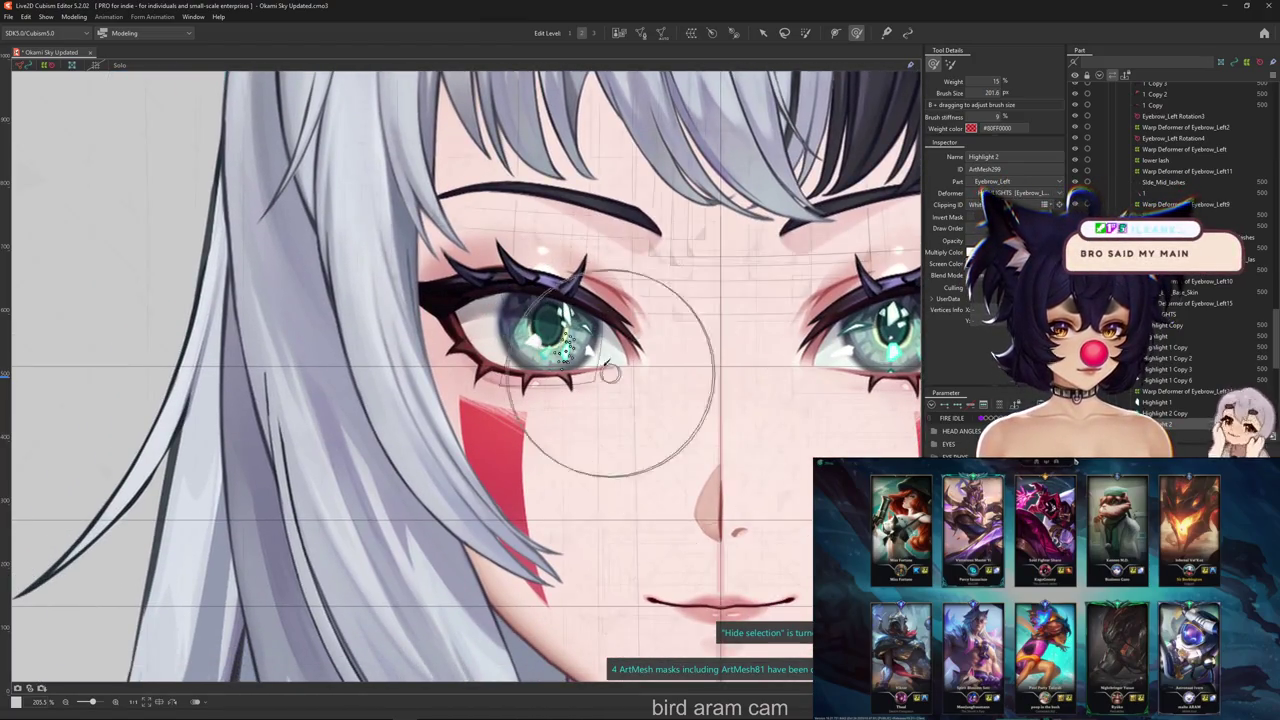
scroll(609, 366, "up", 2)
left_click_drag(755, 388, 895, 450)
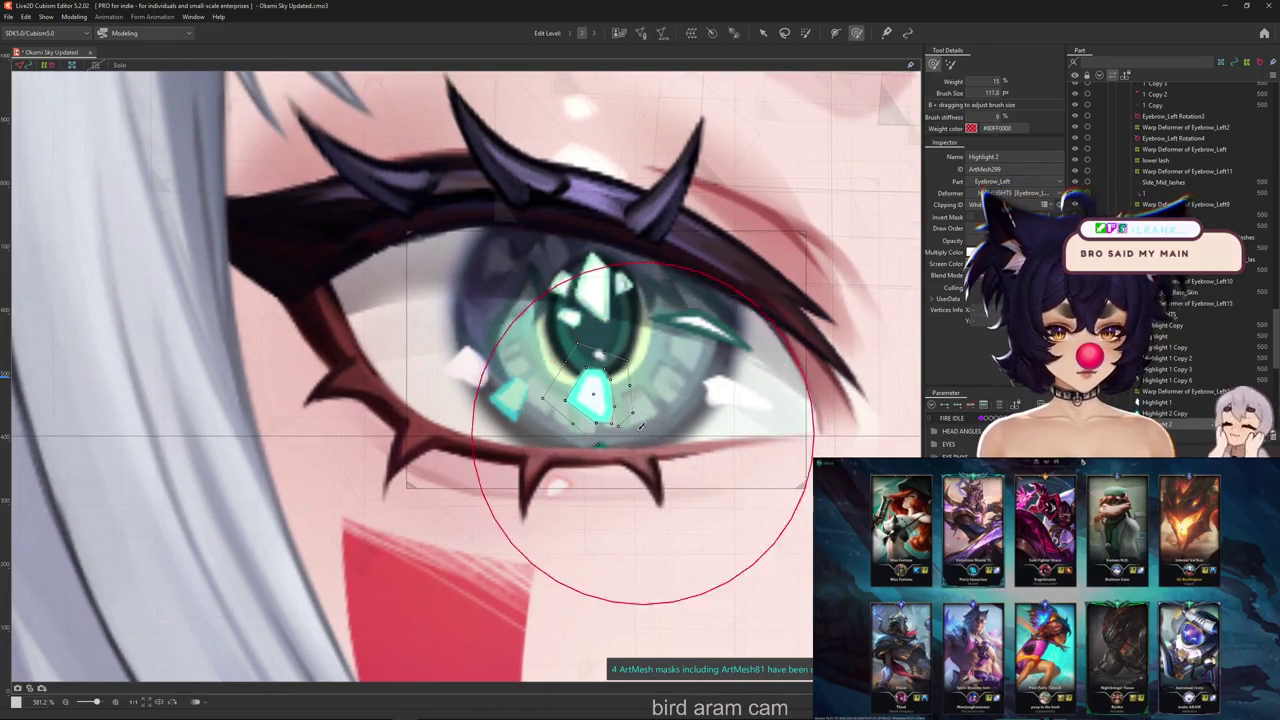
Reshape and push the Highlight 2 sparkle right, then add parameter SPARKLE X 1
left_click_drag(640, 394, 678, 397)
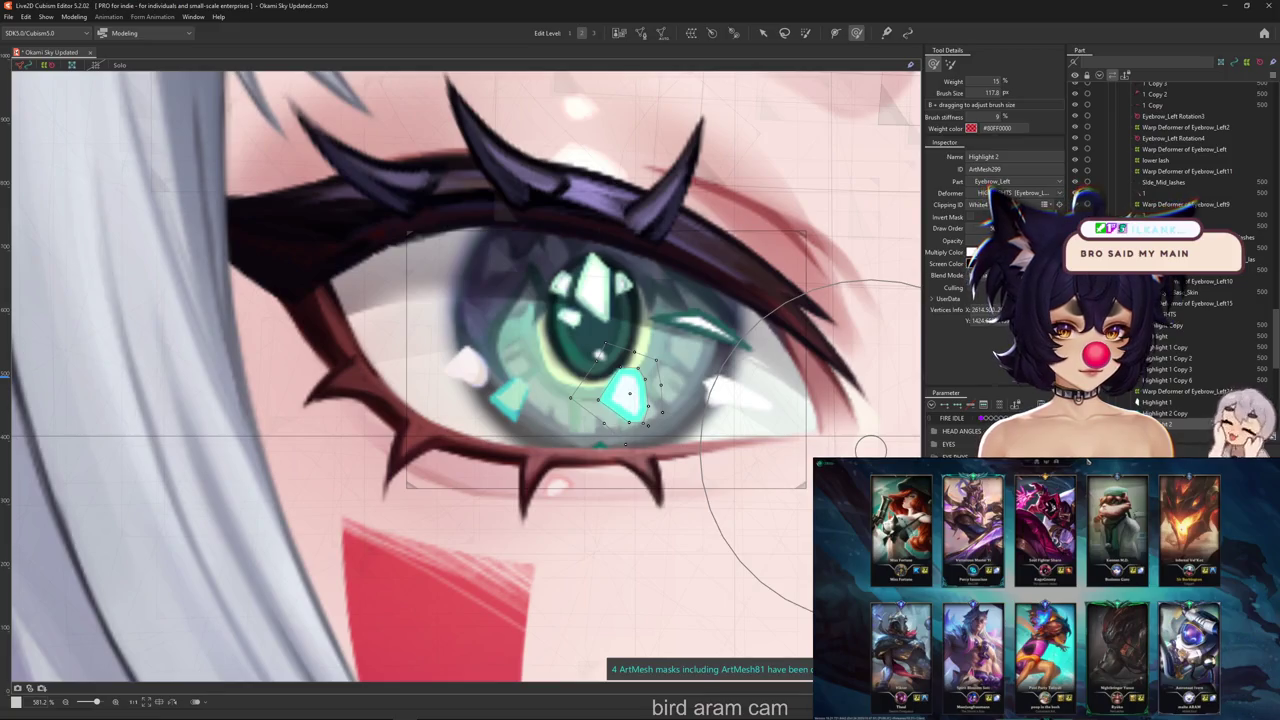
key("ctrl+z")
key("ctrl+z")
key("ctrl+z")
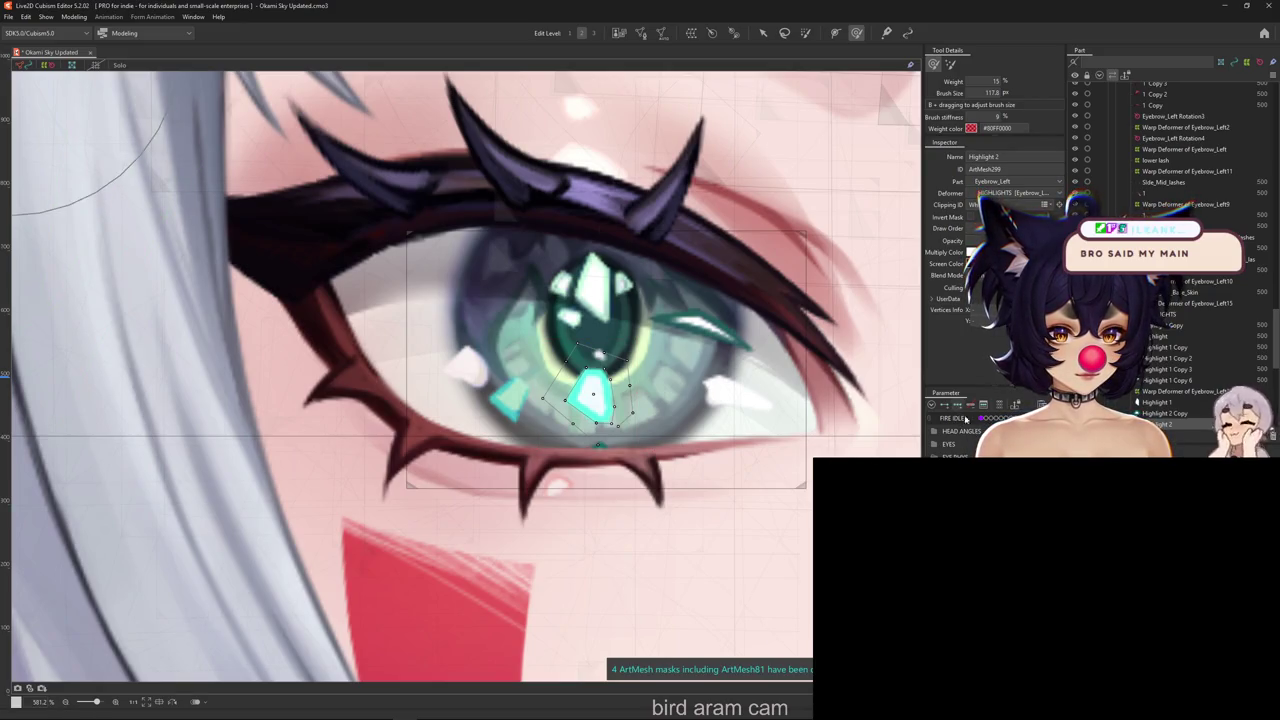
mouse_move(595, 395)
left_mouse_down()
mouse_move(610, 385)
mouse_move(686, 428)
mouse_move(620, 396)
mouse_move(620, 528)
mouse_move(523, 429)
mouse_move(471, 486)
left_mouse_up()
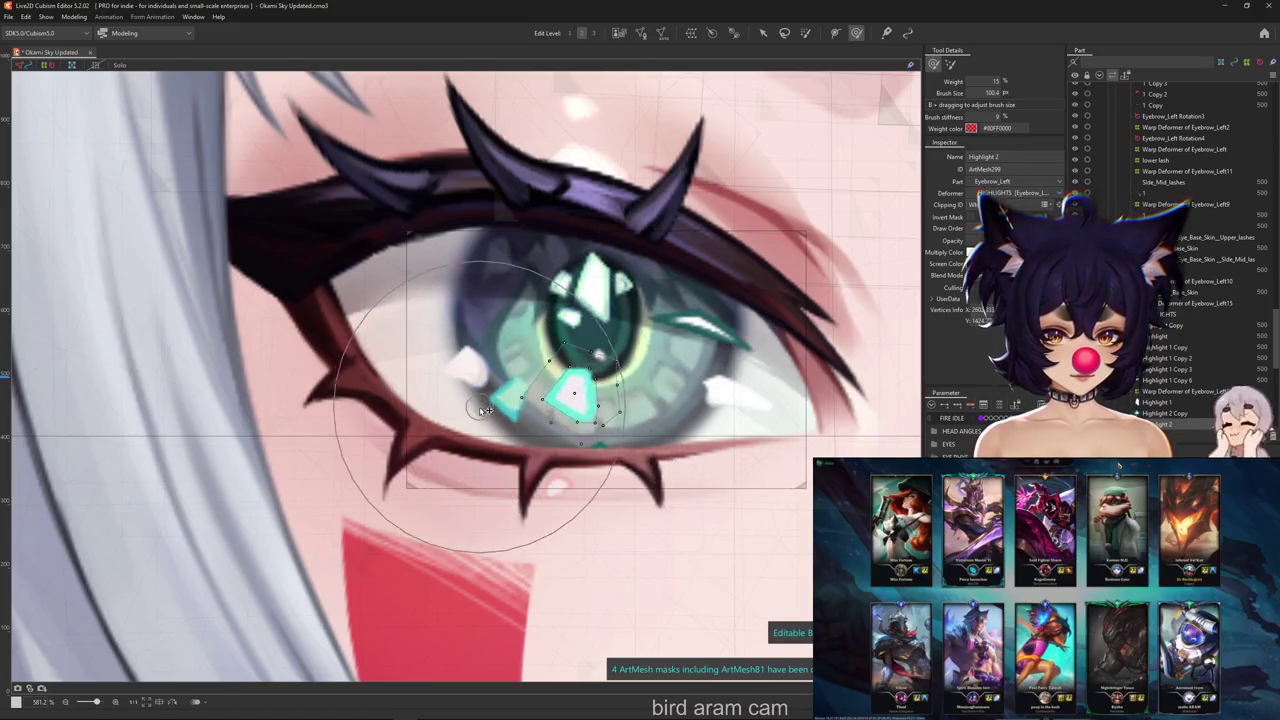
left_click_drag(560, 395, 605, 395)
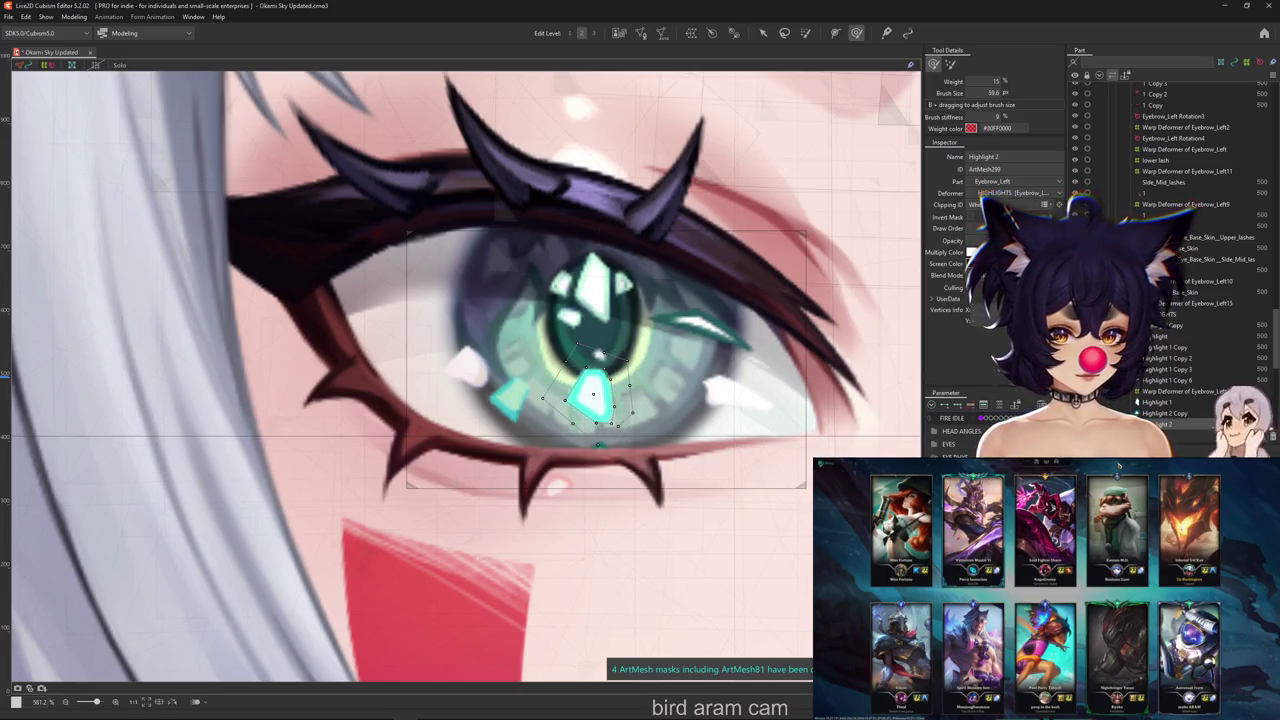
type("SPARKLE X 1")
key("Return")
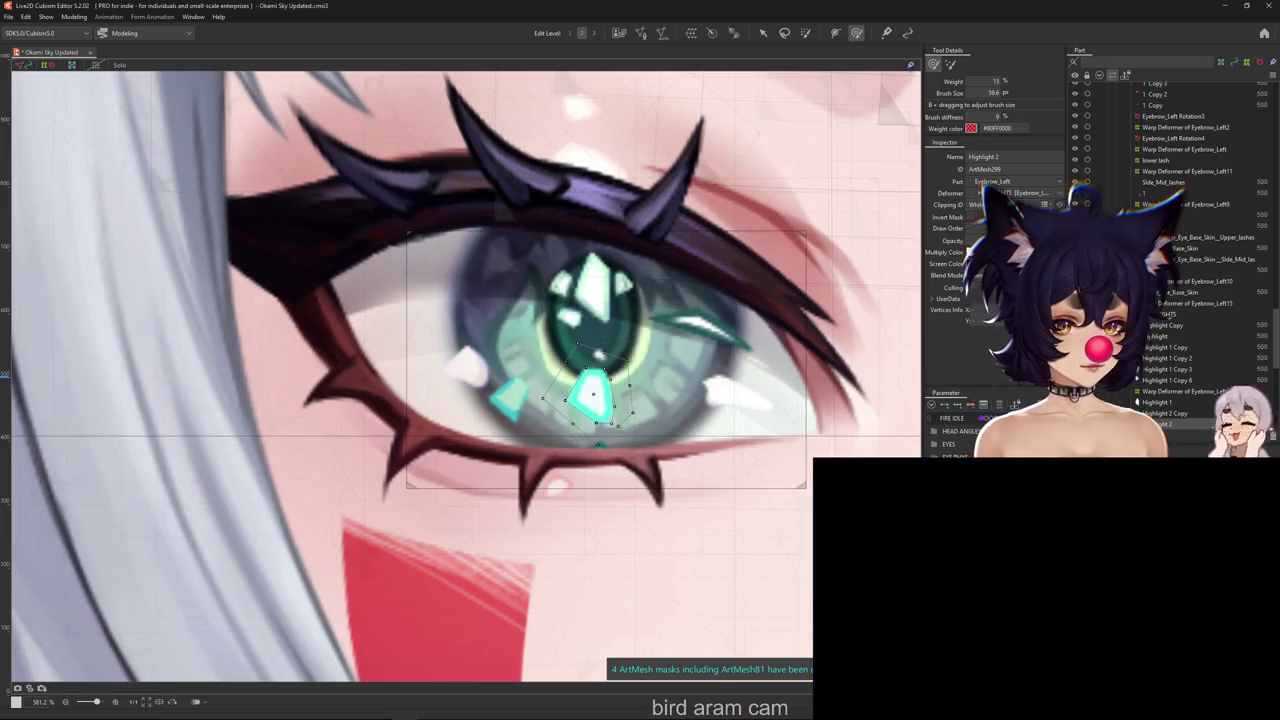
right_click(557, 482)
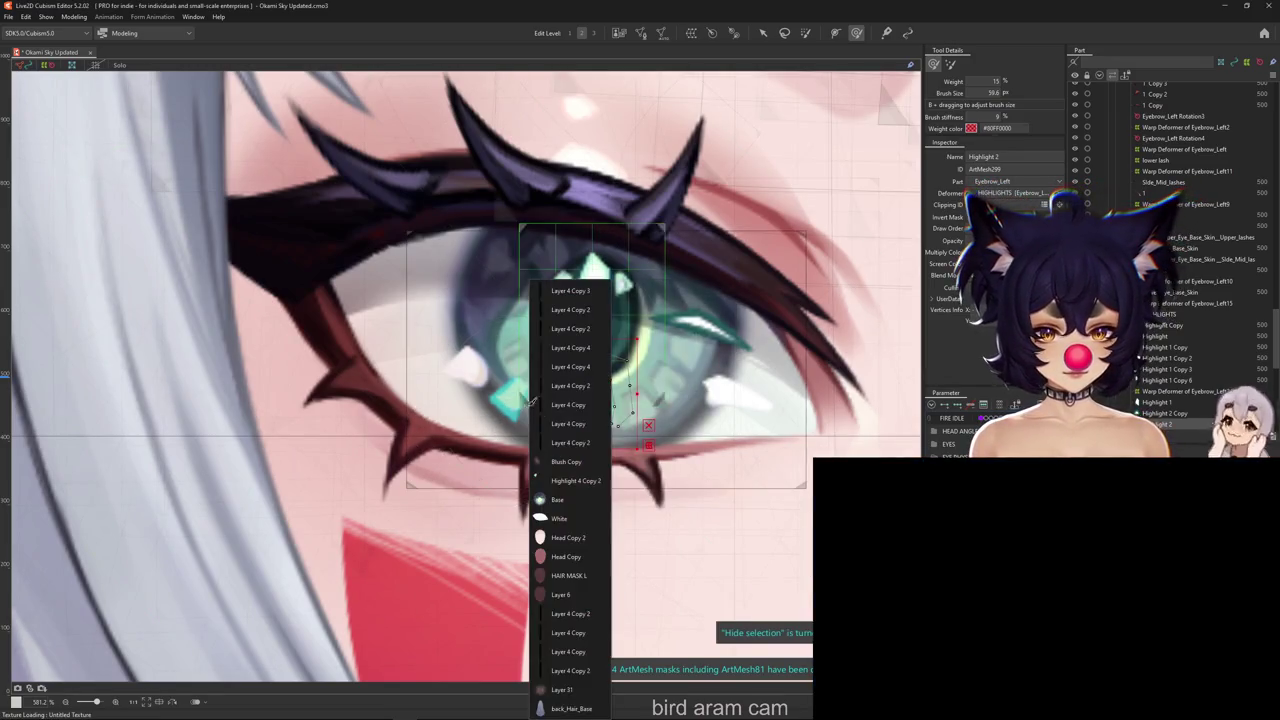
Brush the Highlight 4 Copy 2 sparkle slightly right, then select the Highlight mesh
left_click(557, 481)
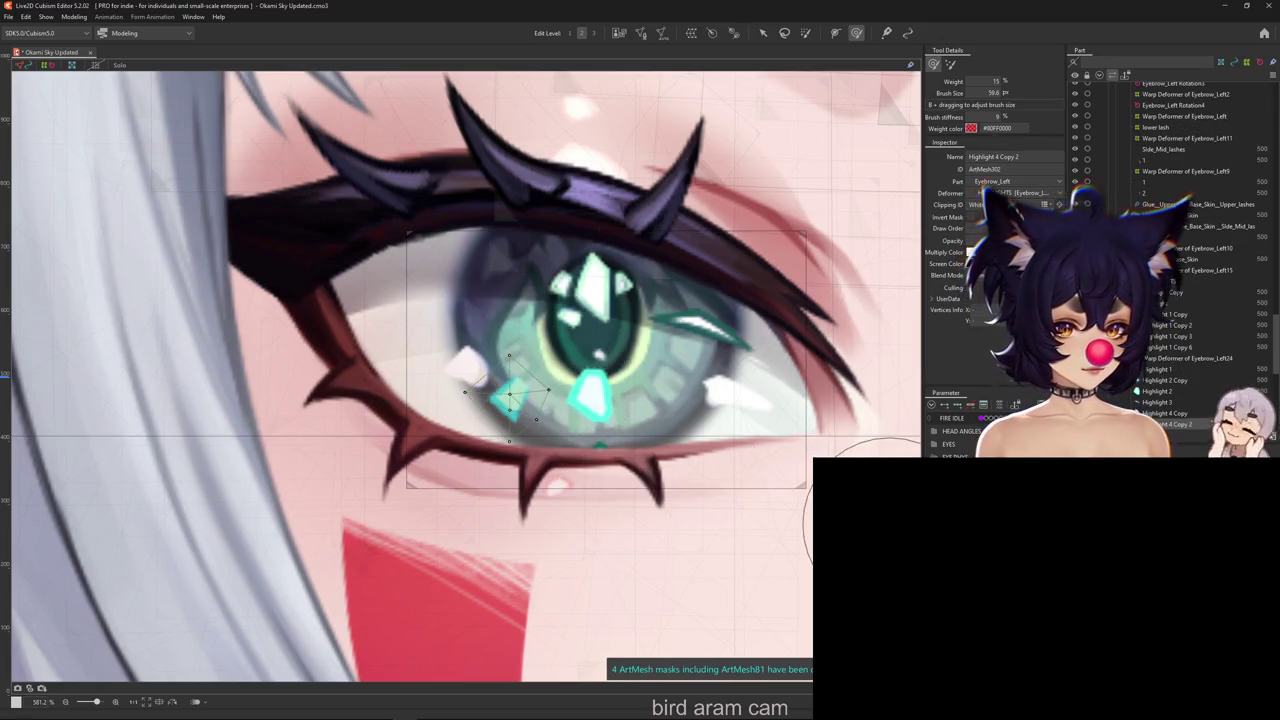
mouse_move(548, 428)
left_mouse_down()
mouse_move(640, 430)
mouse_move(571, 430)
left_mouse_up()
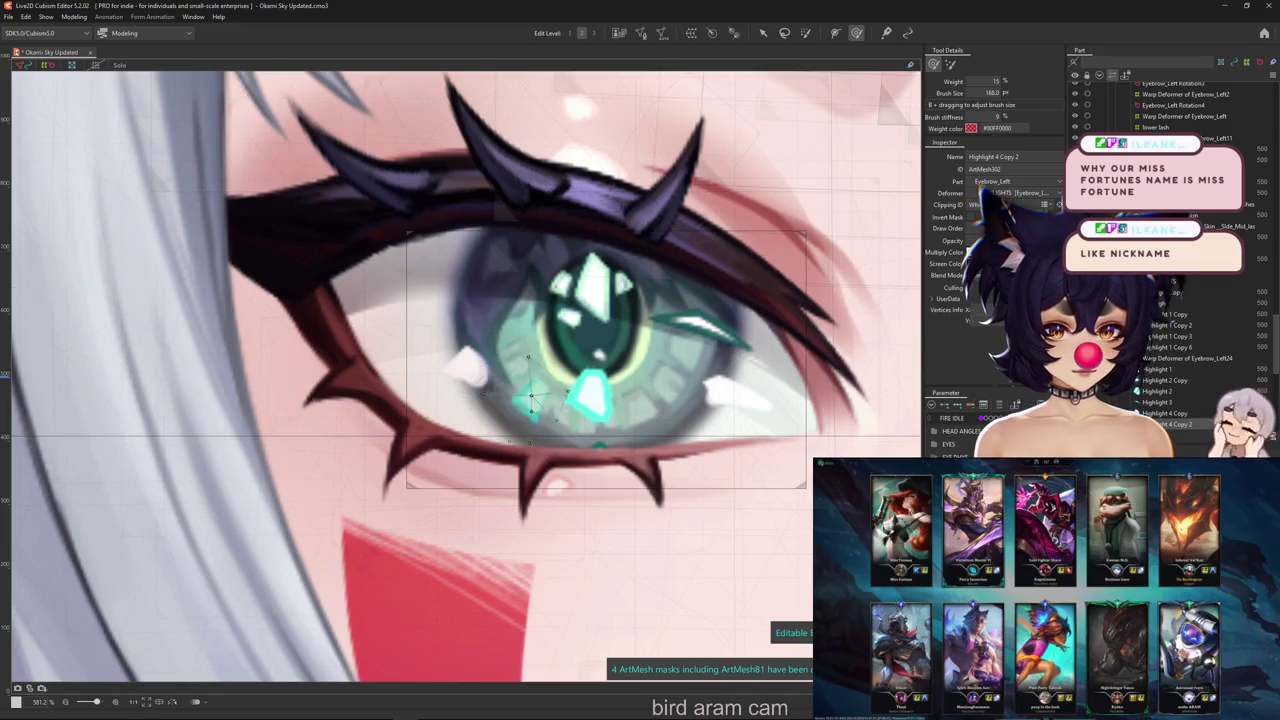
right_click(738, 397)
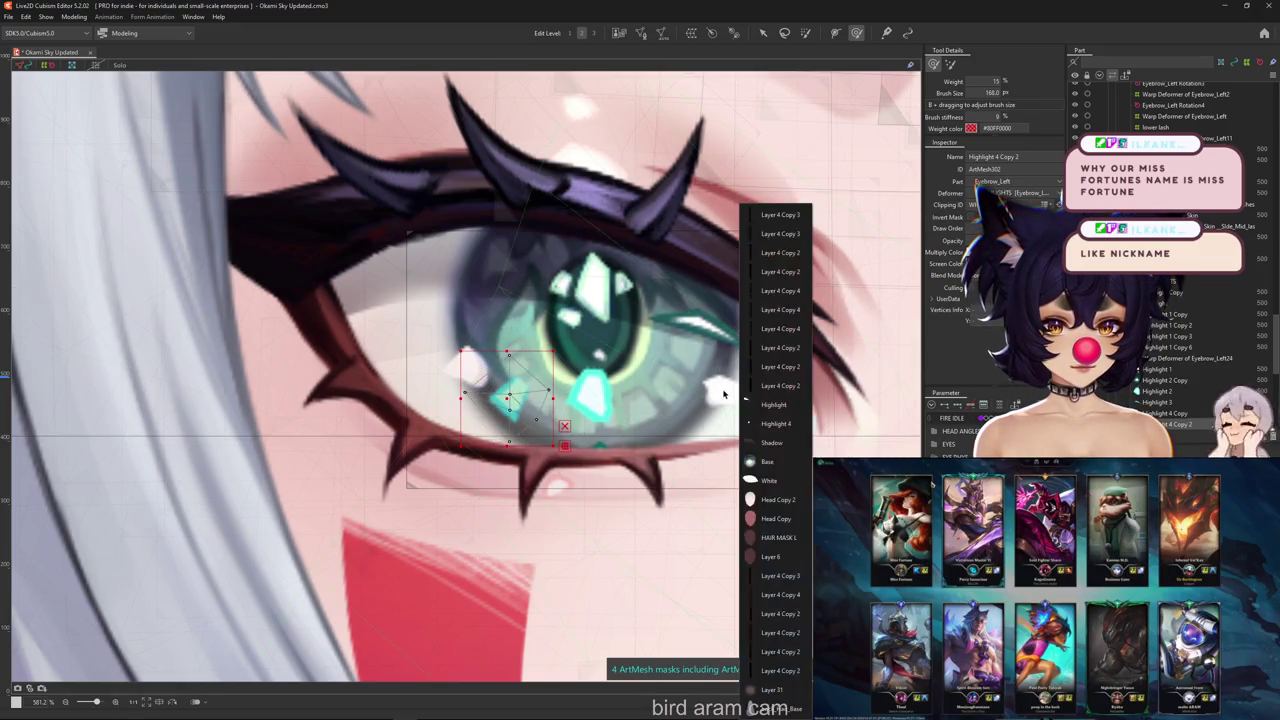
left_click(783, 422)
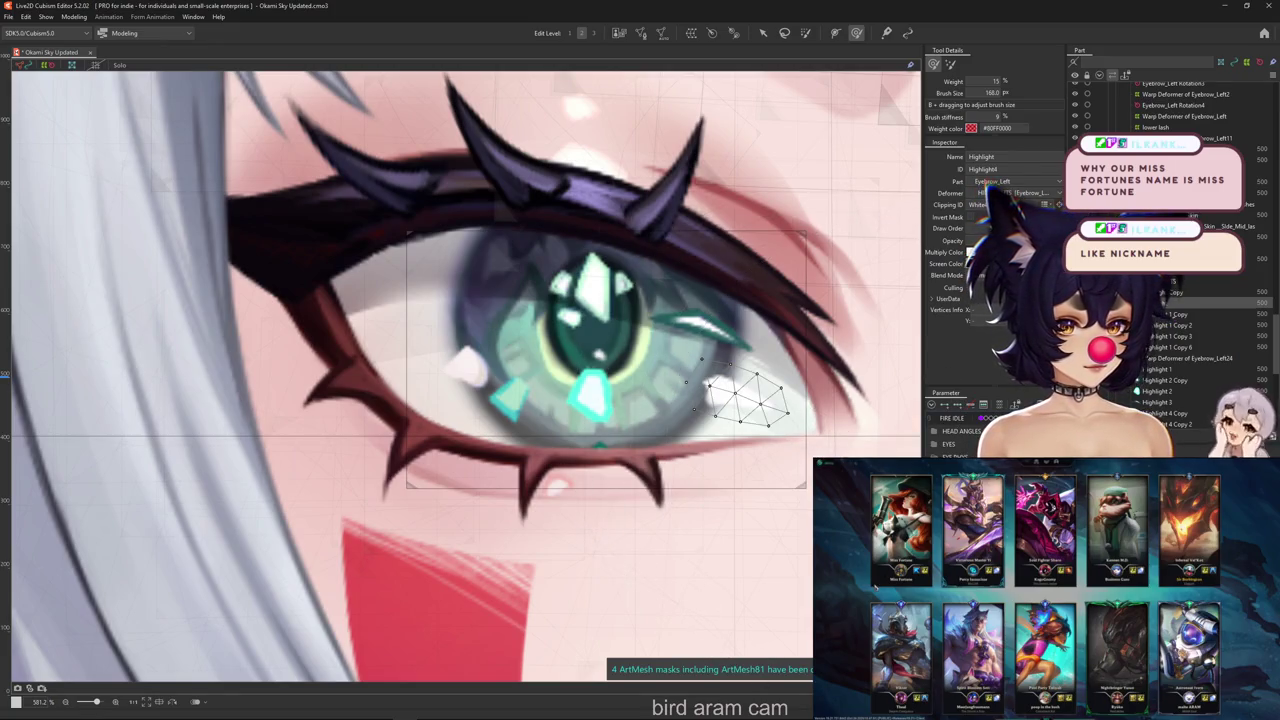
key("ctrl+h")
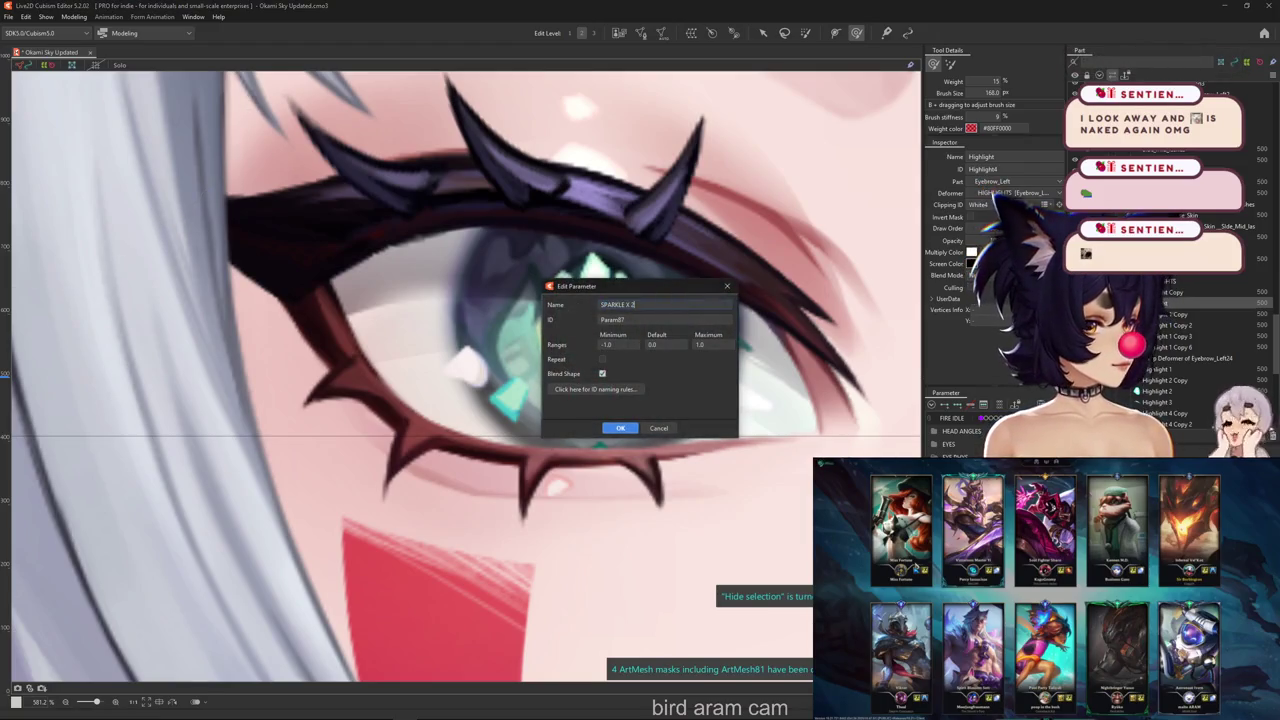
Create the SPARKLE X 3 blend-shape parameter and select the Highlight 2 Copy mesh
key("BackSpace")
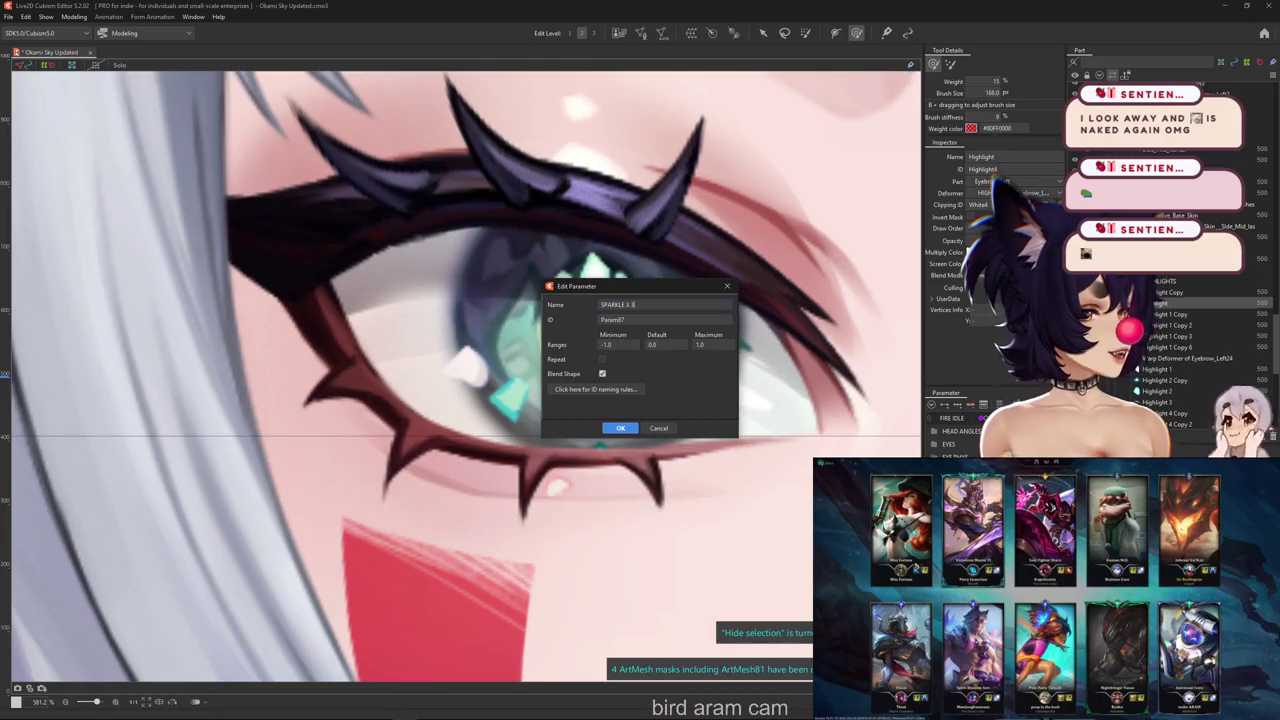
type("3")
key("Return")
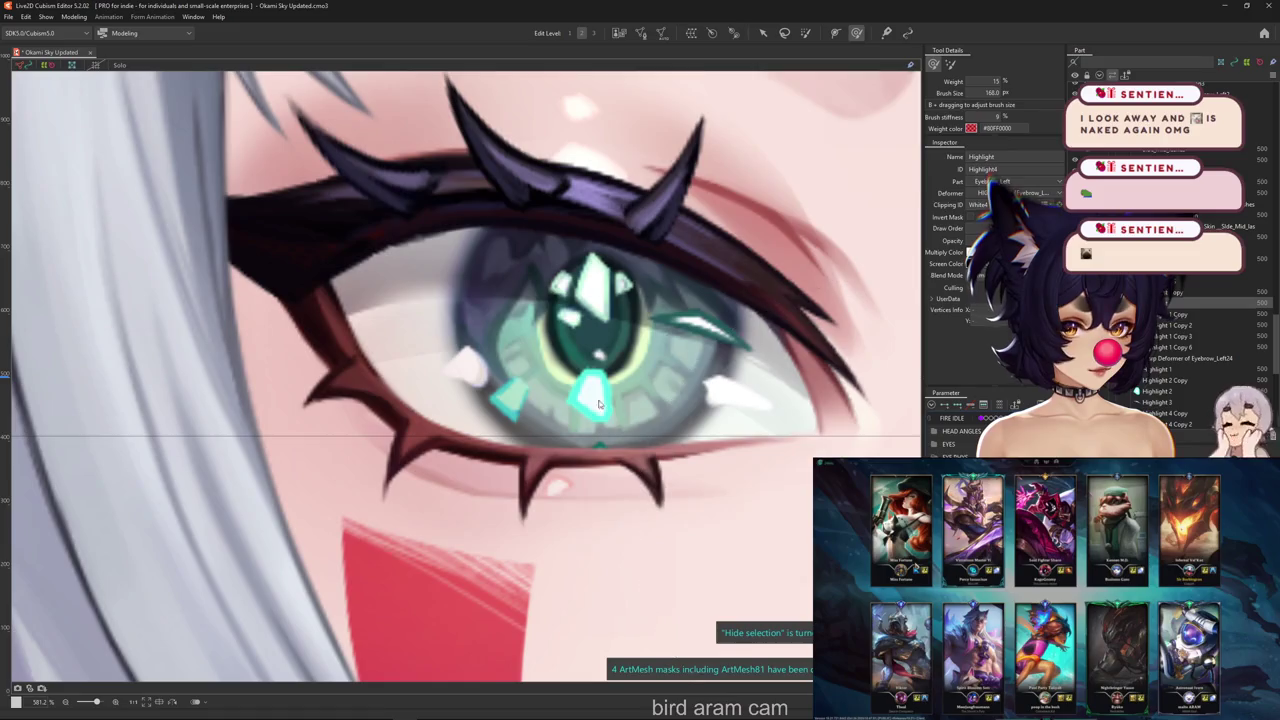
scroll(595, 380, "up", 6)
right_click(609, 466)
left_click(640, 466)
scroll(650, 420, "down", 5)
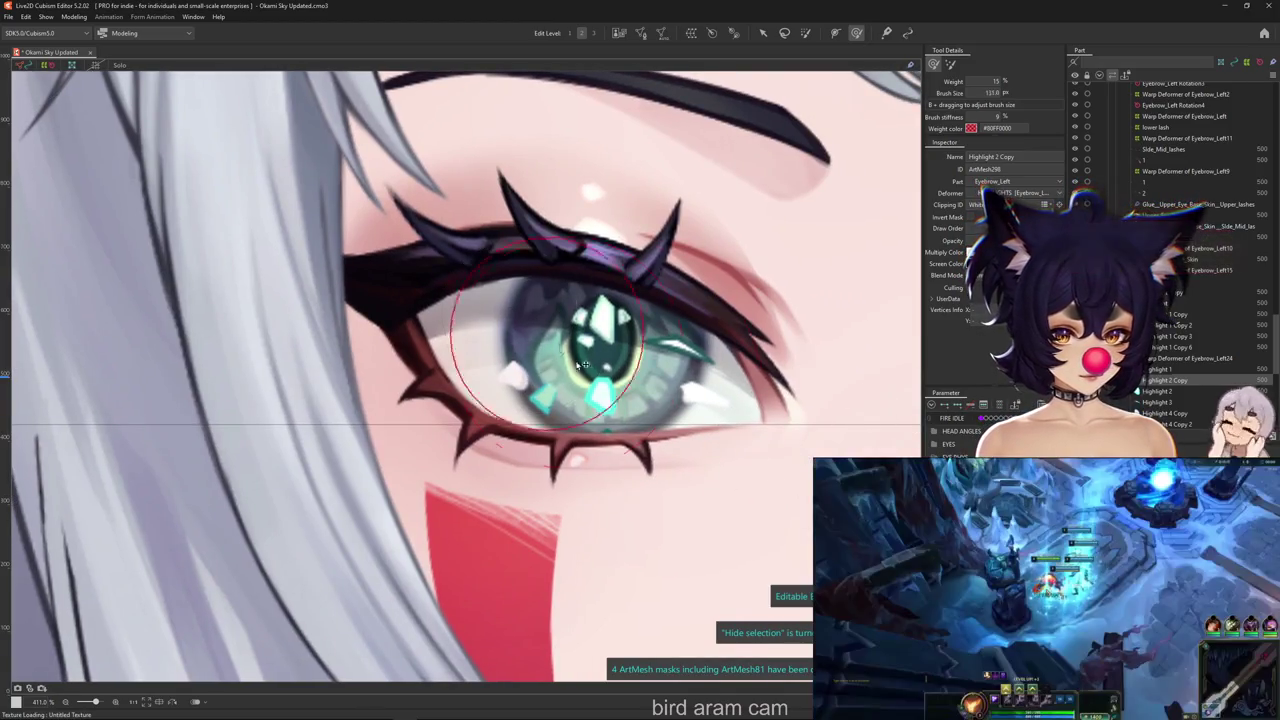
Resize the deform brush to about 124 px, framed on the Highlight 2 Copy sparkle
left_click_drag(614, 377, 615, 437)
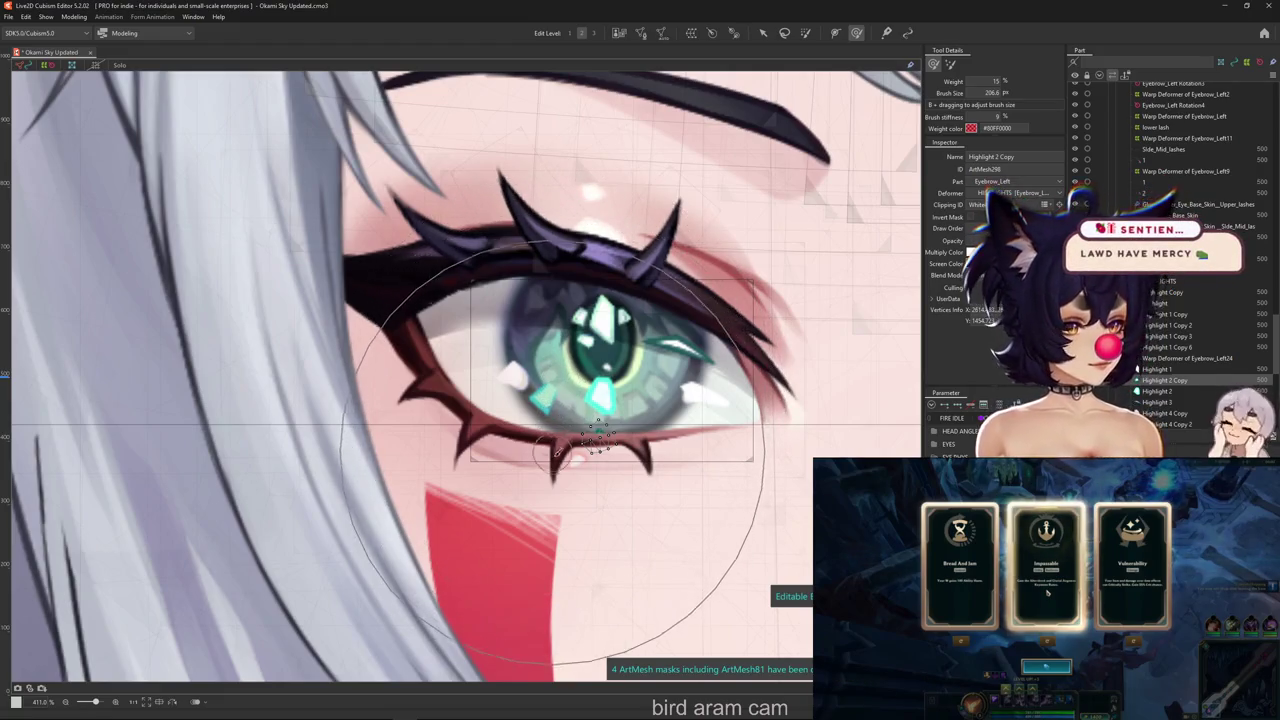
scroll(560, 466, "up", 2)
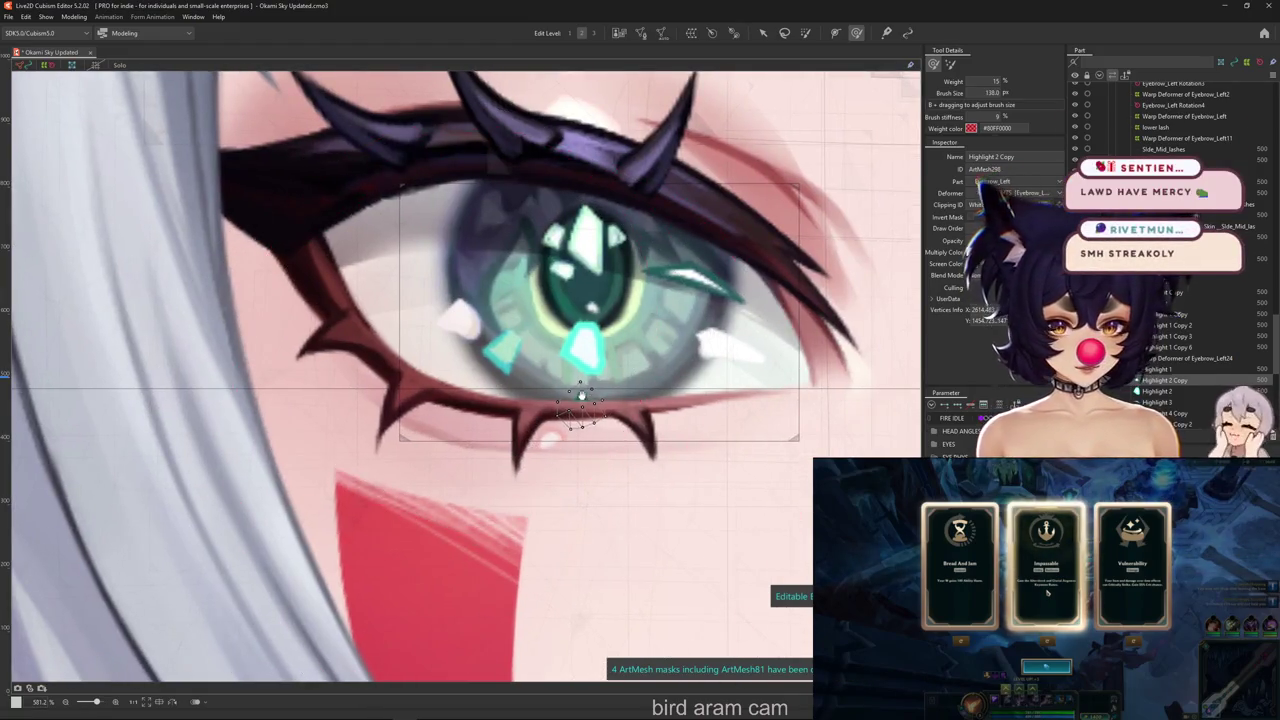
left_click_drag(455, 460, 400, 512)
left_click_drag(565, 414, 529, 429)
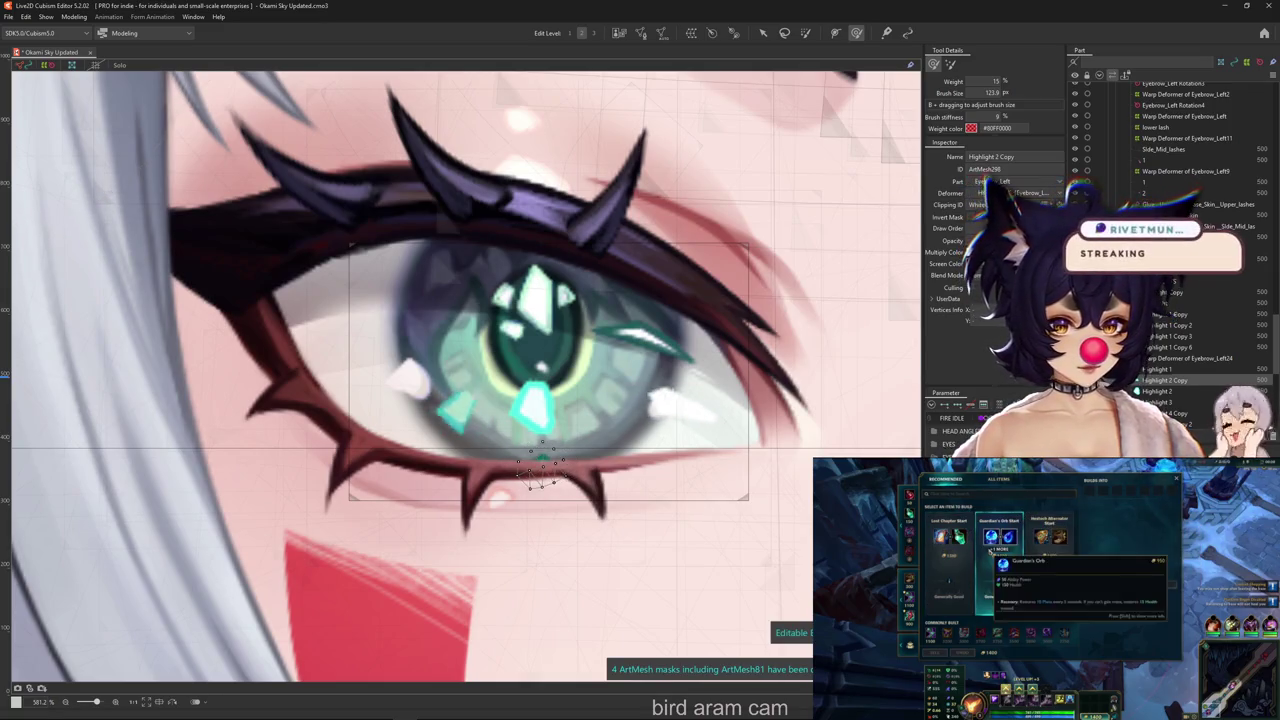
right_click(422, 400)
Push the Highlight Copy mesh into the iris, then pull it back slightly left
left_click(440, 393)
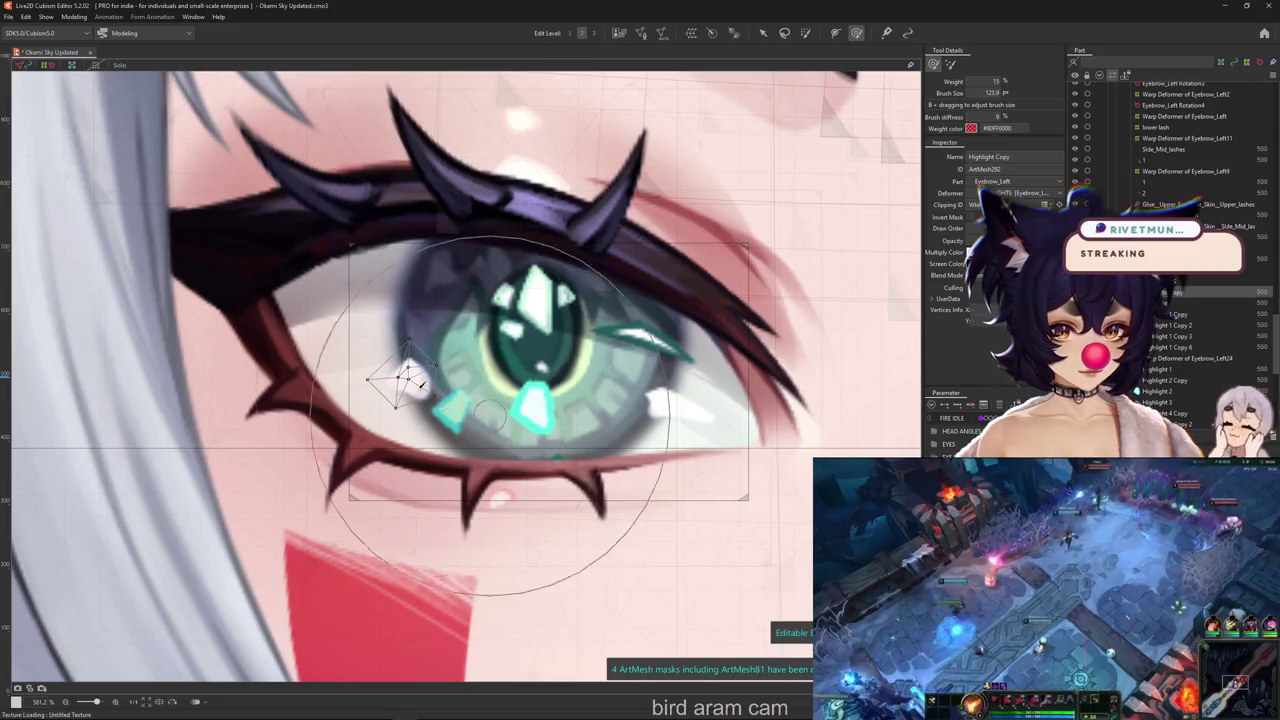
left_click_drag(408, 371, 540, 378)
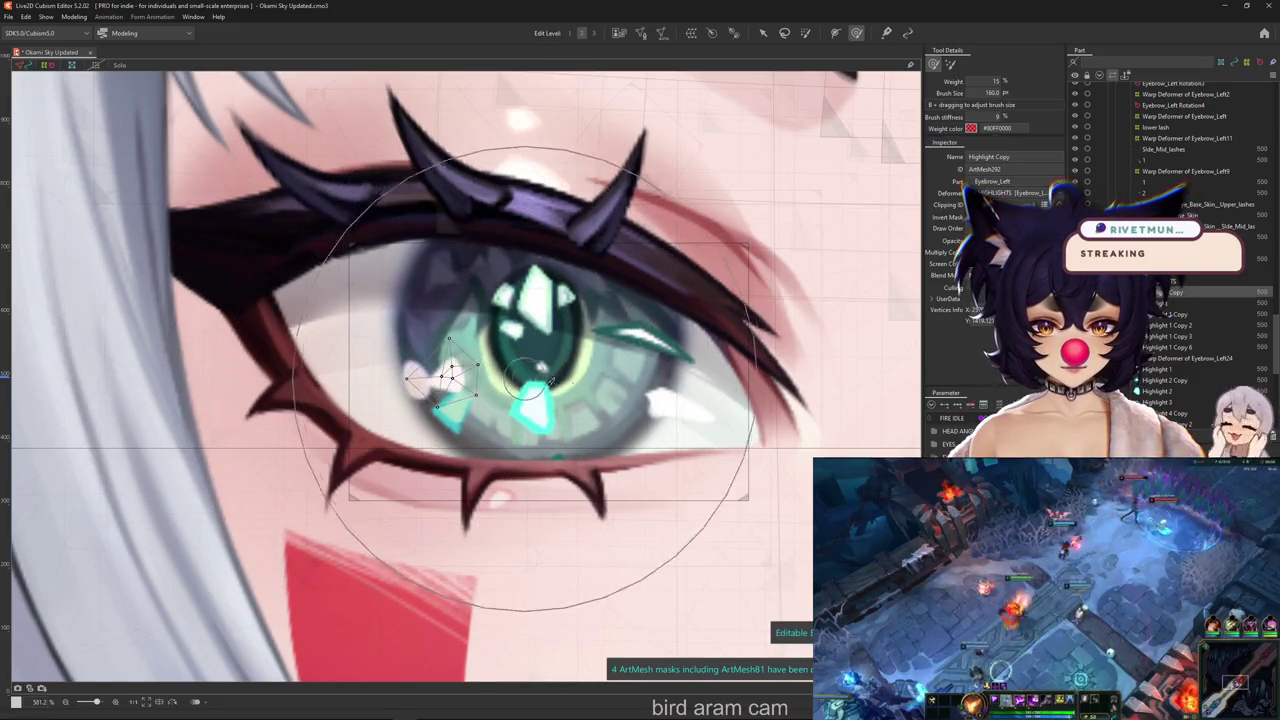
mouse_move(450, 378)
left_mouse_down()
mouse_move(398, 376)
mouse_move(410, 378)
left_mouse_up()
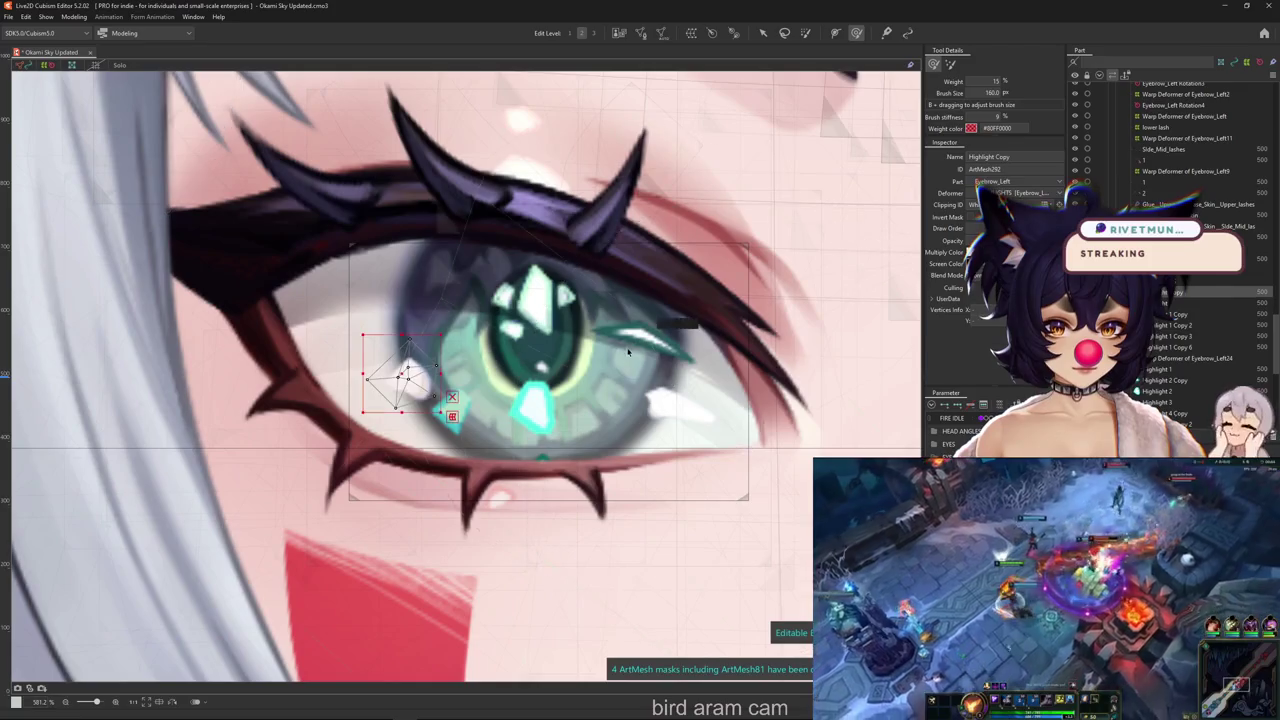
Select the Highlight 3 streak and shift it slightly left with the deform brush
right_click(648, 212)
left_click(746, 432)
left_click(660, 338)
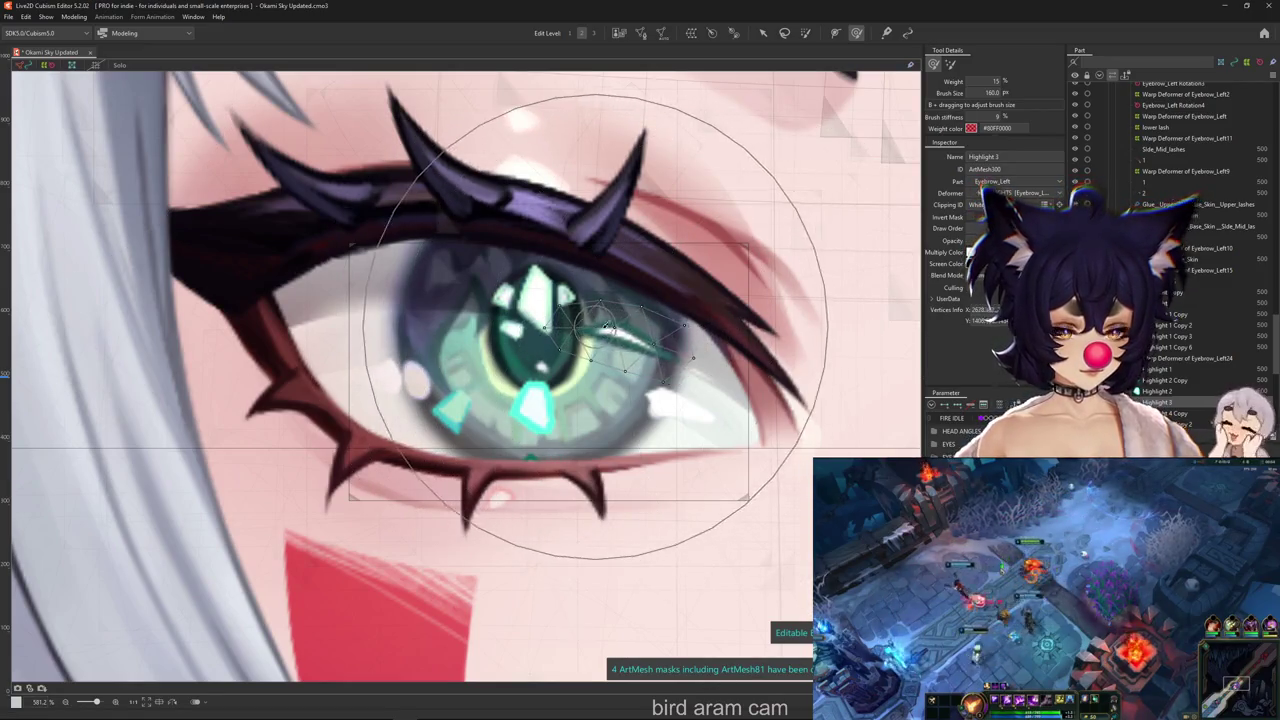
left_click_drag(636, 350, 606, 371)
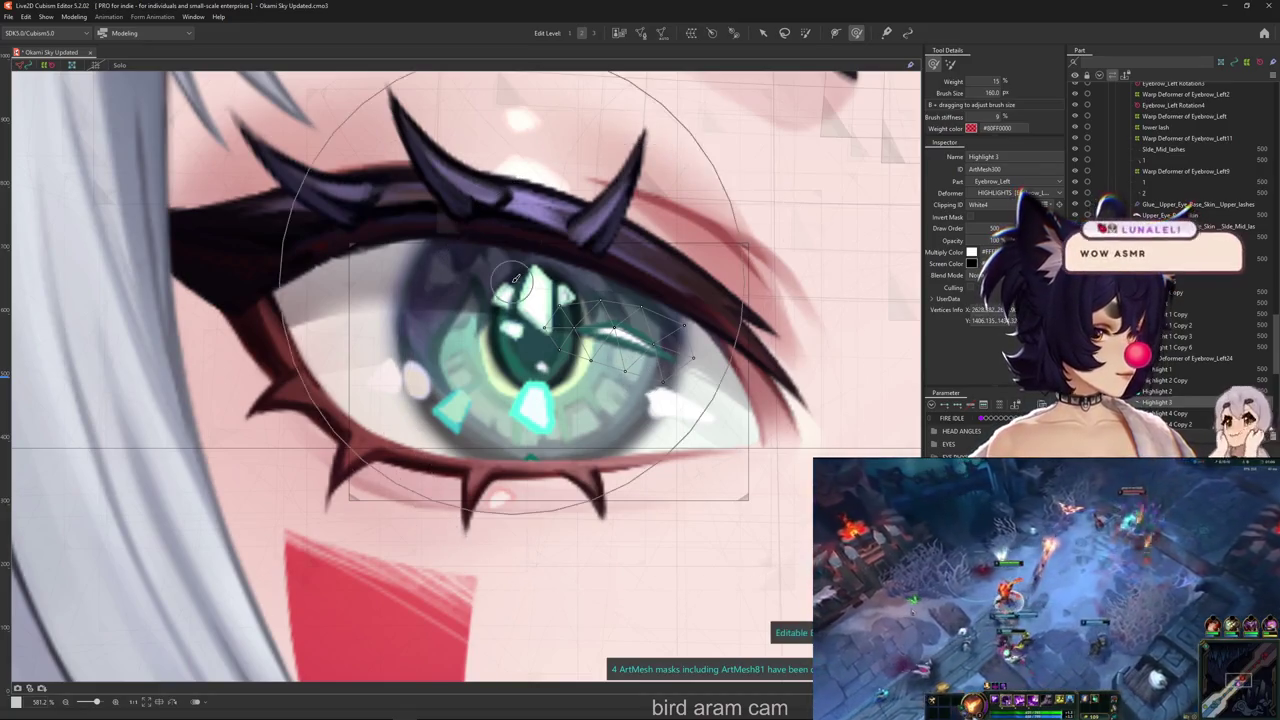
scroll(577, 499, "down", 2)
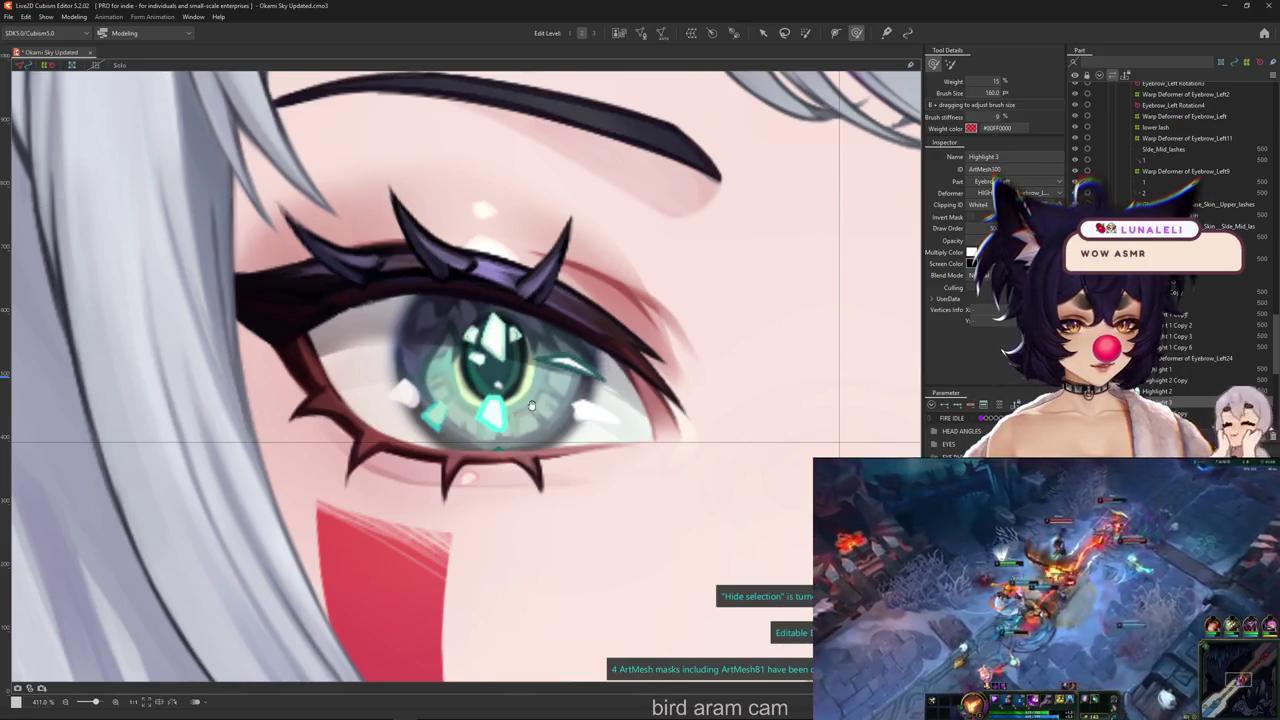
scroll(531, 405, "up", 4)
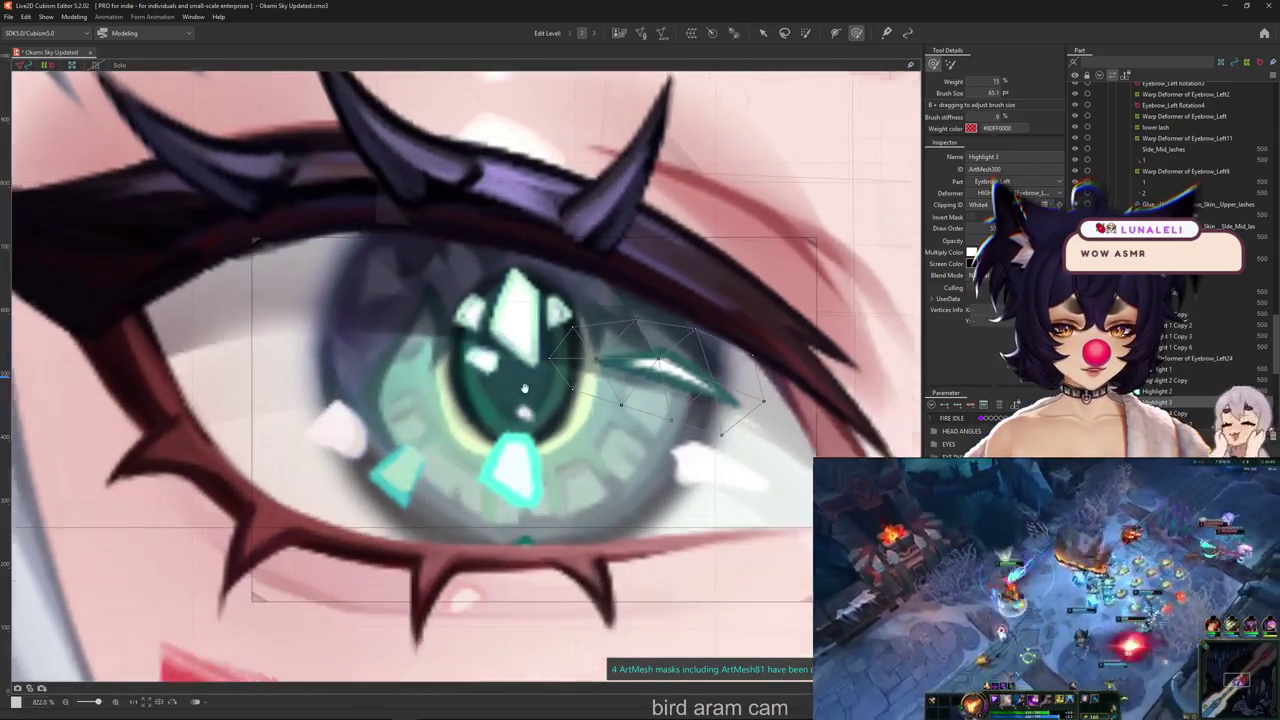
Select the Highlight 1 mesh and enlarge the deform brush
right_click(515, 405)
left_click(570, 462)
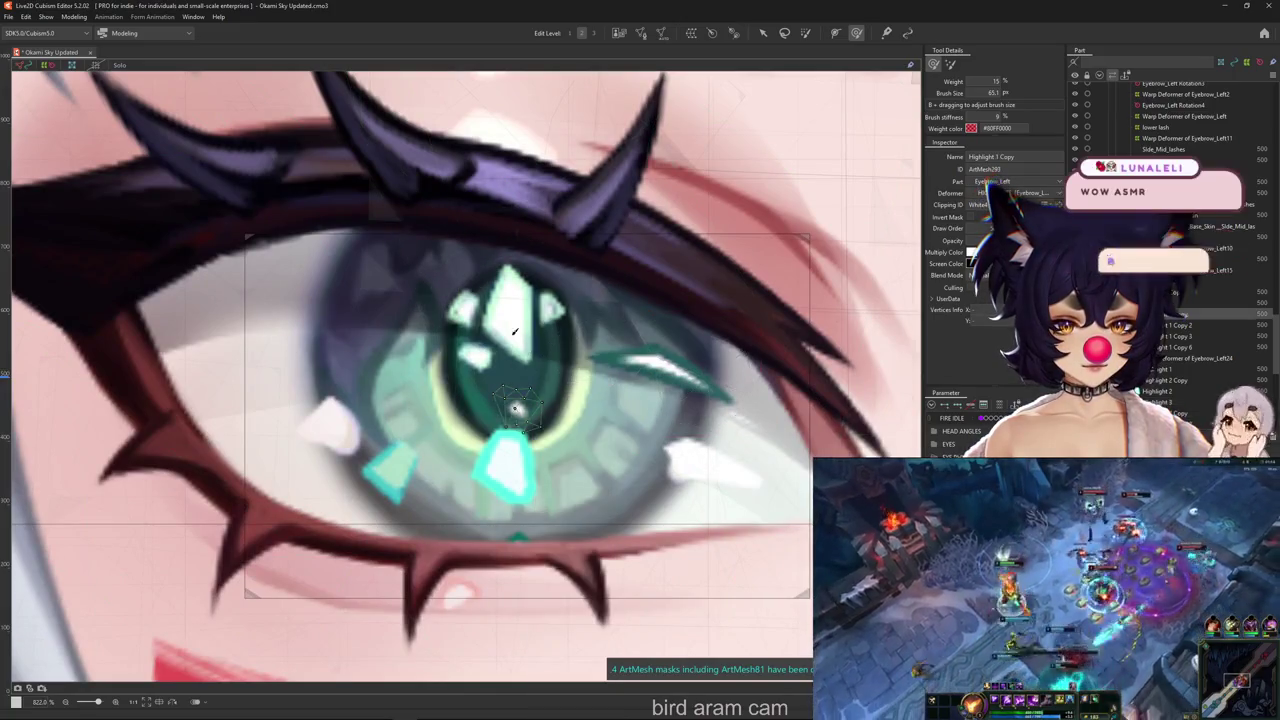
right_click(515, 332)
left_click(555, 394)
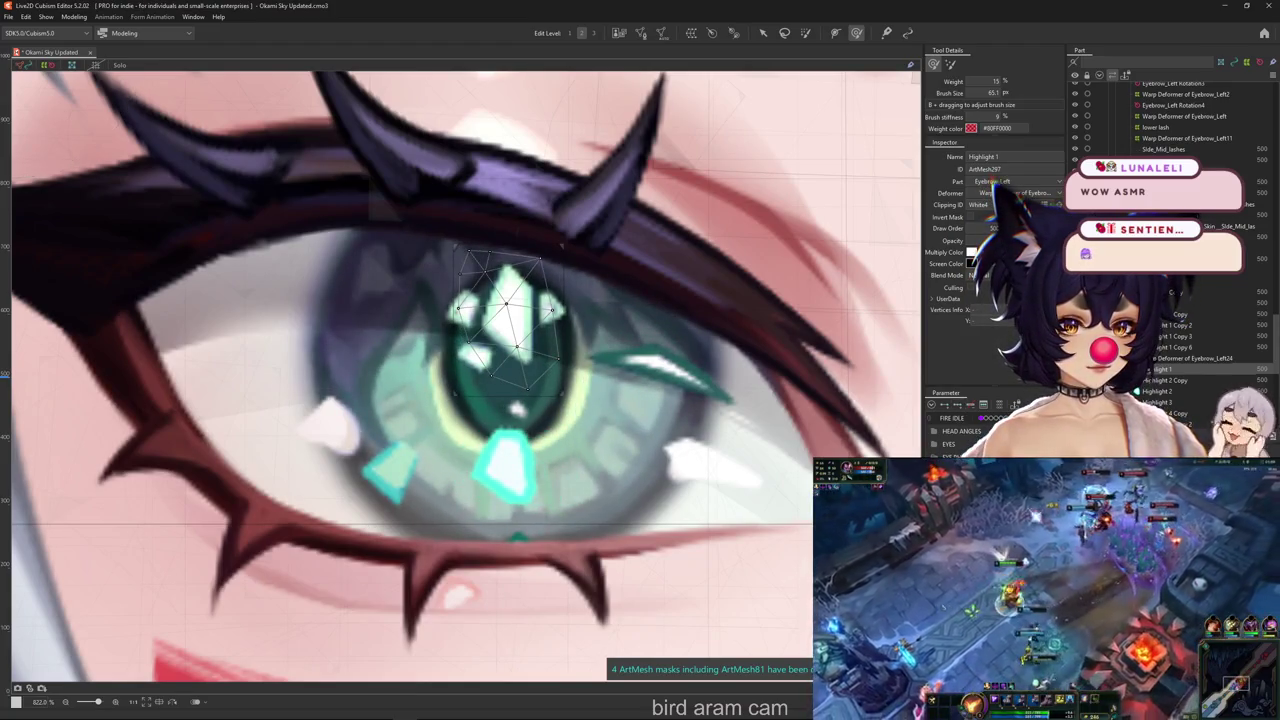
mouse_move(471, 223)
left_mouse_down()
mouse_move(614, 314)
mouse_move(657, 371)
mouse_move(875, 435)
mouse_move(898, 455)
left_mouse_up()
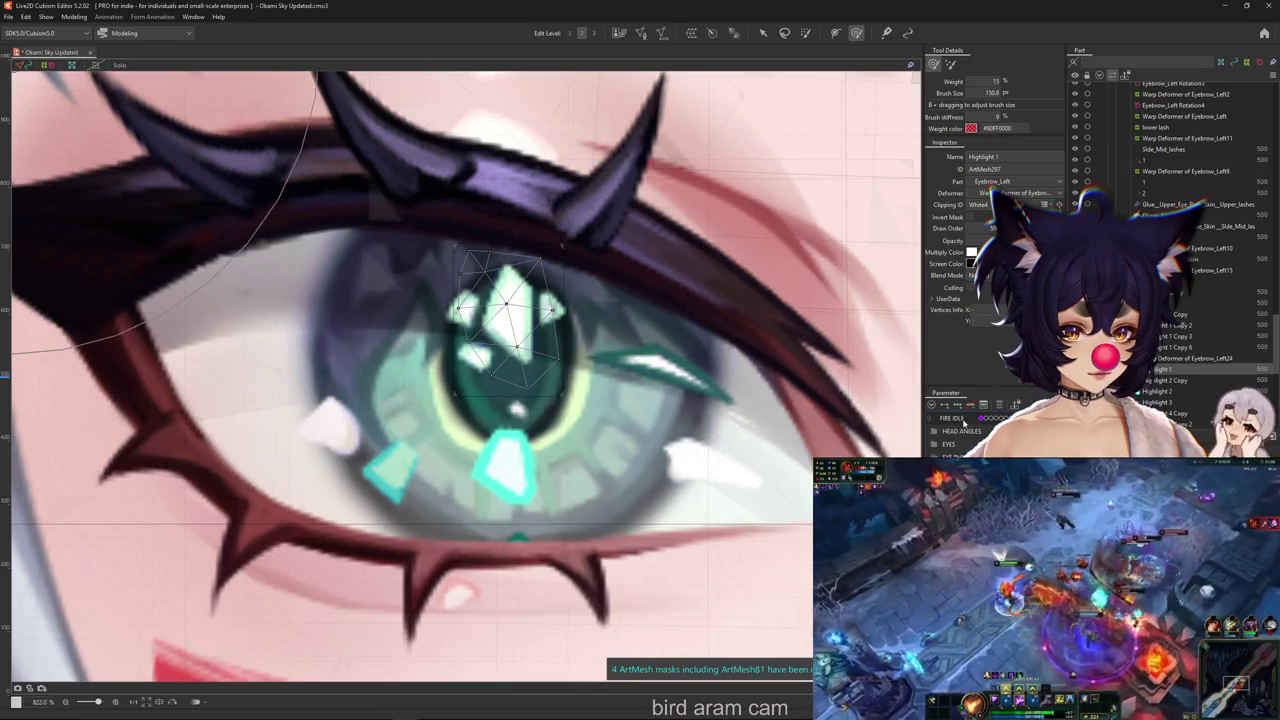
left_click_drag(898, 453, 905, 447)
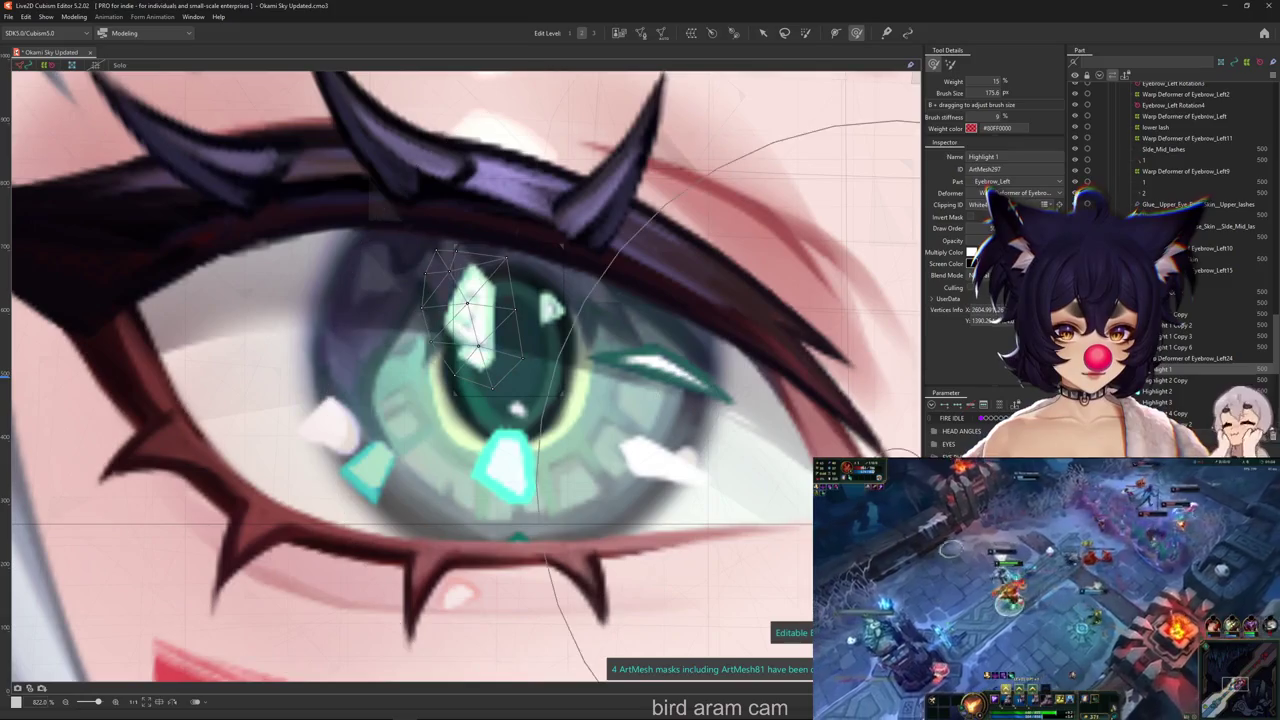
Move and reshape the Highlight 1 Copy 3 sparkle within the iris
right_click(458, 312)
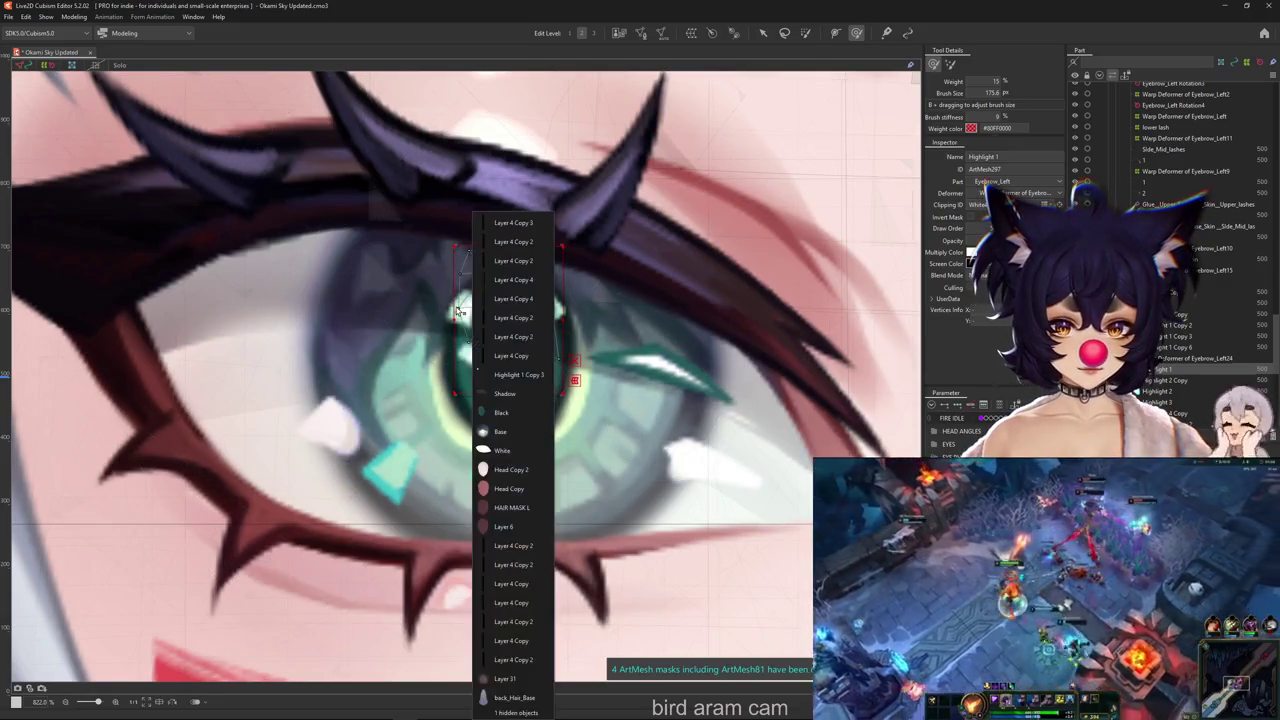
left_click(510, 375)
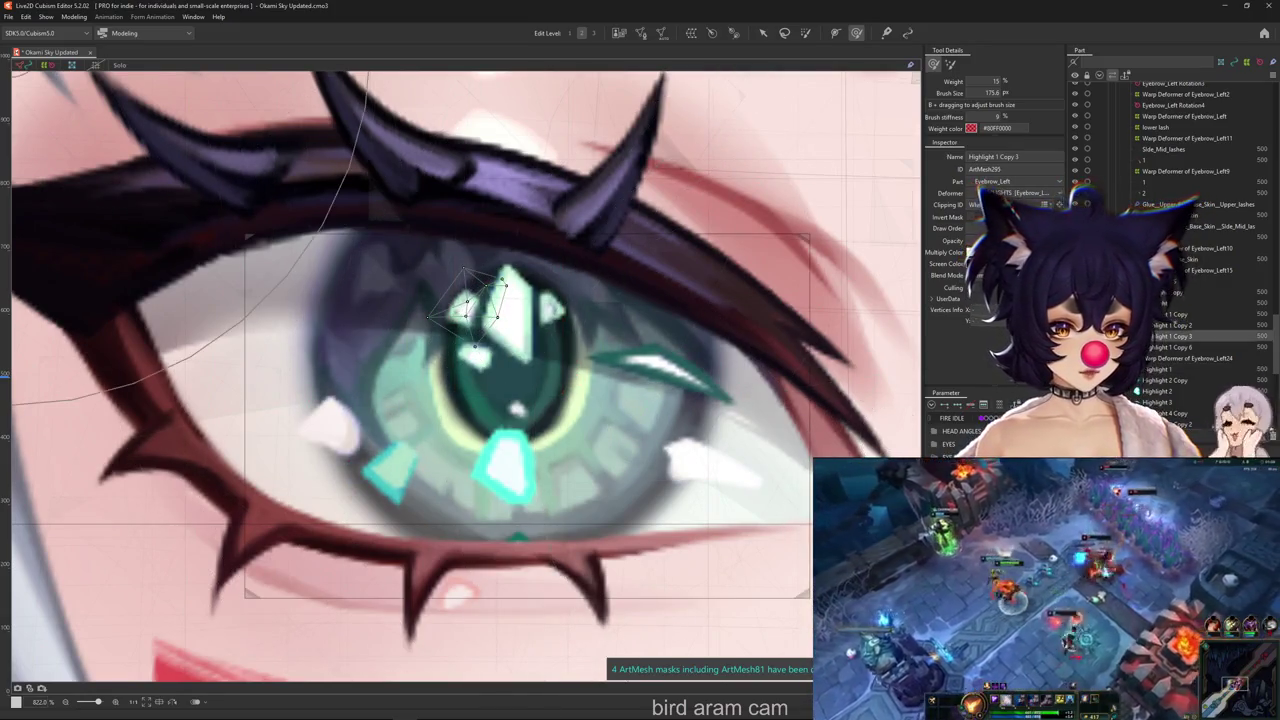
left_click_drag(430, 385, 880, 440)
mouse_move(505, 310)
left_mouse_down()
mouse_move(430, 300)
mouse_move(466, 305)
left_mouse_up()
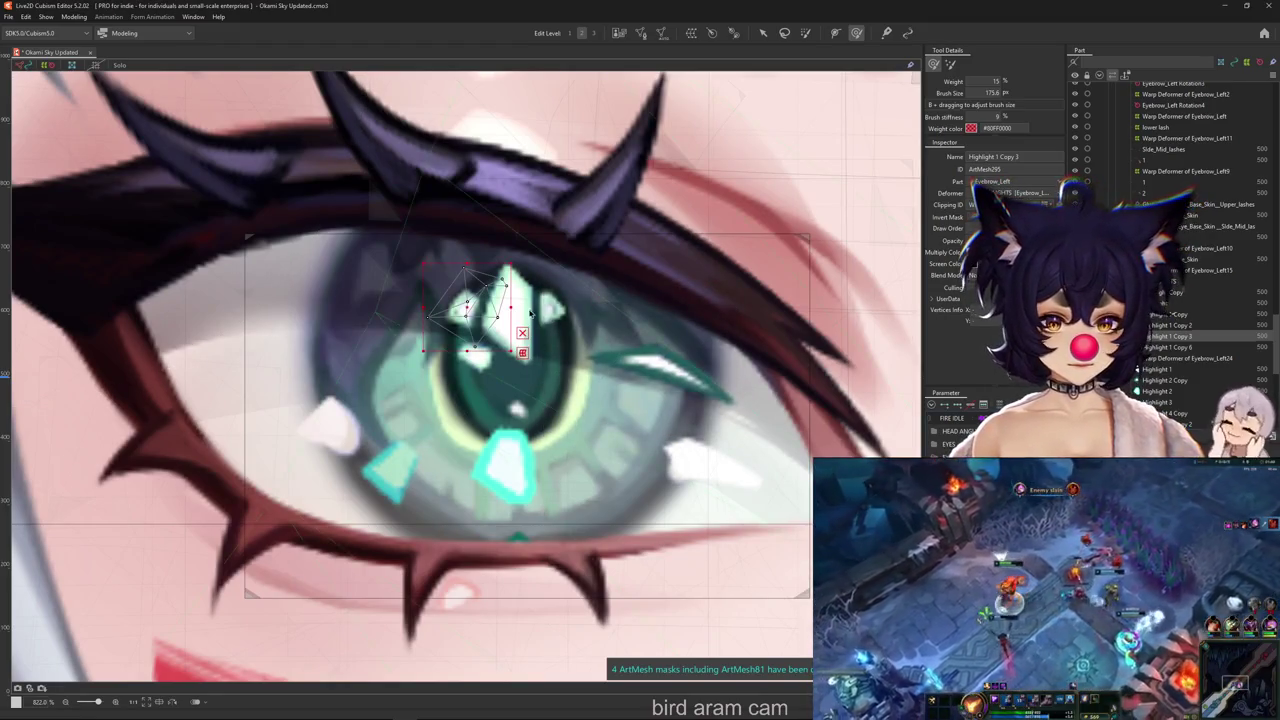
right_click(558, 320)
left_click(613, 392)
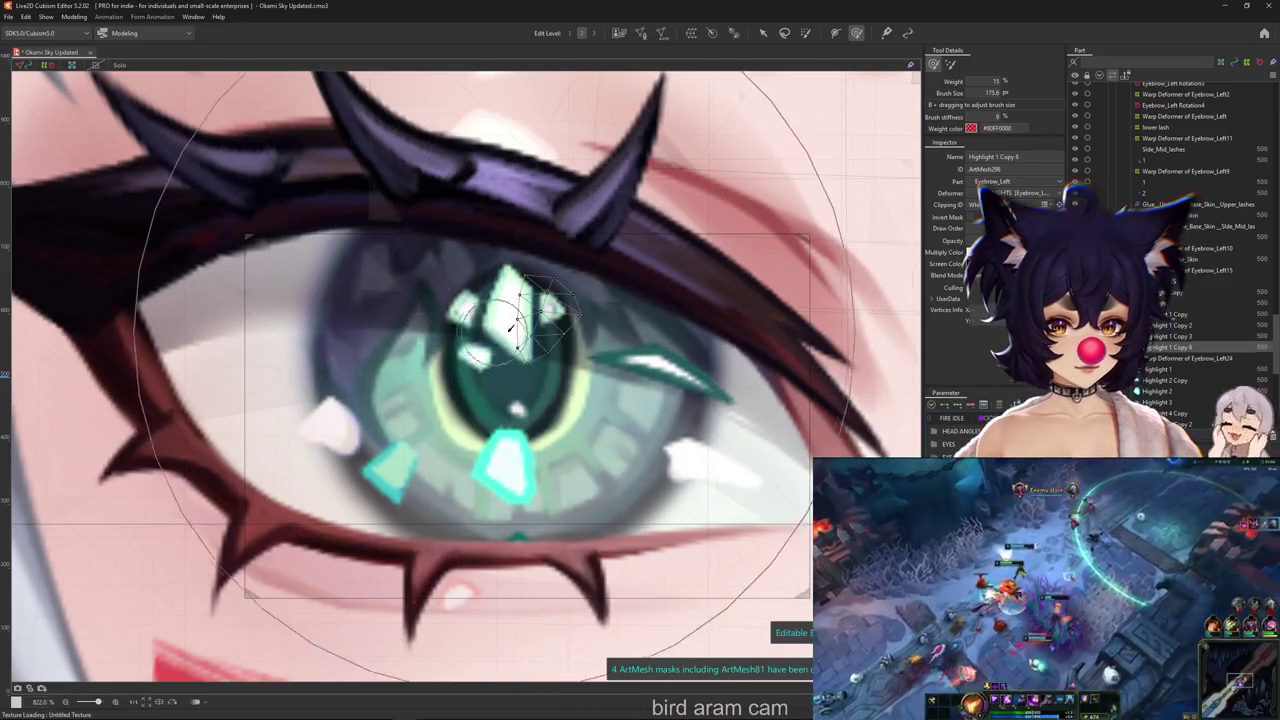
key("ctrl+h")
left_click_drag(400, 324, 900, 420)
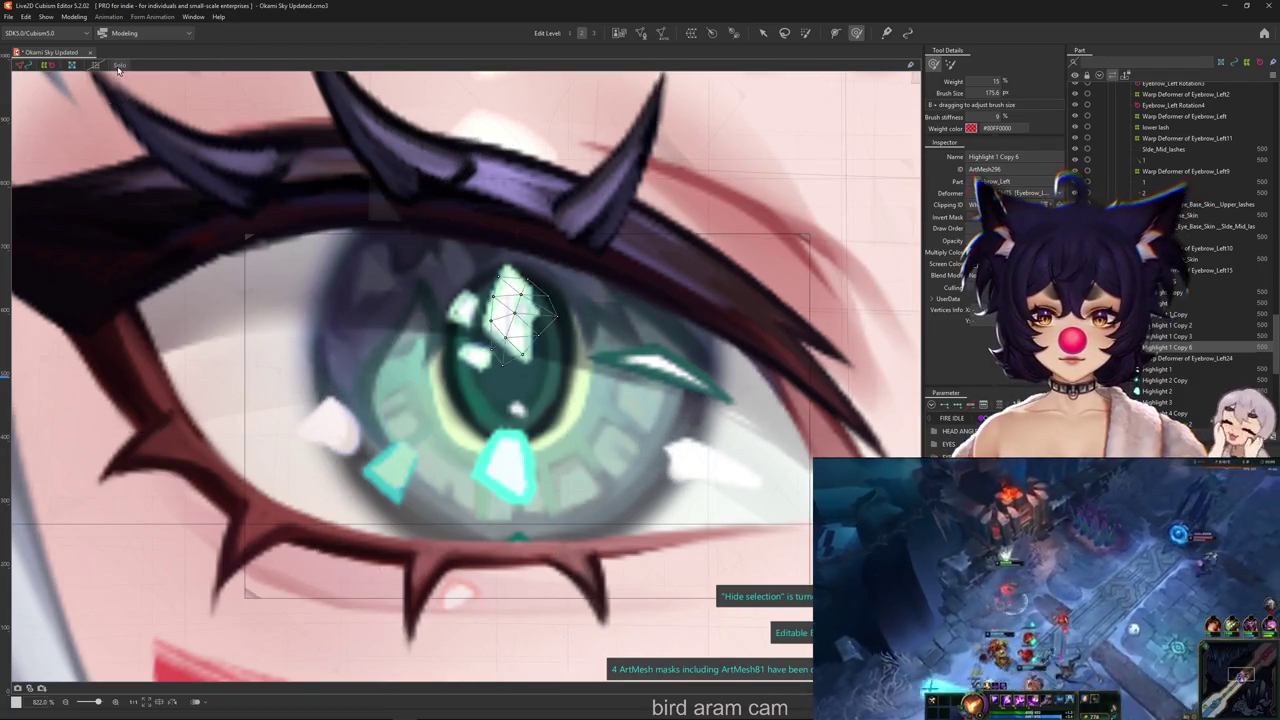
key("Return")
key("Return")
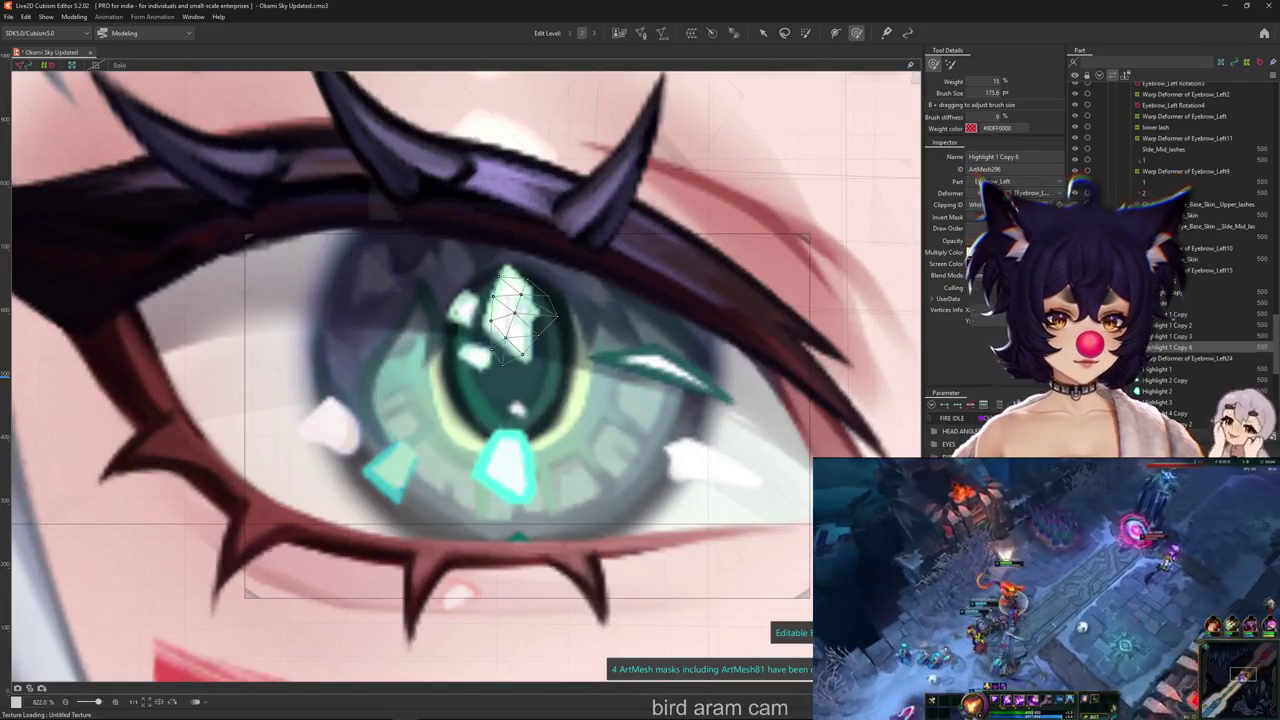
Select Highlight 1 Copy 2 and Layer 4 Copy 2, then open Modeling > Physics Settings
right_click(505, 423)
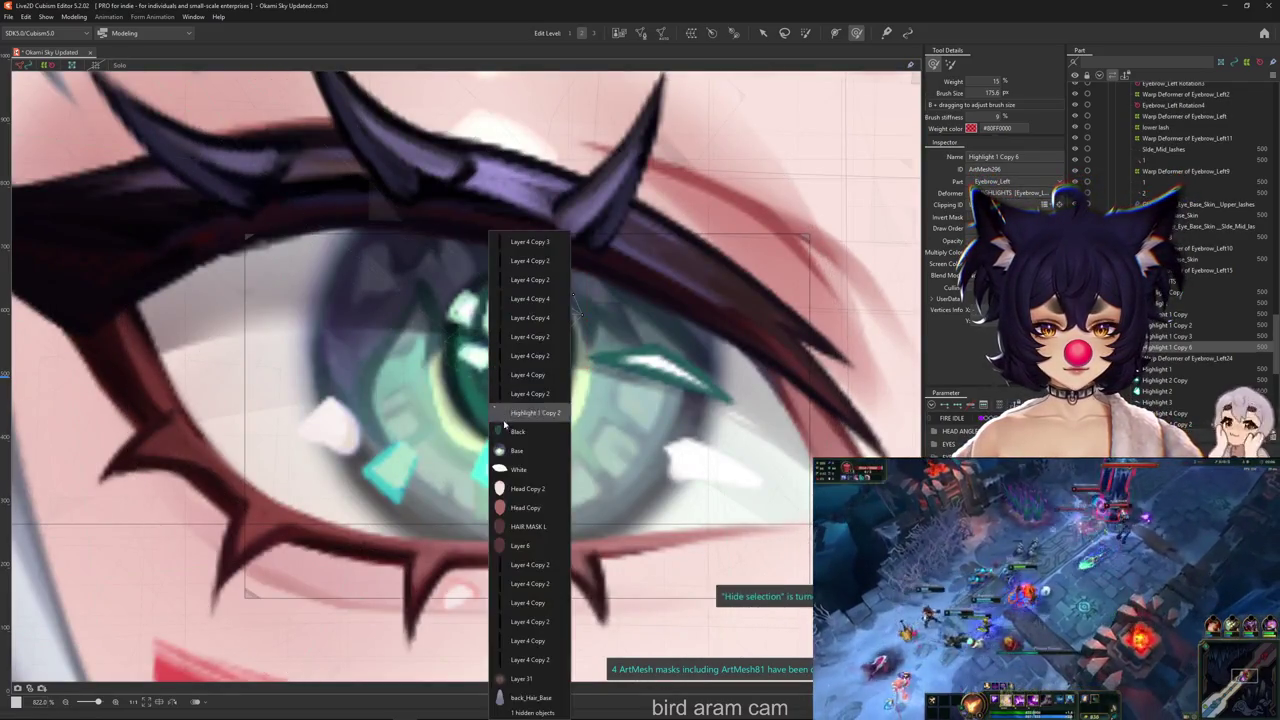
left_click(506, 414)
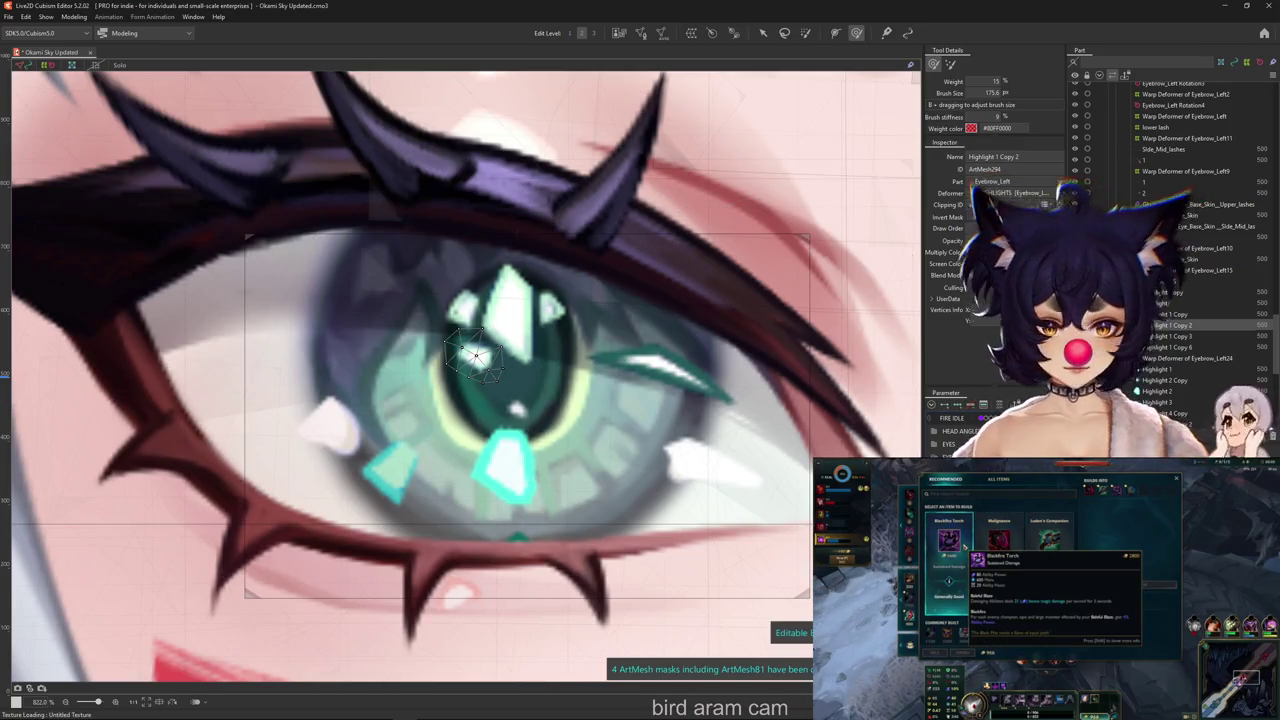
key("ctrl+h")
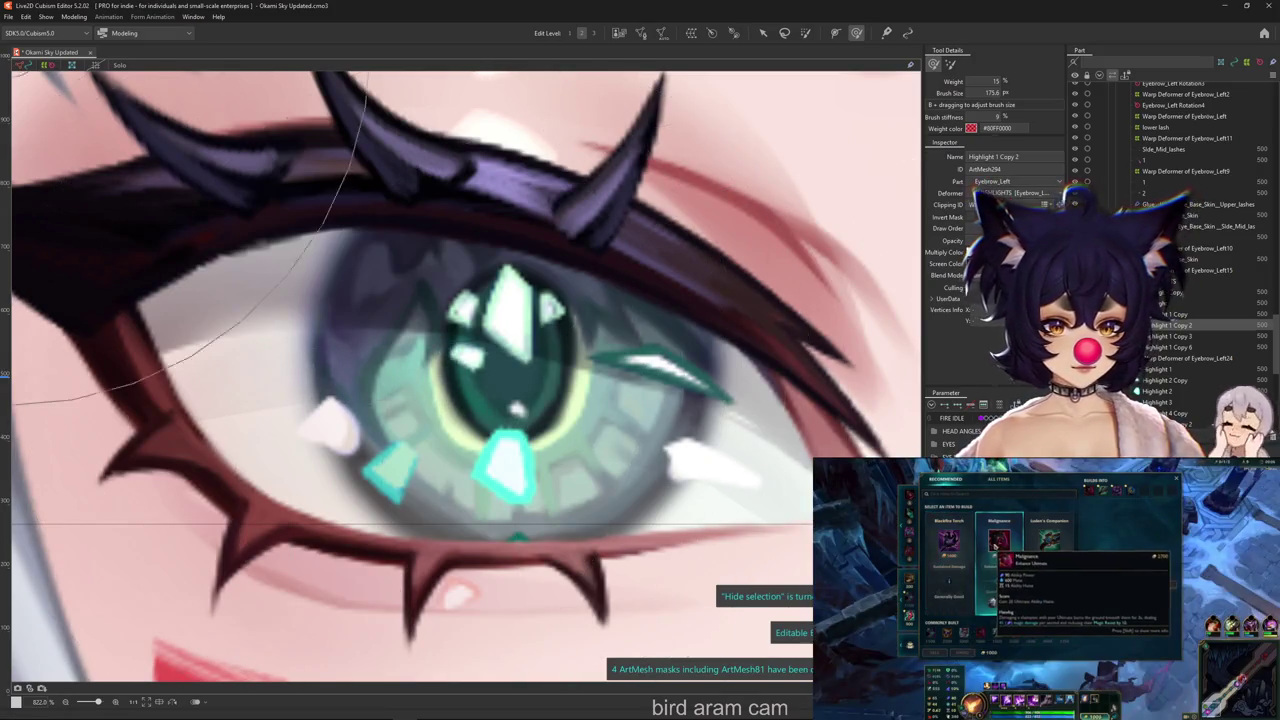
right_click(531, 426)
left_click(559, 424)
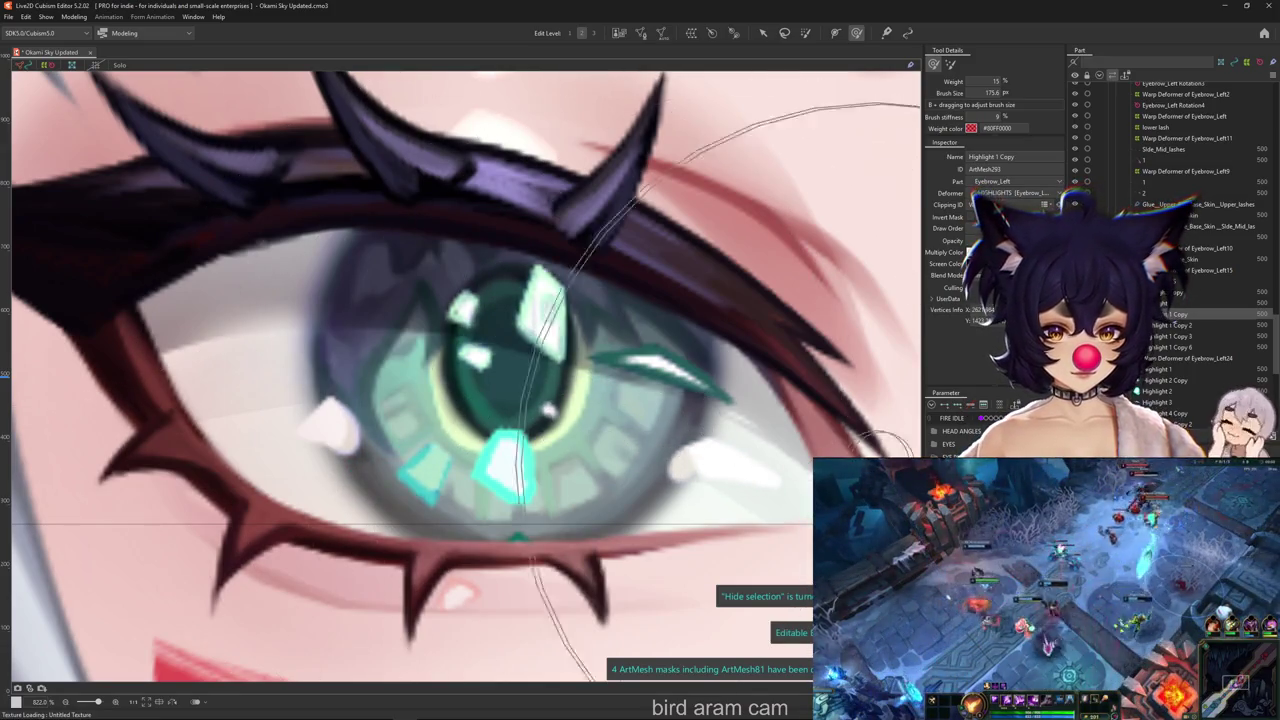
scroll(540, 440, "down", 5)
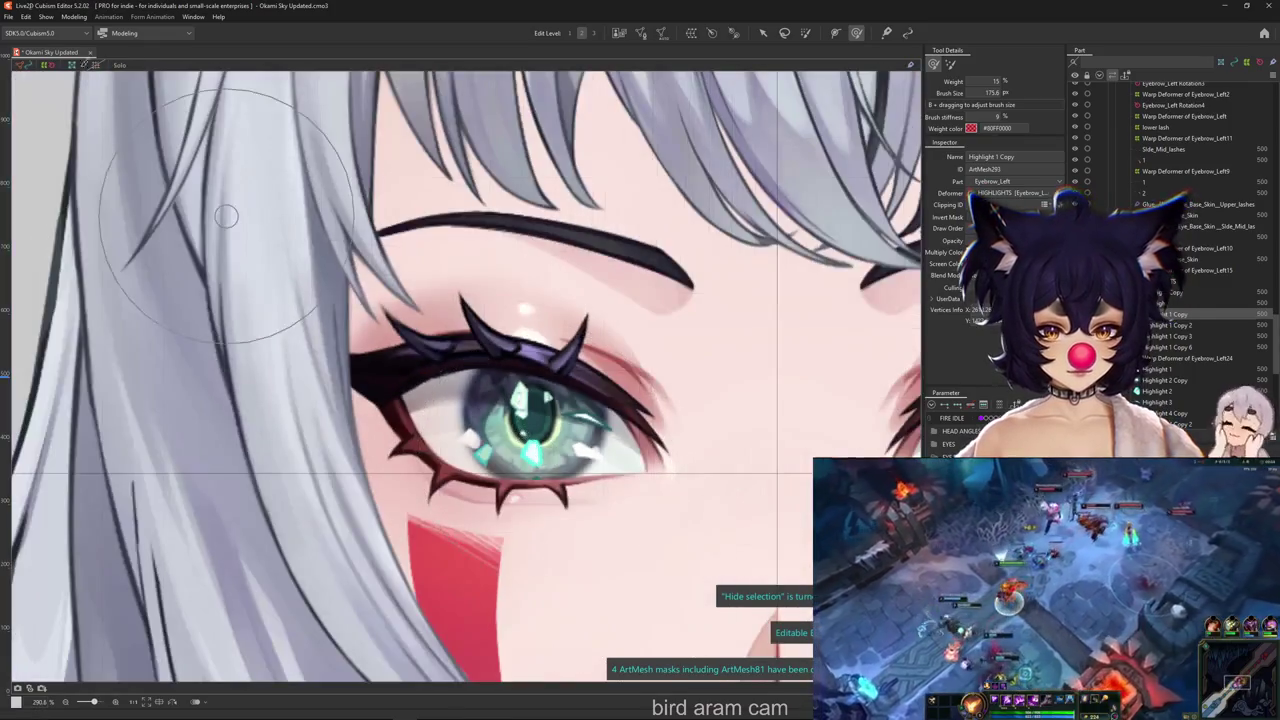
left_click(74, 16)
left_click(108, 240)
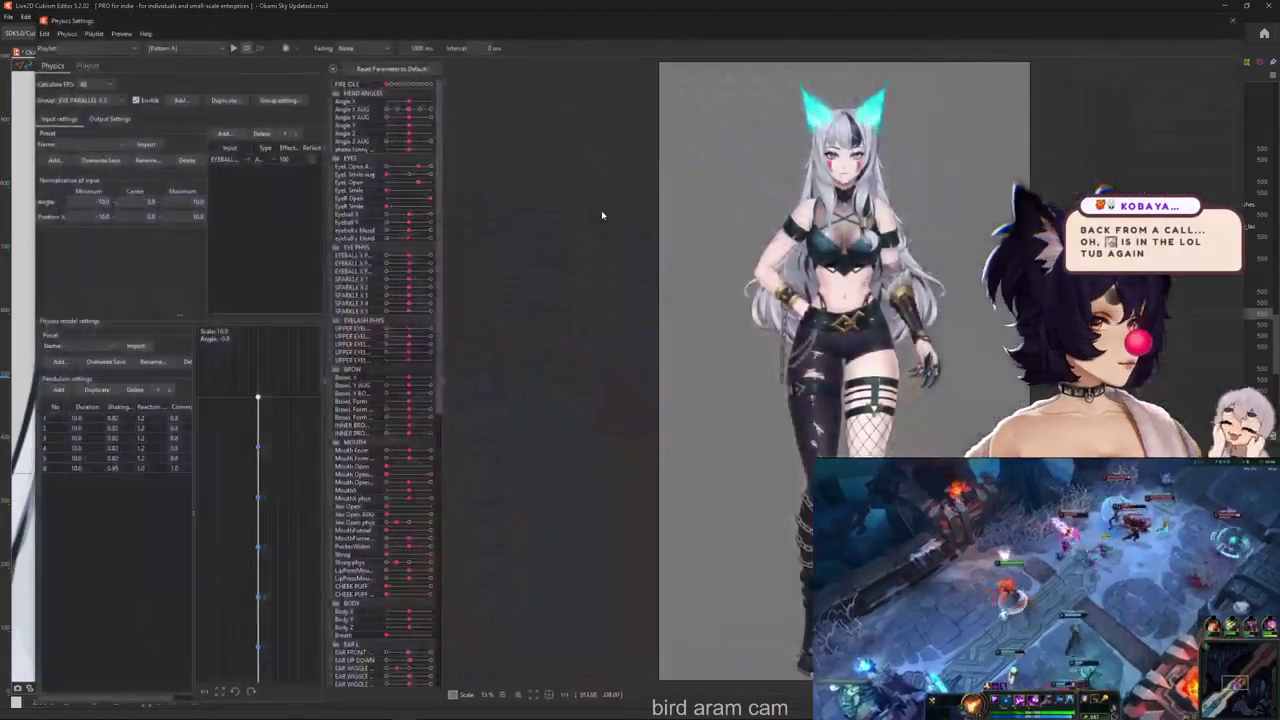
Widen and zoom the physics preview onto the face, showing EYE PARALLEL X 3 output settings
left_click_drag(736, 29, 726, 20)
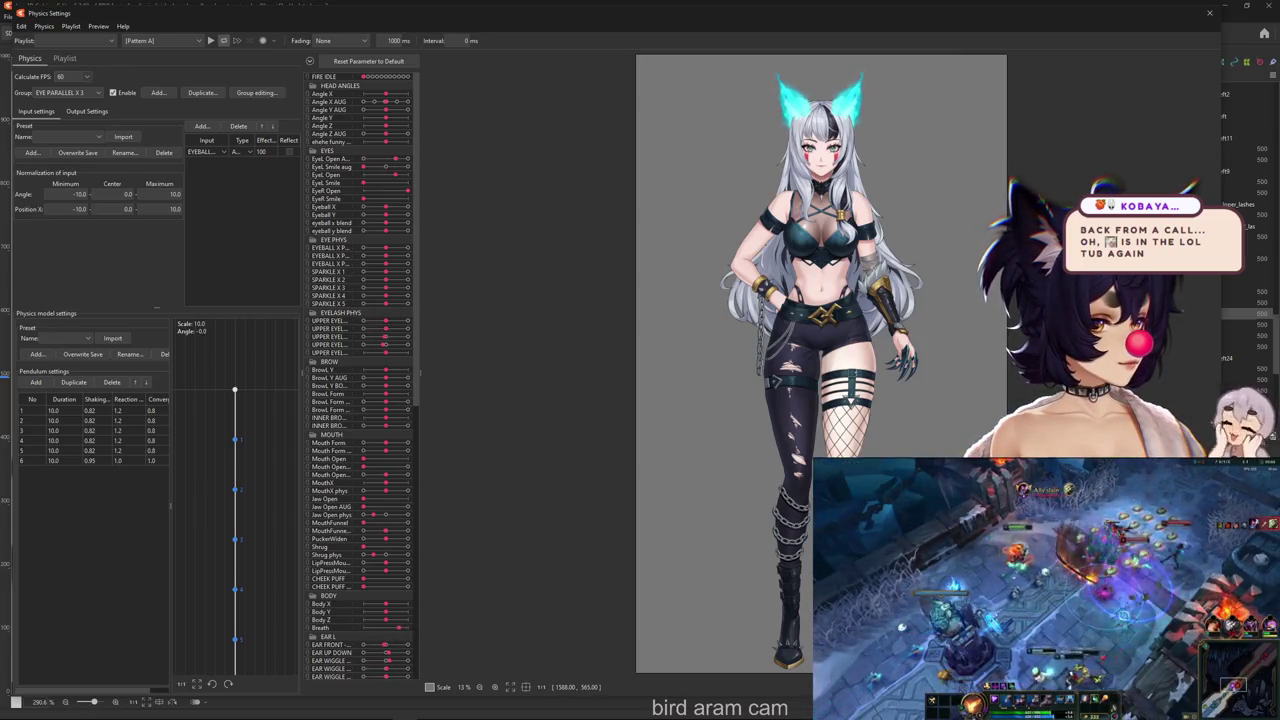
scroll(994, 343, "up", 3)
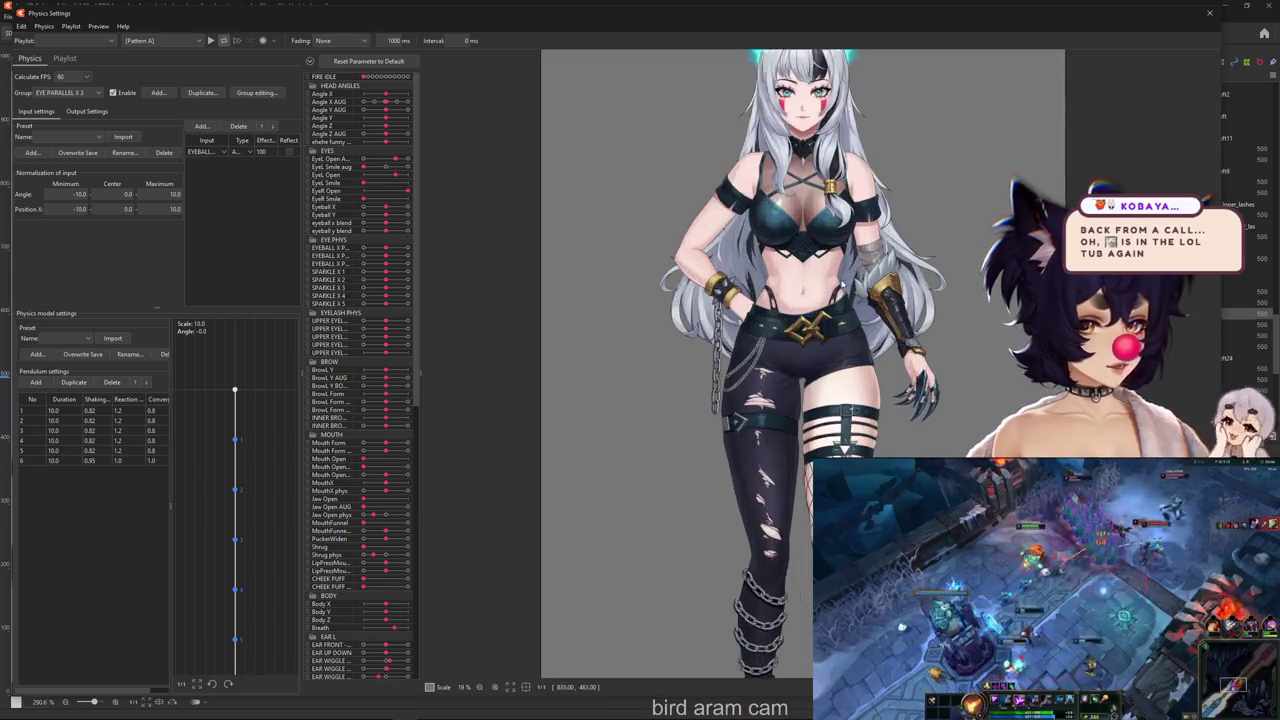
left_click_drag(300, 254, 402, 247)
scroll(713, 248, "up", 10)
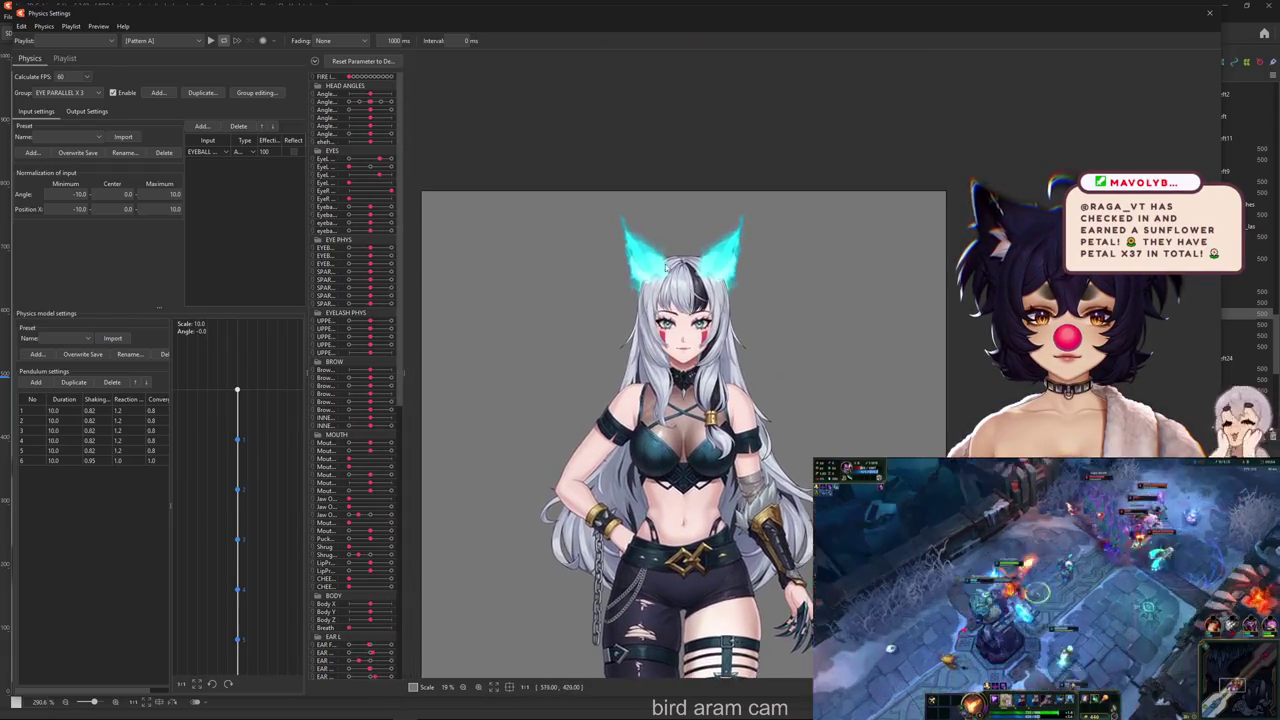
scroll(713, 248, "down", 5)
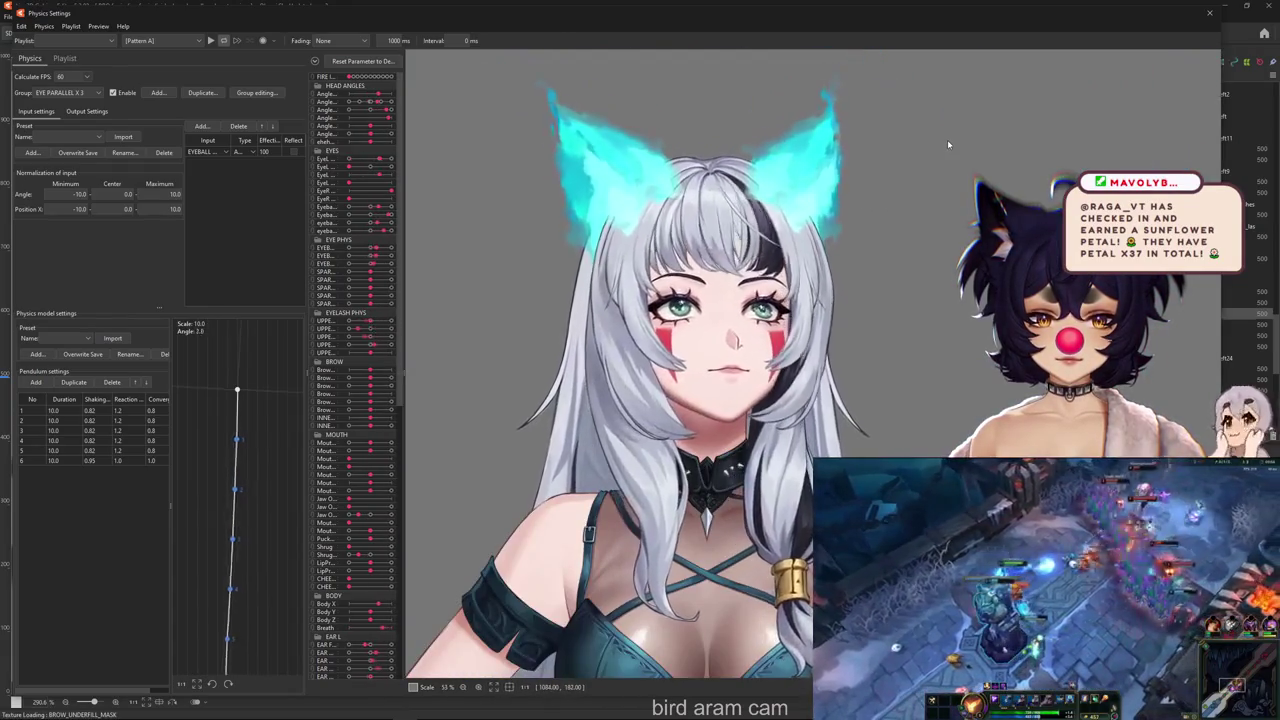
scroll(622, 418, "up", 5)
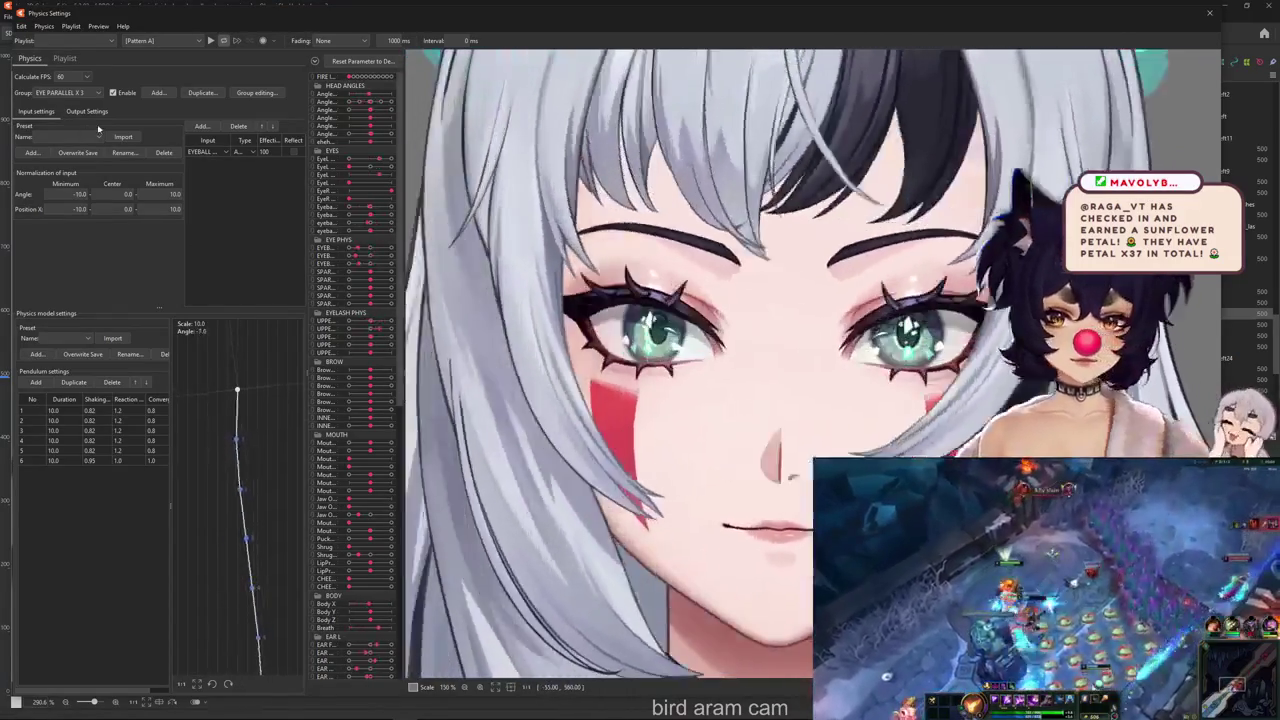
left_click(88, 111)
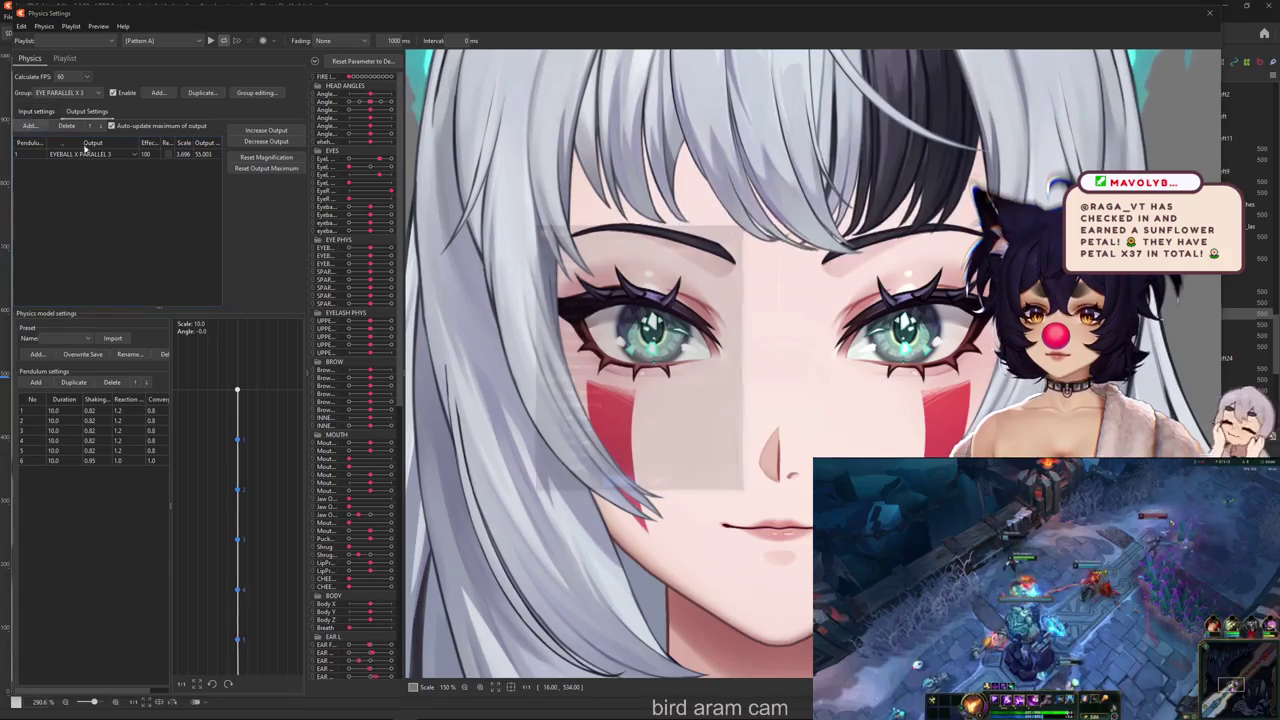
Add SPARKLE X 1–5 as physics outputs and fit their magnifications to parameter ranges
left_click(30, 126)
mouse_move(745, 300)
left_mouse_down()
mouse_move(752, 313)
mouse_move(752, 288)
left_mouse_up()
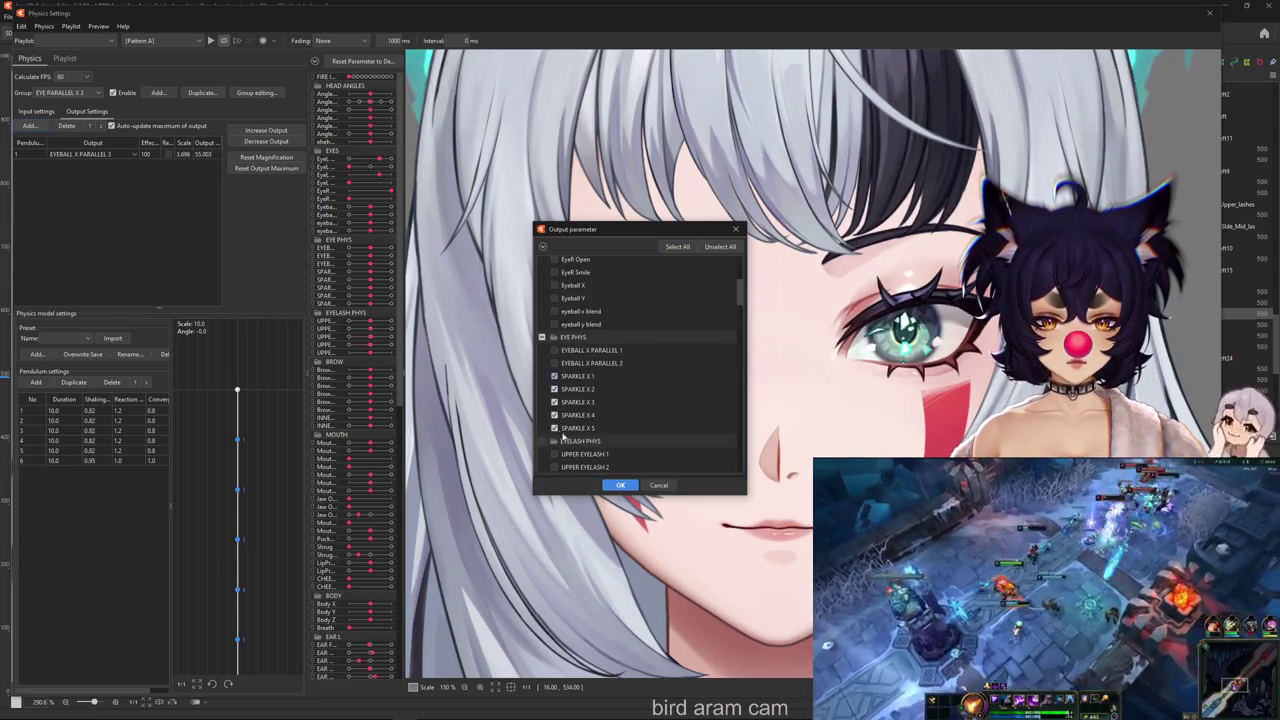
left_click(619, 485)
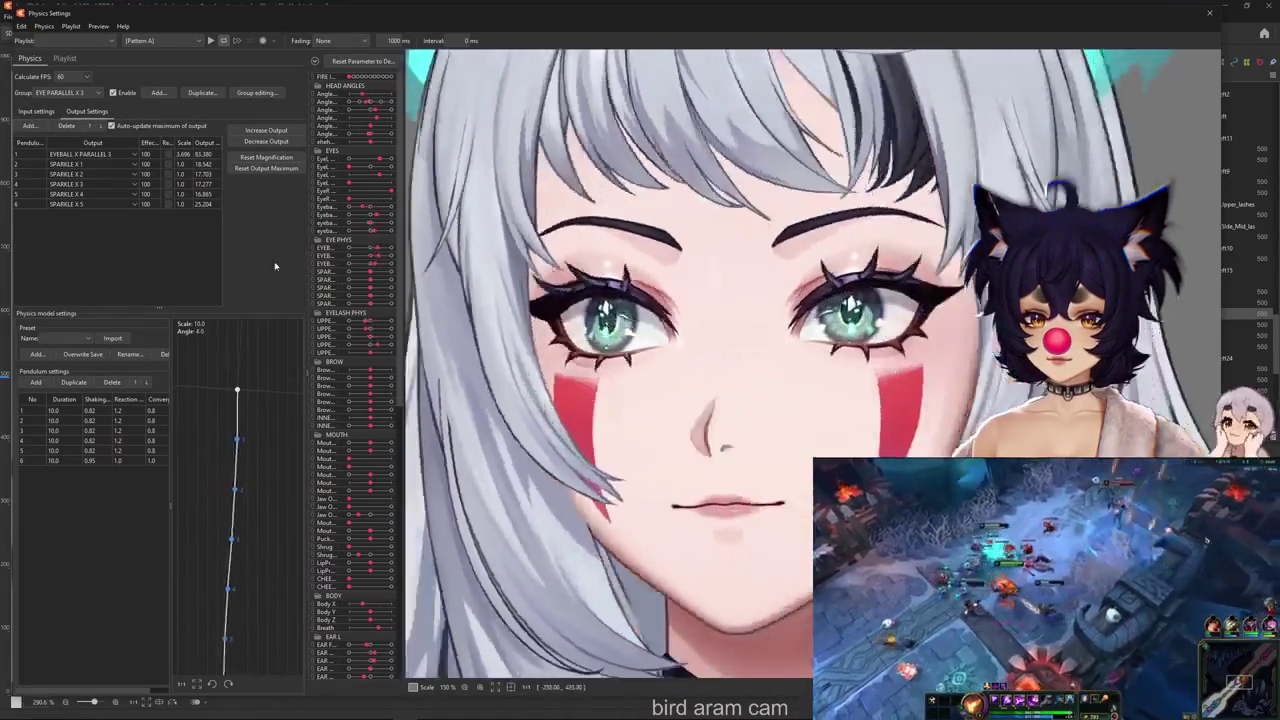
left_click(266, 157)
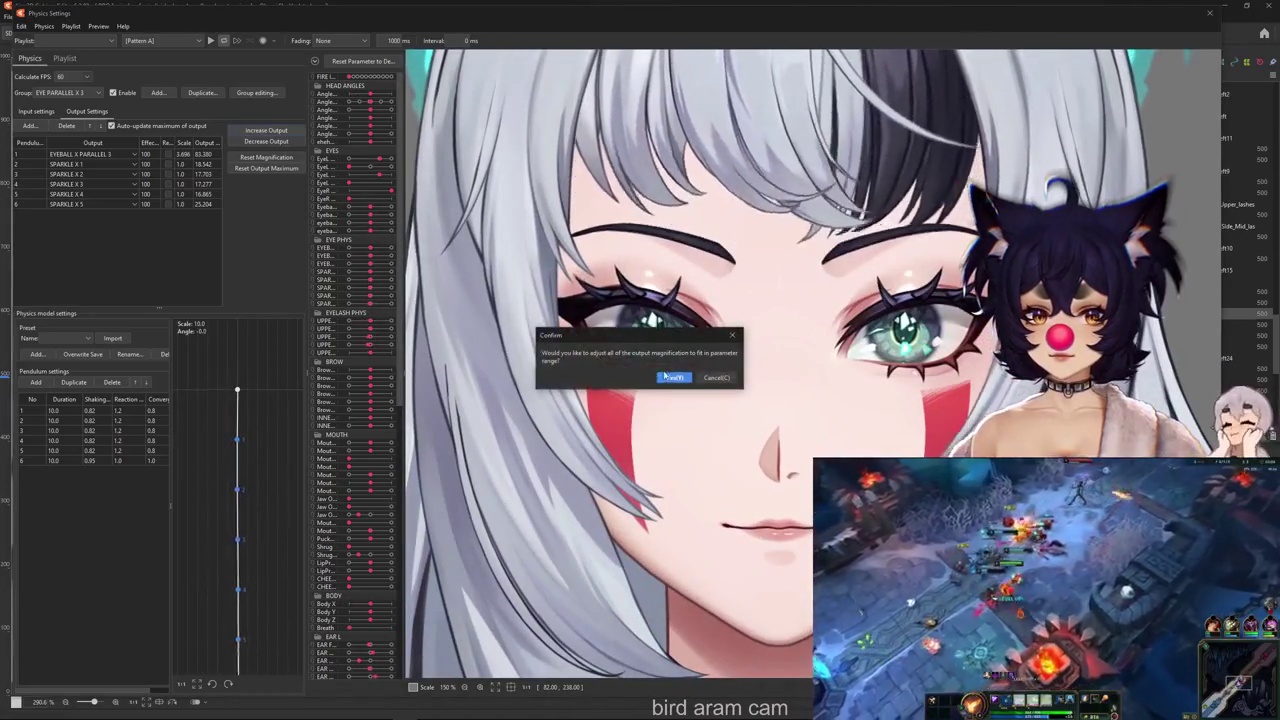
left_click(665, 376)
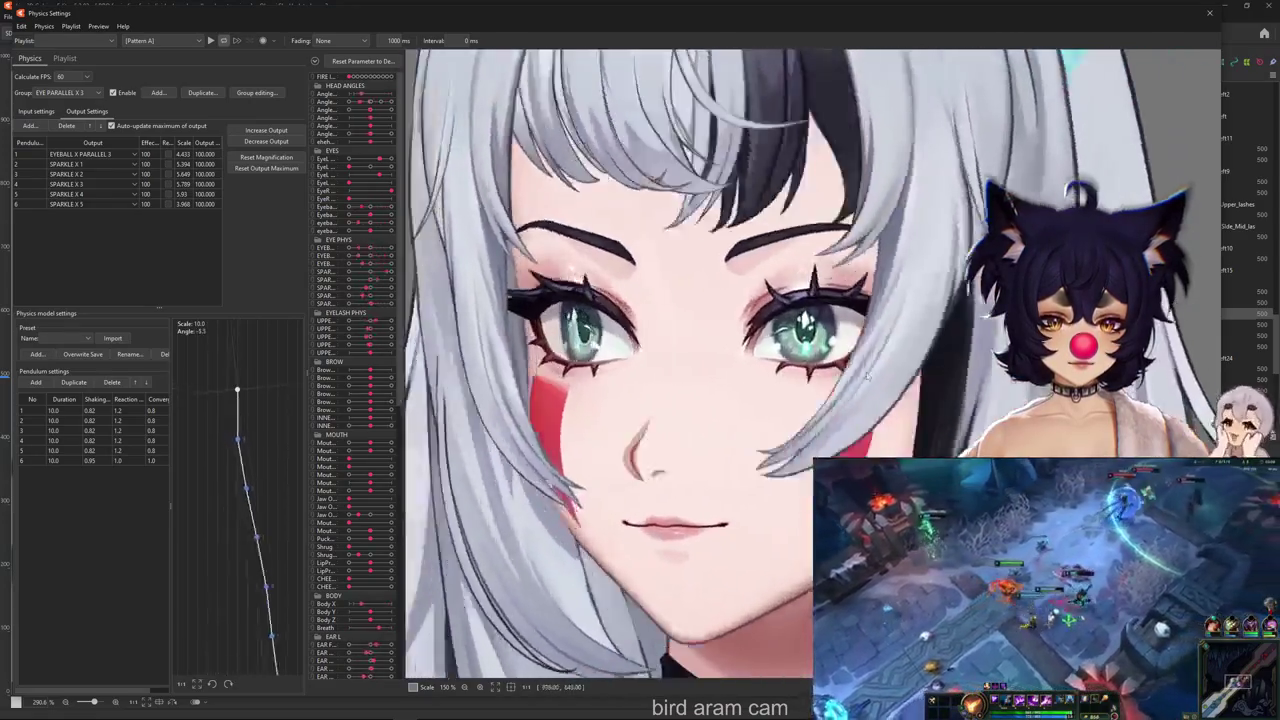
Close Physics Settings and zoom back in on the left eye's highlight meshes
scroll(867, 374, "down", 5)
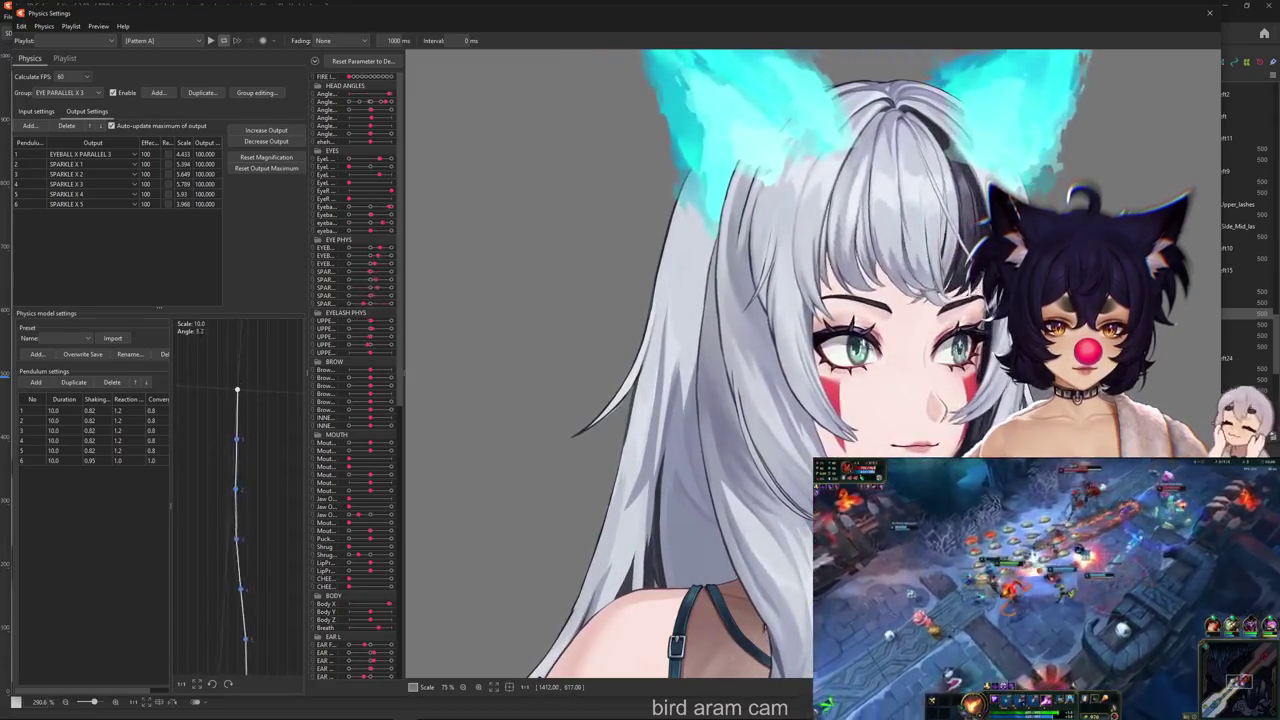
scroll(940, 375, "up", 5)
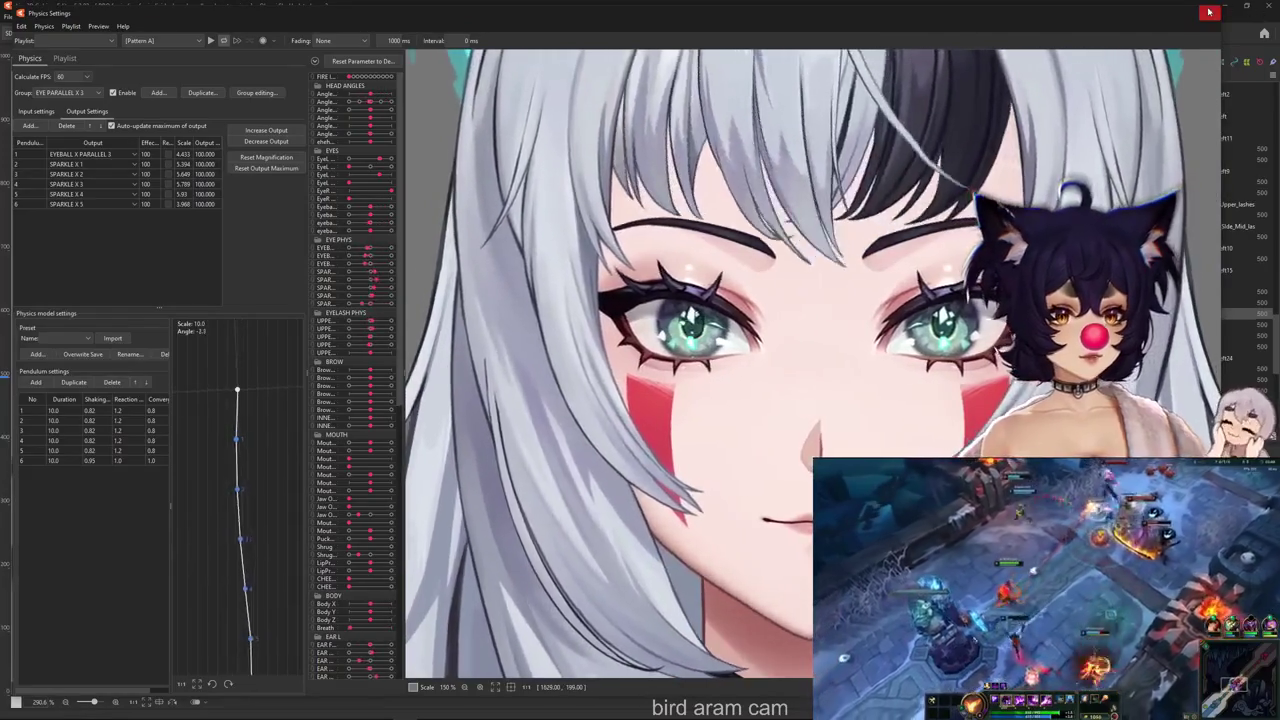
left_click(1209, 12)
scroll(560, 420, "up", 5)
right_click(573, 440)
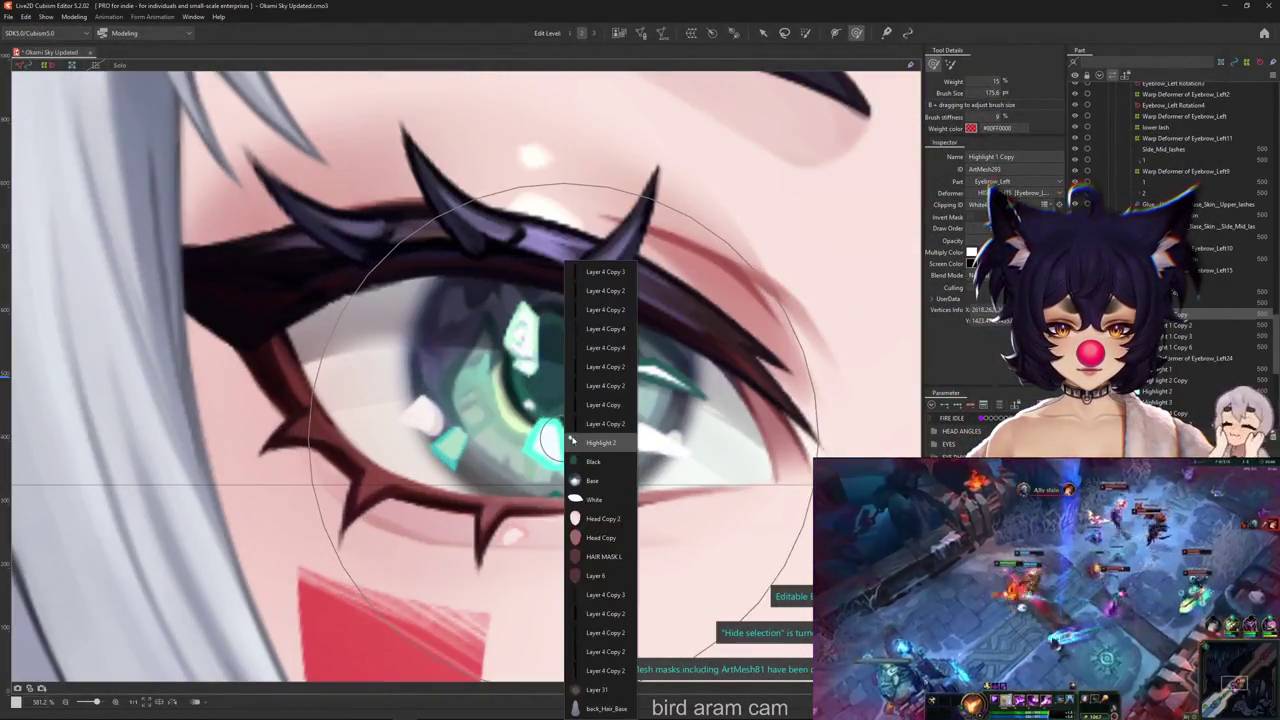
Set the Highlight 2 mesh's Blend Mode to Additive
left_click(576, 442)
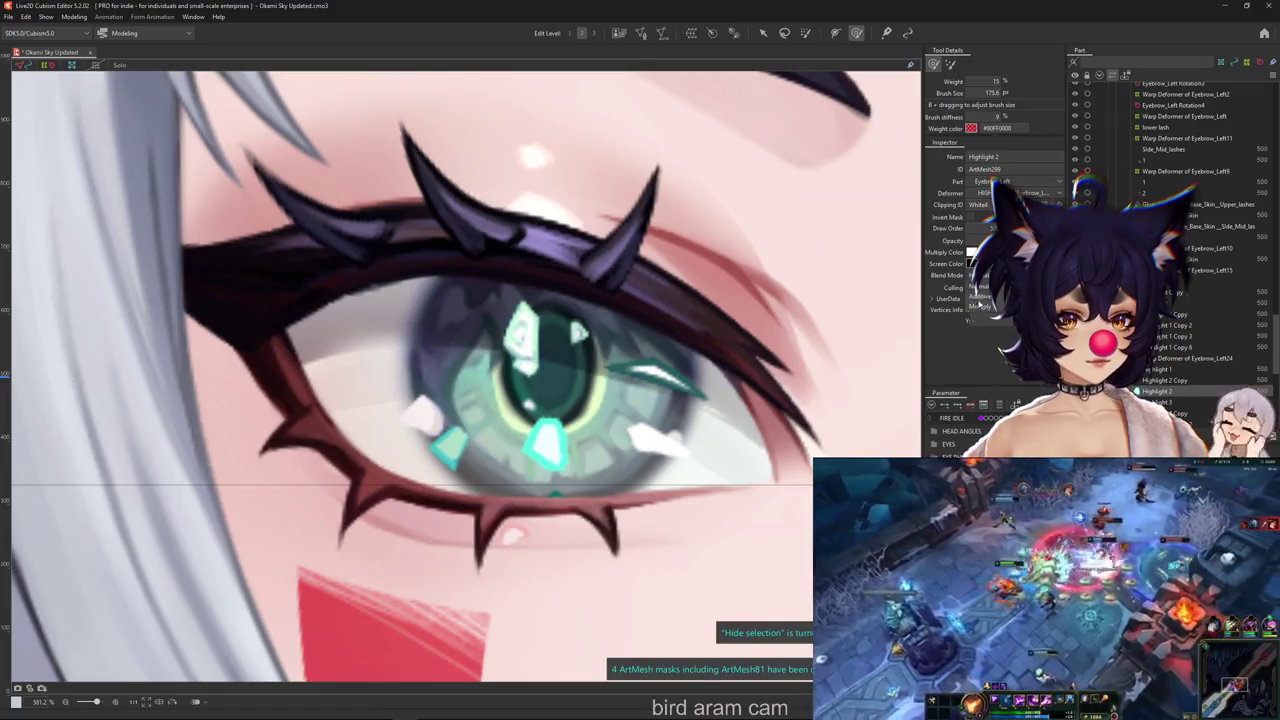
left_click(981, 297)
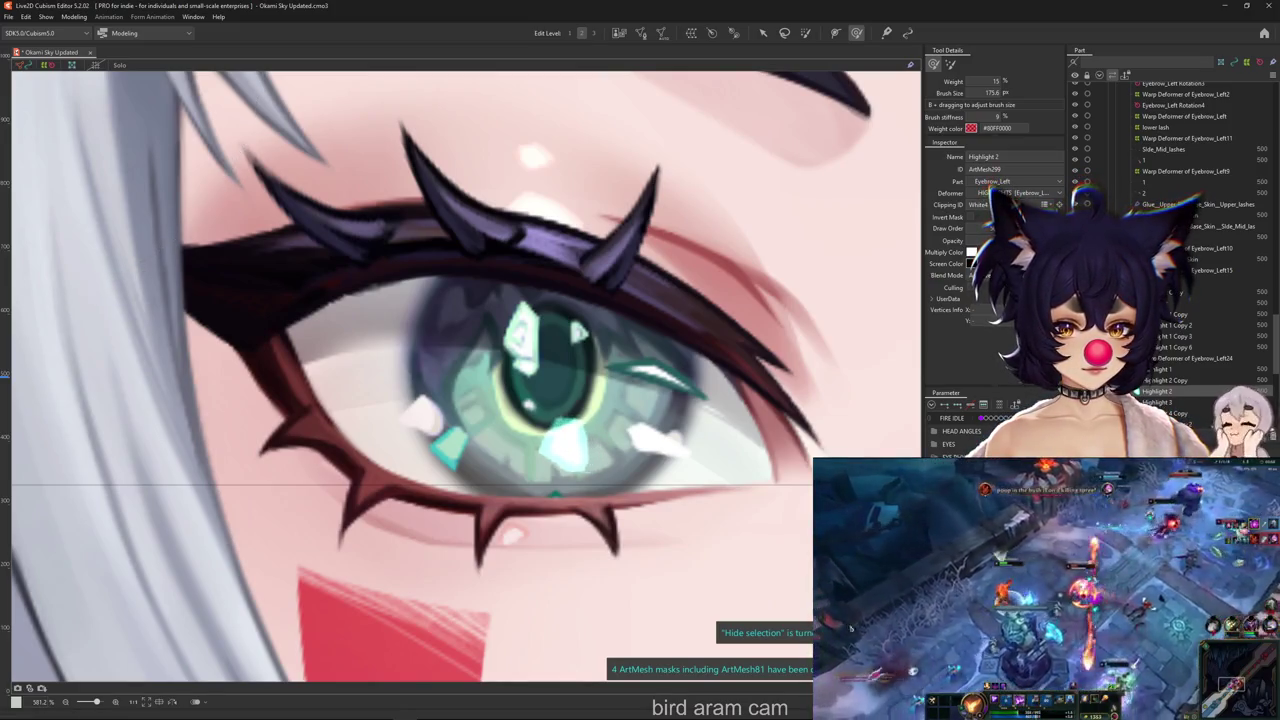
key("ctrl+b")
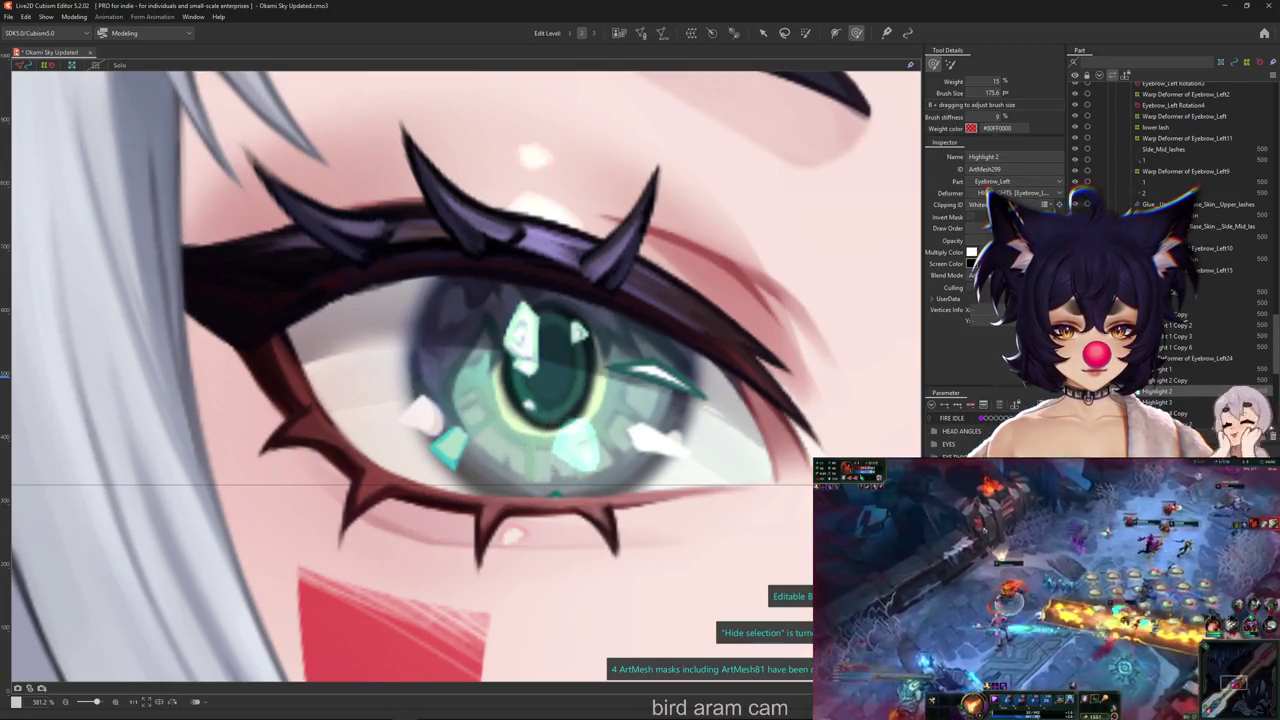
Select the Highlight 1 mesh, then the Highlight 4 glint on the eye
right_click(650, 453)
left_click(700, 425)
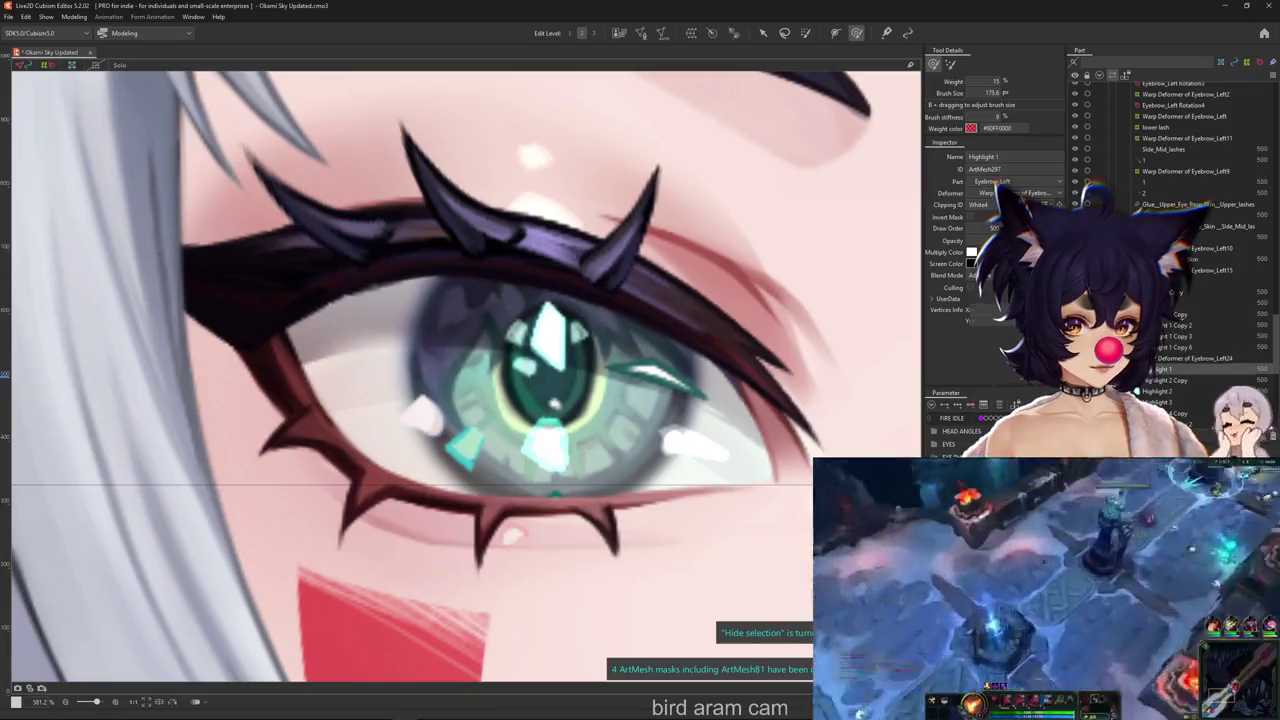
left_click(1175, 369)
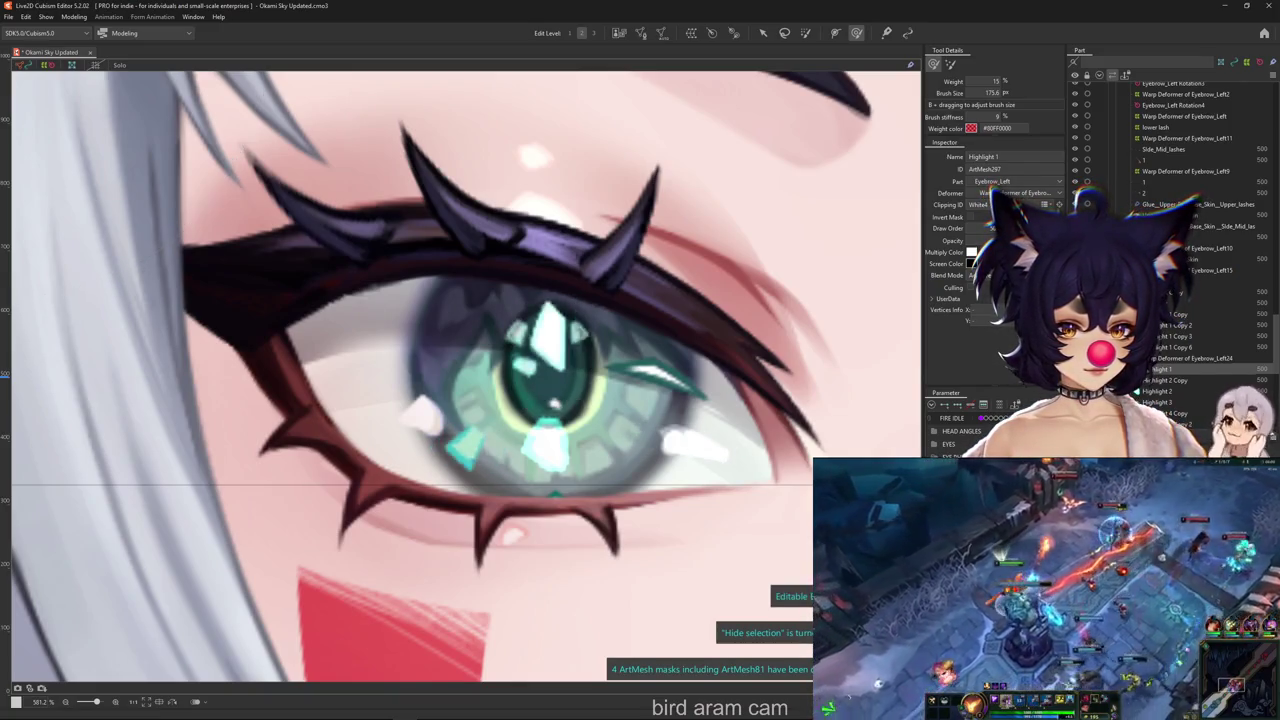
left_click(670, 440)
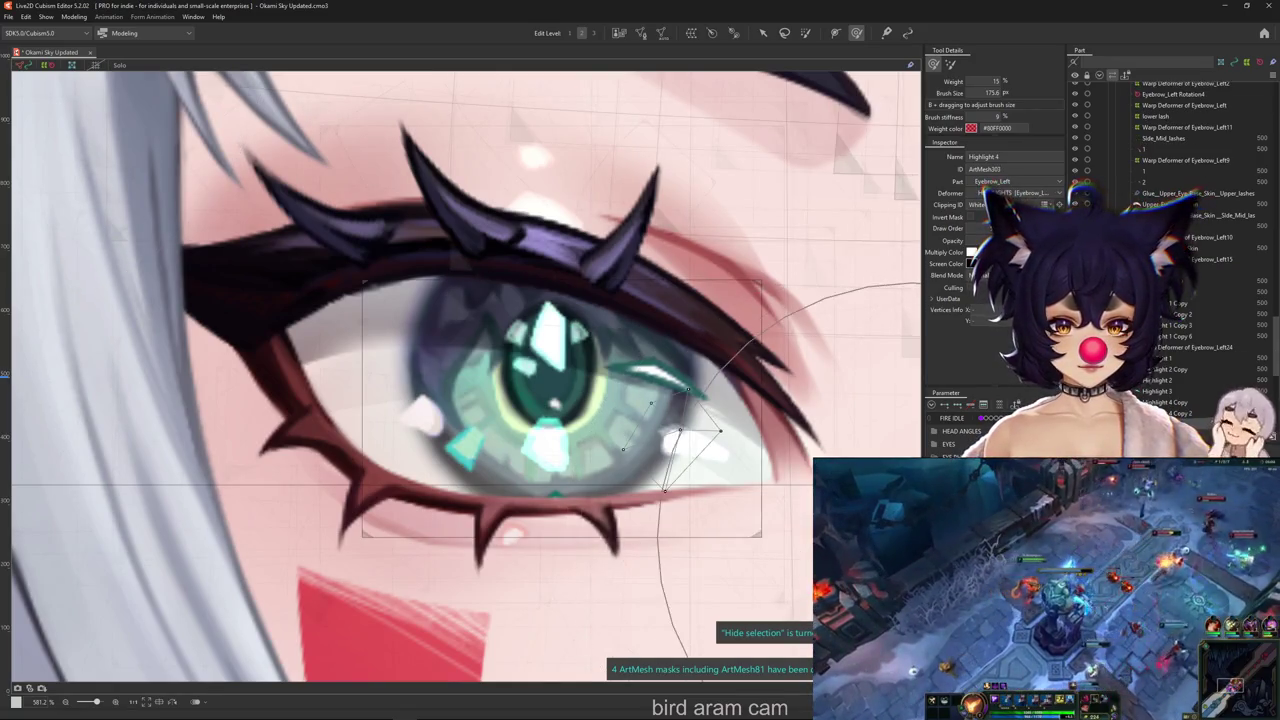
Inspect the eye's stacked glints, picking Highlight 1 Copy 6 and Highlight 1 Copy 3
right_click(572, 325)
left_click(630, 413)
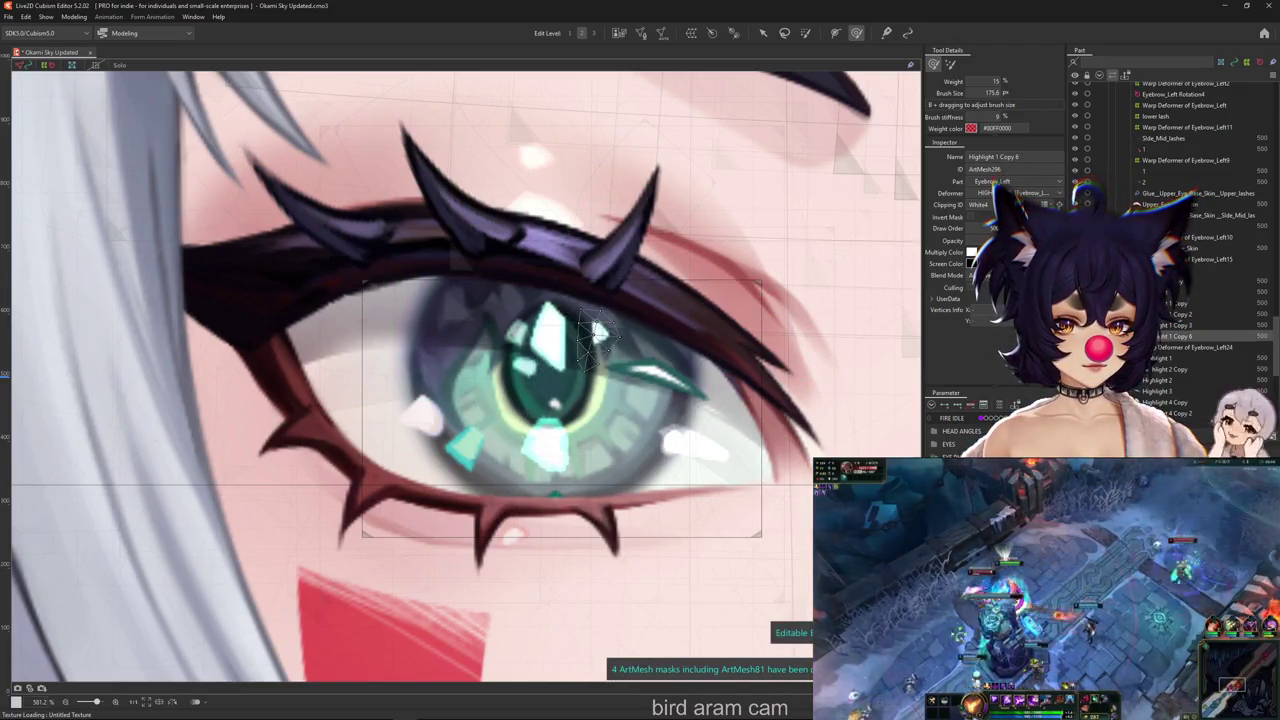
key("ctrl+h")
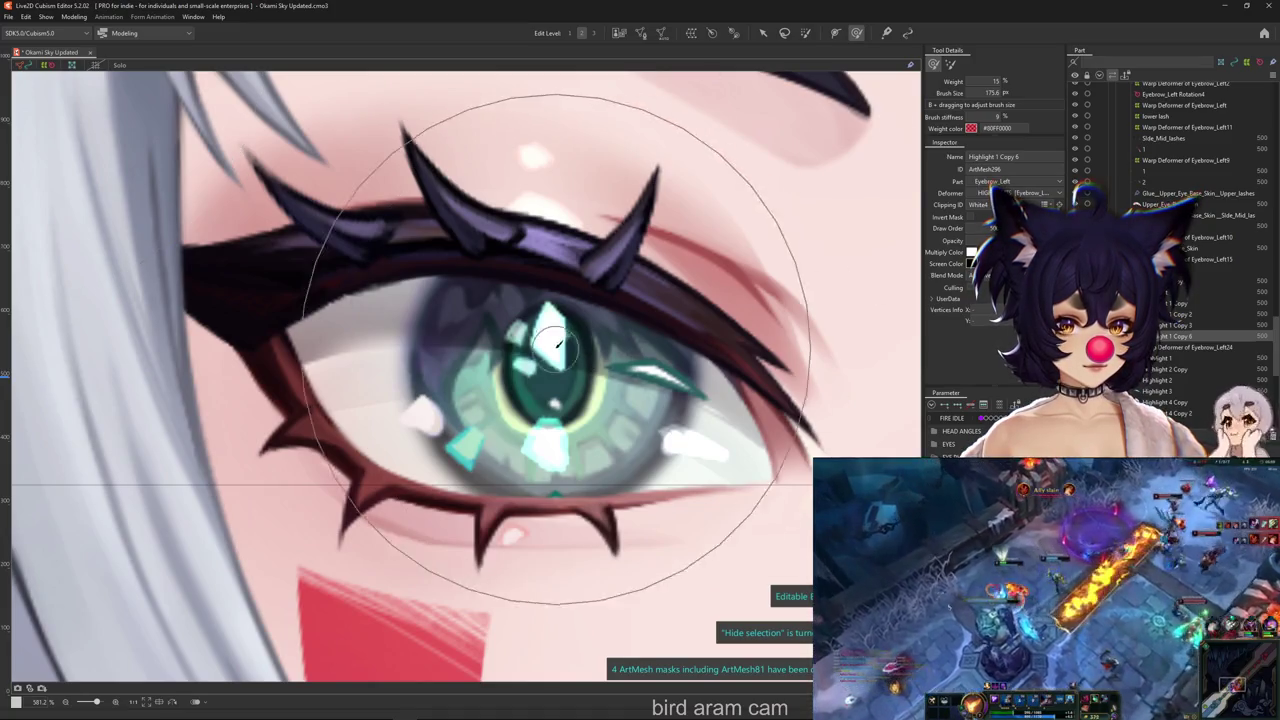
right_click(538, 410)
left_click(575, 374)
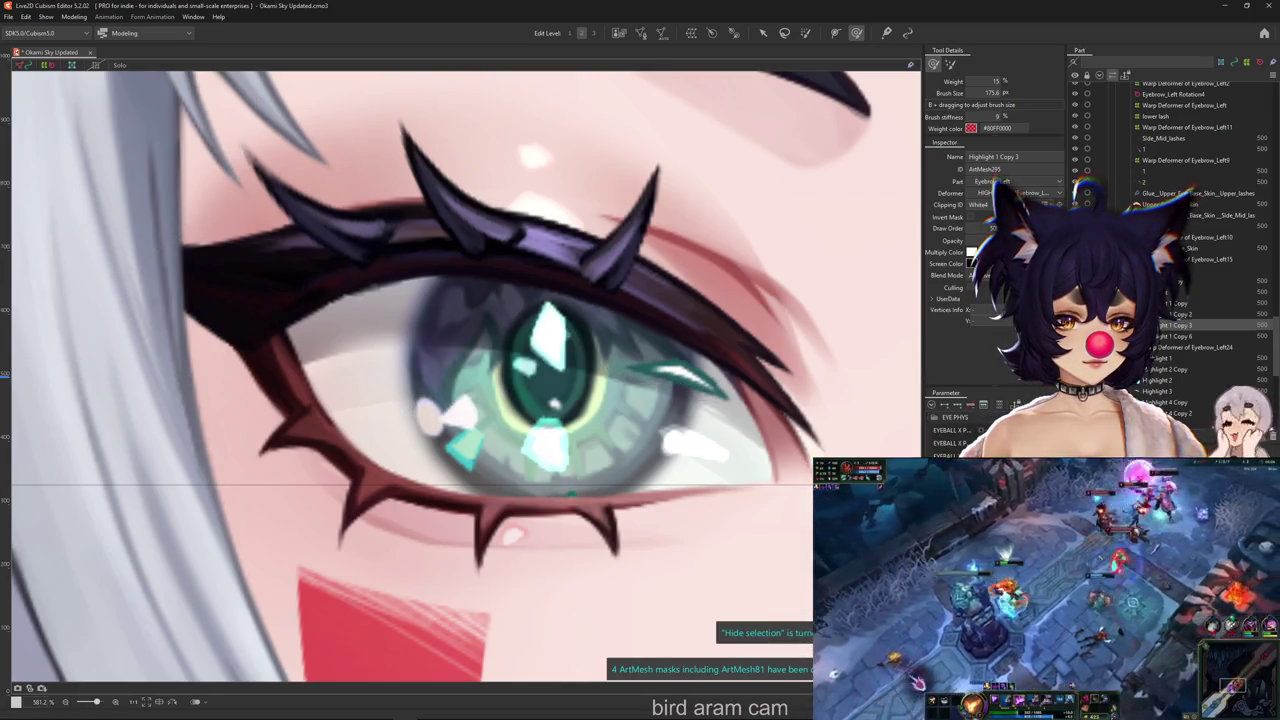
left_click(497, 331)
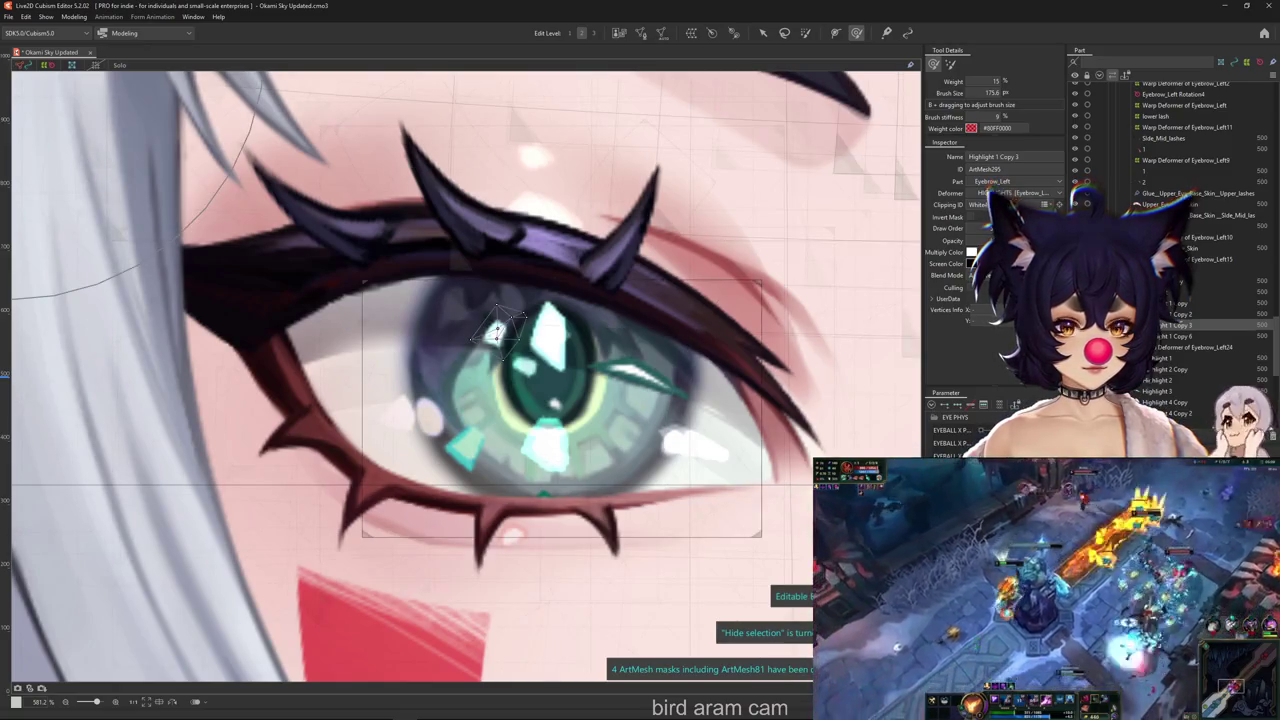
key("Escape")
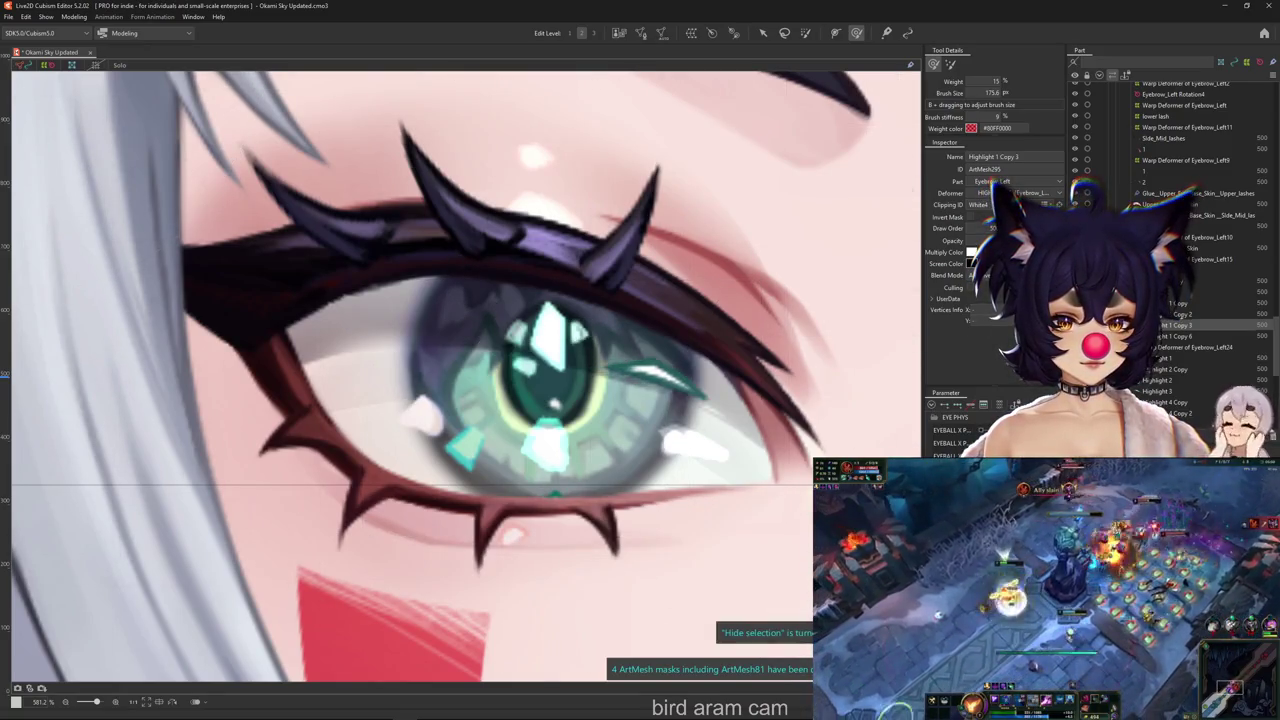
right_click(497, 472)
key("Escape")
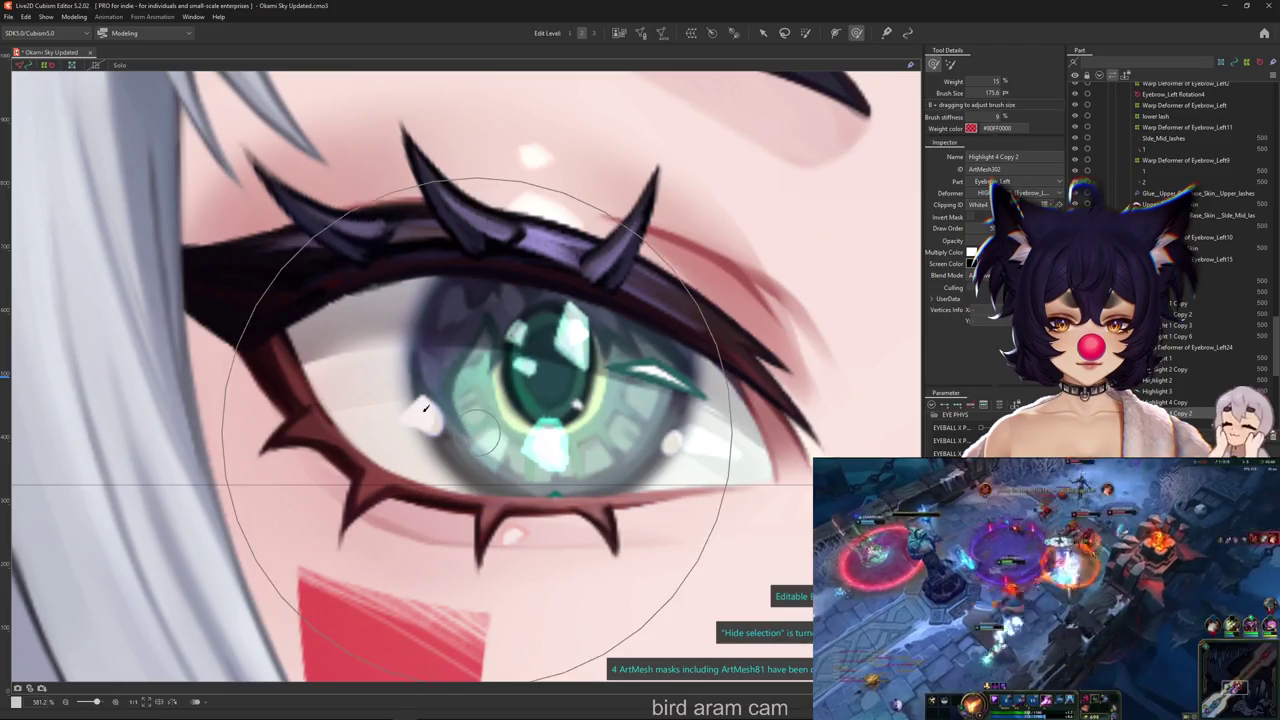
Select the Highlight Copy glint and nudge it left onto the pupil
right_click(416, 405)
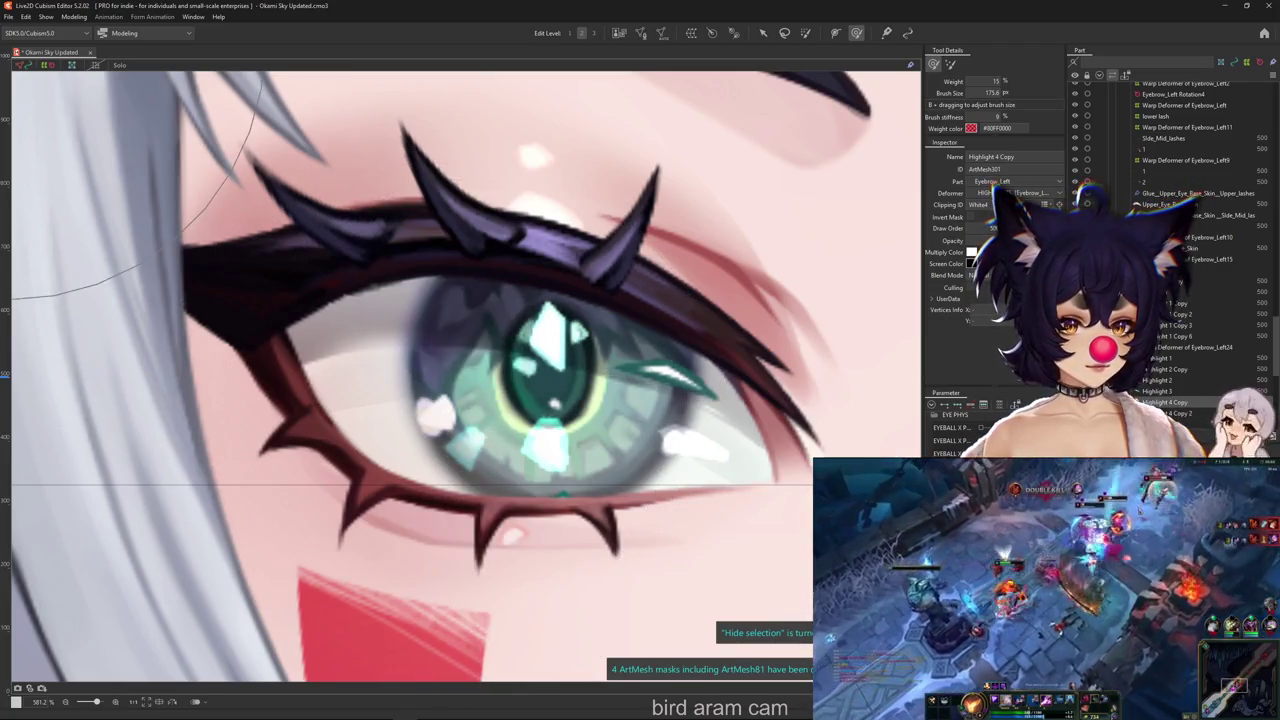
left_click(428, 415)
left_click(680, 430)
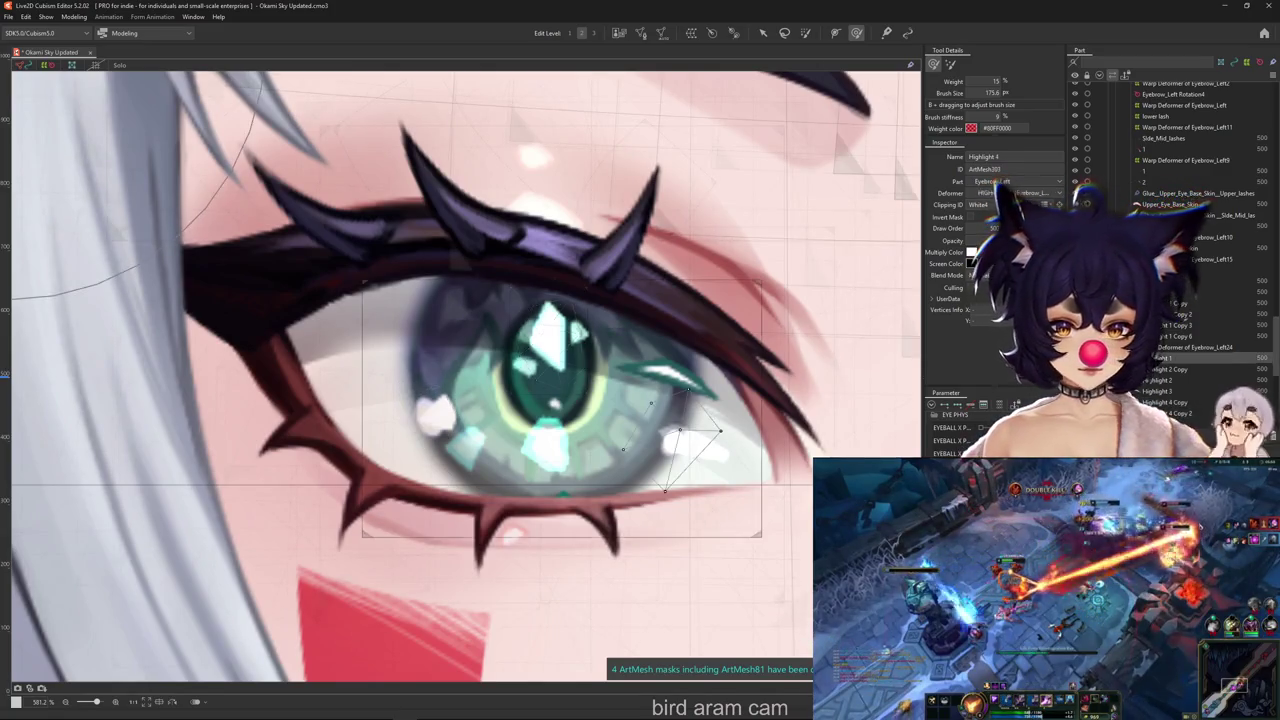
right_click(470, 430)
left_click(484, 430)
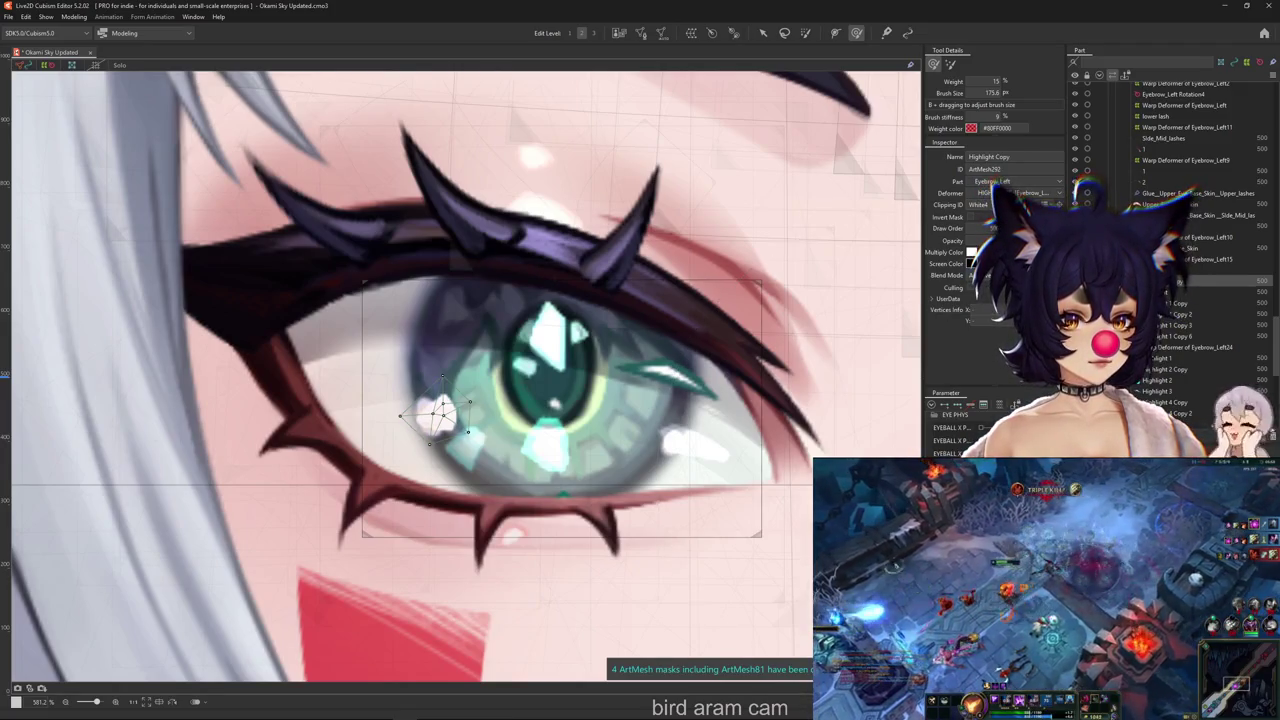
key("Left")
key("Left")
key("Left")
key("ctrl+h")
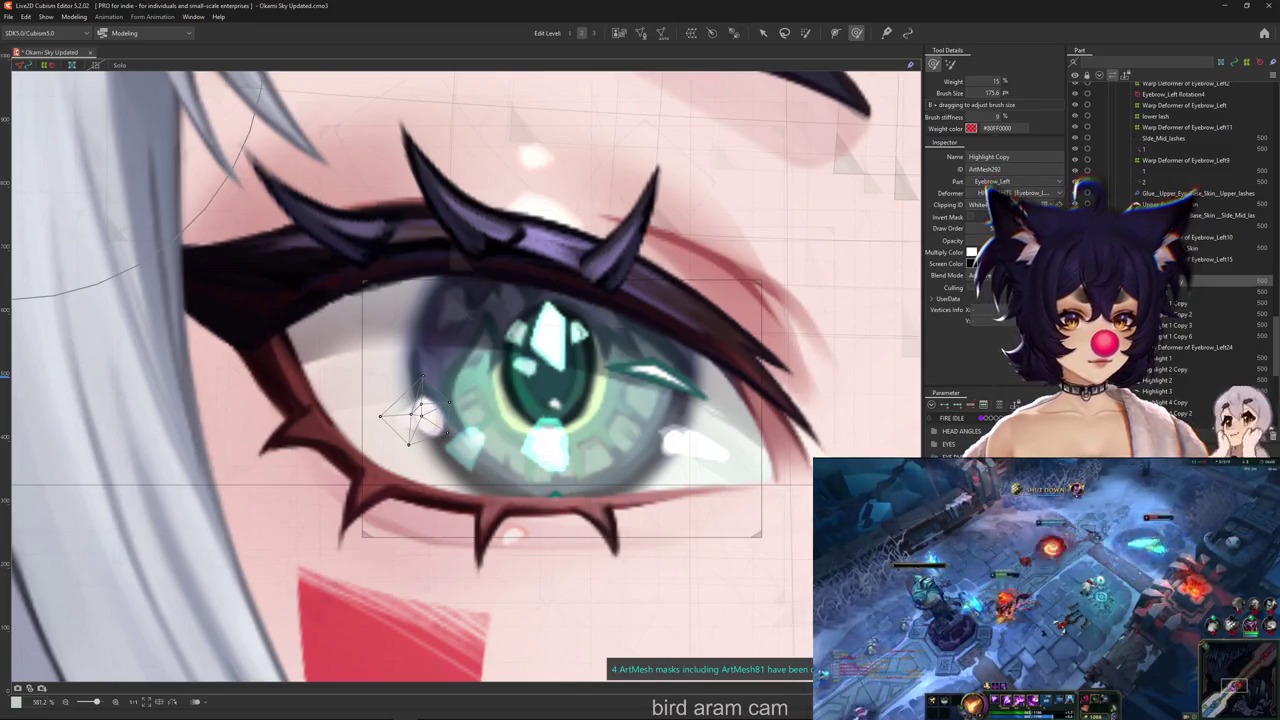
key("ctrl+h")
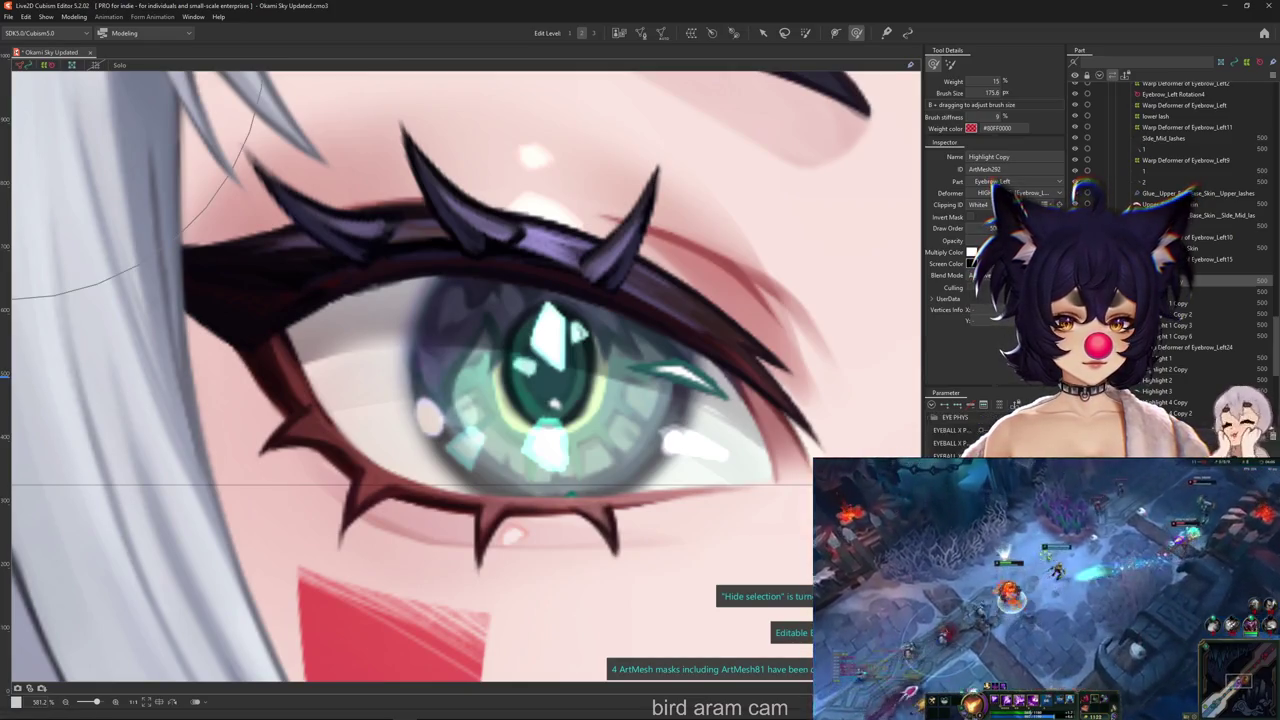
key("Left")
key("Left")
key("Left")
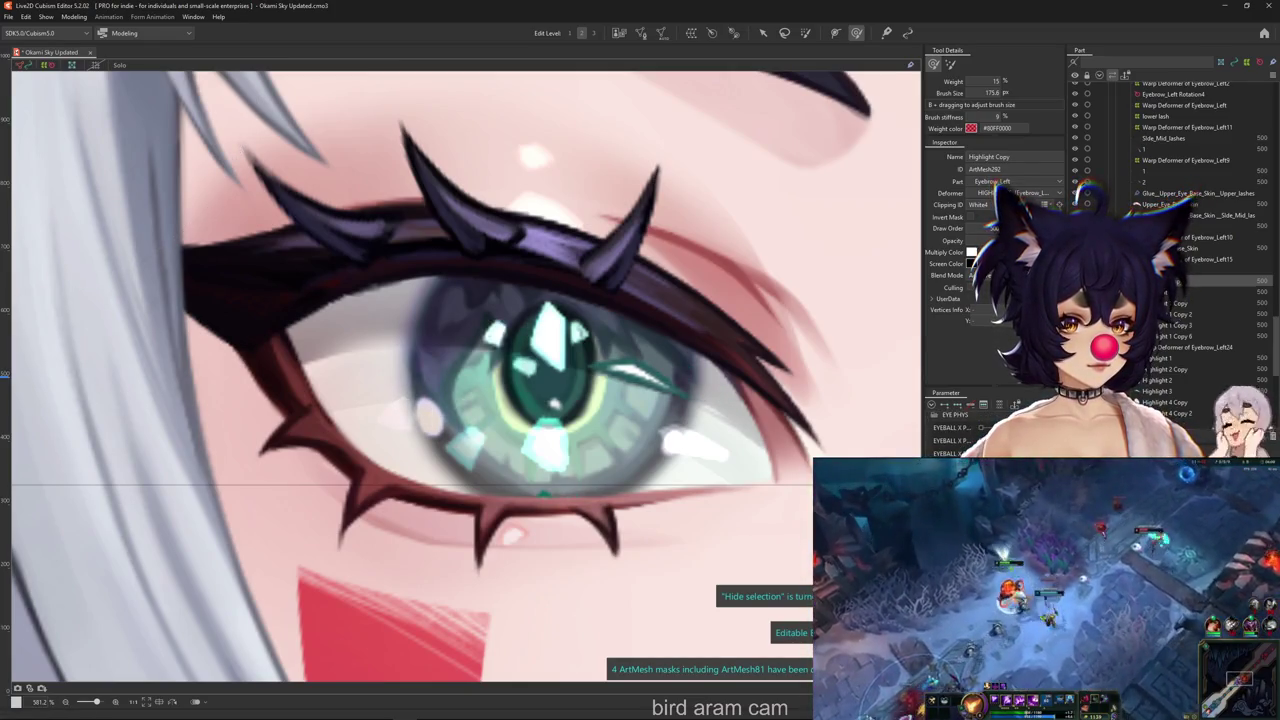
left_click(74, 16)
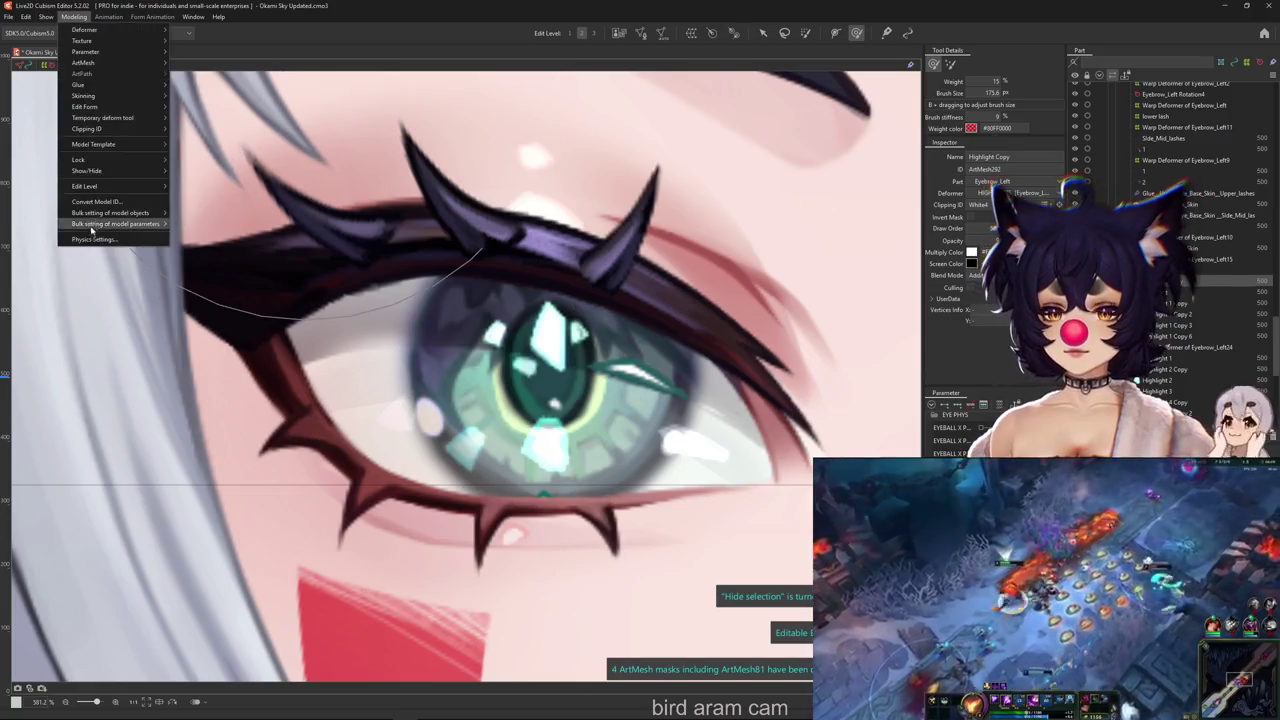
left_click(100, 233)
scroll(846, 372, "up", 5)
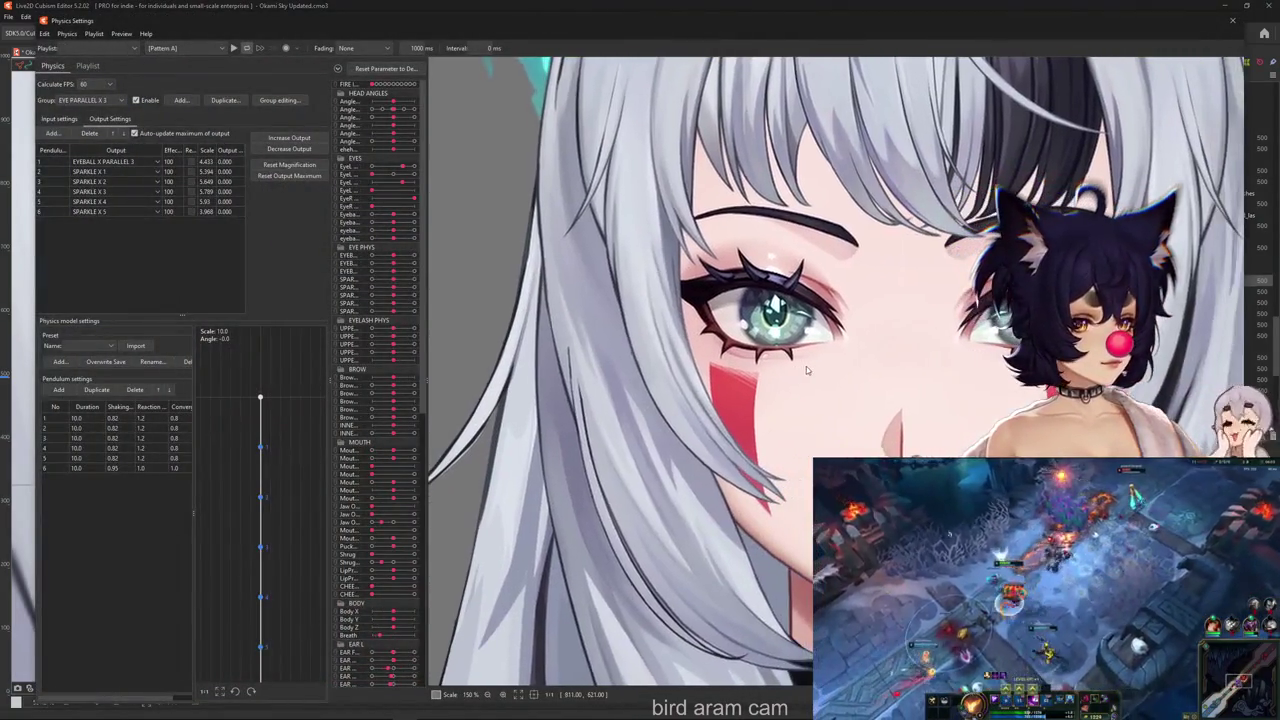
mouse_move(806, 366)
left_mouse_down()
mouse_move(806, 508)
mouse_move(646, 373)
mouse_move(560, 375)
mouse_move(763, 367)
left_mouse_up()
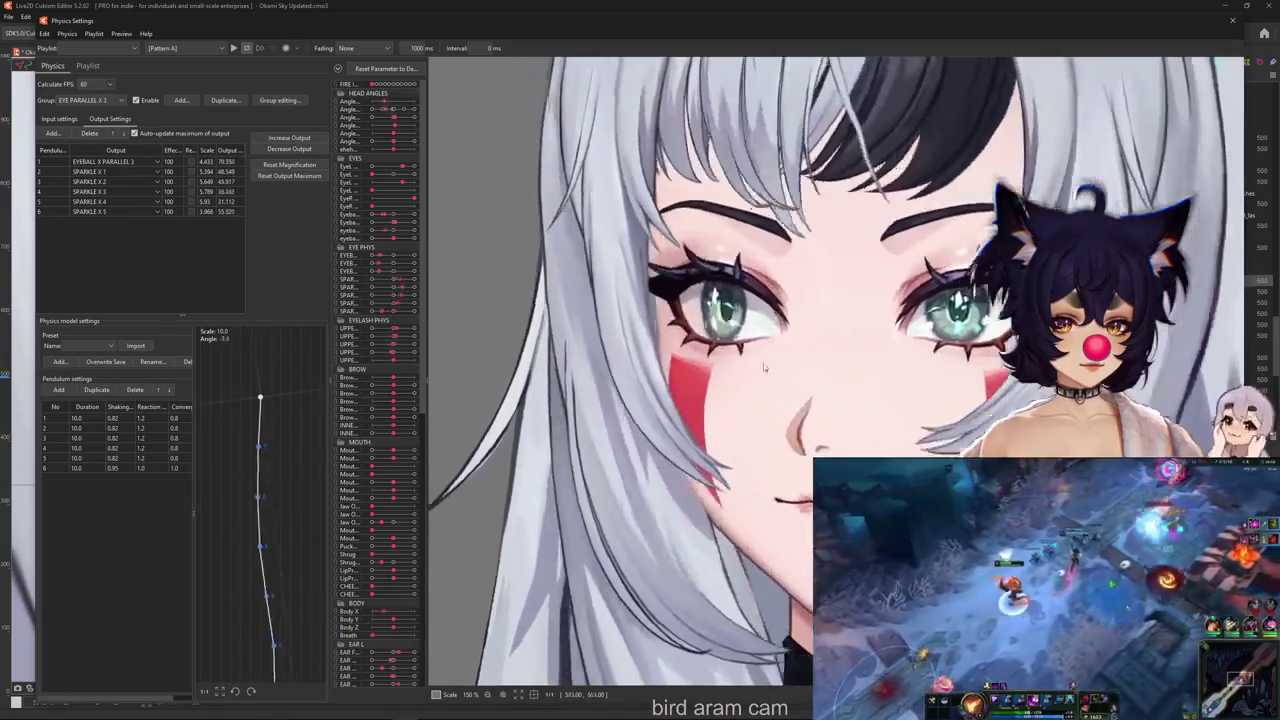
scroll(763, 363, "down", 5)
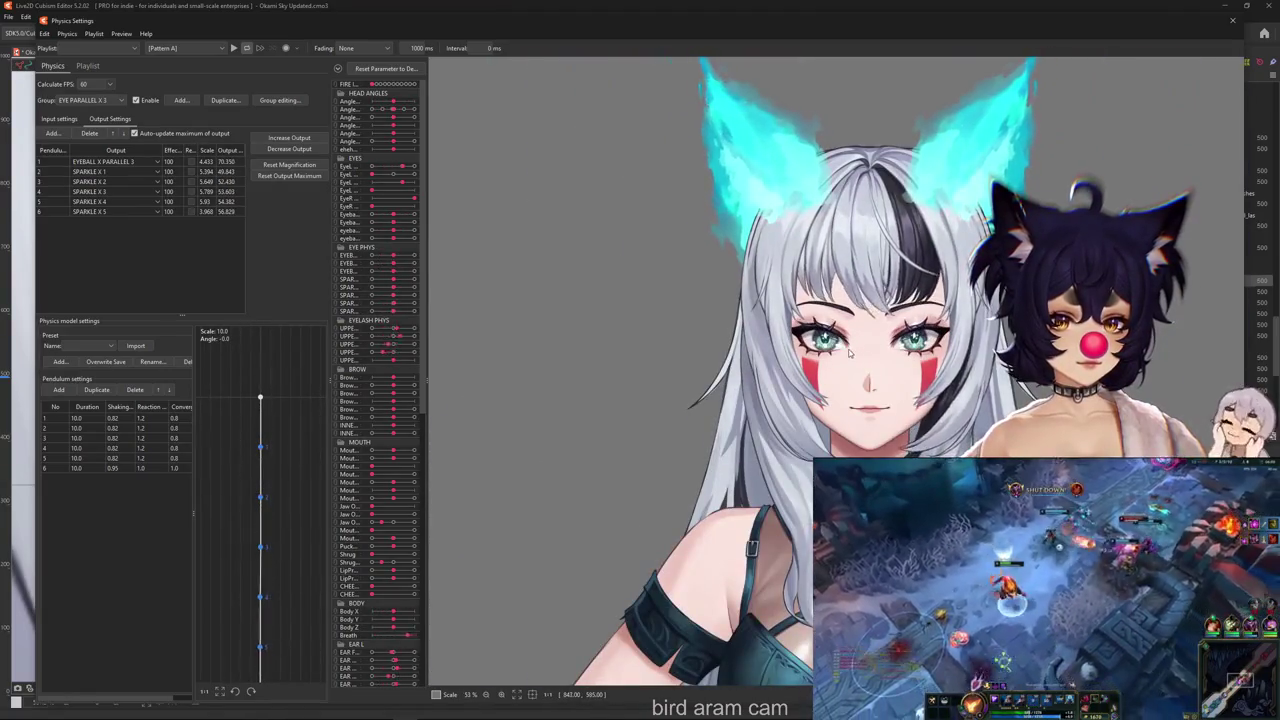
scroll(850, 352, "up", 5)
scroll(830, 351, "down", 5)
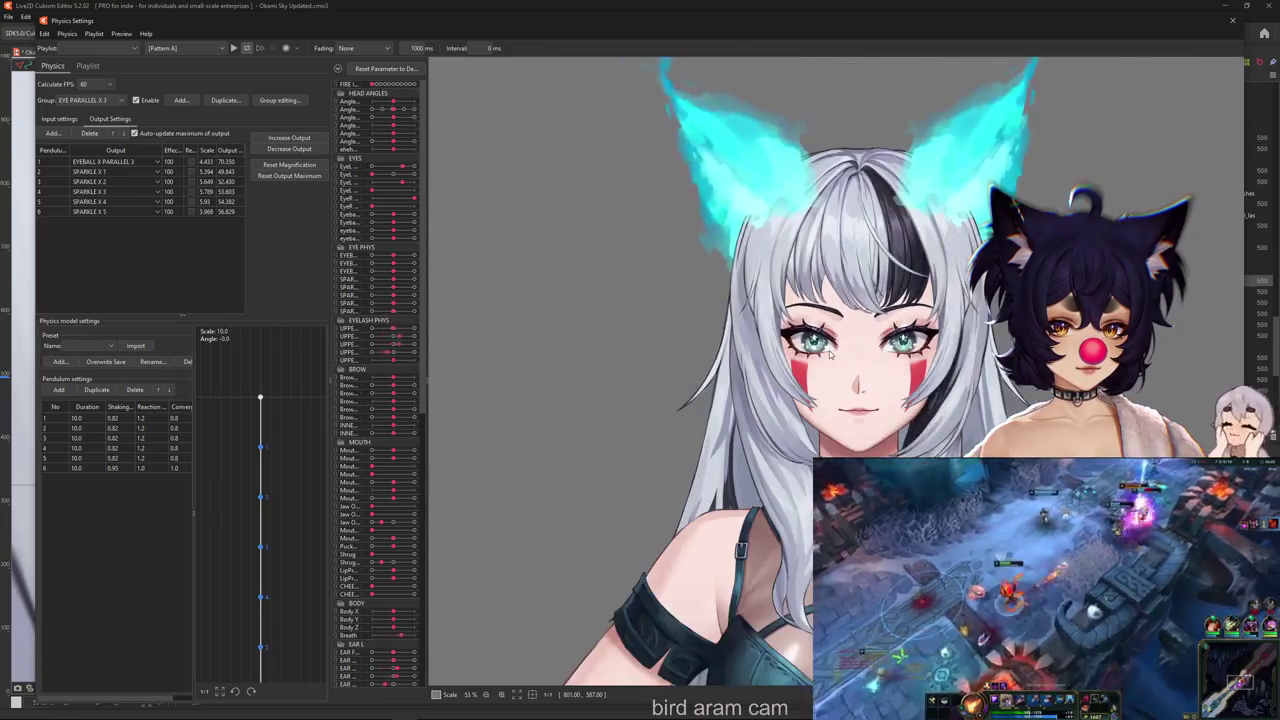
scroll(829, 354, "up", 5)
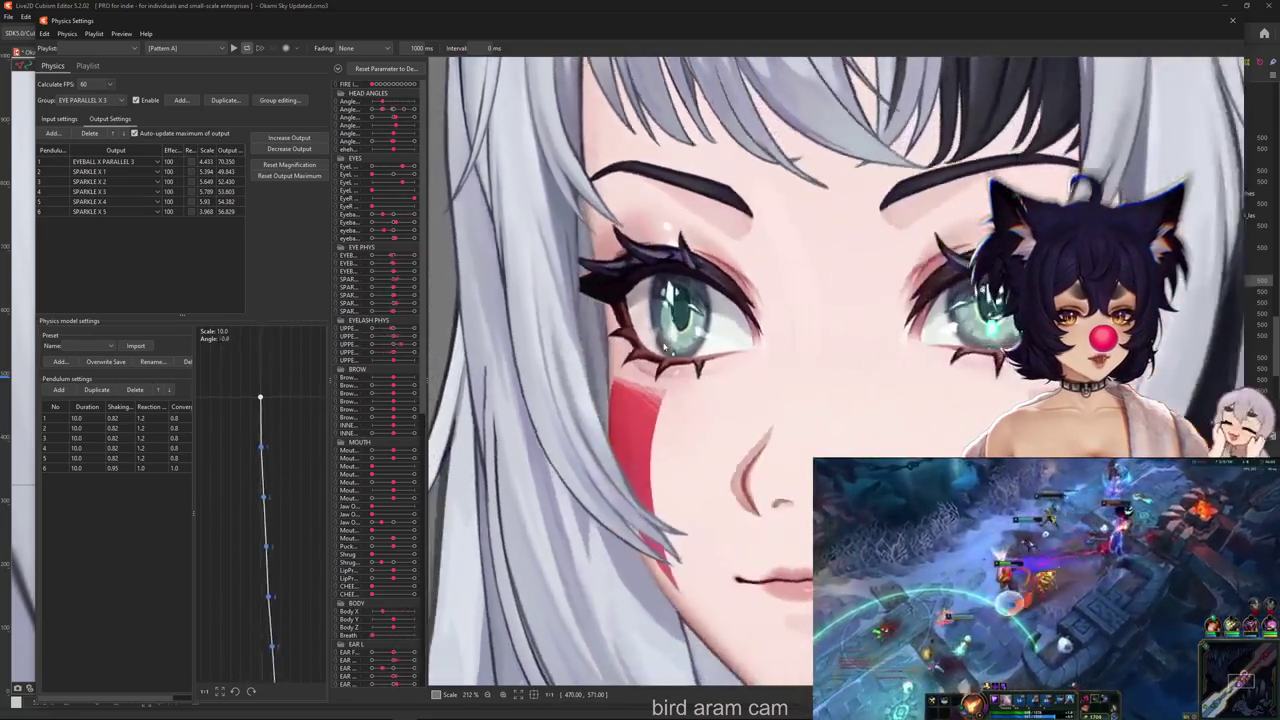
mouse_move(665, 345)
left_mouse_down()
mouse_move(818, 348)
mouse_move(790, 369)
left_mouse_up()
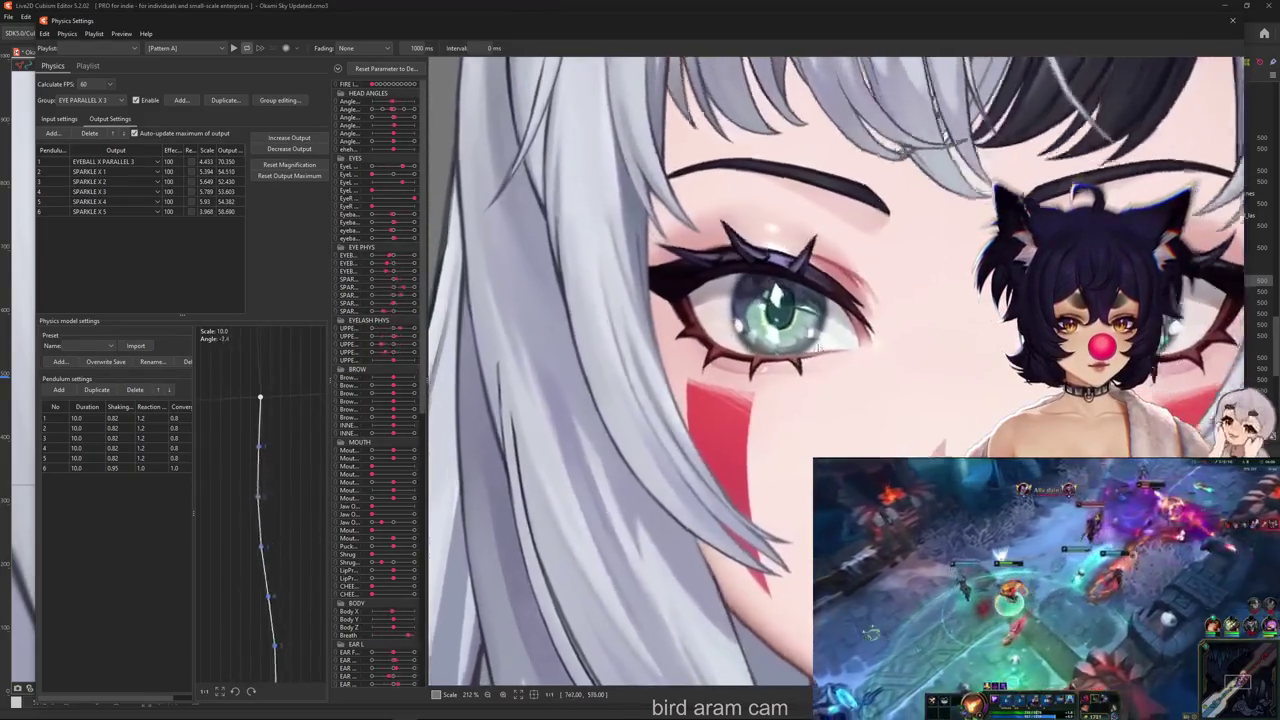
scroll(790, 369, "down", 5)
scroll(790, 370, "up", 5)
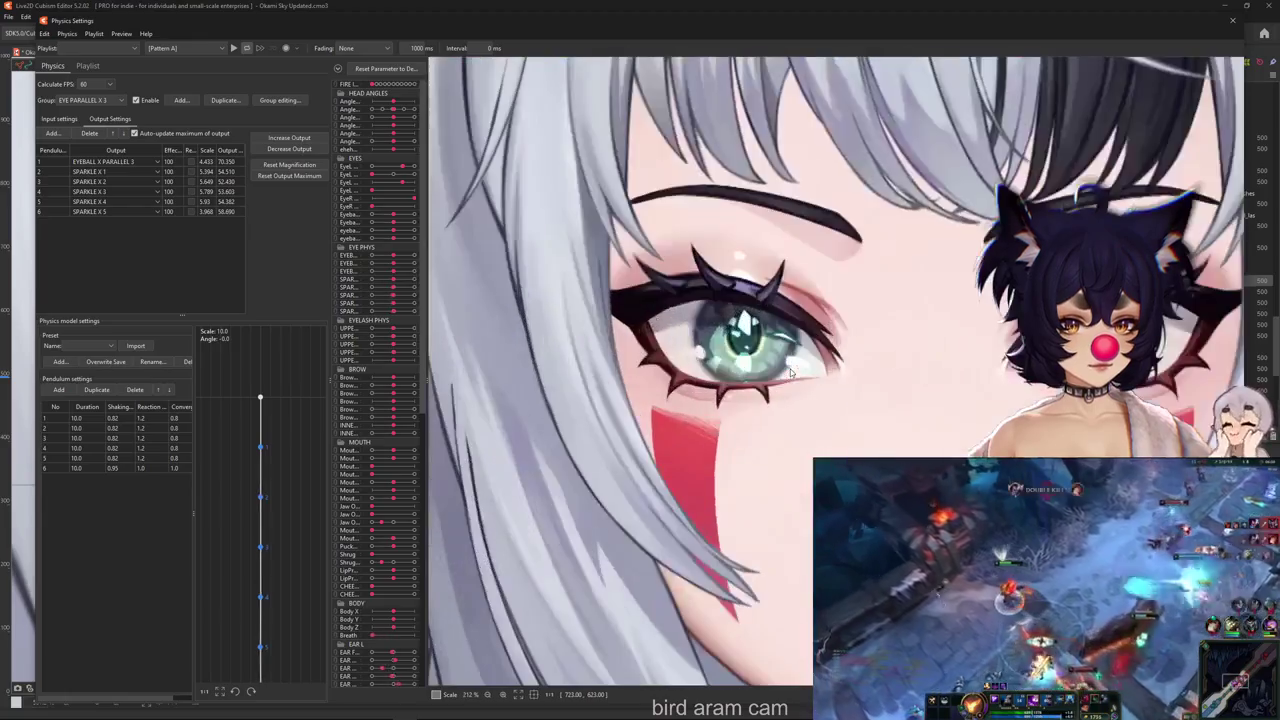
left_click(1232, 20)
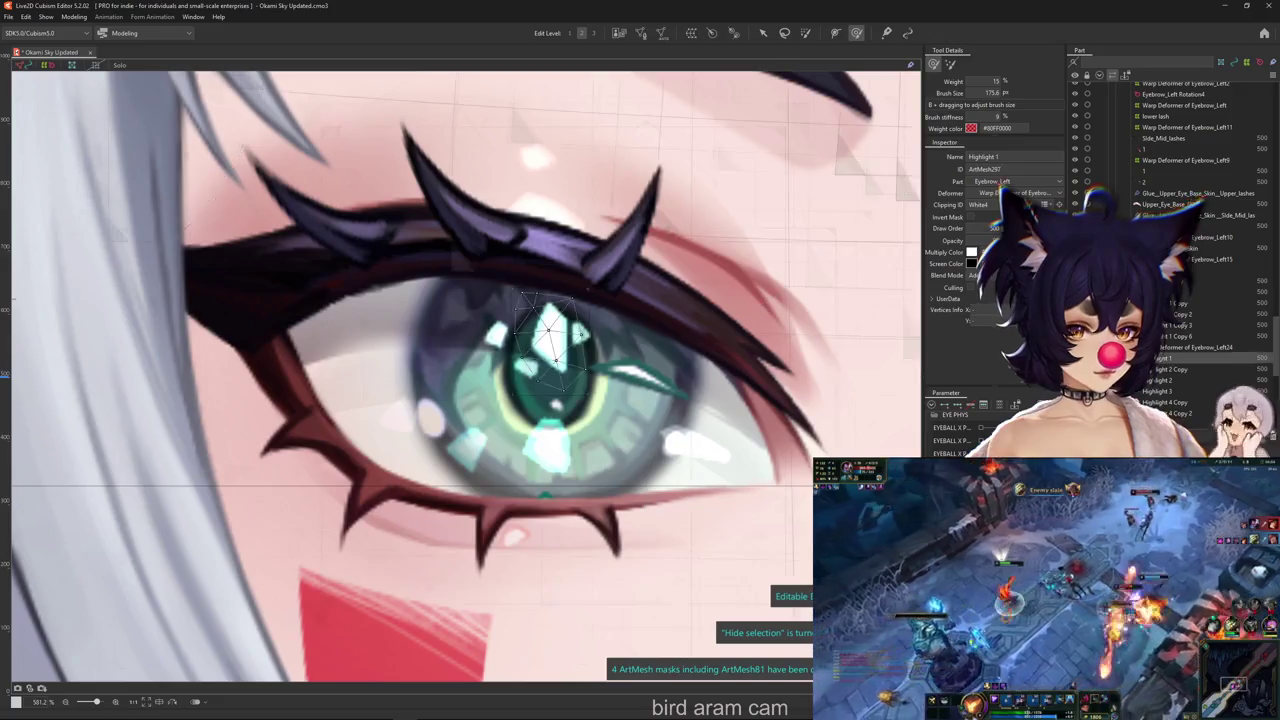
left_click(550, 335)
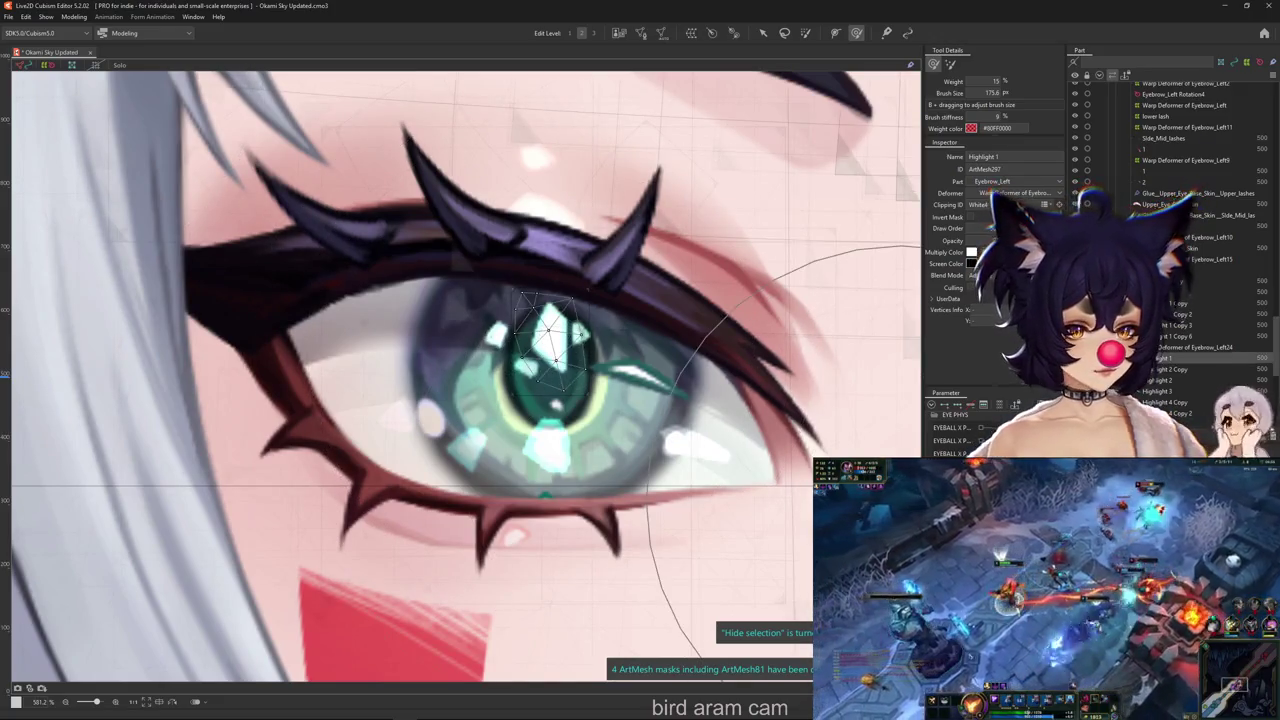
Box-select the lower iris meshes, then choose Highlight 2 from the eye's overlapping-mesh list
left_click_drag(363, 283, 763, 538)
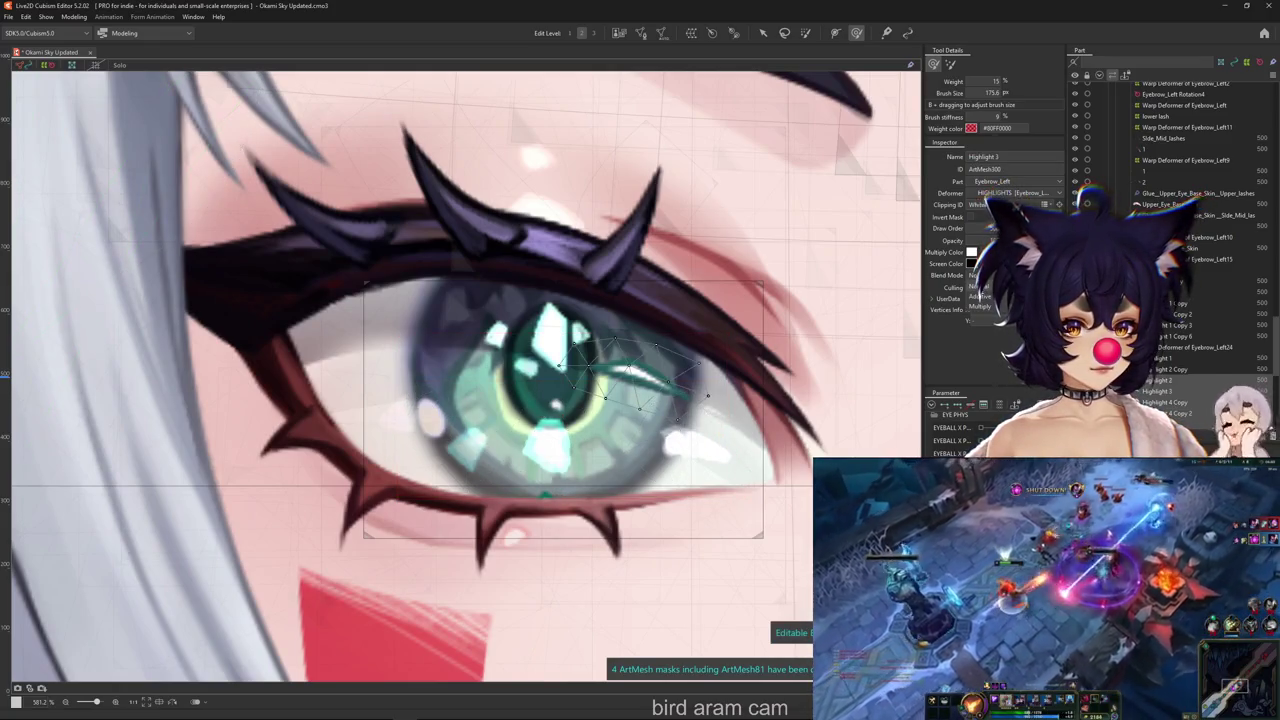
key("ctrl+h")
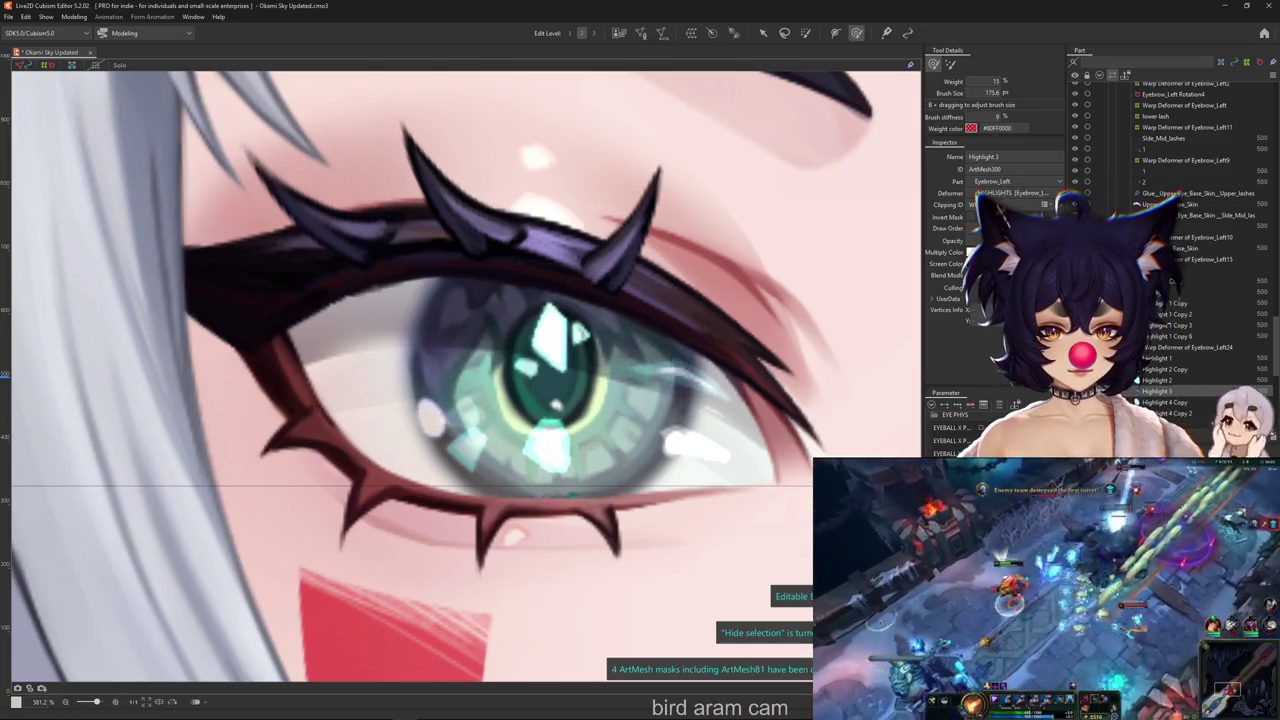
right_click(518, 366)
key("Escape")
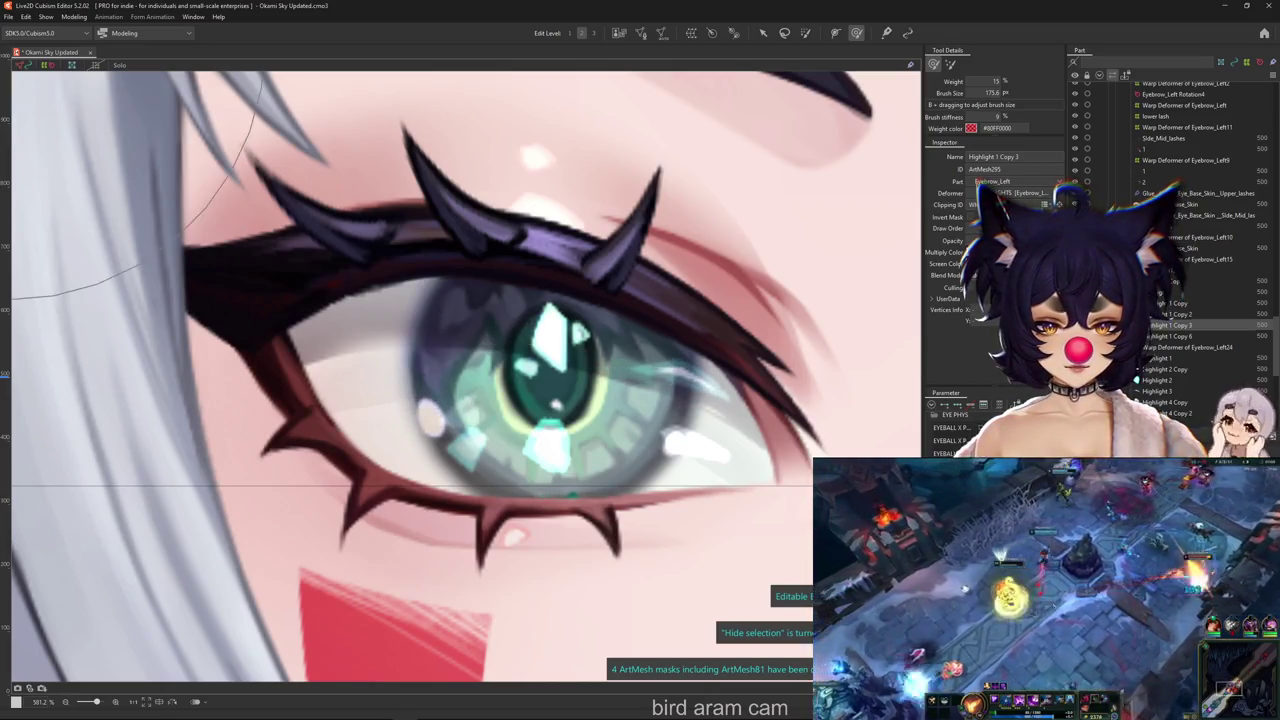
right_click(561, 451)
left_click(610, 461)
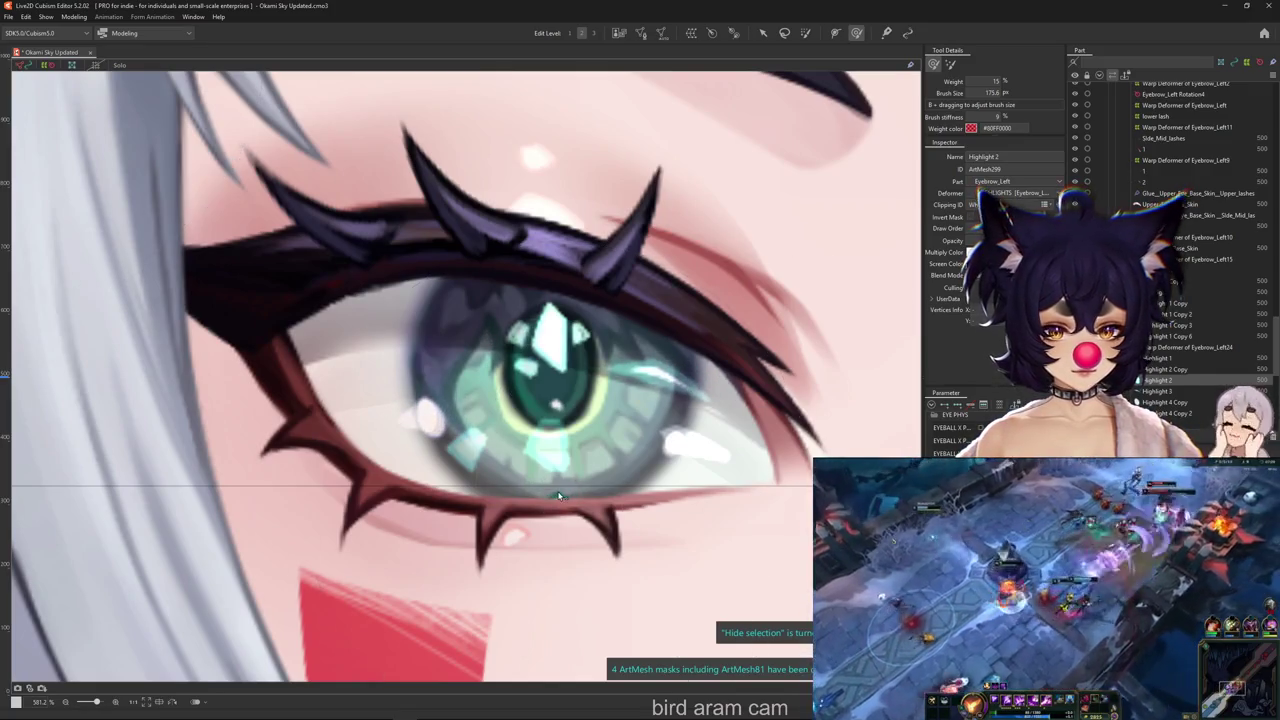
Choose the Highlight mesh from the left eye's overlapping-mesh list and open the Modeling menu
right_click(598, 452)
key("Escape")
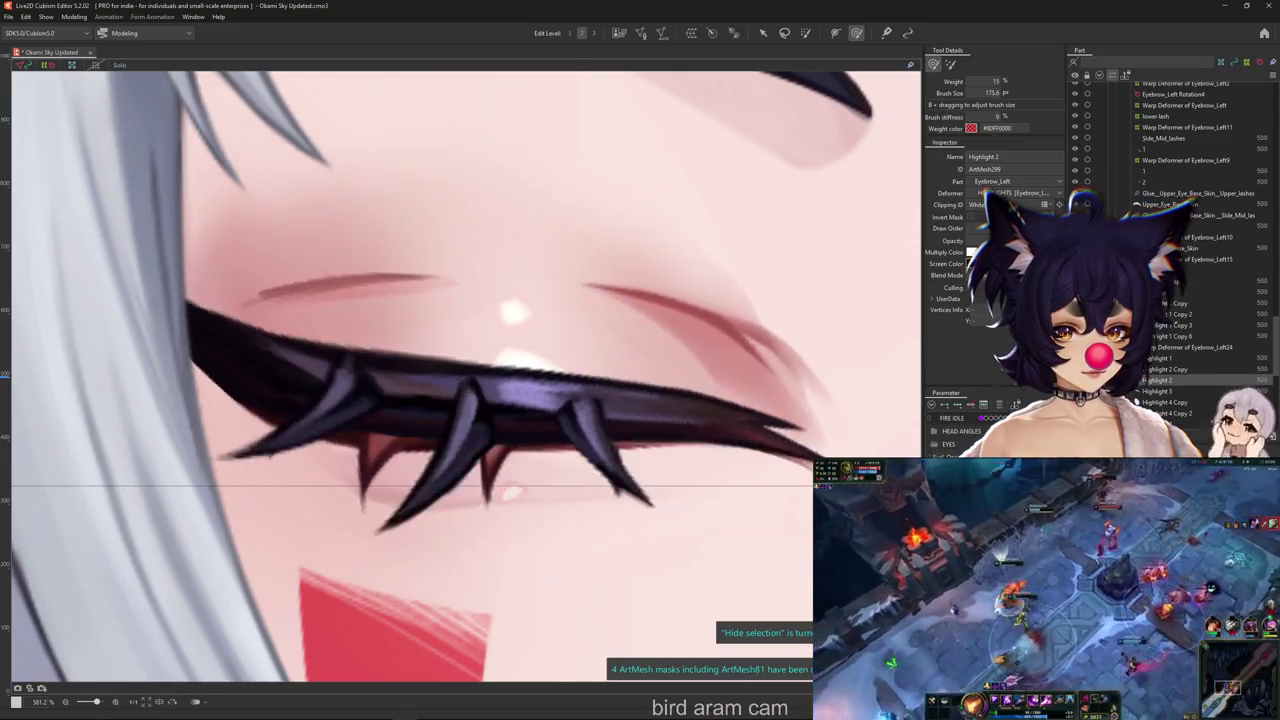
right_click(556, 504)
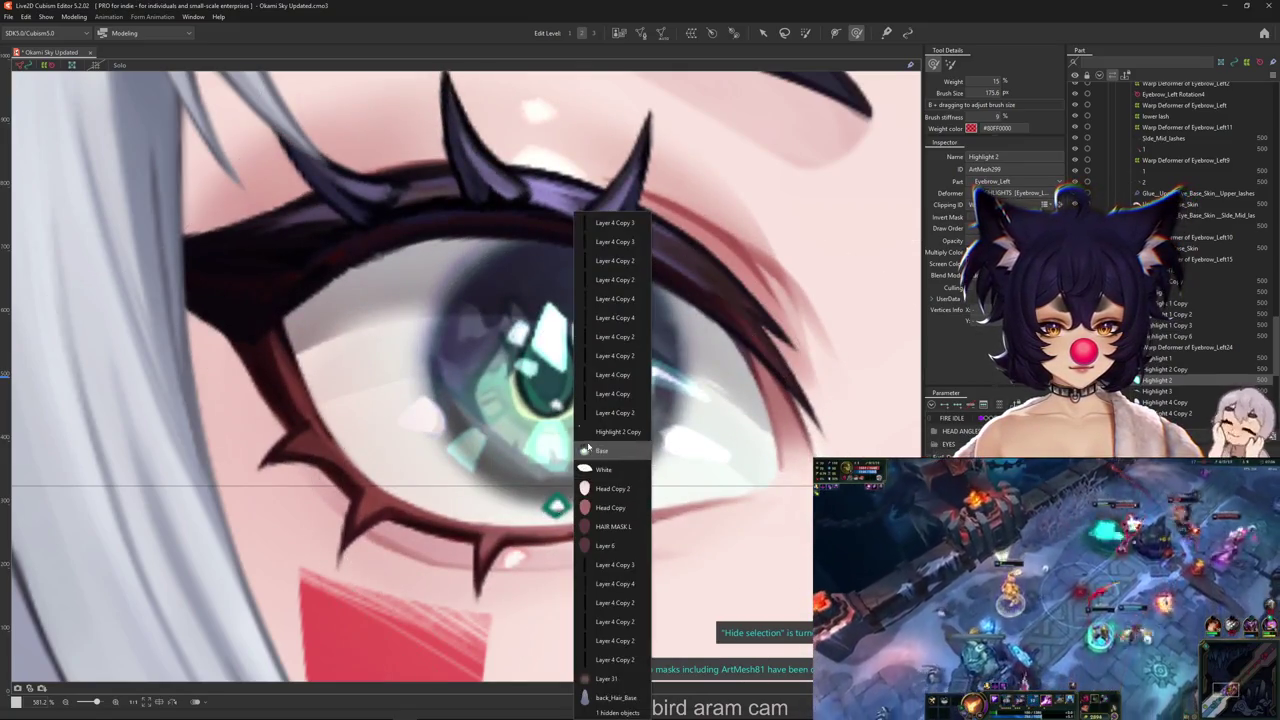
key("Escape")
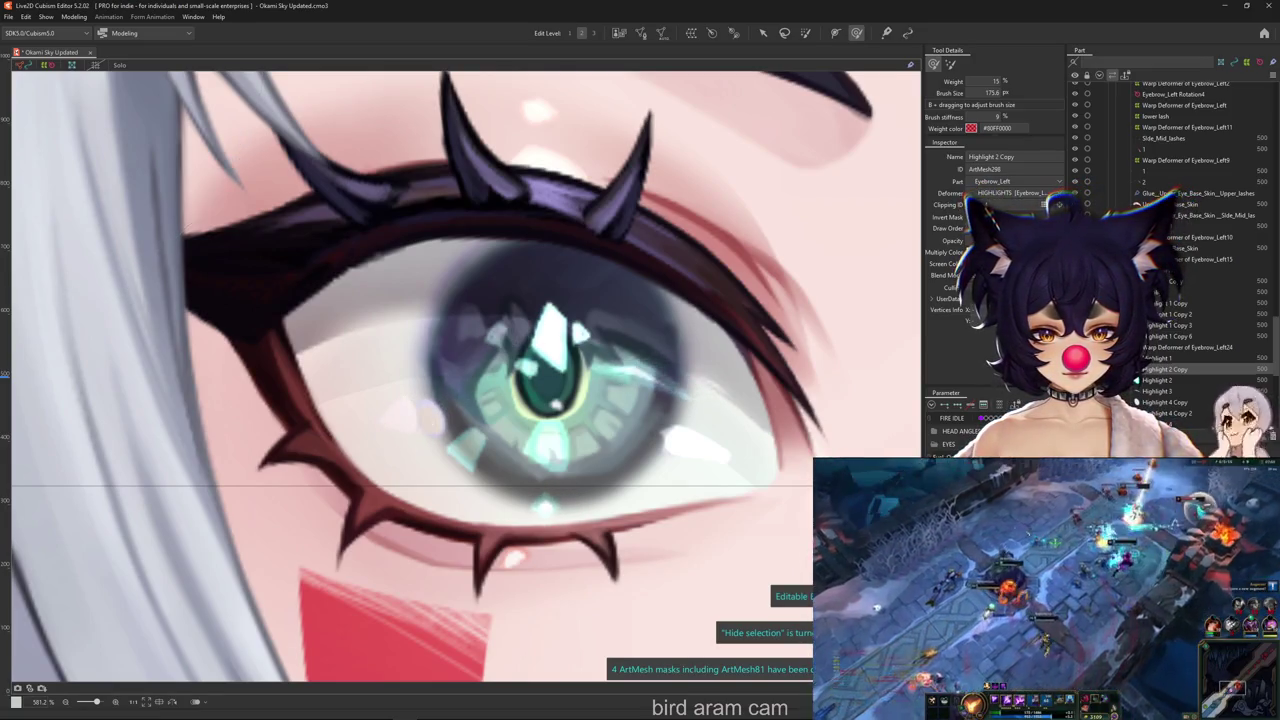
right_click(687, 447)
left_click(745, 450)
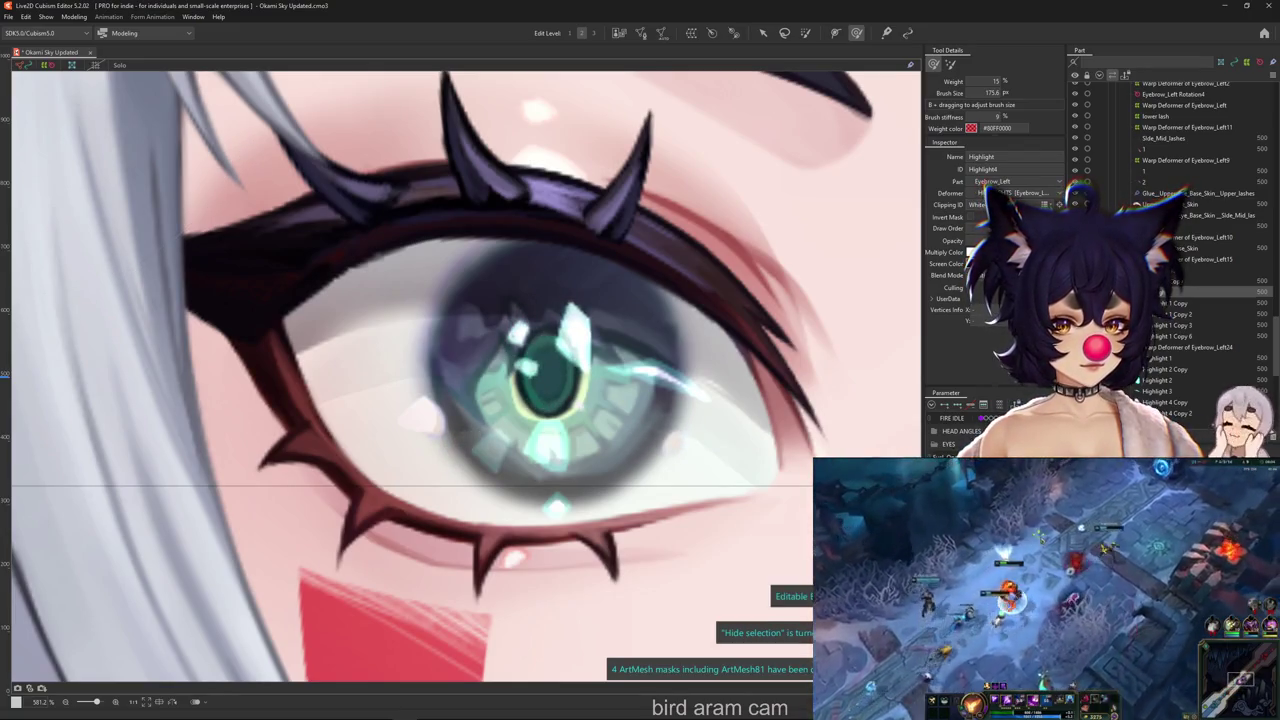
left_click(86, 18)
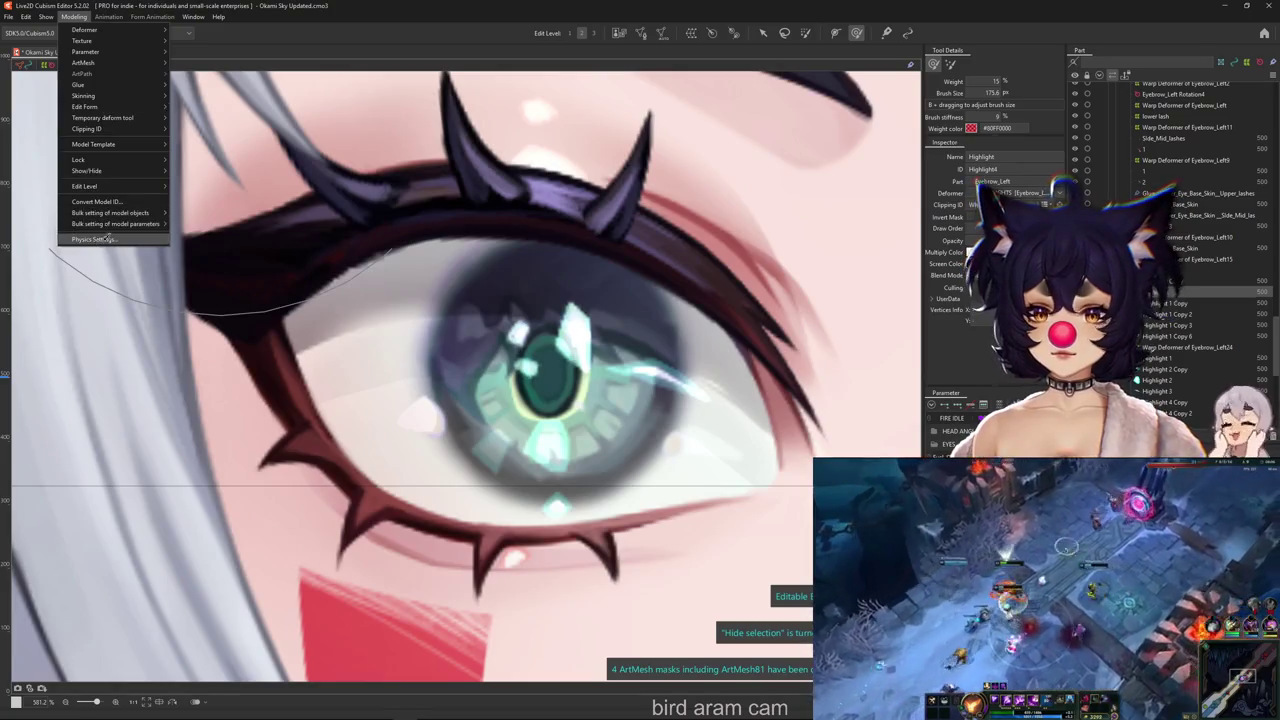
left_click(110, 240)
scroll(919, 135, "up", 5)
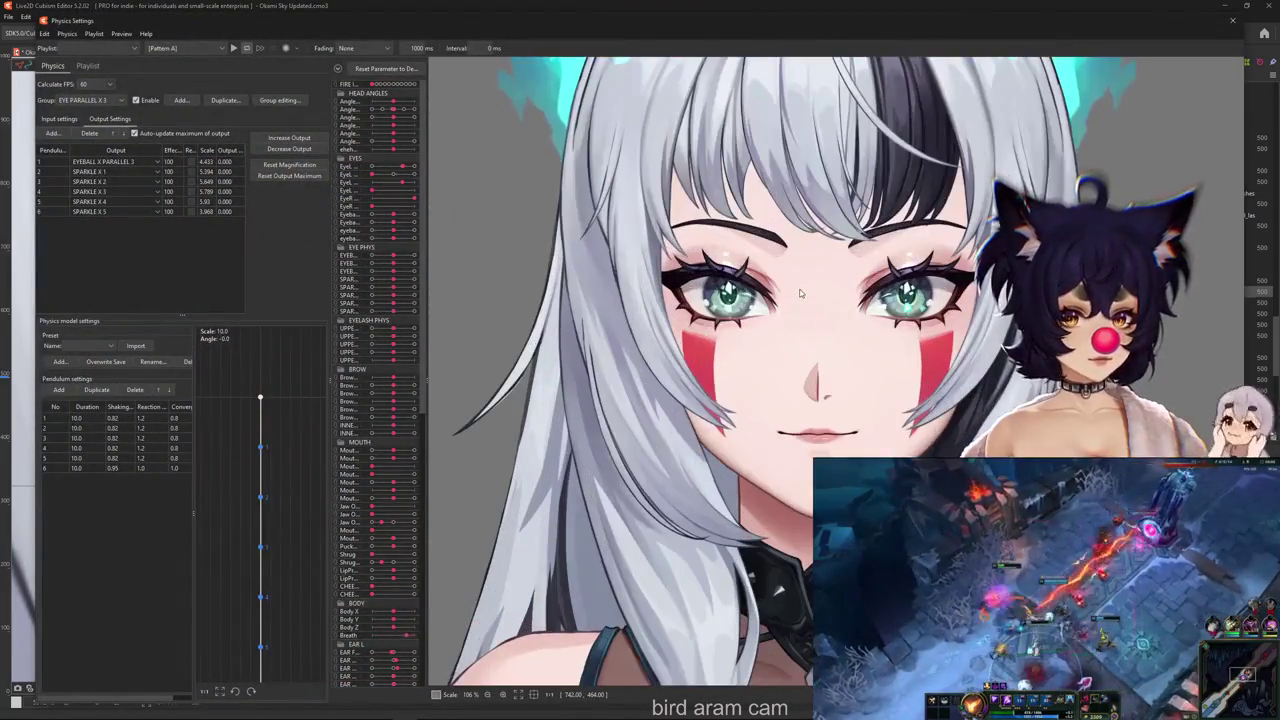
scroll(530, 340, "up", 3)
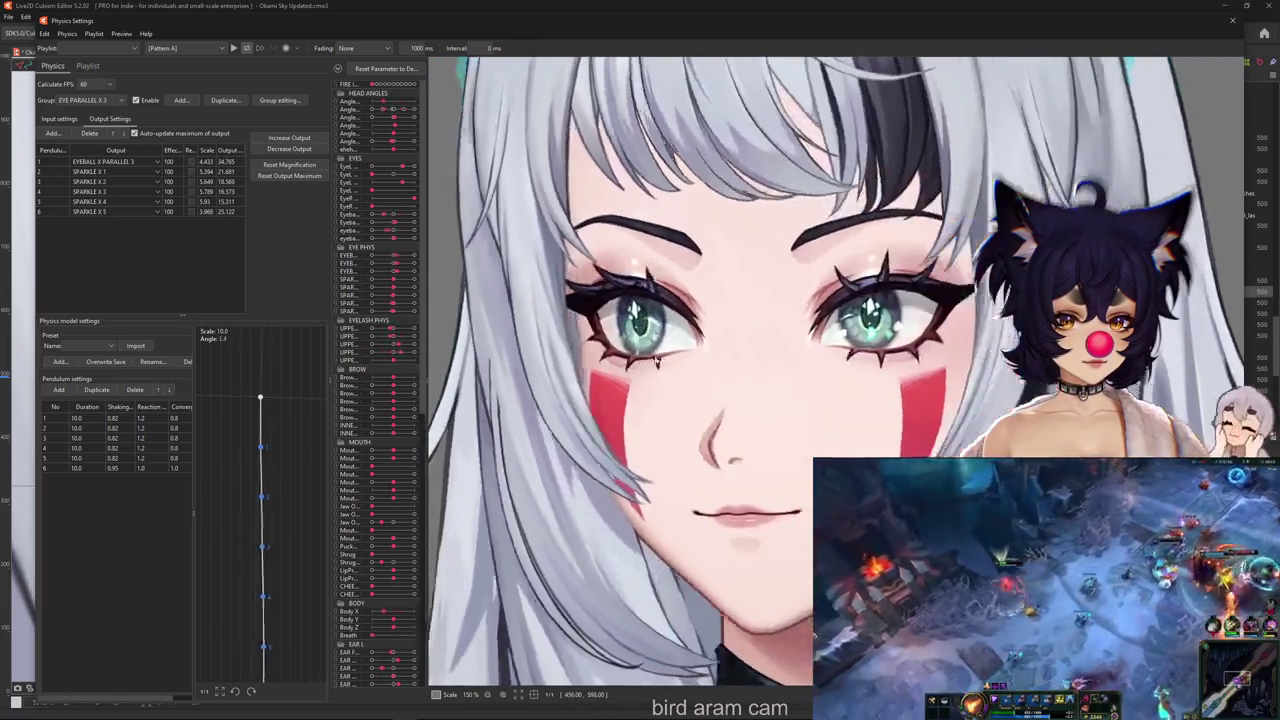
scroll(830, 362, "down", 3)
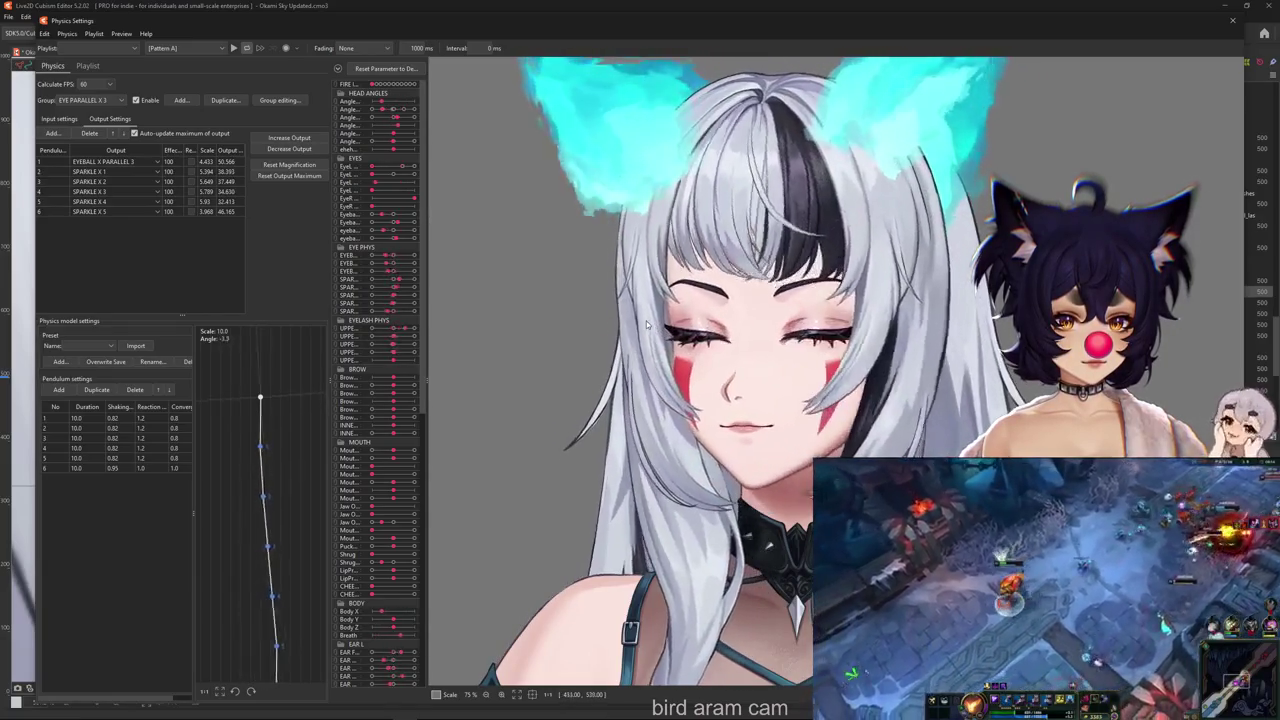
scroll(650, 325, "down", 2)
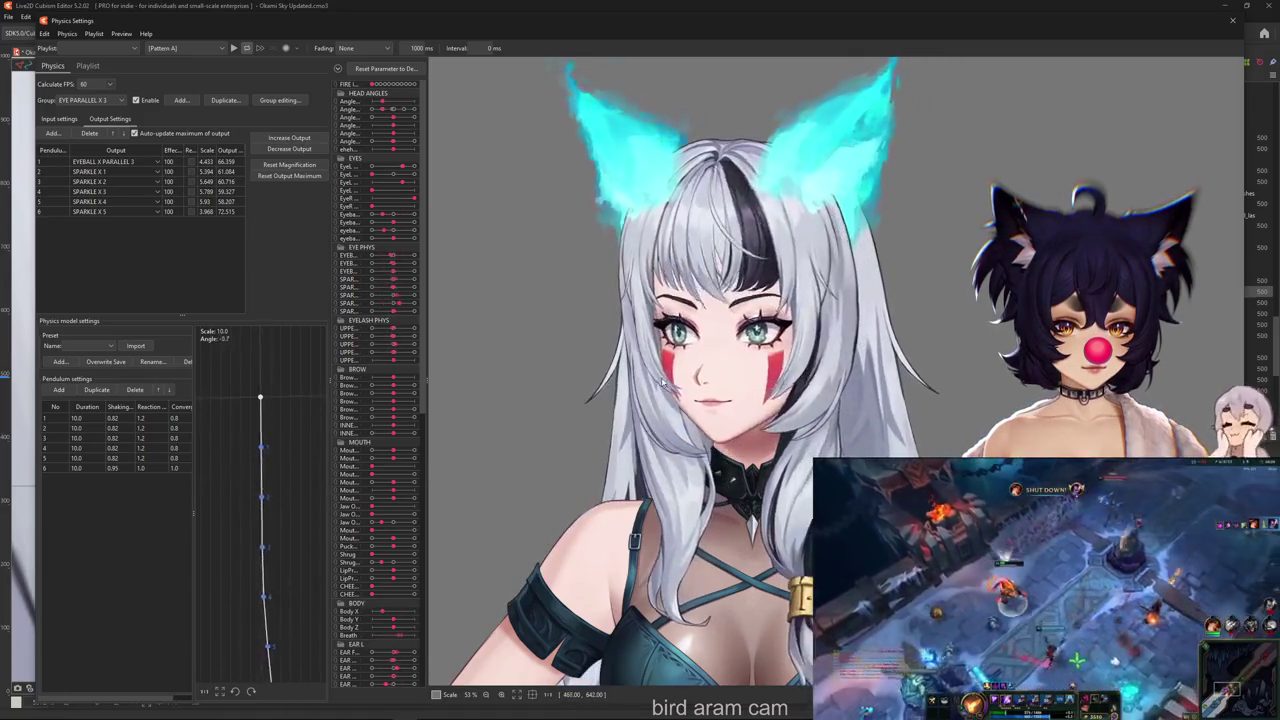
scroll(732, 329, "up", 8)
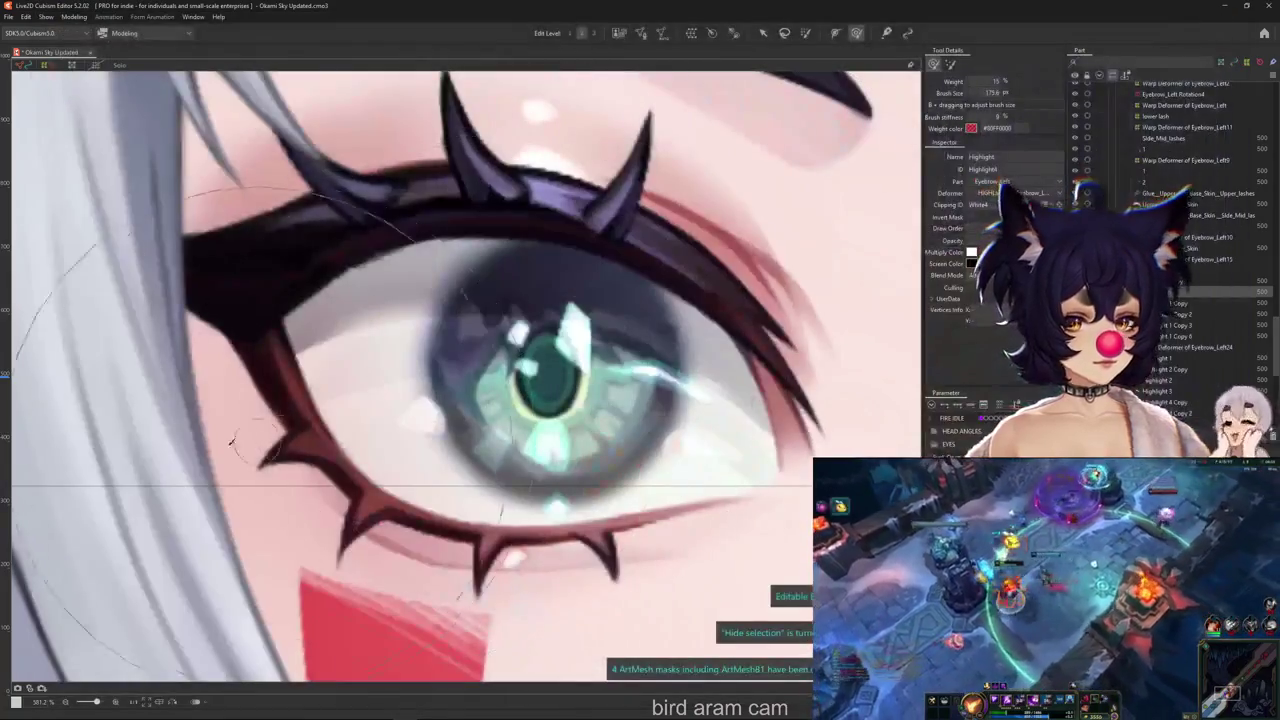
Select the pupil's Highlight 1 mesh and create blend-shape parameter MAIN SPARKLE BOUNCE (-1.0 to 1.0)
scroll(533, 365, "up", 5)
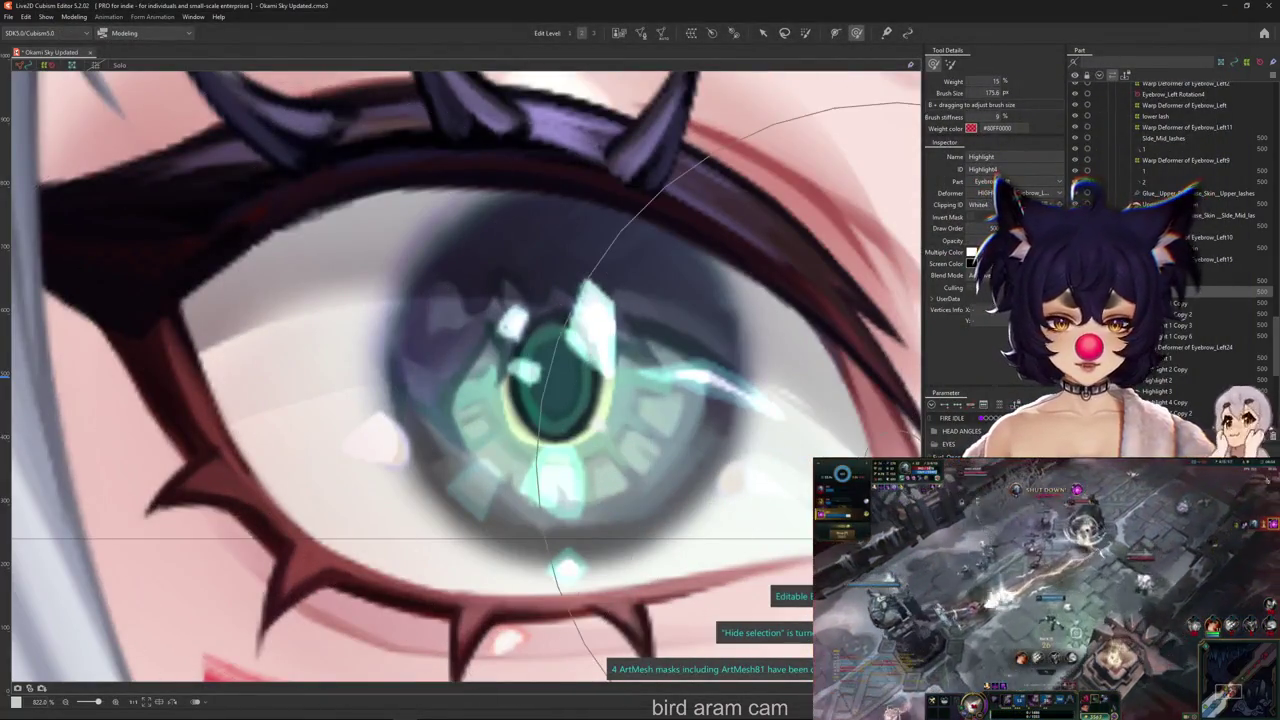
left_click_drag(560, 370, 625, 410)
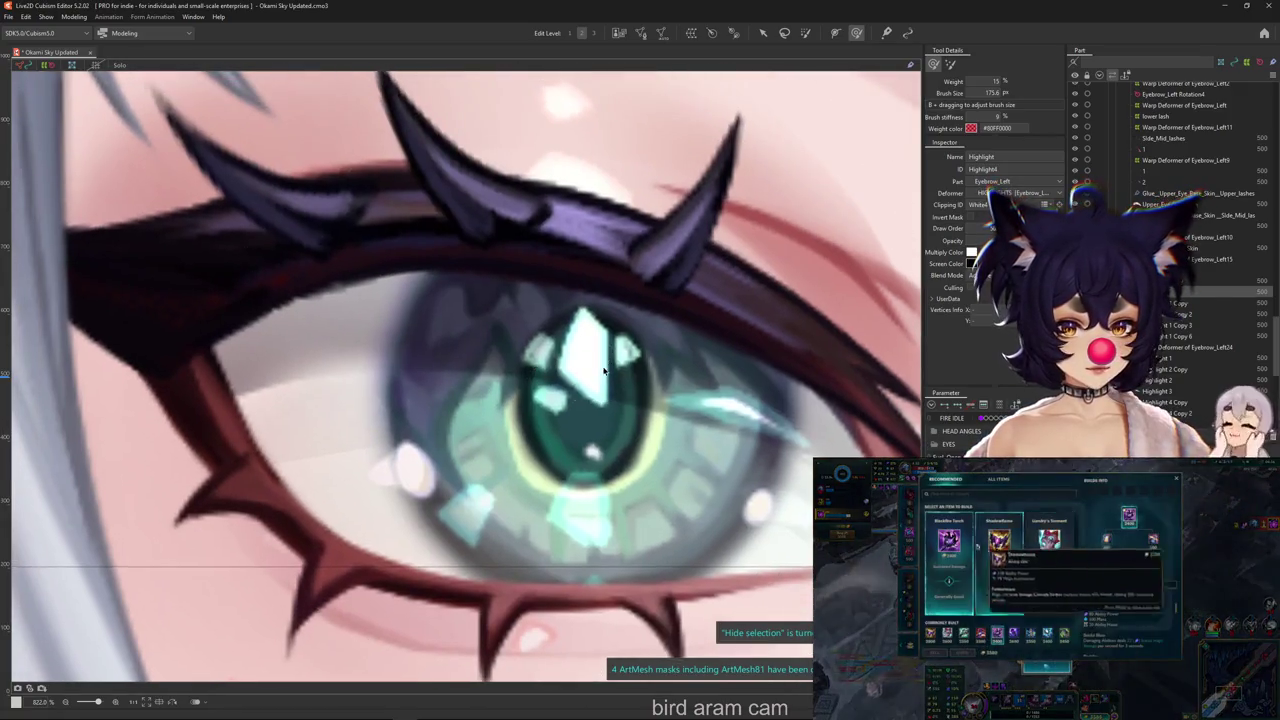
left_click(585, 345)
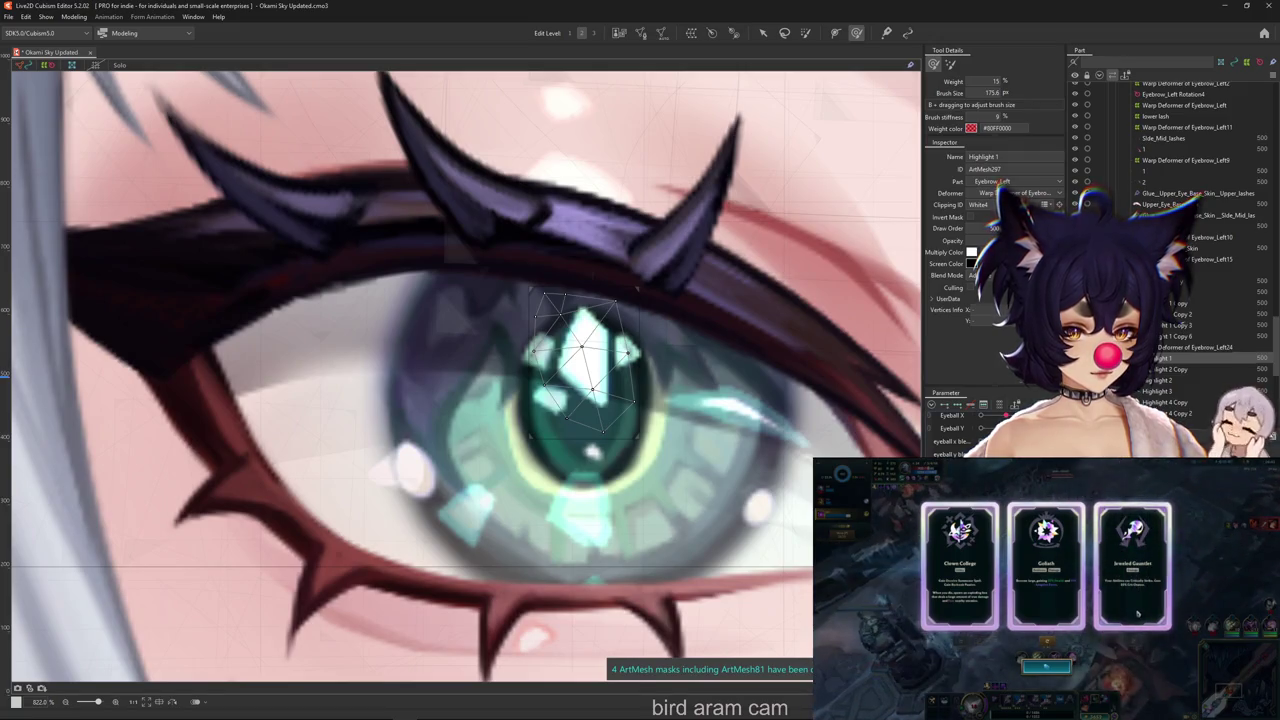
left_click(932, 404)
key("Escape")
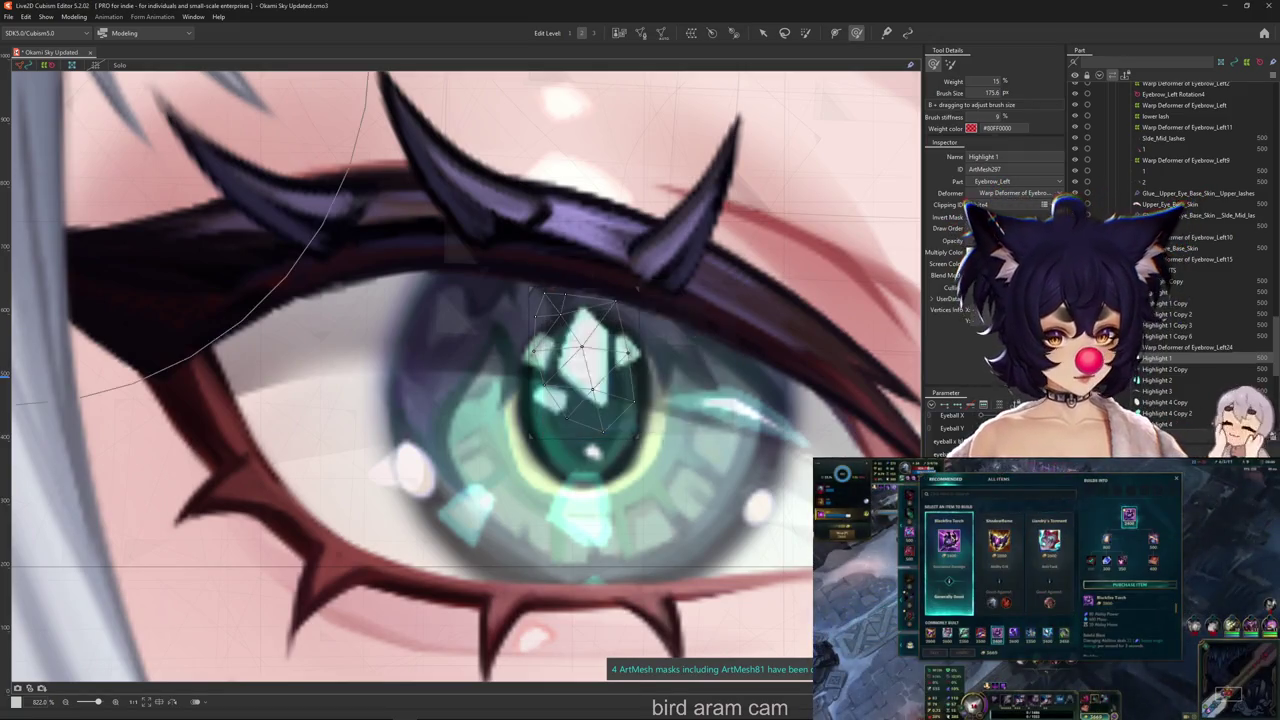
left_click(932, 404)
type("m")
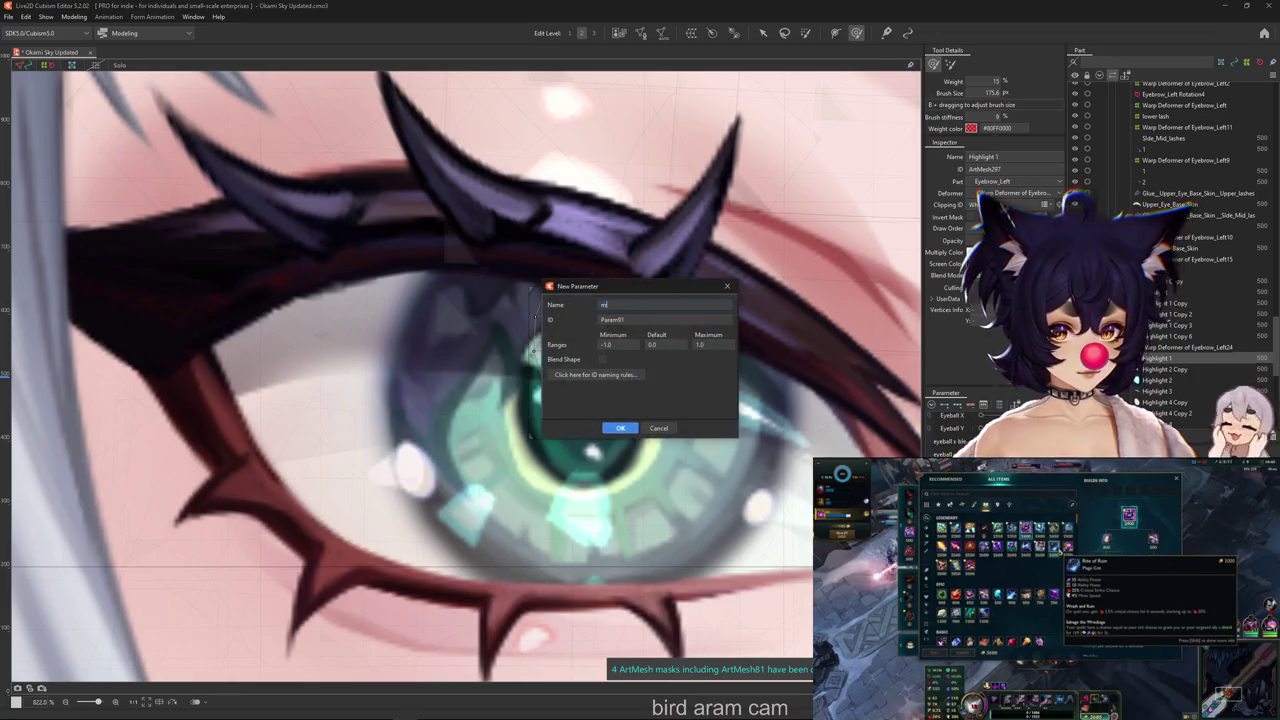
type("m")
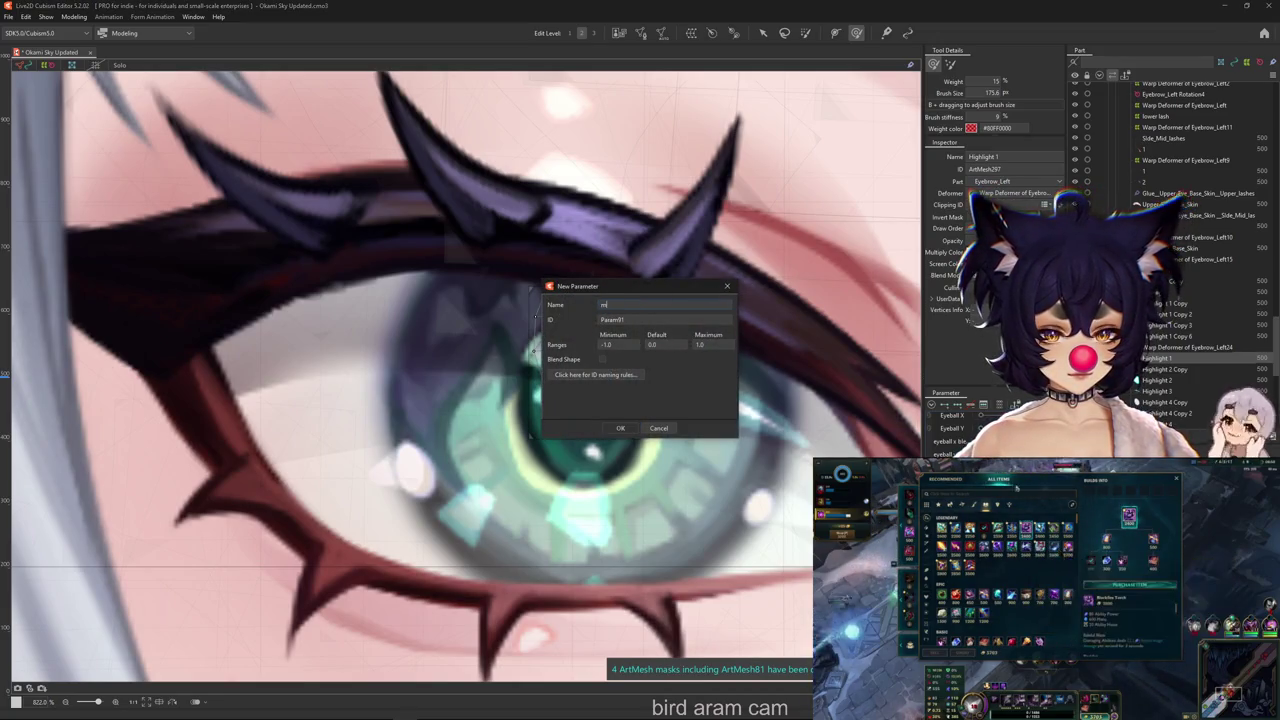
key("ctrl+a")
type("MAIN SPARKLE")
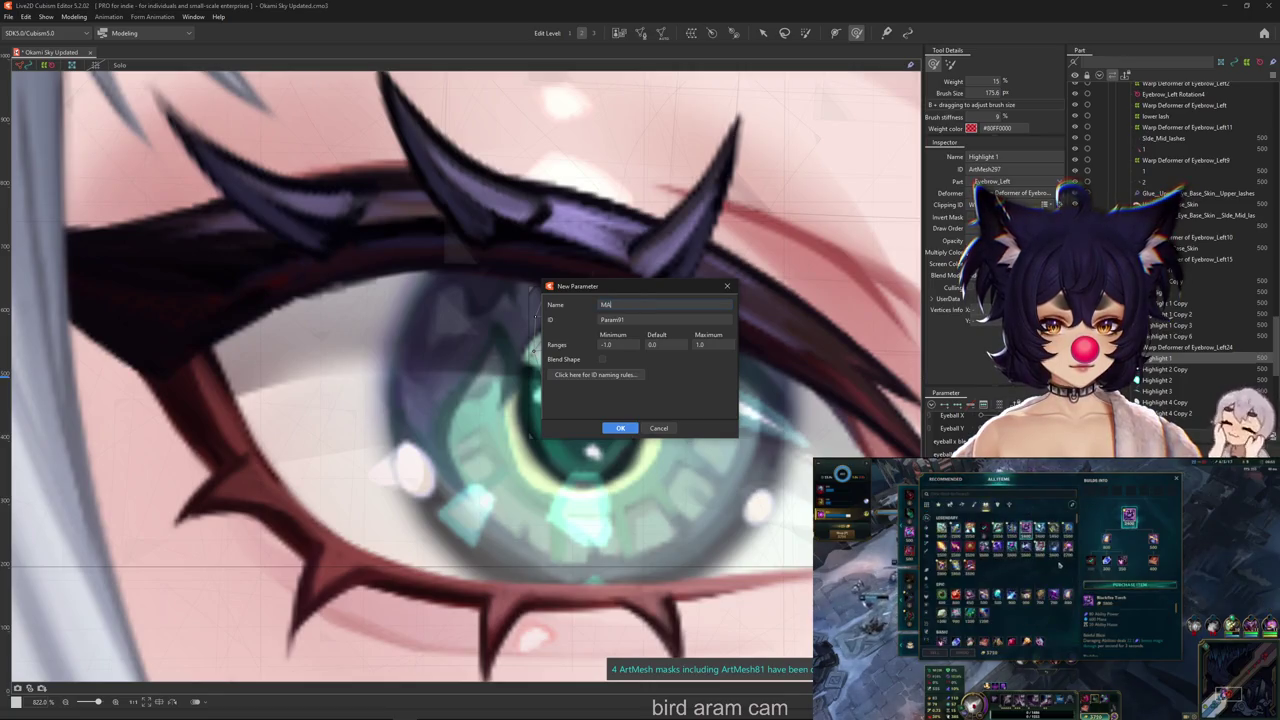
type(" BOUNCE")
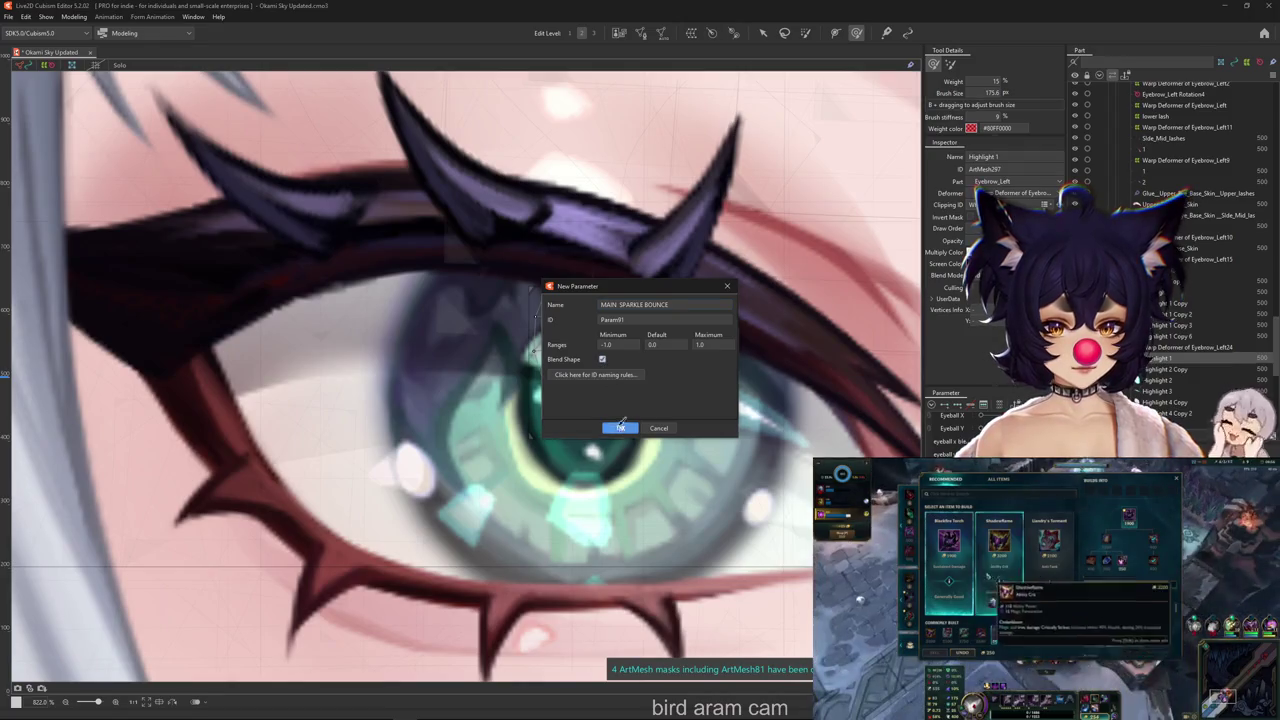
left_click(620, 428)
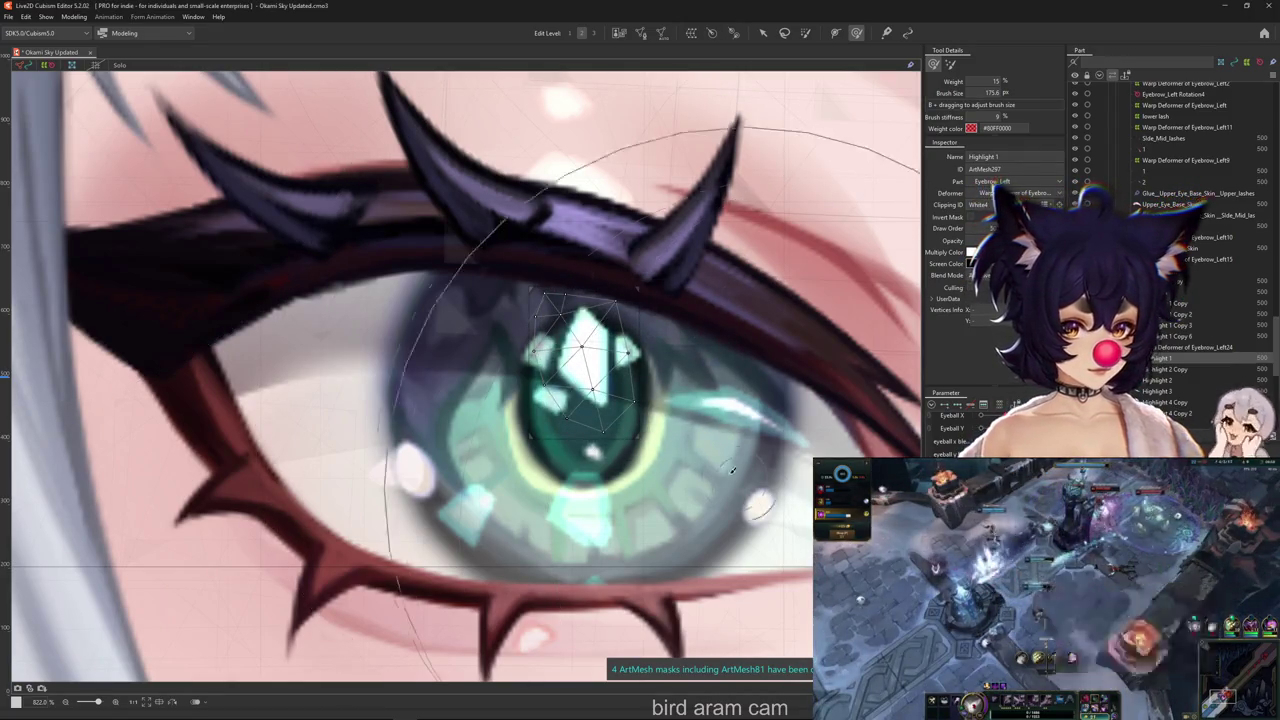
Paste onto the Highlight 1 mesh and nudge it right, then back left
key("ctrl+v")
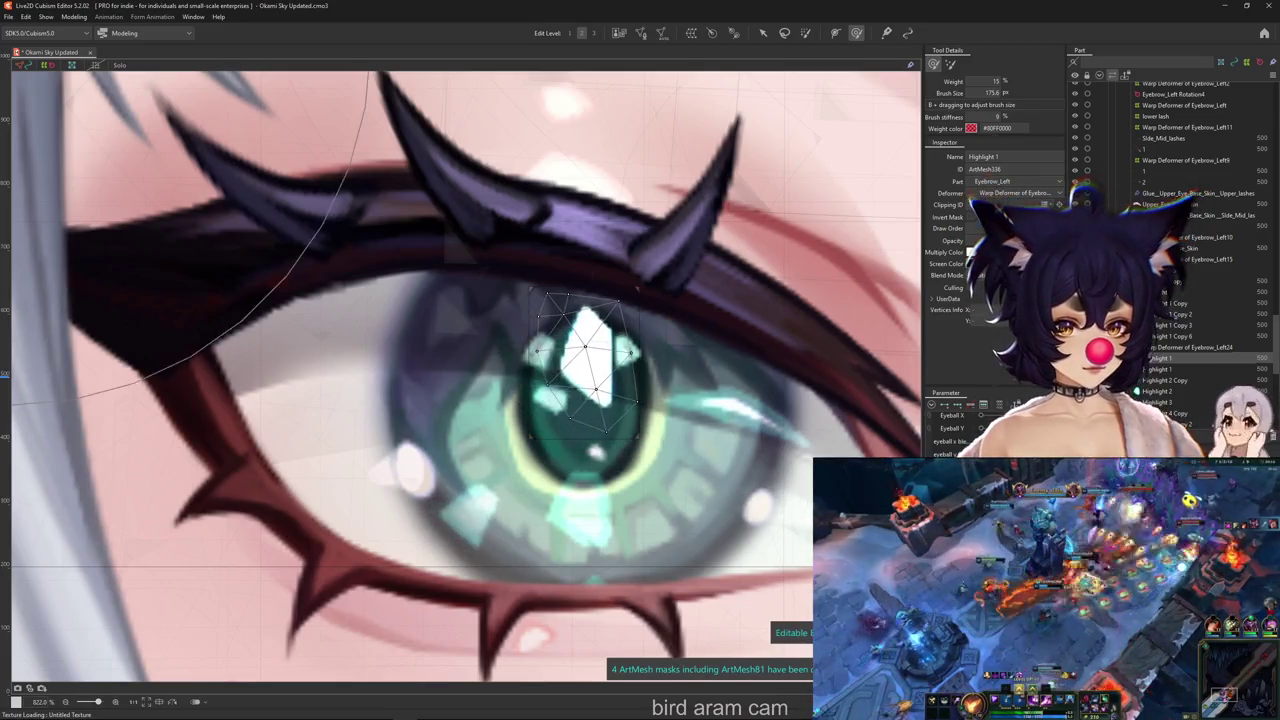
key("v")
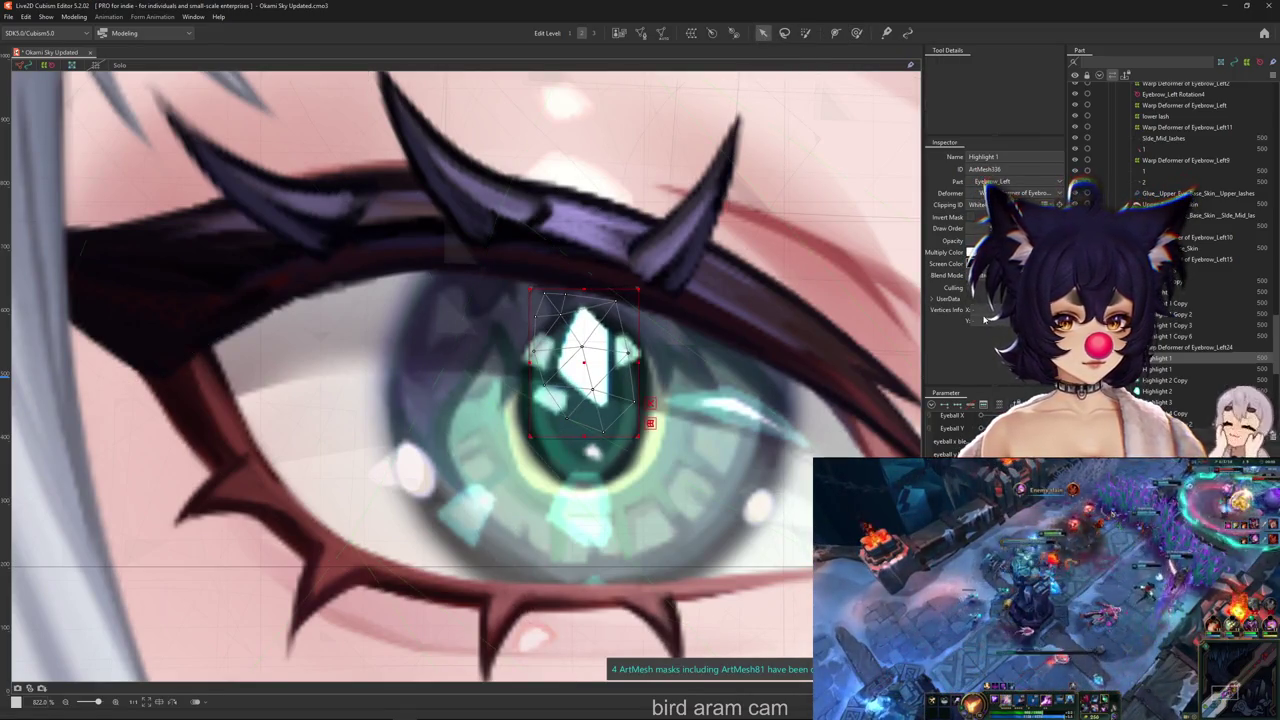
key("Right")
key("Right")
key("Right")
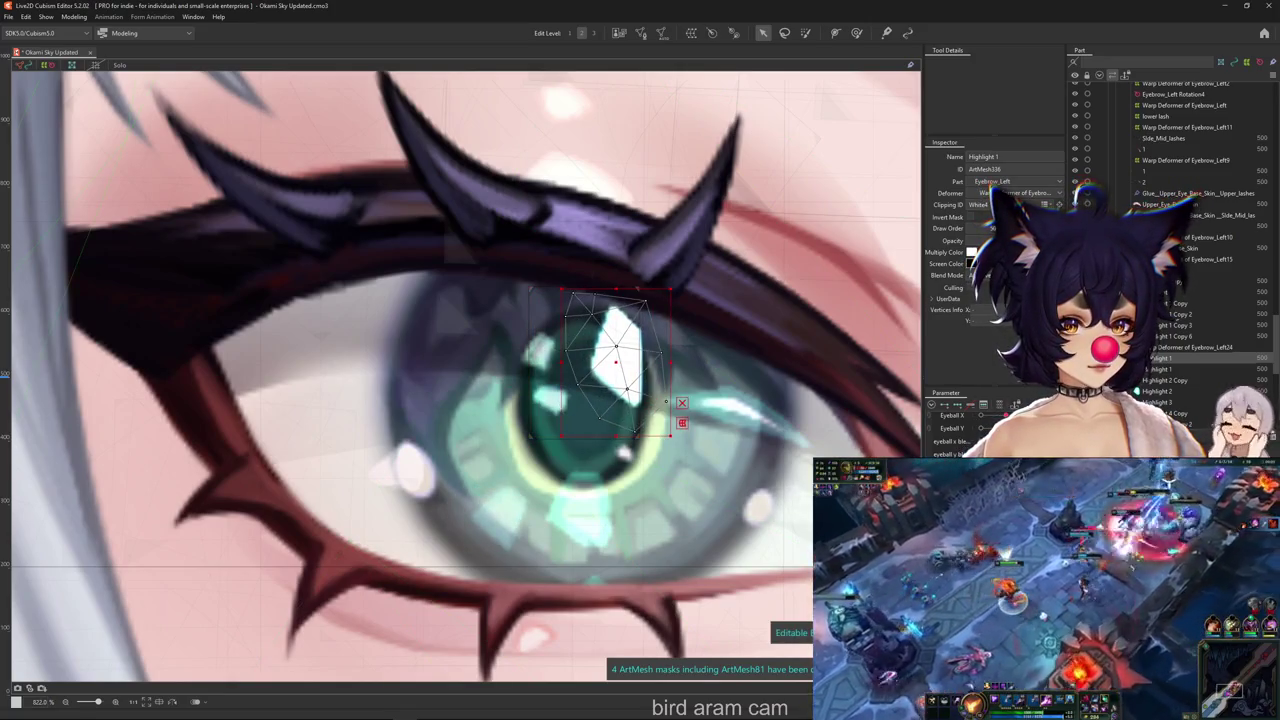
key("Left")
key("Left")
key("Left")
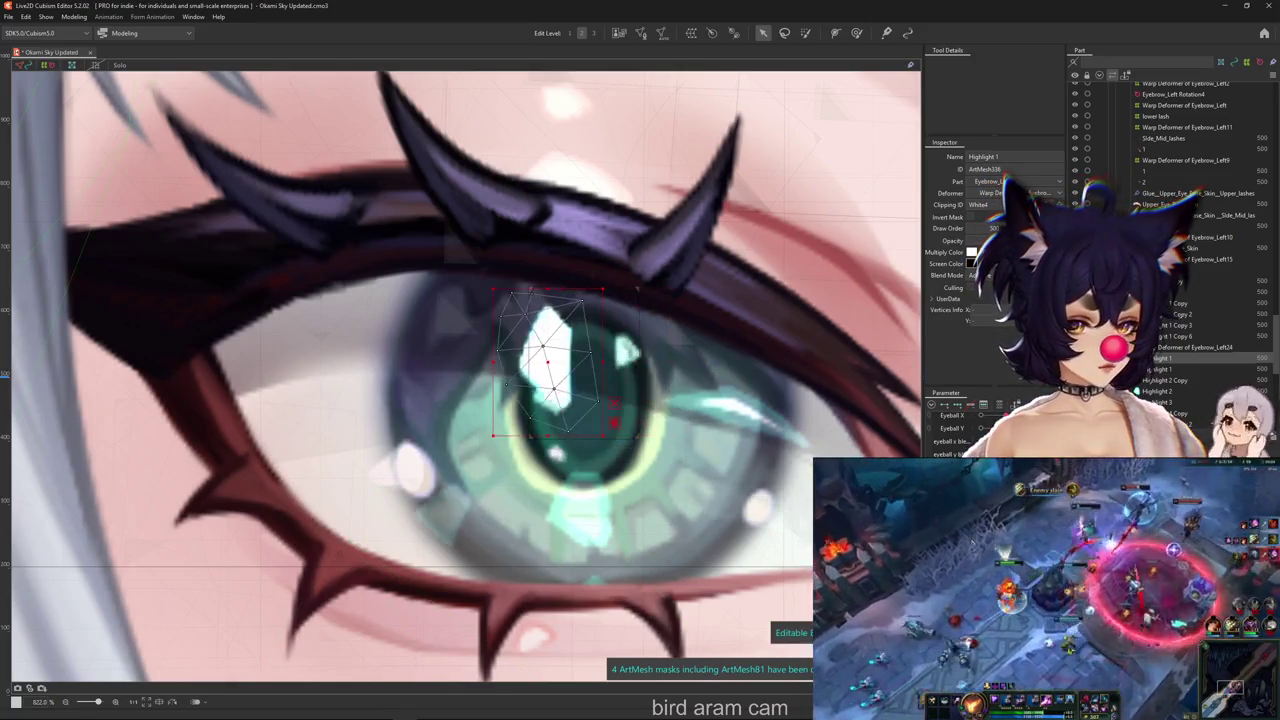
key("ctrl+h")
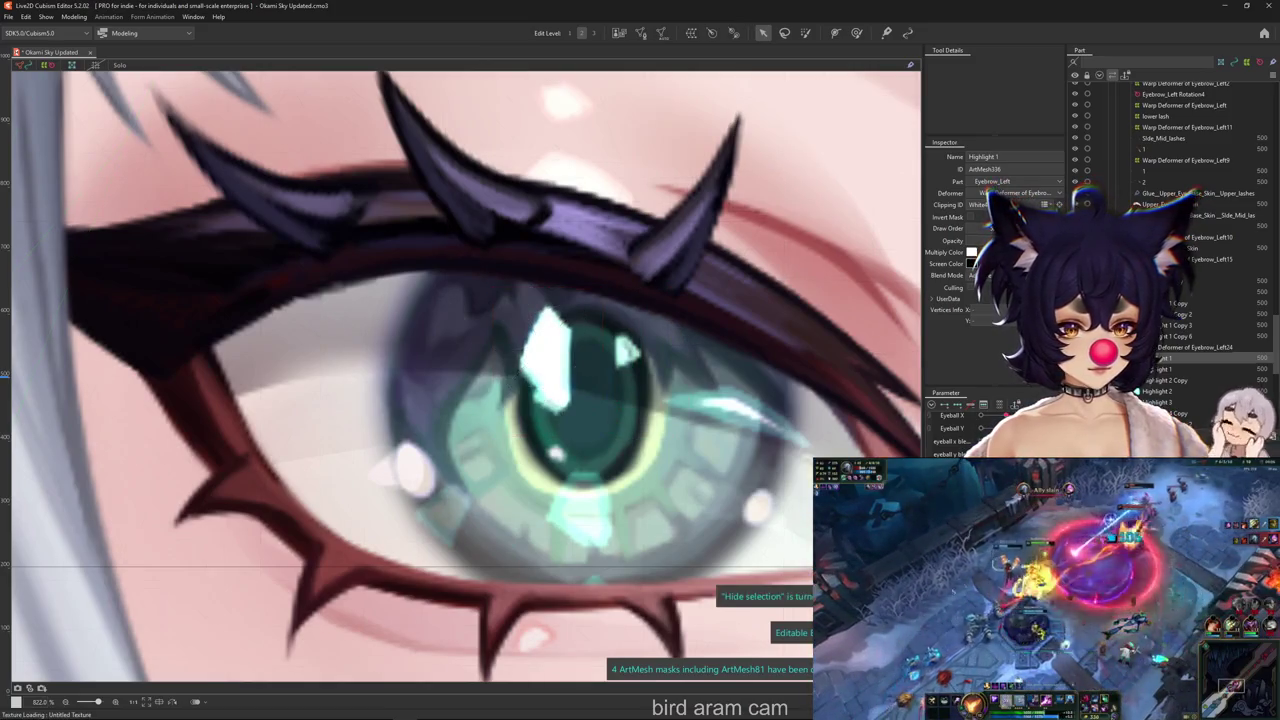
key("Left")
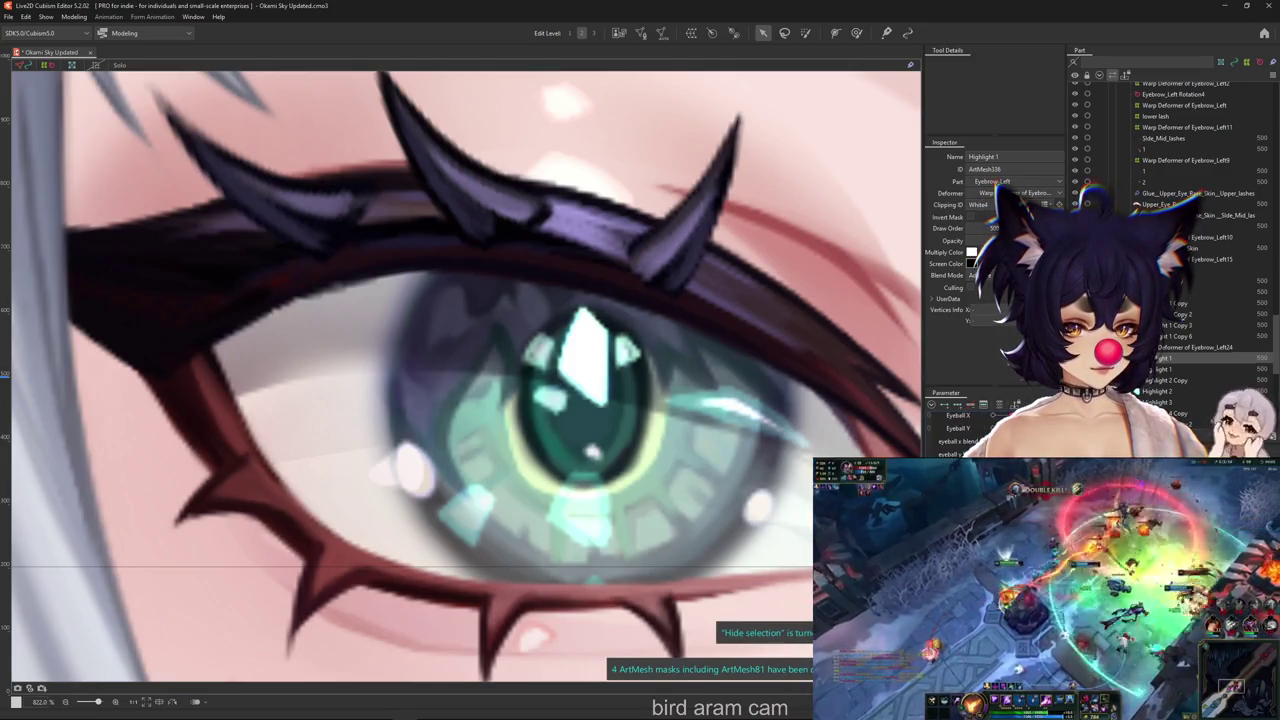
key("F2")
key("Escape")
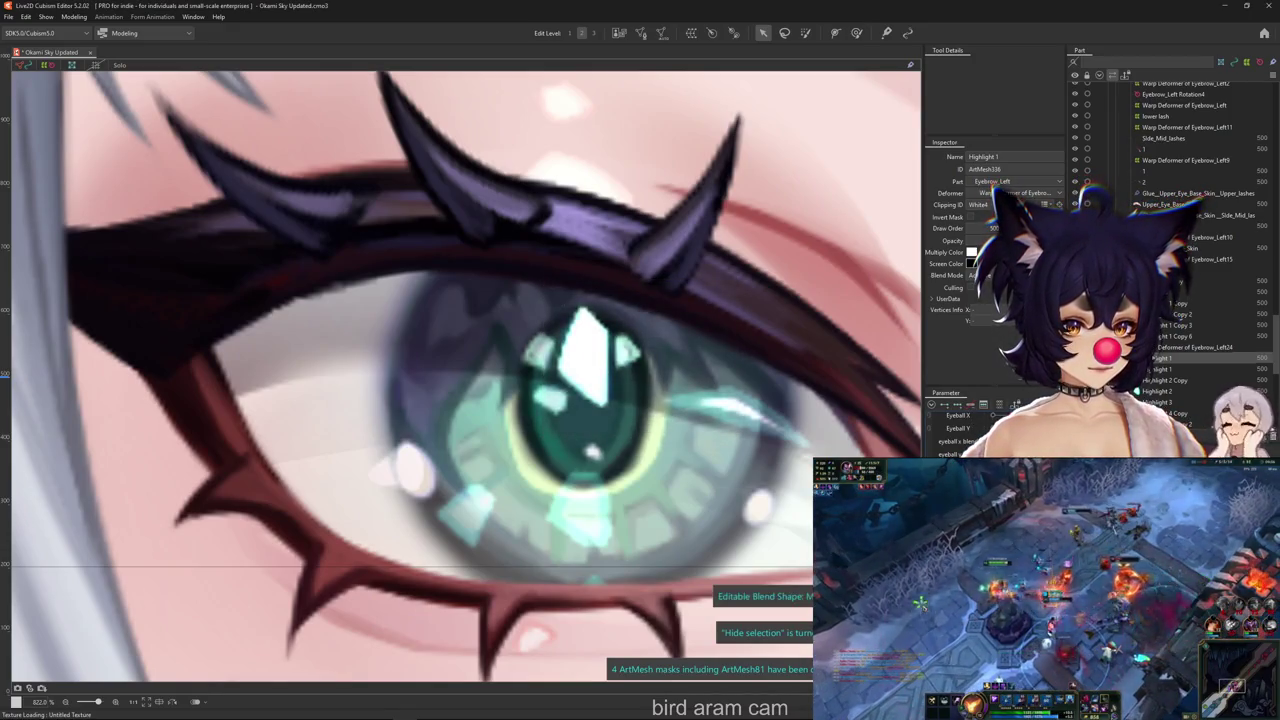
Scale up the Highlight 1 mesh around its centre after undoing trial resizes
left_click(651, 414)
left_click_drag(640, 436, 720, 478)
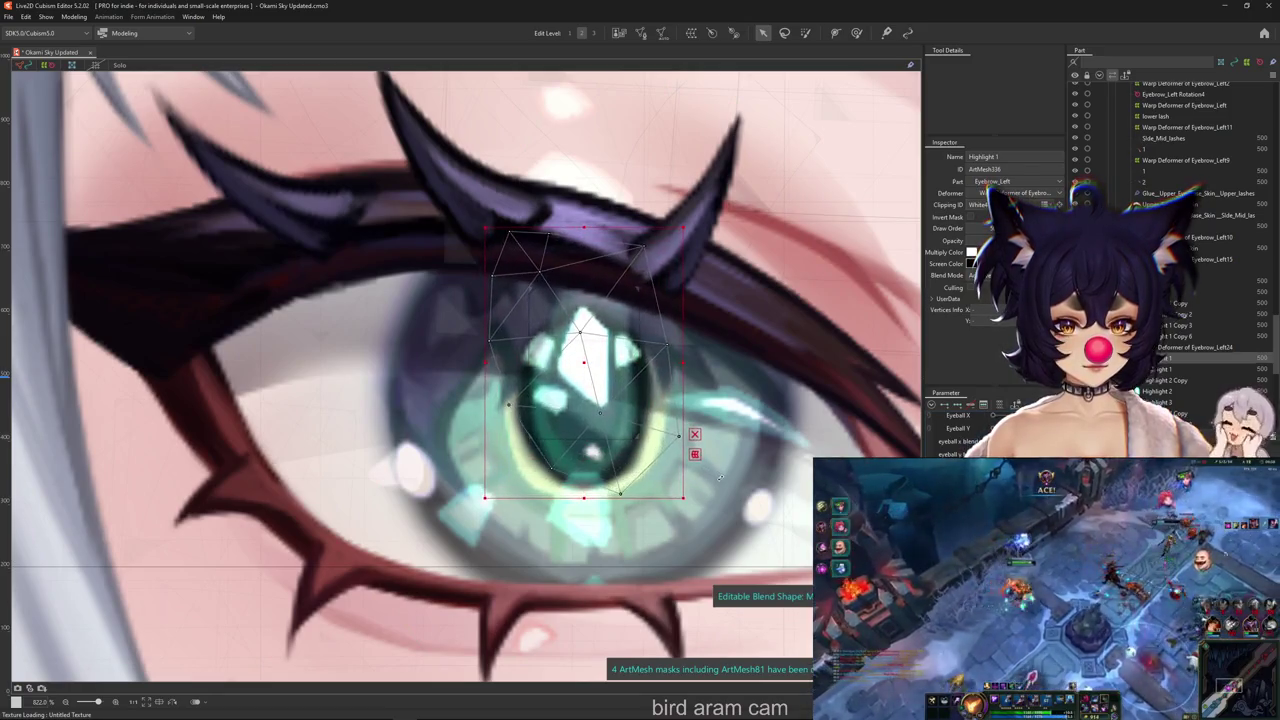
key("ctrl+z")
left_click_drag(524, 411, 593, 398)
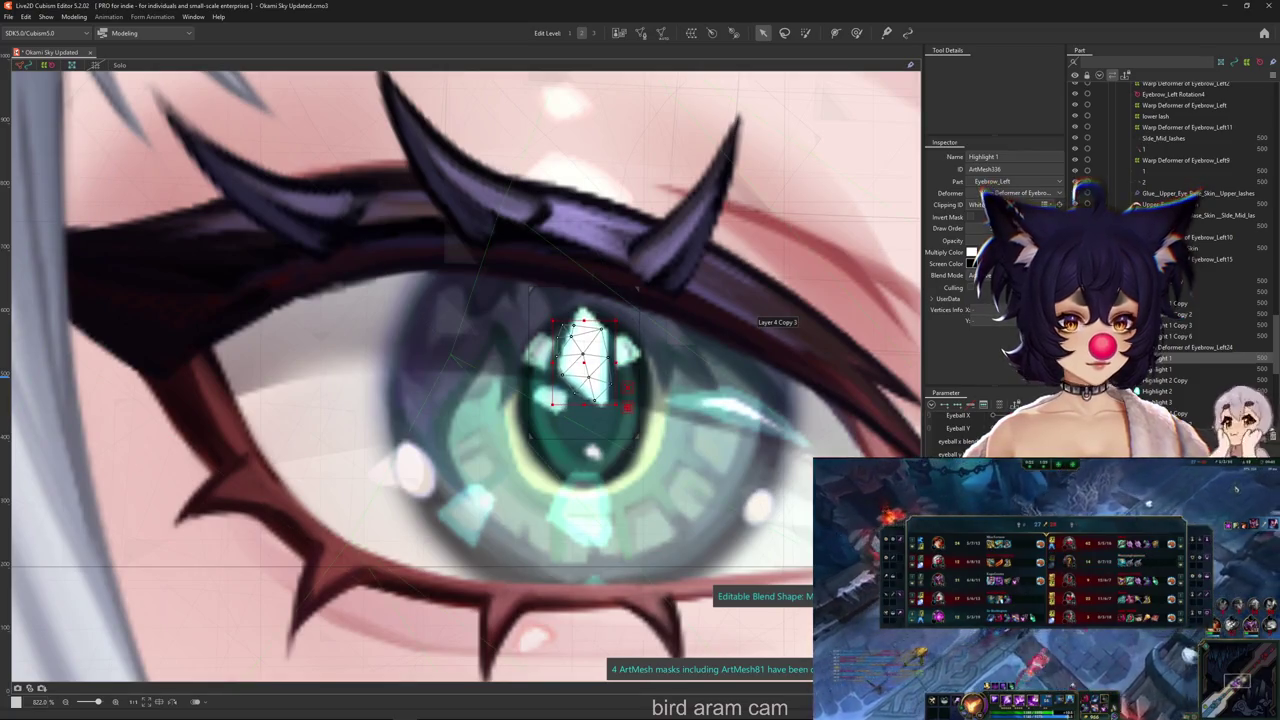
key("ctrl+z")
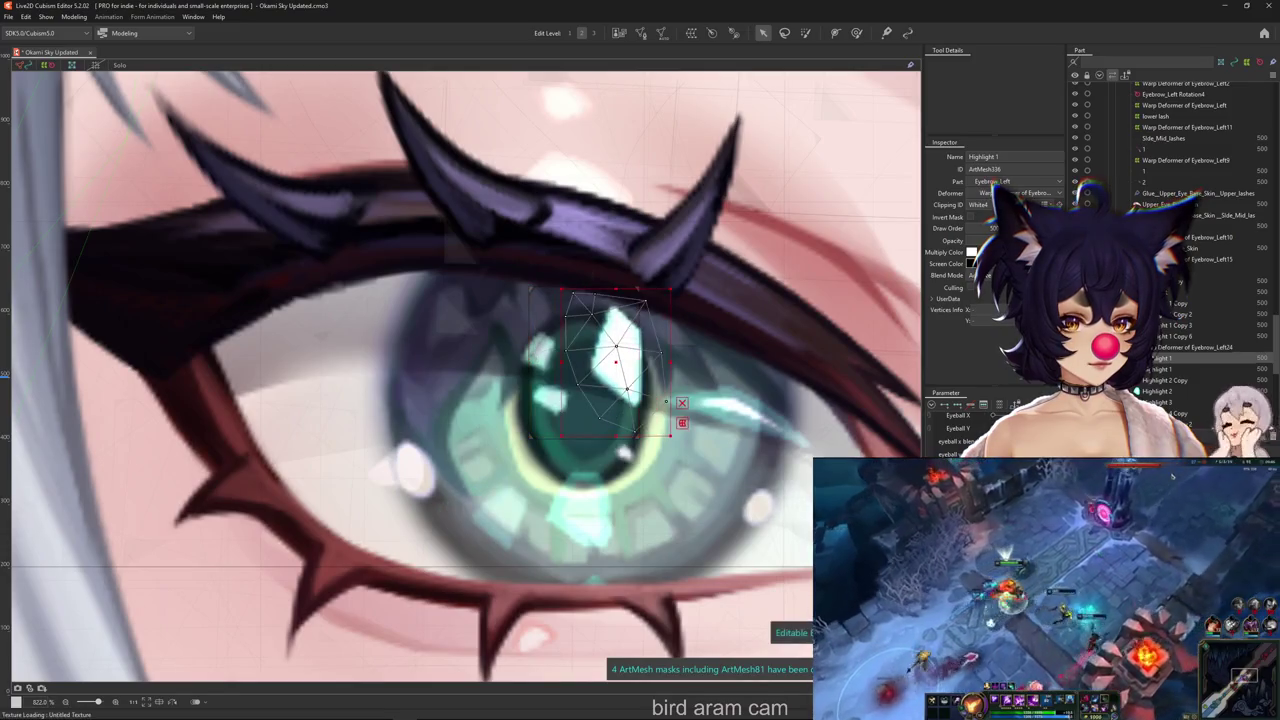
key("ctrl+z")
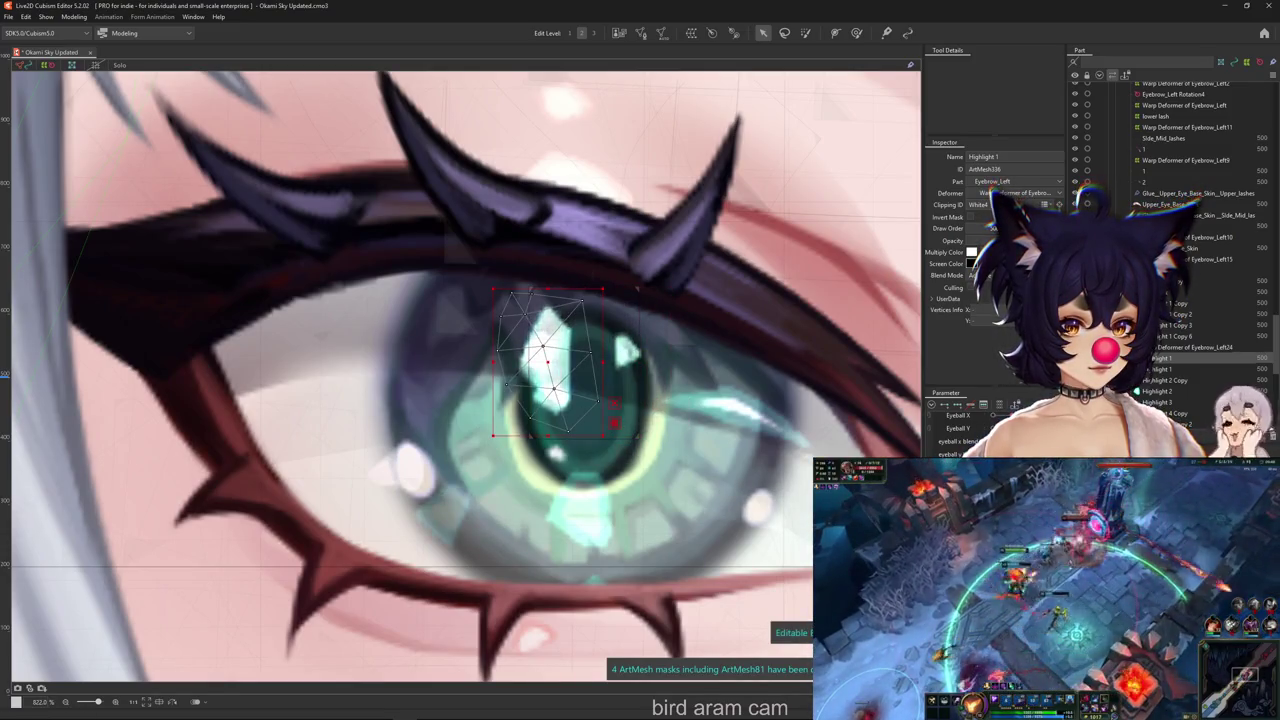
key("ctrl+y")
key("ctrl+h")
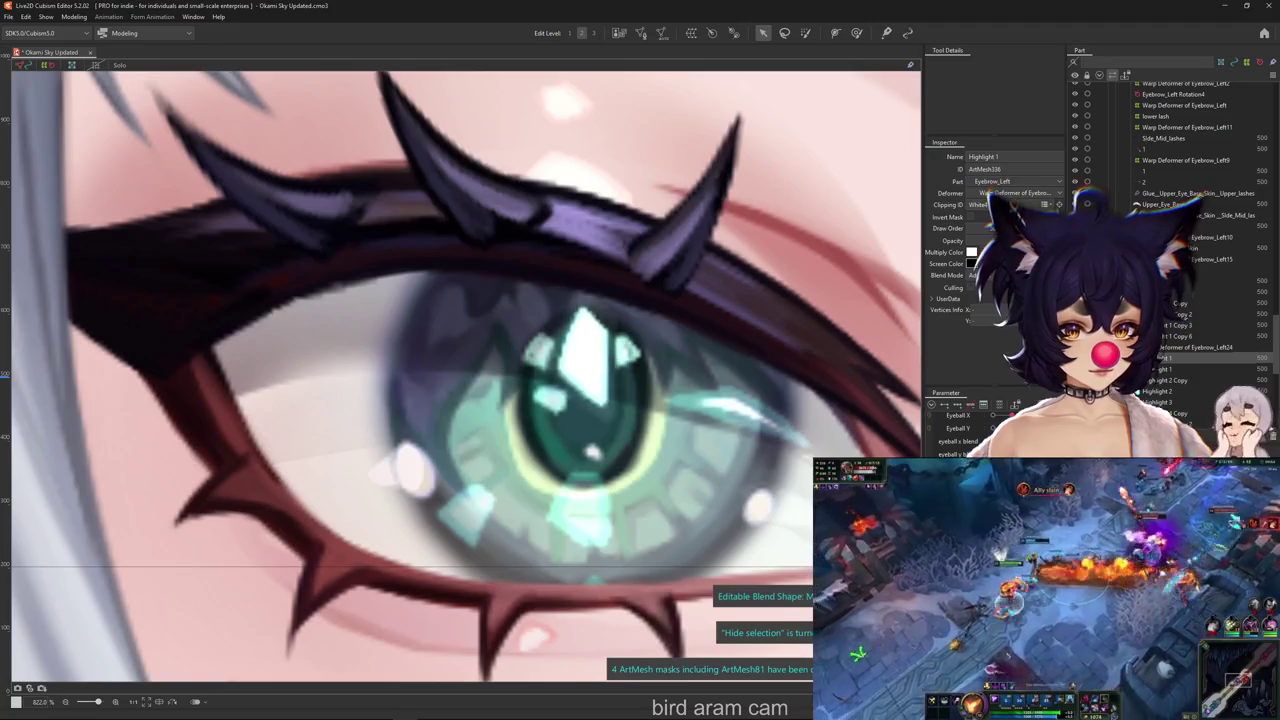
key("ctrl+h")
left_click_drag(640, 435, 684, 497)
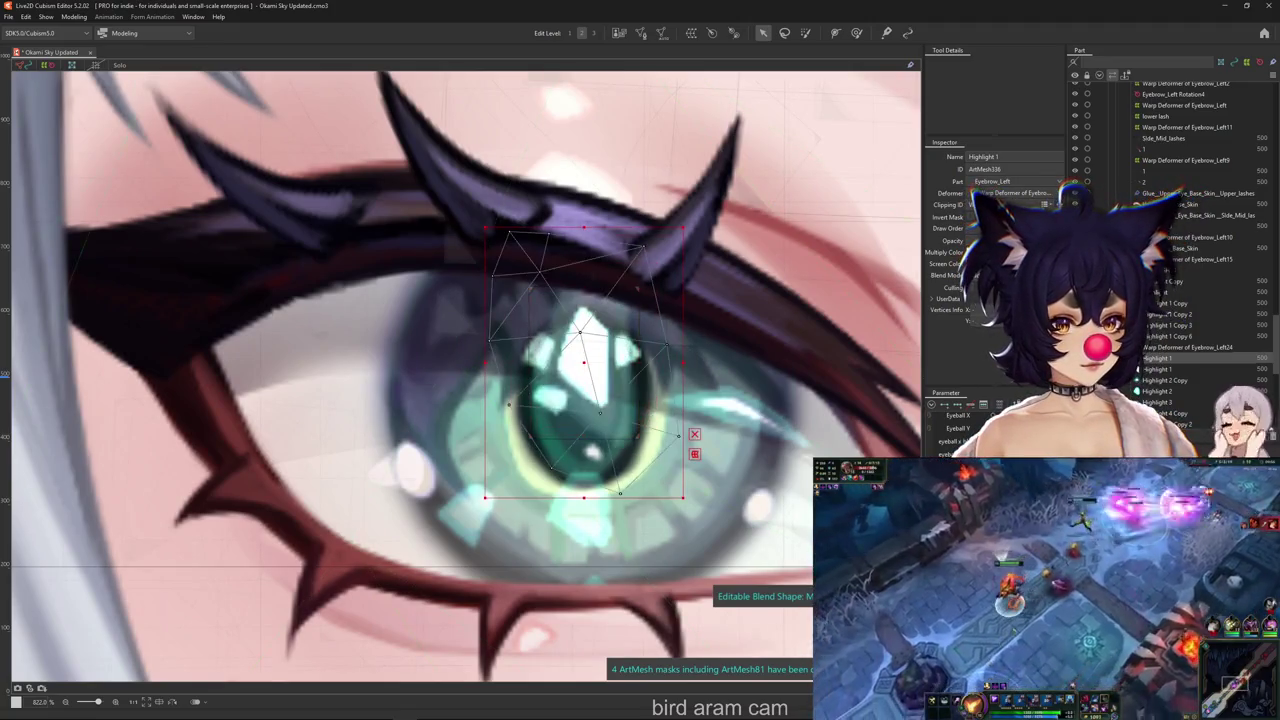
Cycle through the eye's highlight meshes, ending on the larger highlight over the iris
key("ctrl+h")
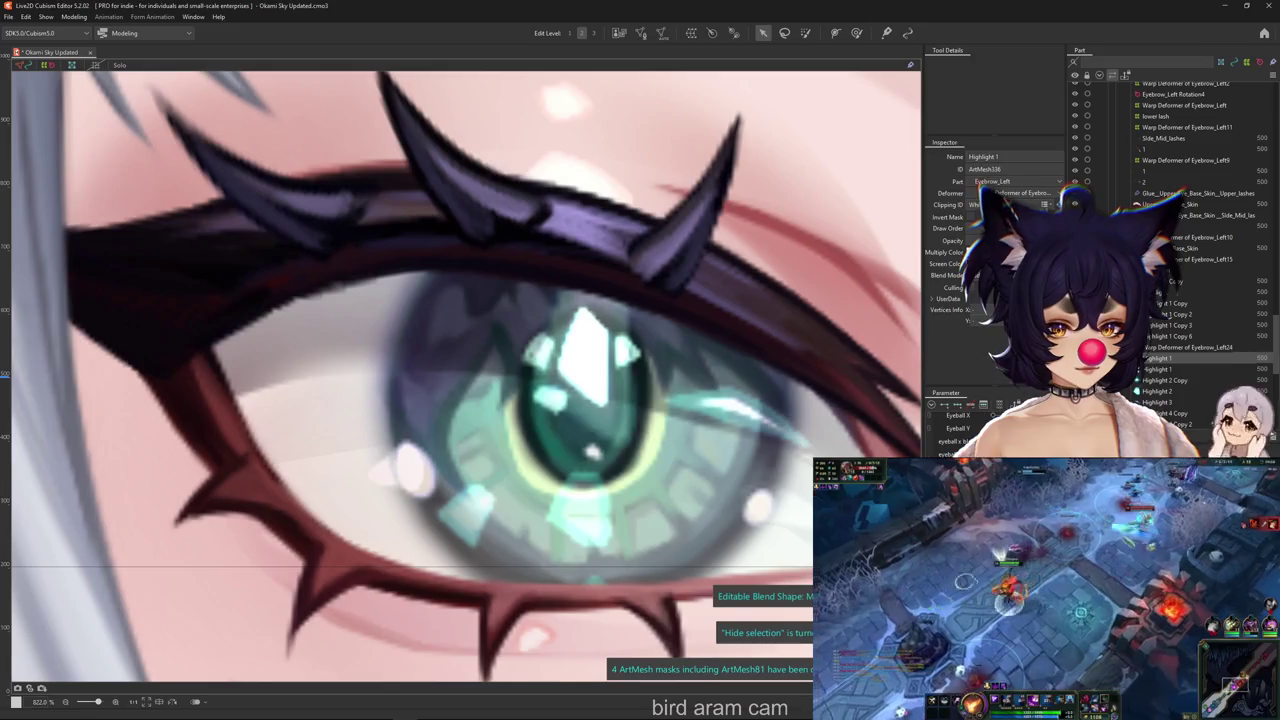
left_click(606, 394)
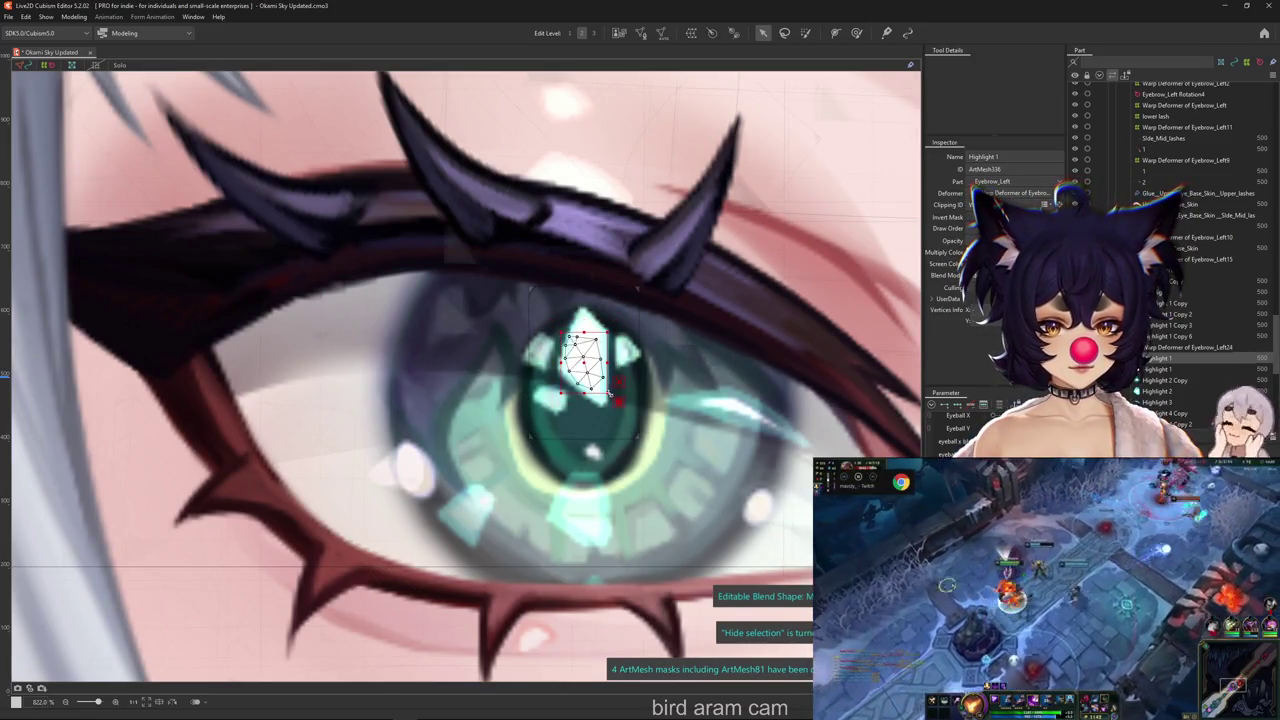
key("ctrl+h")
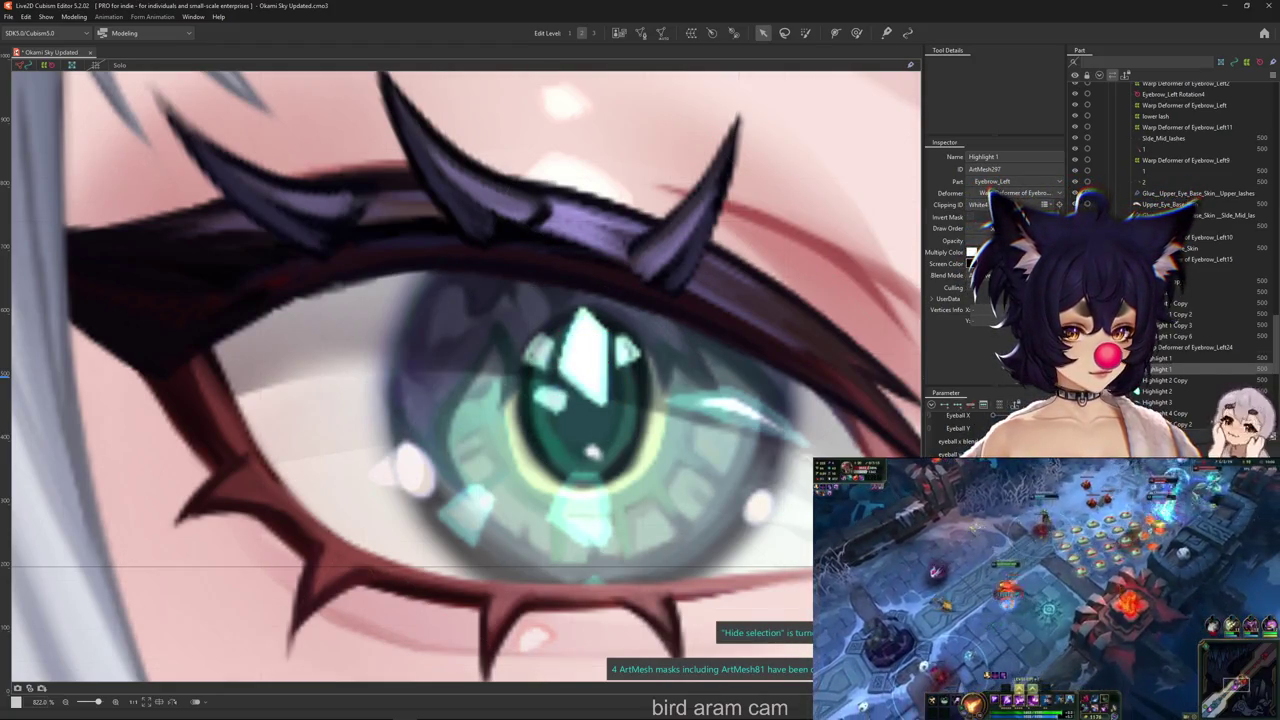
left_click(565, 427)
key("ctrl+h")
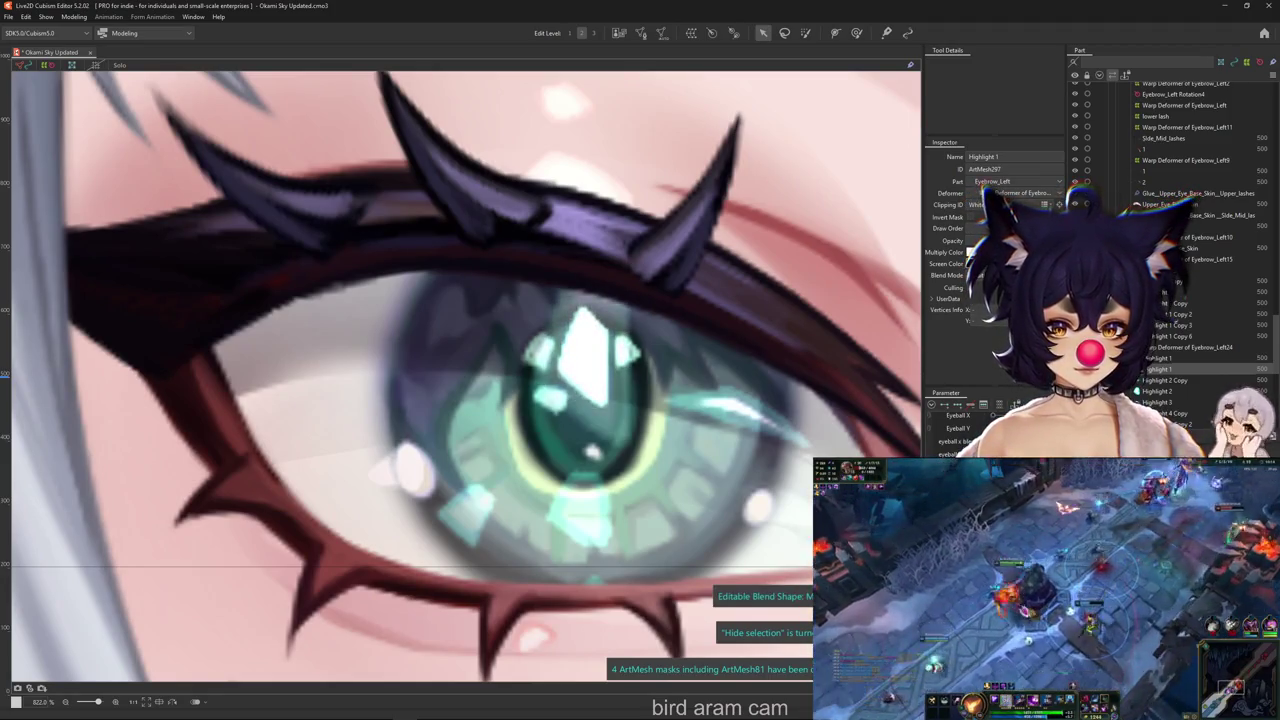
left_click(632, 438)
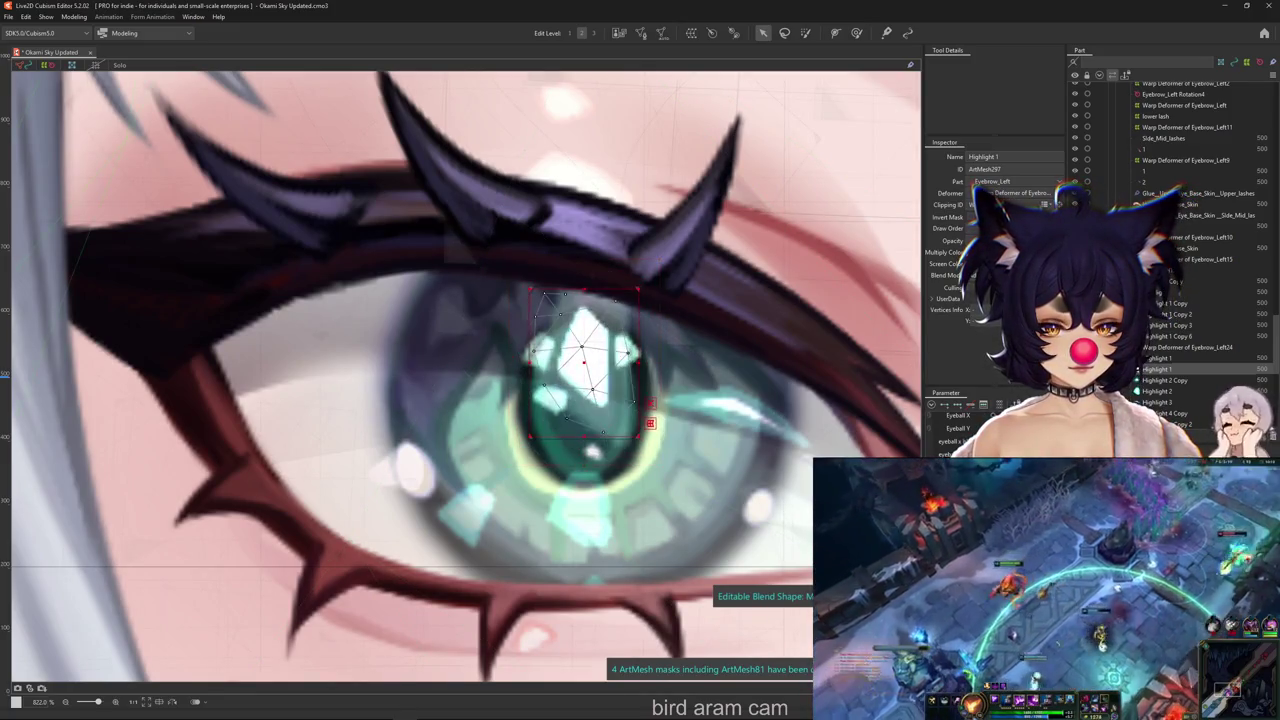
scroll(560, 440, "down", 2)
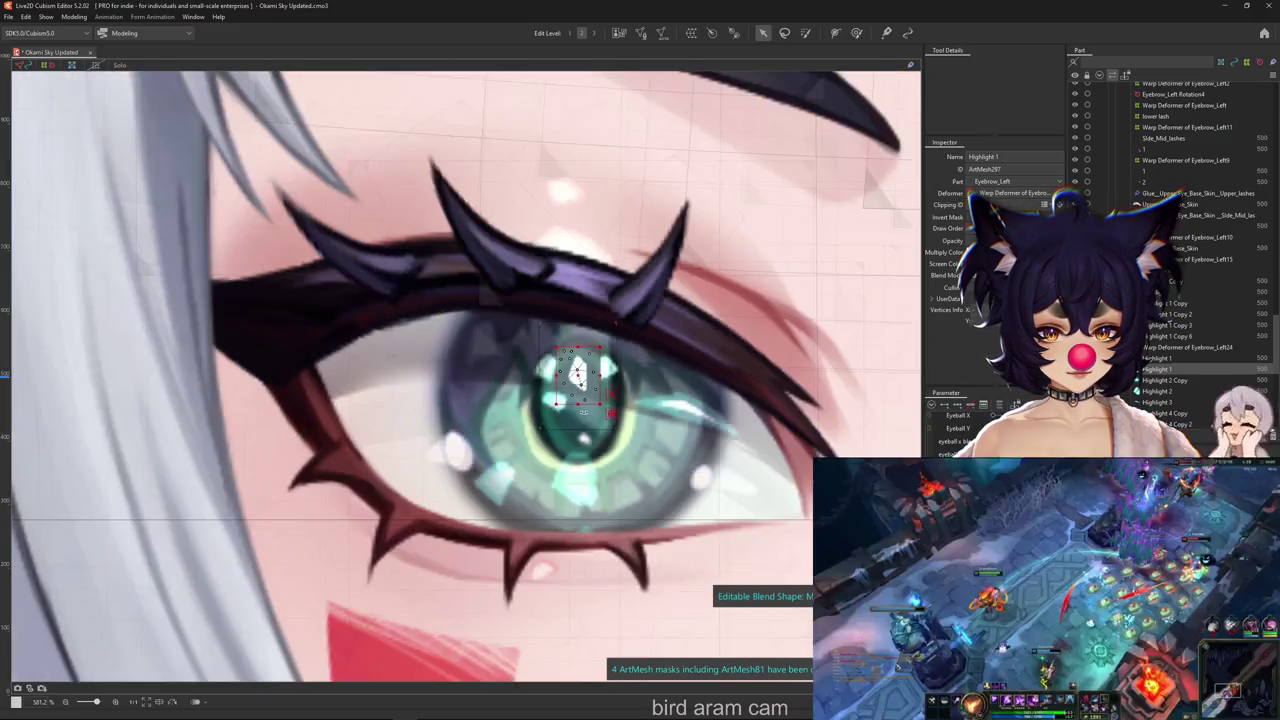
key("ctrl+h")
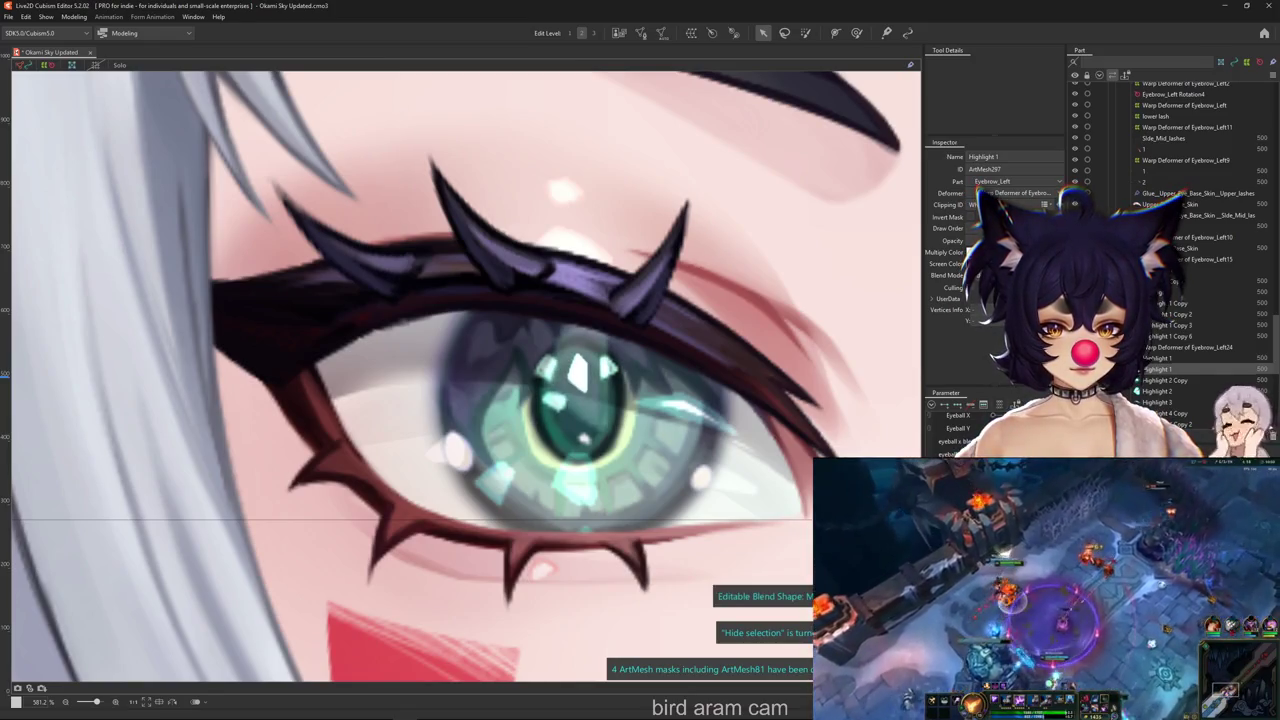
left_click(578, 370)
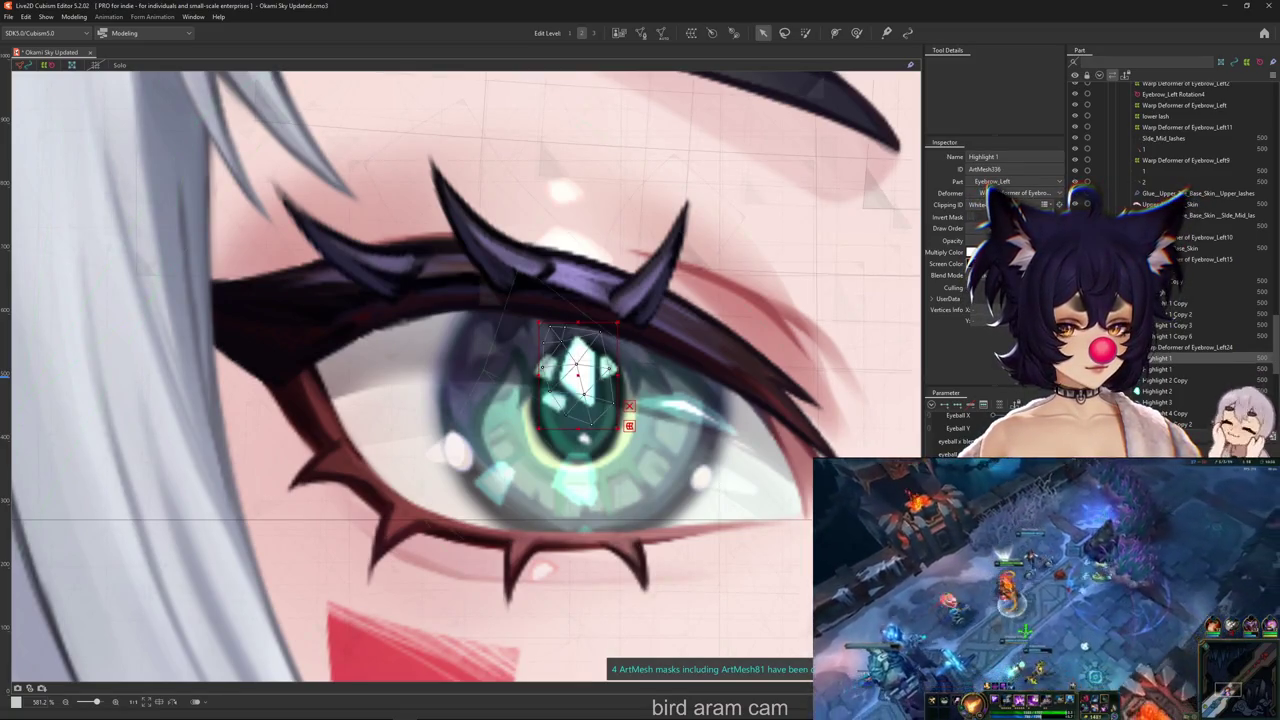
left_click(578, 372)
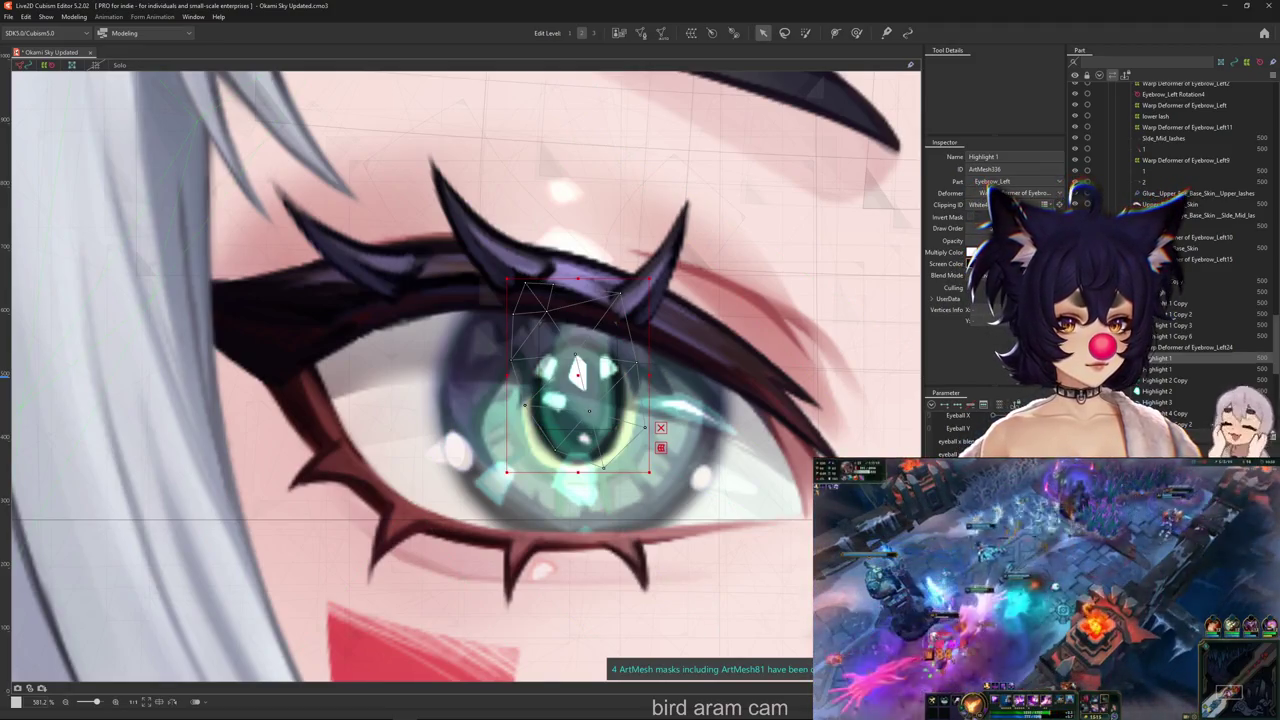
Set that highlight mesh's Multiply Color to cyan
left_click(982, 297)
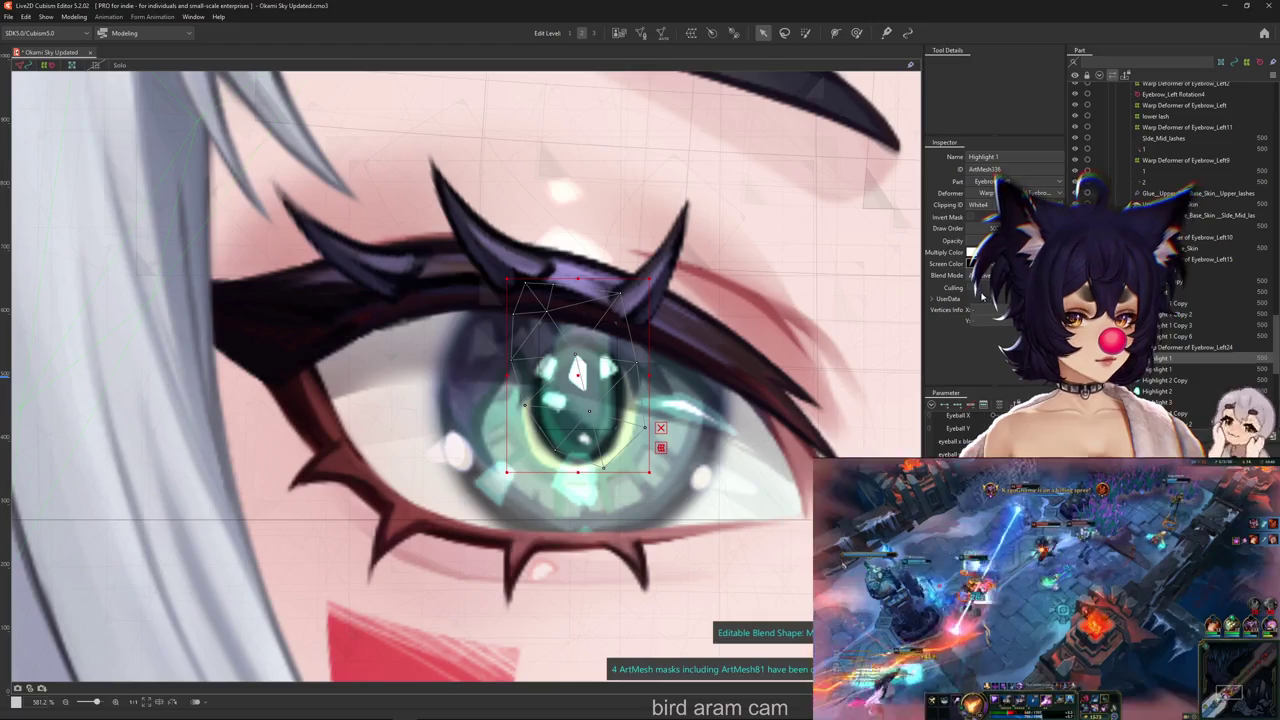
left_click(971, 252)
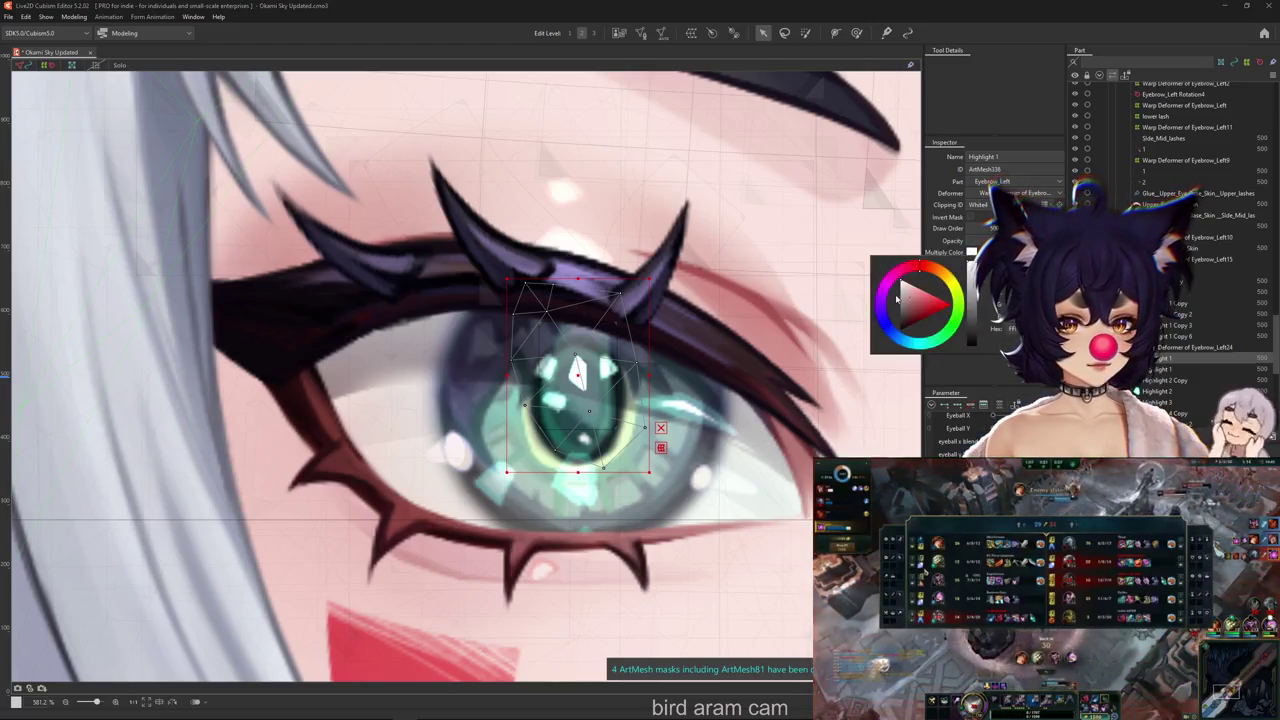
left_click(914, 297)
left_click_drag(914, 297, 924, 304)
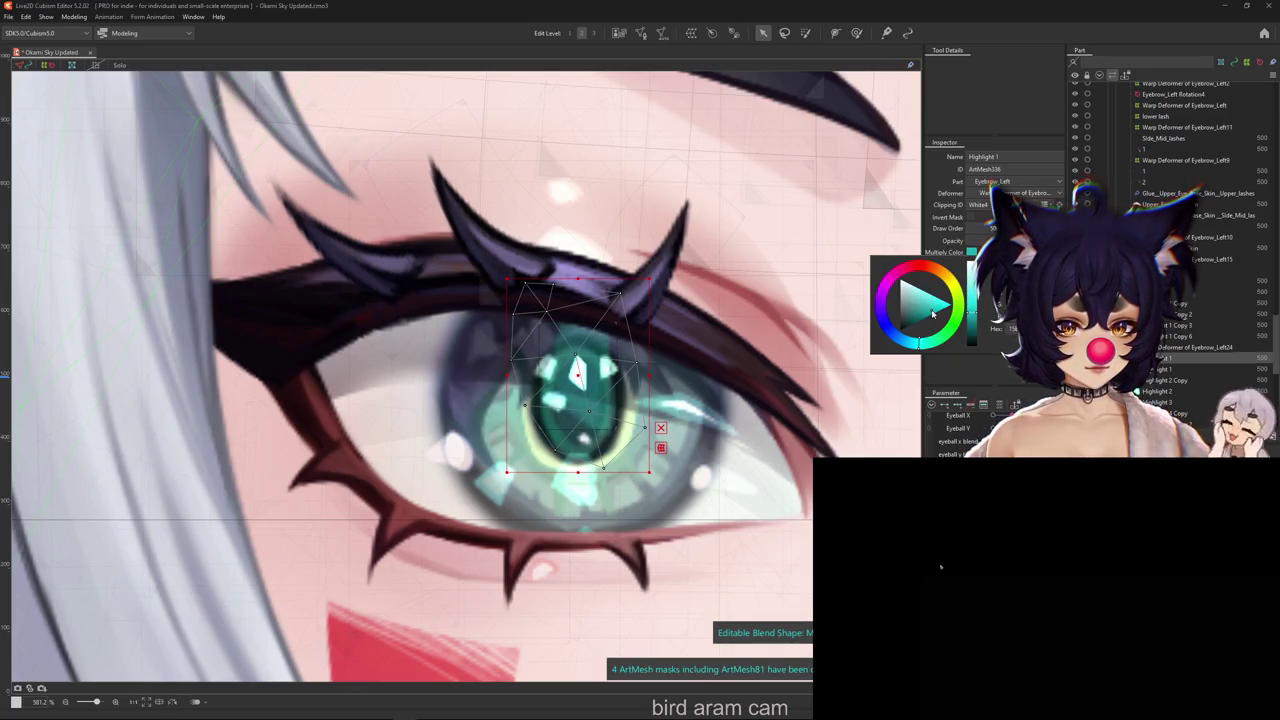
left_click(940, 567)
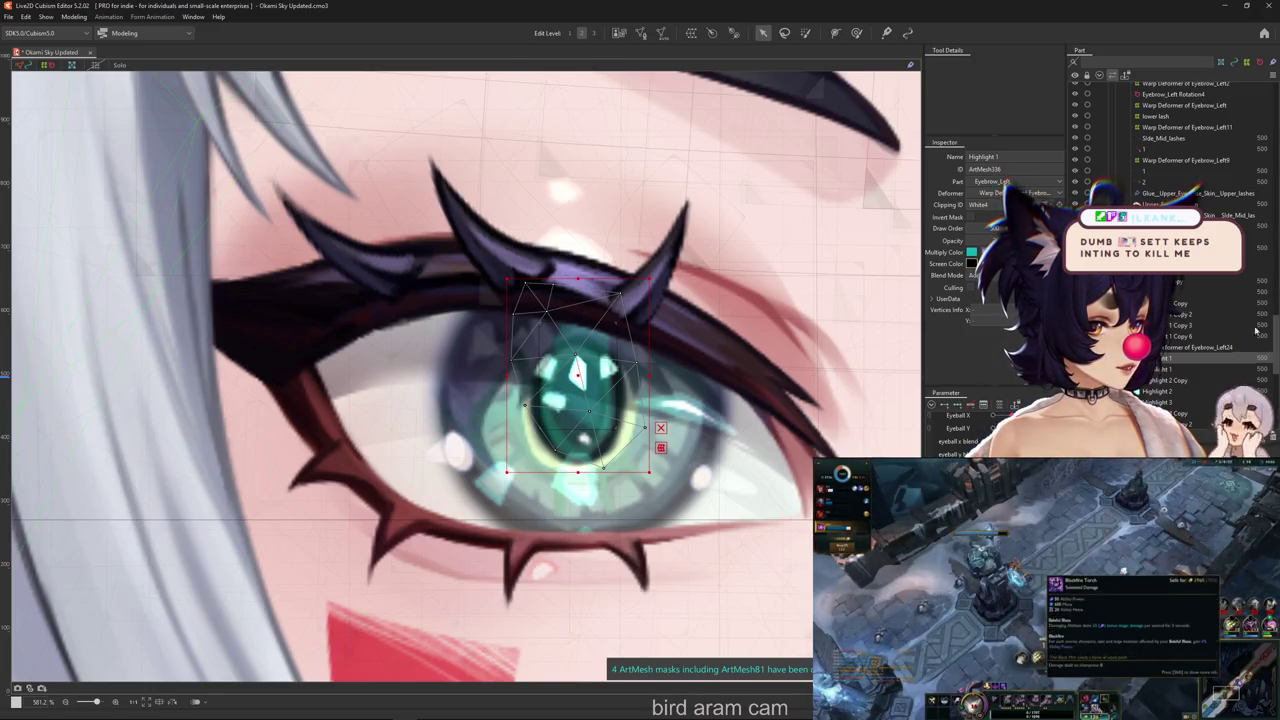
Reselect the small pupil sparkle and review its tint, leaving the colour unchanged
left_click(577, 372)
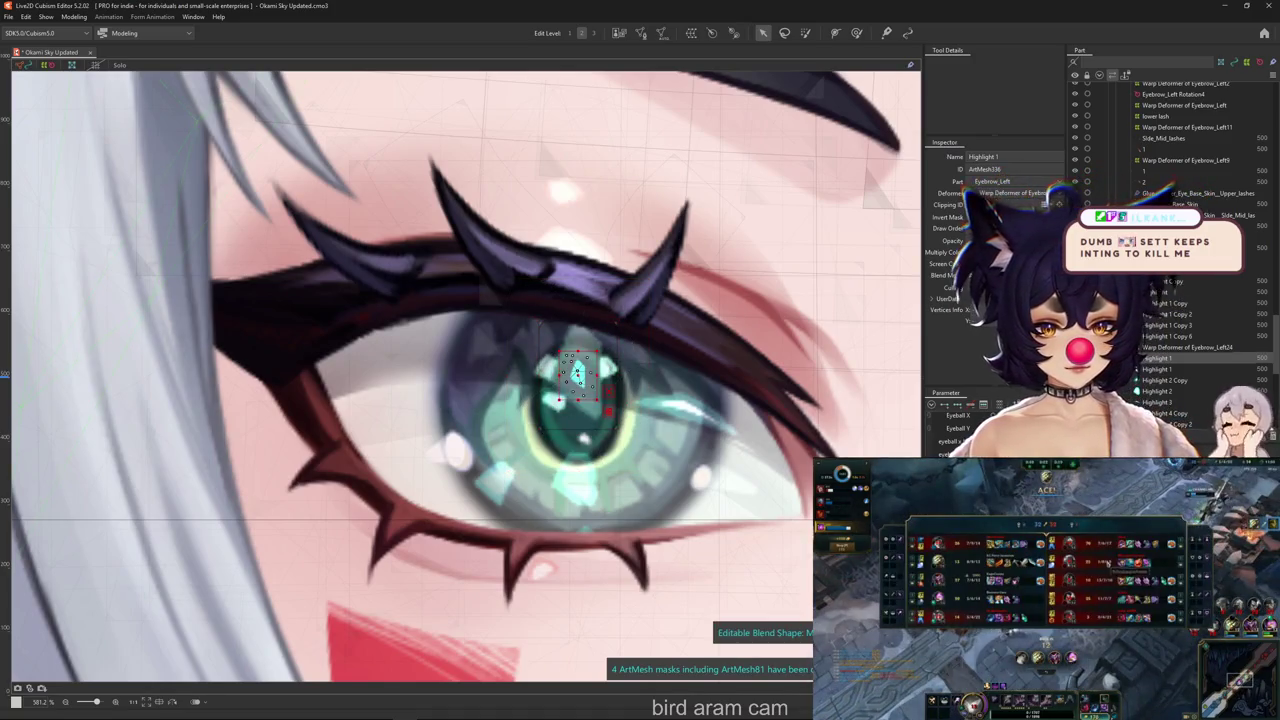
scroll(659, 334, "down", 2)
key("ctrl+h")
scroll(659, 334, "up", 3)
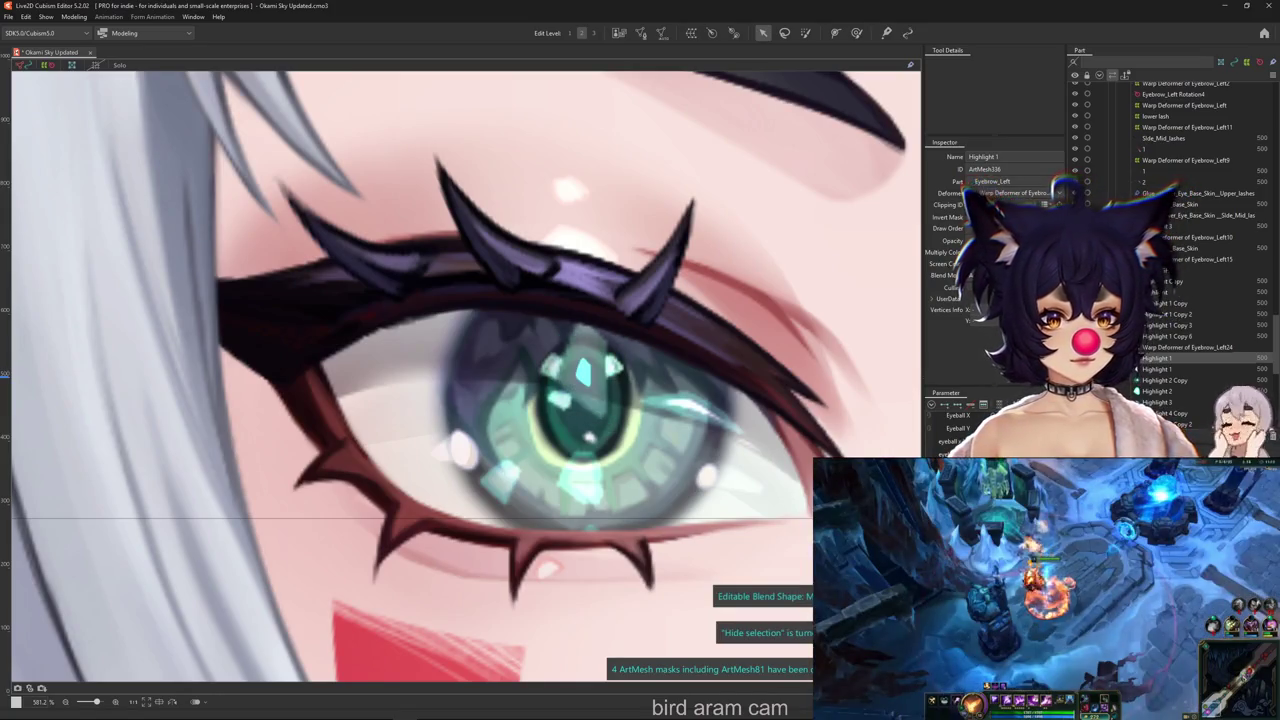
left_click(975, 252)
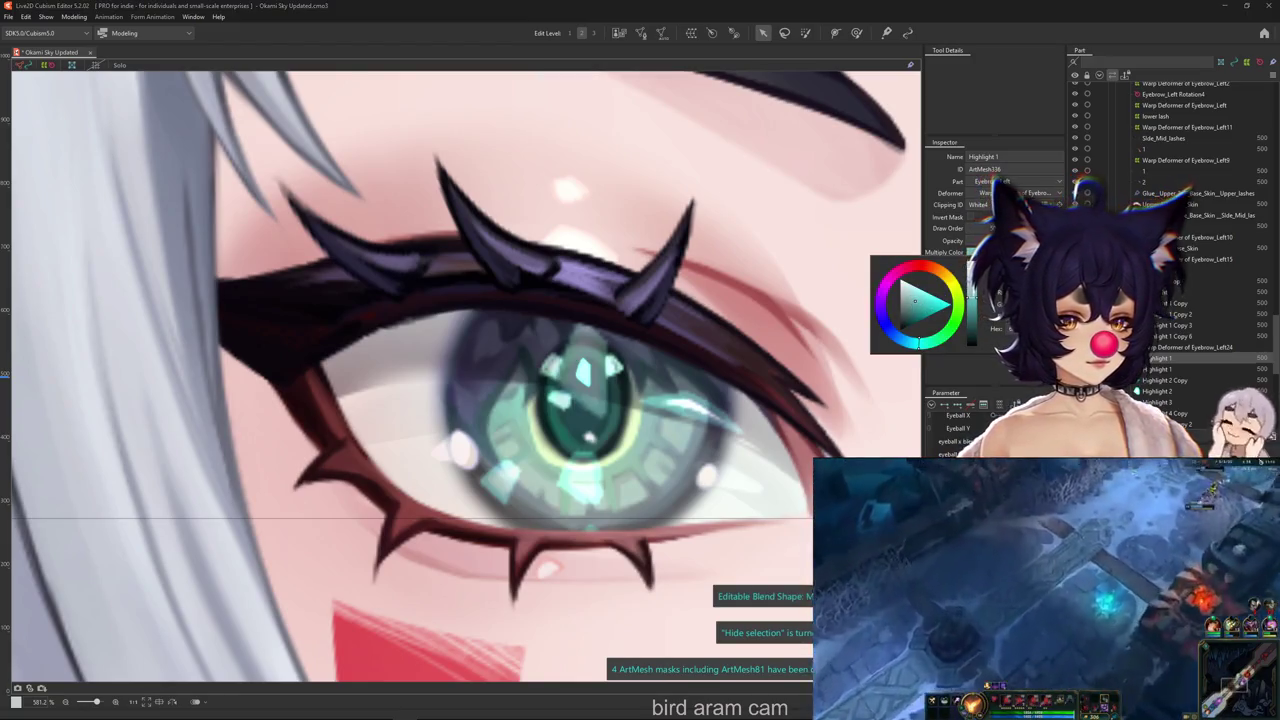
left_click(978, 287)
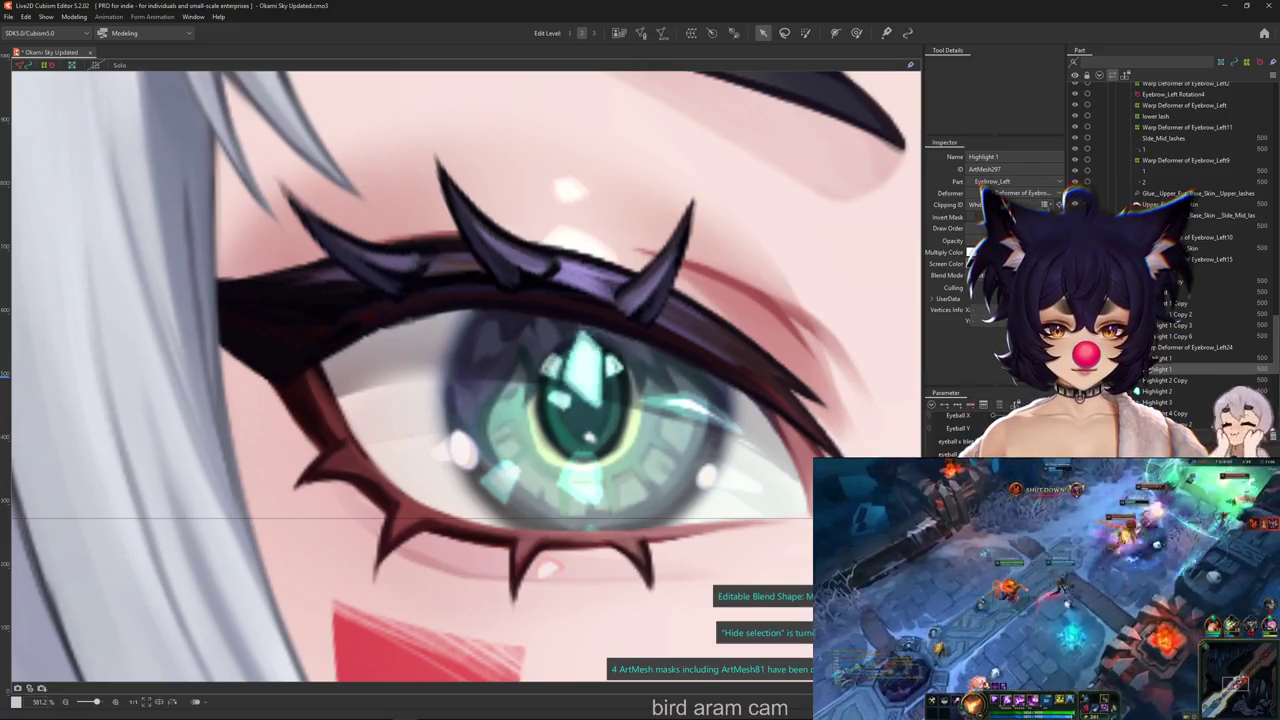
scroll(740, 490, "down", 5)
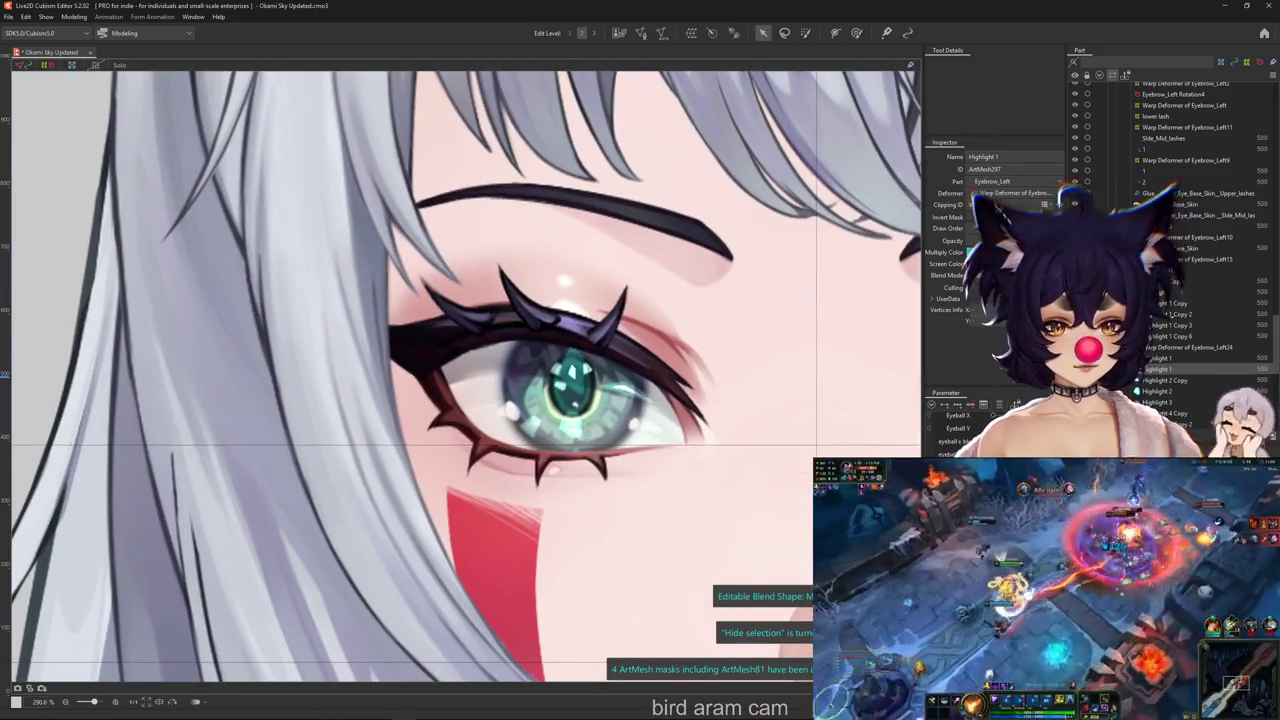
left_click(572, 375)
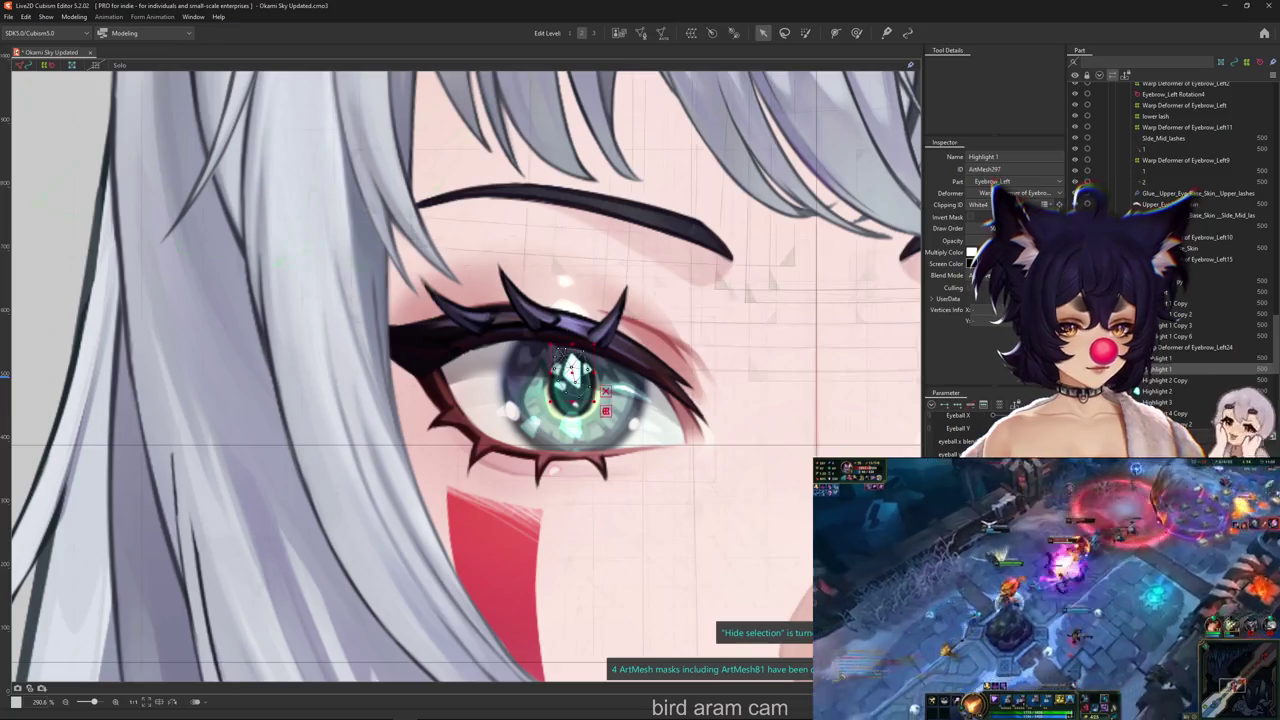
Create a new warp deformer around the selected sparkle mesh and widen the Inspector
left_click(691, 33)
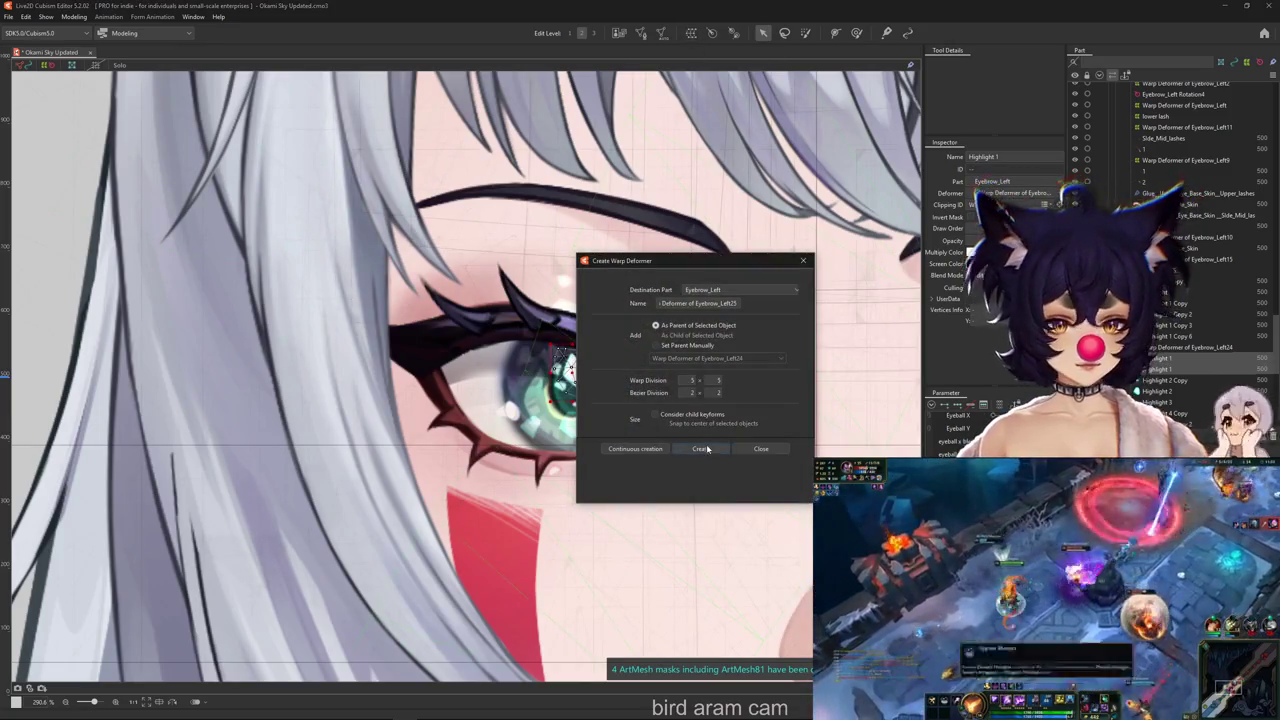
left_click(700, 448)
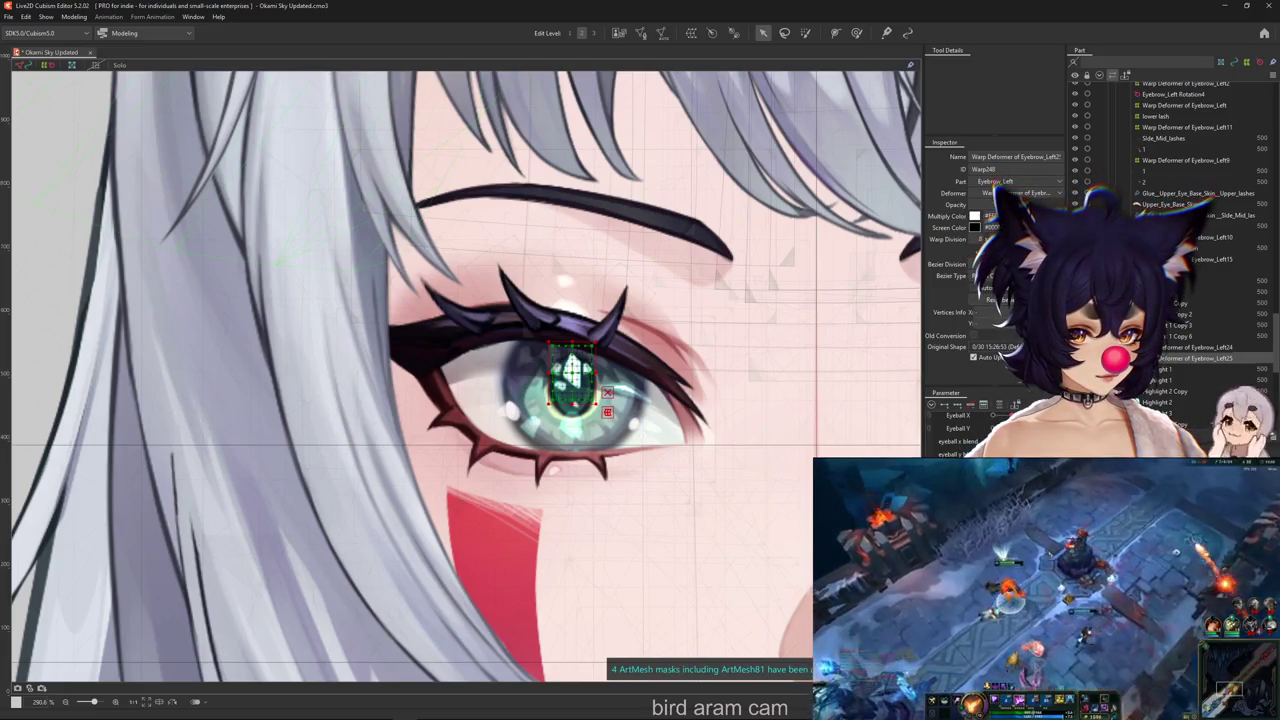
left_click_drag(922, 300, 843, 300)
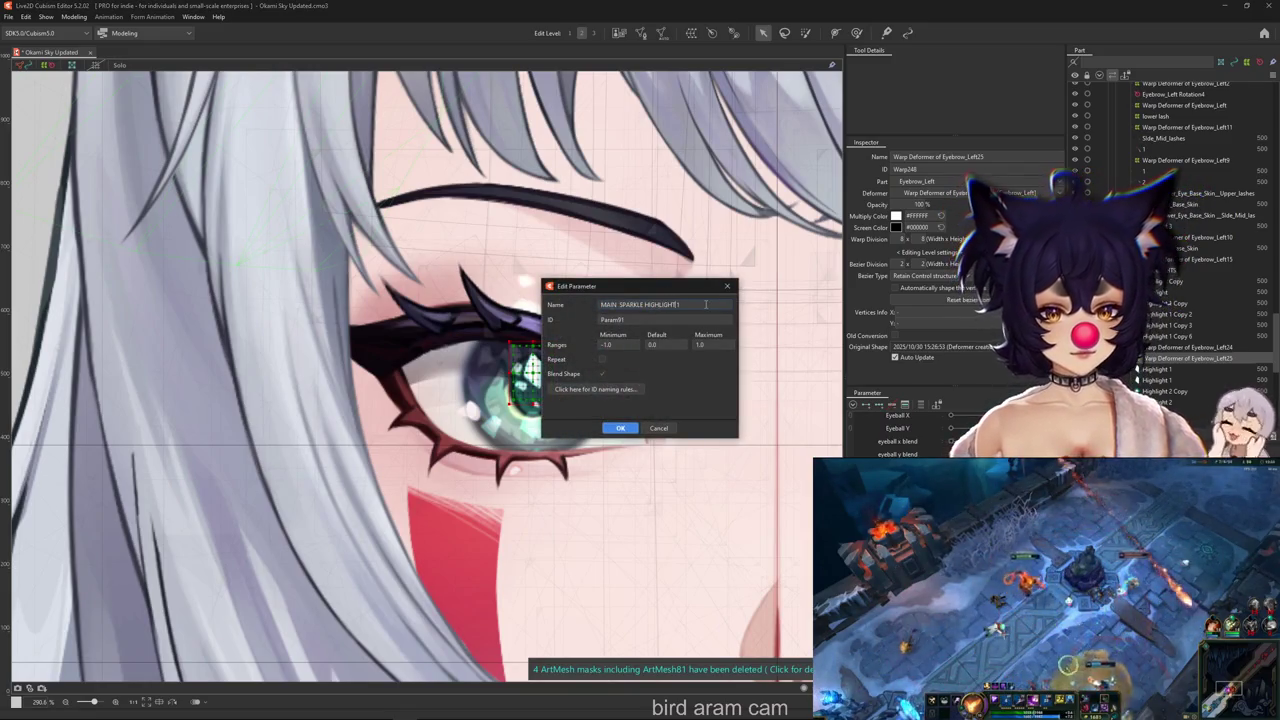
Confirm the new MAIN SPARKLE BOUNCE 1 parameter
key("Return")
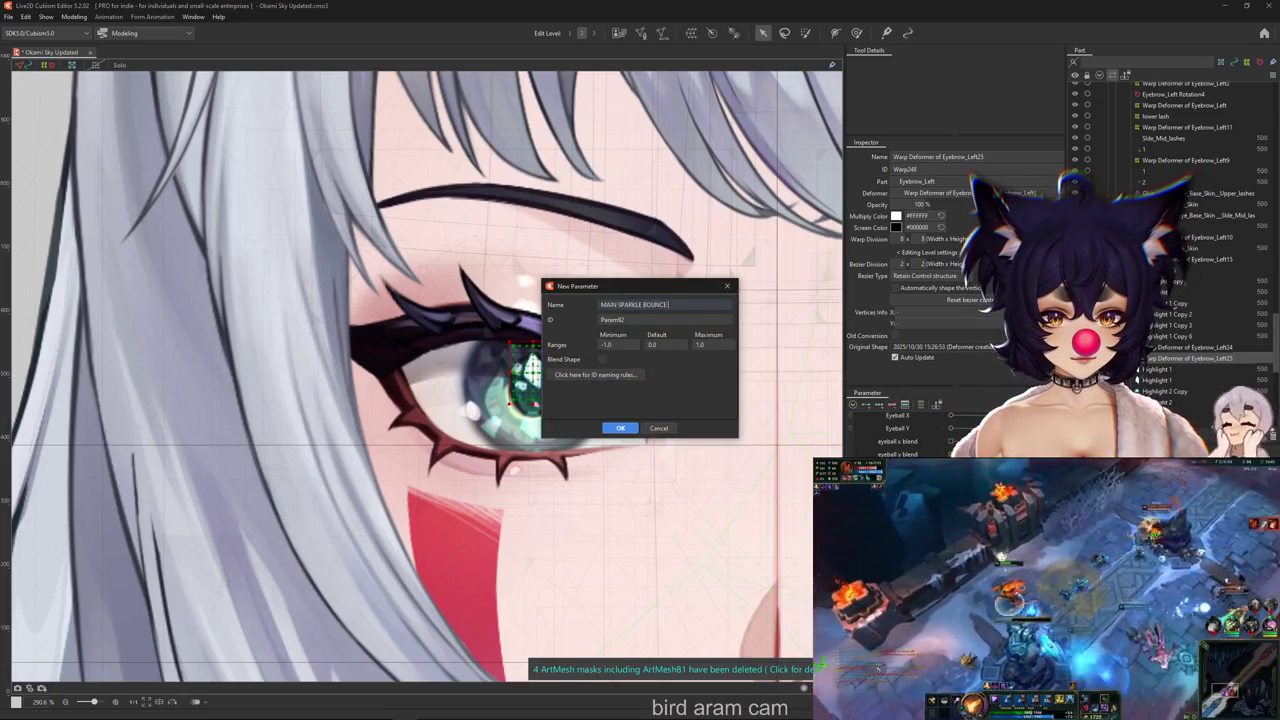
left_click(620, 428)
scroll(505, 405, "up", 2)
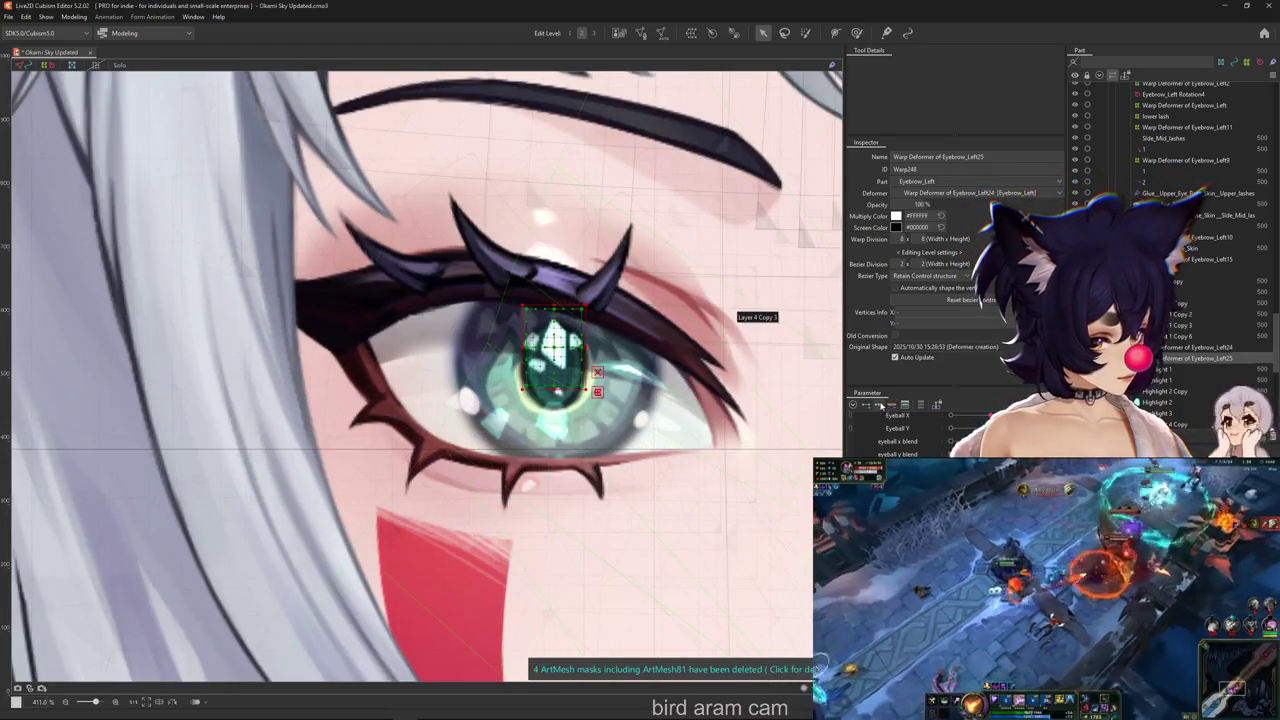
Reshape the iris sparkle into a narrow diamond shard with the deform brush
left_click(855, 33)
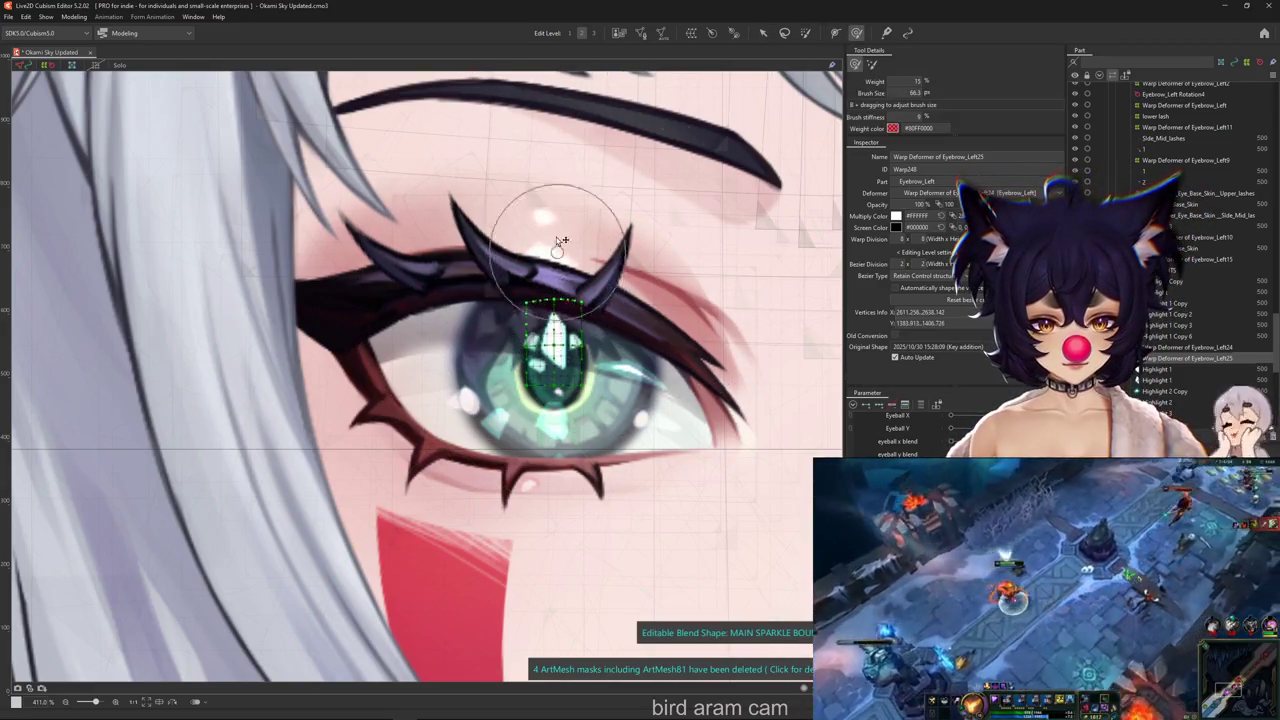
left_click_drag(562, 242, 558, 290)
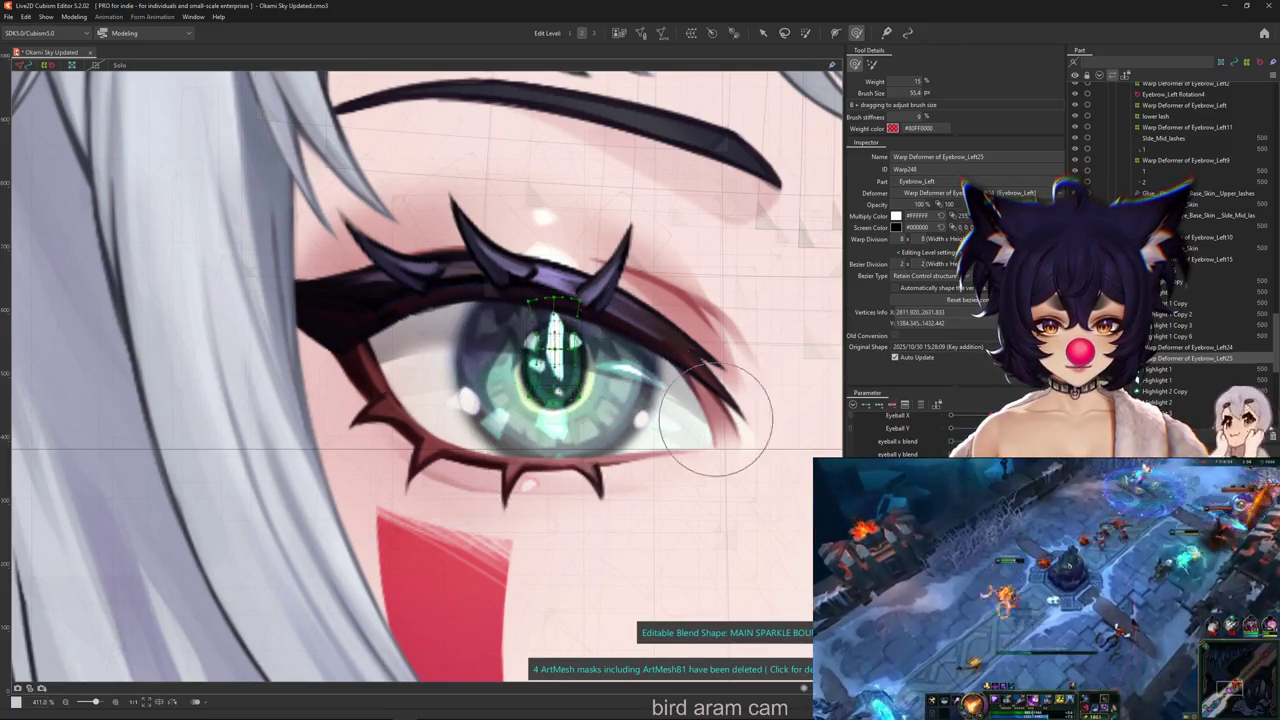
left_click_drag(583, 316, 575, 293)
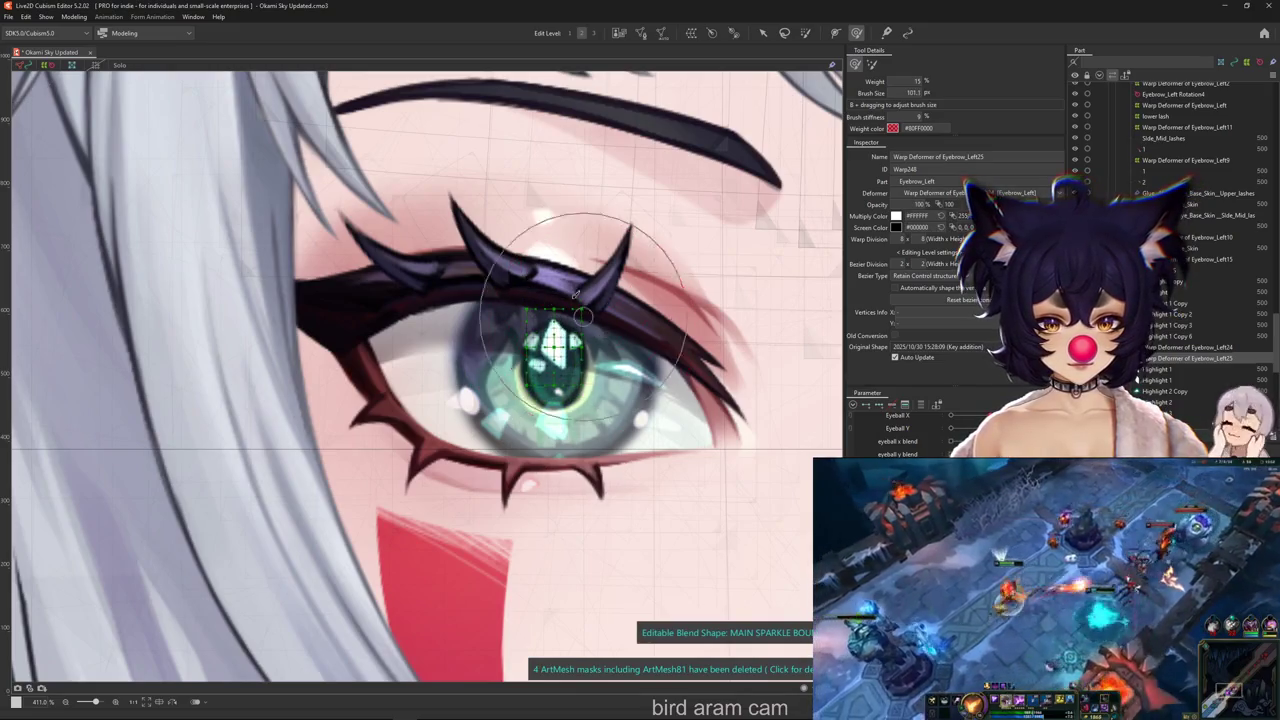
left_click_drag(530, 368, 518, 352)
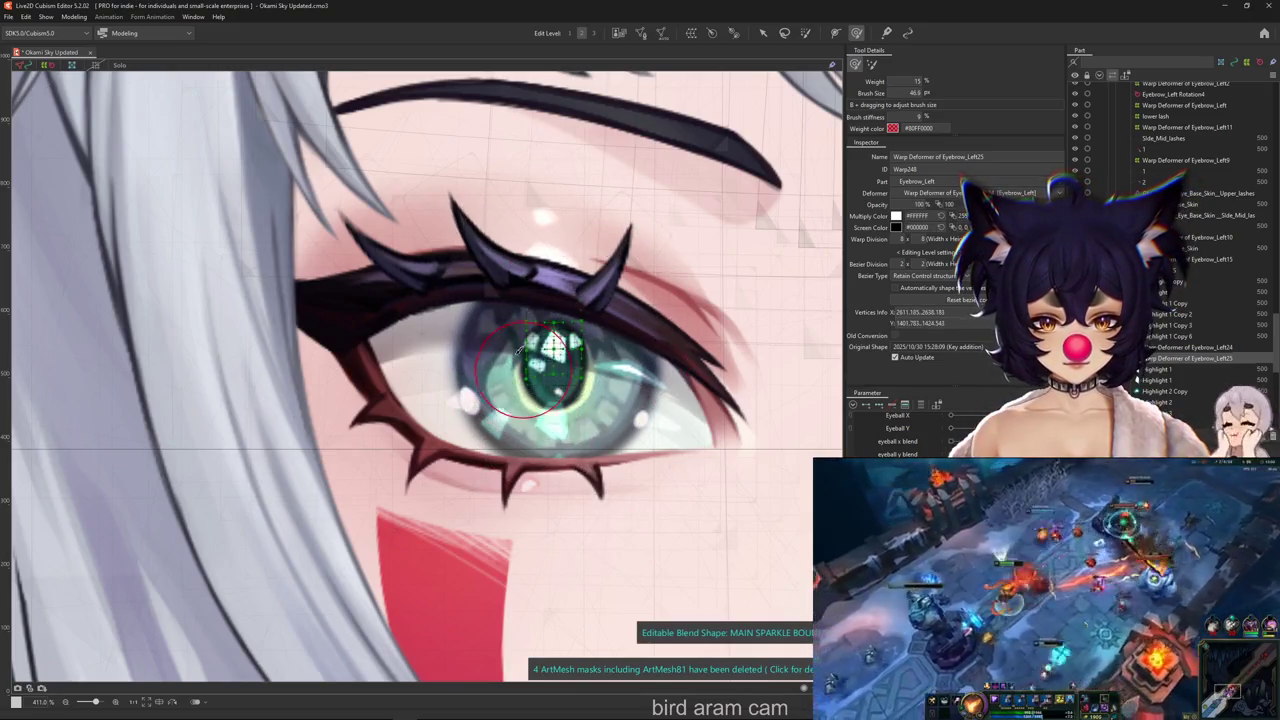
key("ctrl+h")
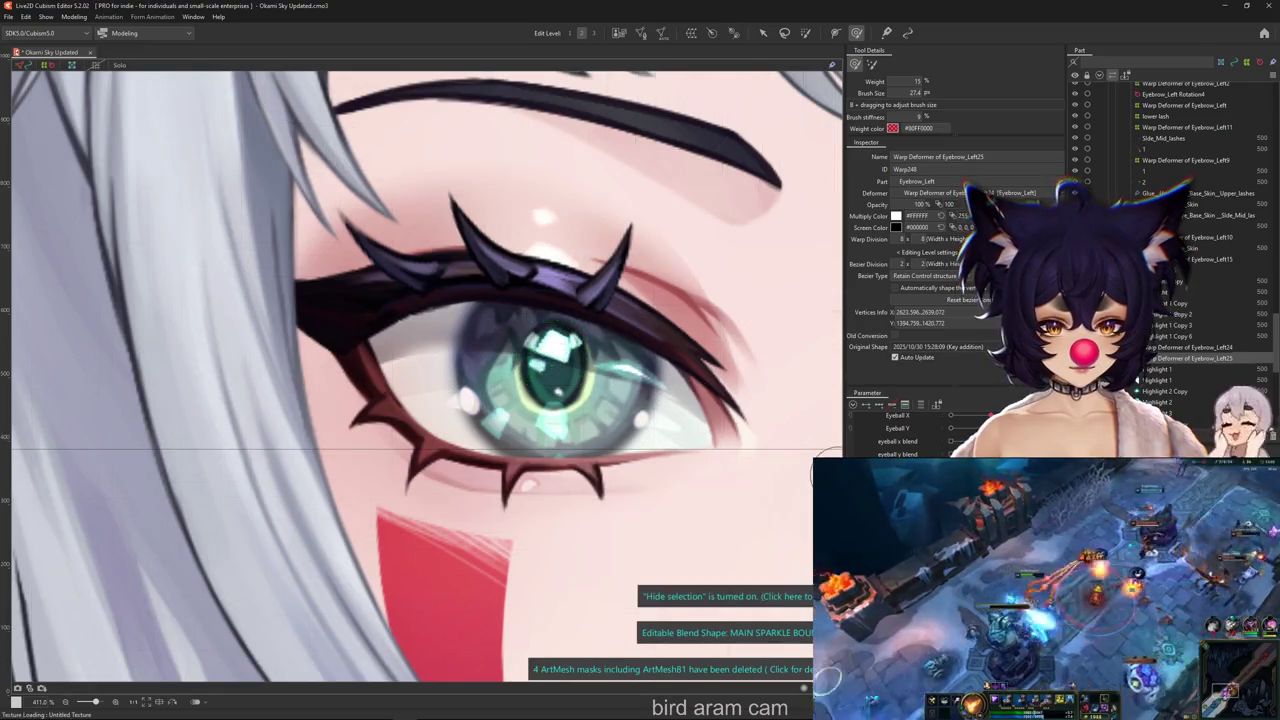
key("ctrl+z")
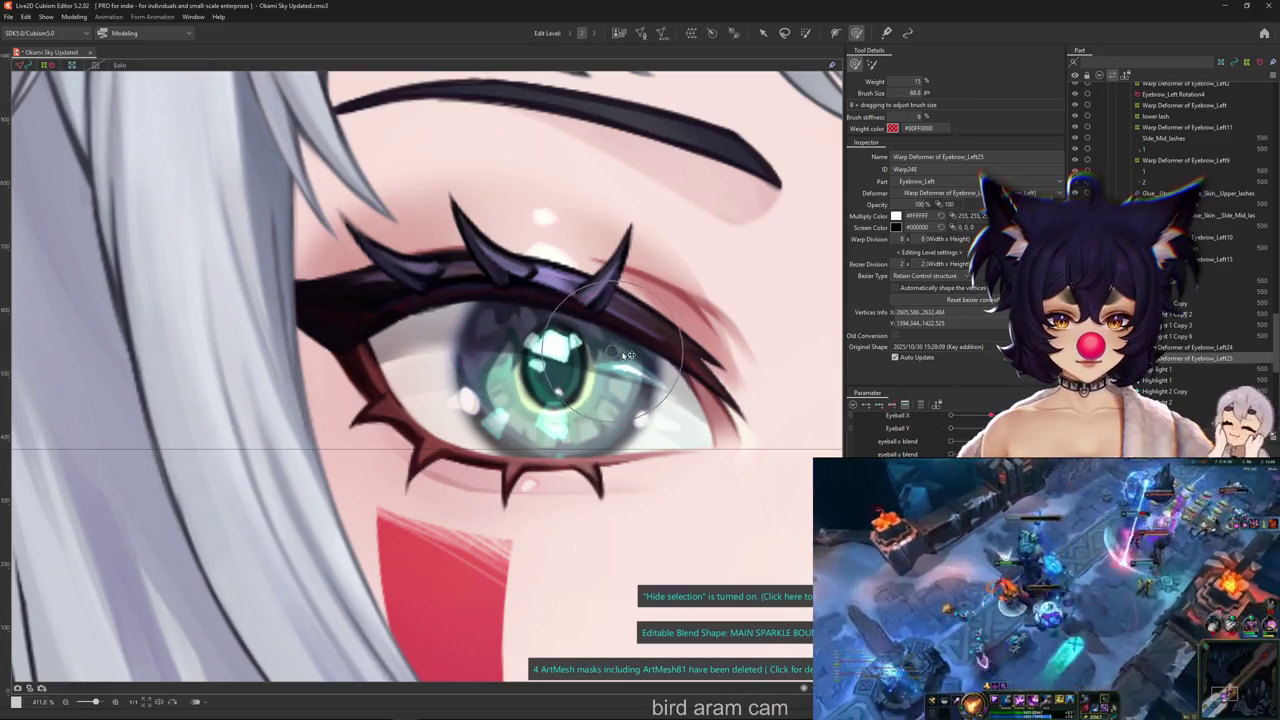
left_click(556, 348)
left_click_drag(563, 380, 567, 395)
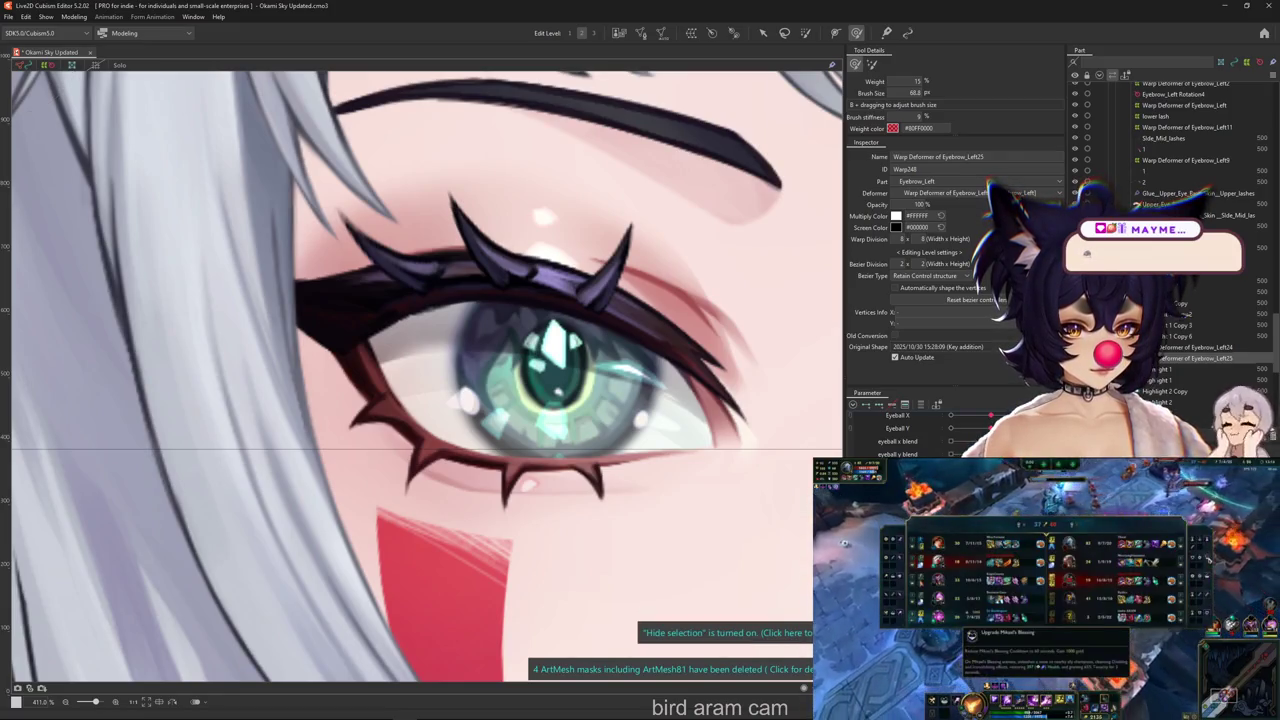
Name the parameter MAIN SPARKLE BOUNCE 1, confirm it, and paint weight over the sparkle
type("MAIN SPARKLE BOUNCE 1")
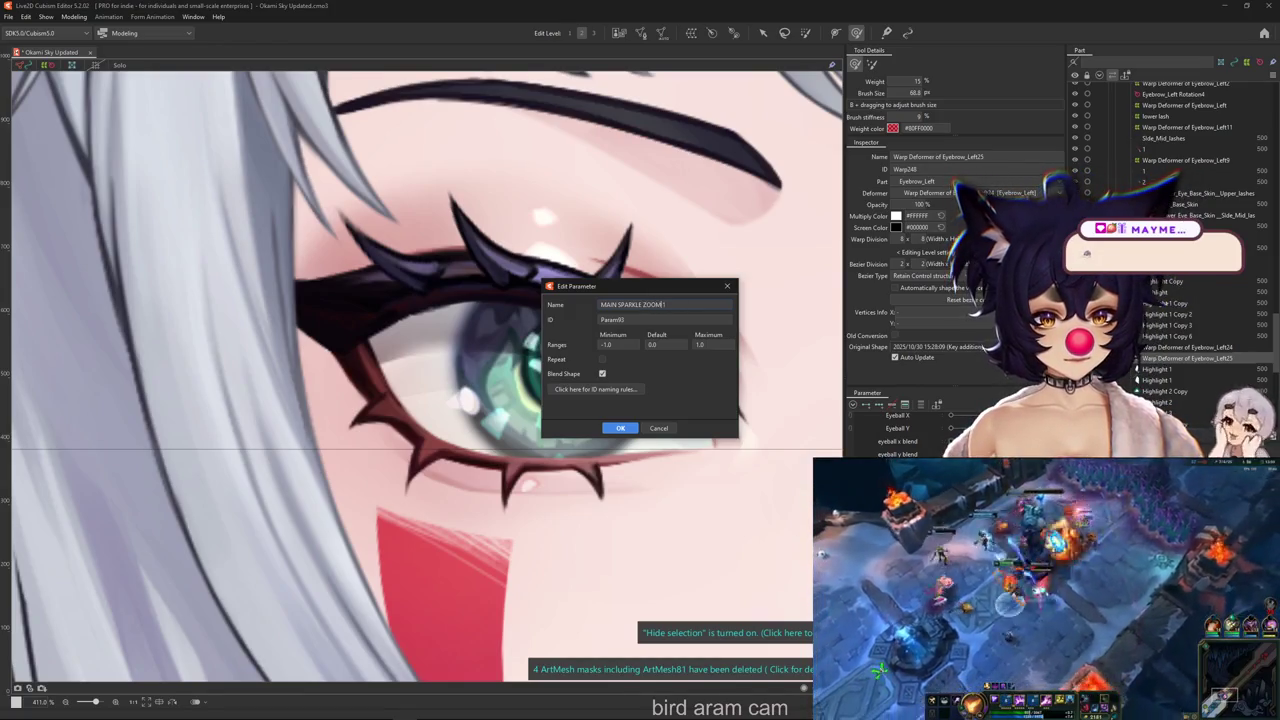
key("Return")
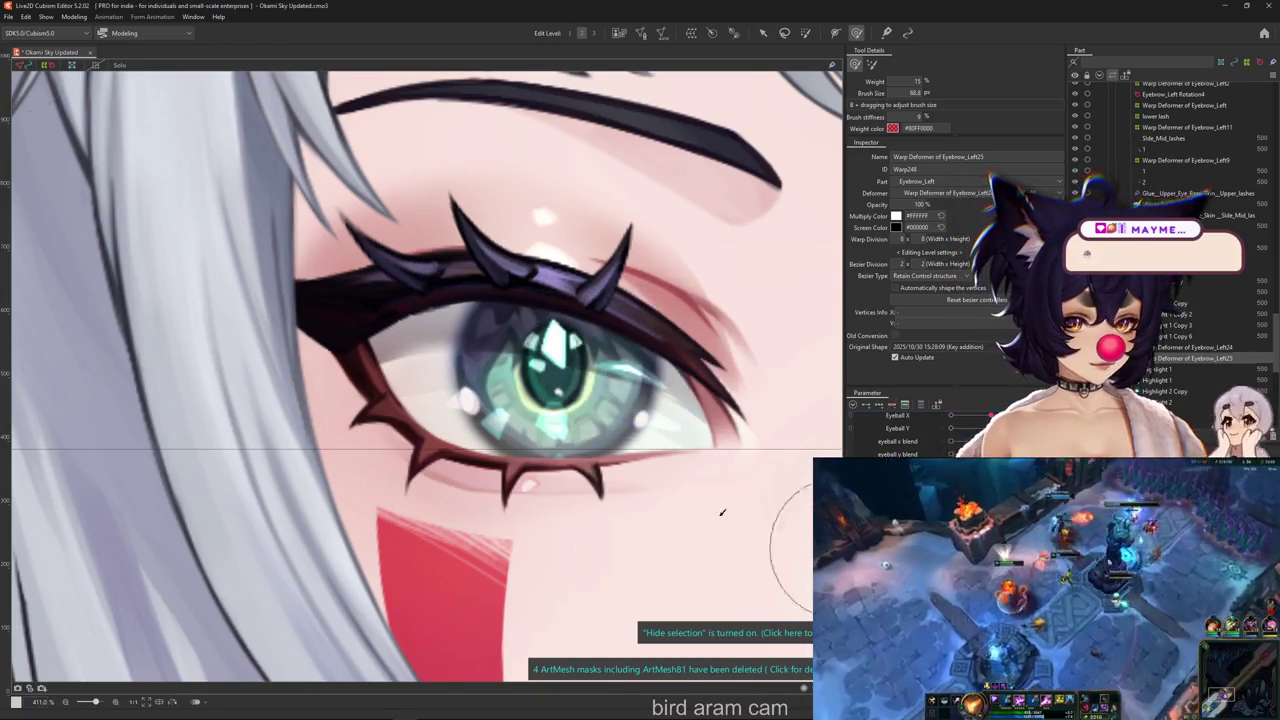
key("ctrl+h")
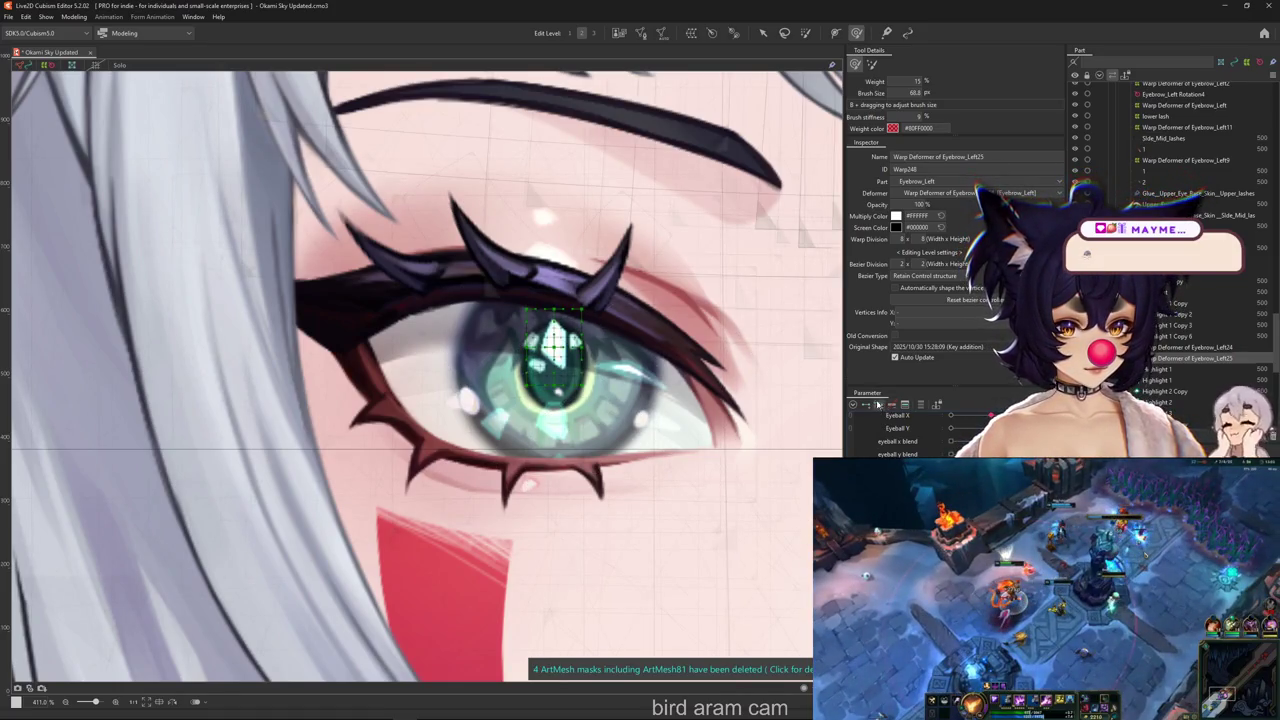
left_click(810, 35)
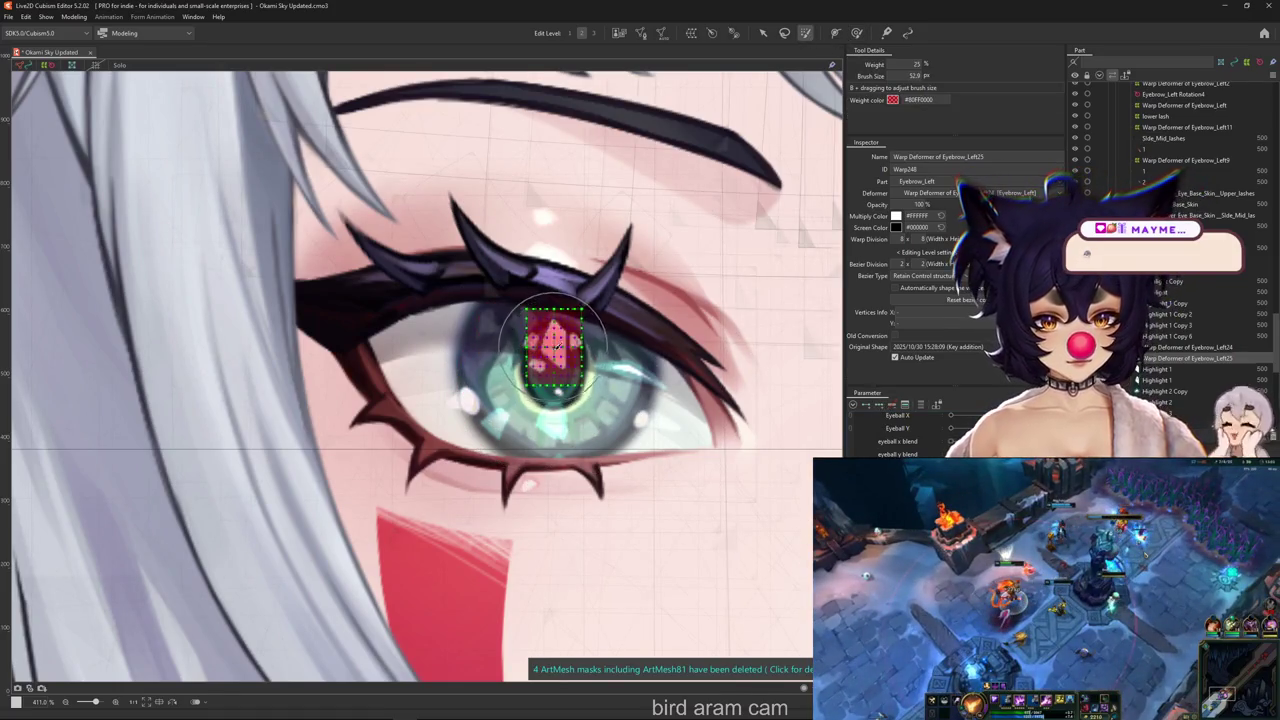
left_click_drag(558, 343, 560, 340)
Try enlarging the sparkle's warp deformer, undo it, and resize the deform brush
key("v")
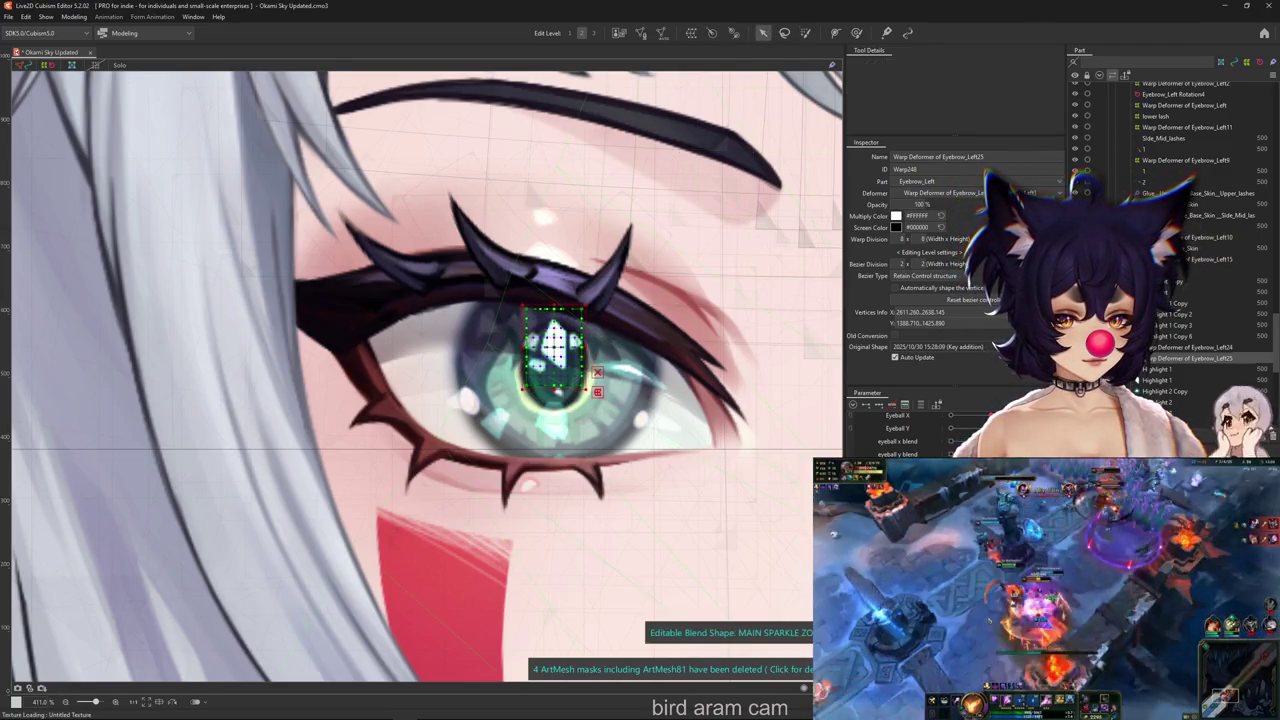
left_click_drag(590, 390, 636, 423)
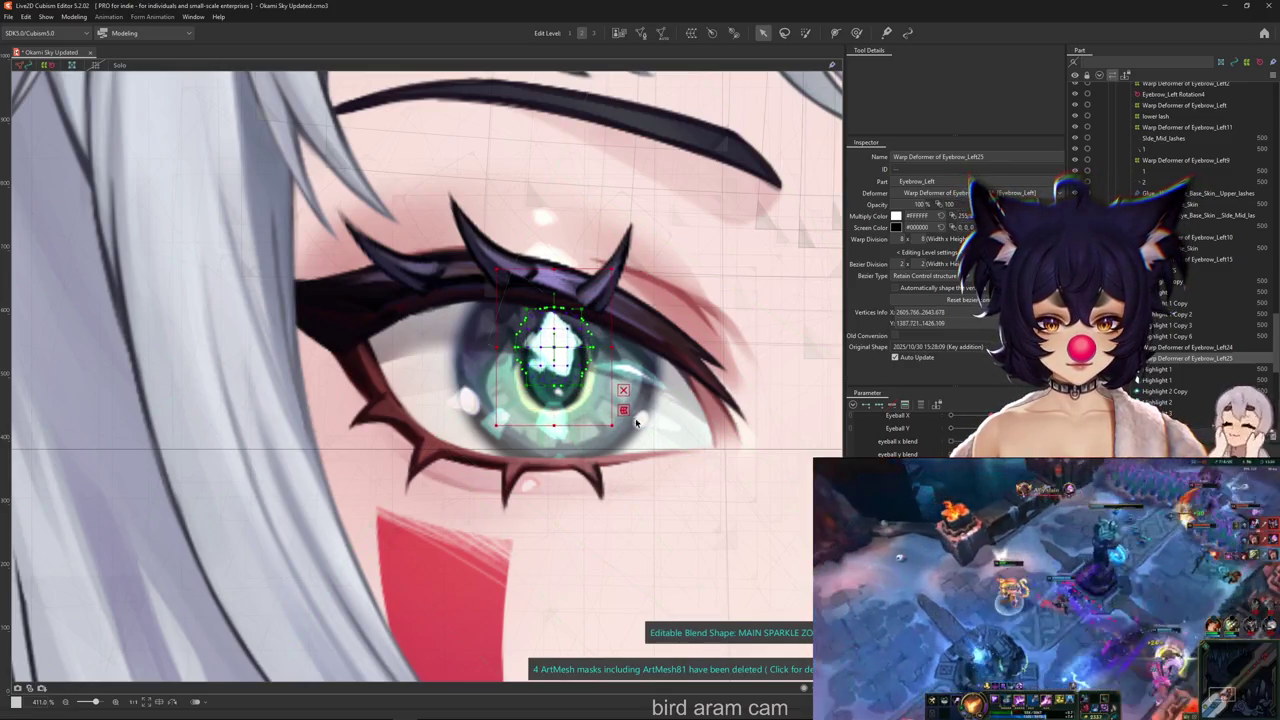
key("ctrl+z")
key("ctrl+z")
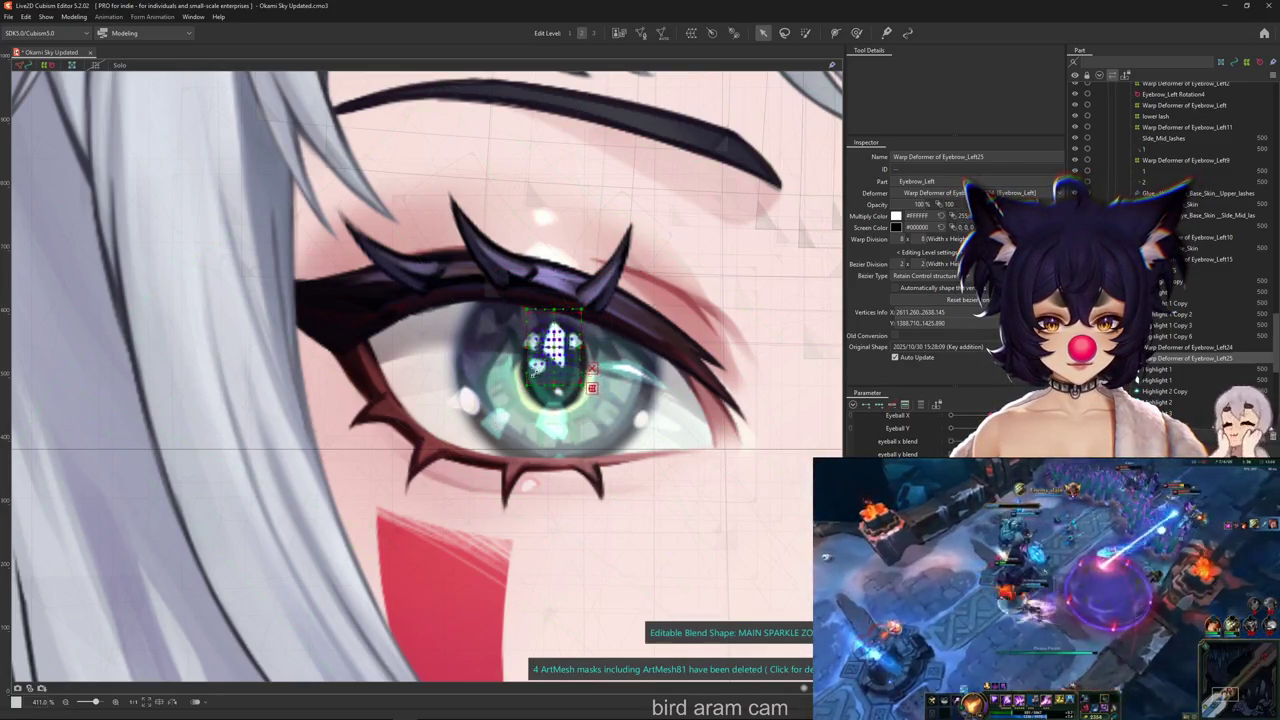
key("ctrl+h")
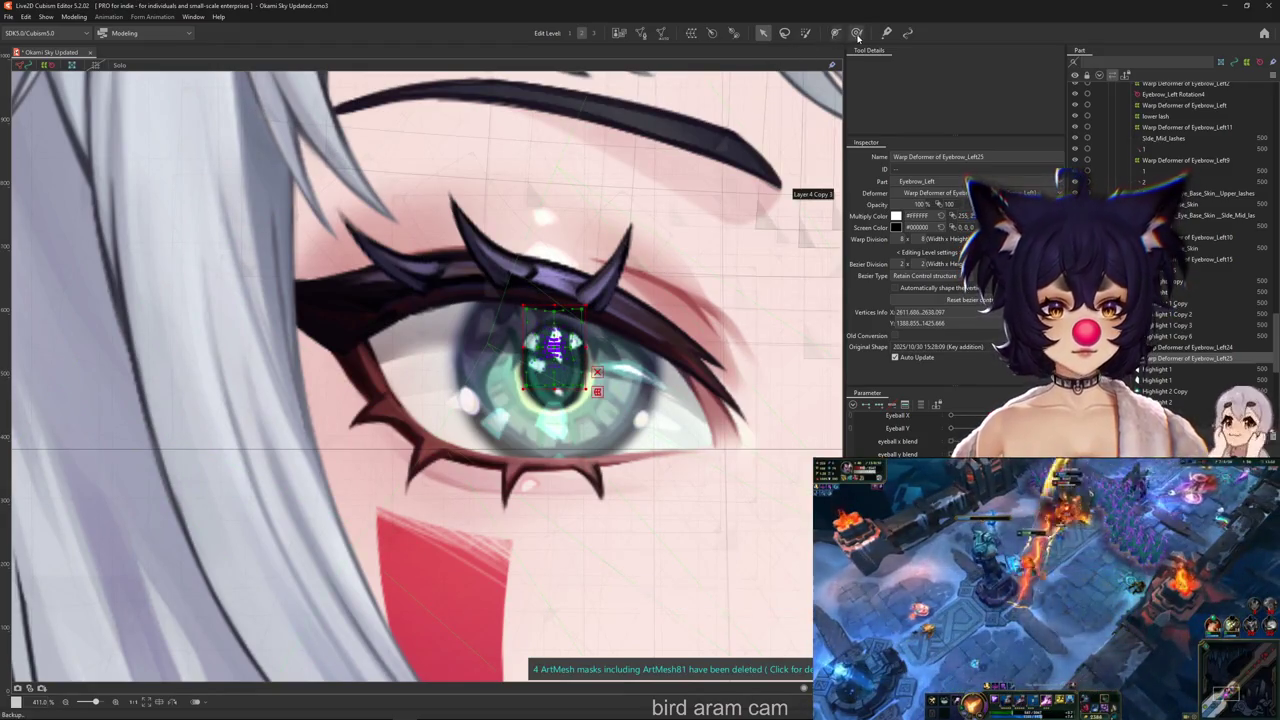
key("w")
mouse_move(478, 375)
left_mouse_down()
mouse_move(476, 404)
mouse_move(414, 386)
left_mouse_up()
scroll(550, 360, "up", 3)
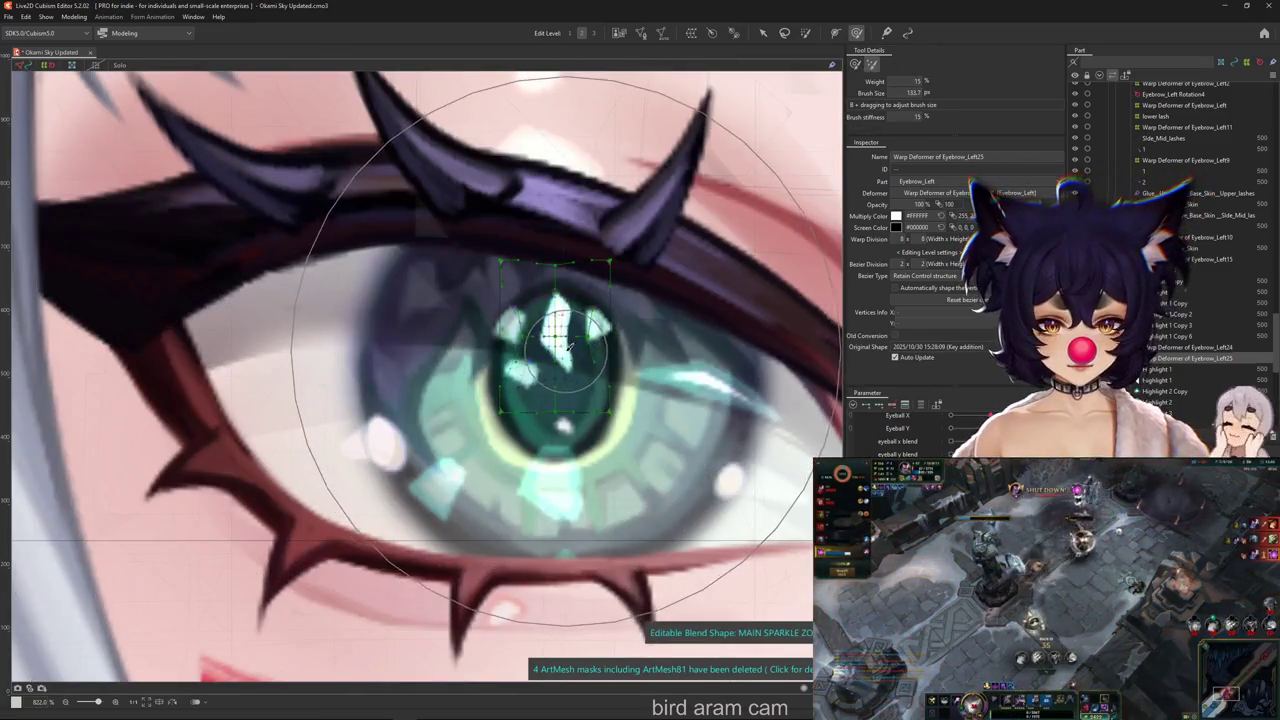
left_click_drag(452, 234, 449, 233)
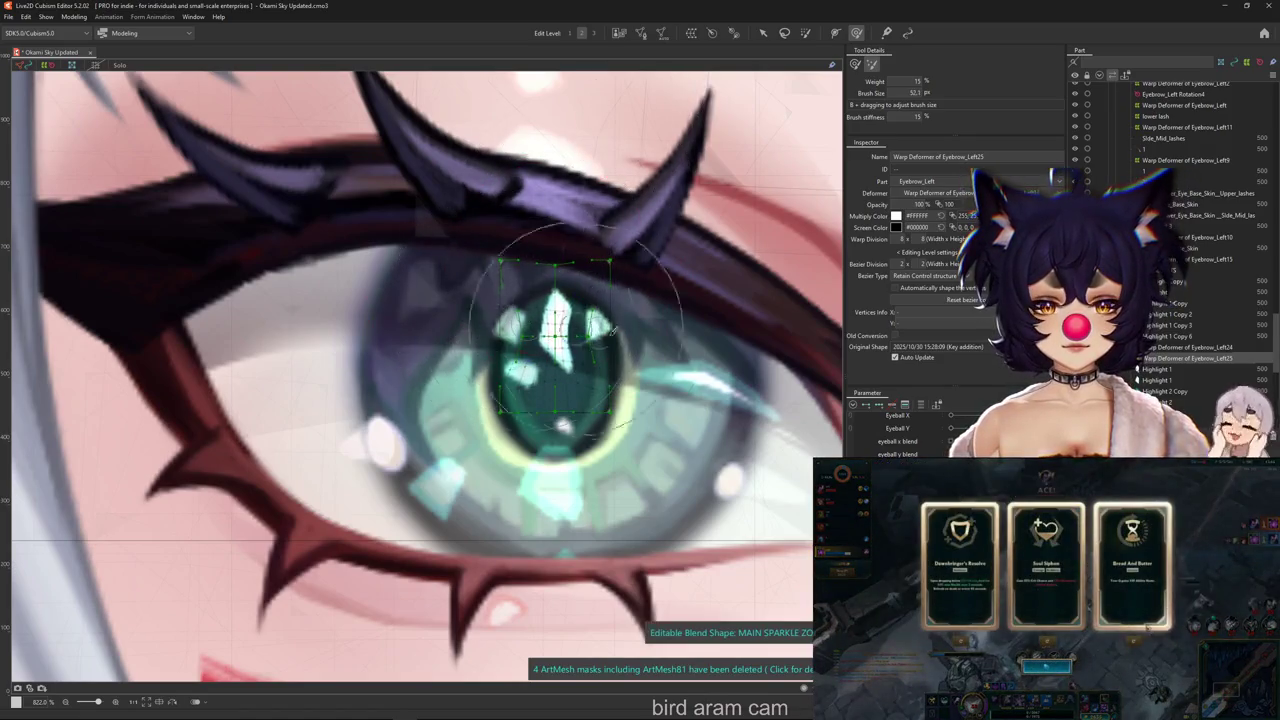
Push the sparkle vertices into a faceted diamond shape
left_click(806, 33)
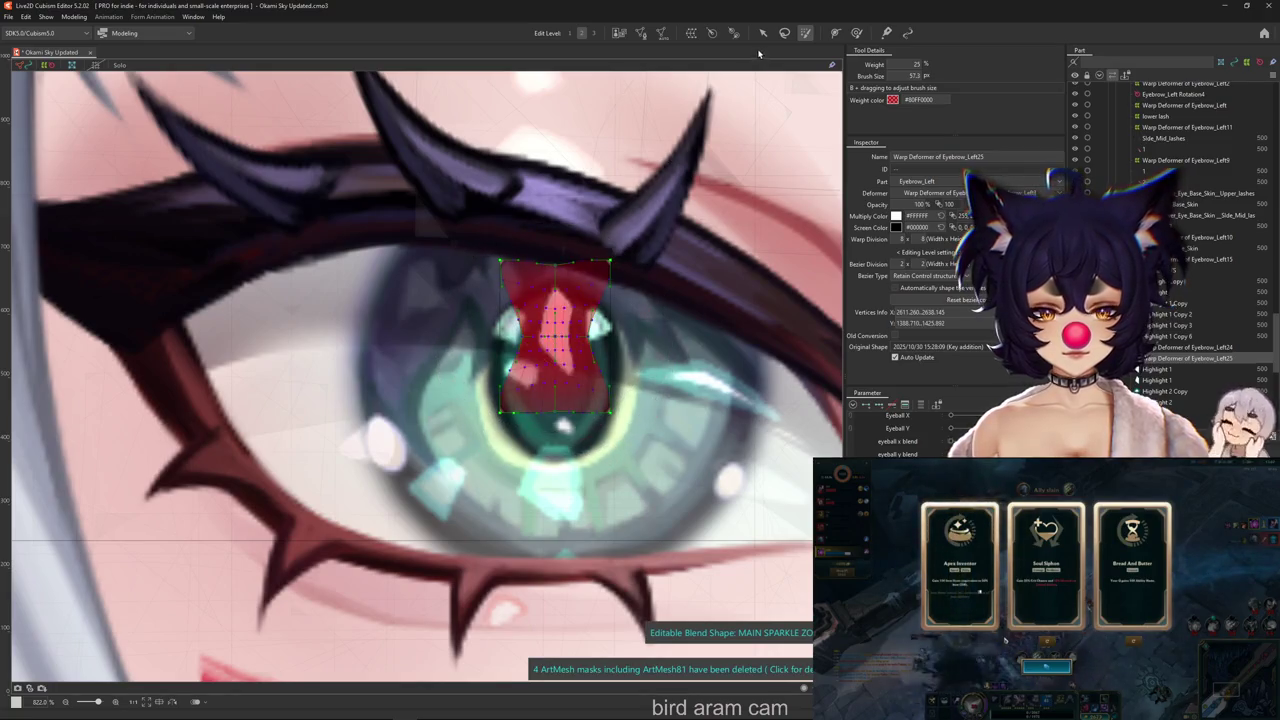
key("v")
key("ctrl+h")
scroll(578, 404, "down", 5)
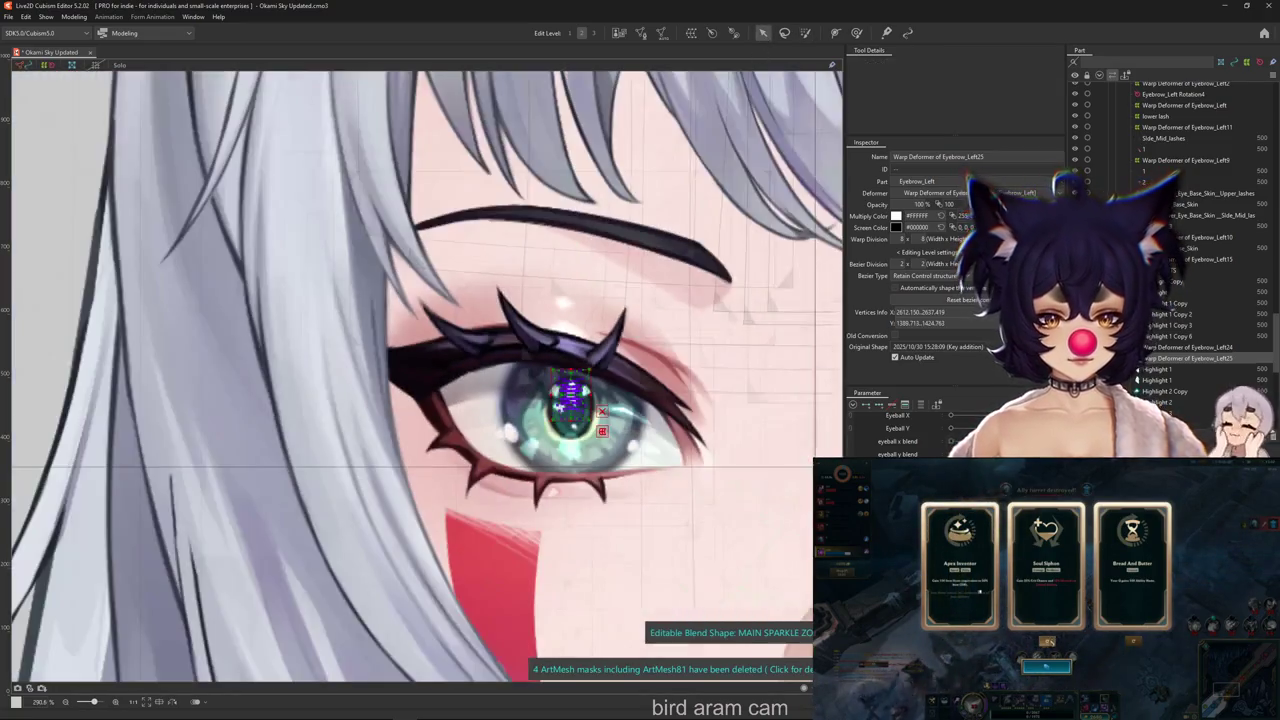
left_click_drag(570, 395, 570, 397)
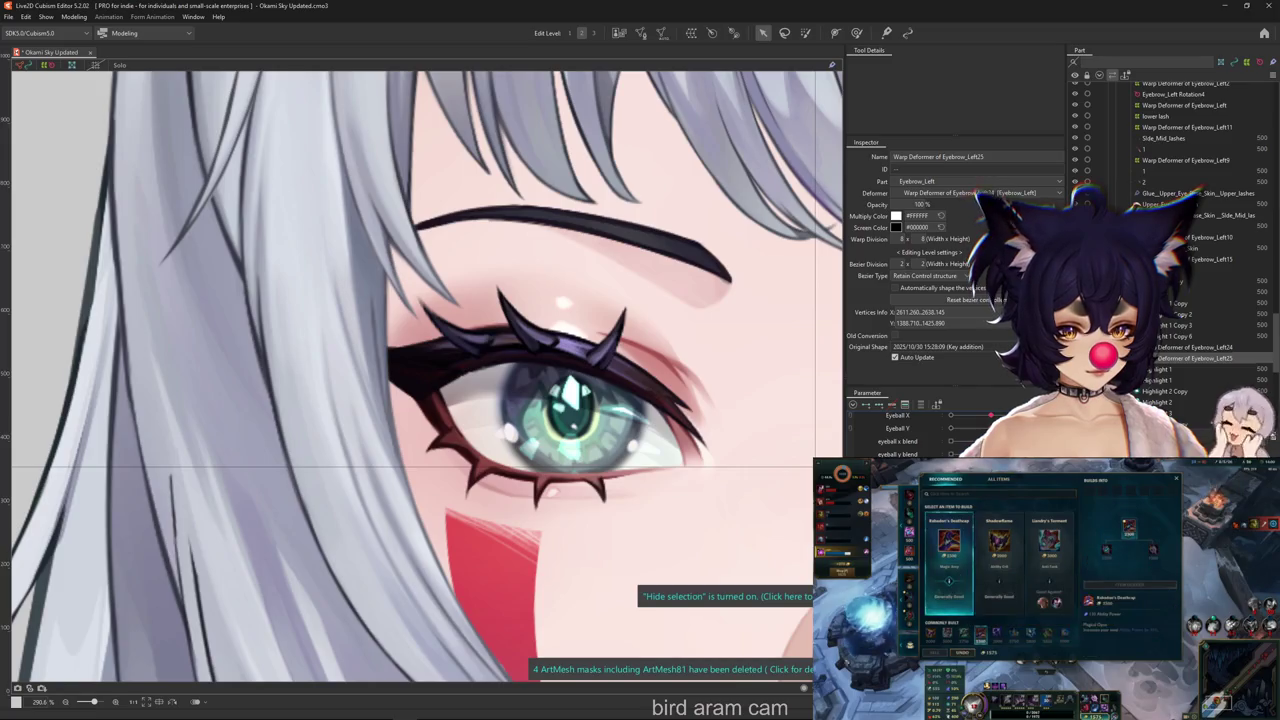
double_click(900, 470)
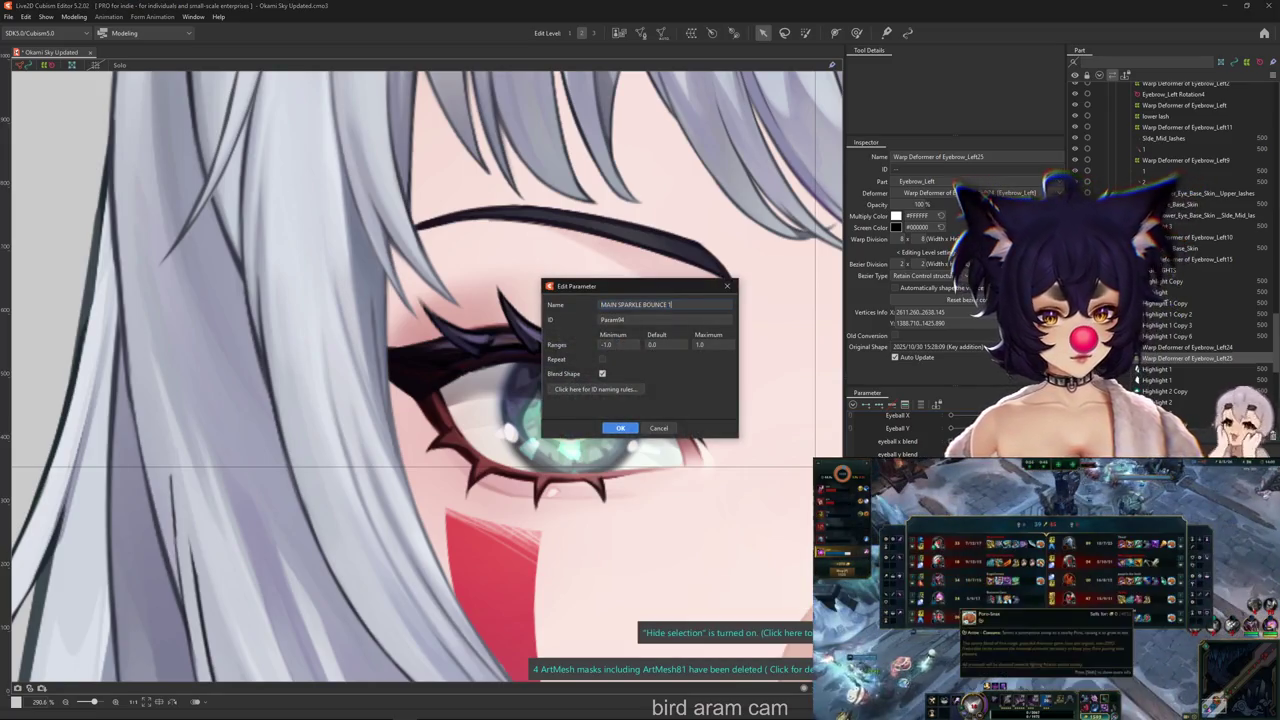
Confirm MAIN SPARKLE BOUNCE 1 and push the sparkle vertices into its bounce shape
left_click(620, 427)
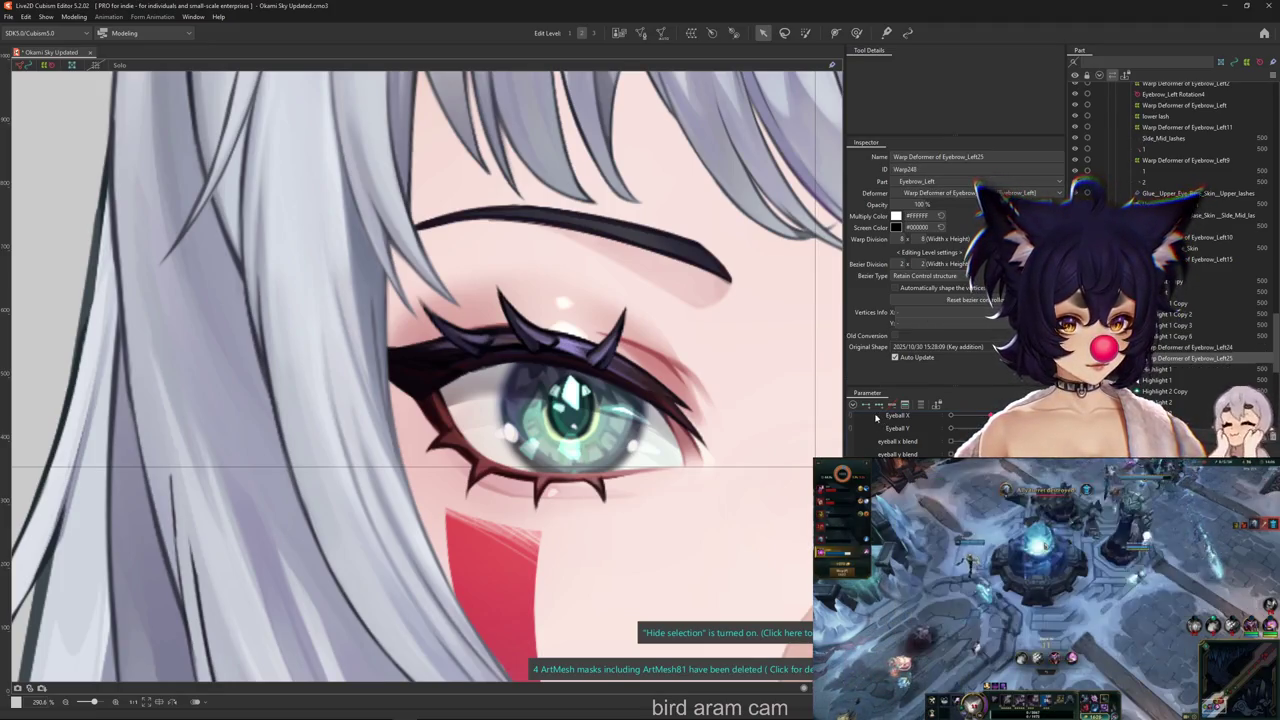
scroll(565, 400, "up", 5)
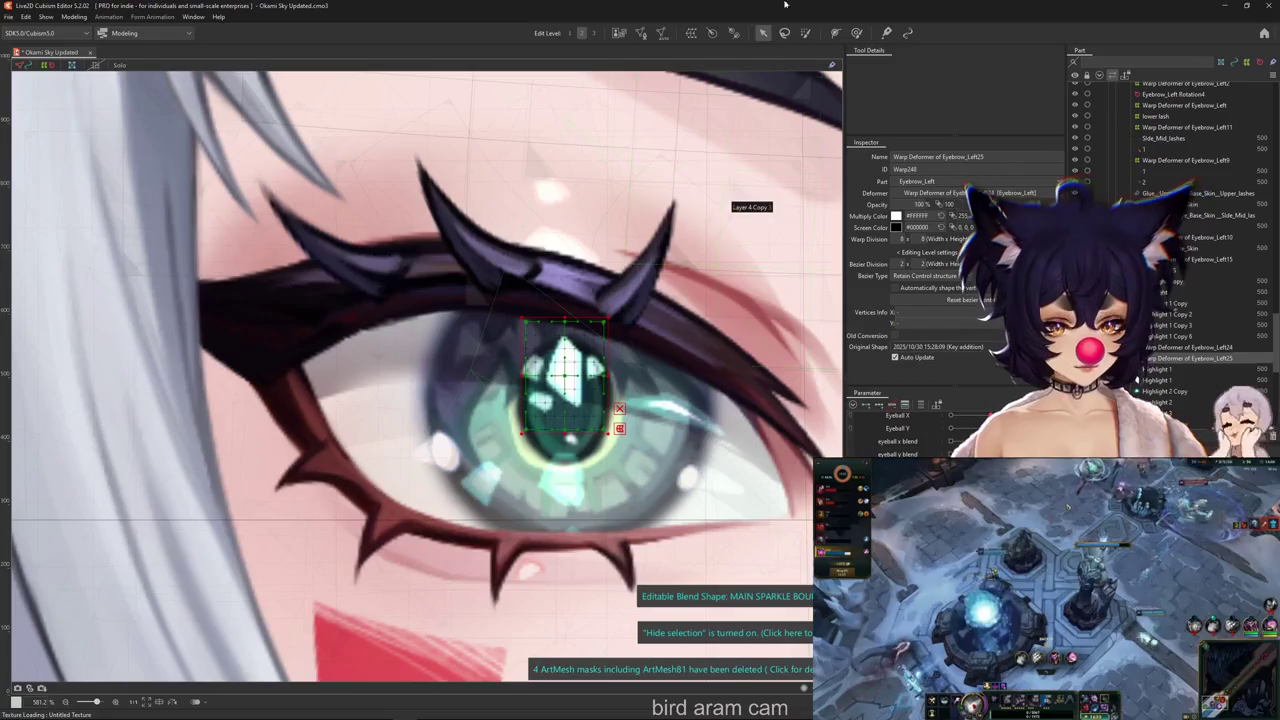
left_click(856, 33)
mouse_move(566, 300)
left_mouse_down()
mouse_move(571, 251)
mouse_move(722, 88)
left_mouse_up()
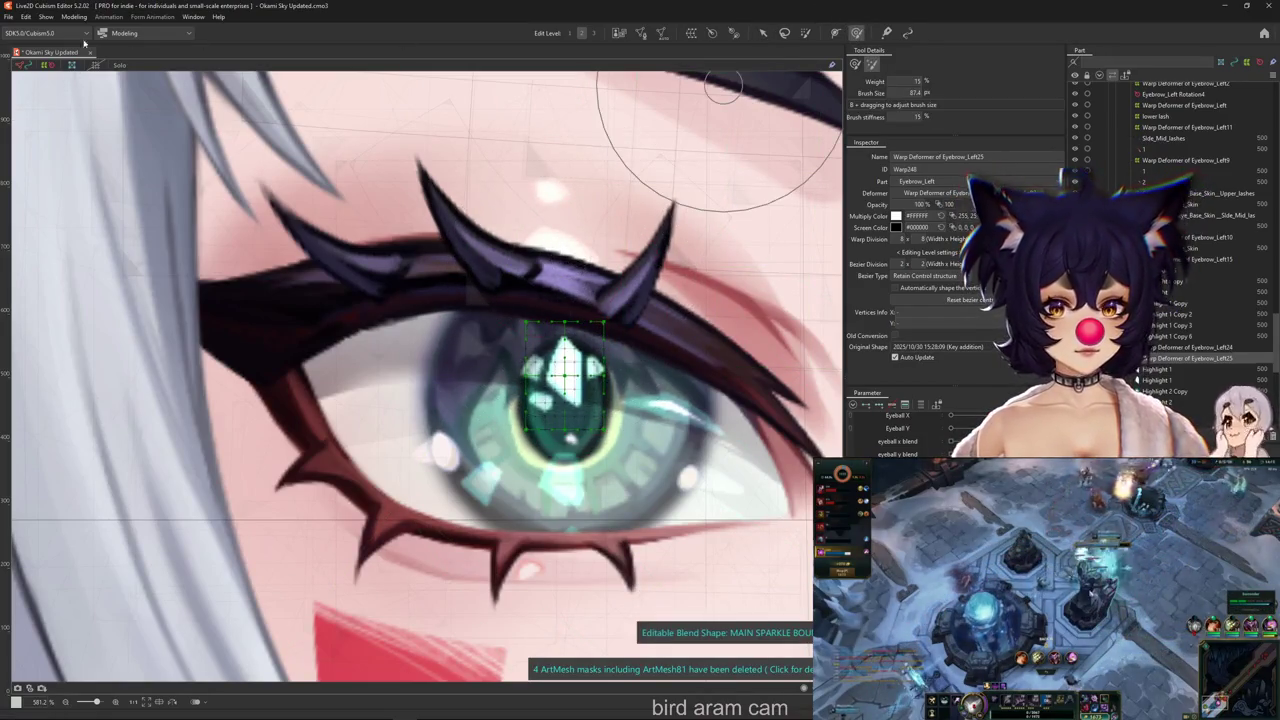
left_click(855, 64)
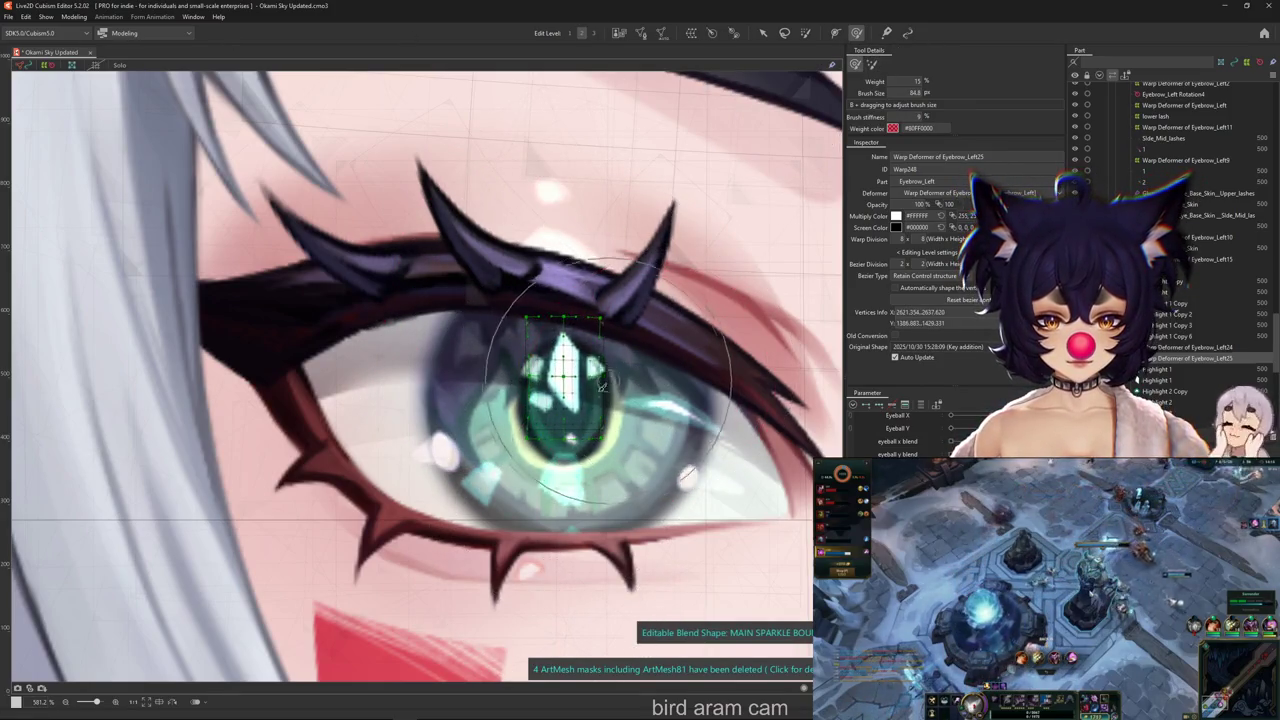
mouse_move(565, 385)
left_mouse_down()
mouse_move(540, 340)
mouse_move(568, 453)
mouse_move(457, 366)
left_mouse_up()
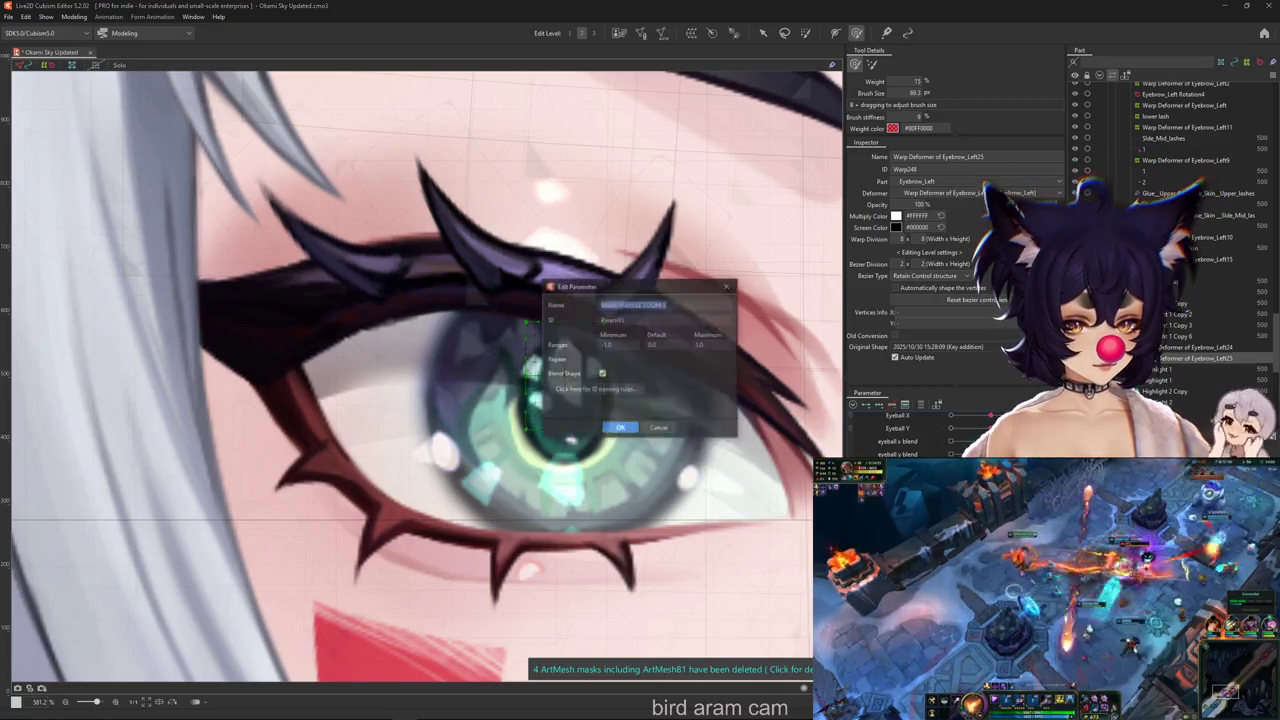
Reselect the larger sparkle mesh and undo the last sparkle change
key("Escape")
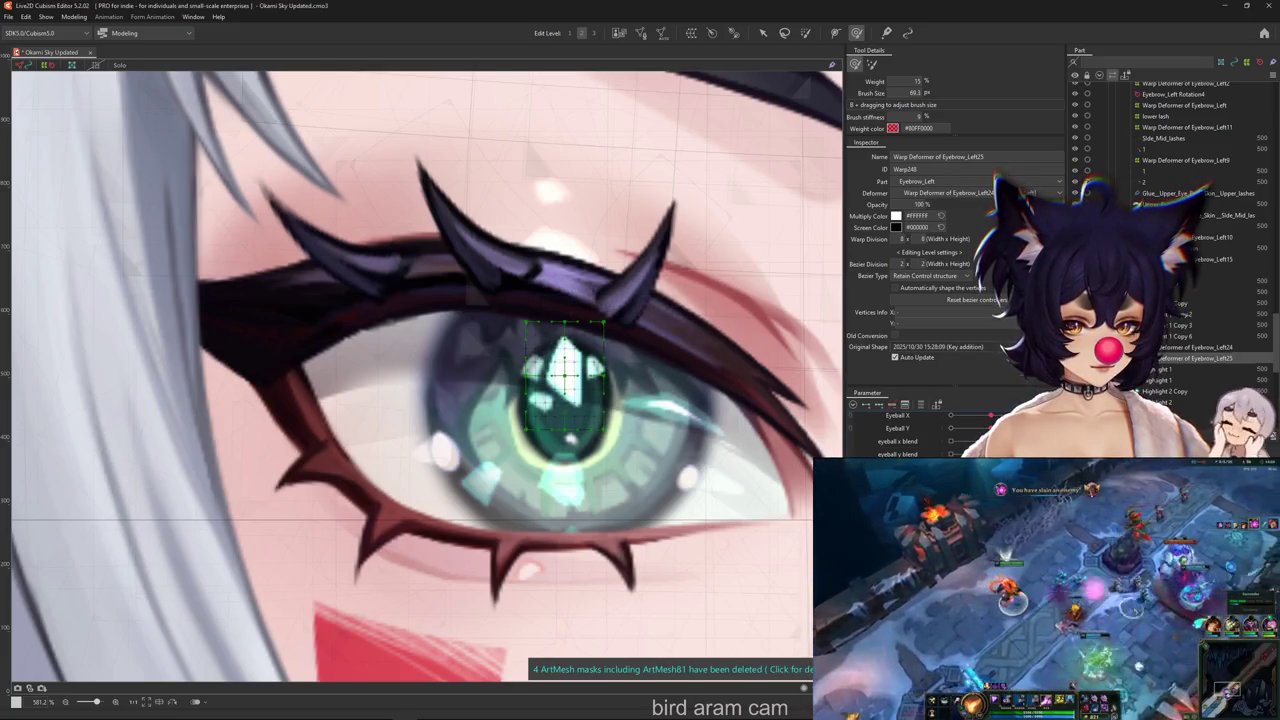
left_click(762, 33)
left_click(692, 292)
key("ctrl+z")
key("ctrl+z")
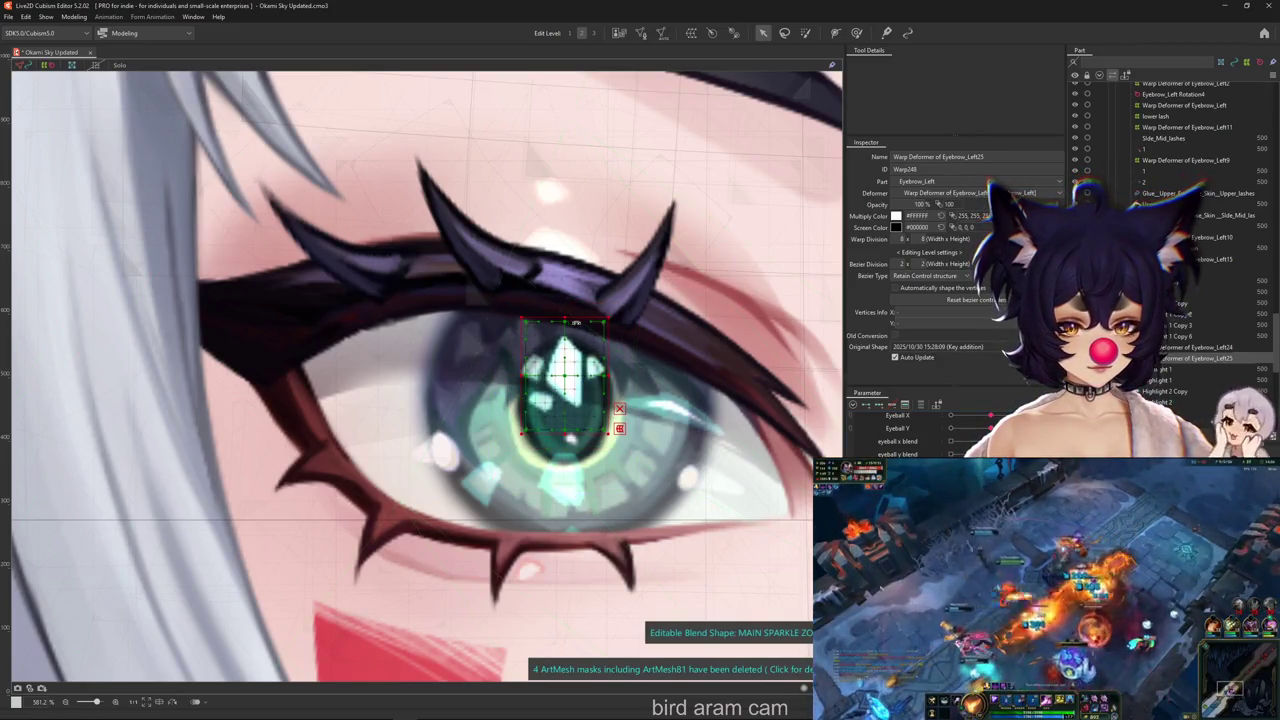
left_click(75, 17)
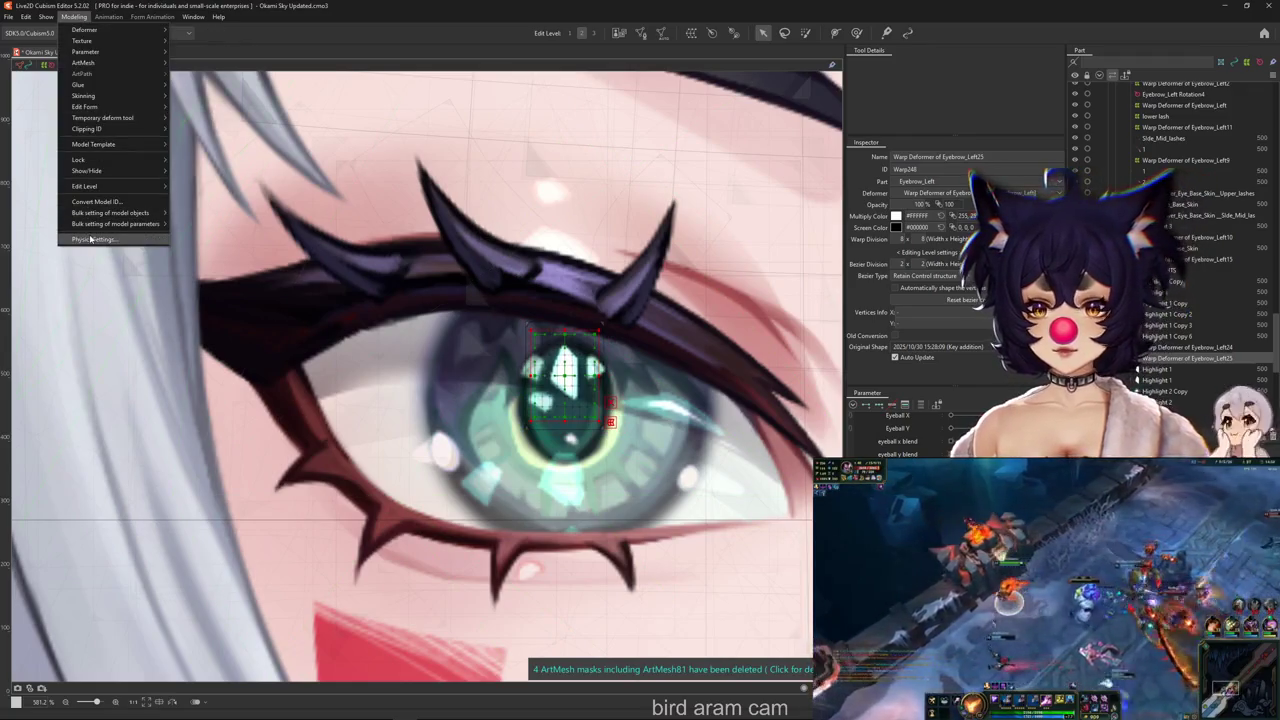
In Physics Settings, add a new physics group named MAIN HIGHLIGHT
left_click(92, 239)
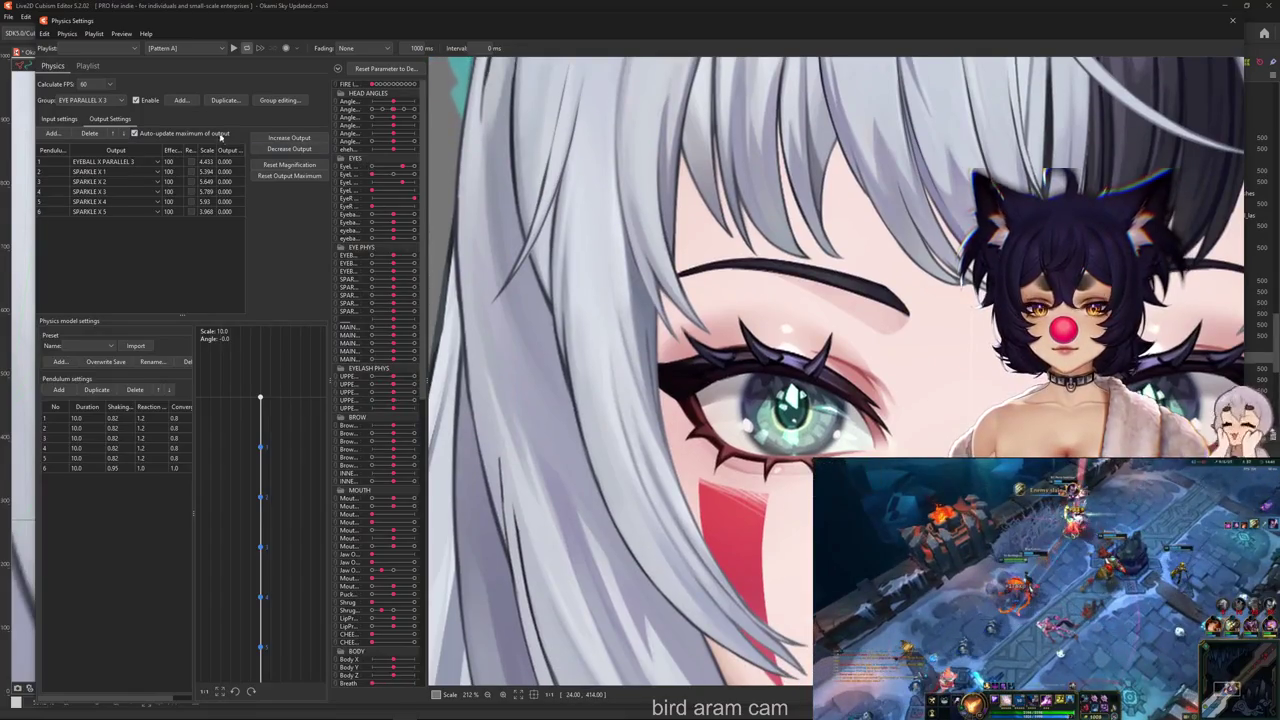
left_click(180, 101)
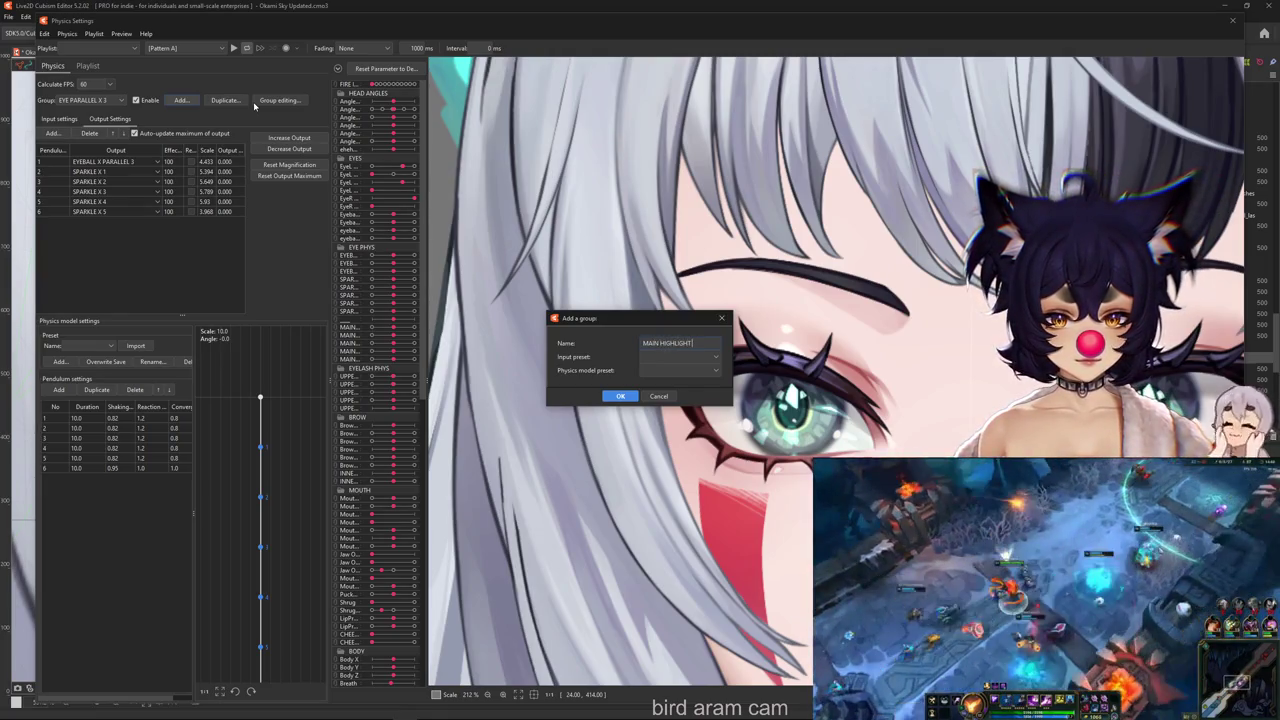
type("INK")
key("Return")
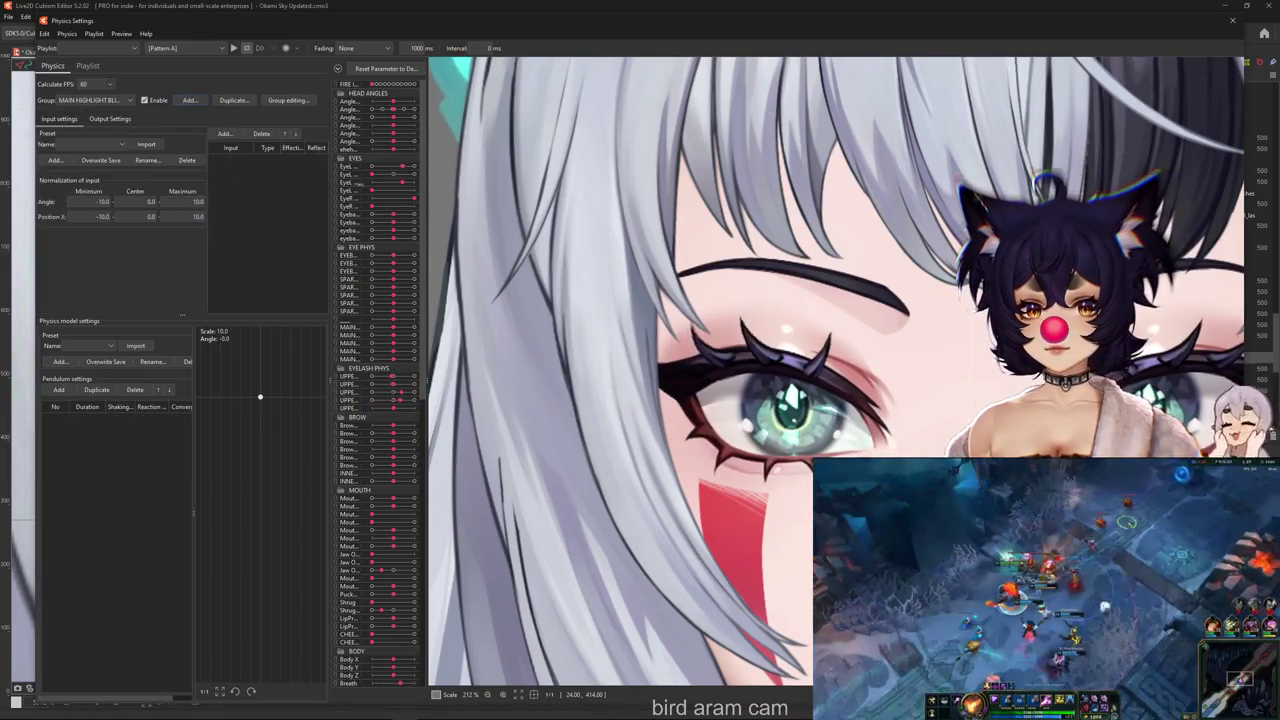
Give the group EyeL Open AUG as input and a four-point pendulum chain
left_click(225, 133)
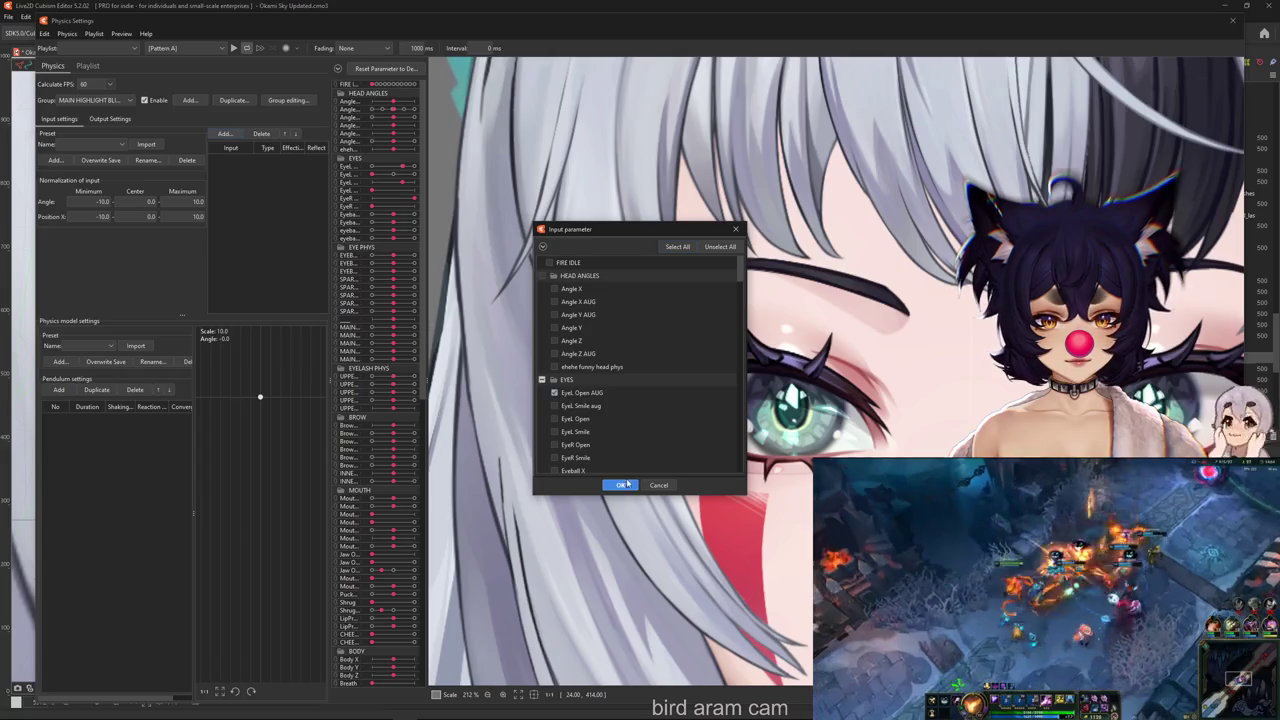
left_click(622, 484)
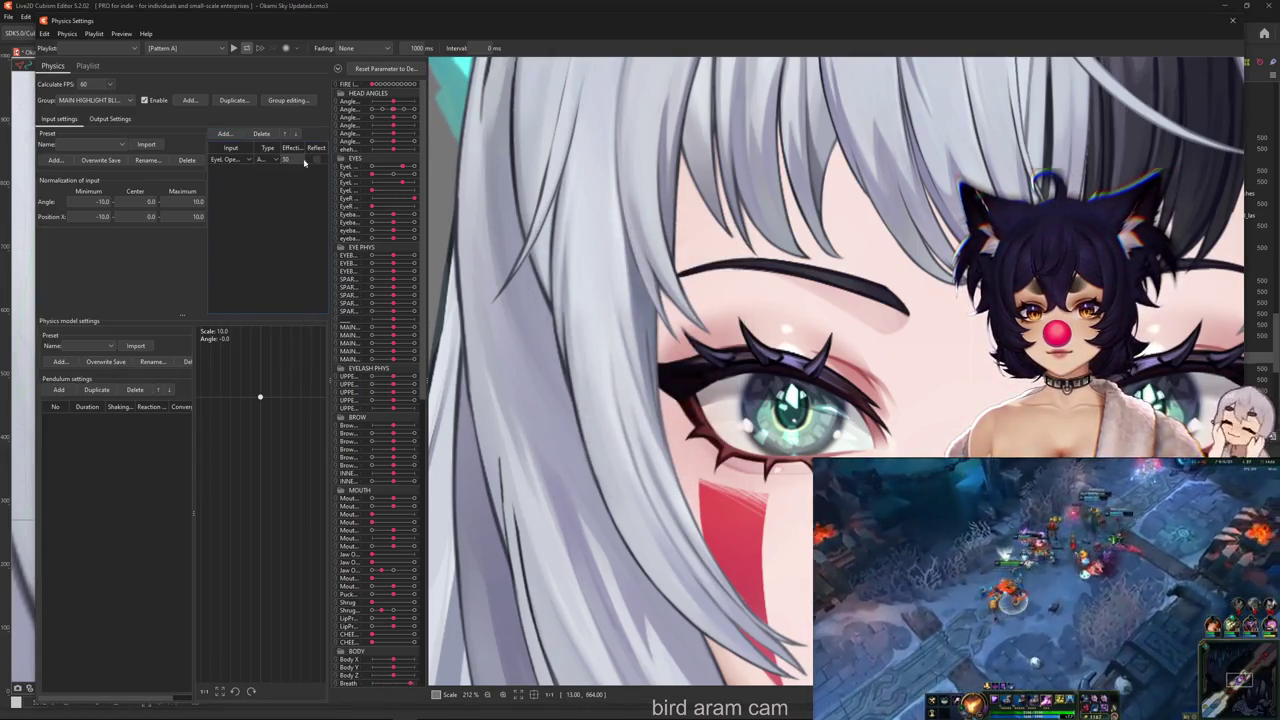
left_click(60, 389)
left_click(60, 389)
left_click(60, 389)
left_click(60, 389)
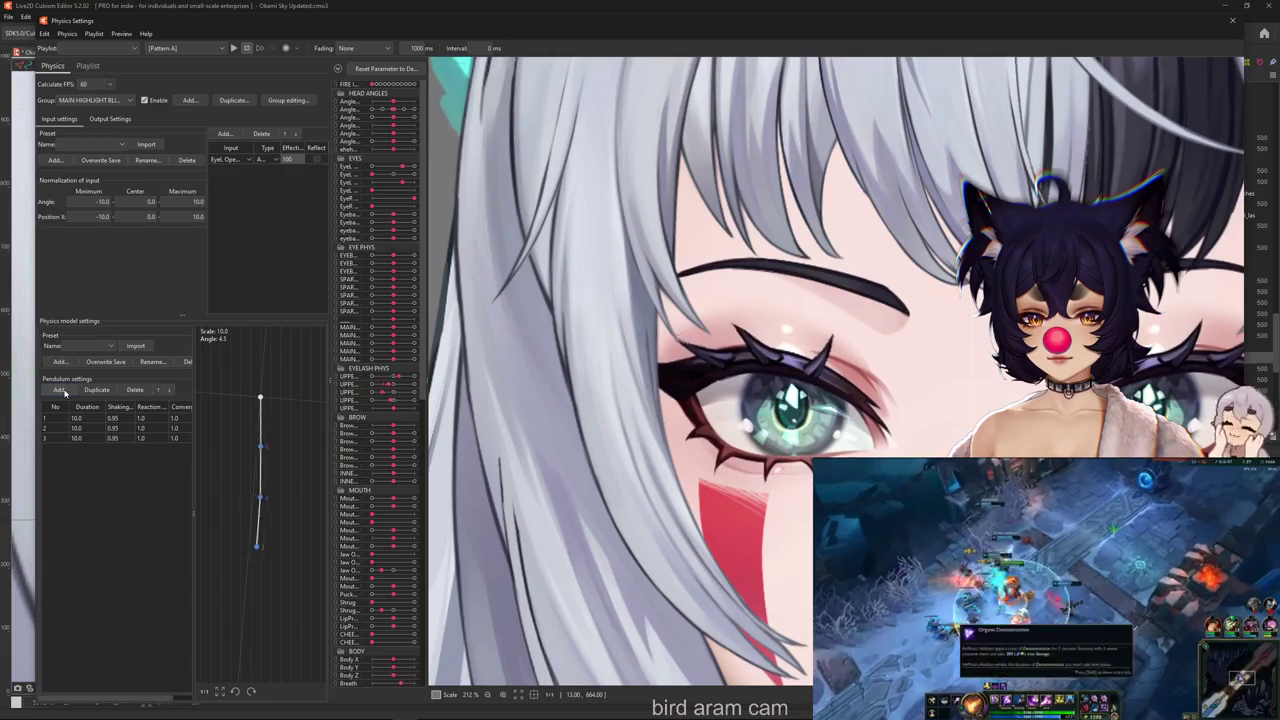
left_click(109, 118)
left_click(58, 134)
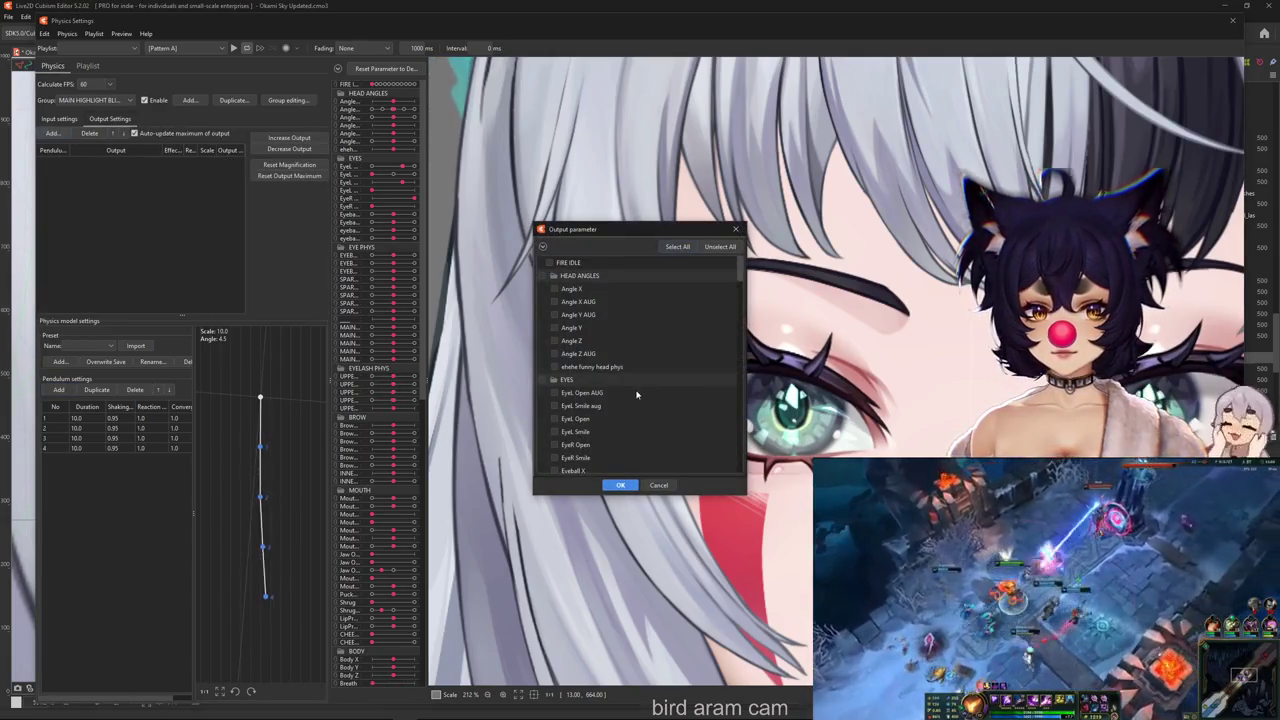
Add MAIN SPARKLE ZOOM 2 as a fifth output of the sparkle group
scroll(630, 395, "down", 5)
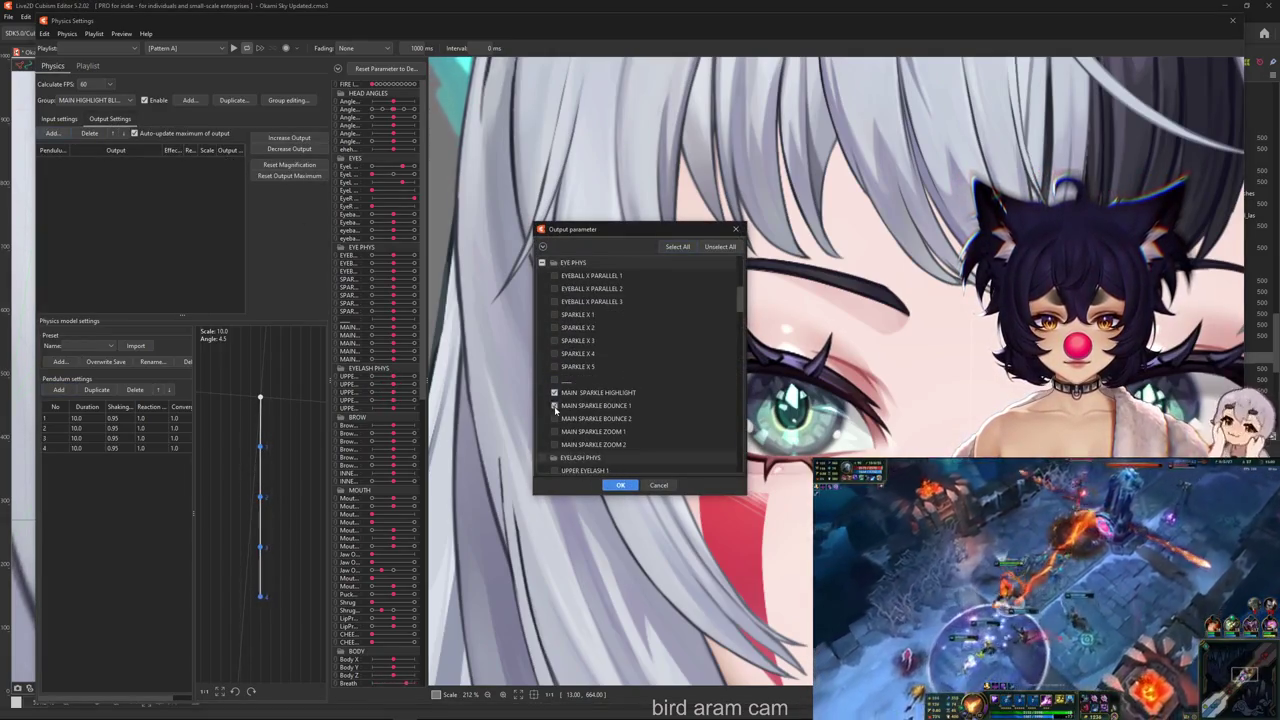
left_click(555, 444)
left_click(620, 485)
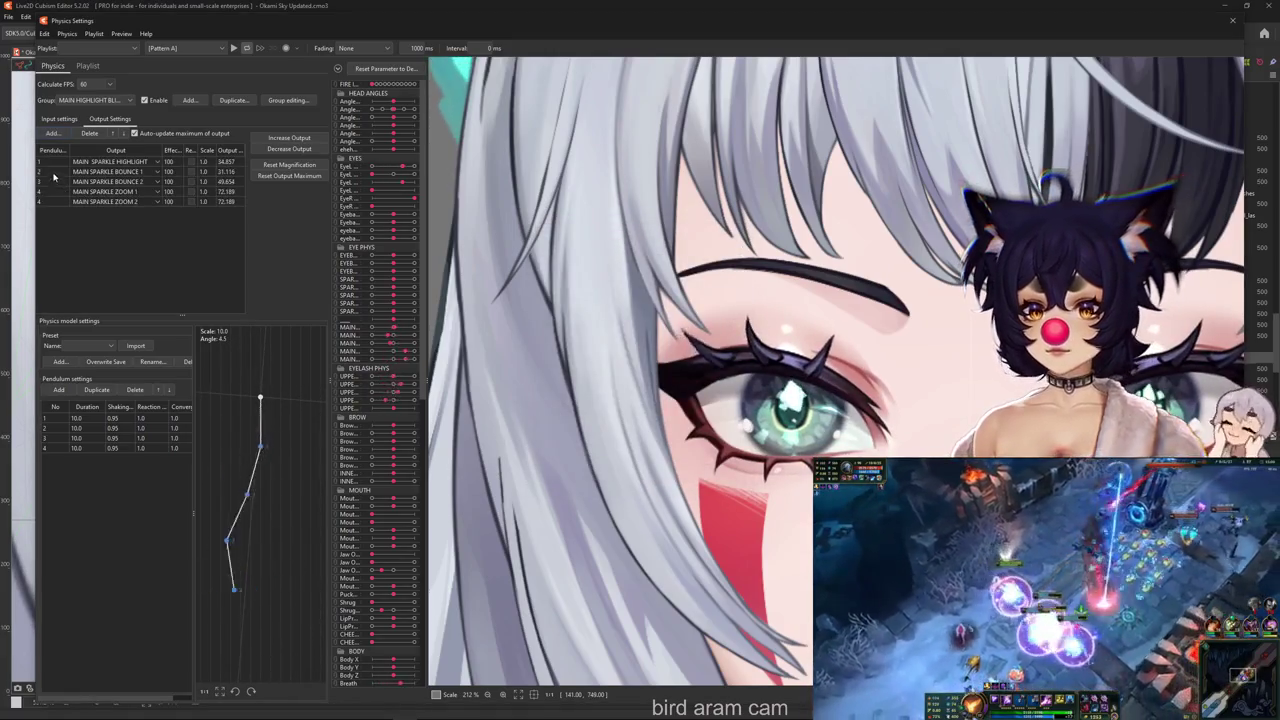
left_click(53, 204)
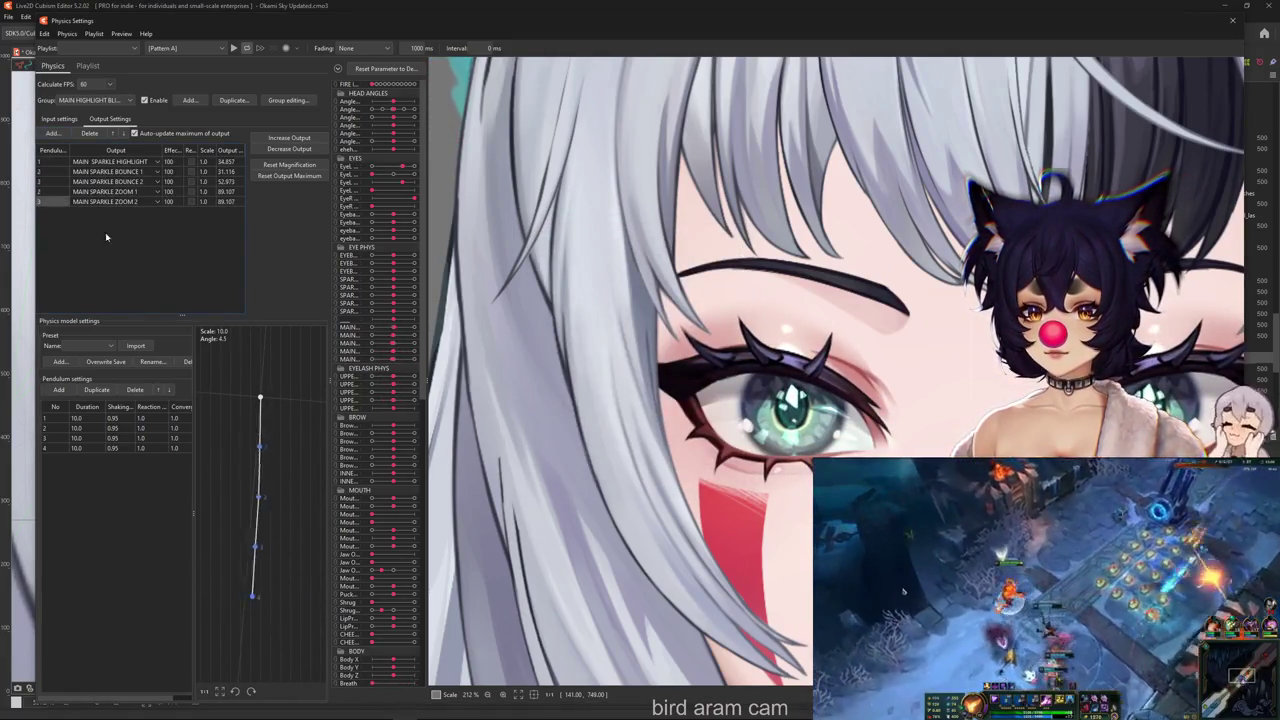
Test with an eye blink and rescale the sparkle outputs' magnification to the parameter range
mouse_move(403, 171)
left_mouse_down()
mouse_move(372, 171)
mouse_move(415, 170)
left_mouse_up()
left_click(289, 137)
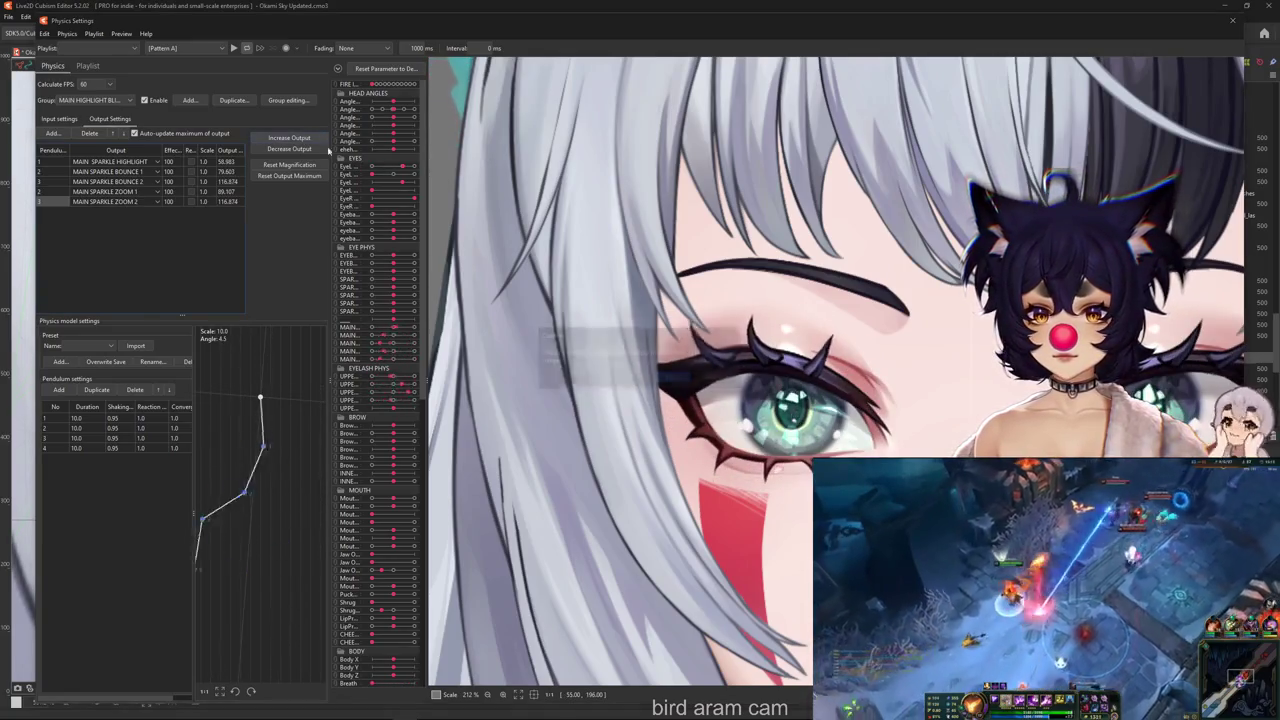
left_click(670, 378)
left_click(289, 137)
Confirm the output rescale and set all four pendulums to Reaction 1.2, Convergence 0.8, Shaking 0.89
left_click(672, 378)
left_click(150, 407)
double_click(150, 418)
type("1.2")
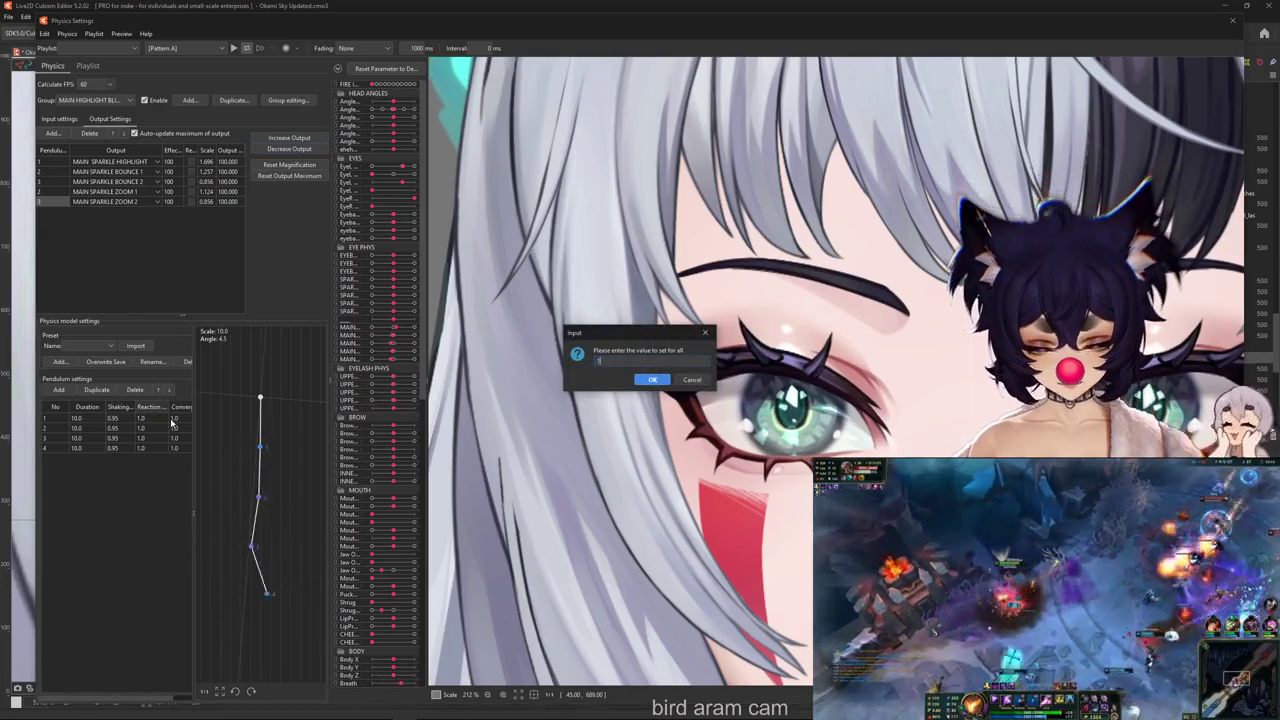
key("Return")
double_click(190, 418)
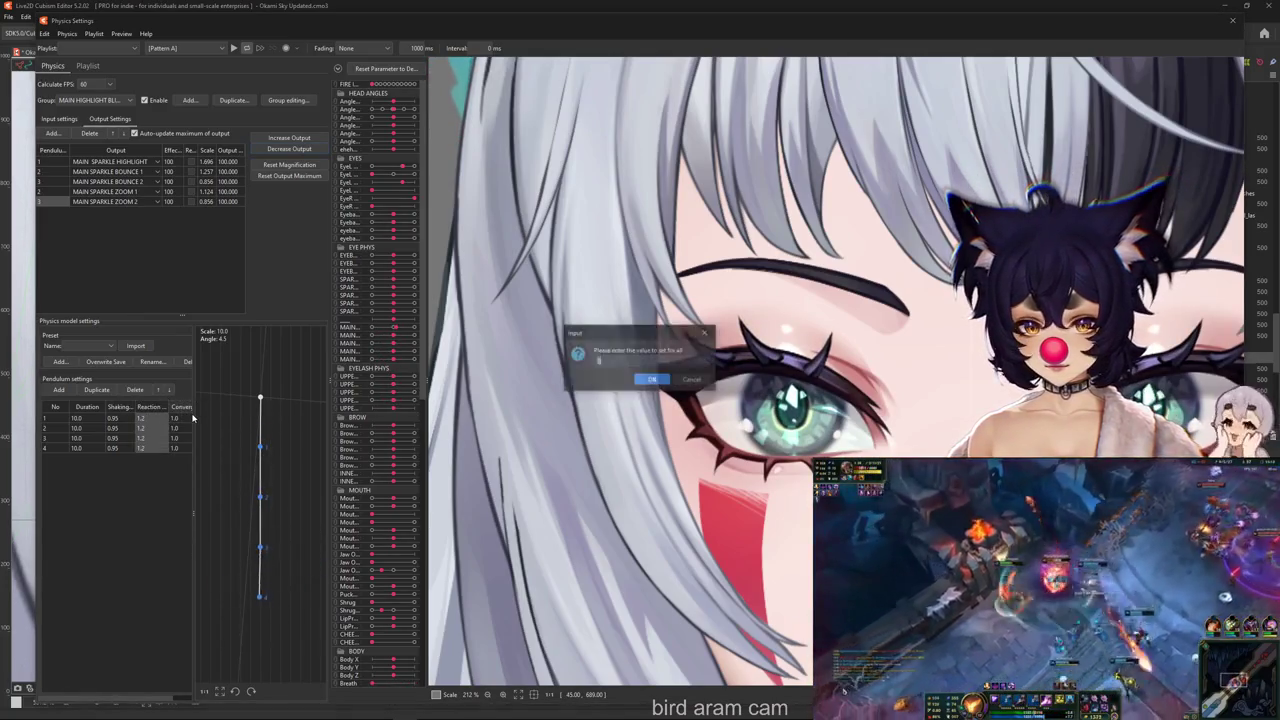
type("0.8")
key("Return")
left_click(120, 407)
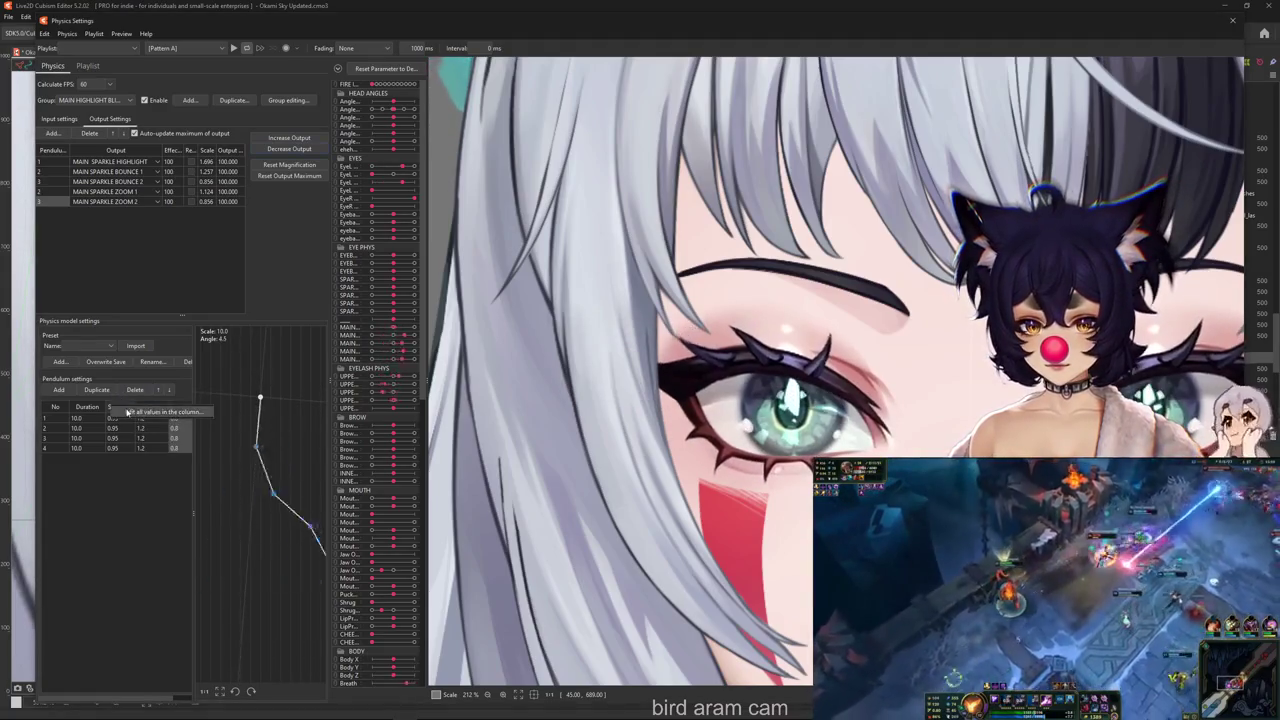
double_click(127, 418)
type("0.89")
key("Return")
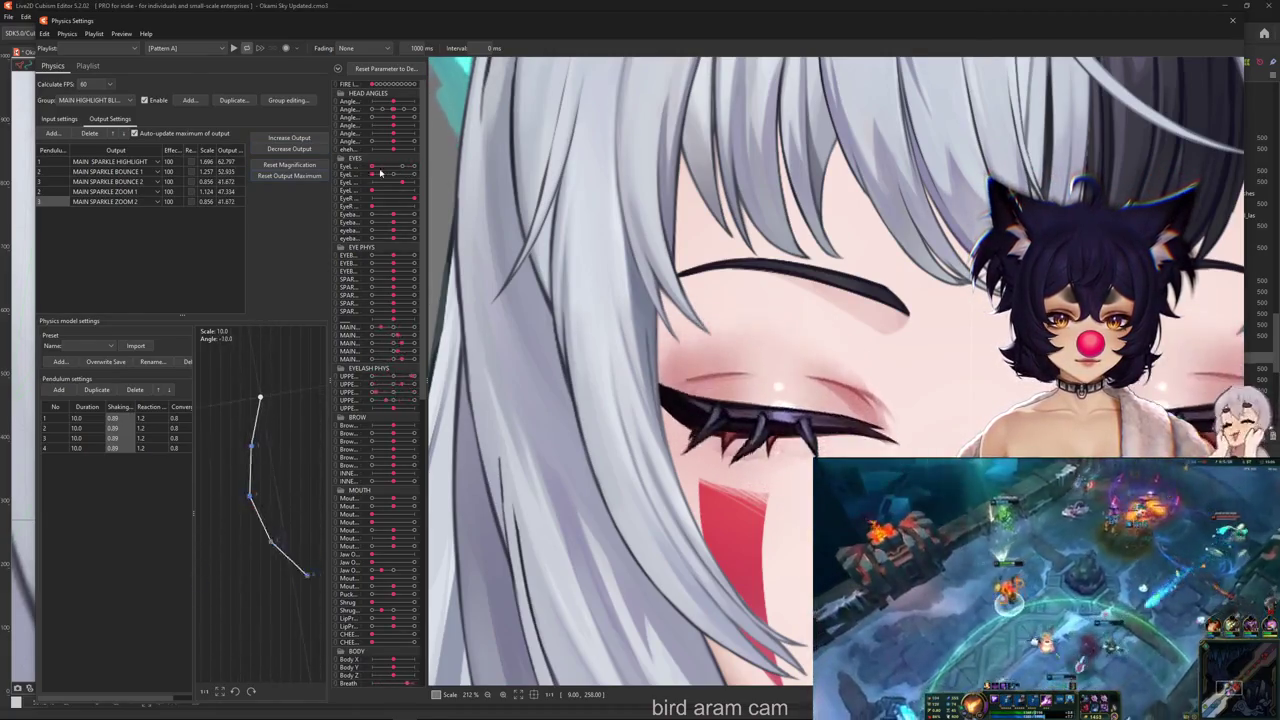
Test the left eye opening and refit the sparkle outputs to 100, twice
left_click_drag(380, 173, 412, 172)
left_click(305, 139)
key("Return")
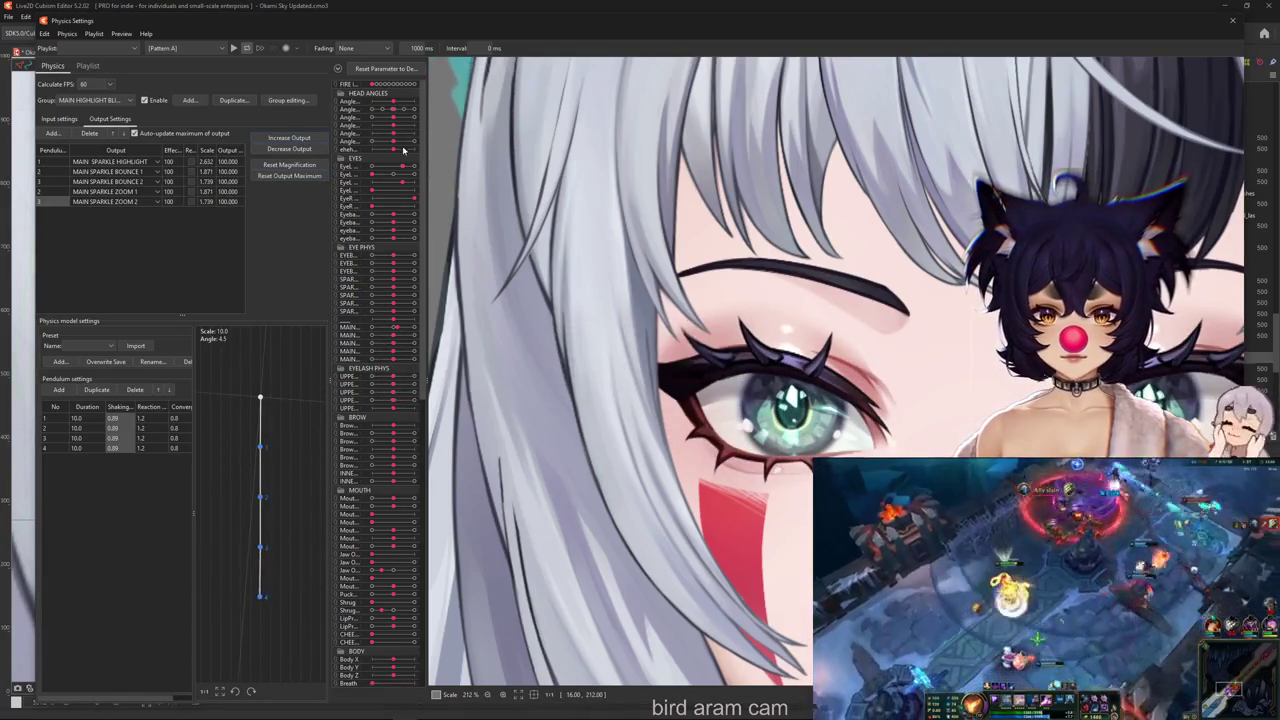
mouse_move(378, 170)
left_mouse_down()
mouse_move(405, 168)
mouse_move(380, 165)
left_mouse_up()
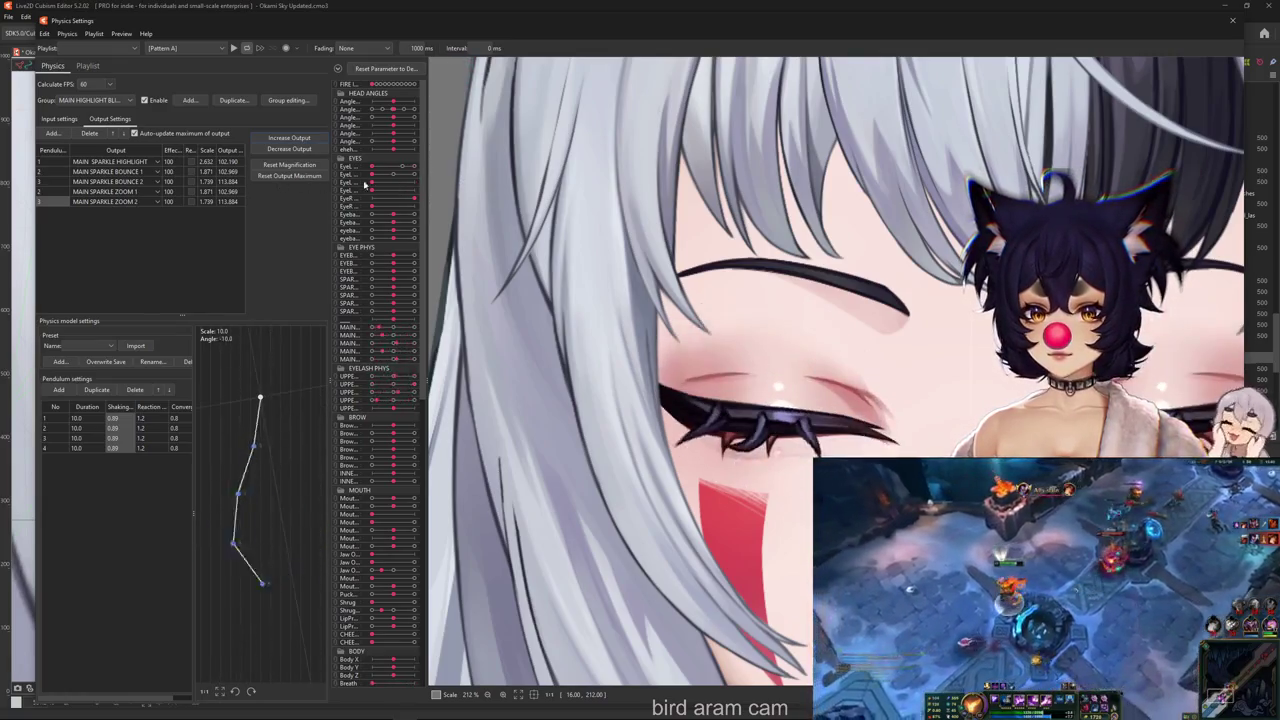
left_click(308, 164)
left_click(675, 378)
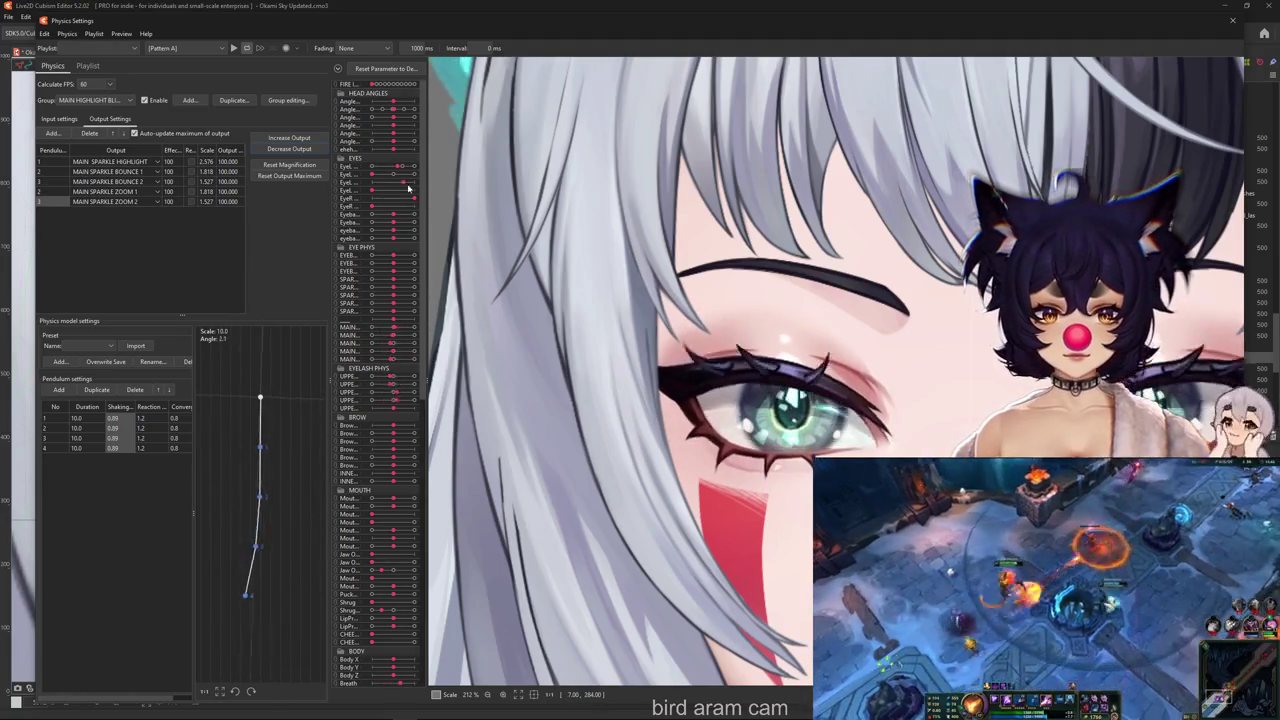
Open the eye fully again and widen the parameter name column so names read in full
left_click_drag(390, 188, 415, 186)
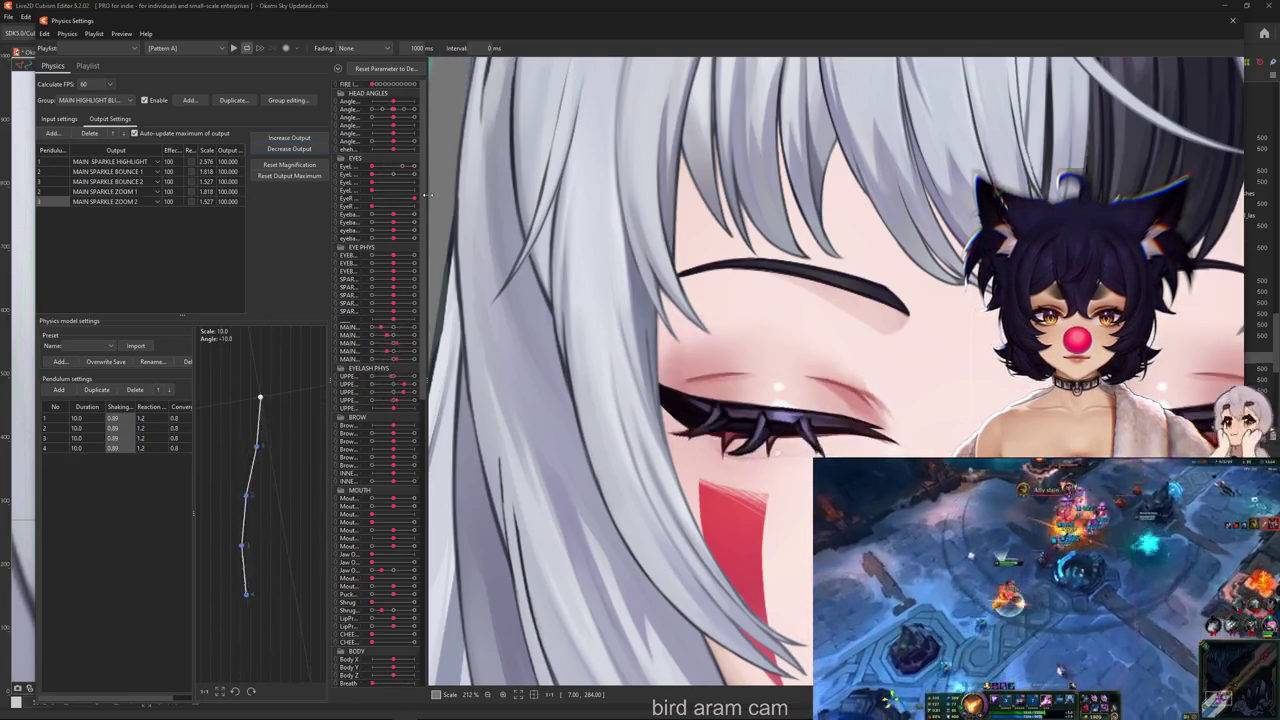
scroll(440, 190, "down", 3)
scroll(440, 190, "up", 1)
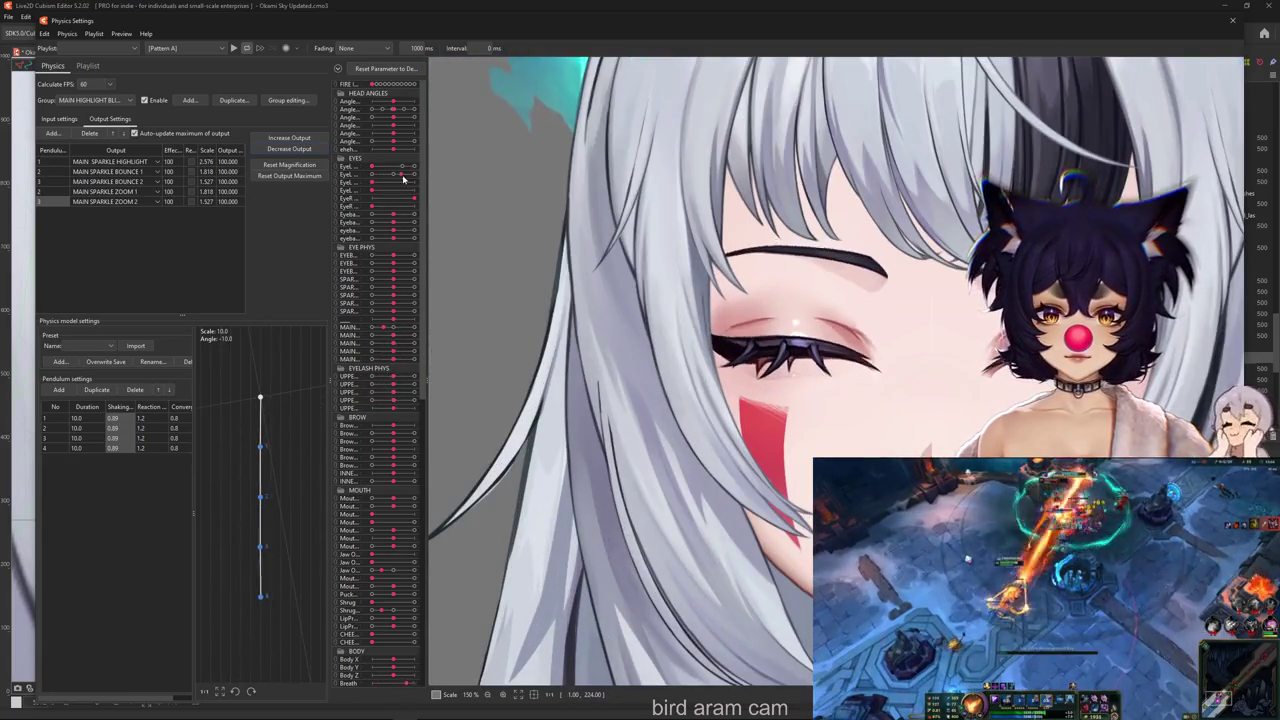
left_click_drag(366, 186, 386, 186)
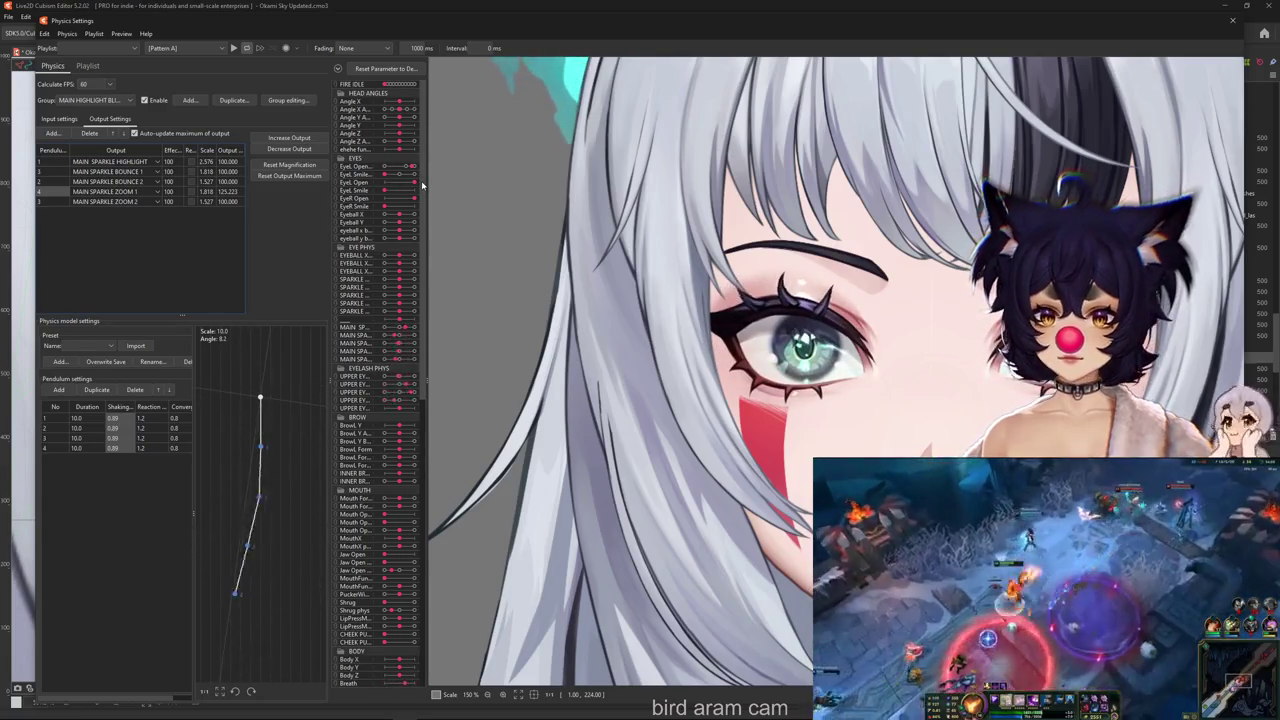
Refit the fourth output's magnification, preview a blink, and nudge the first pendulum's Shaking up
left_click(290, 175)
left_click(674, 377)
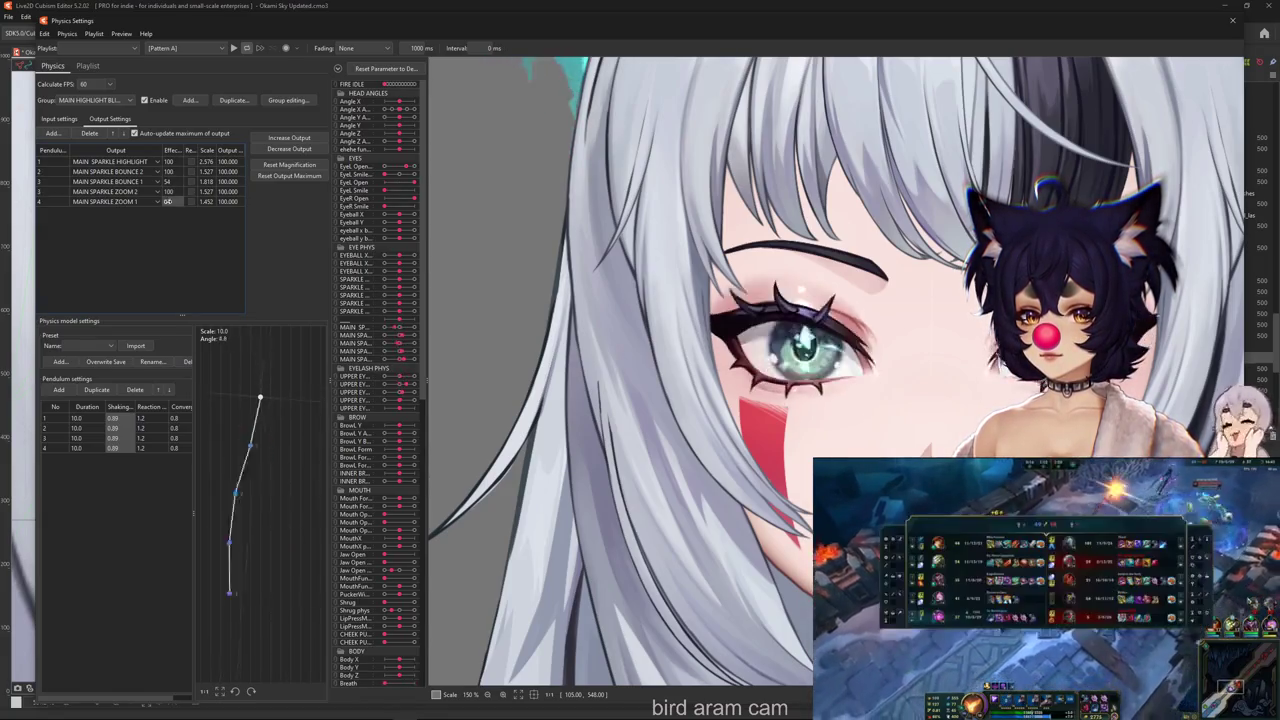
mouse_move(400, 183)
left_mouse_down()
mouse_move(385, 183)
mouse_move(414, 186)
mouse_move(385, 183)
left_mouse_up()
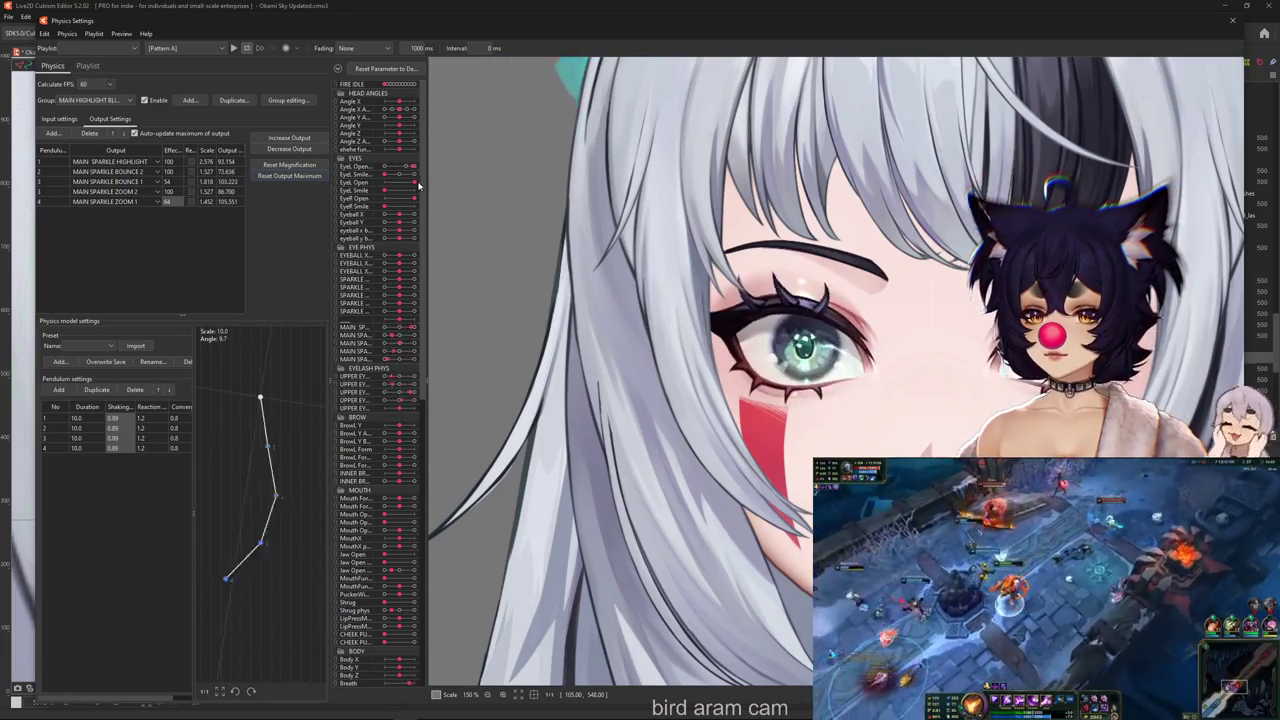
left_click_drag(118, 424, 124, 418)
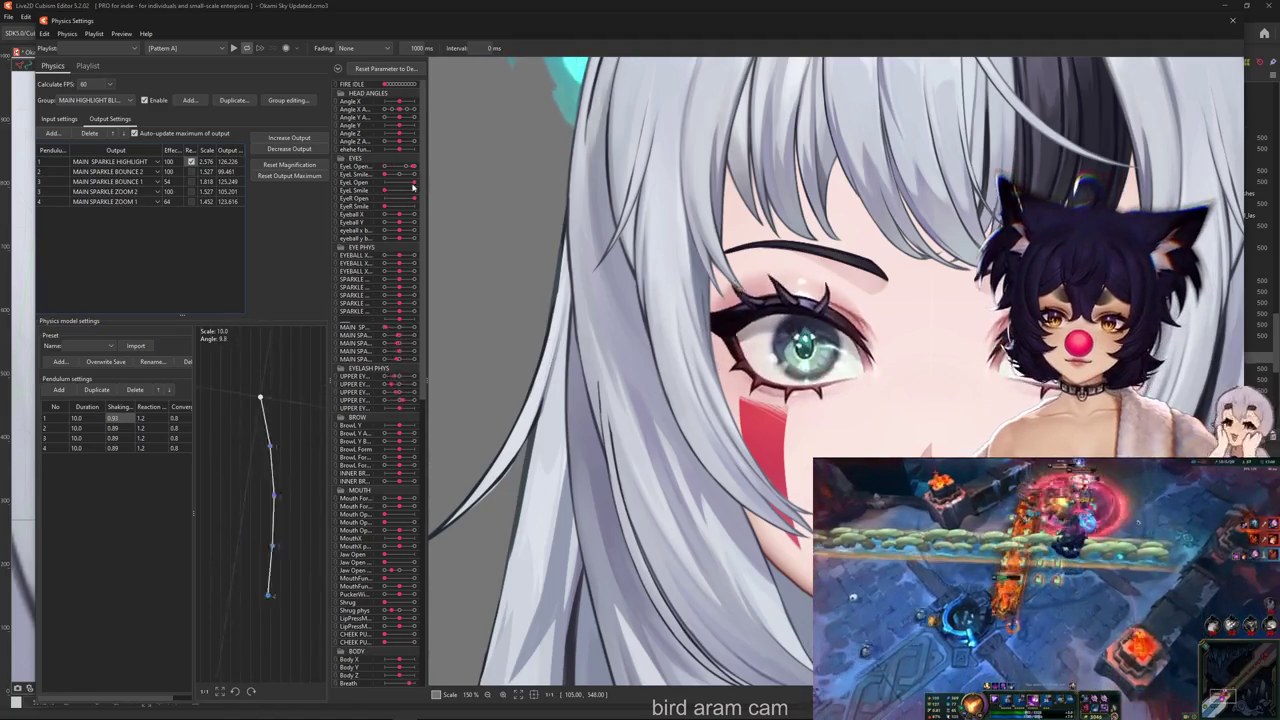
Refit all sparkle output magnifications to 100 and zoom to preview the result
left_click(265, 163)
left_click(672, 374)
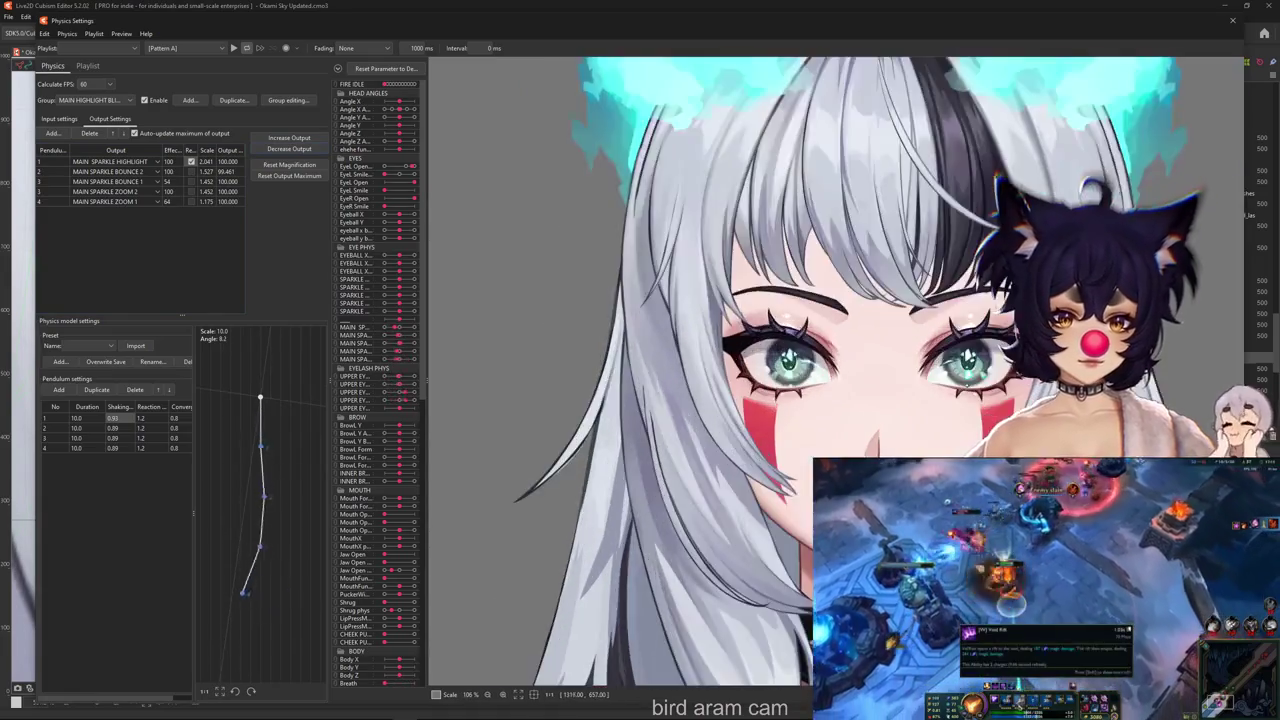
scroll(770, 395, "down", 5)
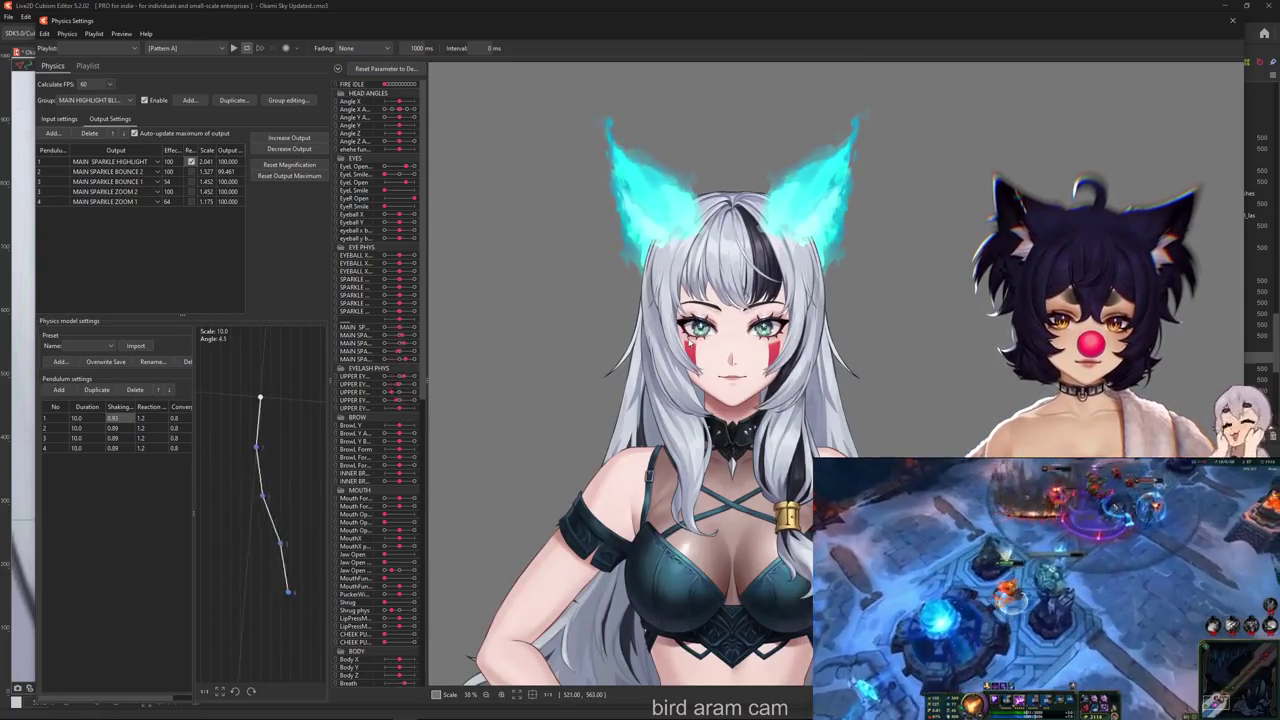
scroll(661, 330, "up", 2)
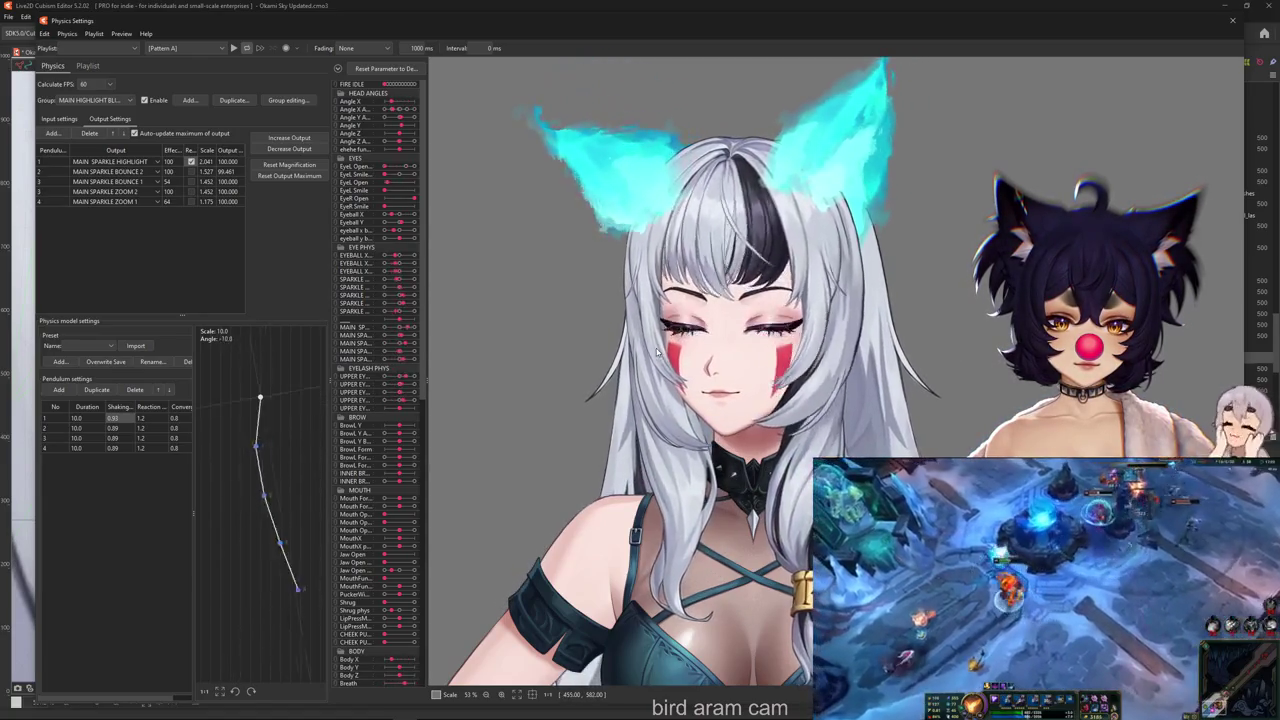
scroll(660, 345, "up", 5)
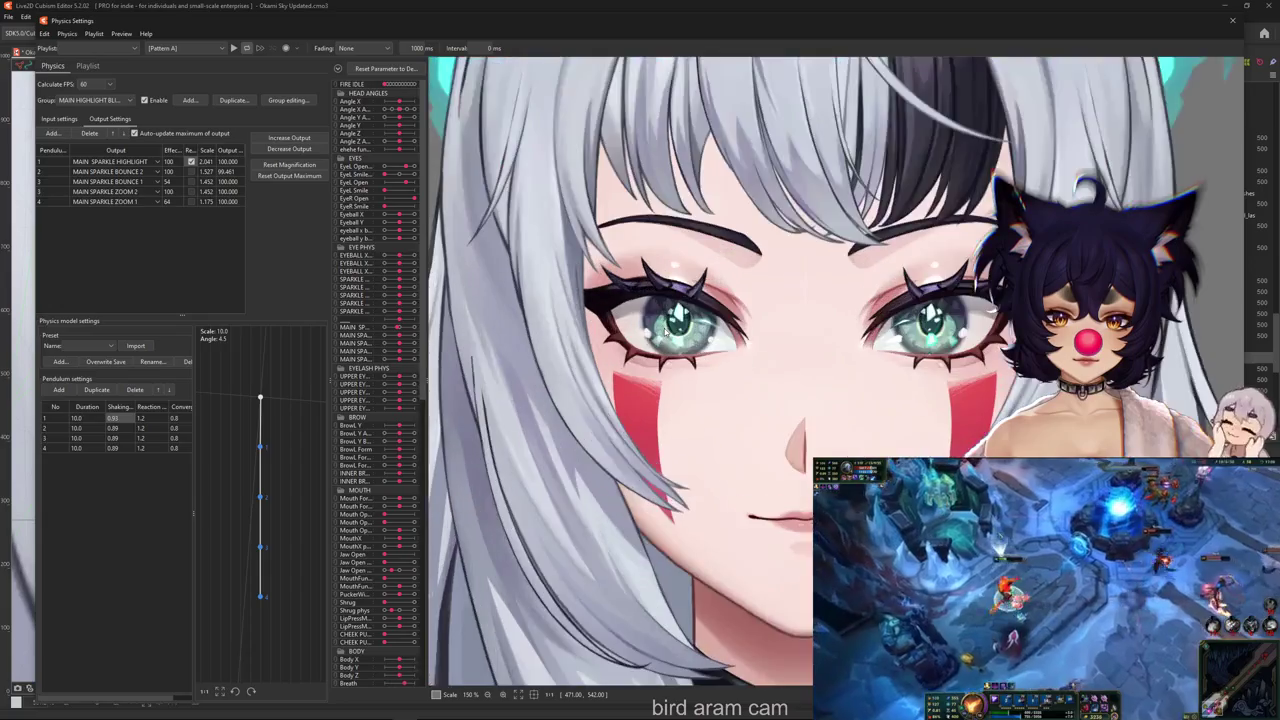
Review the physics Input settings for the group
left_click(59, 118)
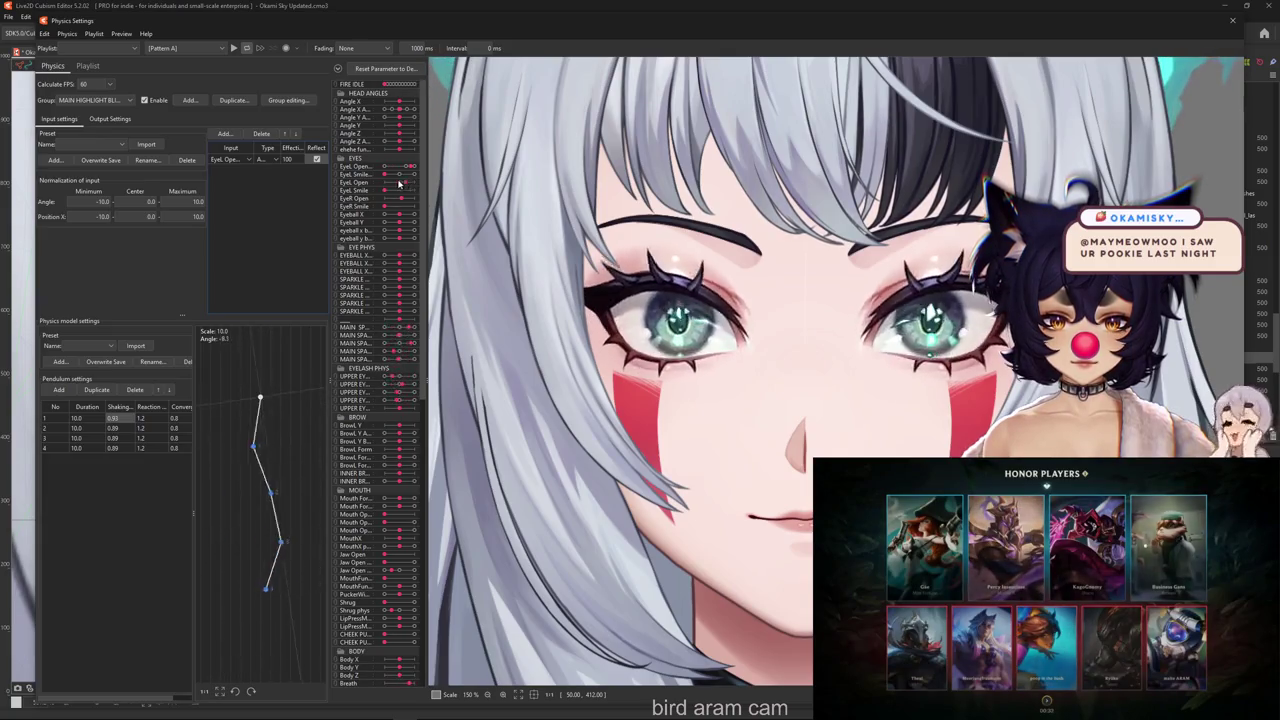
scroll(597, 178, "down", 3)
scroll(459, 119, "down", 2)
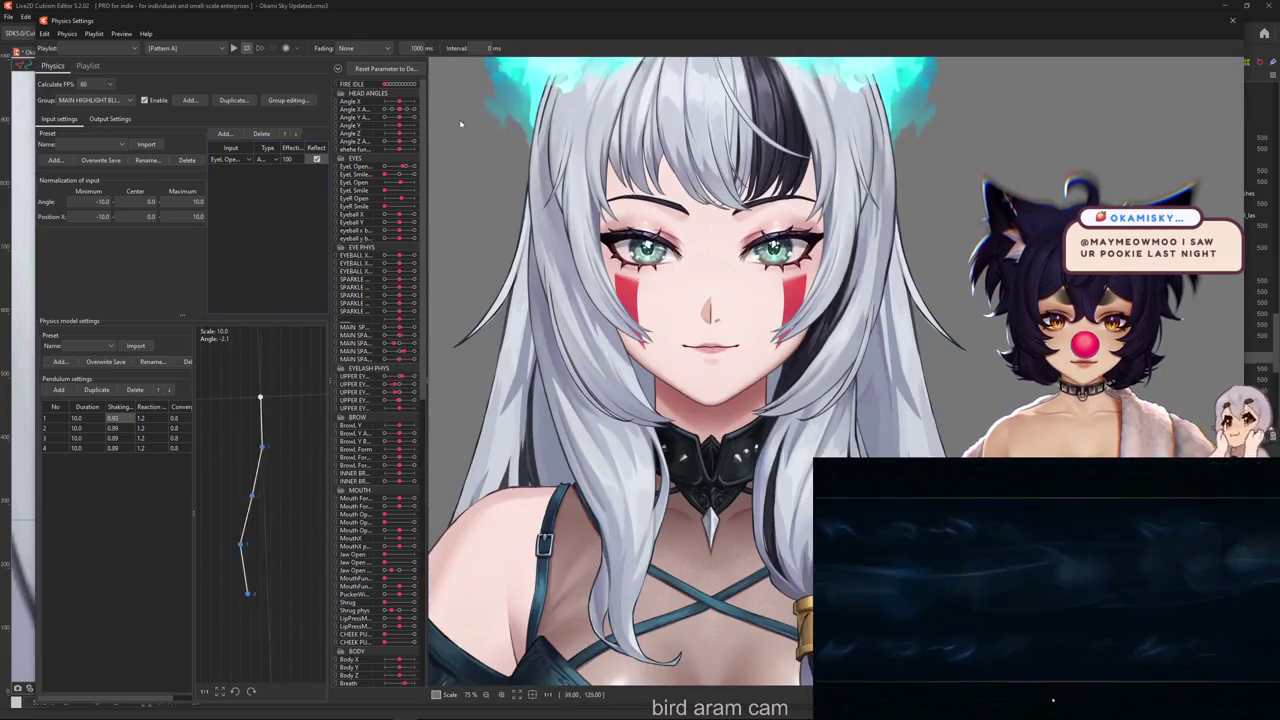
scroll(559, 181, "up", 2)
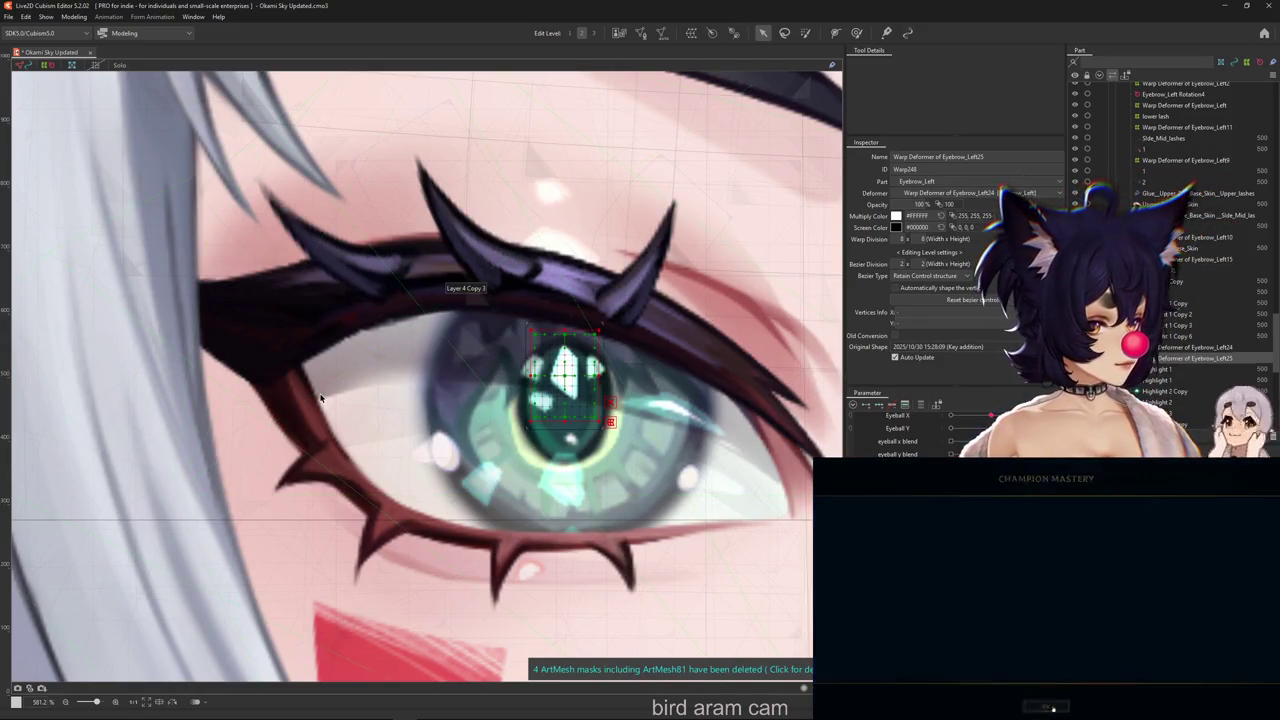
Hide selection outlines and select the left eye's Black pupil mesh
key("ctrl+h")
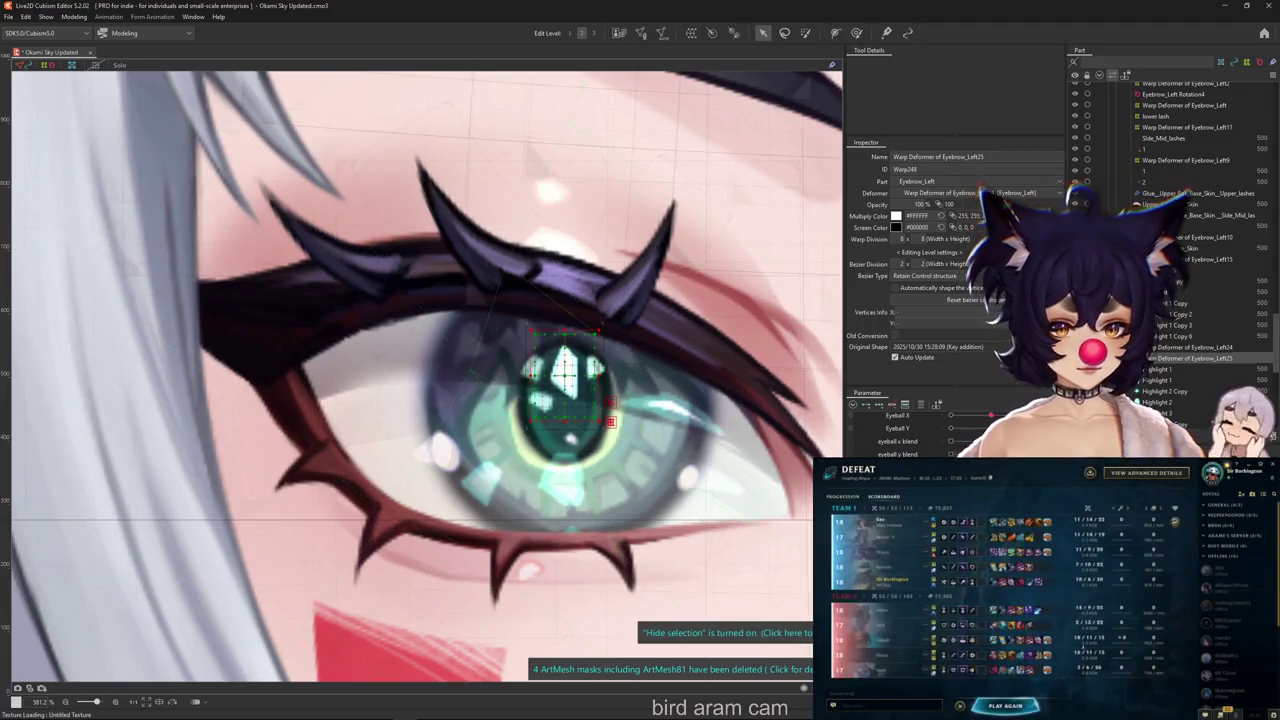
right_click(566, 404)
left_click(620, 464)
scroll(900, 430, "down", 3)
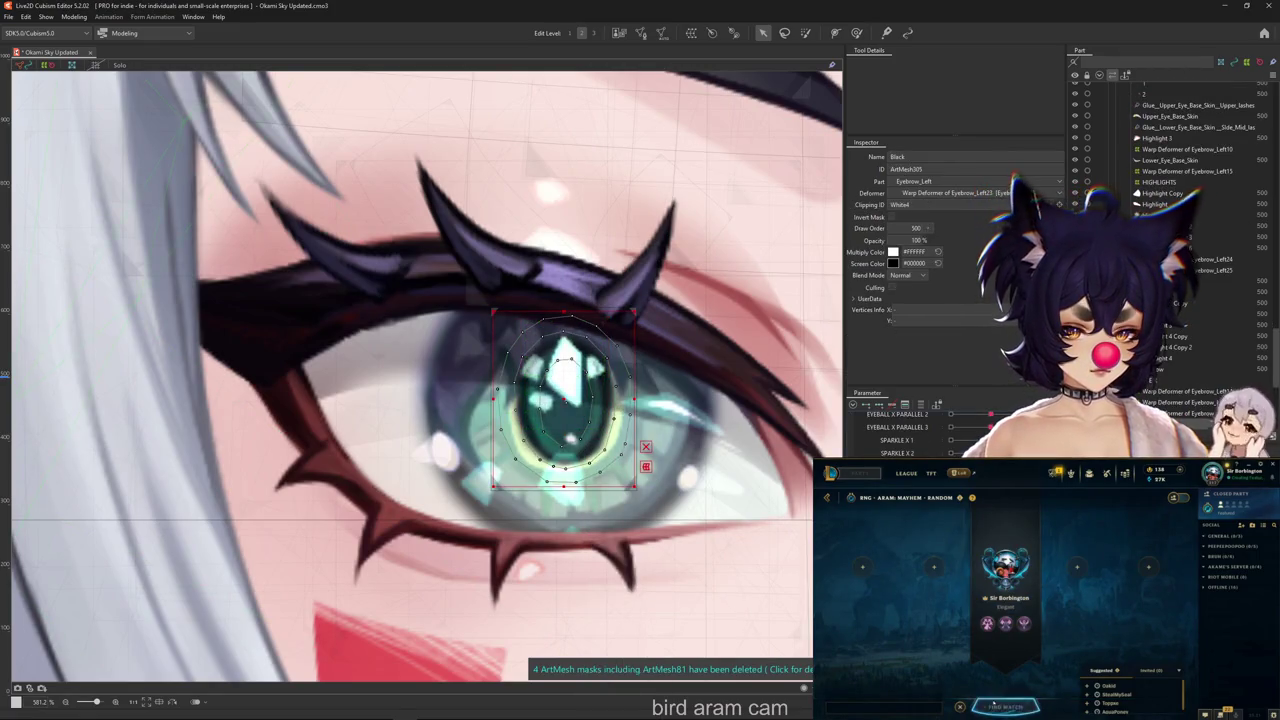
left_click(993, 705)
Create a PUPIL BOUNCE blend-shape parameter ranging from -1 to 1
left_click(853, 404)
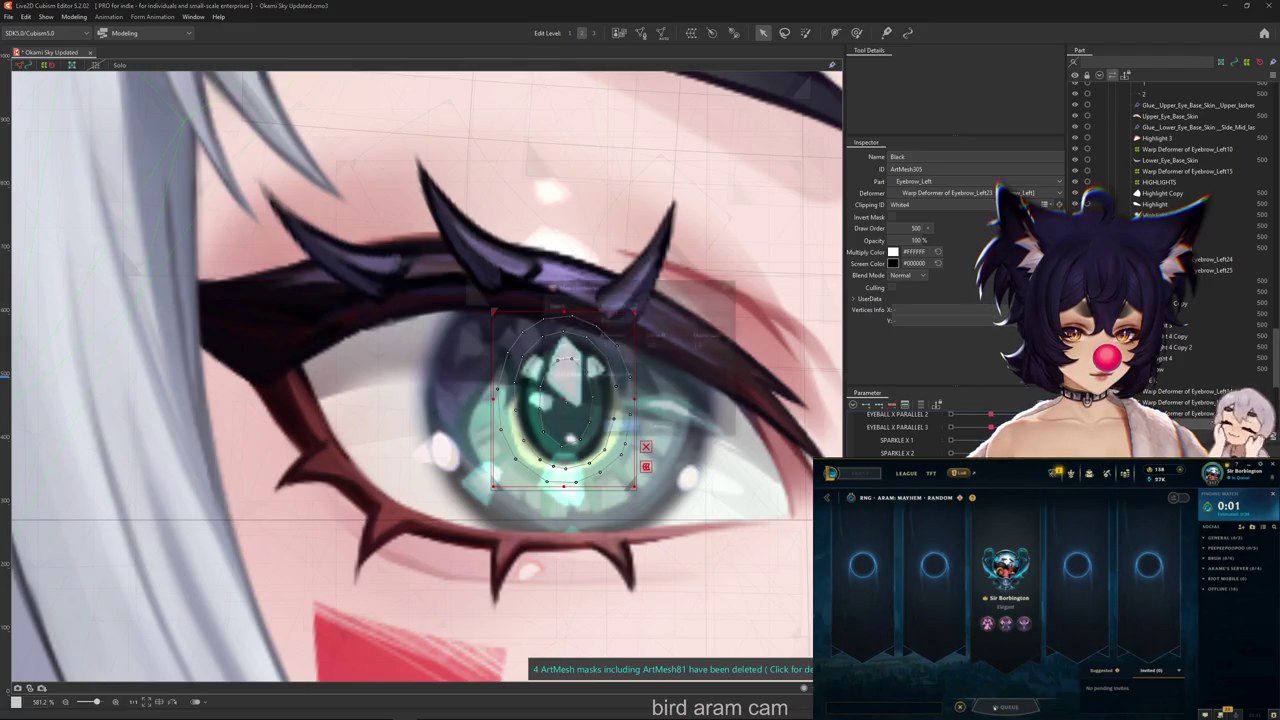
type("PUPIL BOUNCE")
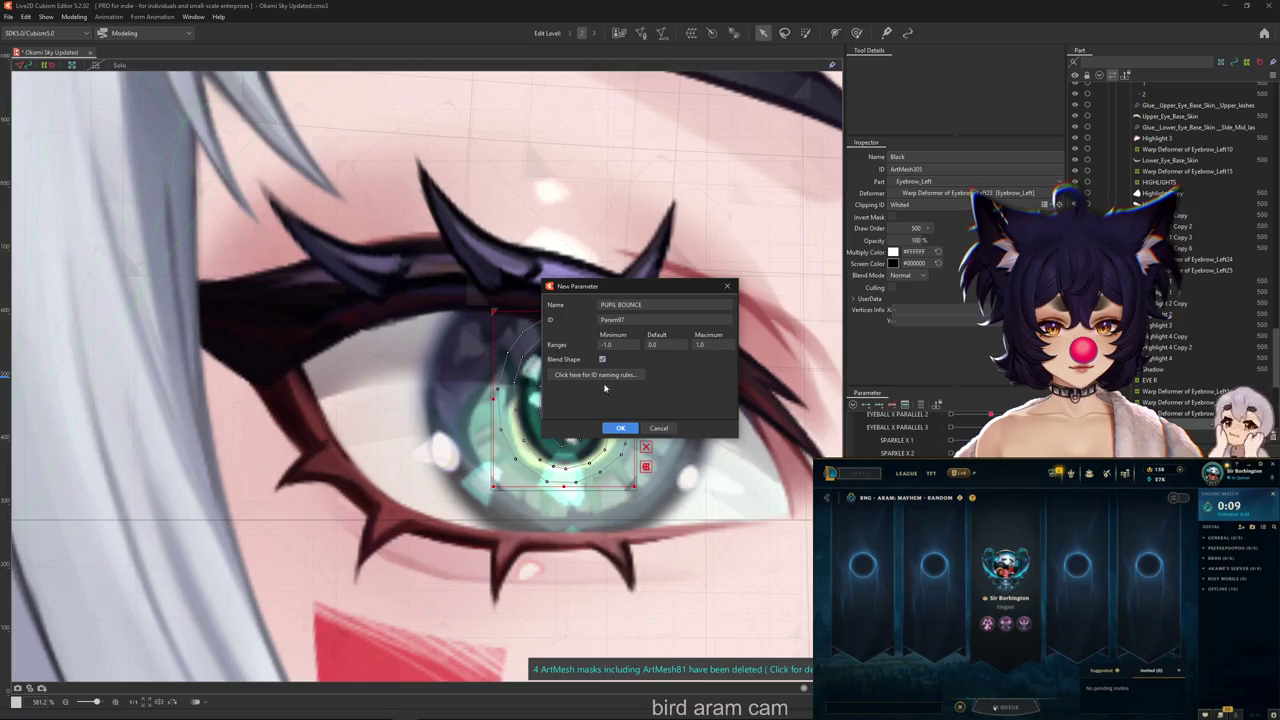
left_click(620, 428)
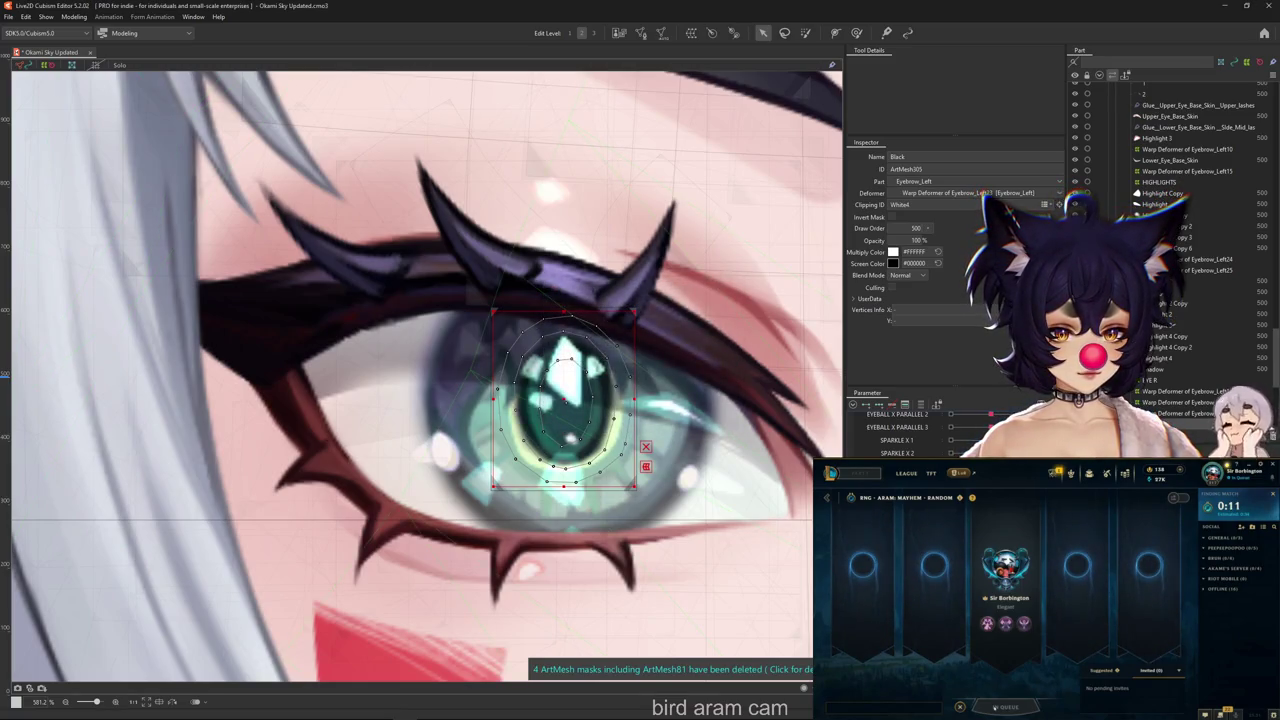
double_click(900, 455)
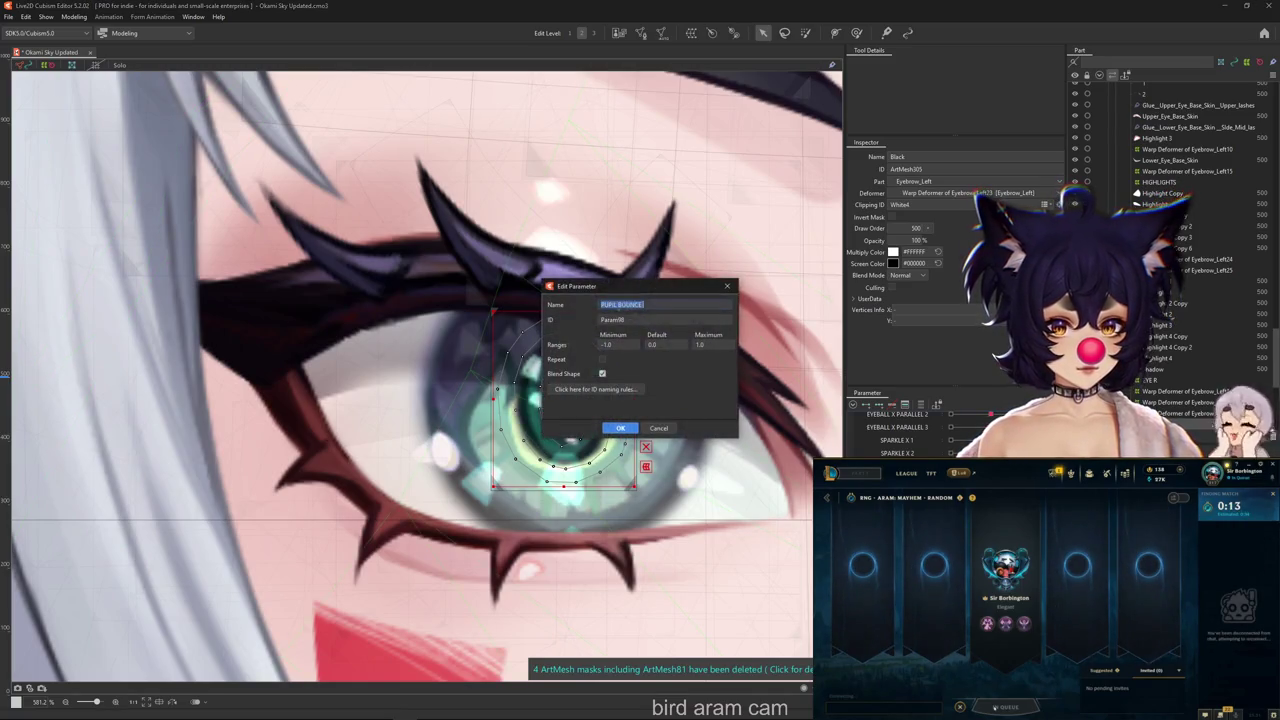
left_click(620, 428)
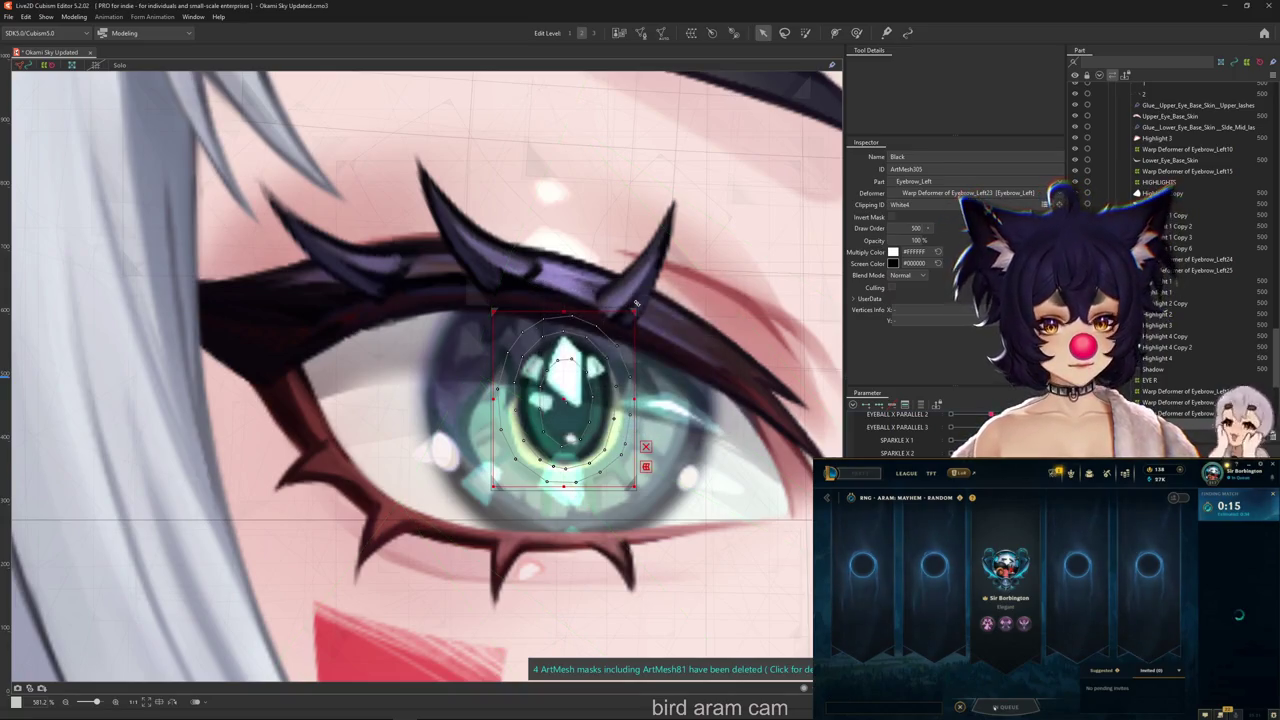
left_click(1046, 661)
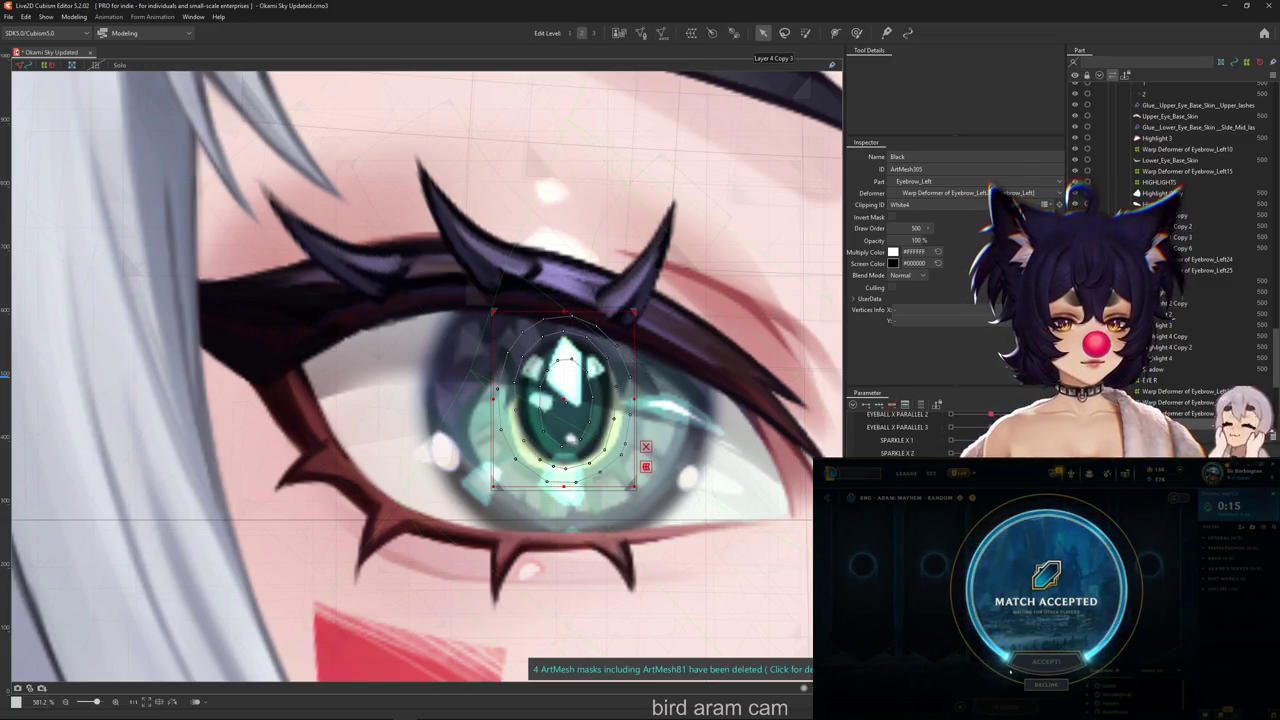
Paint blend-shape weight onto the pupil area with a smaller brush
left_click(806, 33)
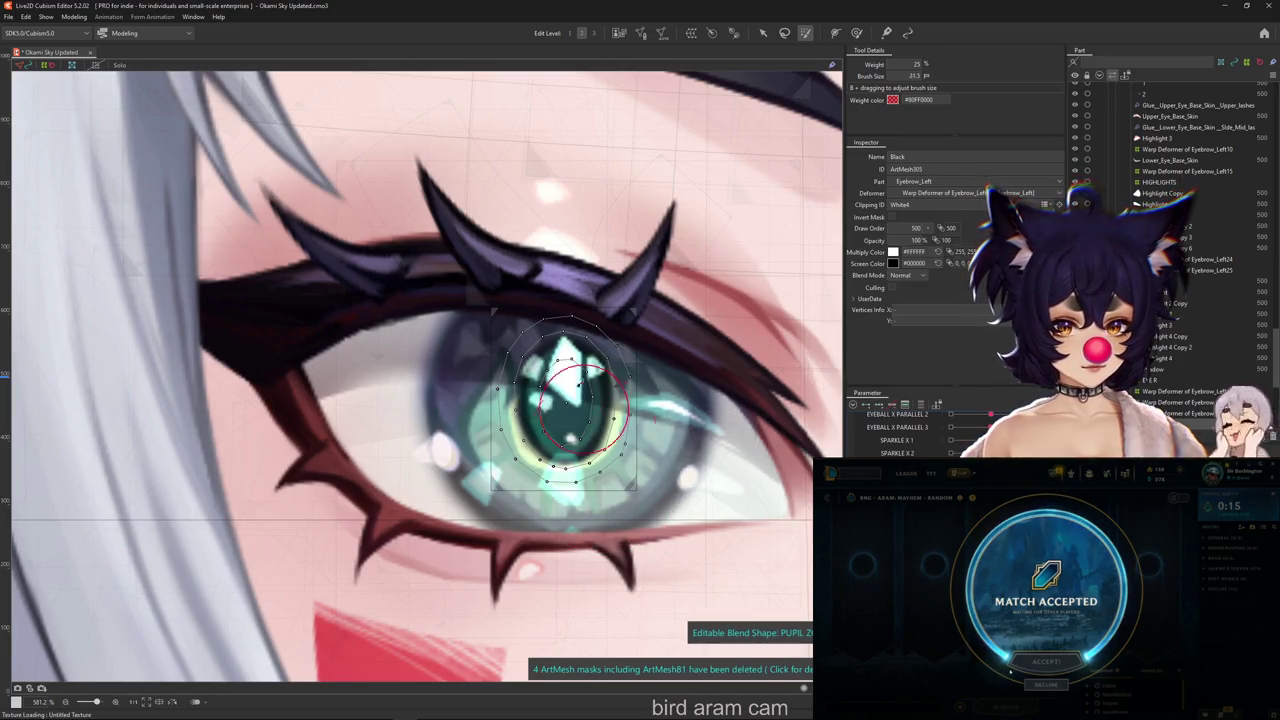
left_click(568, 380)
left_click_drag(568, 380, 600, 360)
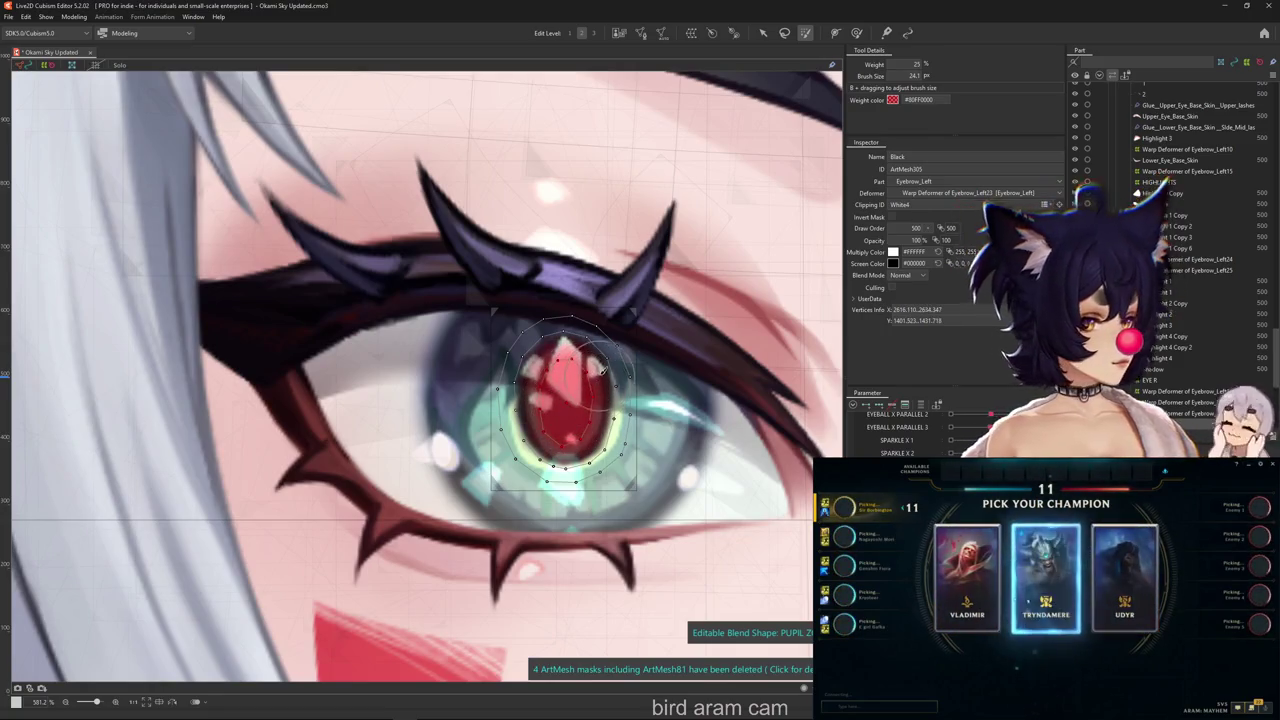
left_click(763, 33)
Undo back to the pupil's oval shape and bring up Create Warp Deformer with a 4×4 parent
scroll(566, 400, "up", 2)
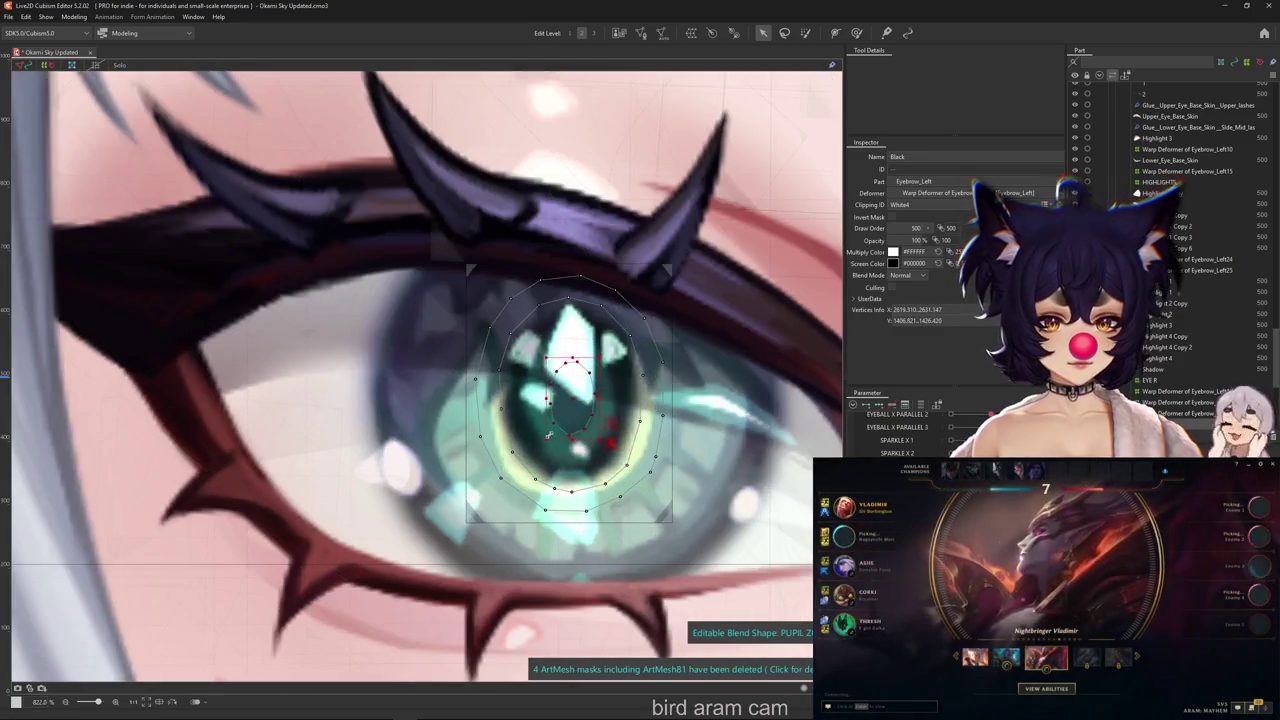
key("ctrl+z")
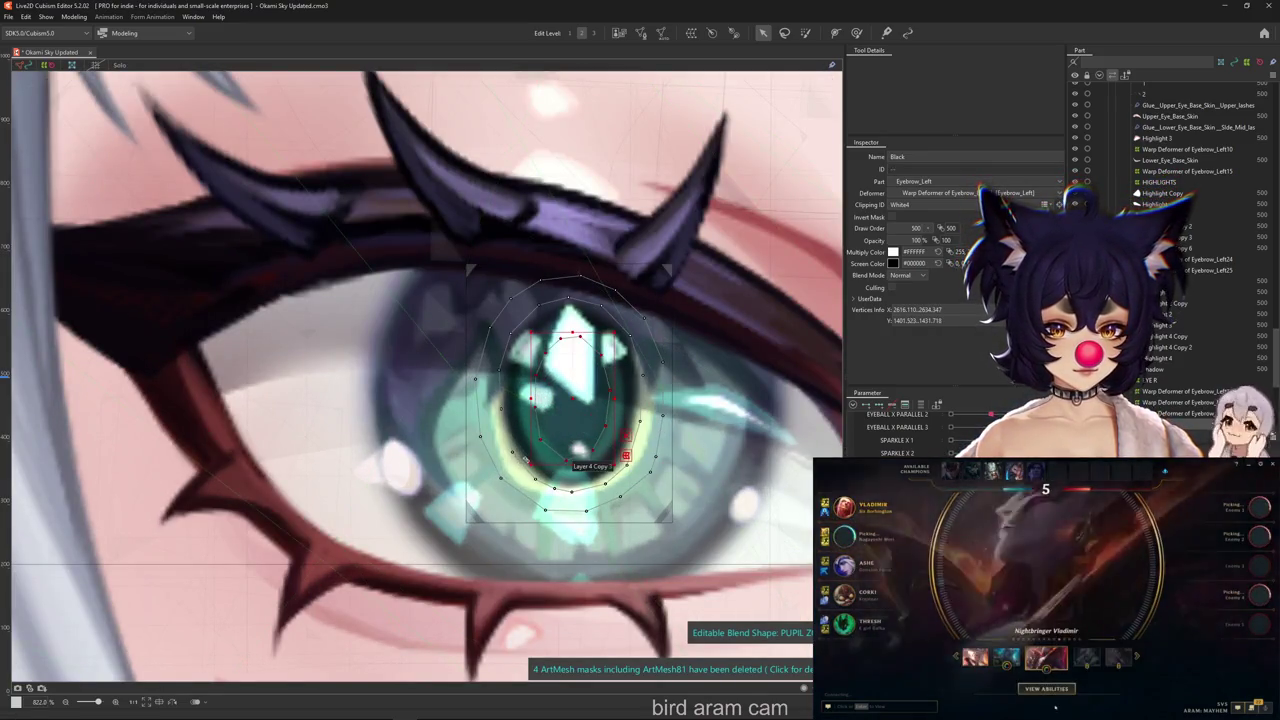
key("ctrl+z")
key("ctrl+z")
key("ctrl+z")
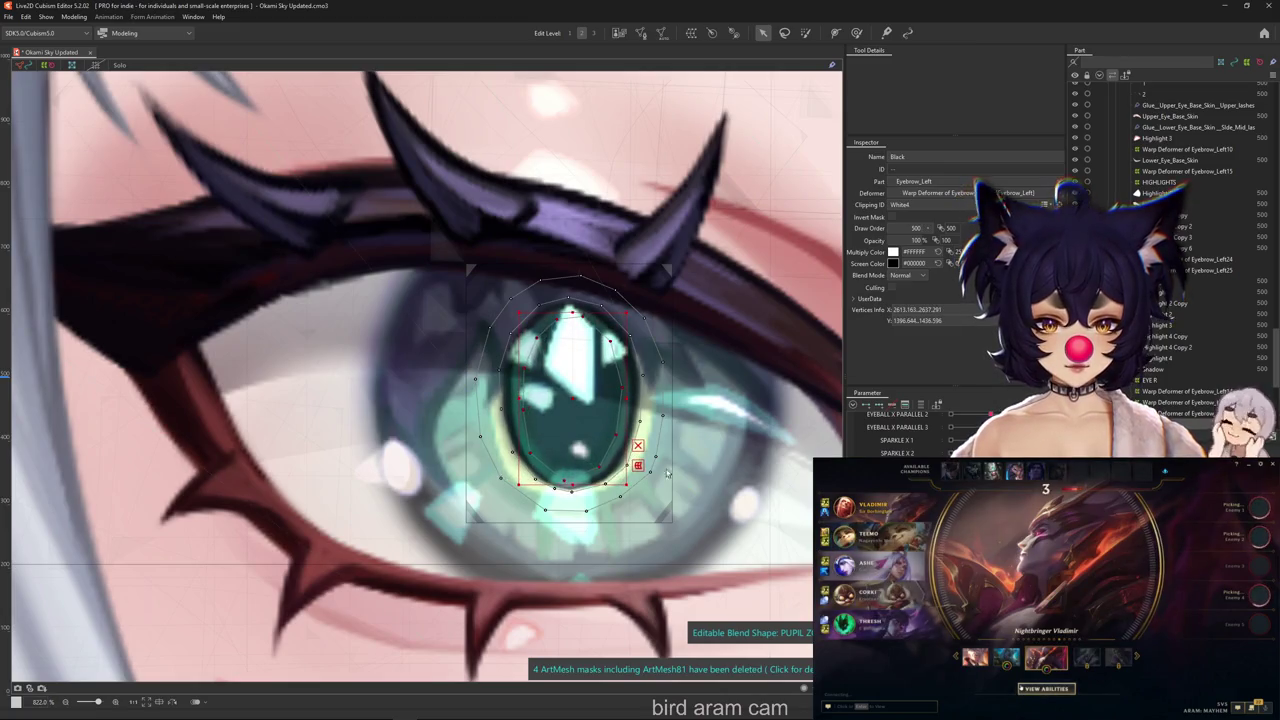
key("ctrl+h")
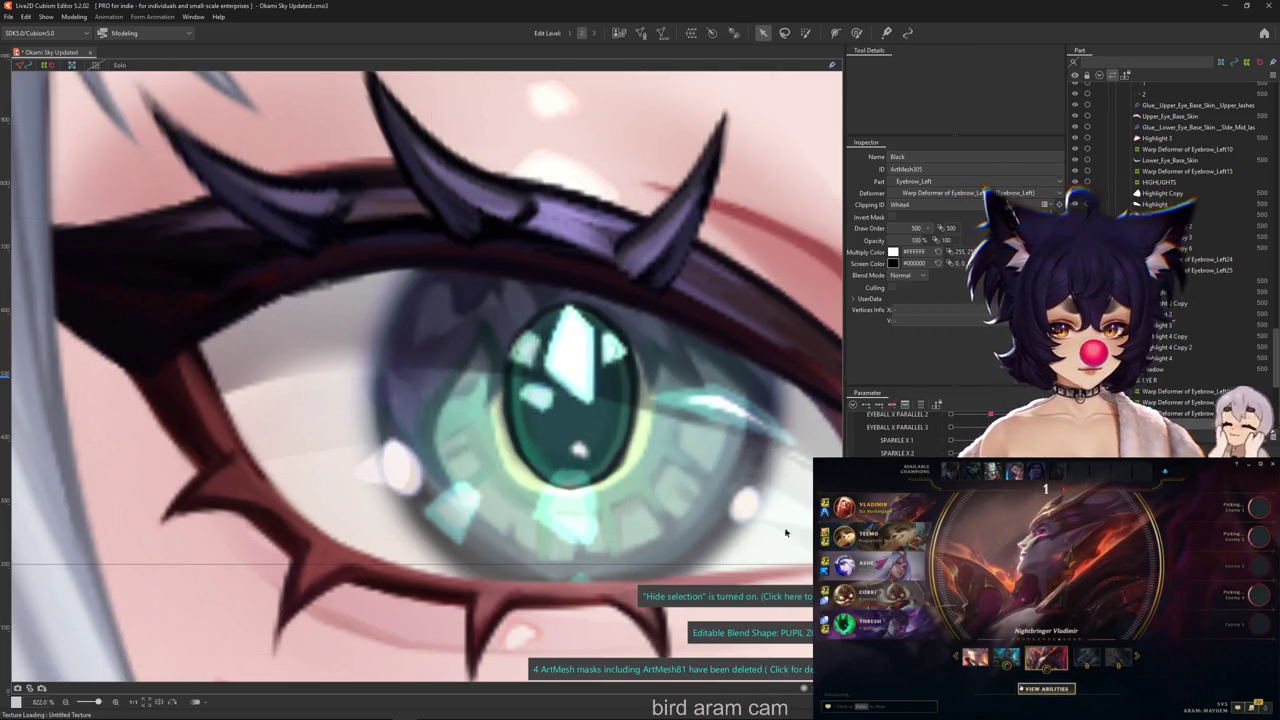
left_click(691, 33)
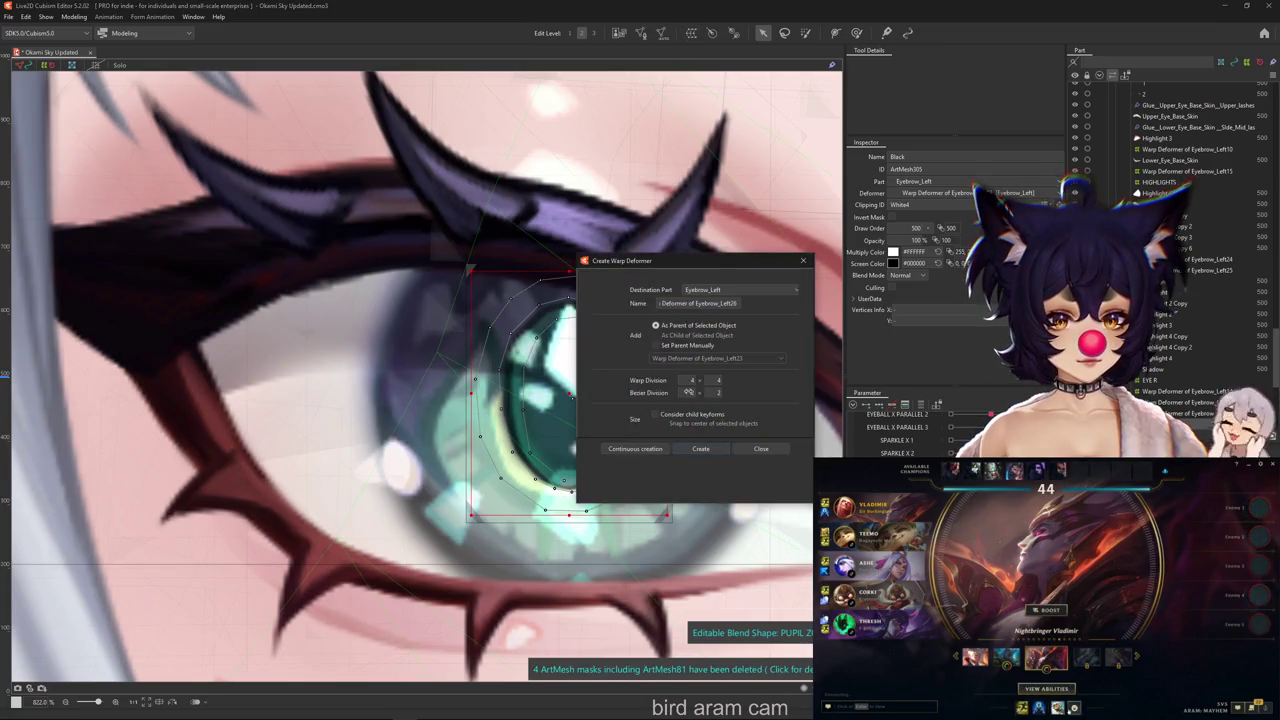
Create the warp deformer around the pupil, then trial a ~51 px weight brush and a lattice warp
left_click(700, 448)
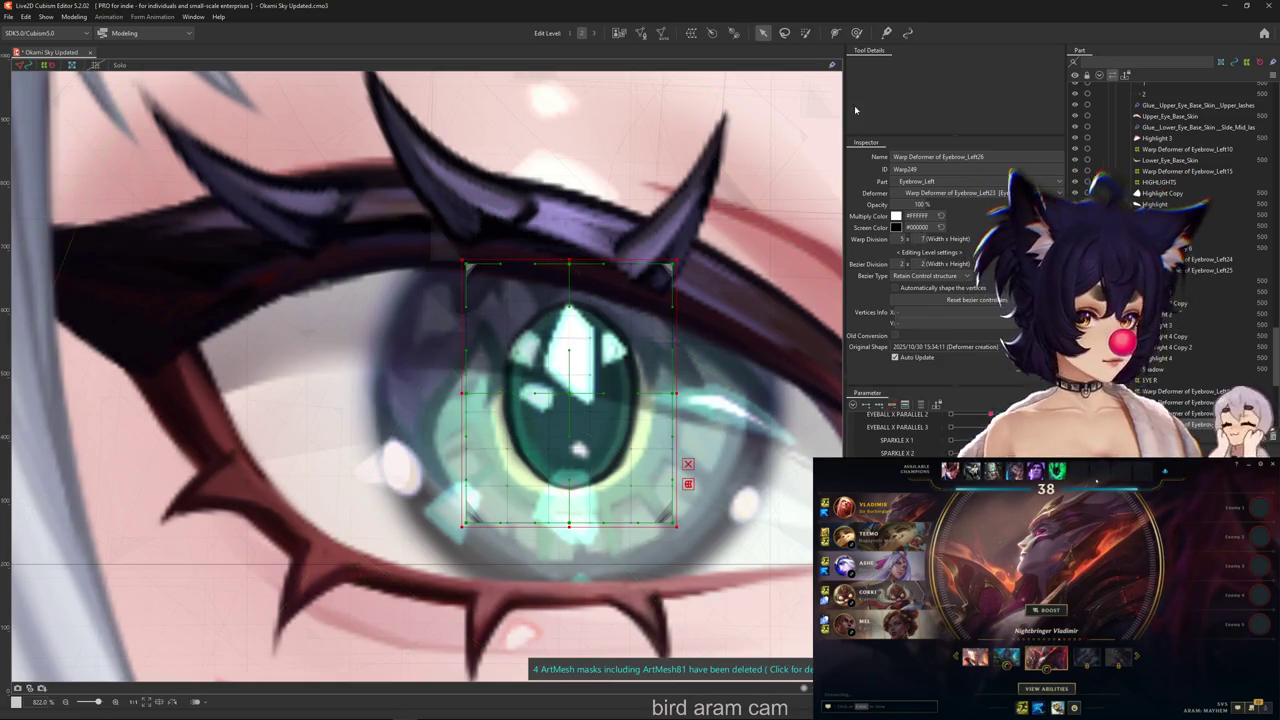
left_click(805, 33)
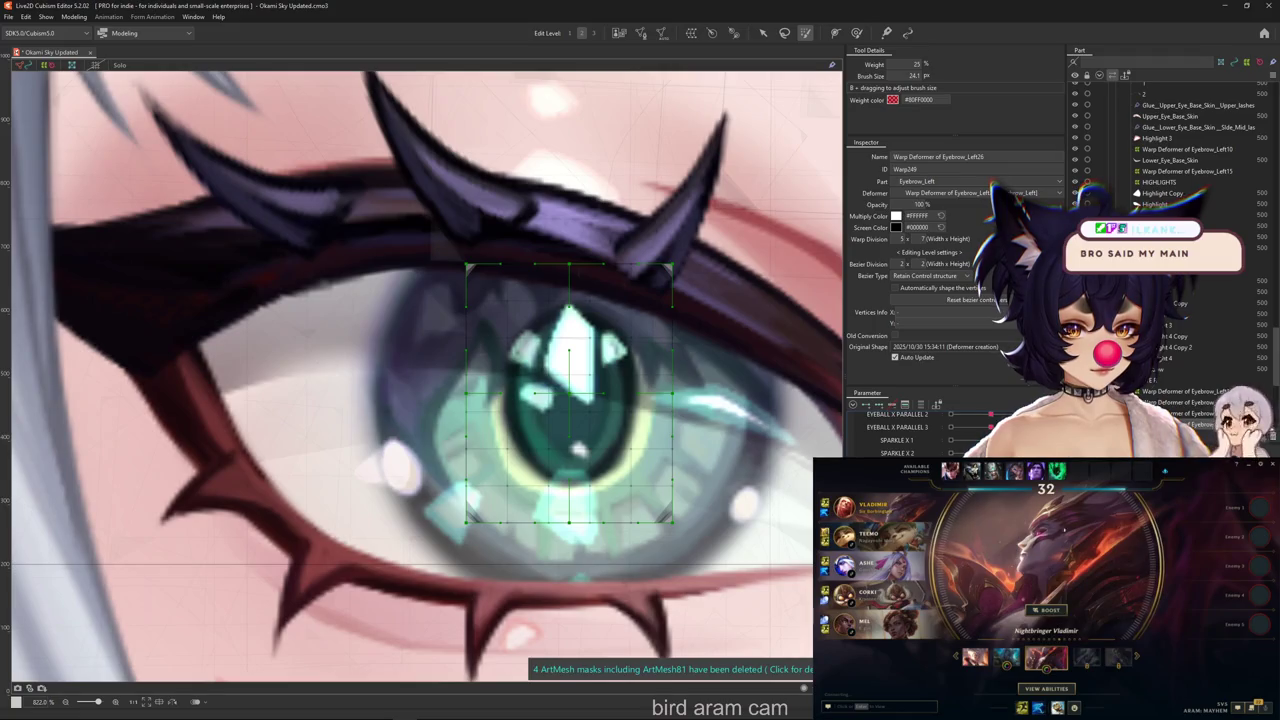
key("Escape")
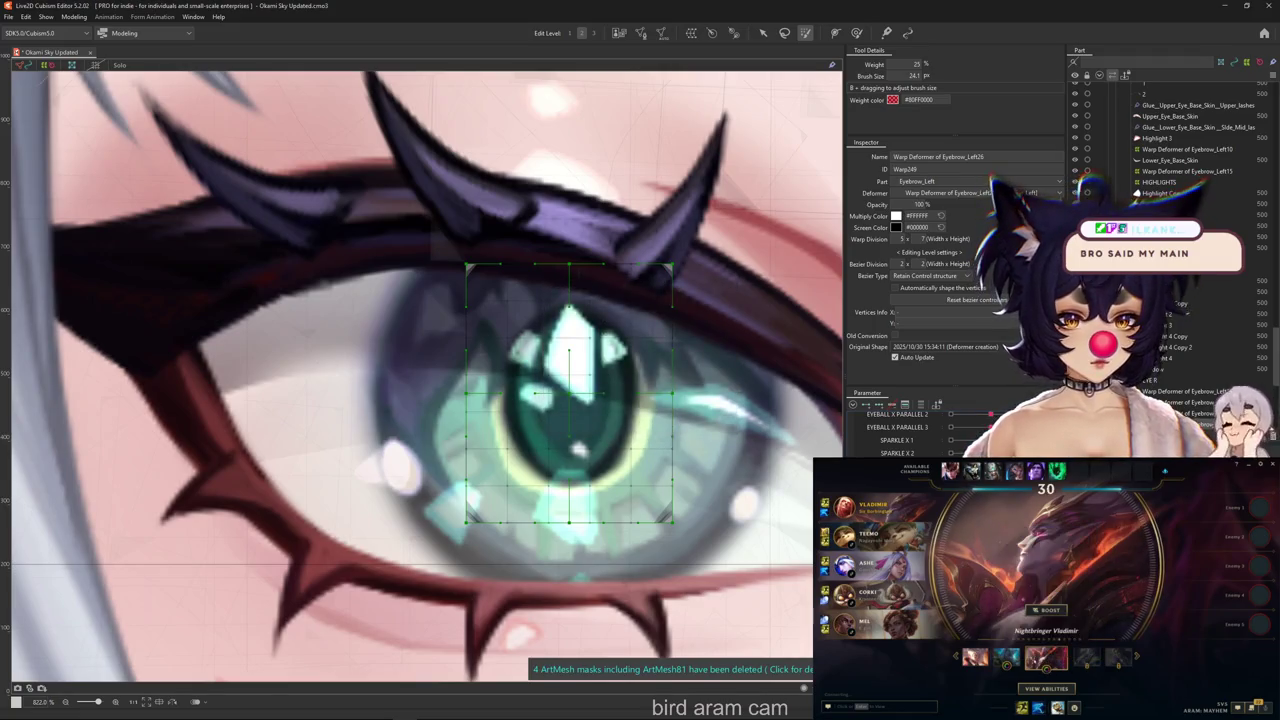
key("Escape")
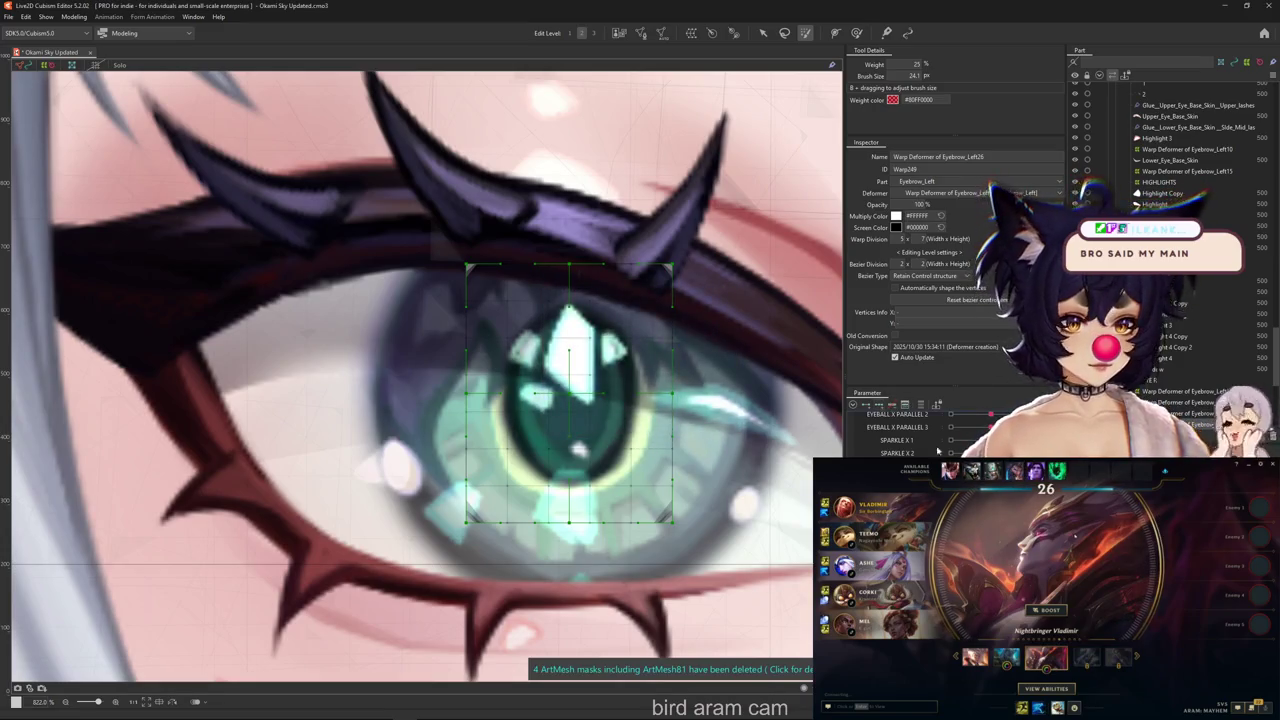
left_click_drag(628, 338, 662, 268)
key("v")
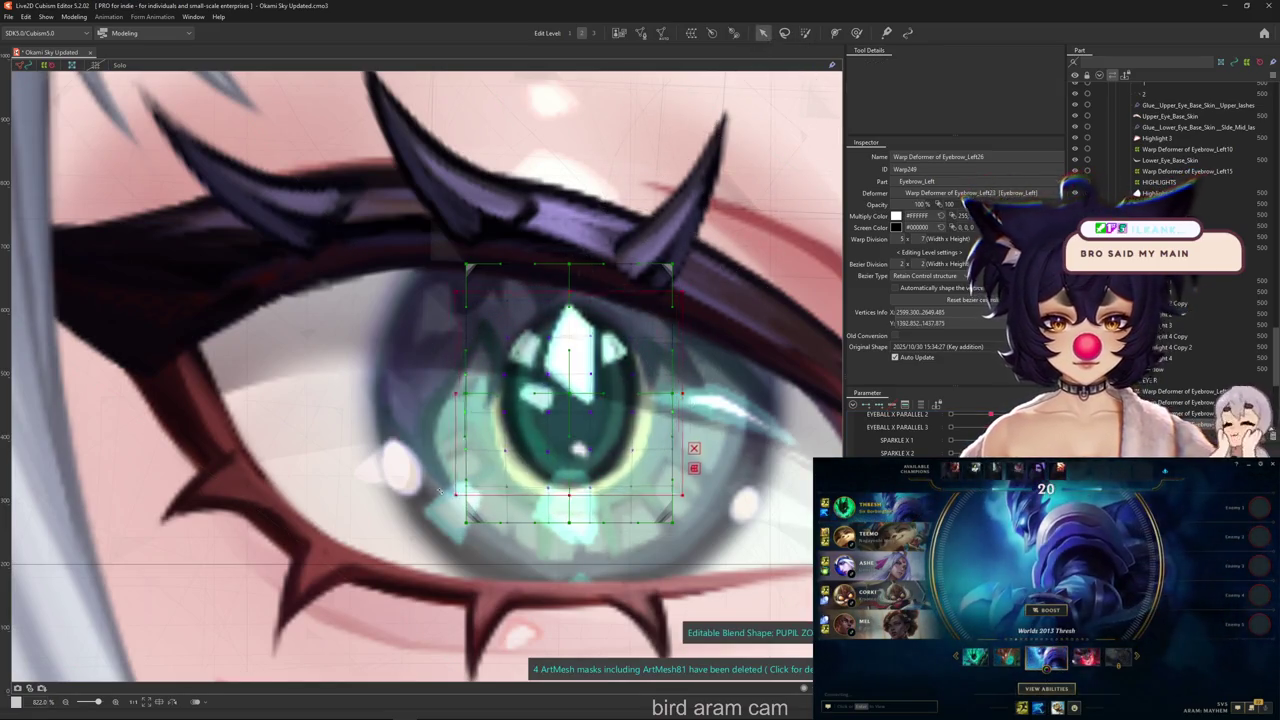
left_click_drag(460, 487, 440, 505)
Undo the trial deformer edits and select the pupil's Black art mesh
left_click(803, 37)
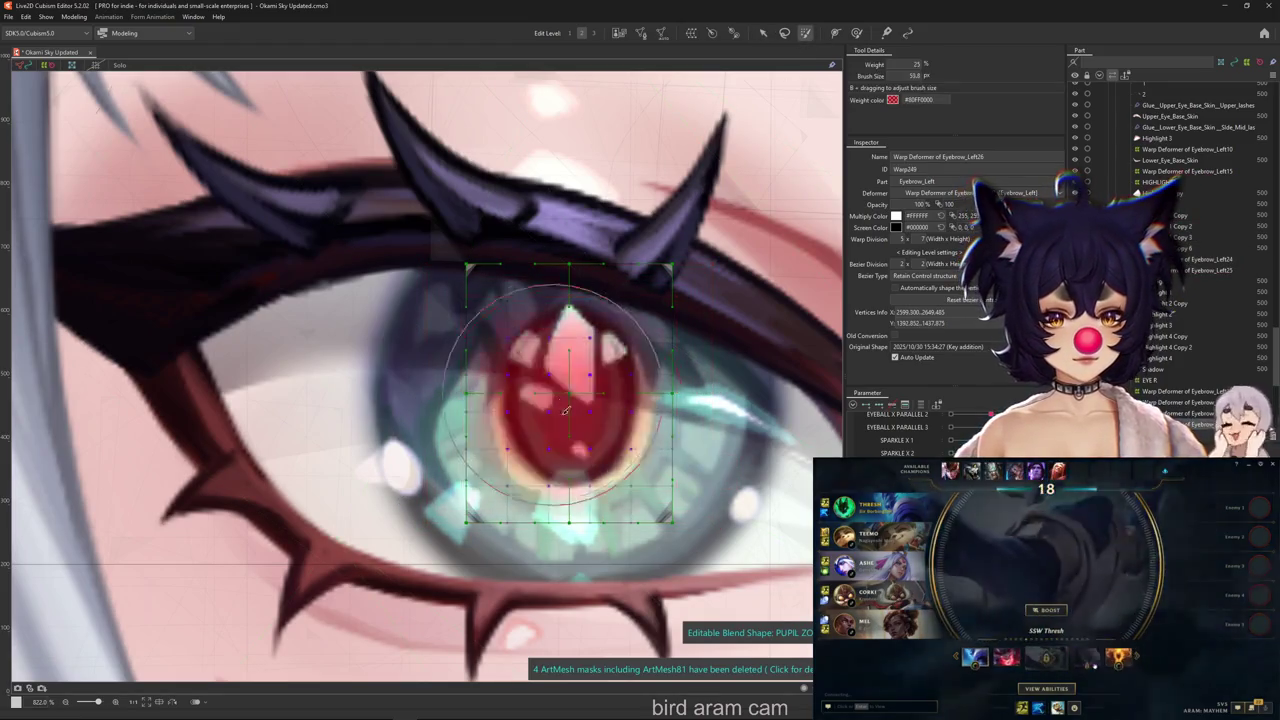
left_click(762, 33)
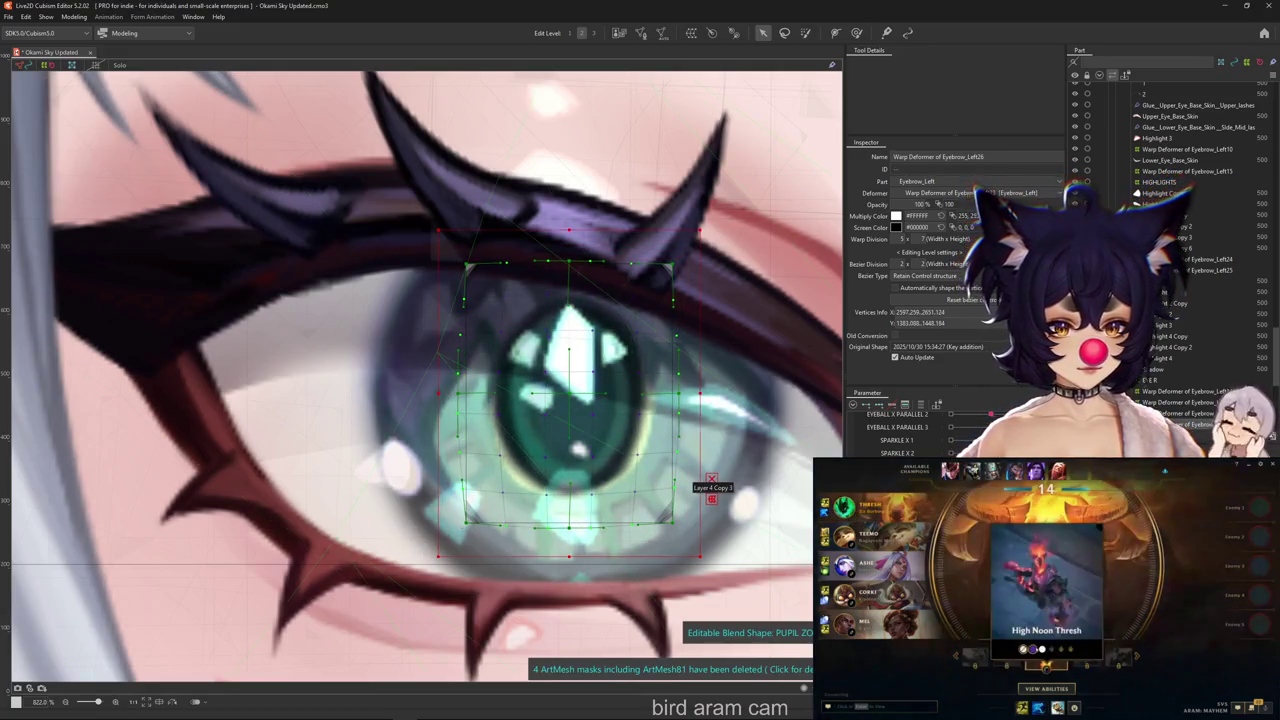
key("ctrl+z")
key("ctrl+z")
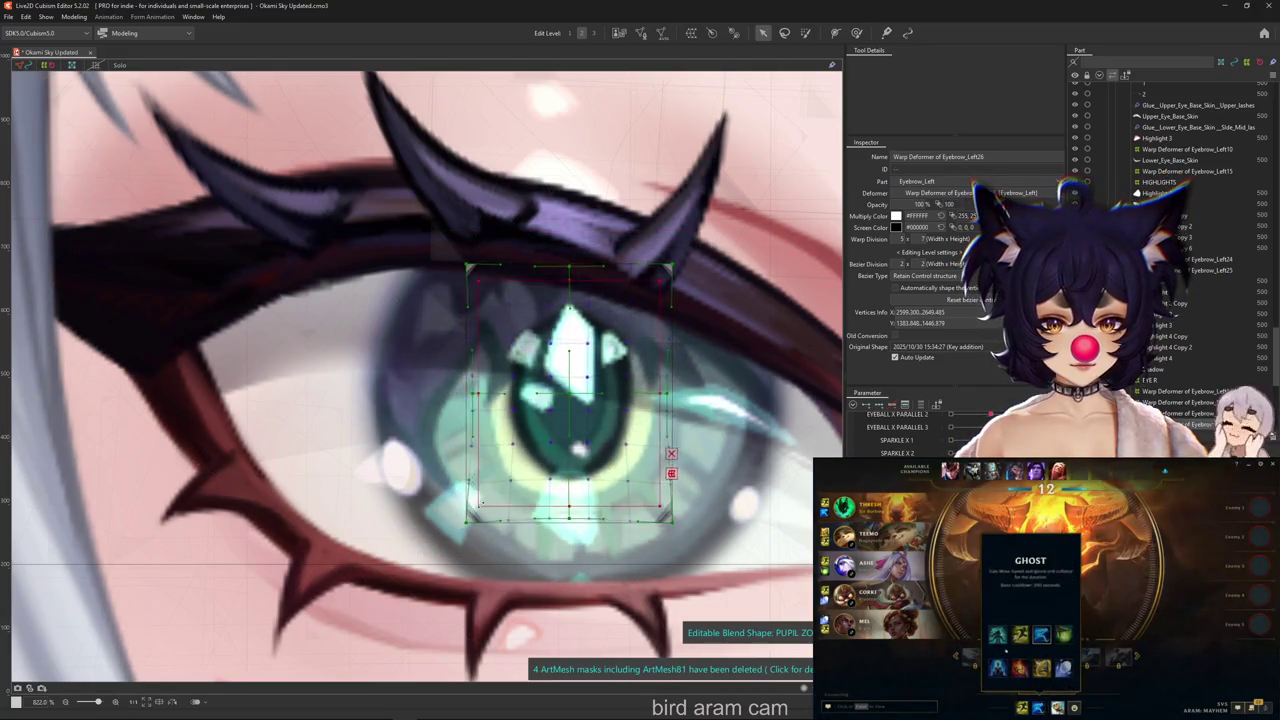
scroll(628, 456, "down", 3)
key("ctrl+z")
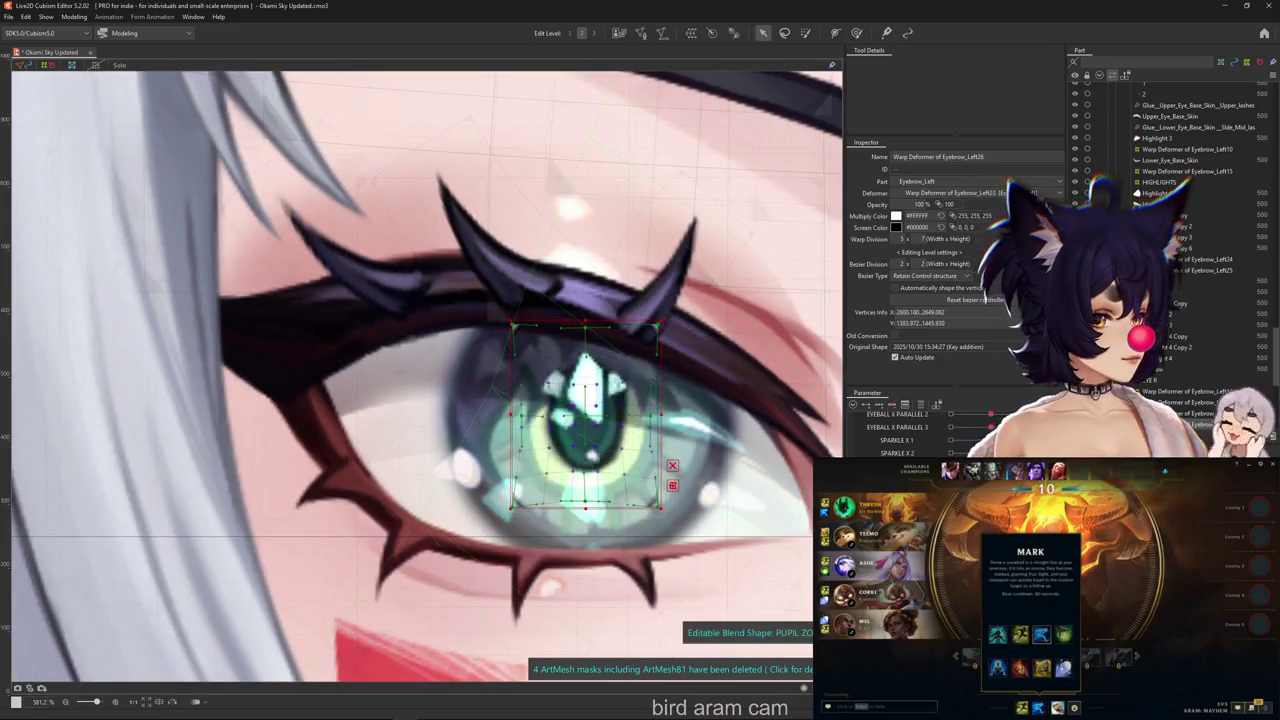
key("ctrl+z")
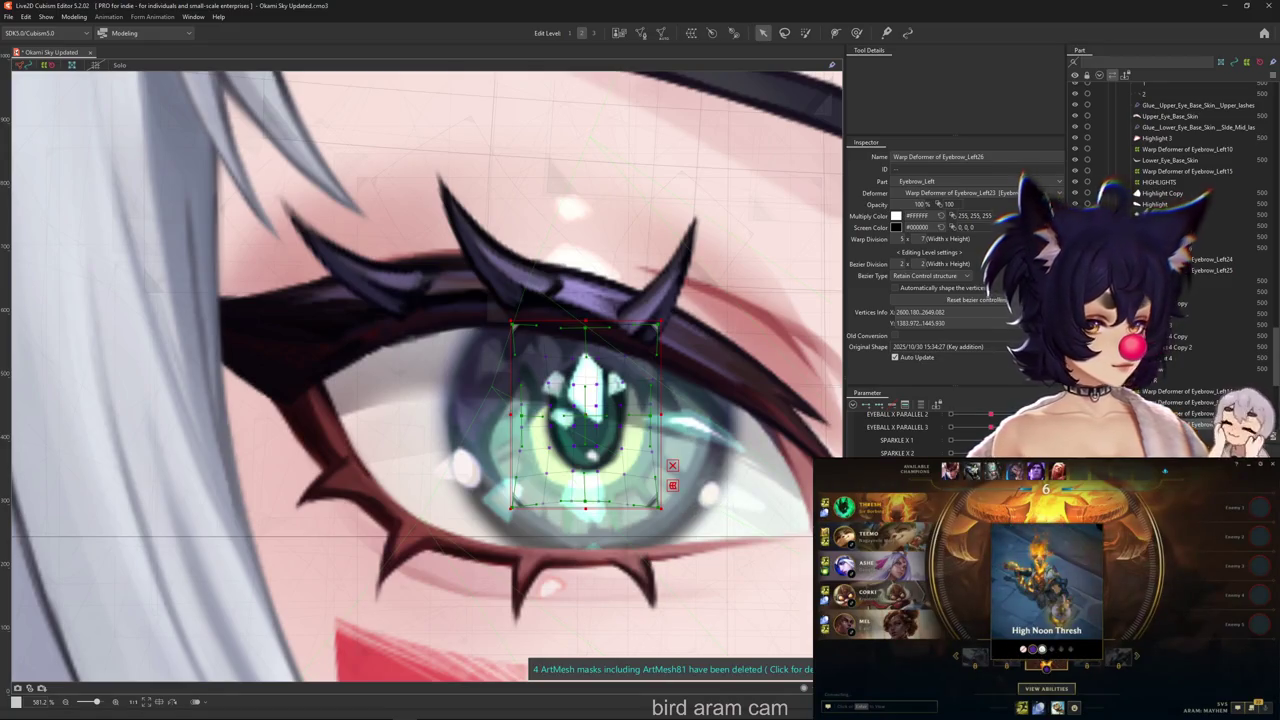
key("ctrl+z")
key("ctrl+z")
key("ctrl+z")
key("ctrl+z")
key("ctrl+z")
key("ctrl+z")
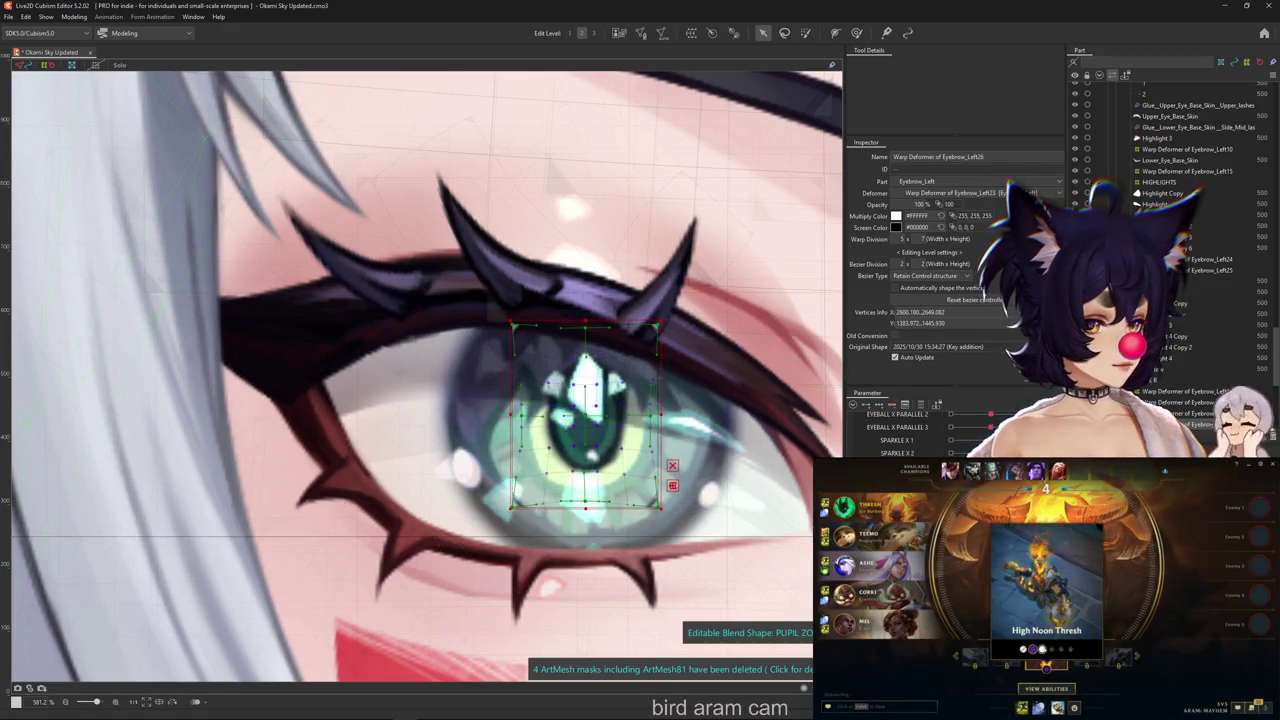
key("ctrl+z")
key("ctrl+z")
key("ctrl+z")
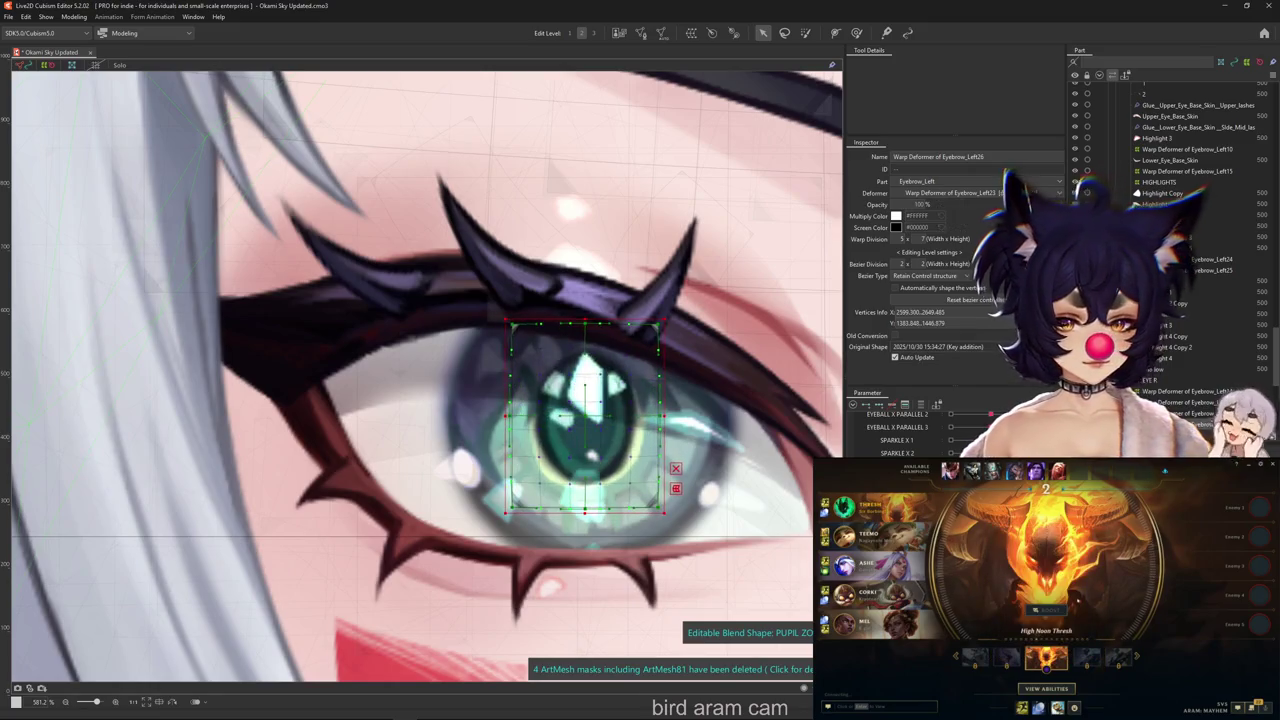
key("ctrl+z")
key("ctrl+z")
key("ctrl+z")
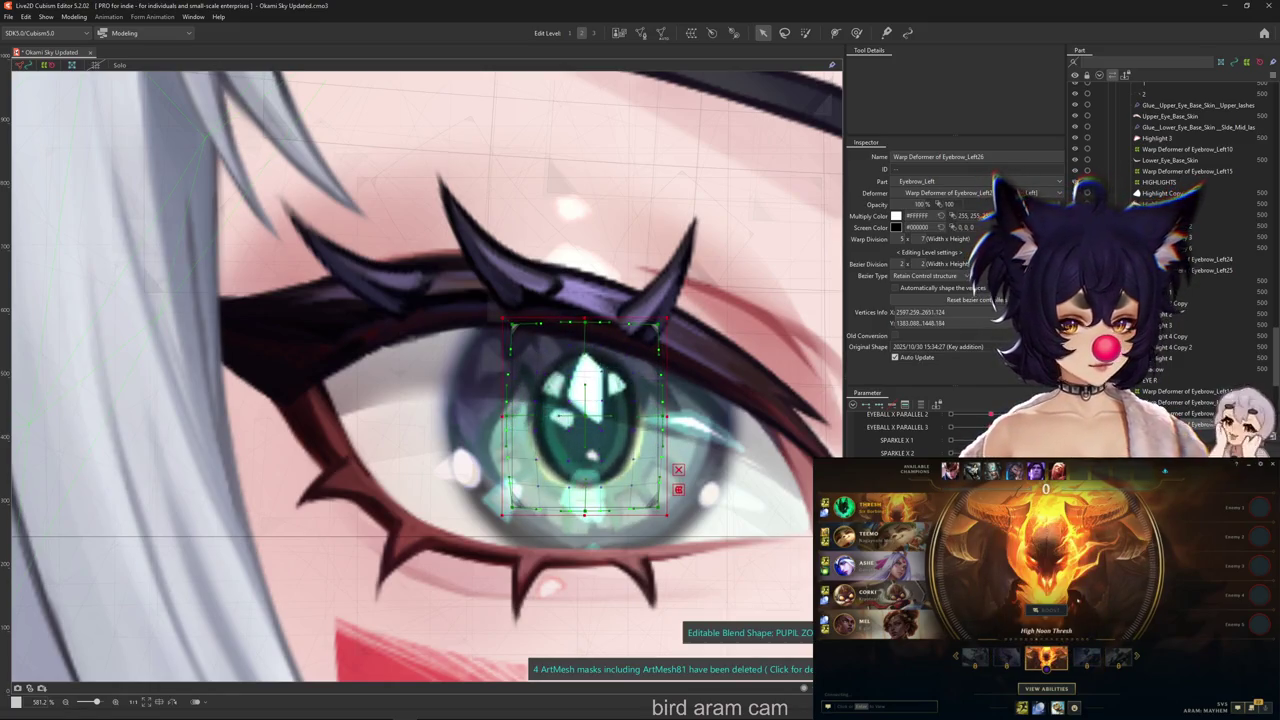
key("ctrl+z")
key("ctrl+z")
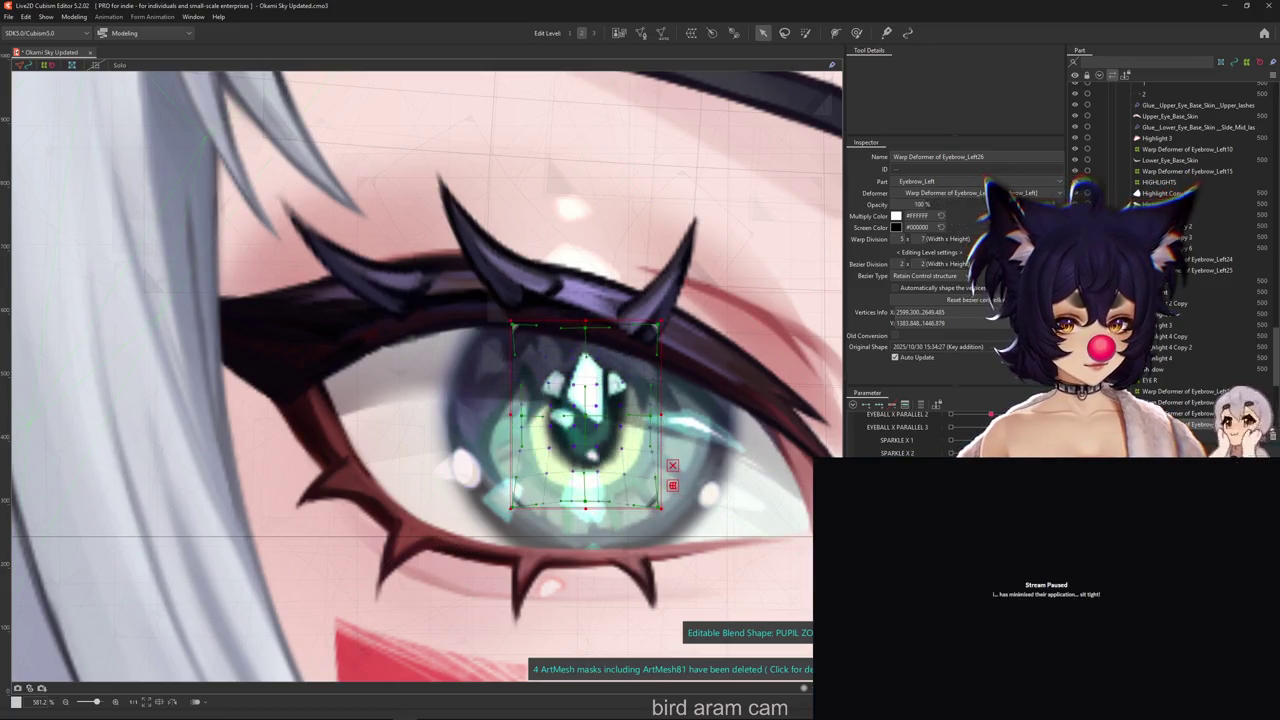
left_click(526, 481)
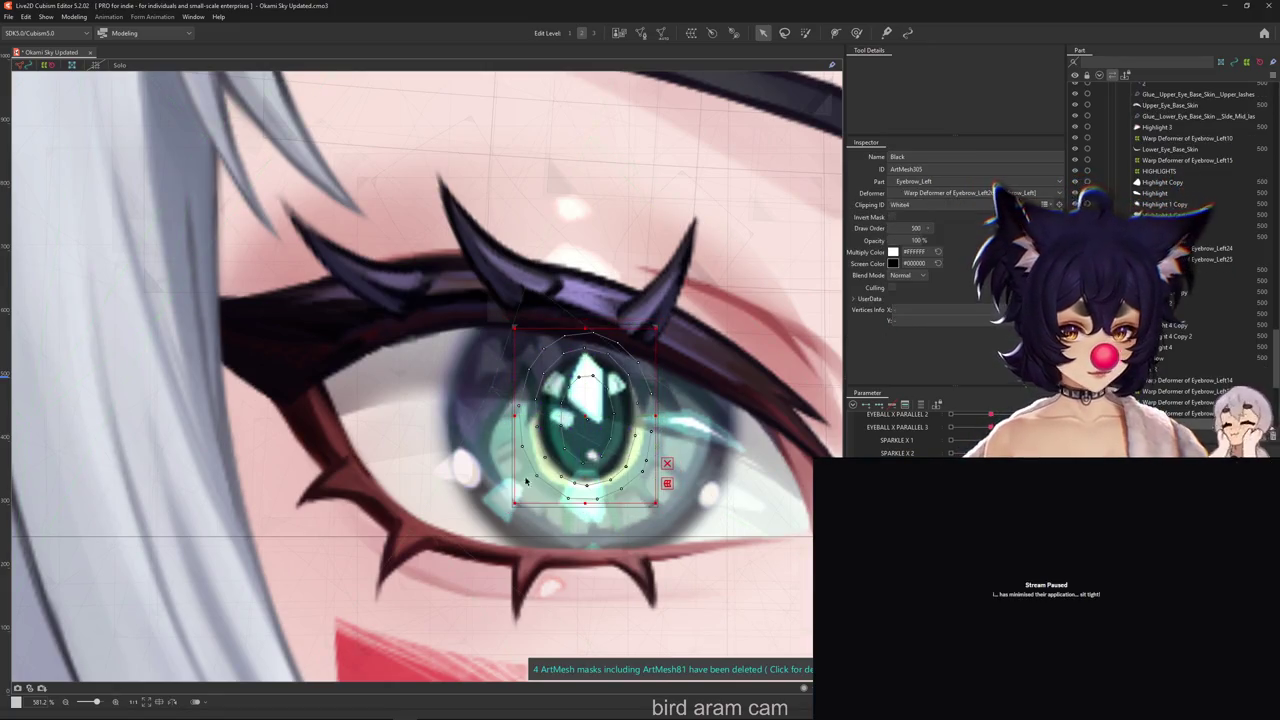
left_click(641, 33)
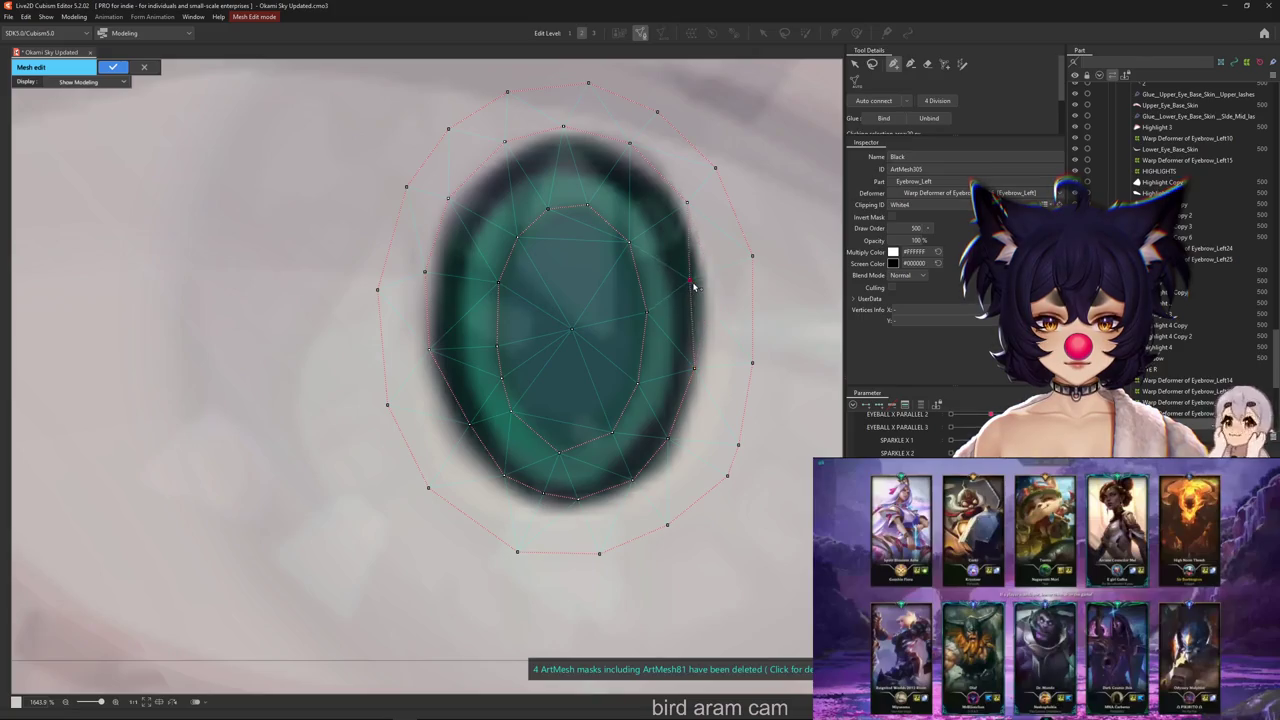
scroll(652, 201, "up", 3)
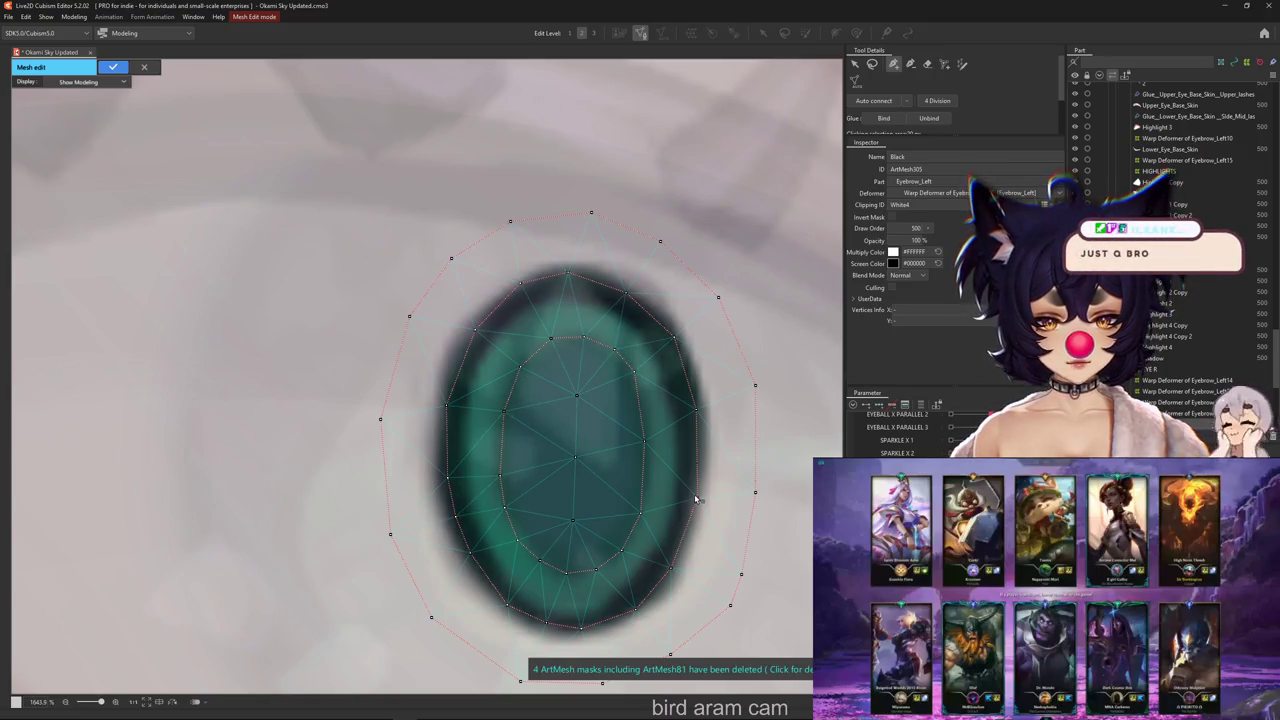
scroll(689, 508, "down", 2)
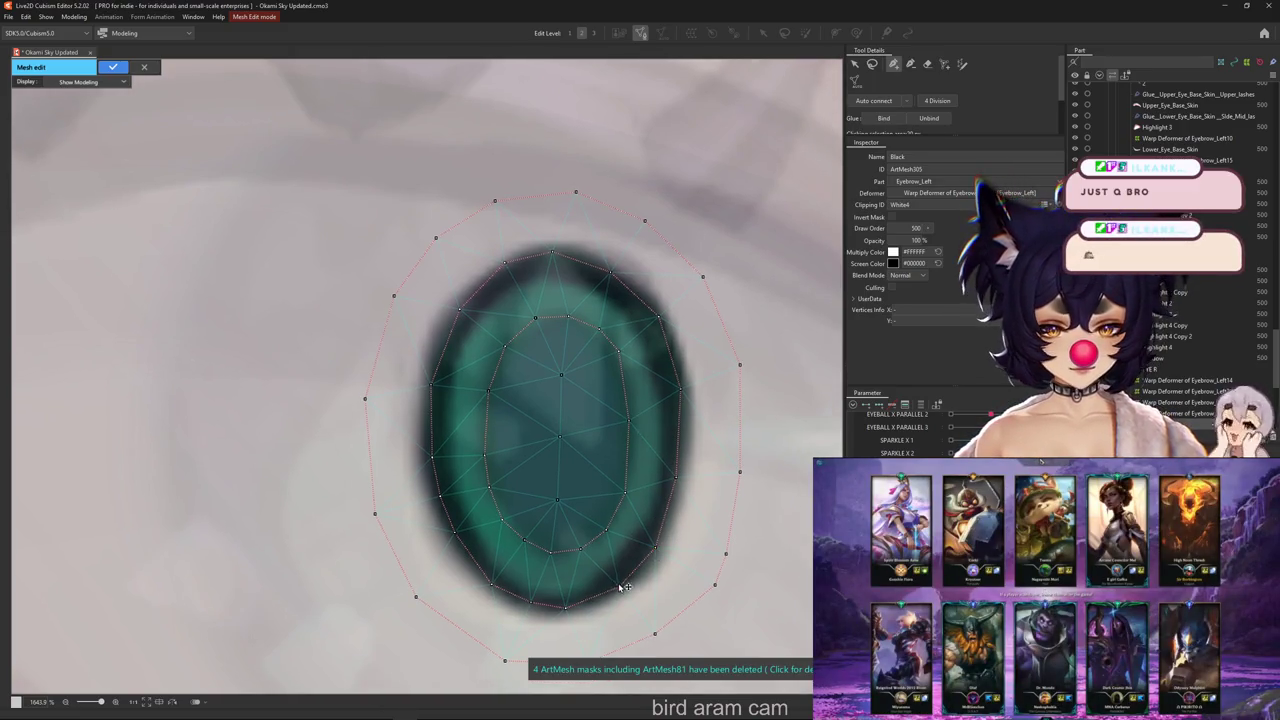
scroll(458, 370, "down", 3)
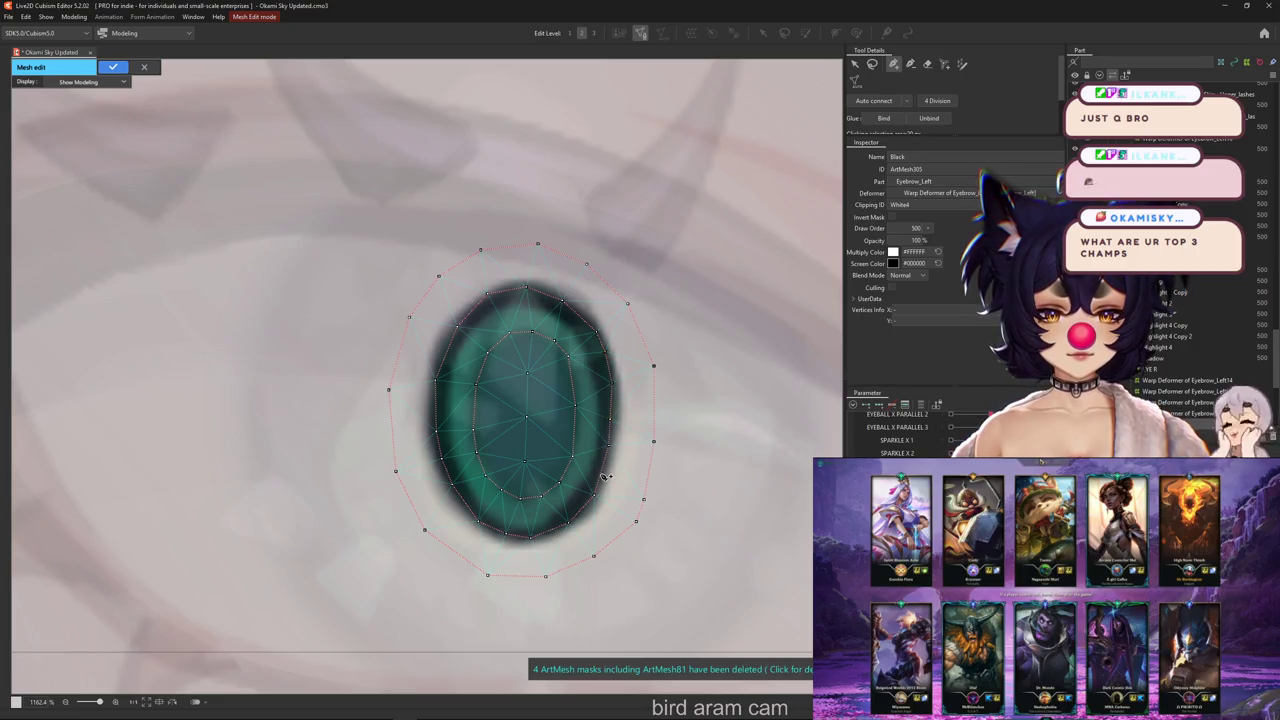
left_click(113, 67)
scroll(621, 417, "down", 2)
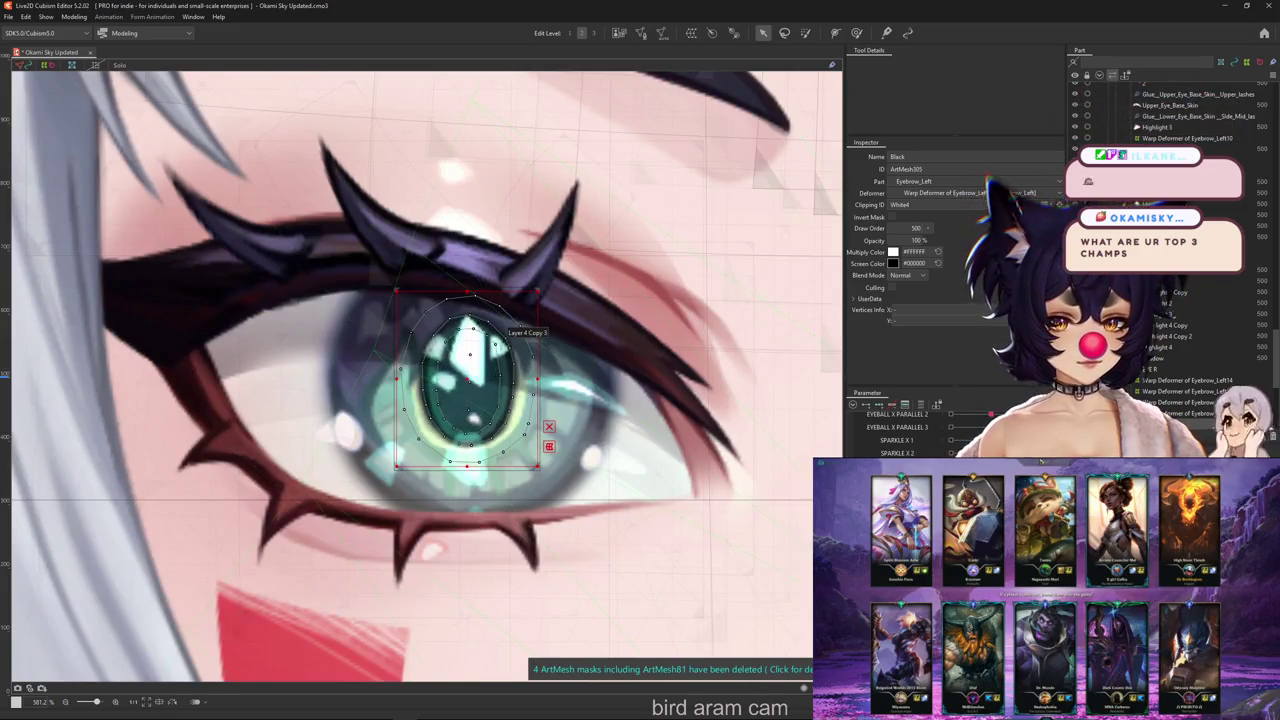
Paint weights on the pupil, adjusting the brush between about 10 and 46 px
key("ctrl+h")
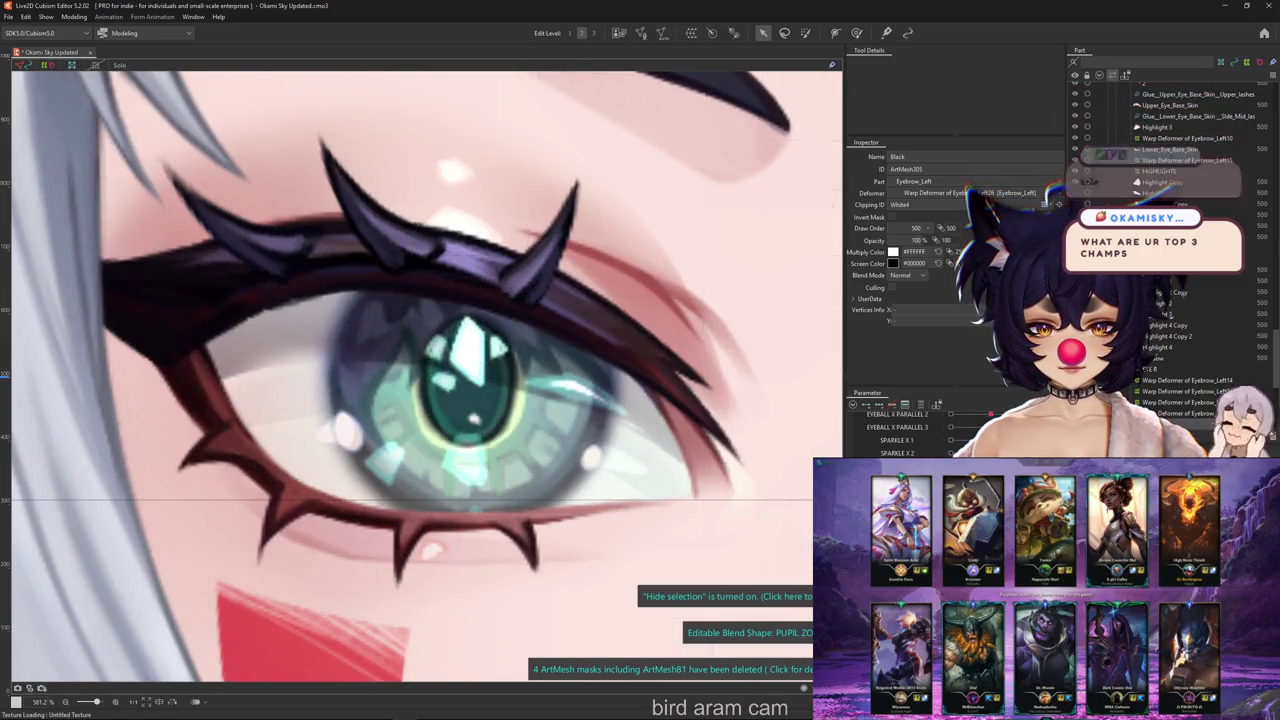
key("ctrl+h")
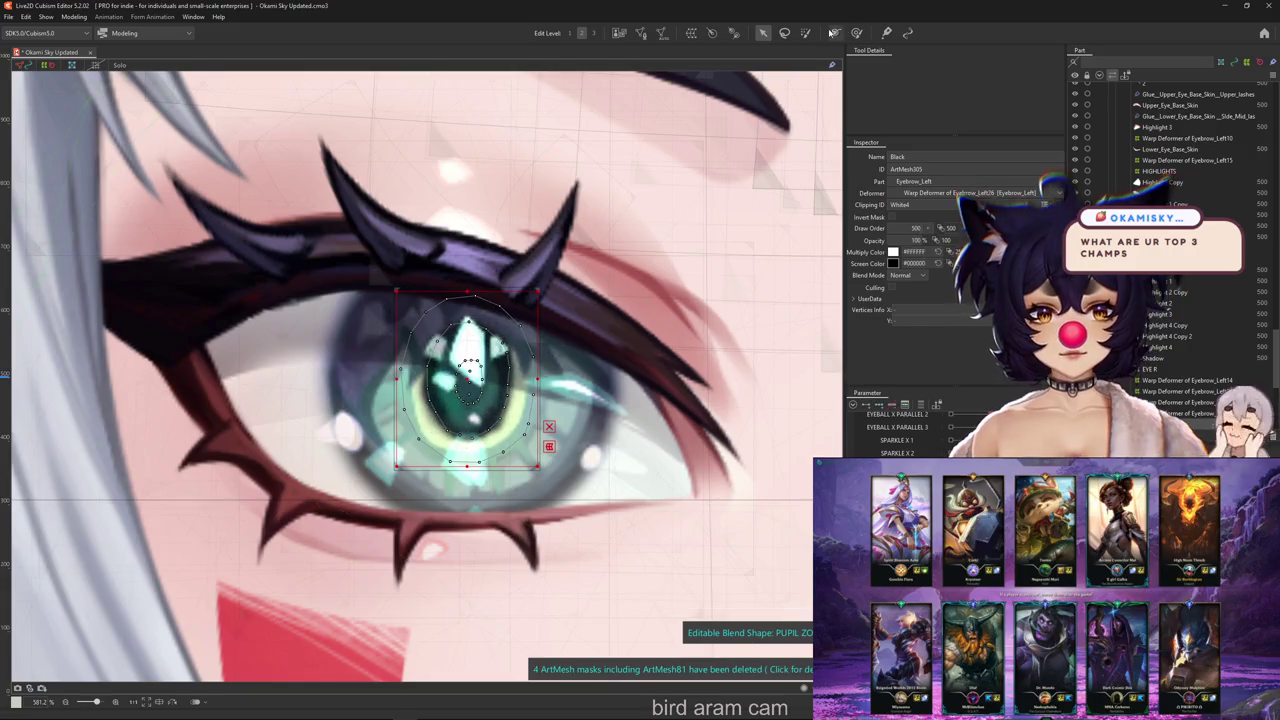
left_click(856, 32)
mouse_move(620, 325)
left_mouse_down()
mouse_move(330, 400)
mouse_move(380, 330)
mouse_move(371, 286)
mouse_move(371, 443)
left_mouse_up()
mouse_move(452, 428)
left_mouse_down()
mouse_move(436, 411)
mouse_move(470, 480)
mouse_move(514, 471)
left_mouse_up()
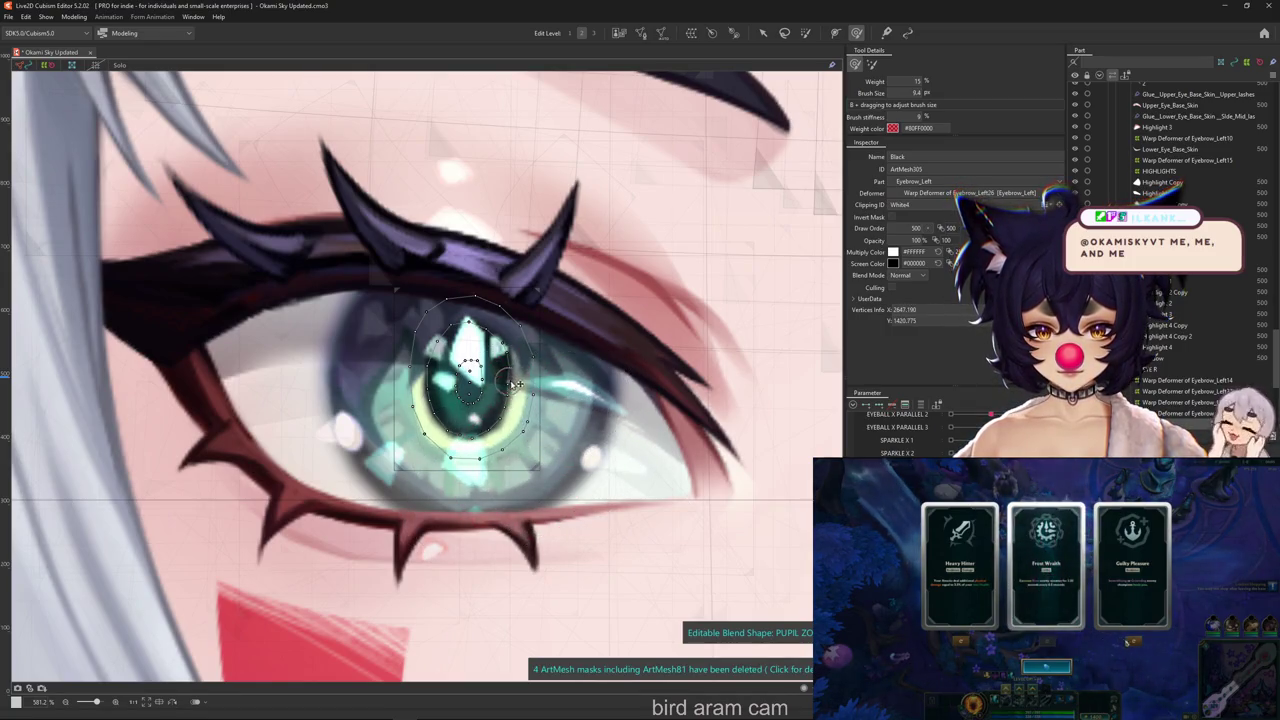
left_click_drag(512, 383, 558, 361)
key("ctrl+h")
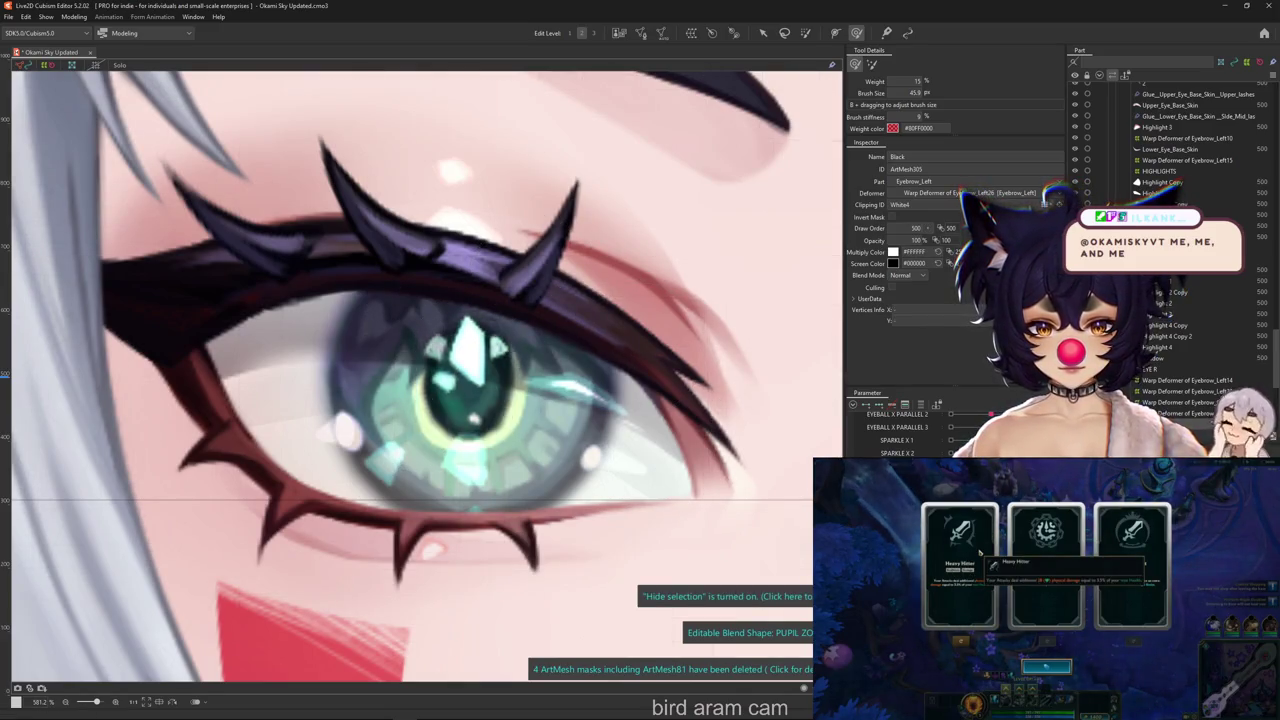
Confirm the blend-shape parameter settings and select the eye's Base9 mesh
left_click(961, 641)
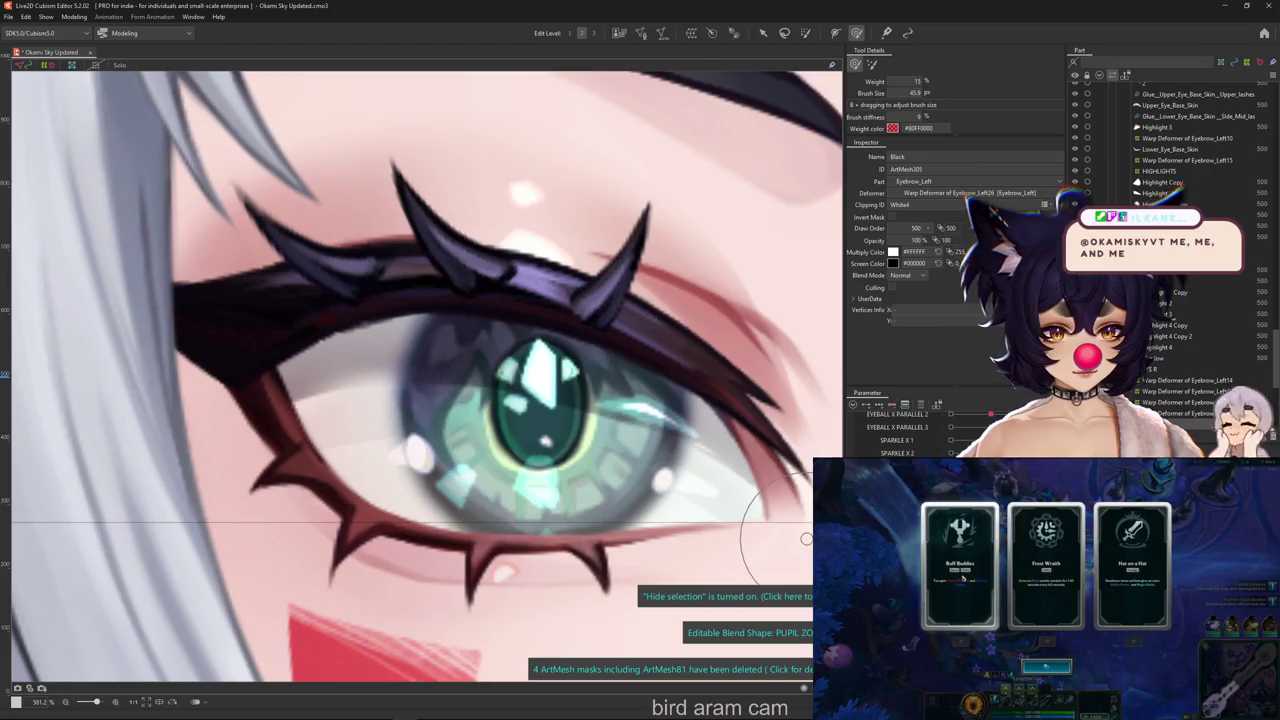
left_click(960, 580)
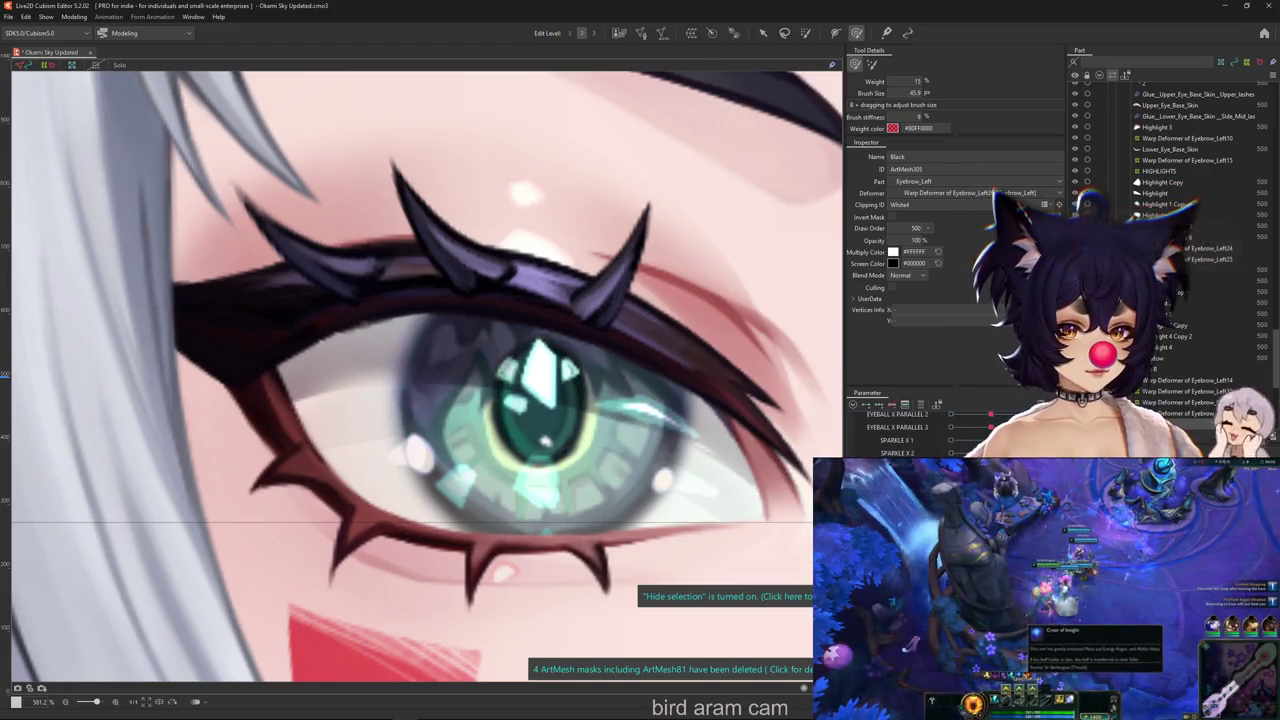
key("p")
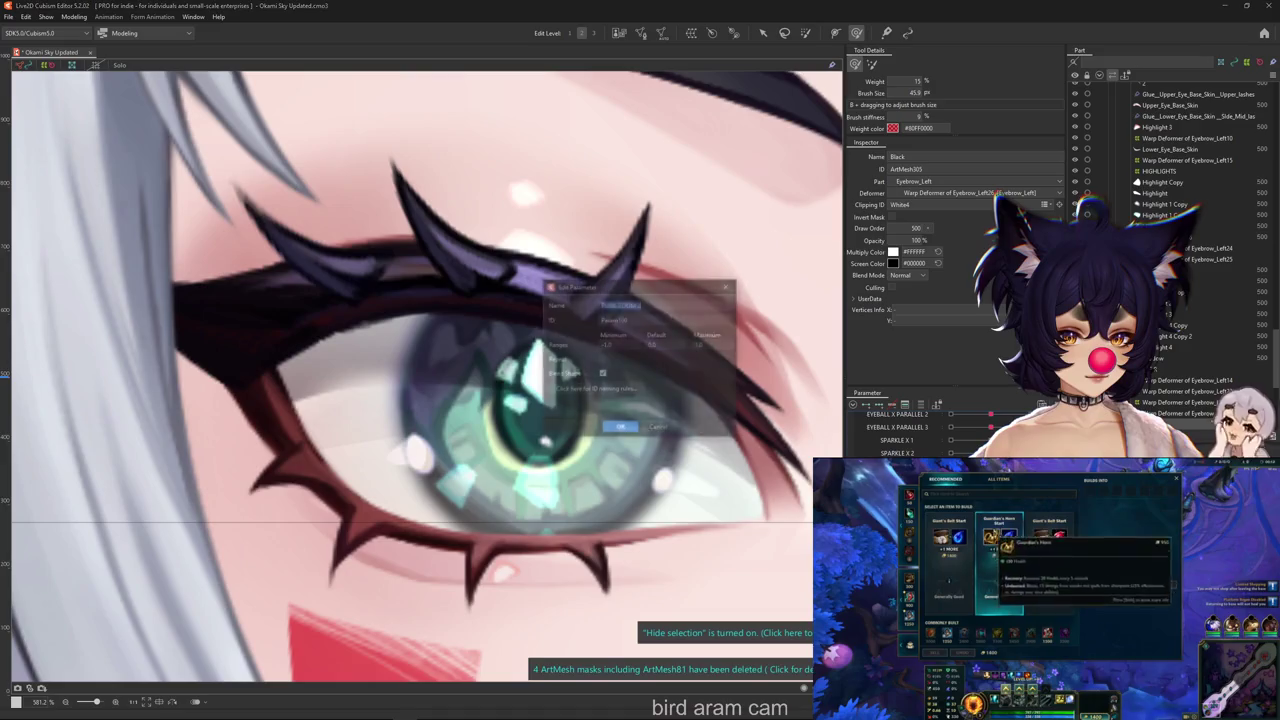
key("p")
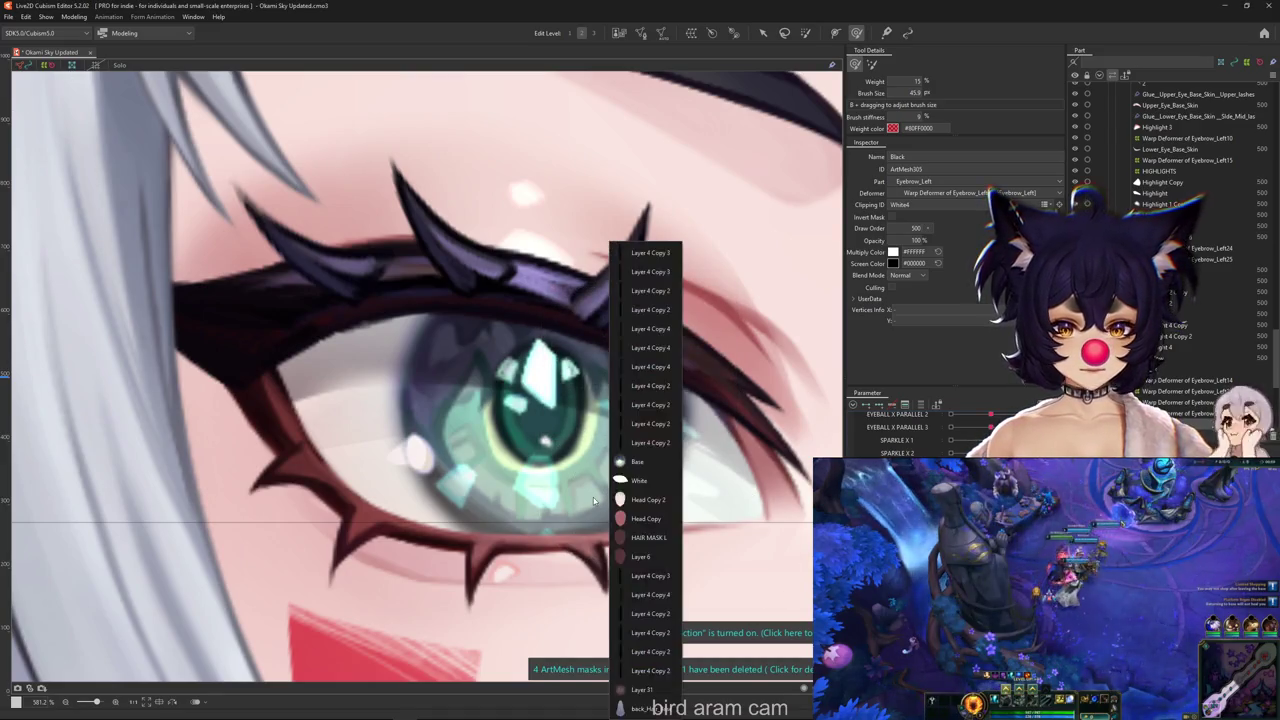
left_click(540, 420)
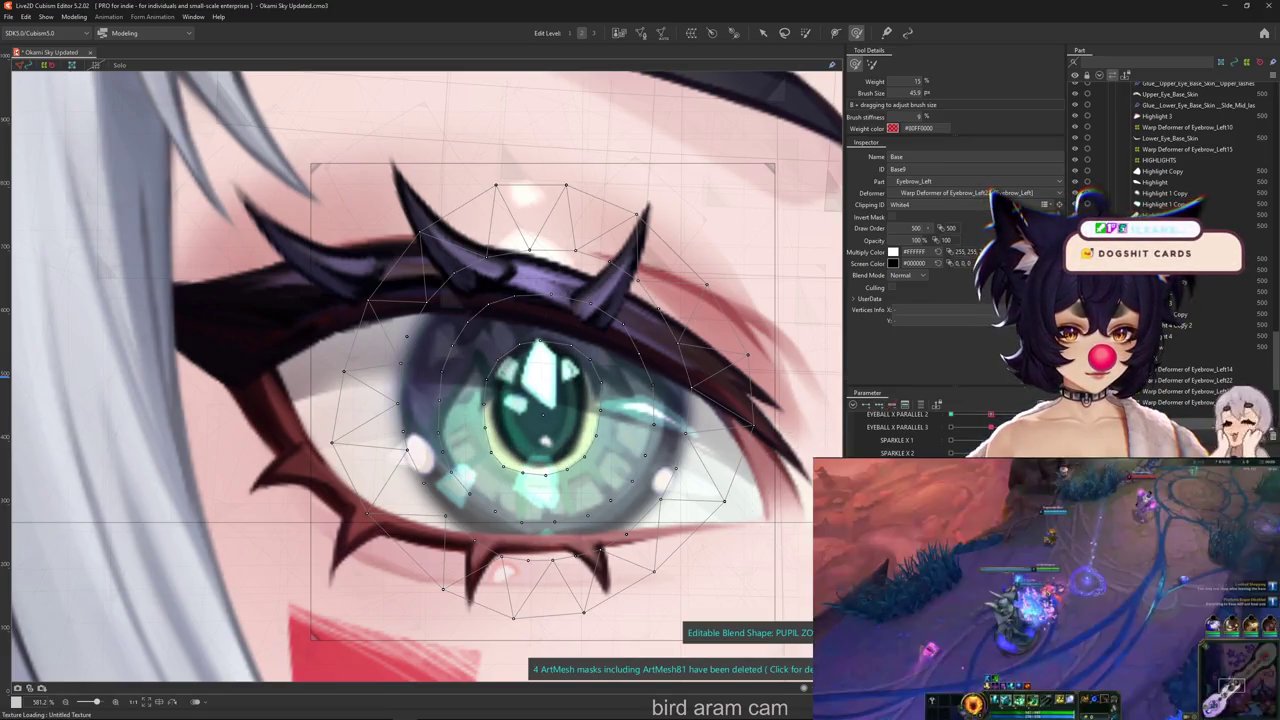
Paint weight over the iris with a roughly 70 px brush and select the weighted pupil vertices
left_click_drag(741, 125, 781, 5)
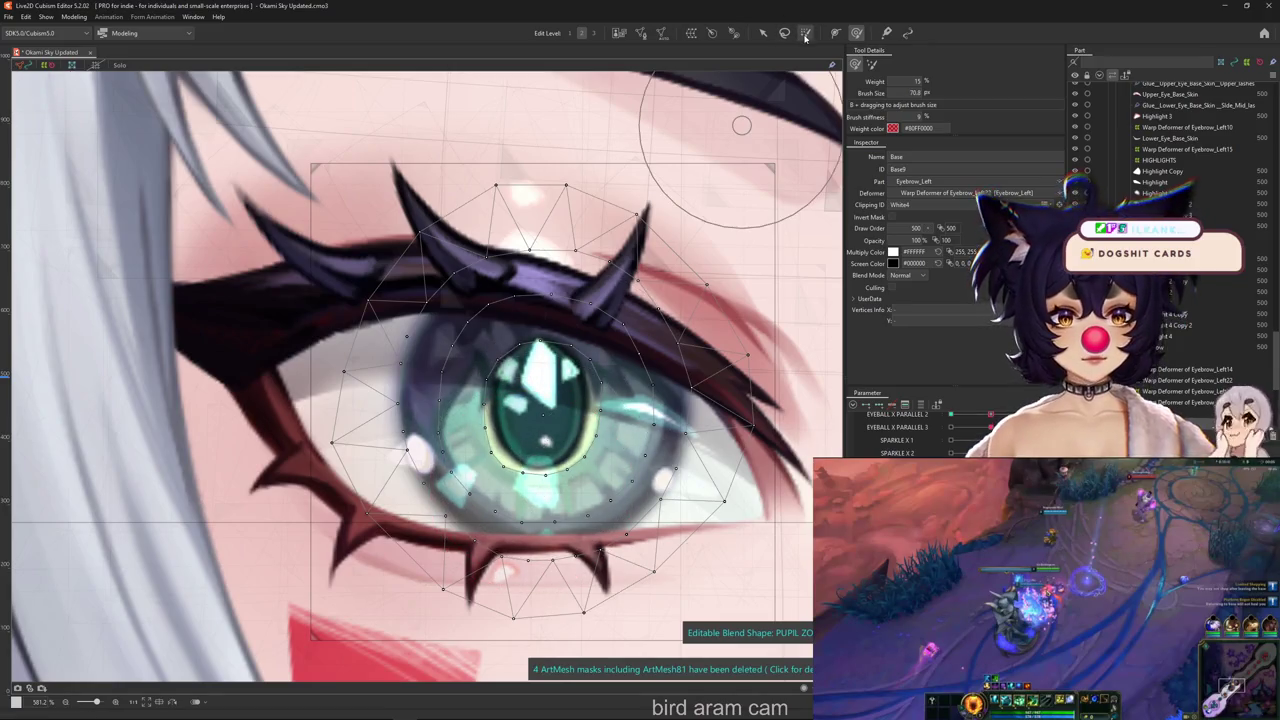
left_click(806, 35)
mouse_move(540, 410)
left_mouse_down()
mouse_move(525, 420)
mouse_move(560, 380)
mouse_move(540, 350)
left_mouse_up()
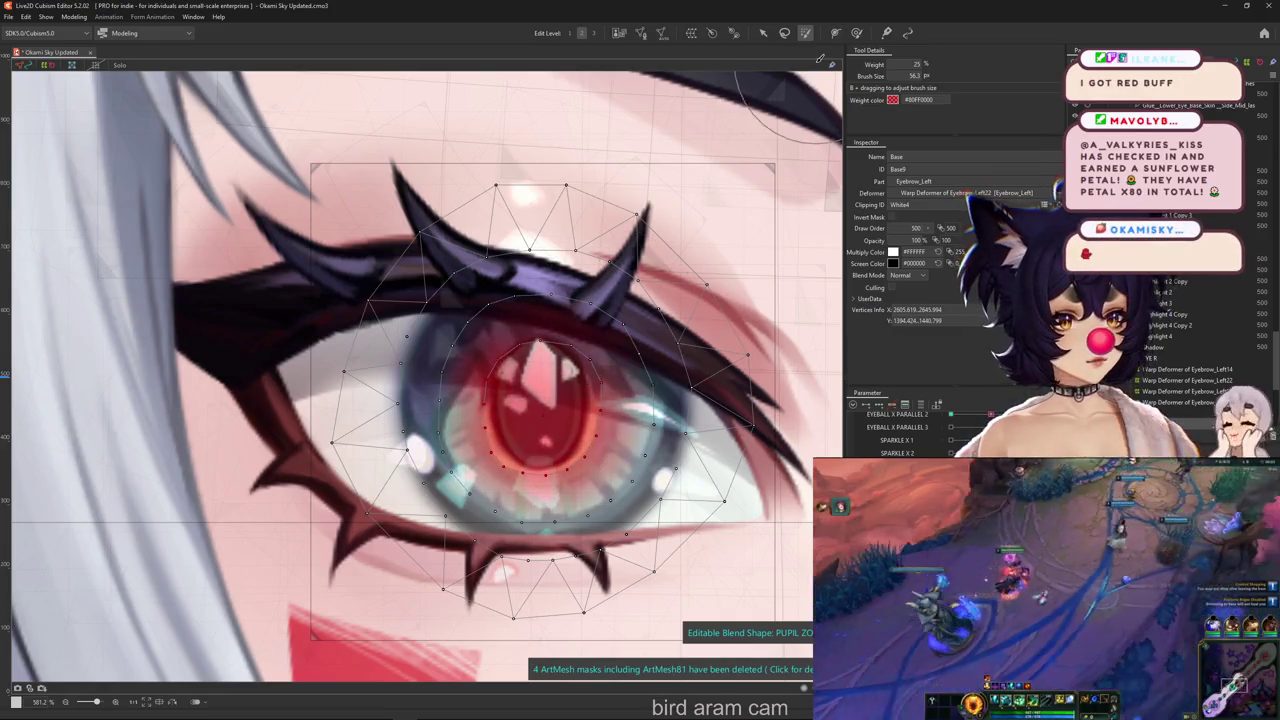
left_click(763, 33)
left_click(540, 420)
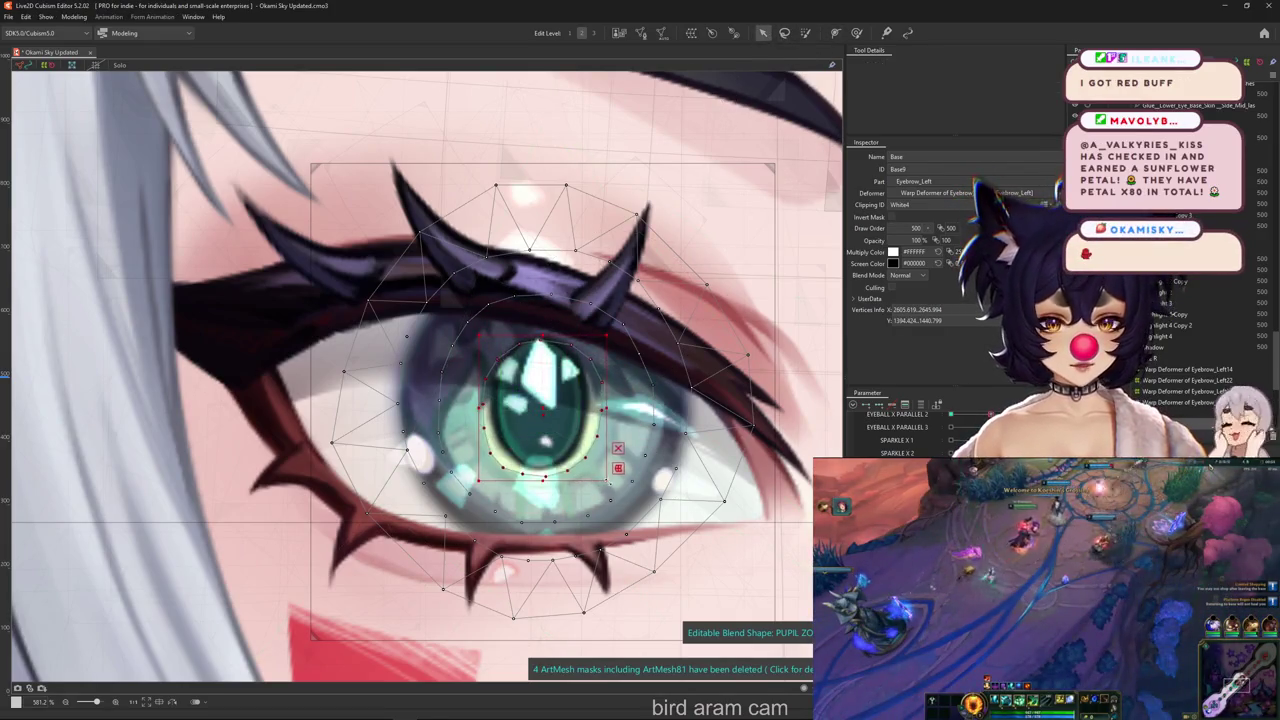
Shrink the weight brush and reshape the pupil vertices, undoing one deformation along the way
left_click(856, 33)
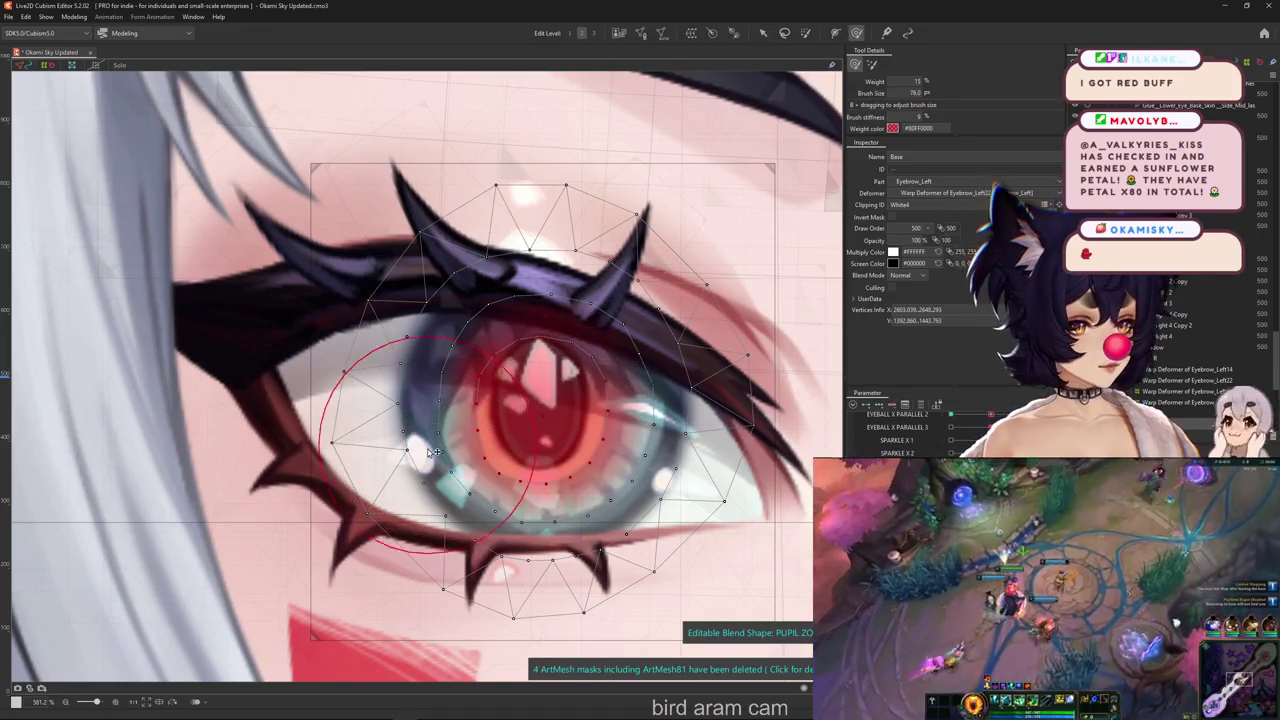
left_click_drag(432, 452, 540, 453)
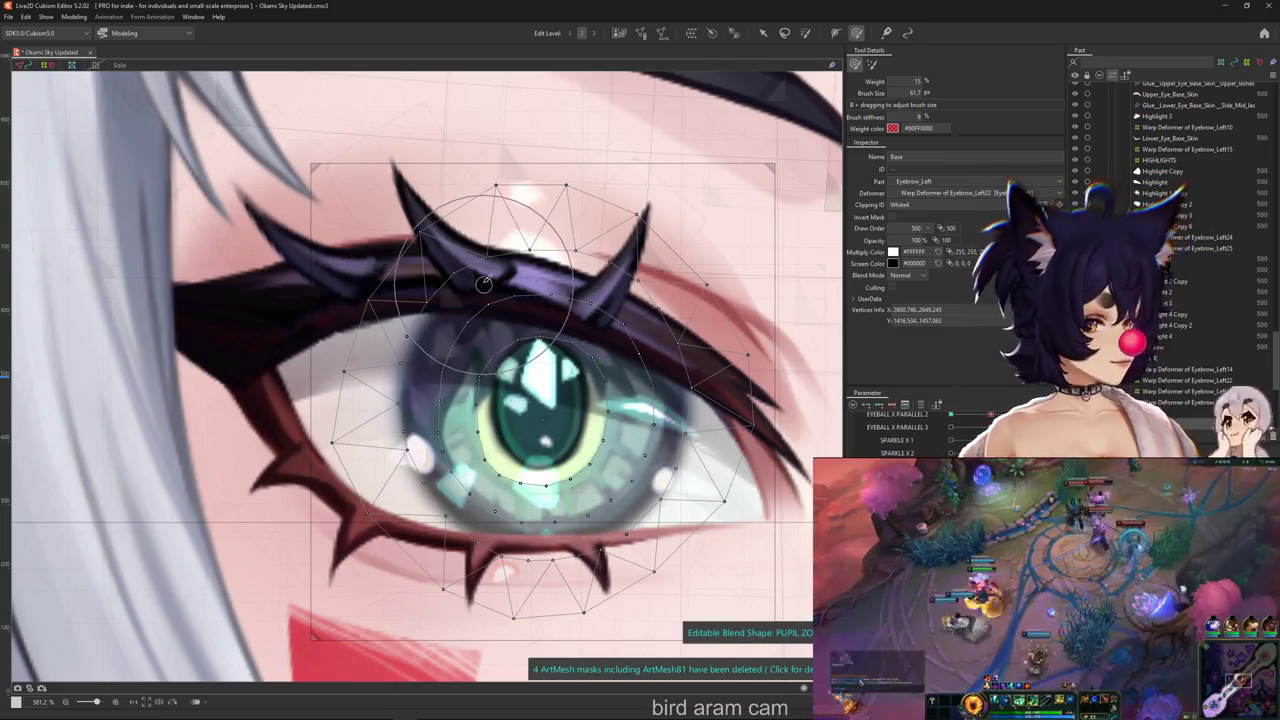
mouse_move(490, 422)
left_mouse_down()
mouse_move(518, 476)
mouse_move(470, 460)
mouse_move(525, 490)
mouse_move(540, 450)
mouse_move(590, 478)
mouse_move(592, 420)
mouse_move(530, 370)
mouse_move(490, 410)
mouse_move(540, 480)
left_mouse_up()
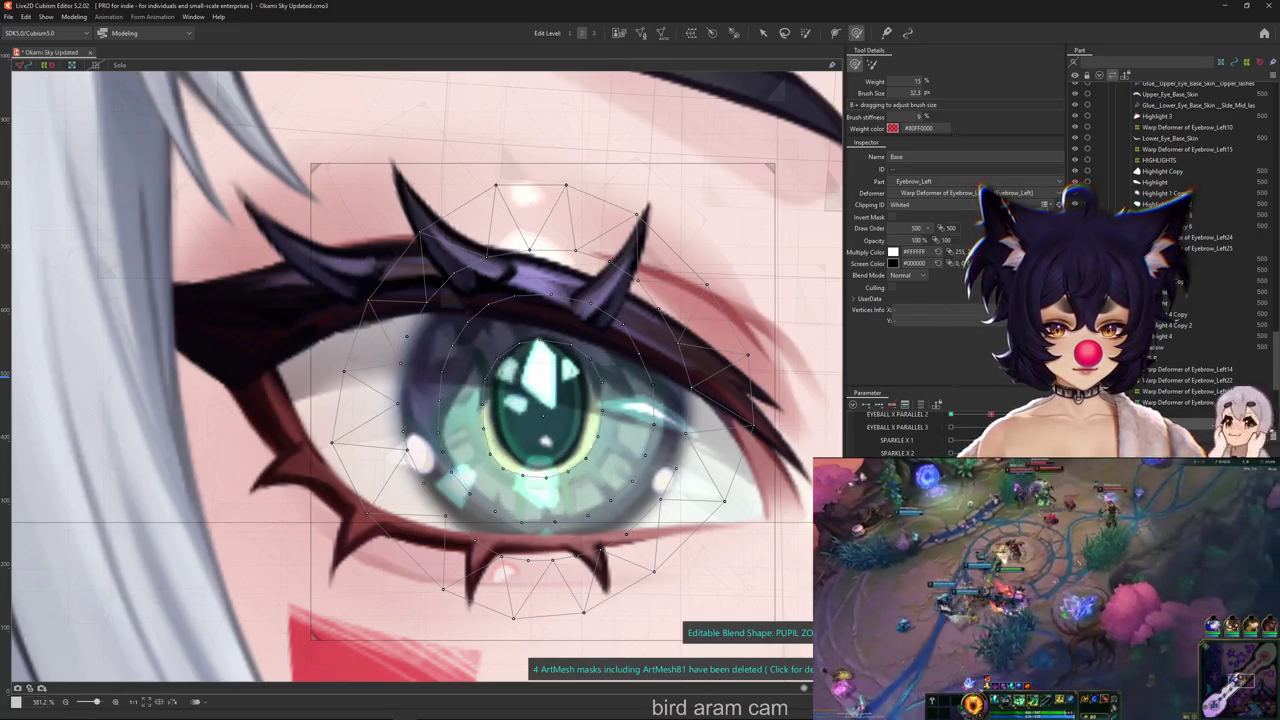
key("ctrl+z")
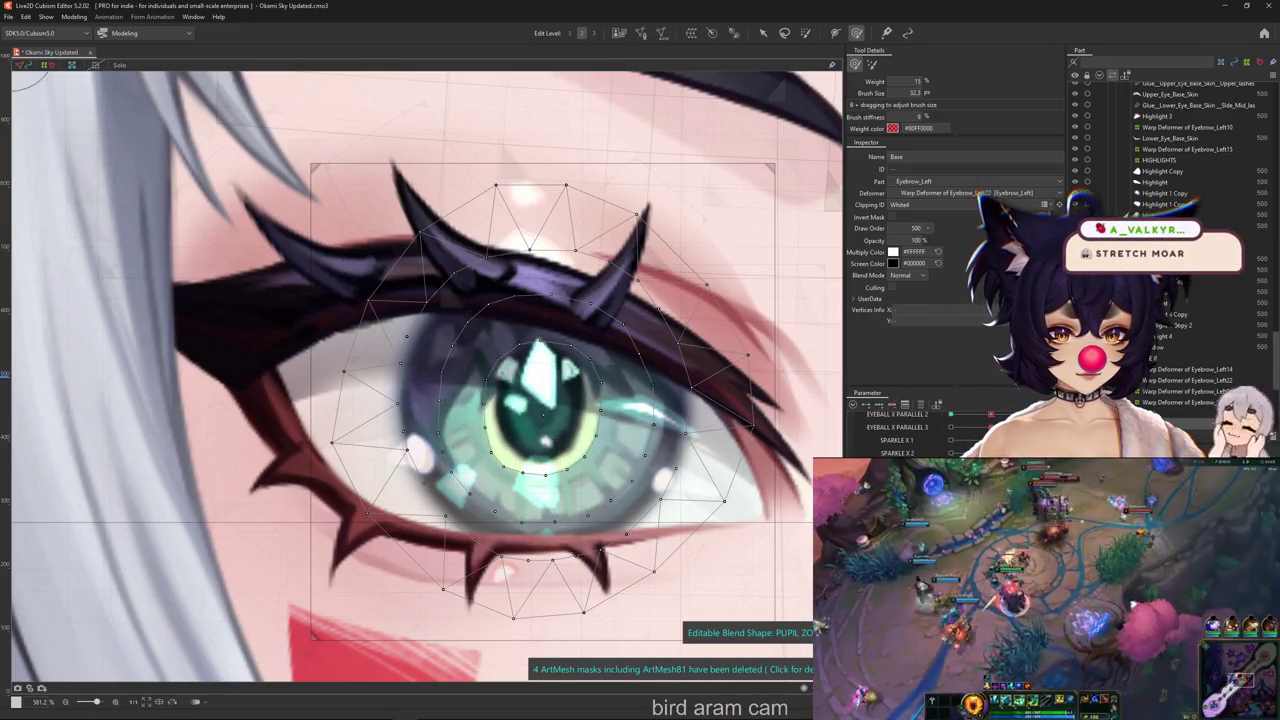
mouse_move(543, 457)
left_mouse_down()
mouse_move(519, 443)
mouse_move(510, 370)
mouse_move(550, 350)
mouse_move(570, 360)
left_mouse_up()
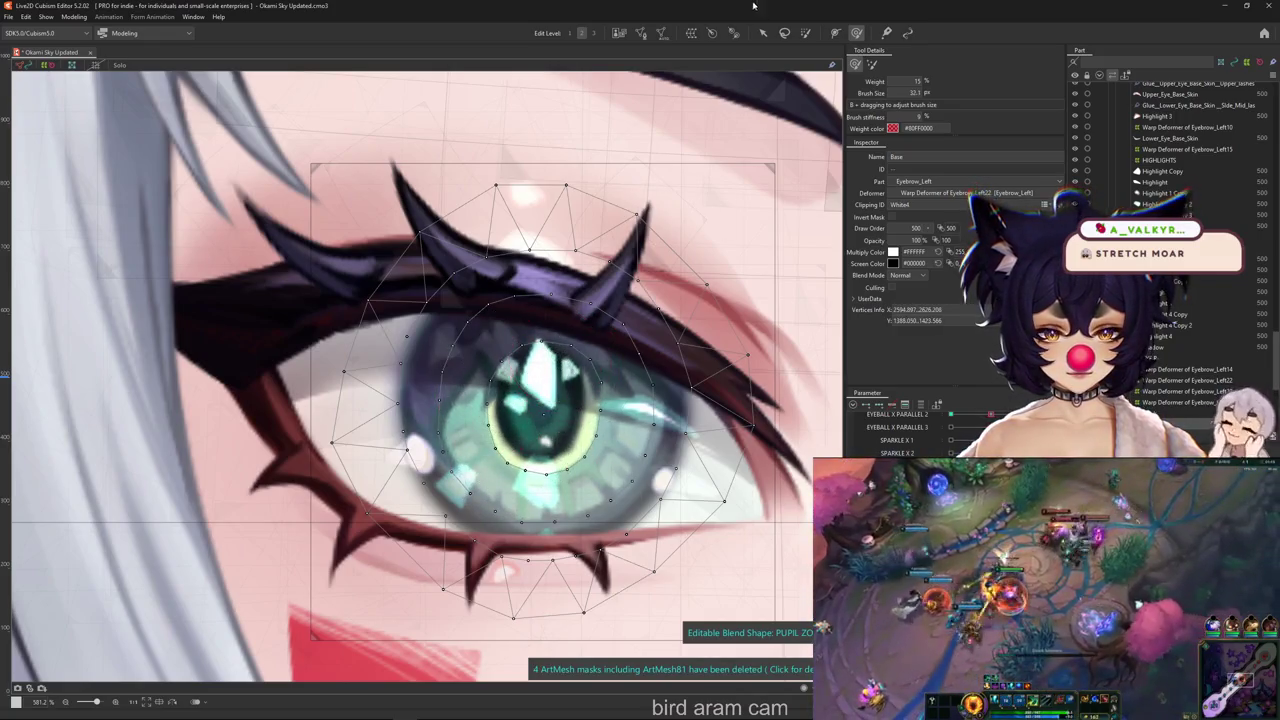
Switch between weight painting and vertex transforming, then clear the selection and reselect the eye's Base mesh
left_click(807, 33)
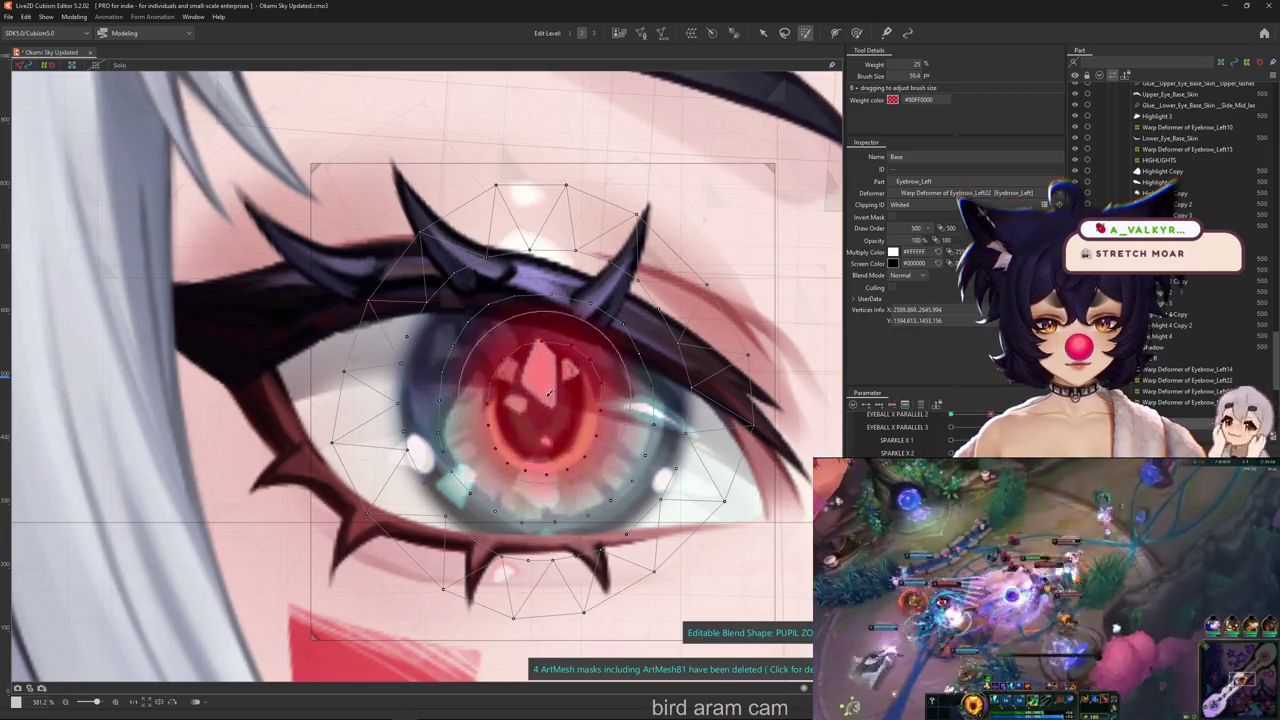
key("v")
key("b")
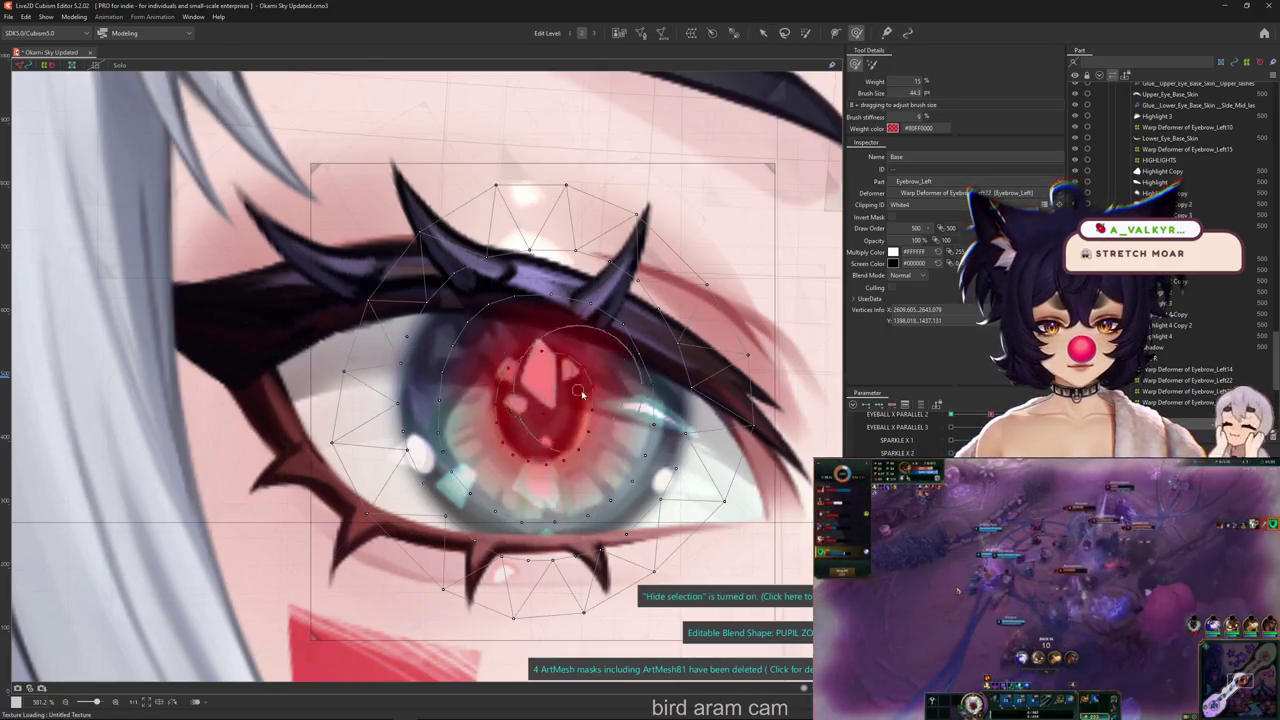
key("Escape")
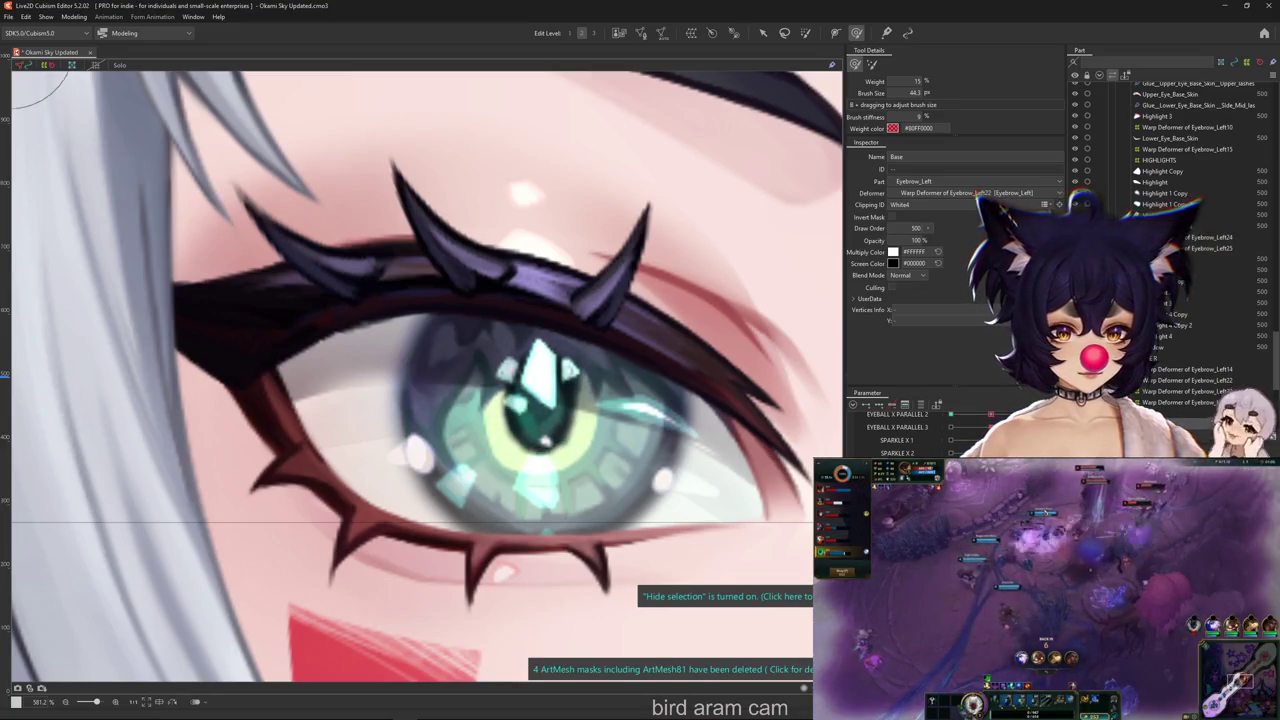
left_click(771, 486)
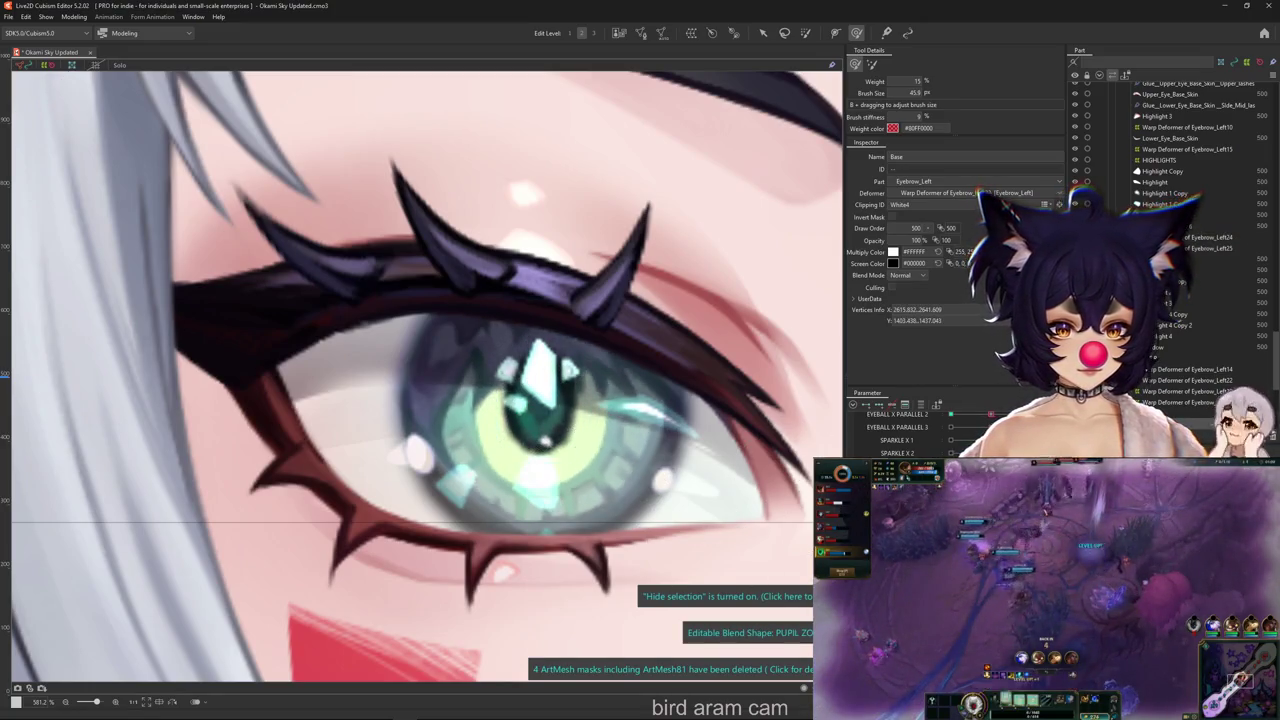
scroll(640, 440, "down", 2)
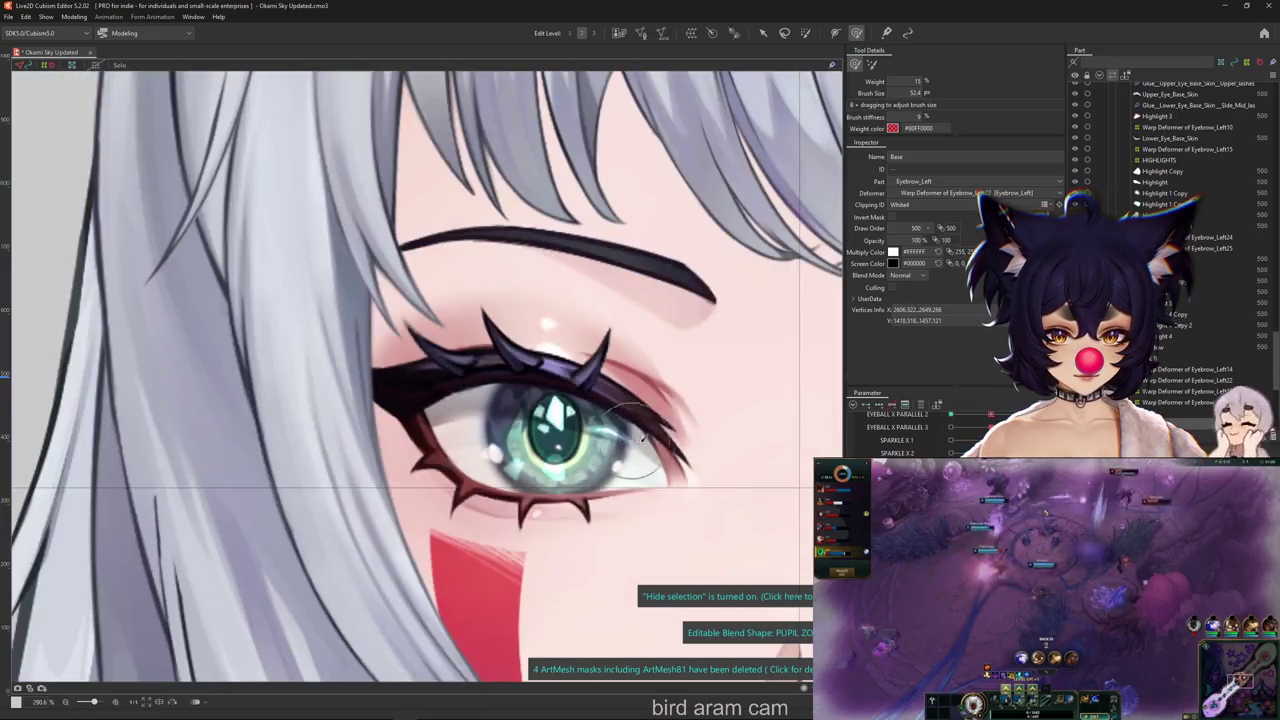
left_click(707, 519)
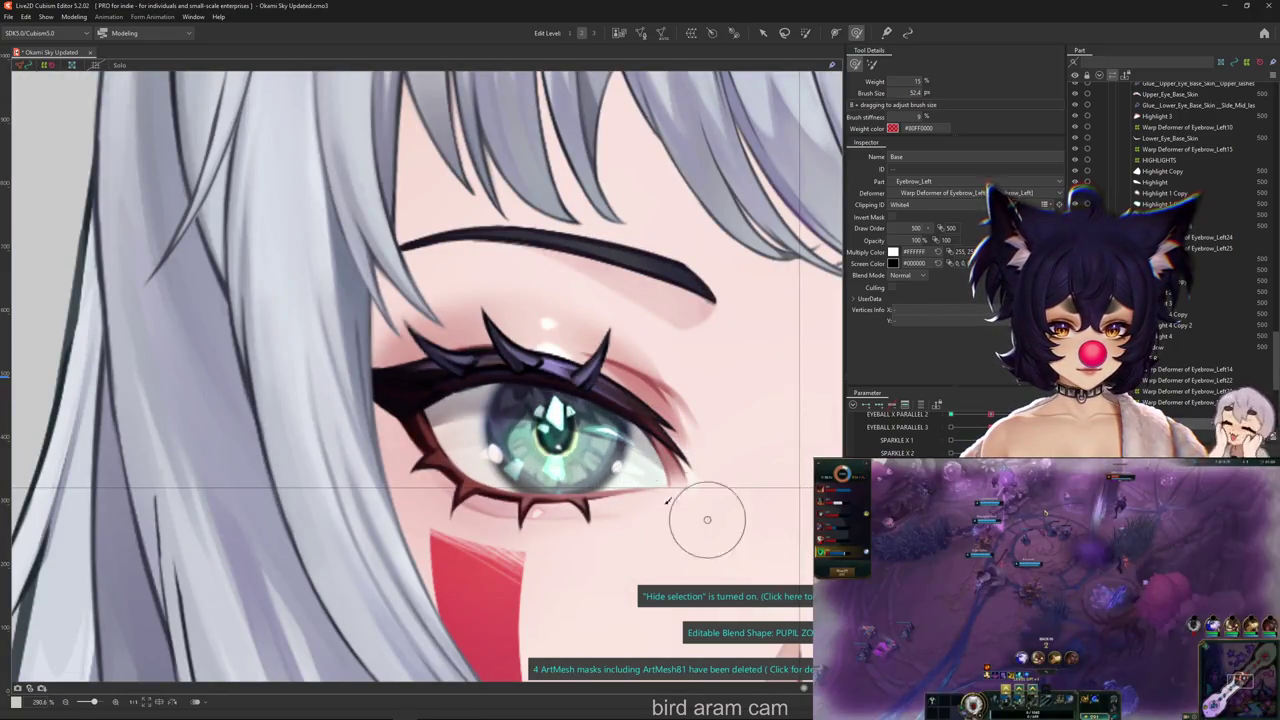
scroll(707, 519, "up", 2)
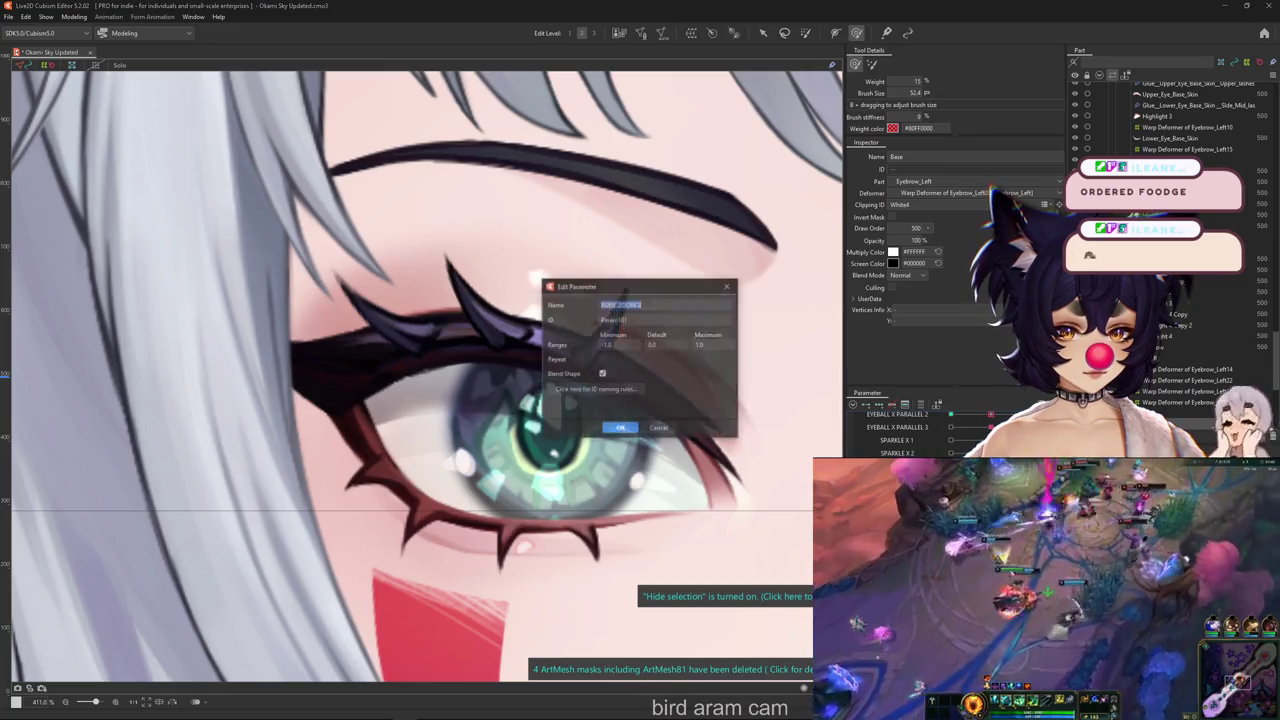
Close the PUPIL ZOOM 4 settings, select the eye's Base mesh and set the brush to about 49 px
key("Return")
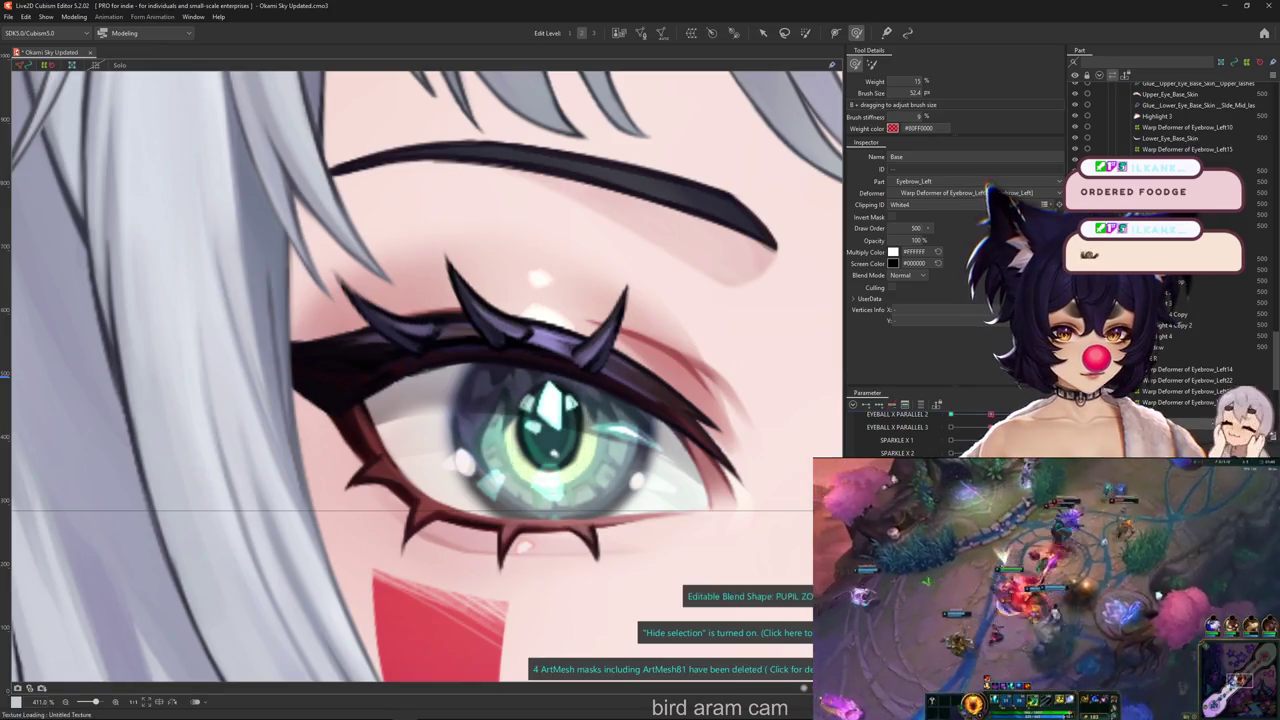
left_click(900, 427)
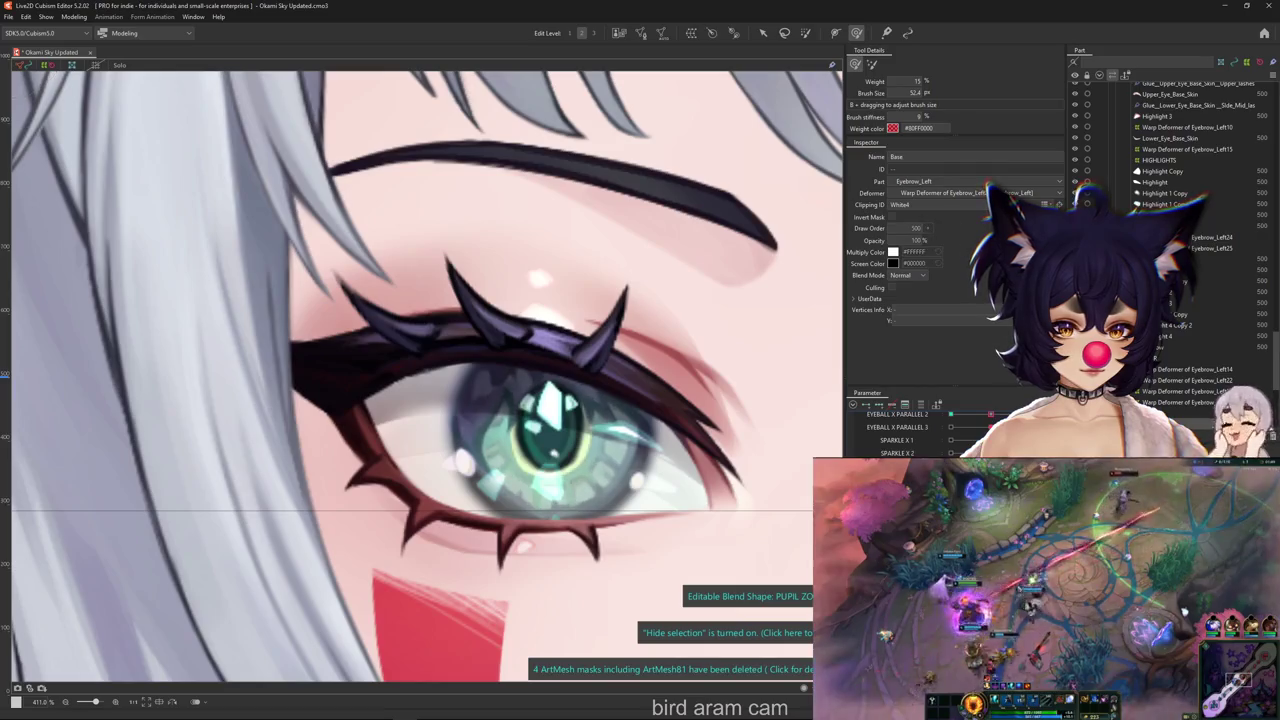
left_click_drag(508, 458, 560, 425)
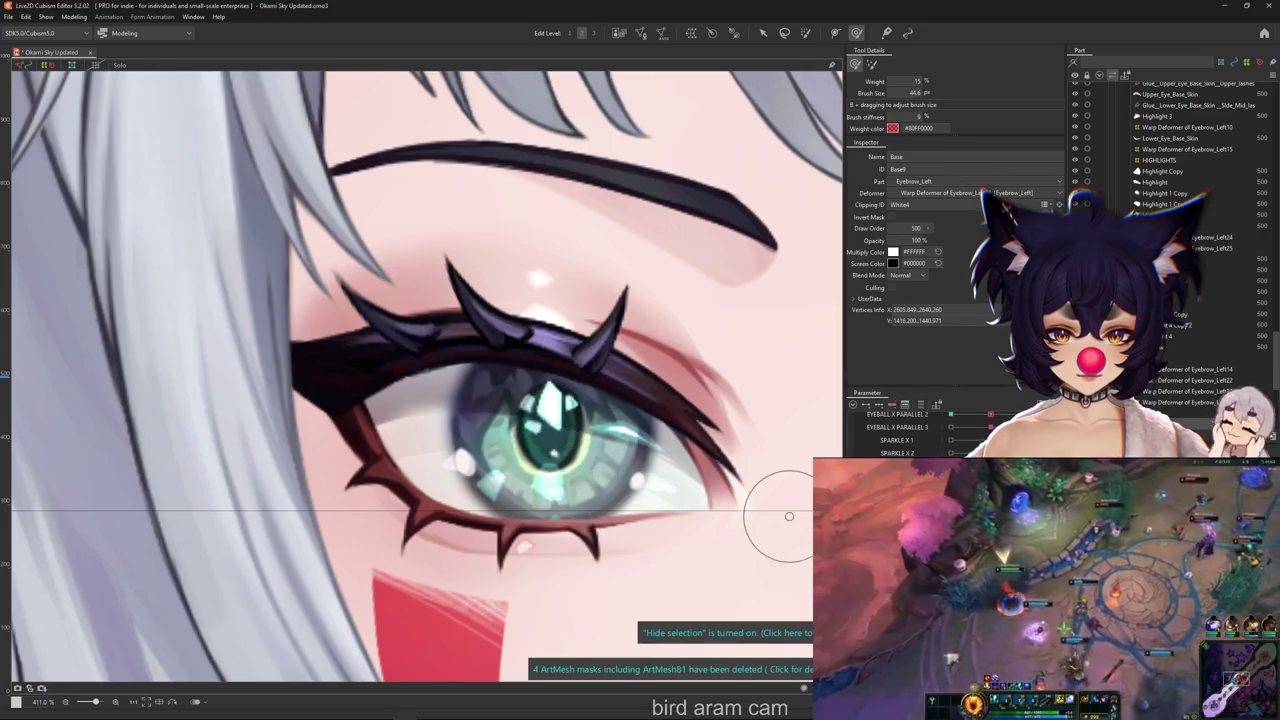
left_click(662, 522)
left_click_drag(515, 469, 560, 470)
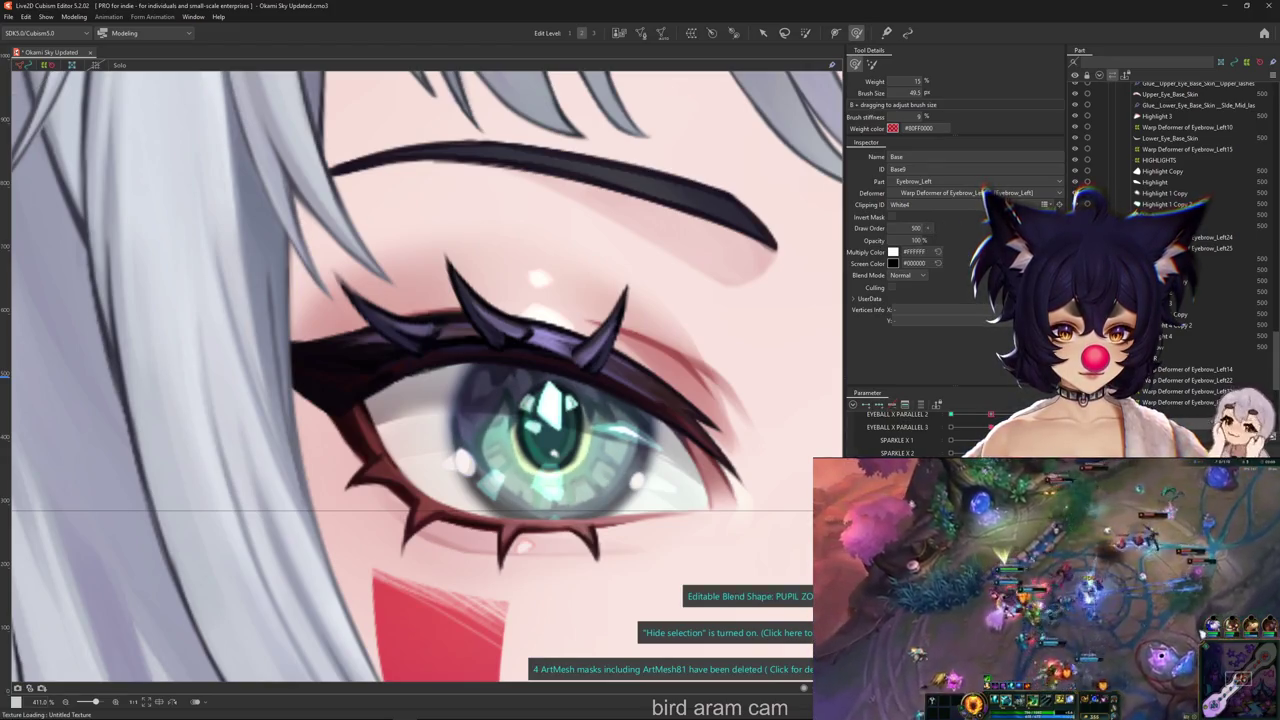
Weight-paint the pupil and iris, then scale those vertices slightly larger
left_click(806, 32)
mouse_move(550, 410)
left_mouse_down()
mouse_move(555, 437)
mouse_move(500, 440)
mouse_move(540, 495)
mouse_move(625, 440)
mouse_move(562, 398)
left_mouse_up()
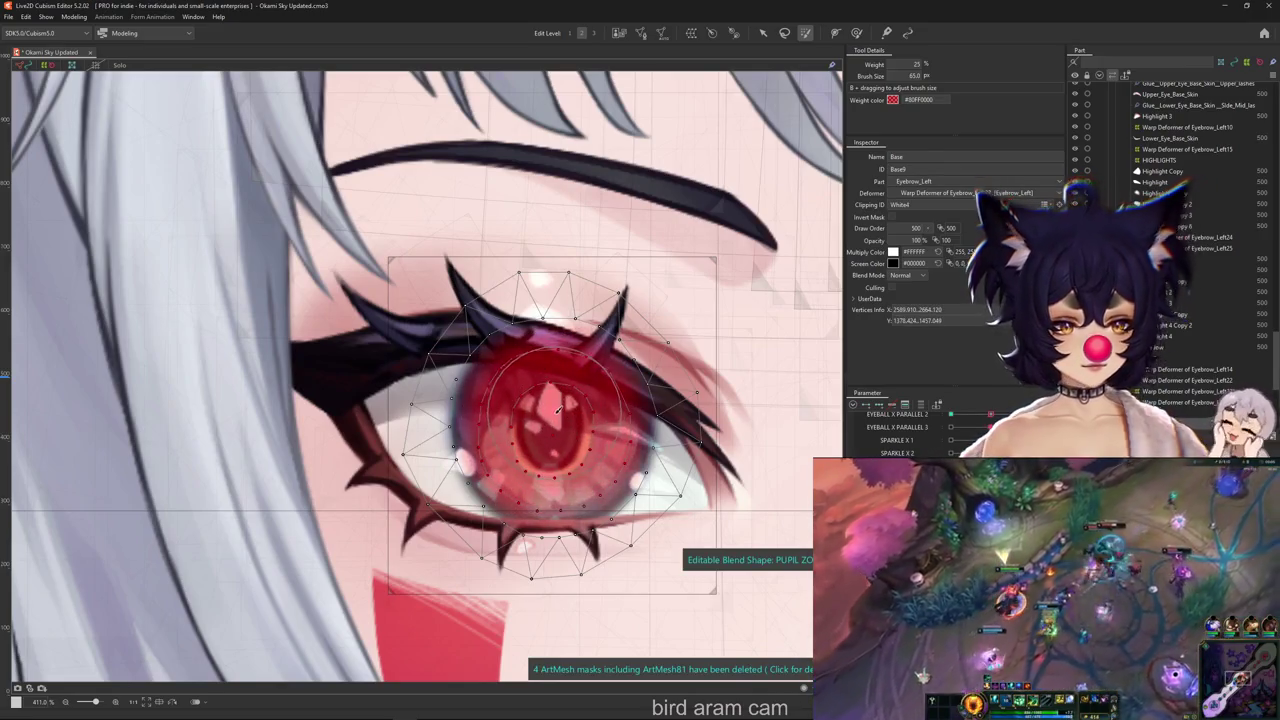
left_click(763, 34)
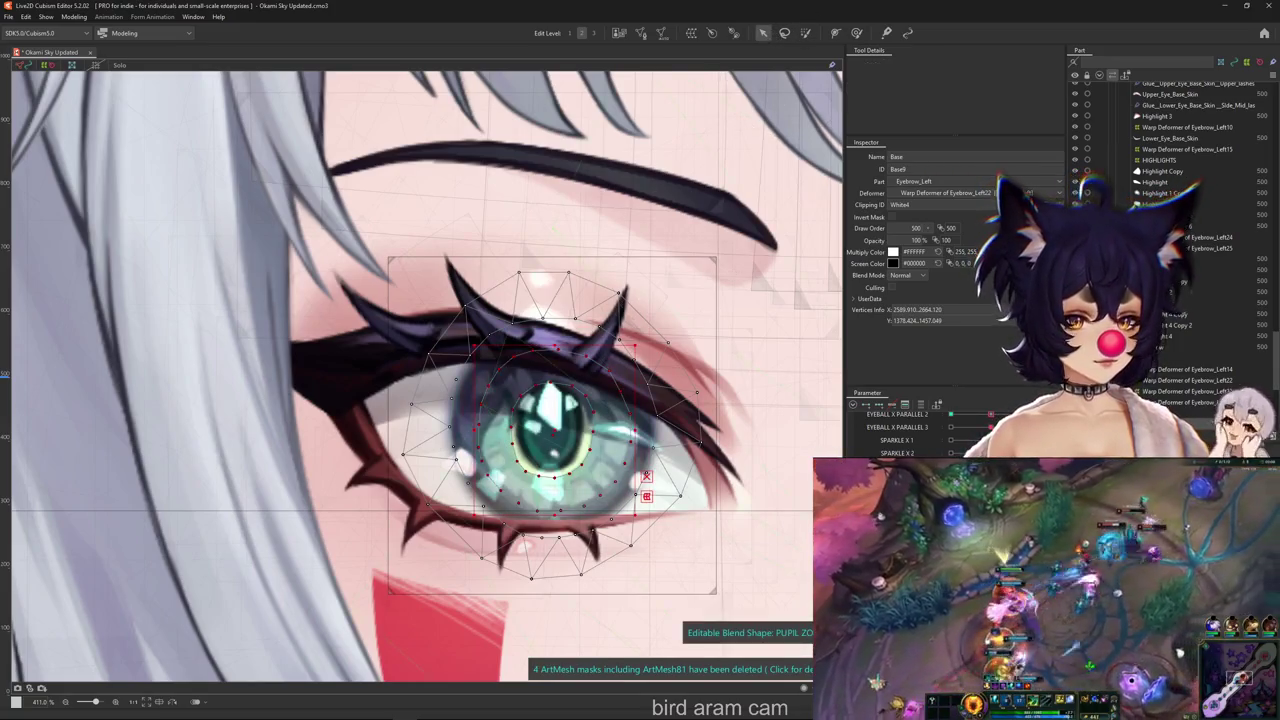
left_click_drag(636, 517, 641, 524)
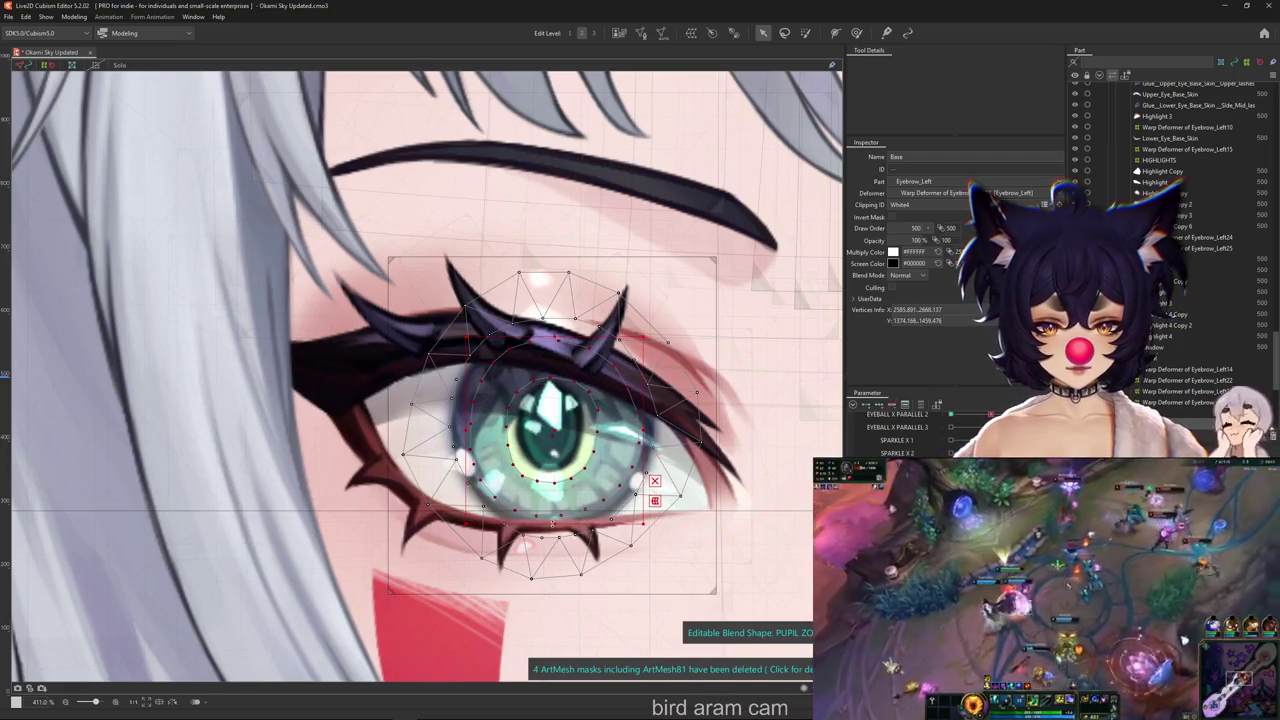